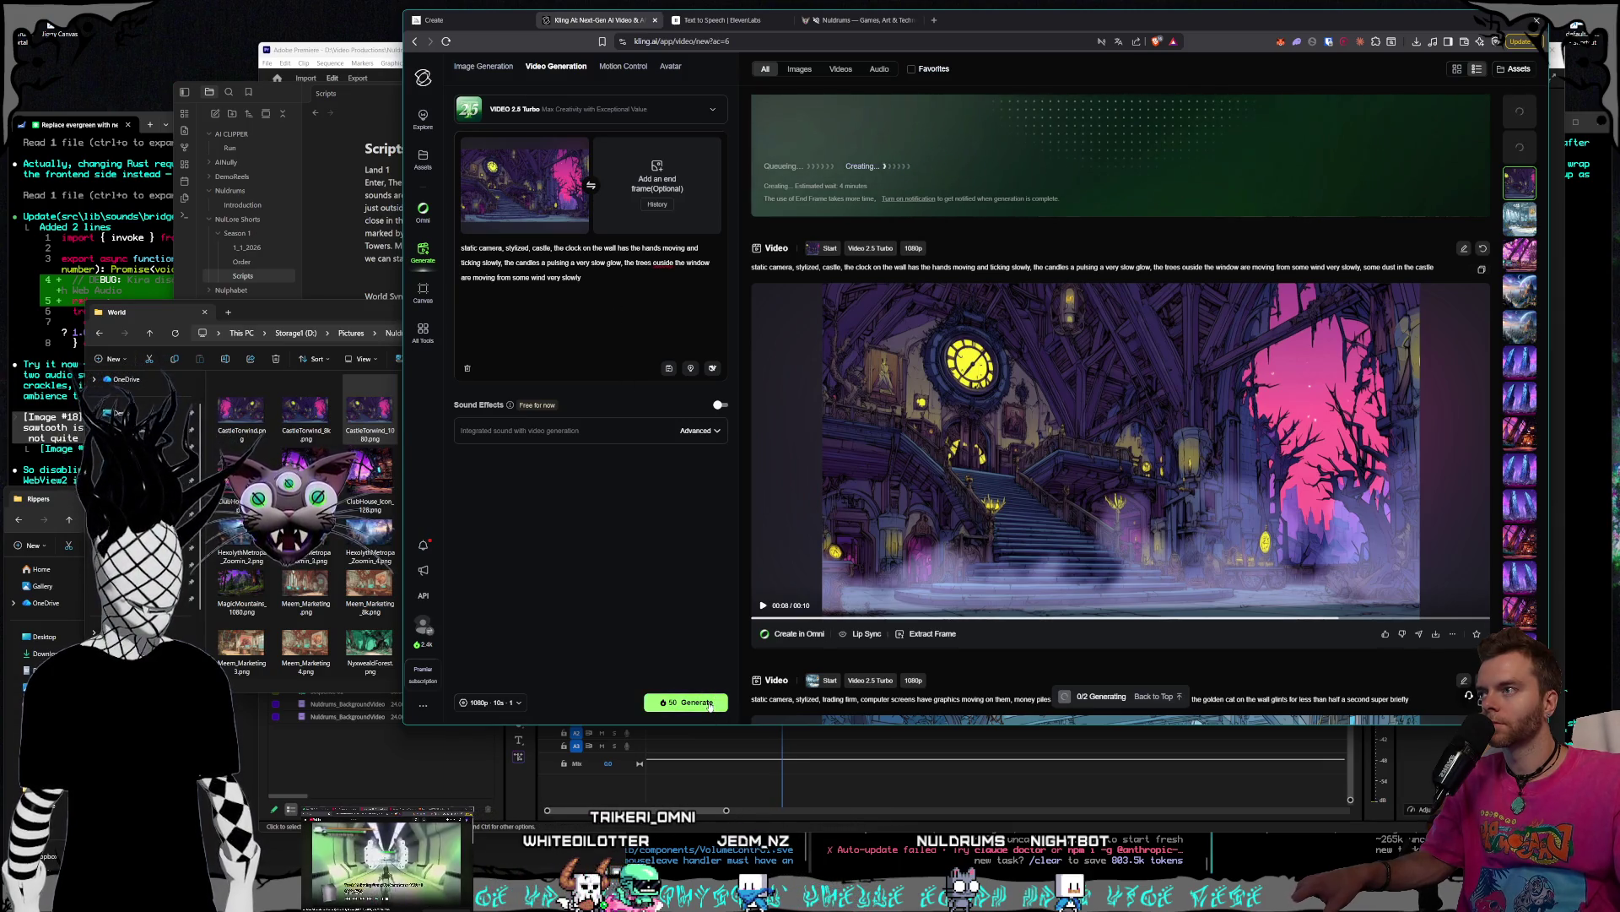
# - Submit the castle clock-and-candles image-to-video prompt with Video 2.5 Turbo at 1080p
pyautogui.click(709, 705)
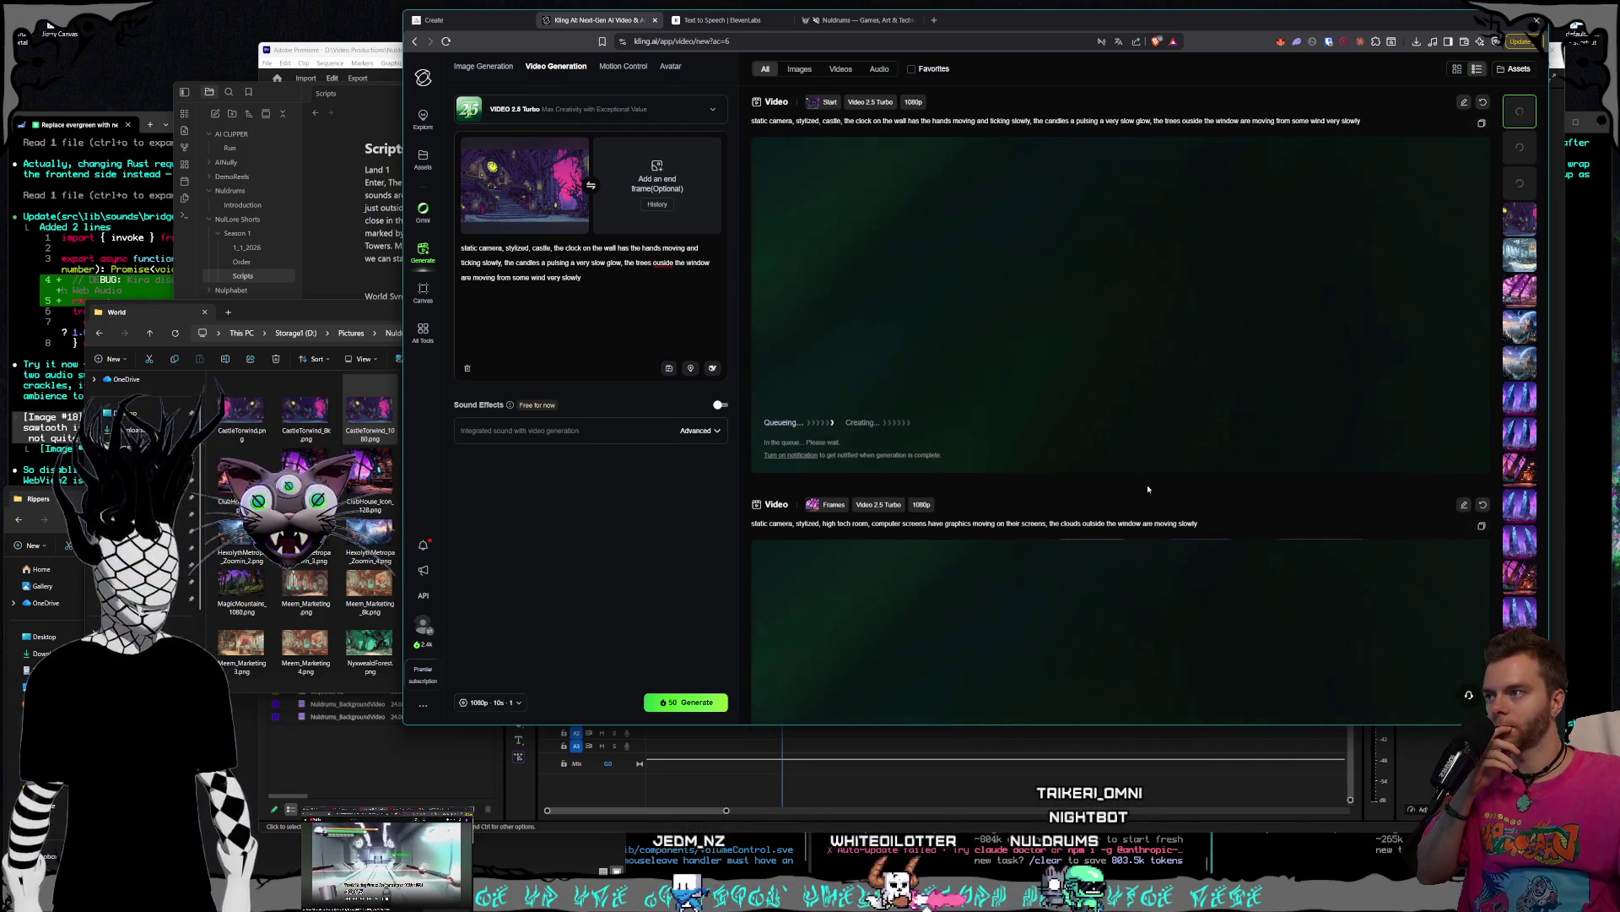
pyautogui.scroll(-3, 1147, 488)
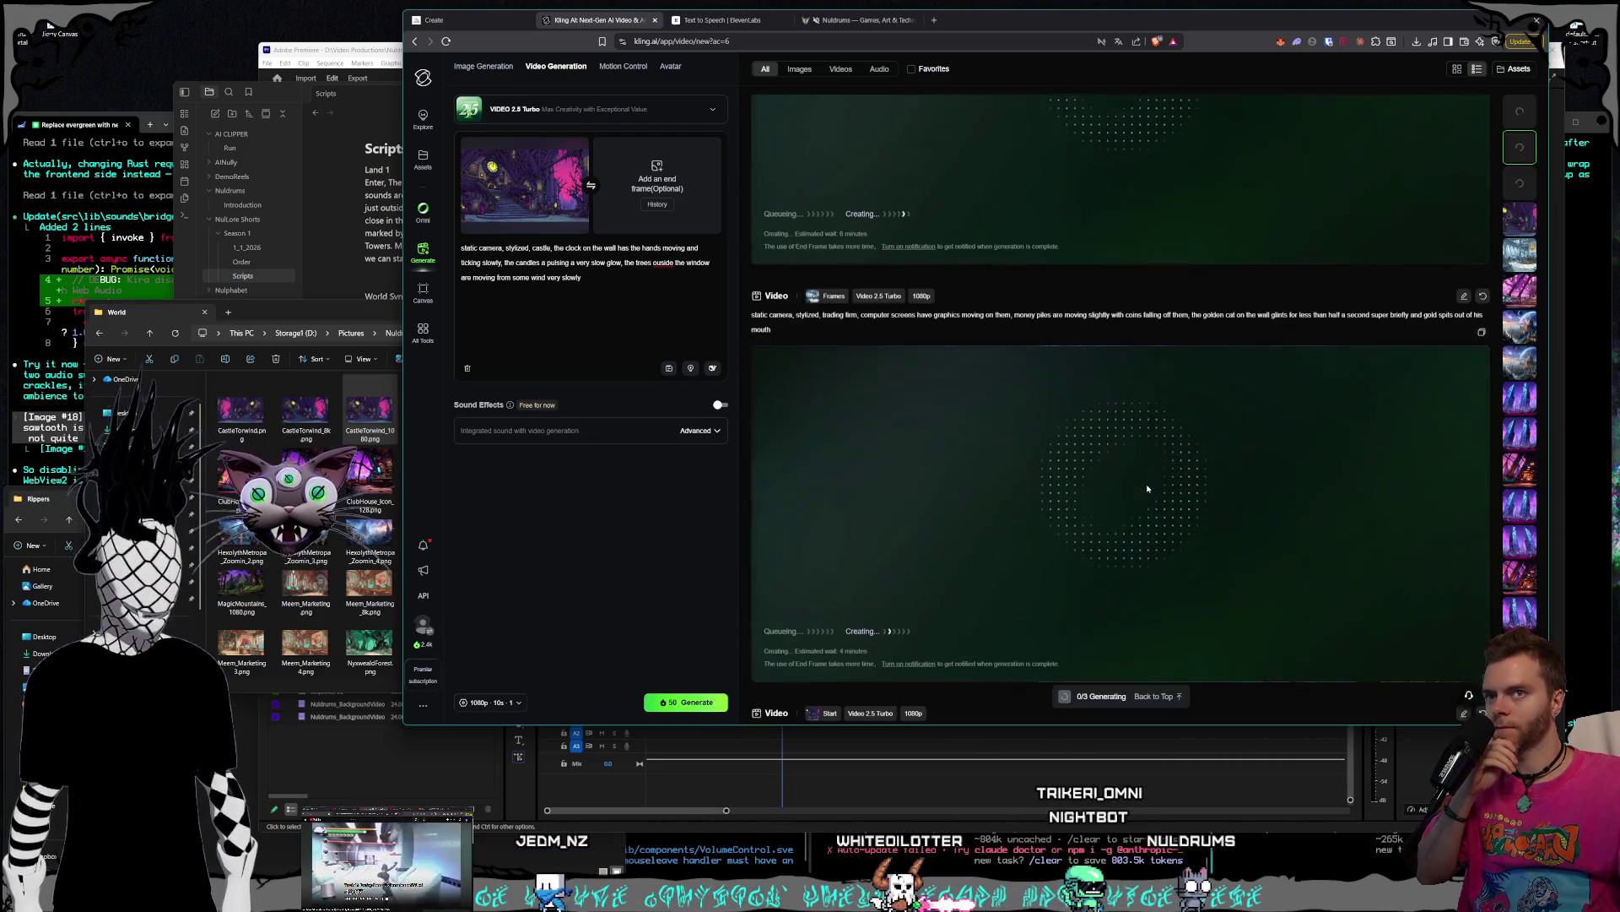
pyautogui.scroll(-3, 1147, 487)
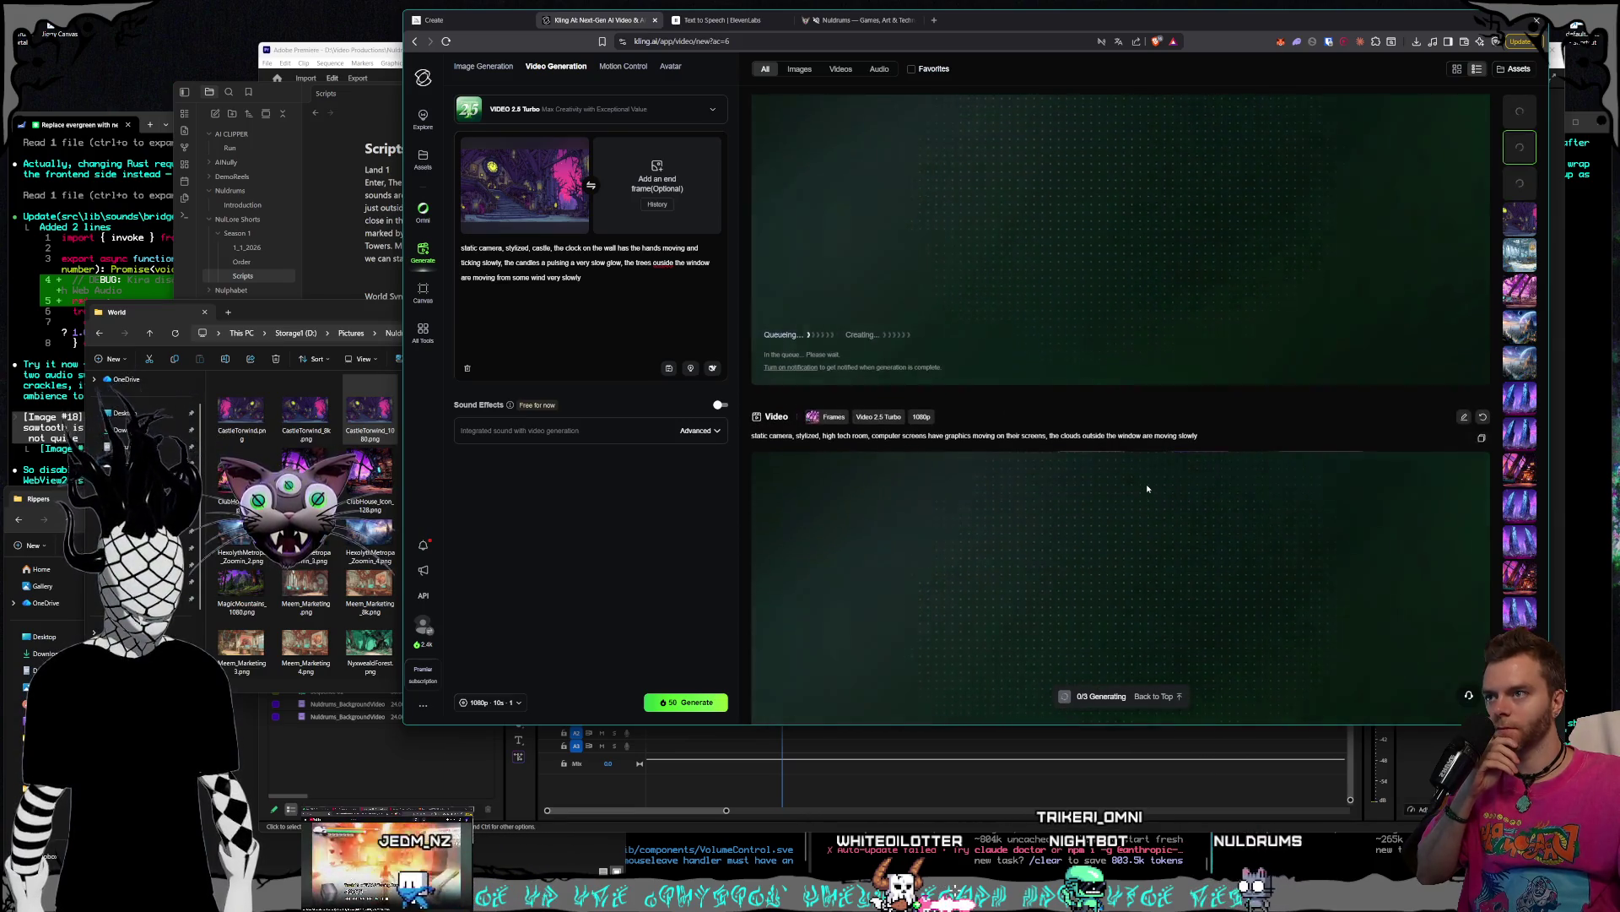
pyautogui.scroll(-10, 1147, 491)
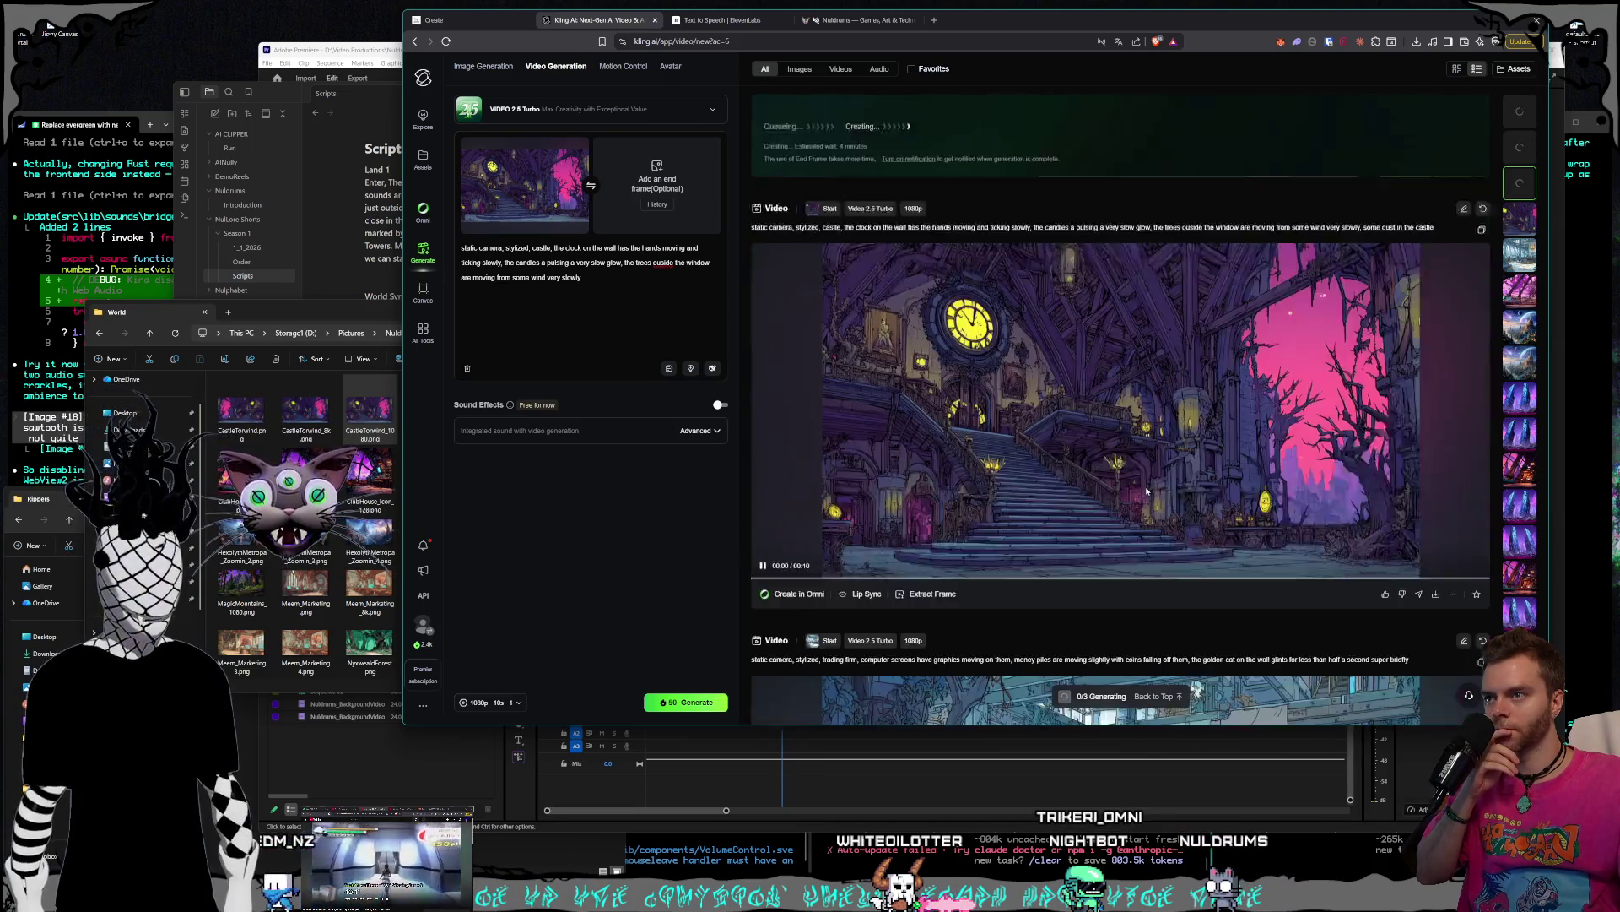
pyautogui.scroll(15, 1147, 491)
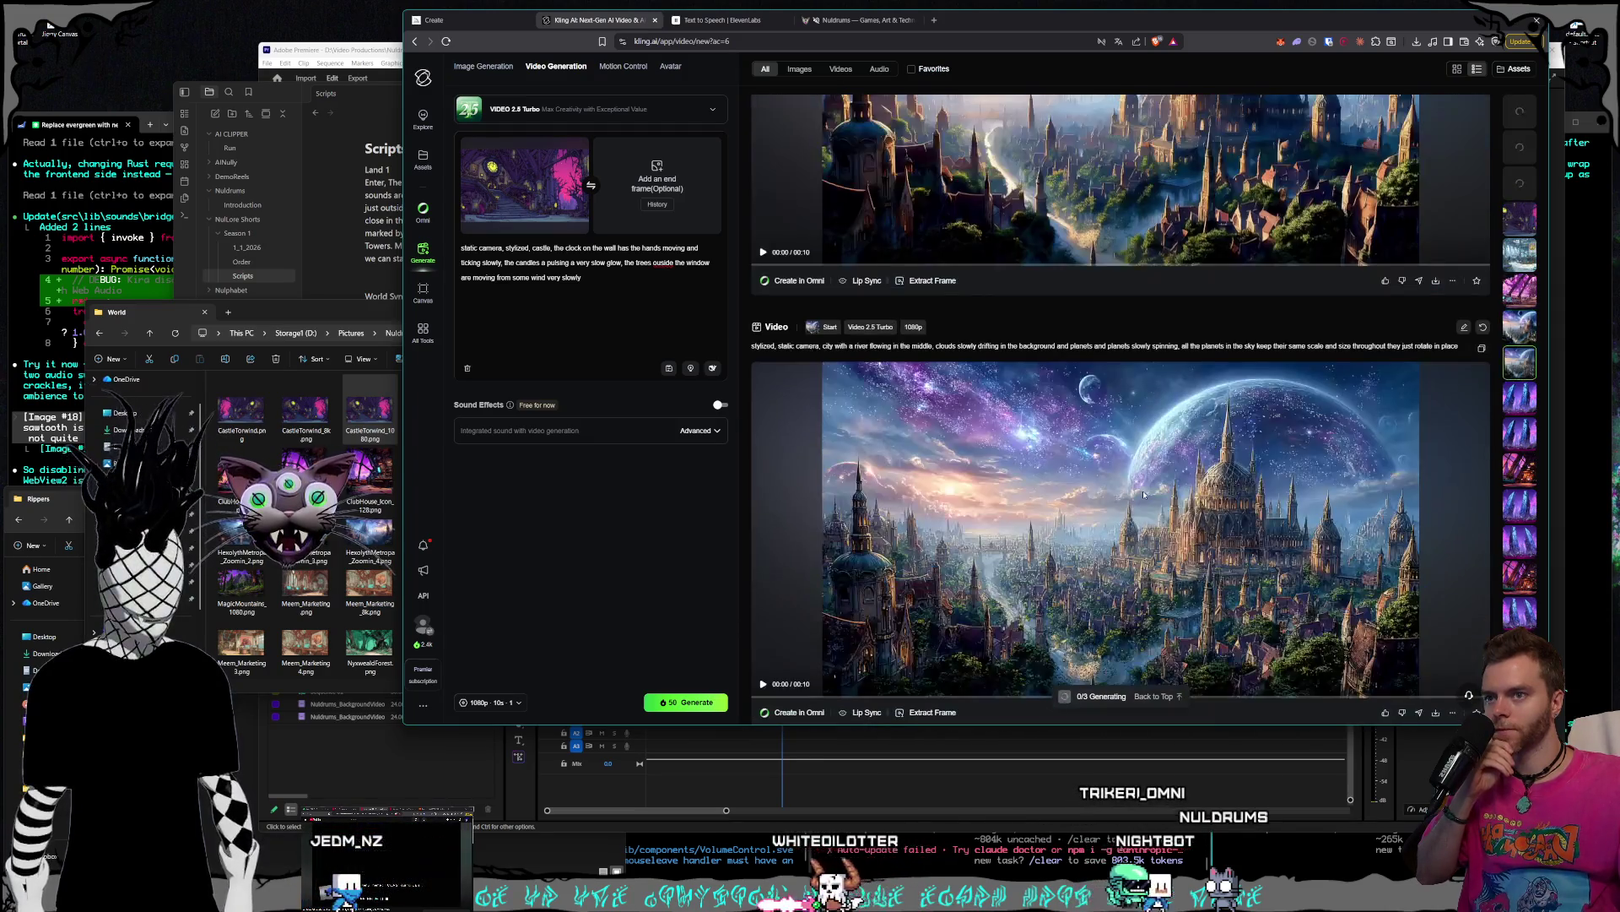
pyautogui.scroll(-10, 1141, 504)
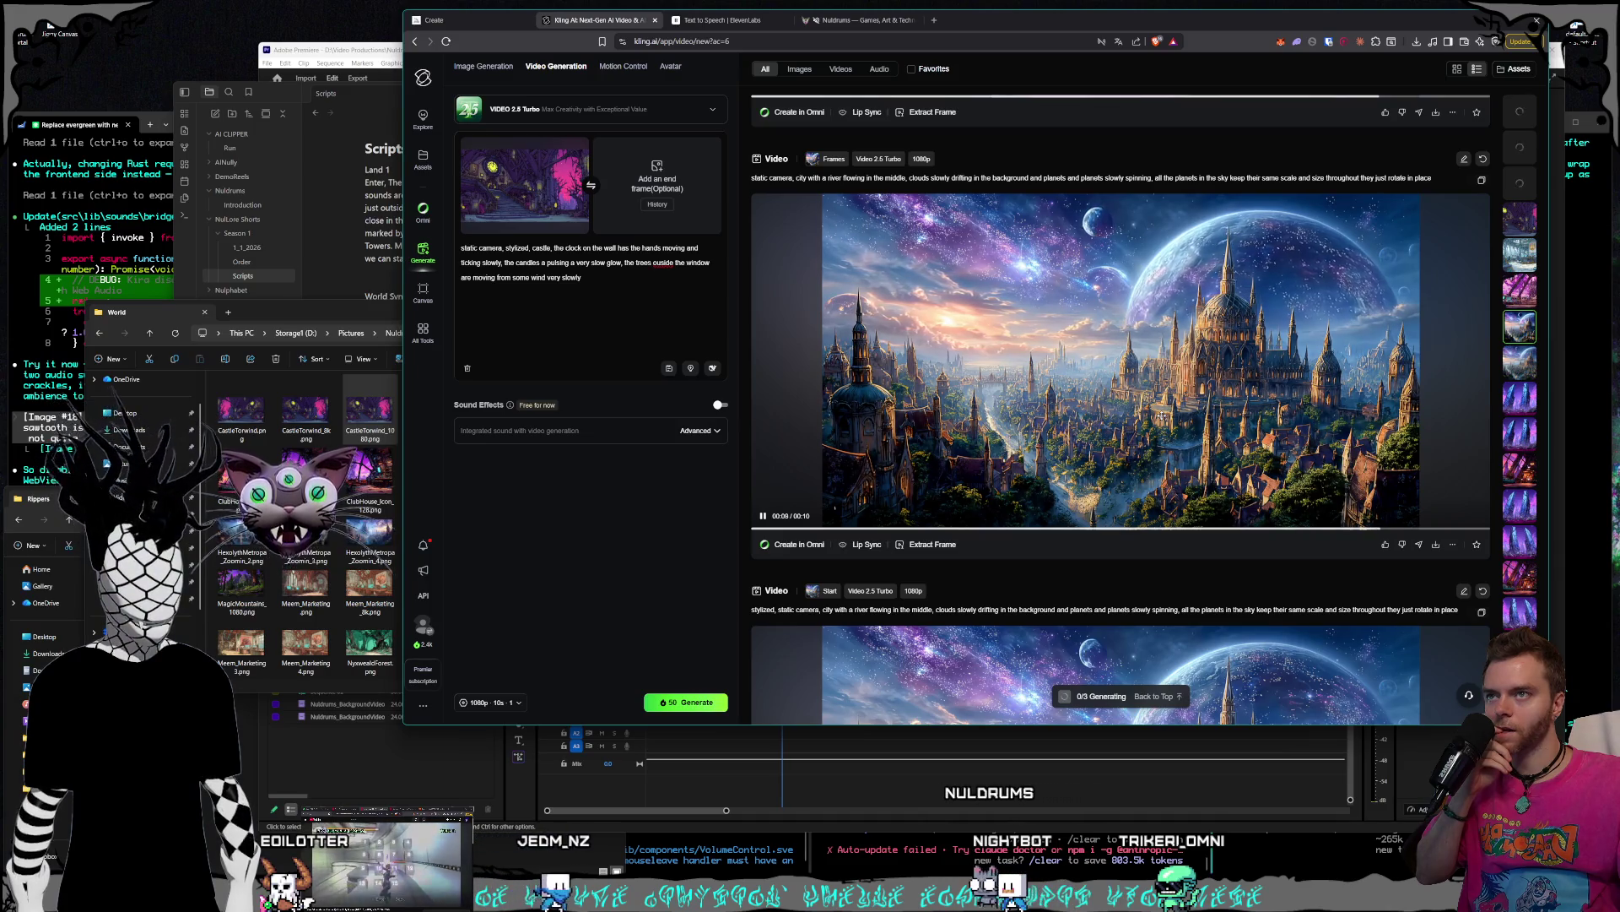
pyautogui.scroll(-4, 1163, 415)
# - Save both fantasy-city loops as MP4s in Website, naming the second HexolythMetropa_Loop_SecondHalf.mp4
pyautogui.click(1435, 623)
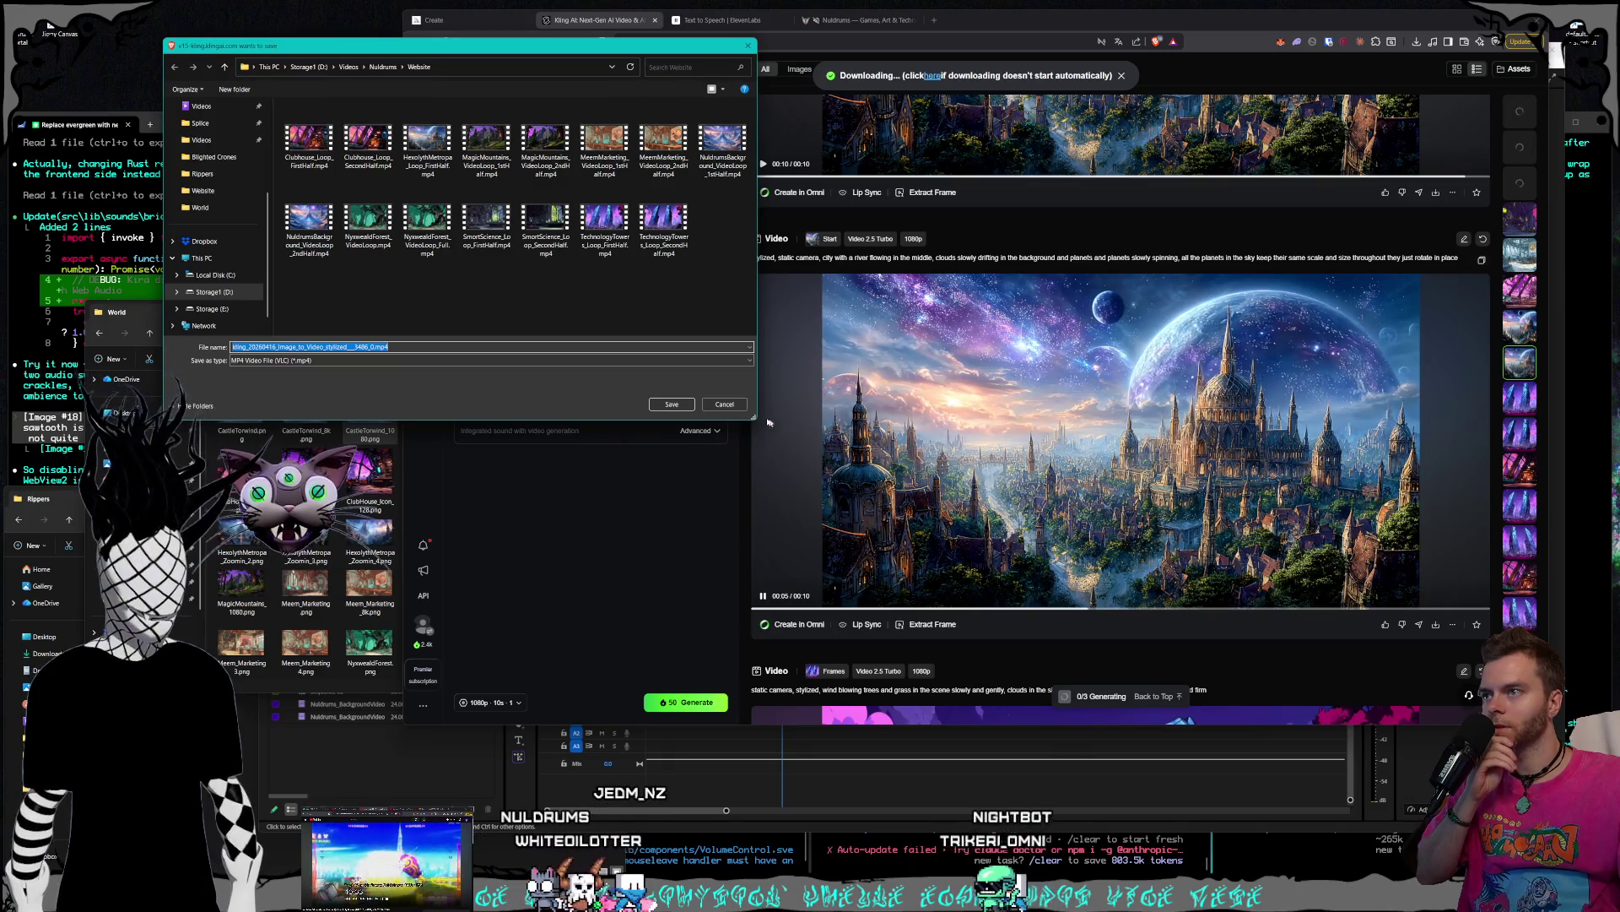
pyautogui.press('Return')
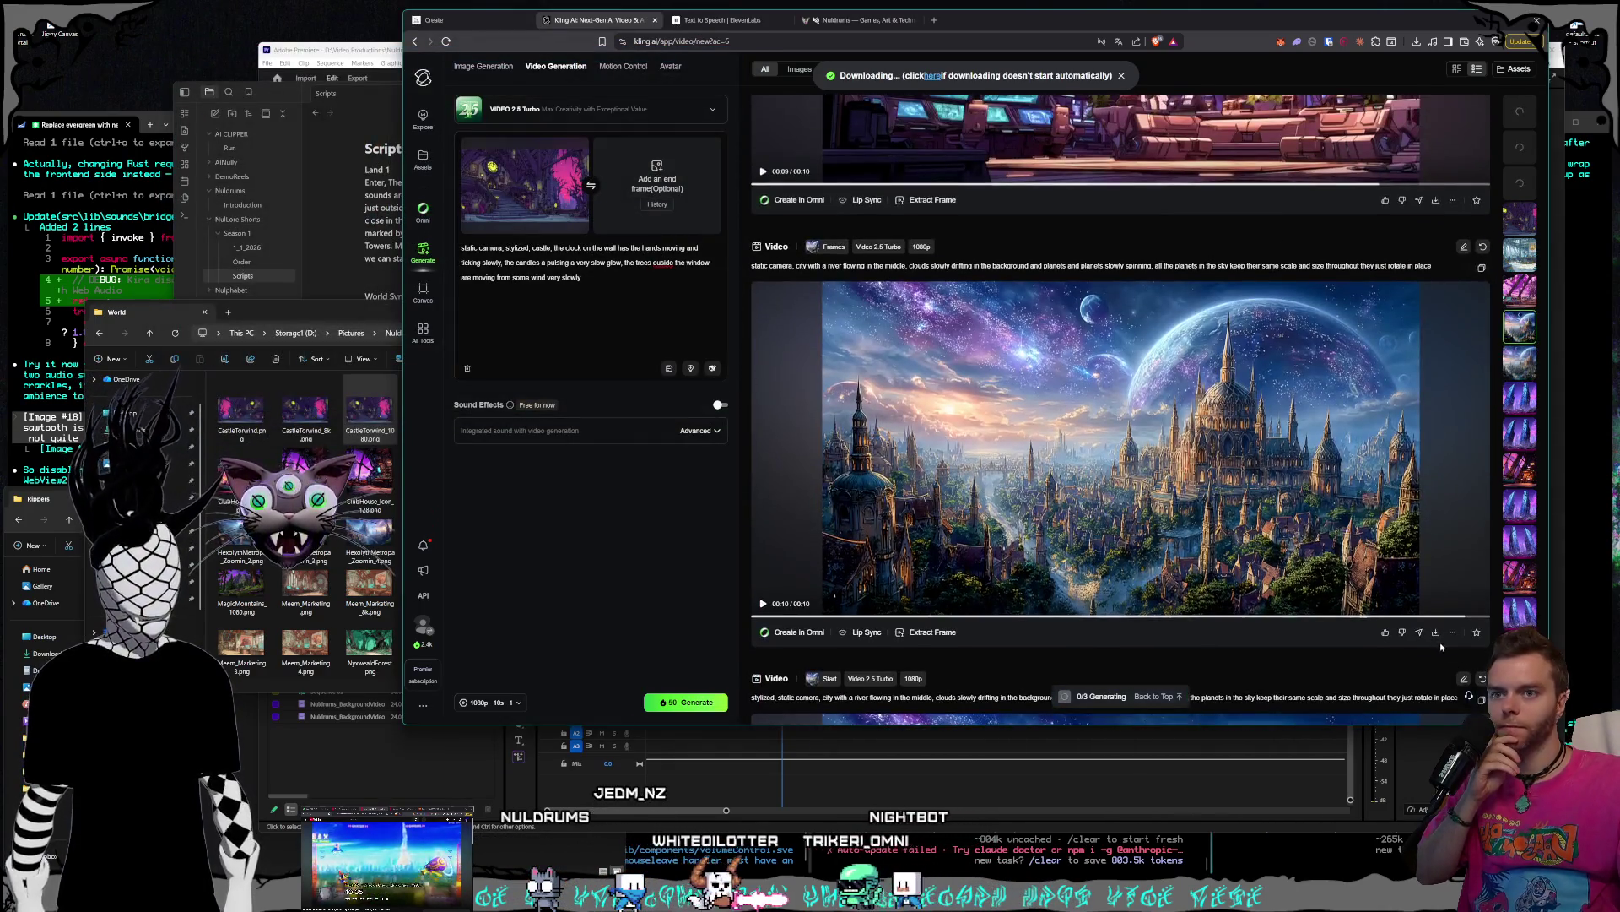
pyautogui.click(933, 490)
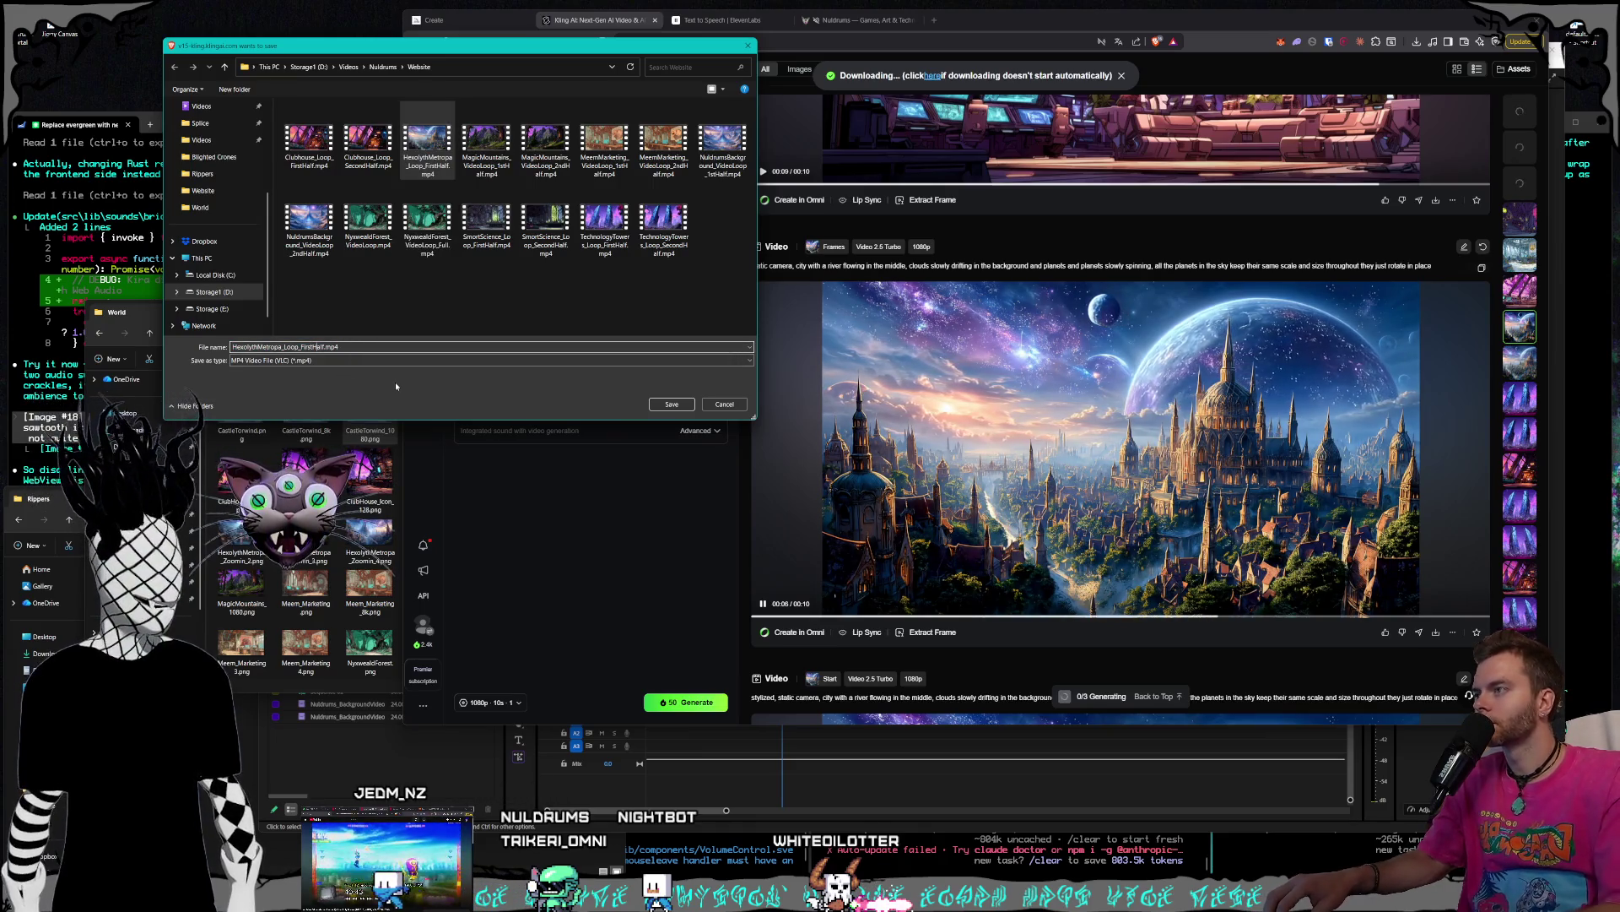
pyautogui.press('BackSpace')
pyautogui.press('BackSpace')
pyautogui.press('BackSpace')
pyautogui.write('Second')
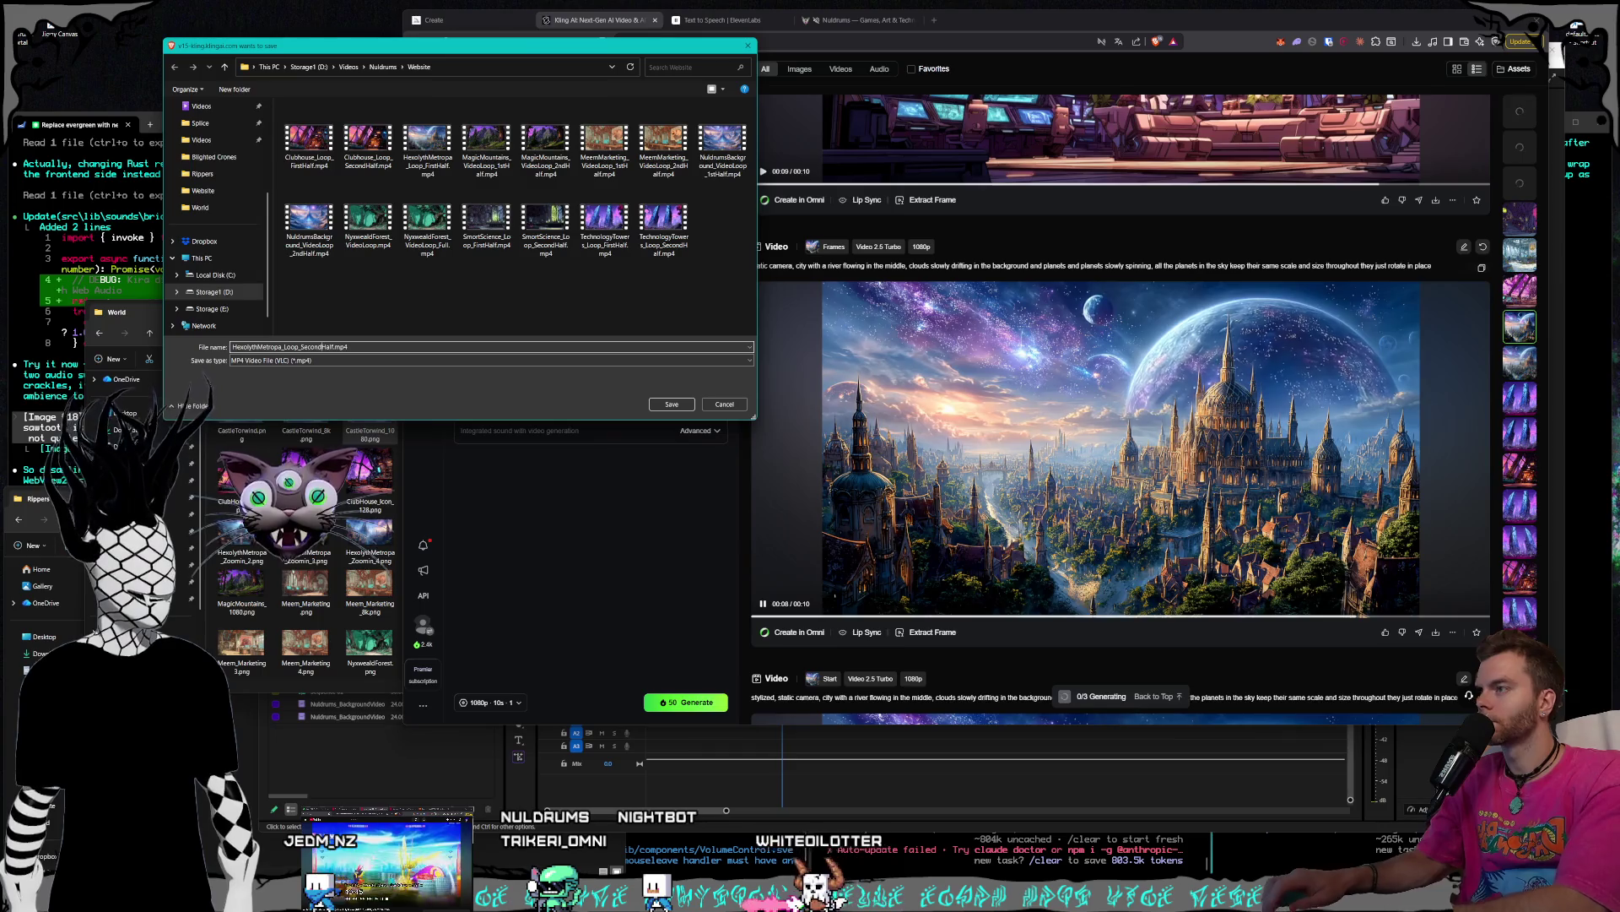
pyautogui.press('Return')
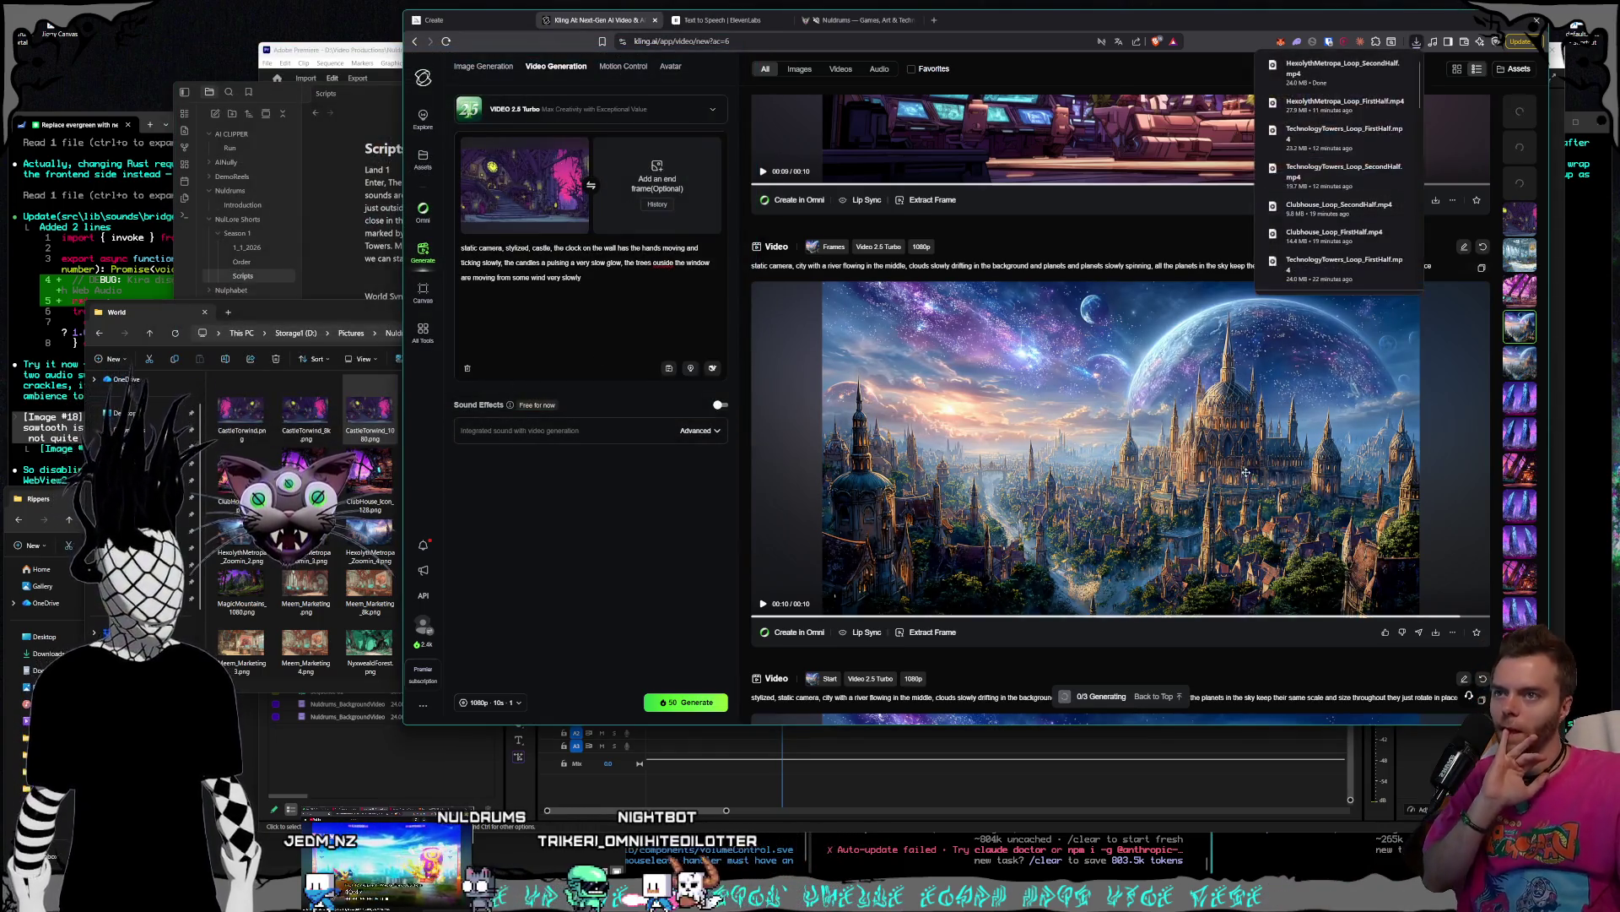
# - Scroll up the results feed to the finished trading-firm and castle videos
pyautogui.scroll(5, 1247, 473)
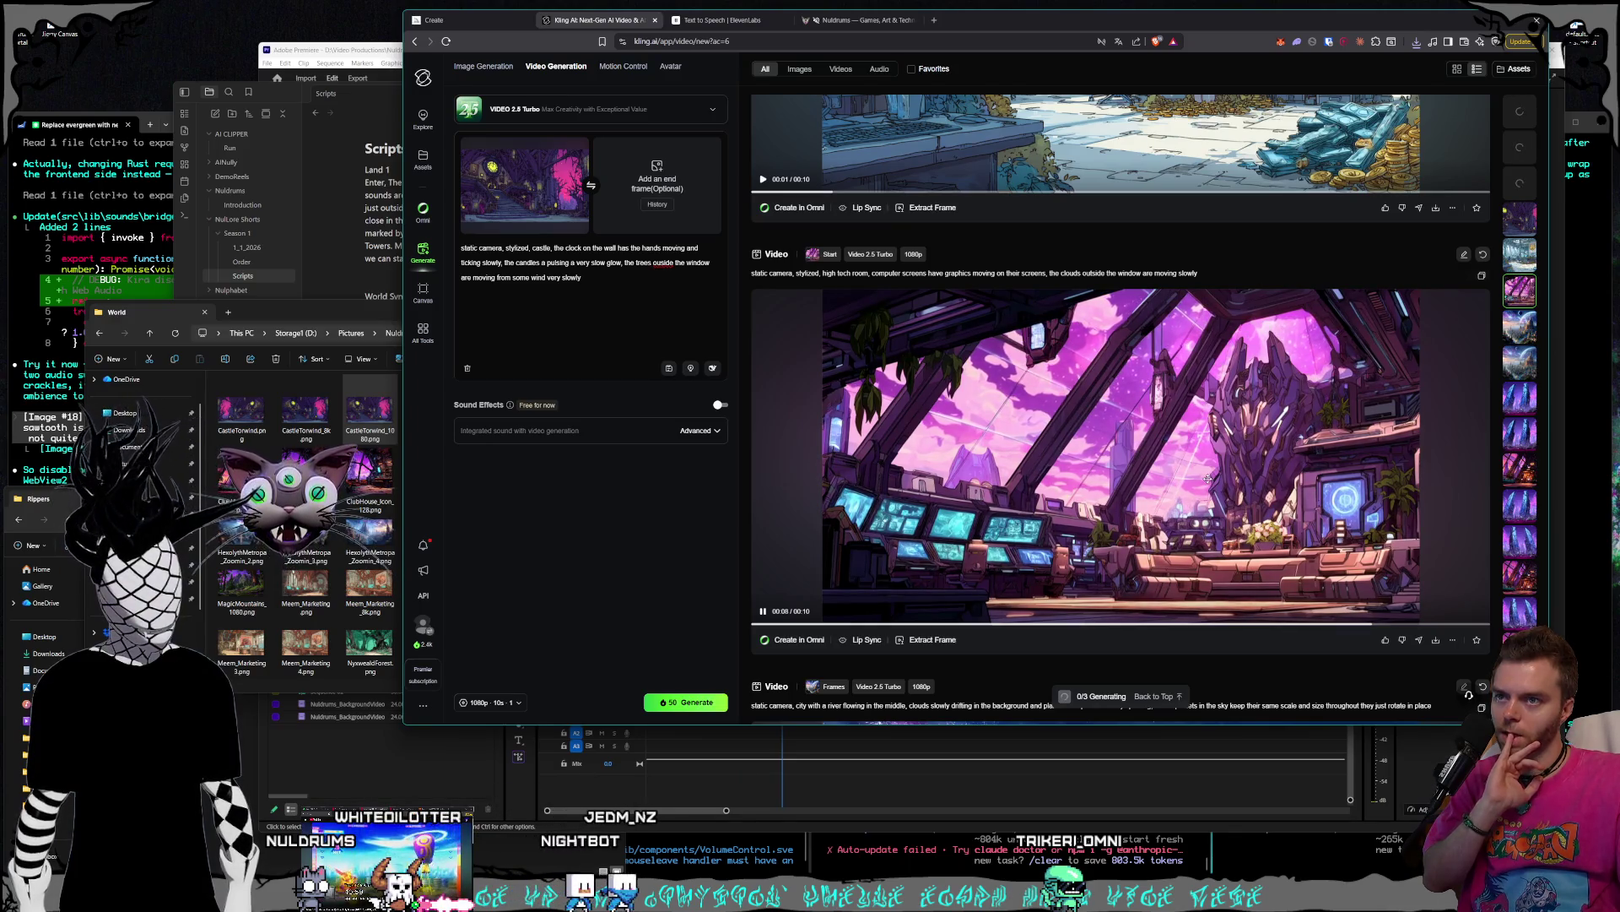
pyautogui.scroll(5, 1207, 480)
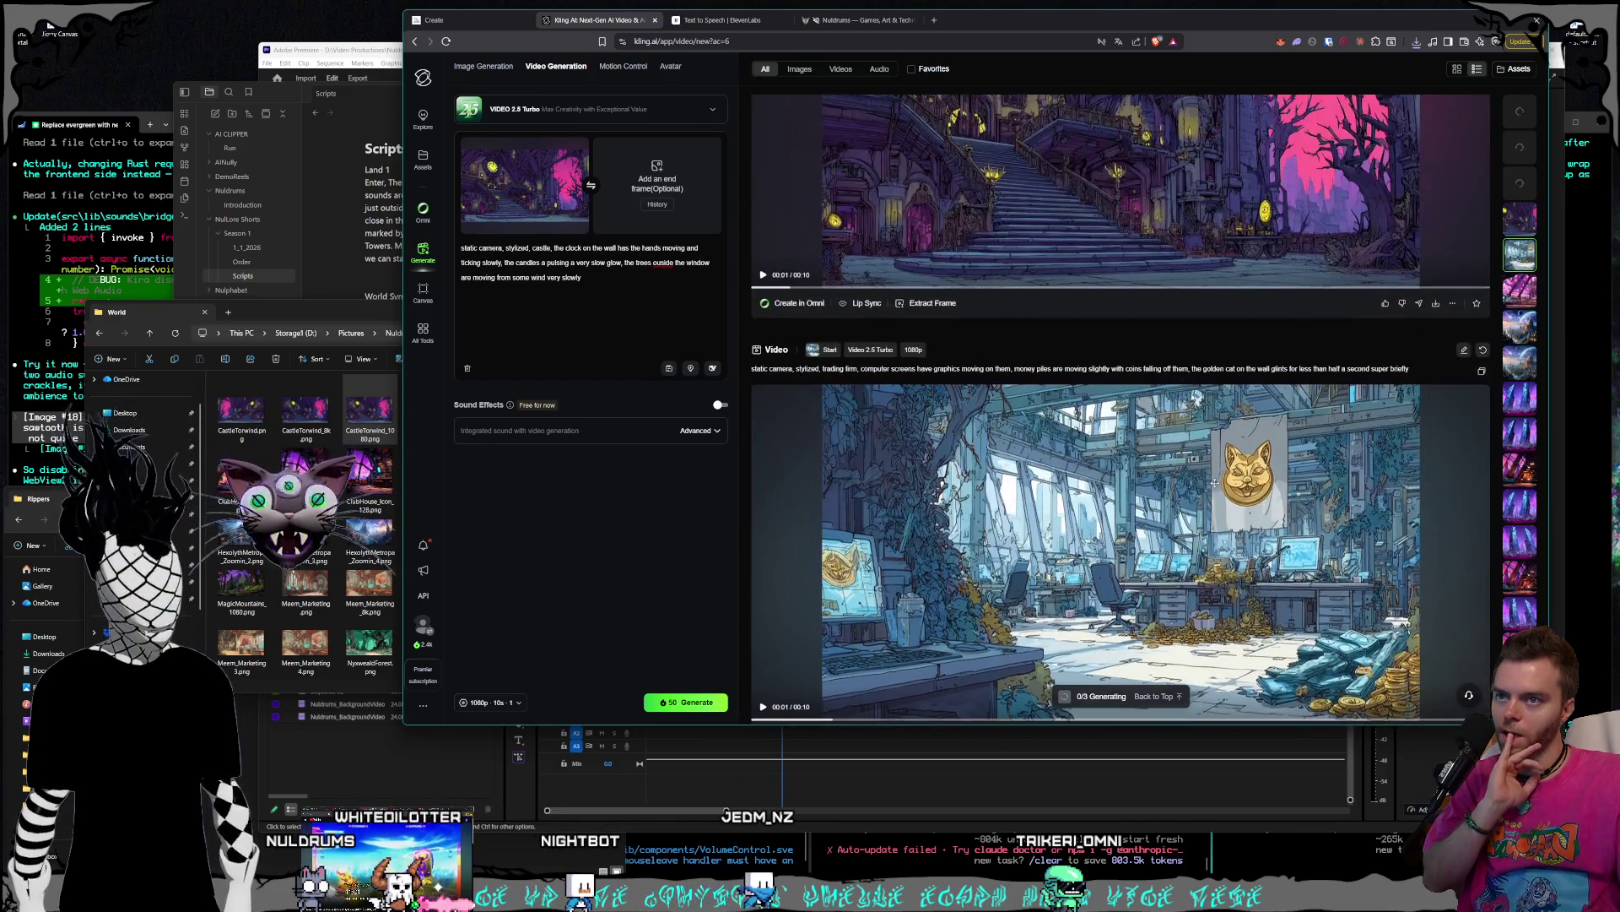
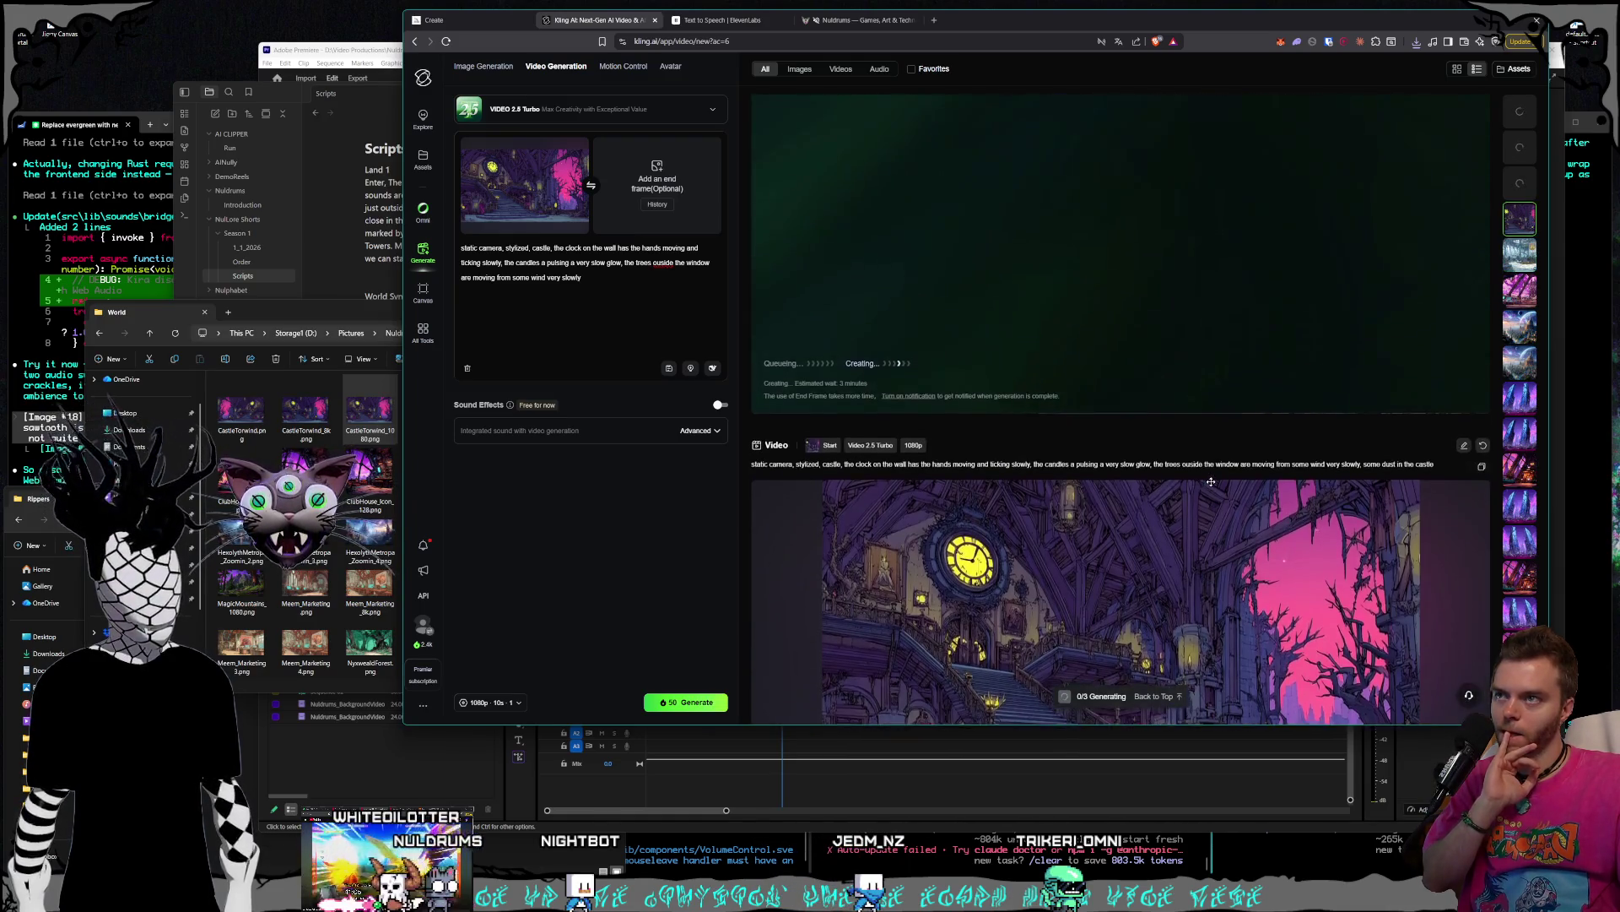
pyautogui.scroll(1, 1210, 487)
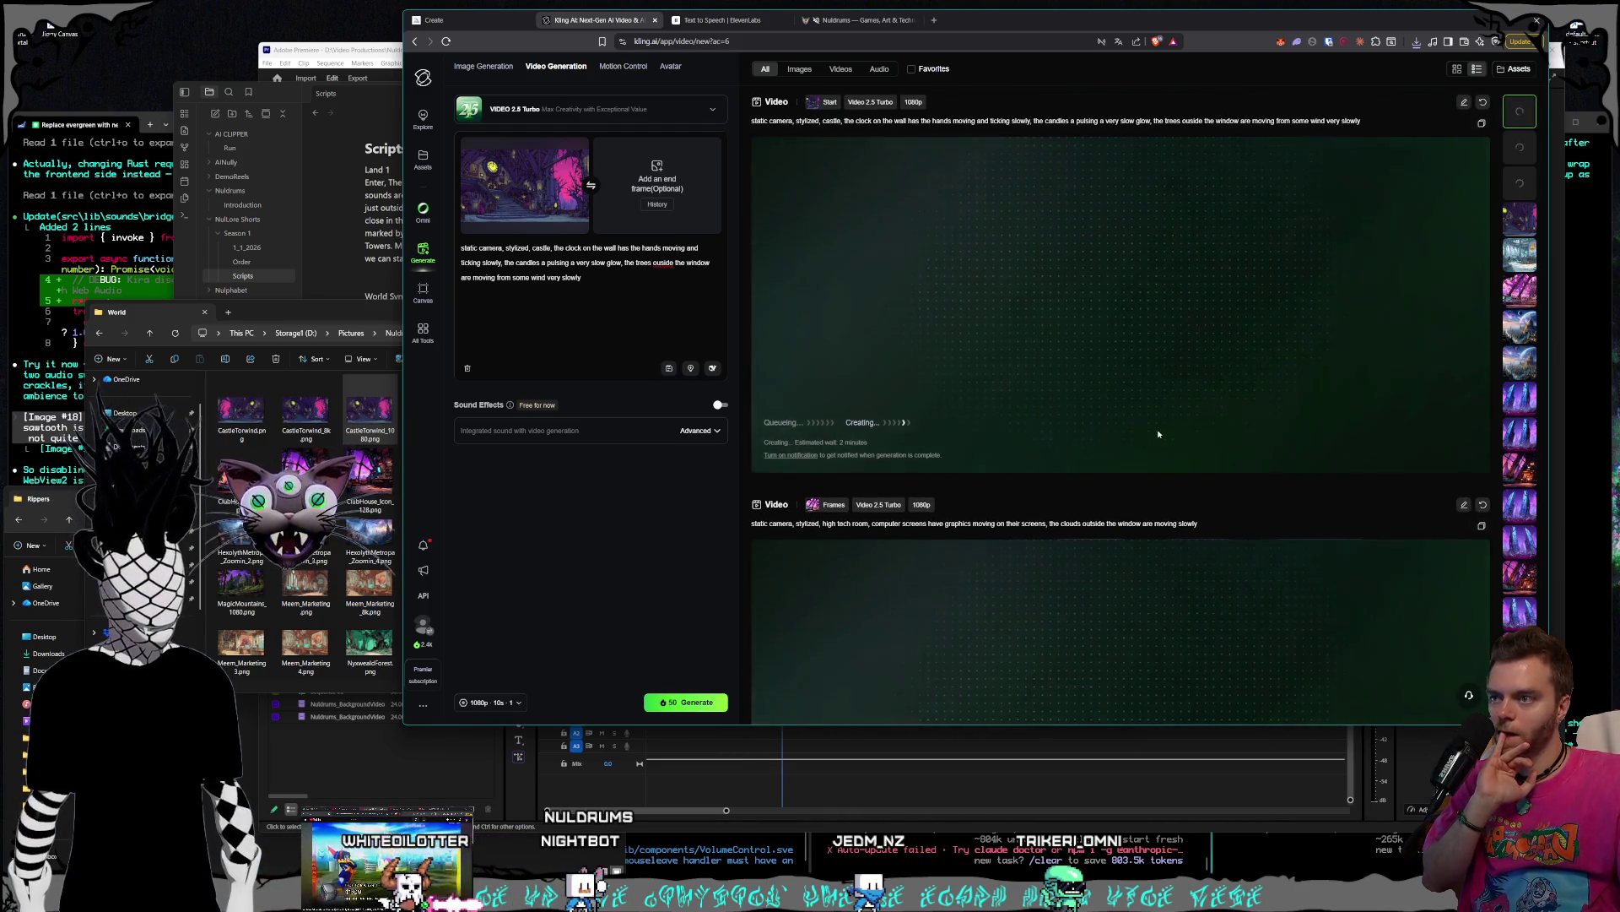
# - Drag OmniArtistConsortium_2_1080.png from the World folder onto Kling's start-frame slot
pyautogui.scroll(-5, 1199, 455)
pyautogui.scroll(-10, 1198, 454)
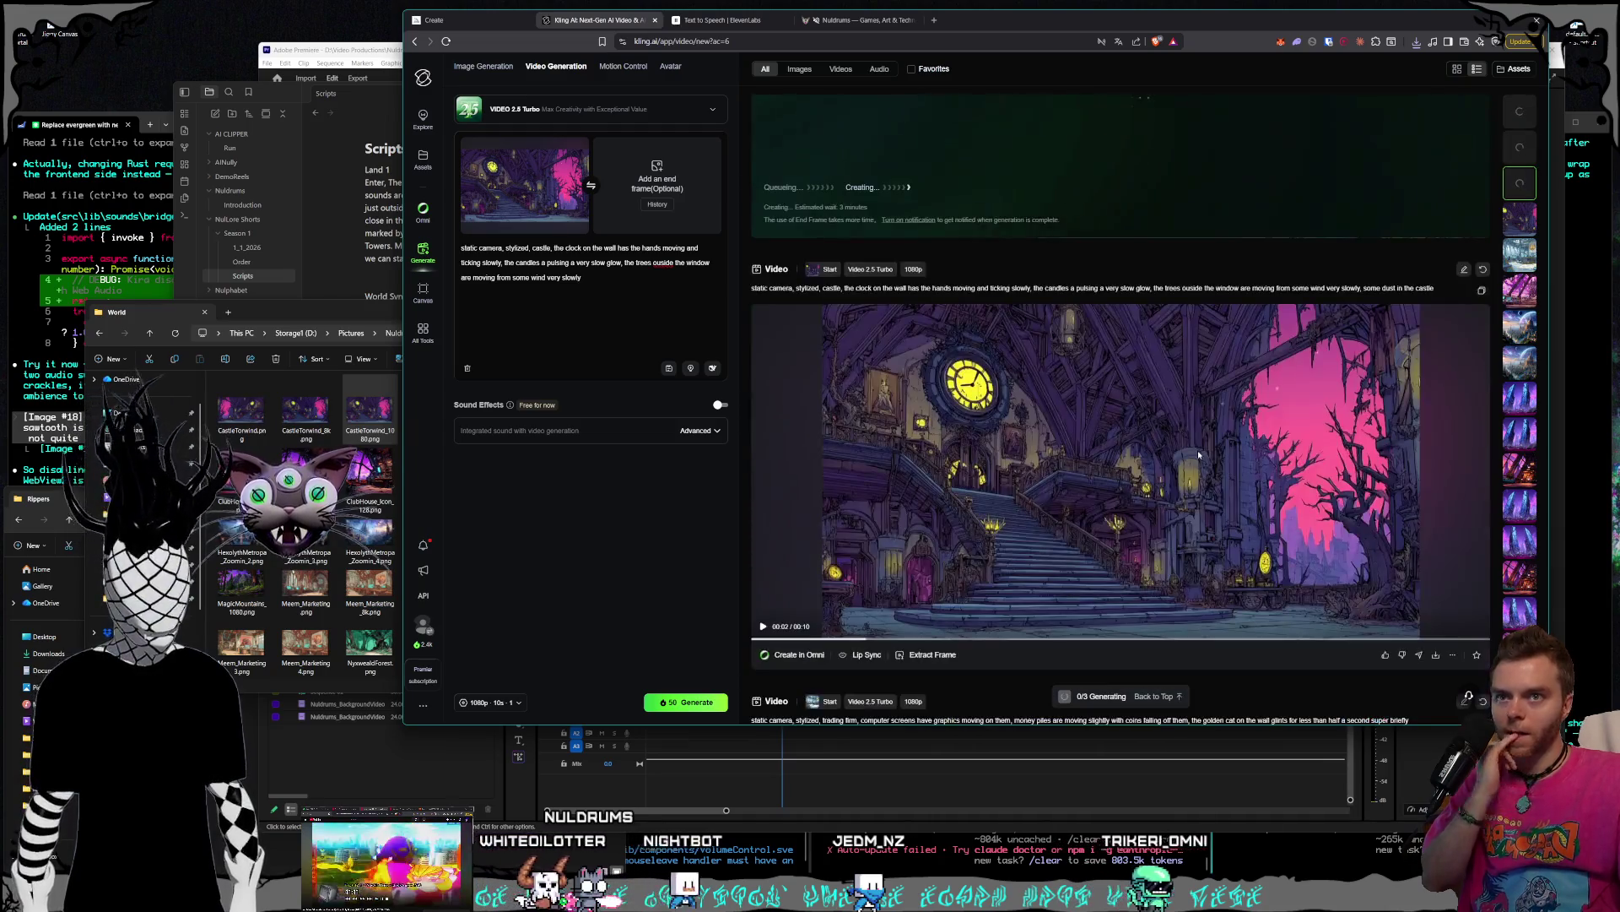
pyautogui.scroll(-10, 1192, 455)
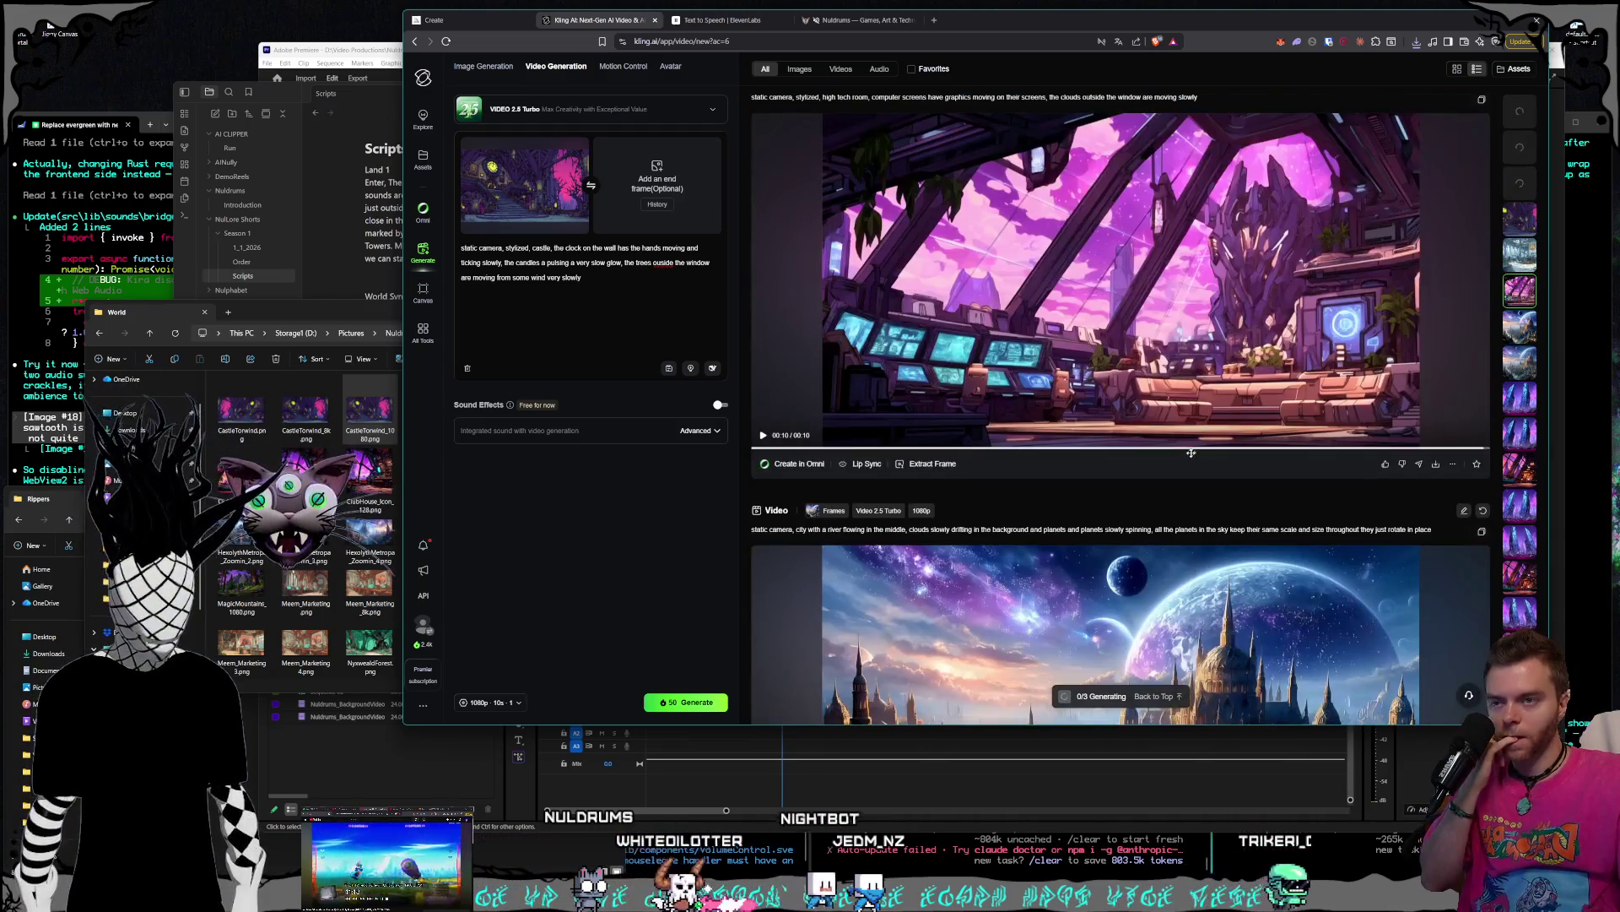
pyautogui.scroll(-10, 1191, 469)
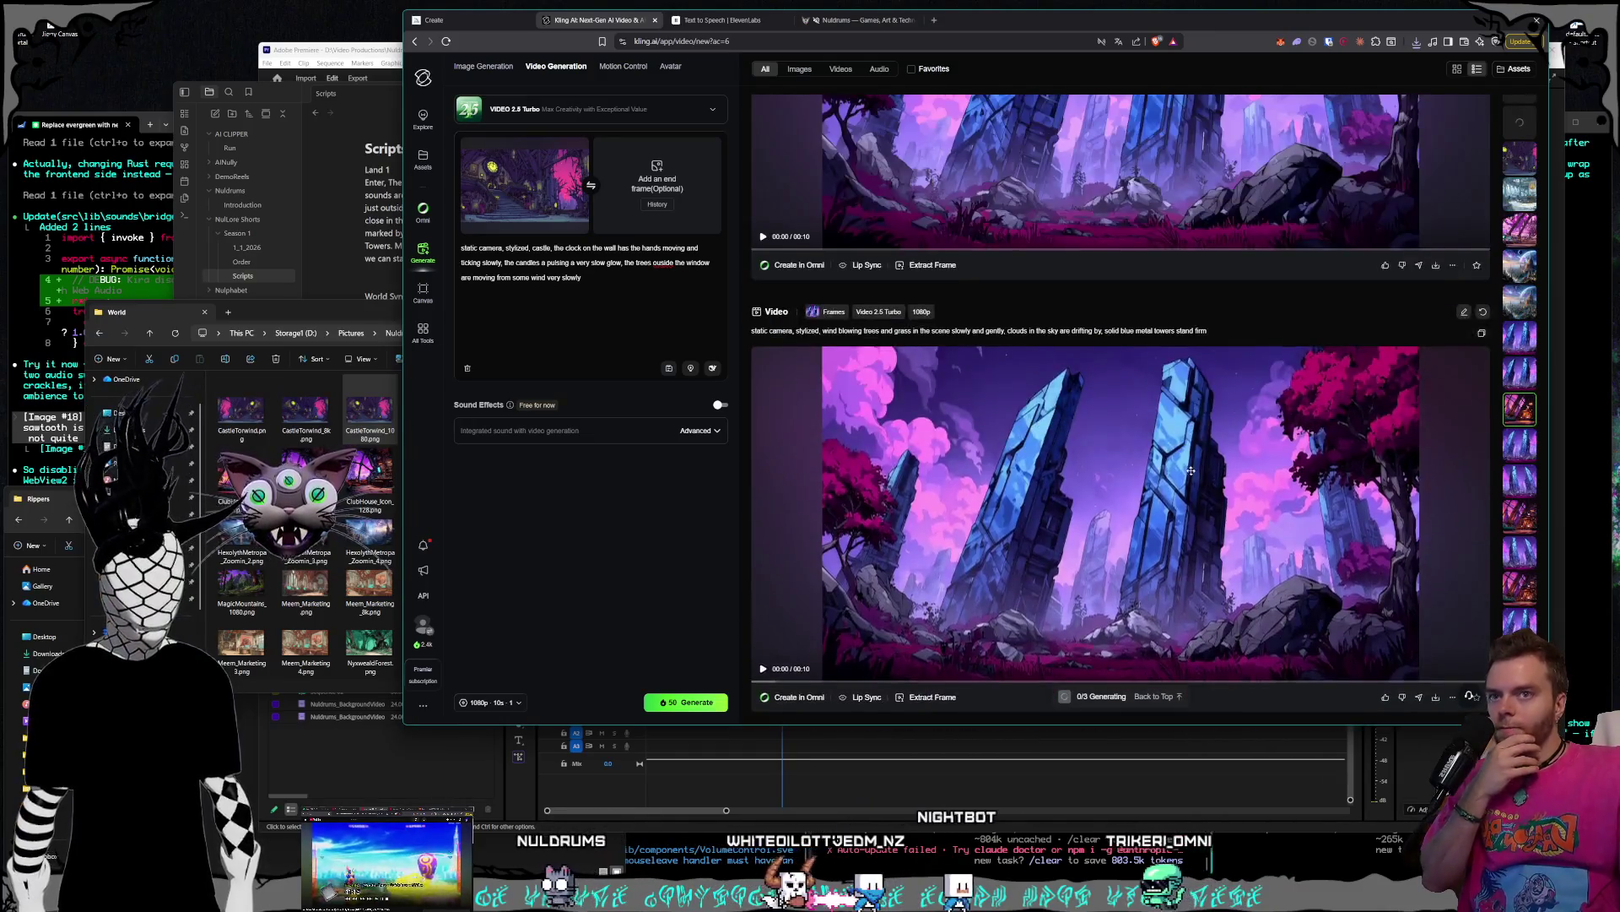
pyautogui.scroll(20, 1191, 500)
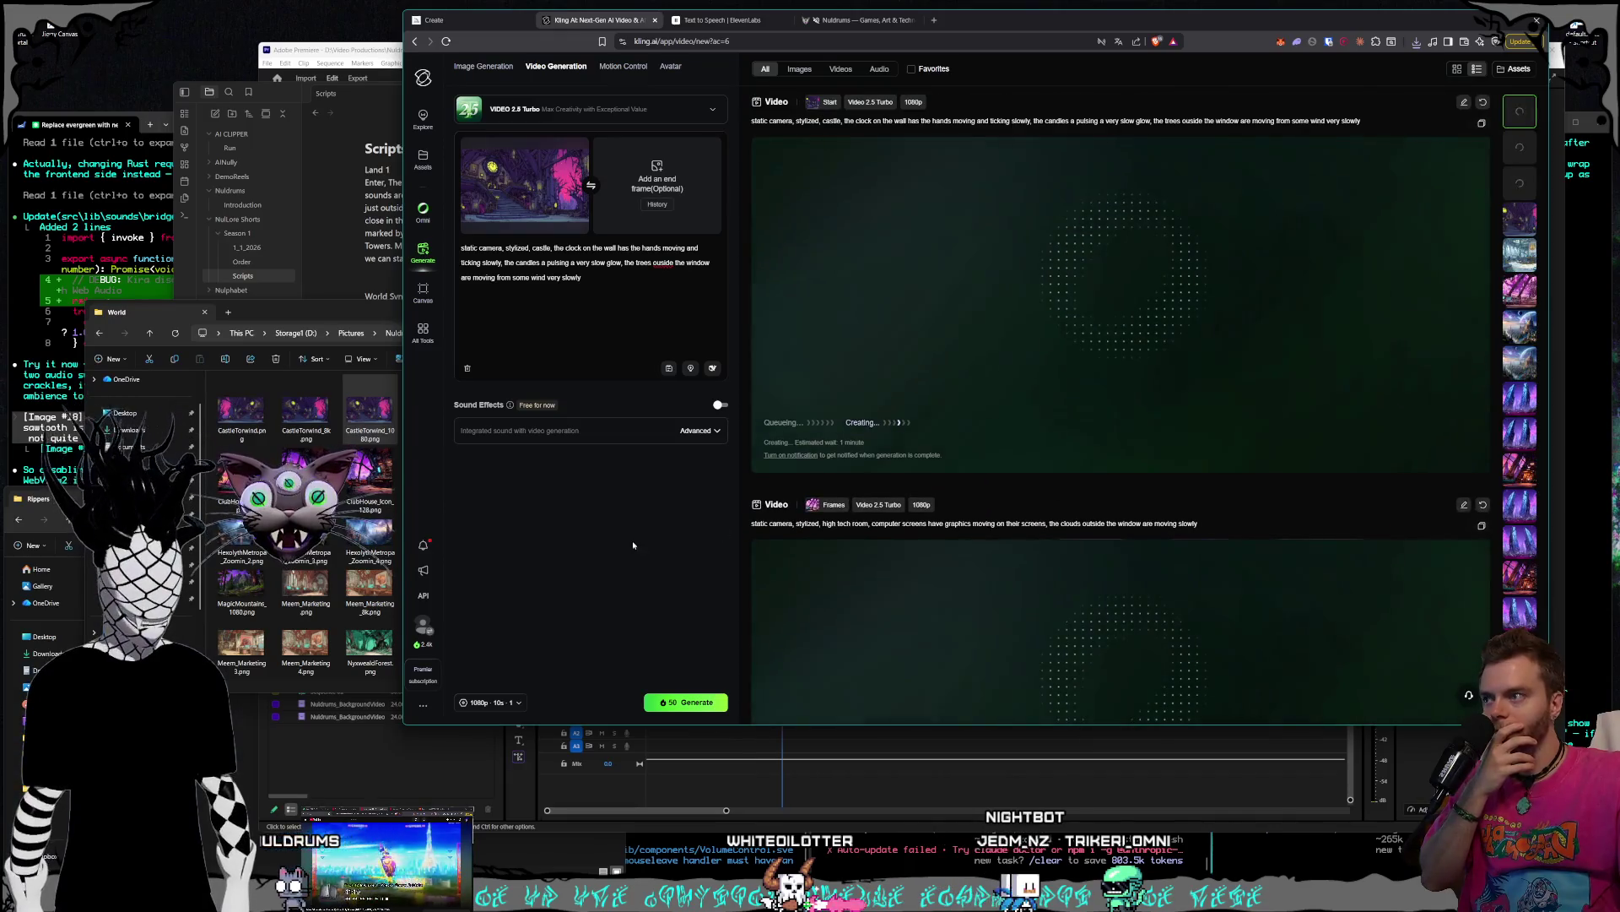
pyautogui.click(397, 404)
pyautogui.scroll(-10, 472, 490)
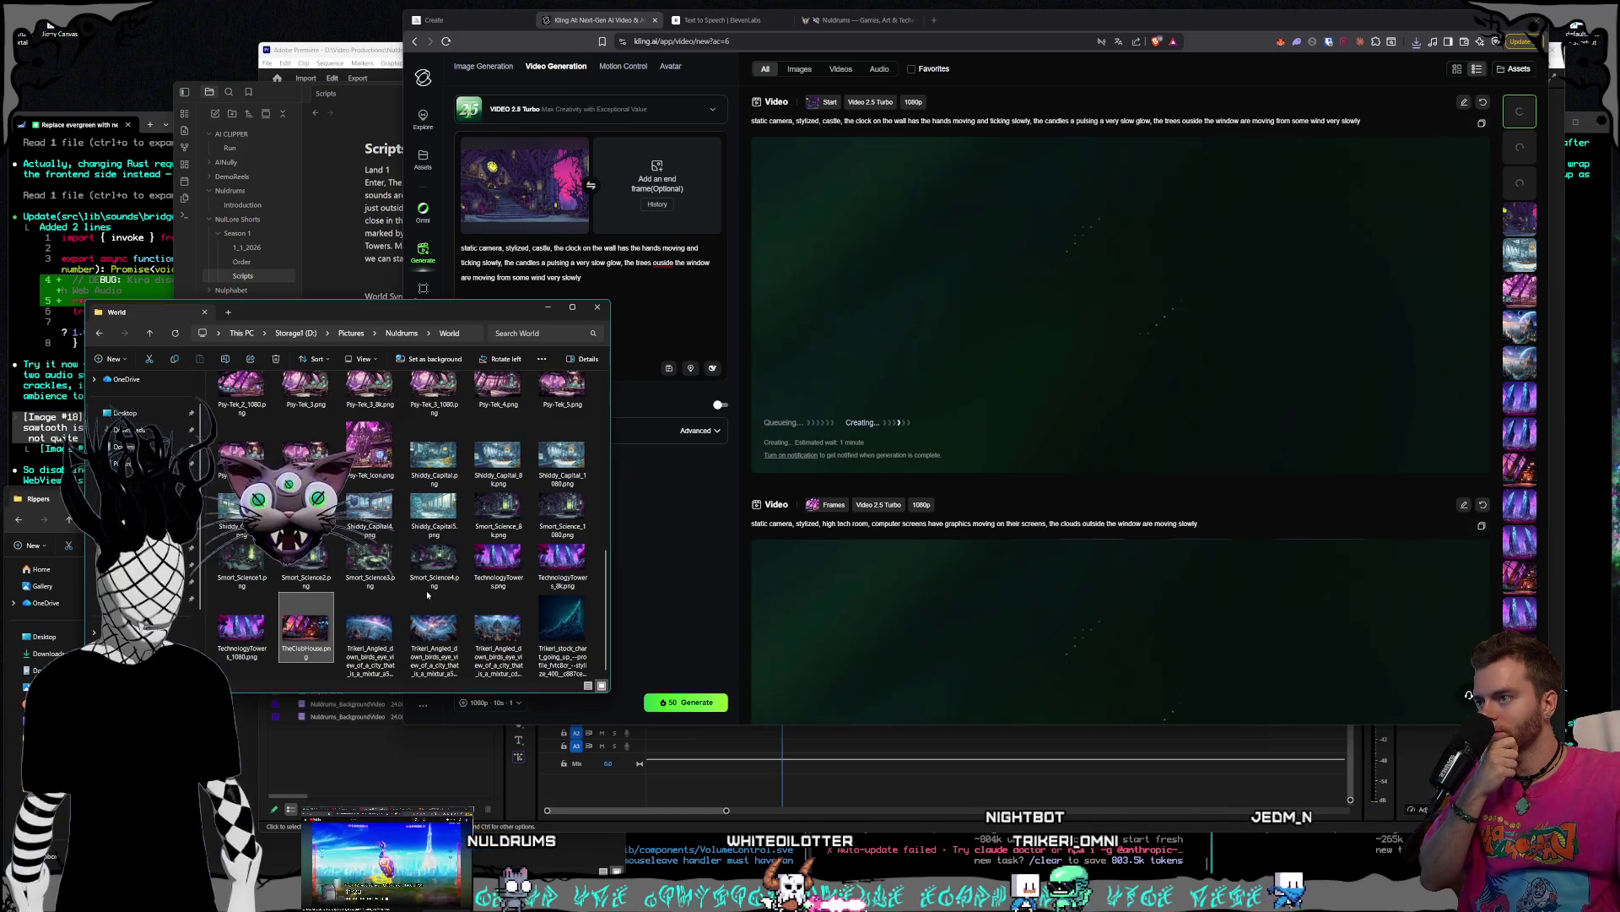
pyautogui.scroll(5, 427, 590)
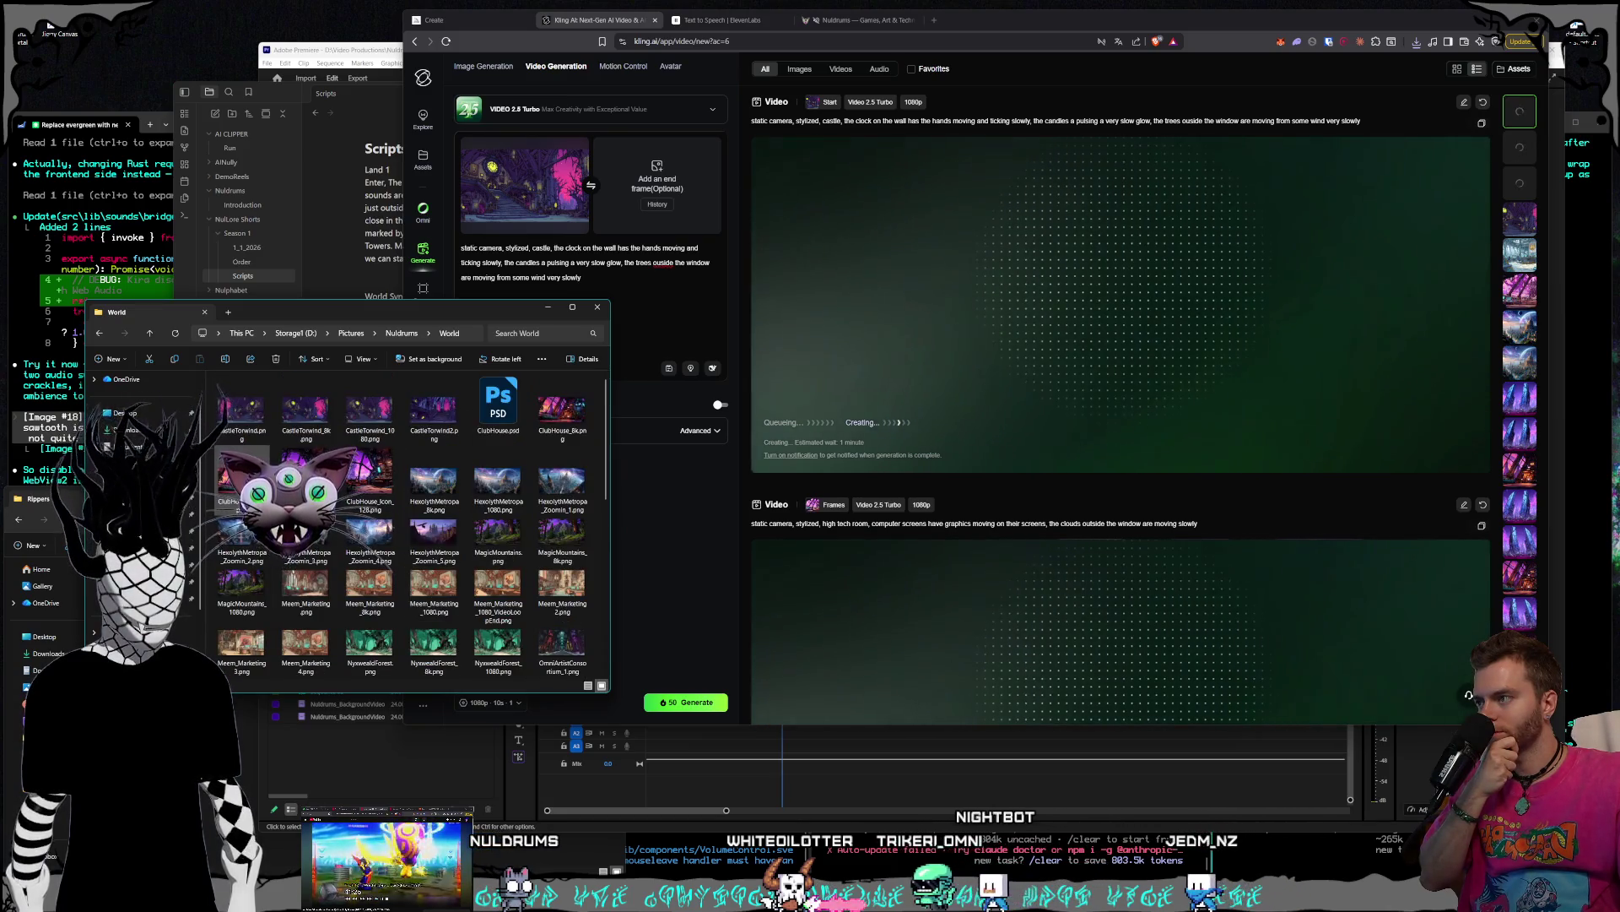
pyautogui.scroll(-10, 430, 520)
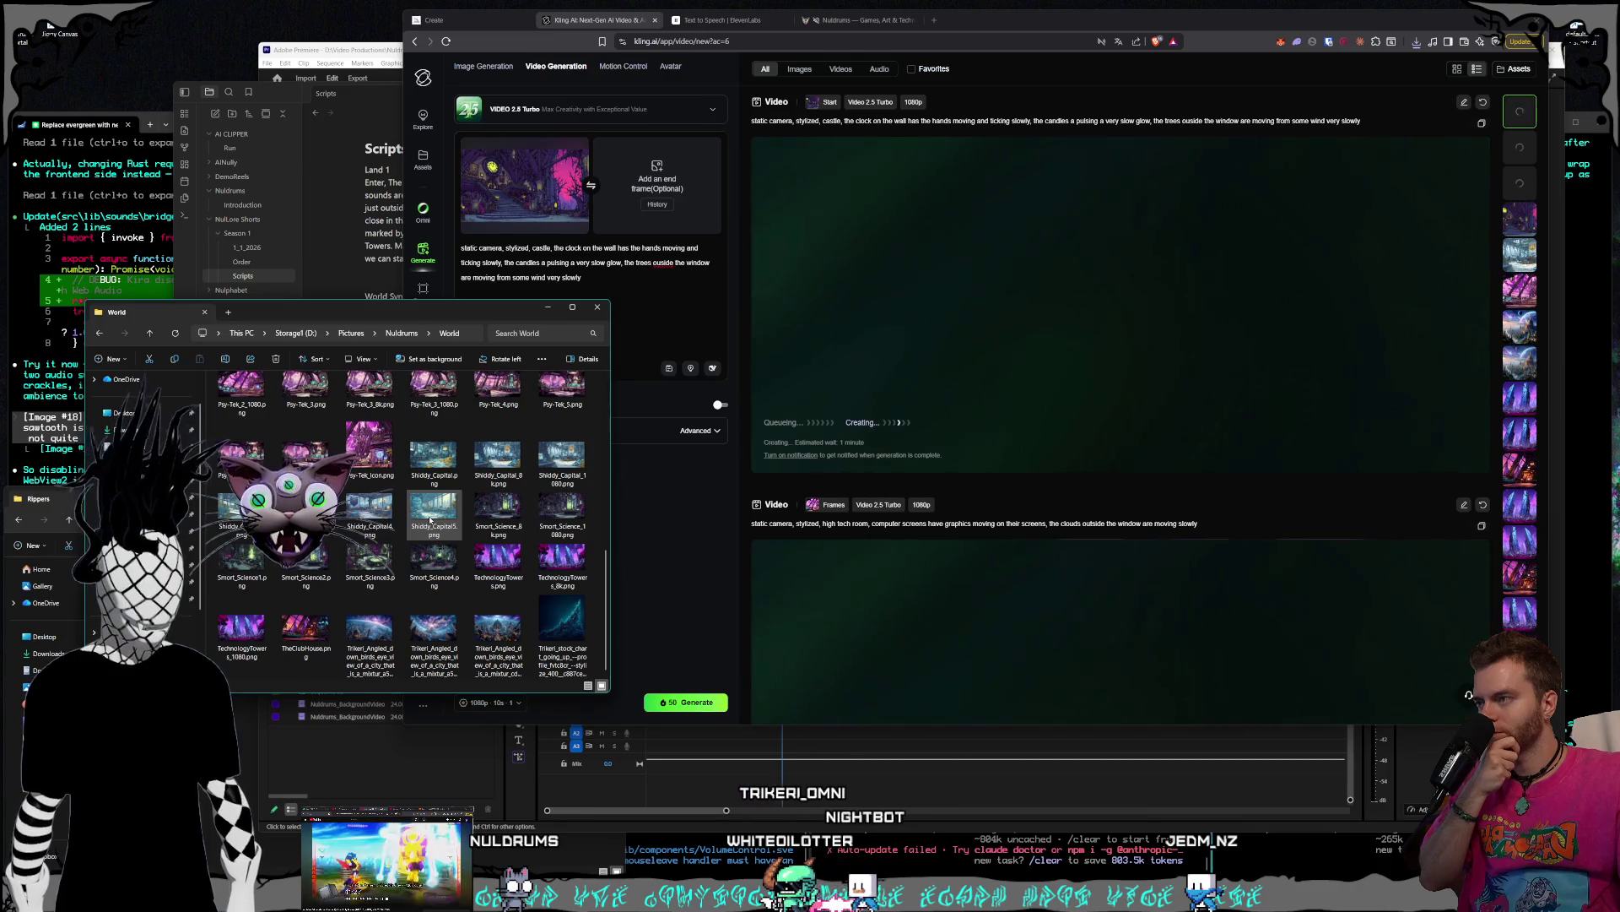
pyautogui.scroll(6, 431, 521)
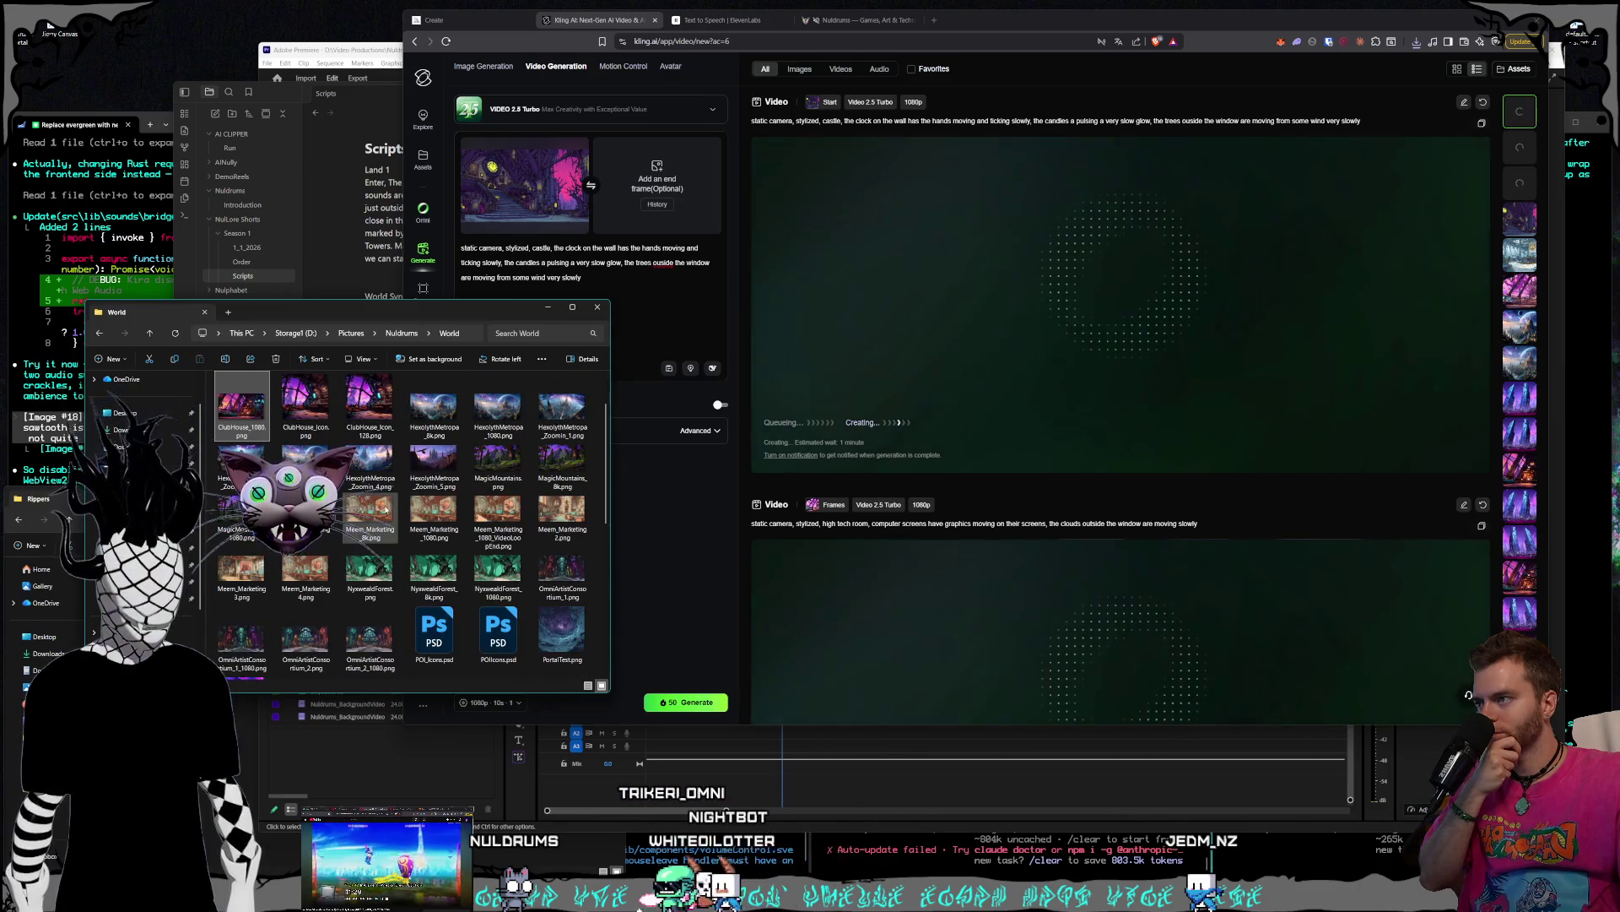
pyautogui.moveTo(369, 637)
pyautogui.mouseDown()
pyautogui.moveTo(564, 346)
pyautogui.moveTo(549, 206)
pyautogui.mouseUp()
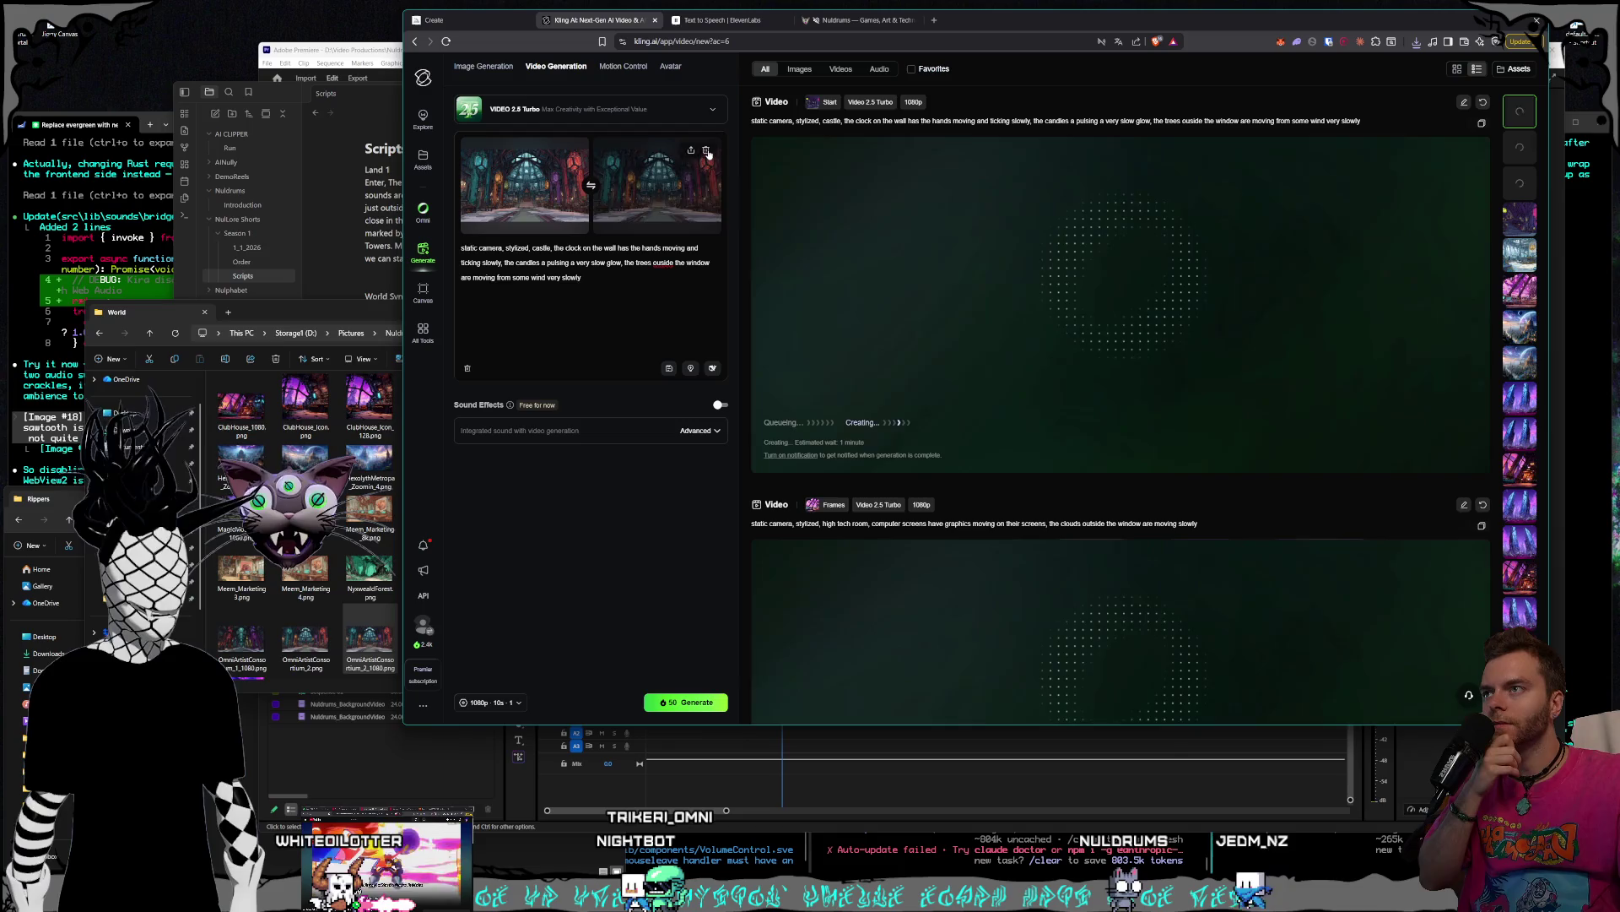
# - Replace the prompt text after 'castle' with swaying multi-colored glass chandeliers and light sconces
pyautogui.scroll(-5, 1005, 333)
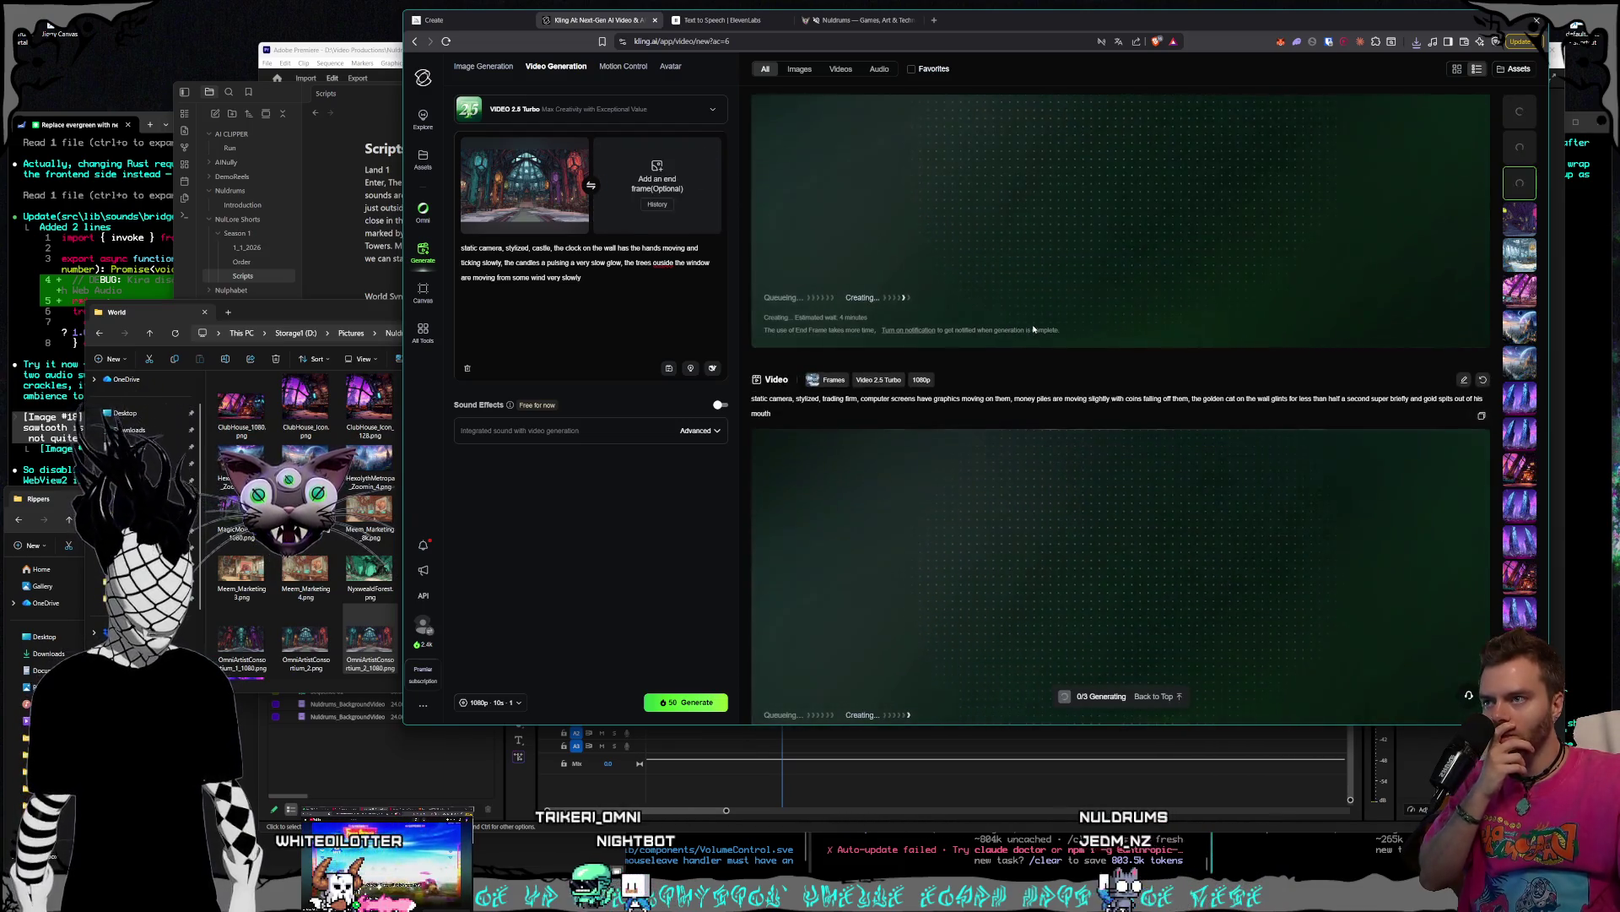
pyautogui.scroll(-2, 1033, 329)
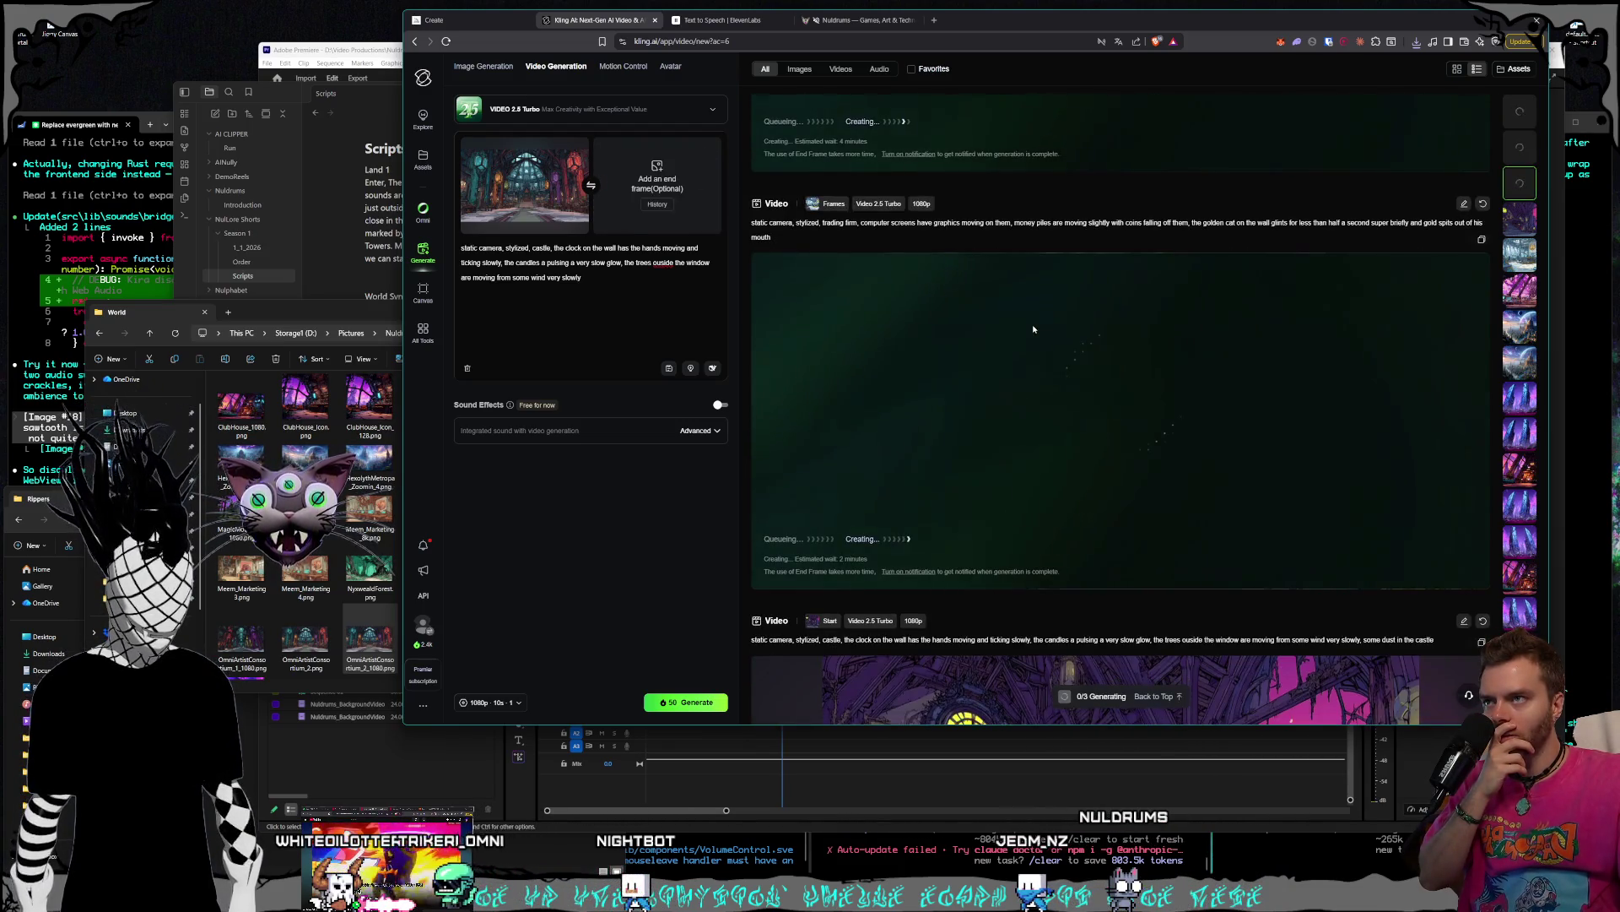
pyautogui.scroll(-5, 1034, 329)
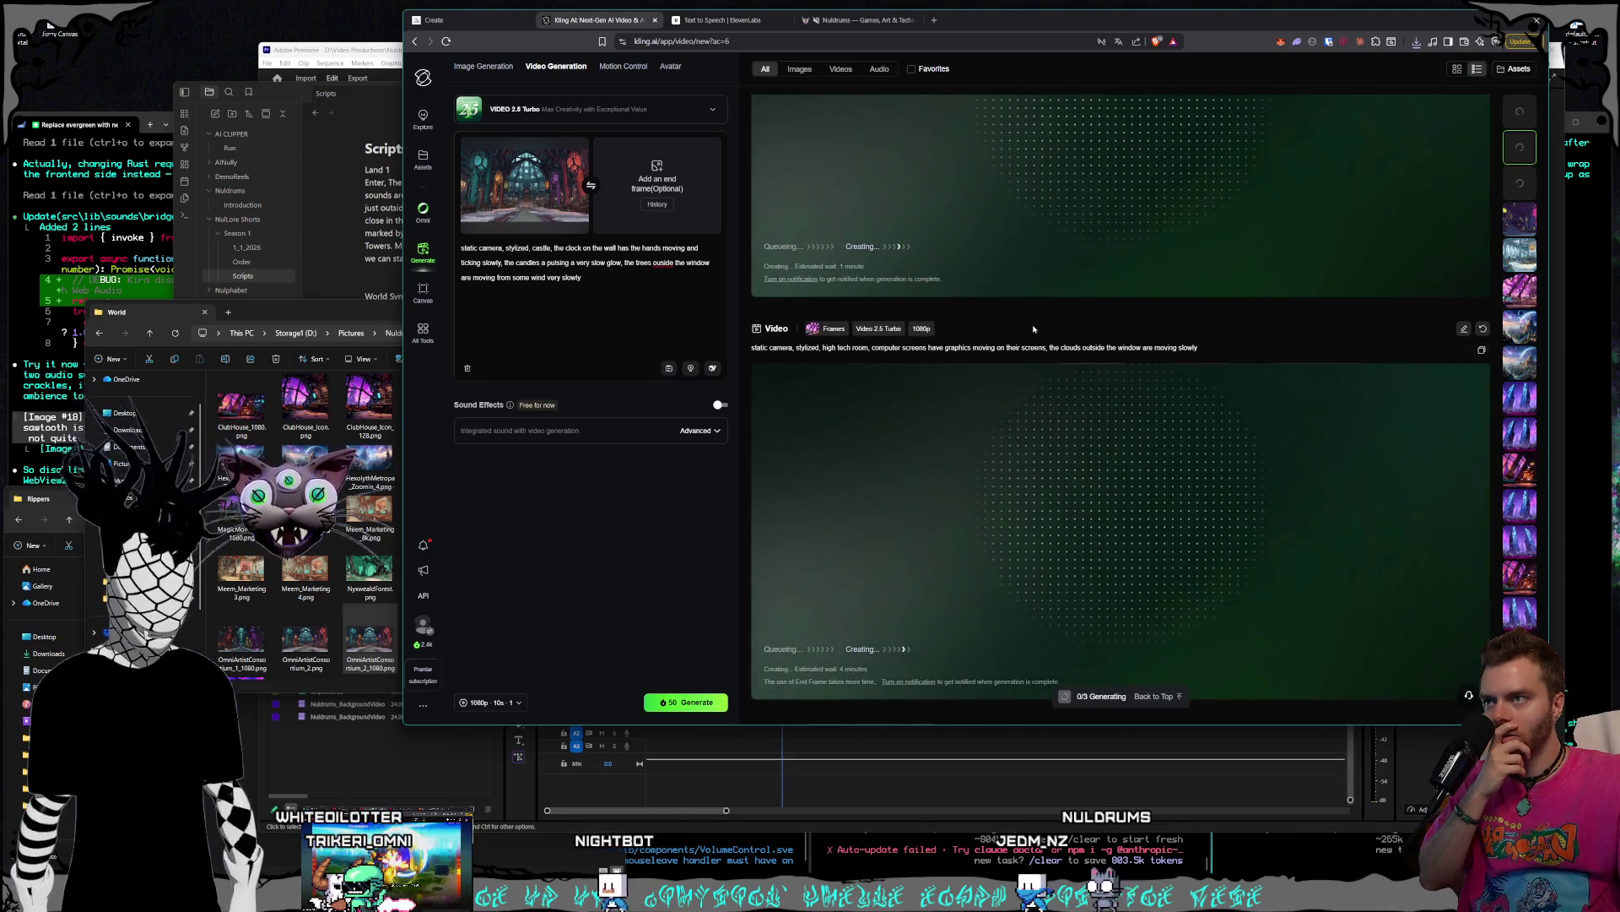
pyautogui.scroll(-5, 1033, 329)
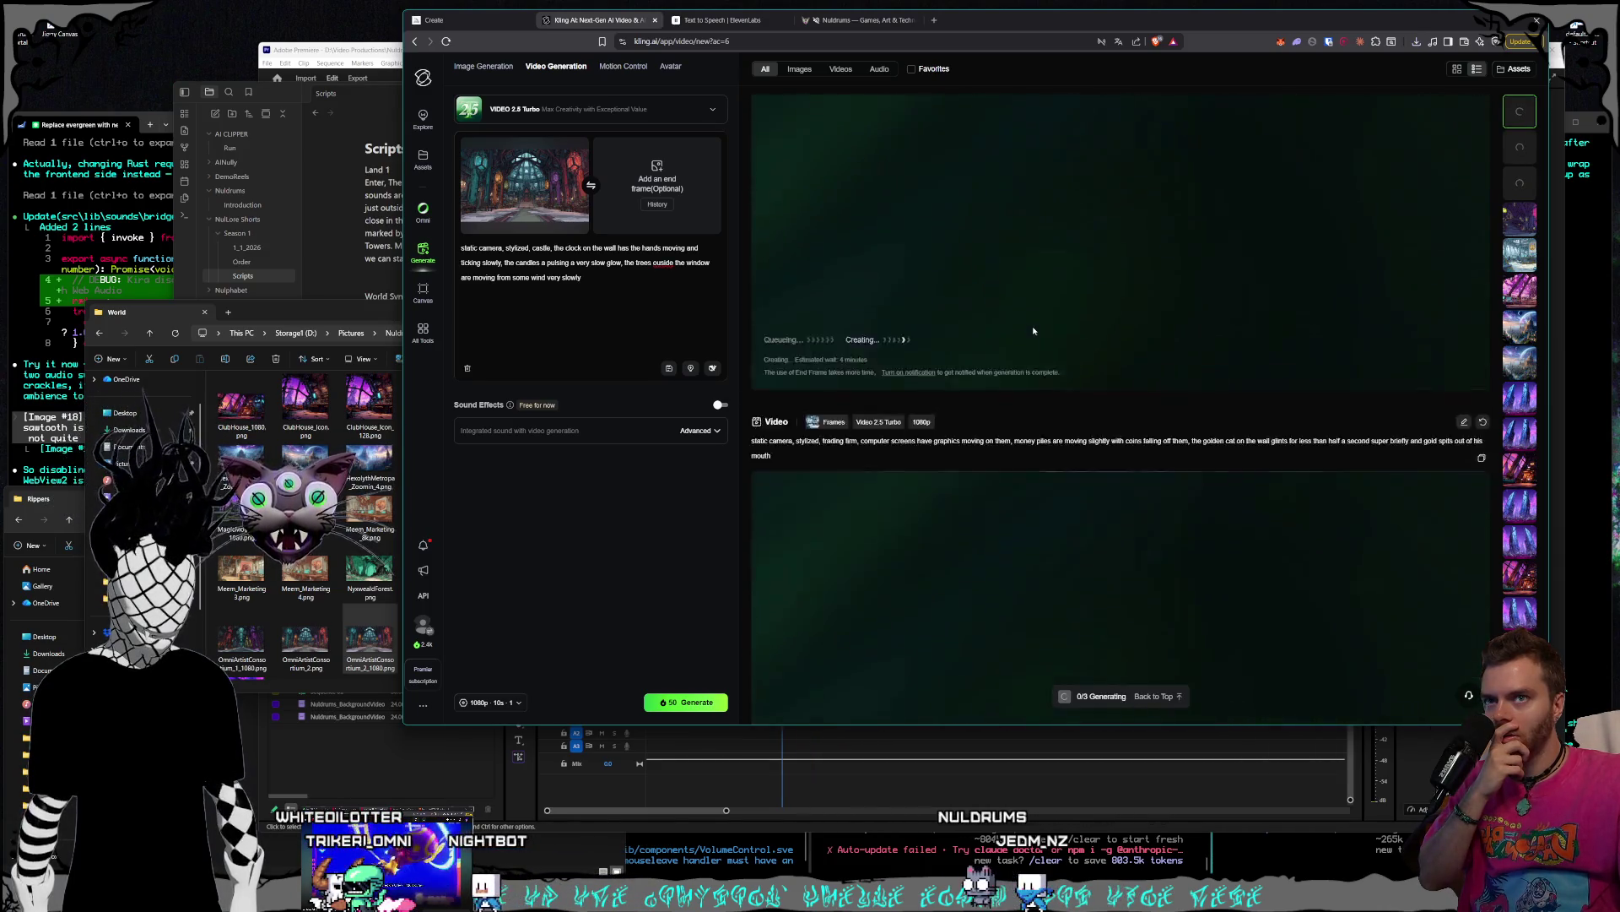
pyautogui.scroll(-8, 1033, 332)
pyautogui.scroll(8, 1038, 371)
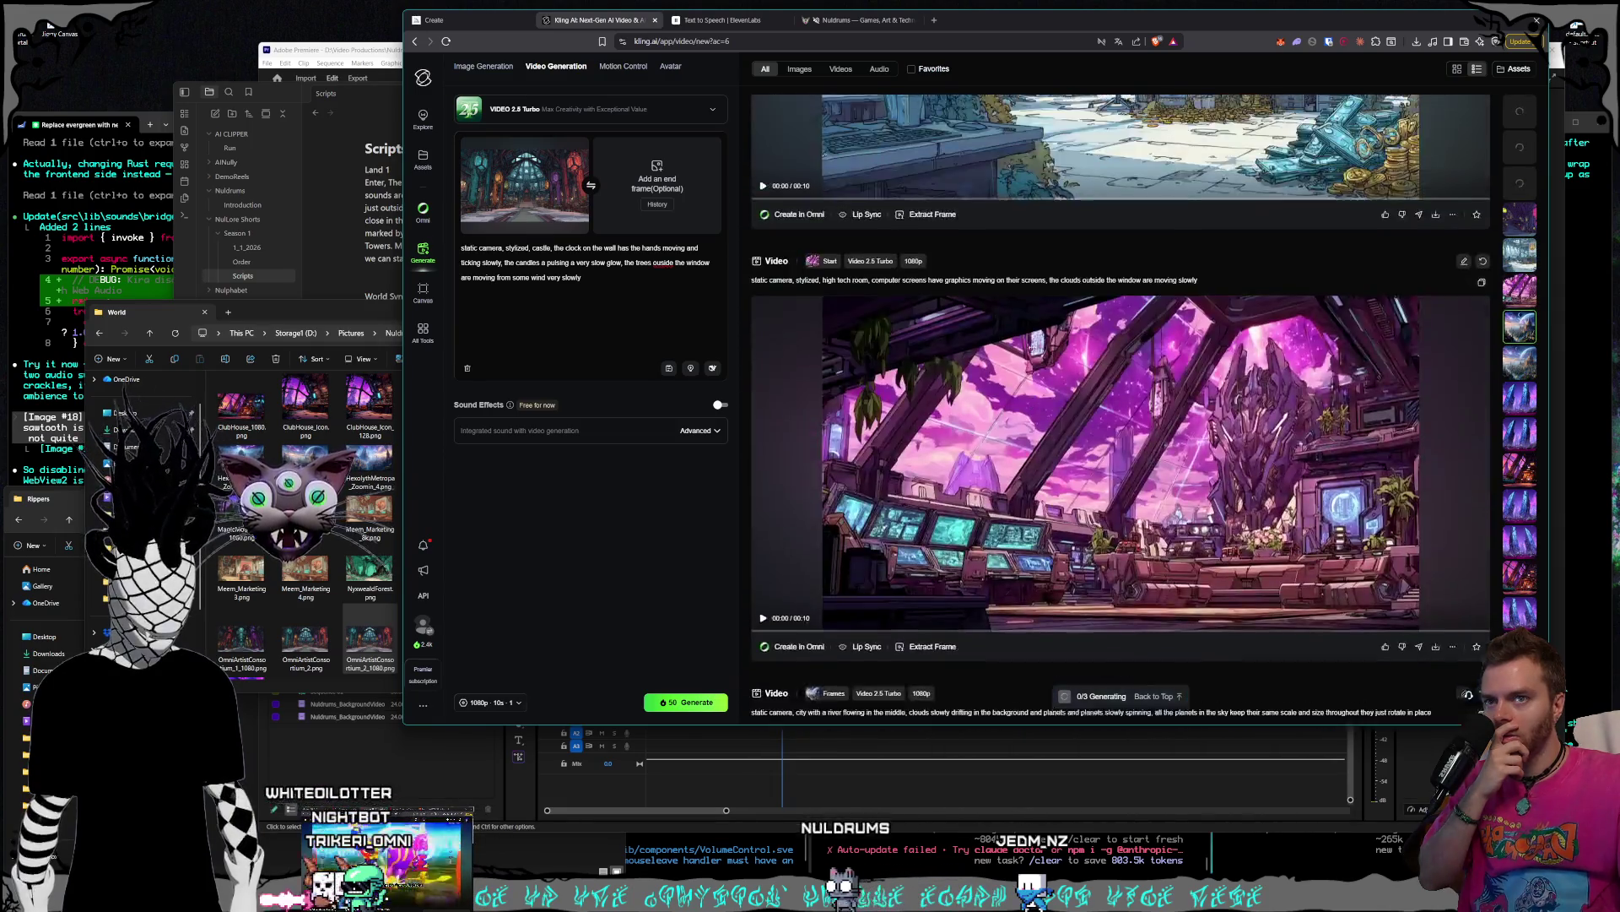
pyautogui.scroll(10, 1040, 383)
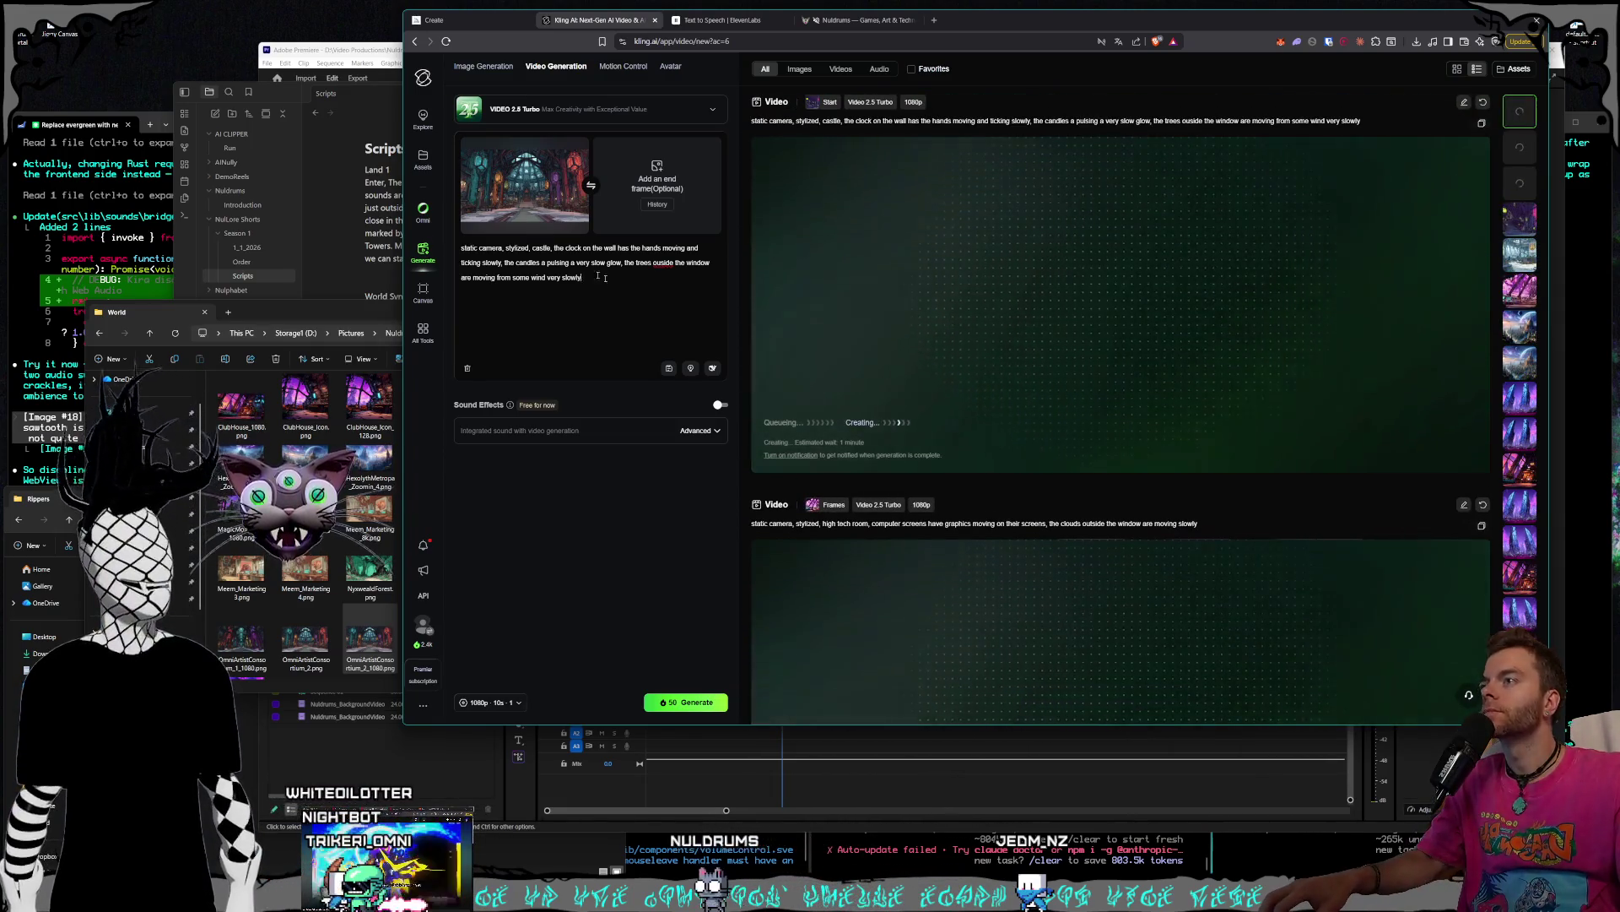
pyautogui.moveTo(584, 278); pyautogui.dragTo(556, 248)
pyautogui.press('BackSpace')
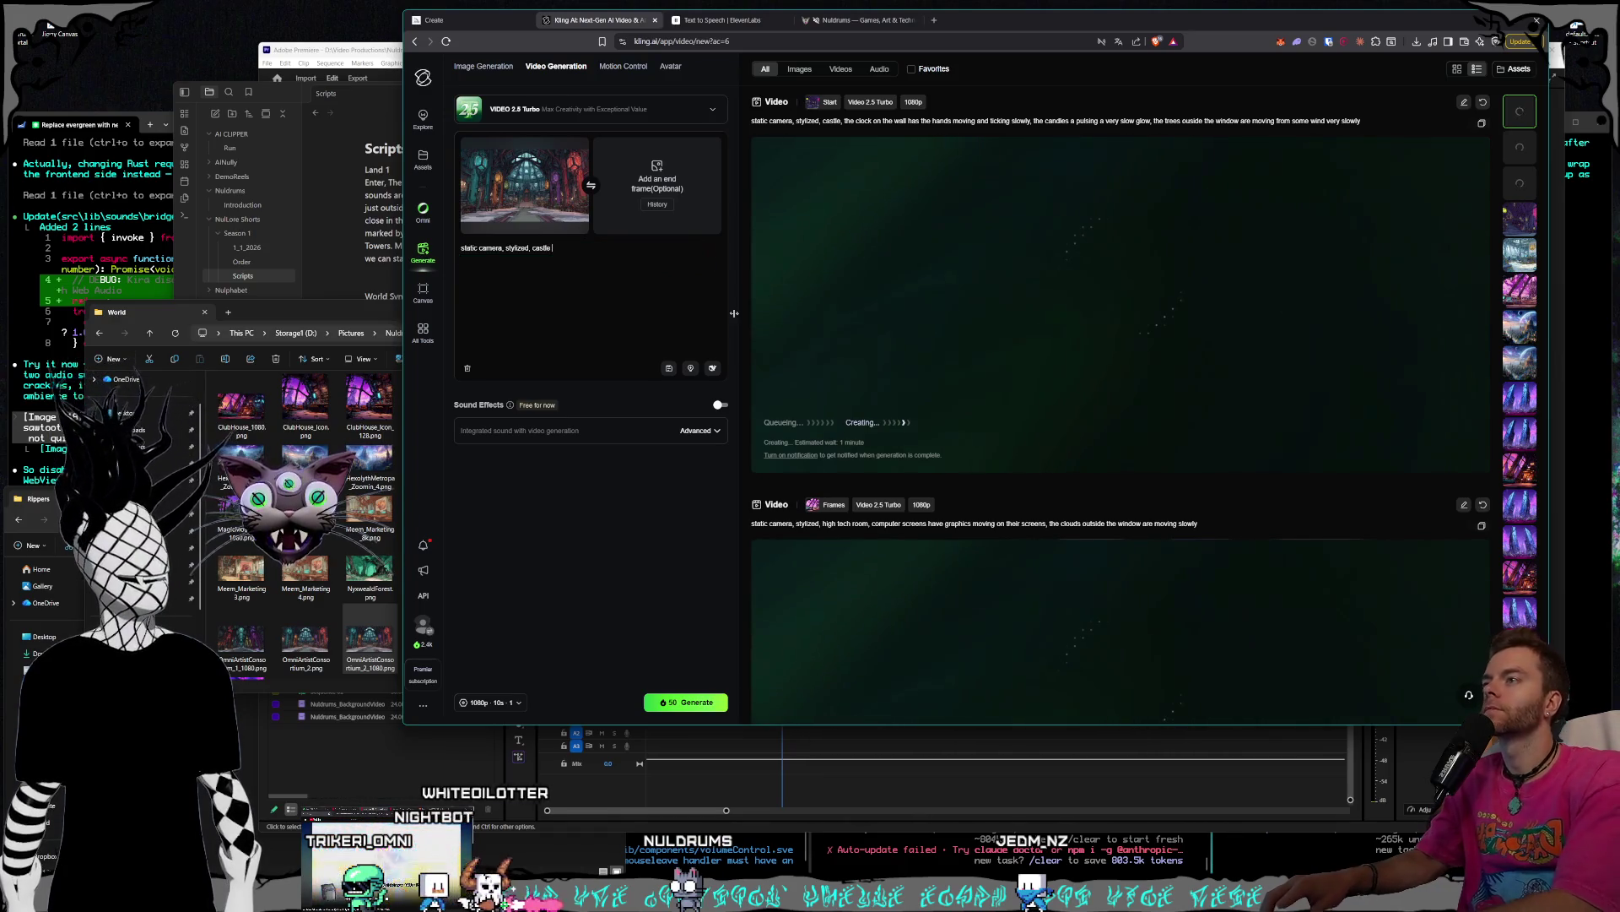
pyautogui.write('room, m')
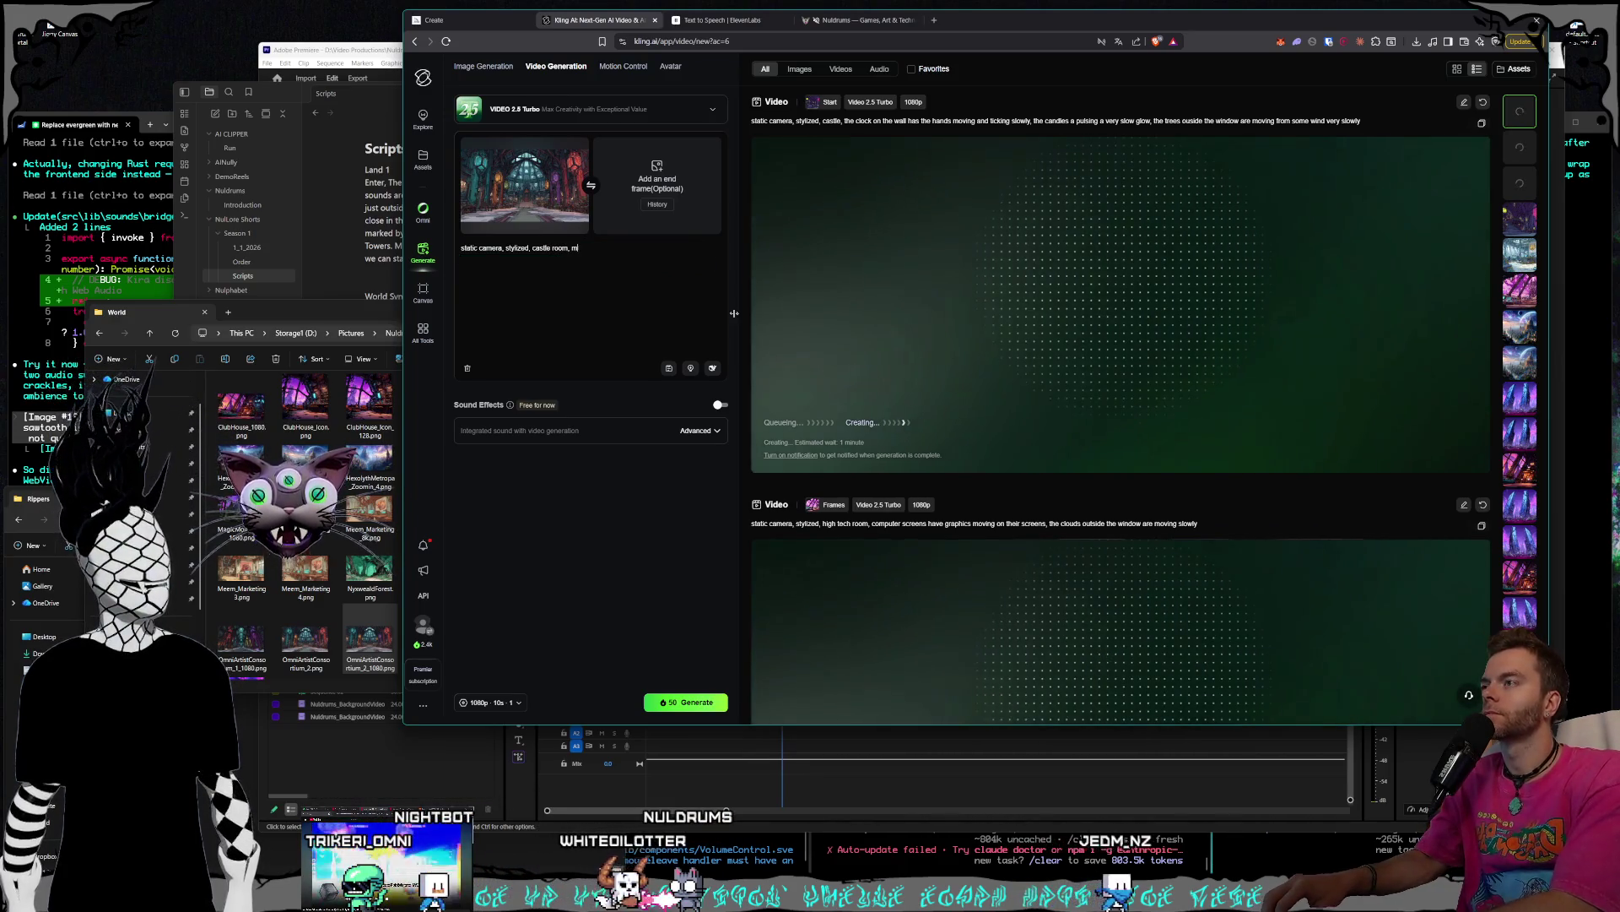
pyautogui.write('ulti-colo')
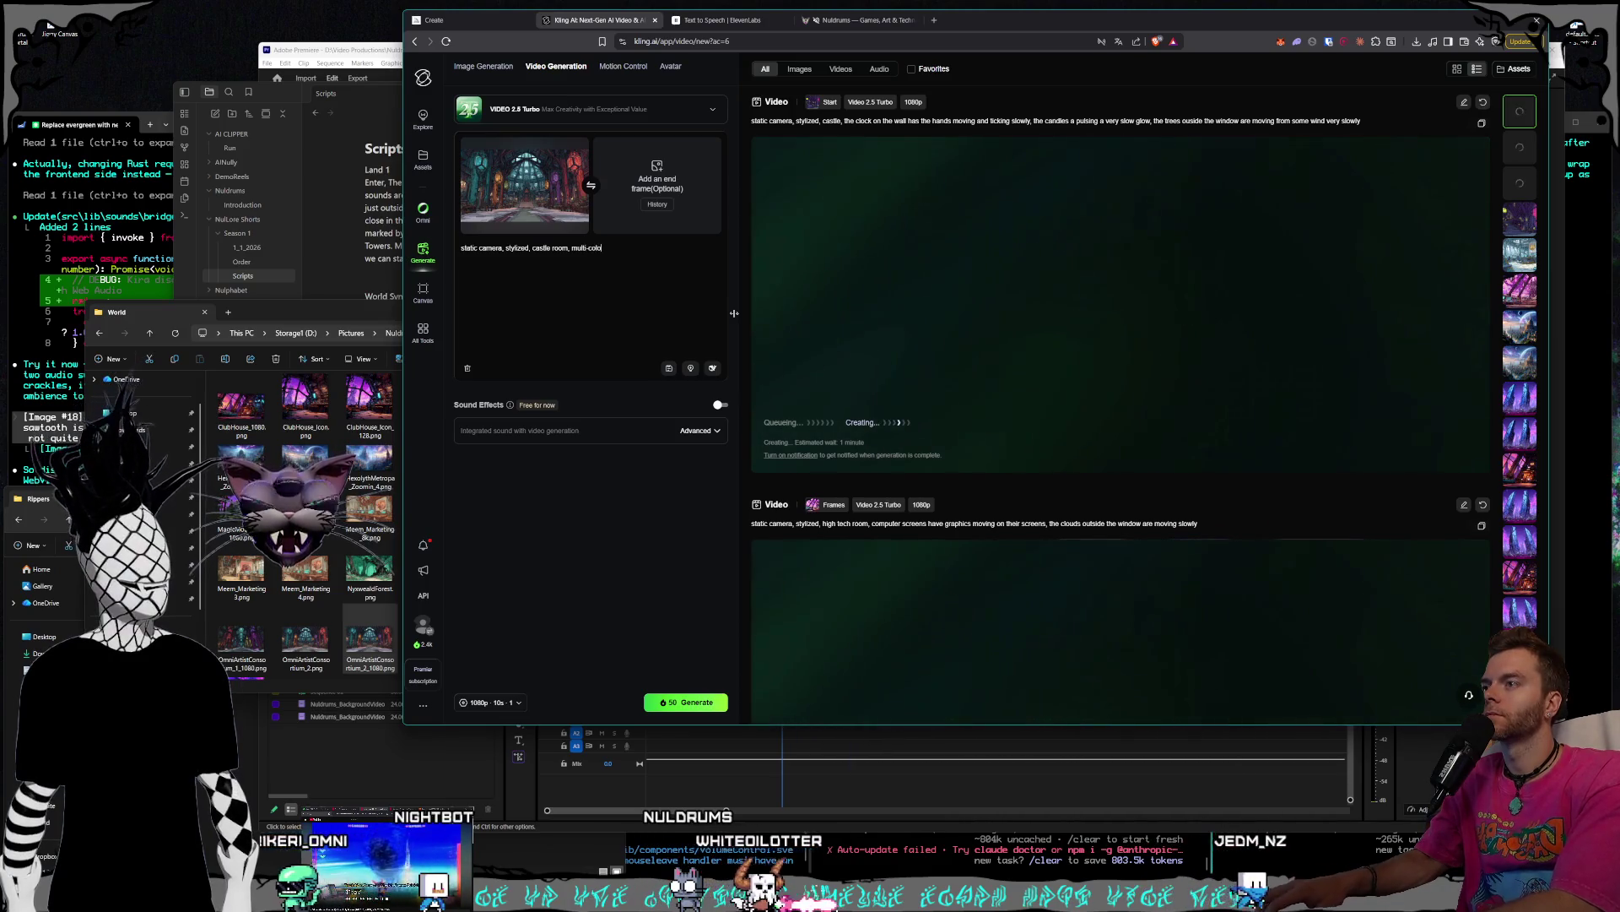
pyautogui.write('red glass cha')
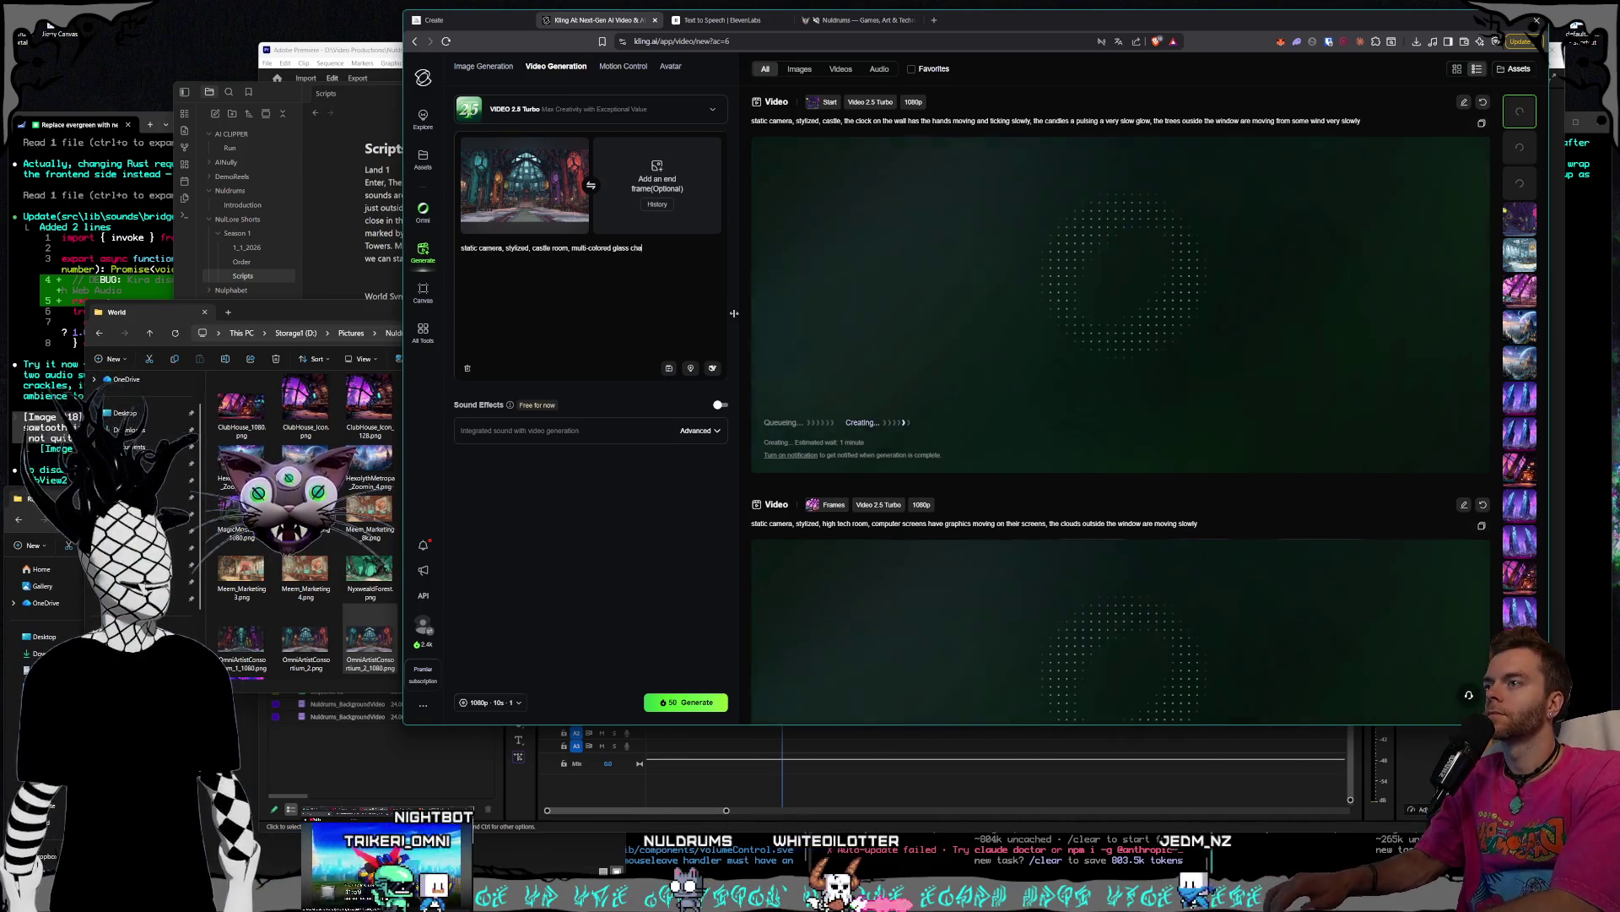
pyautogui.write('ndeliers are gently s')
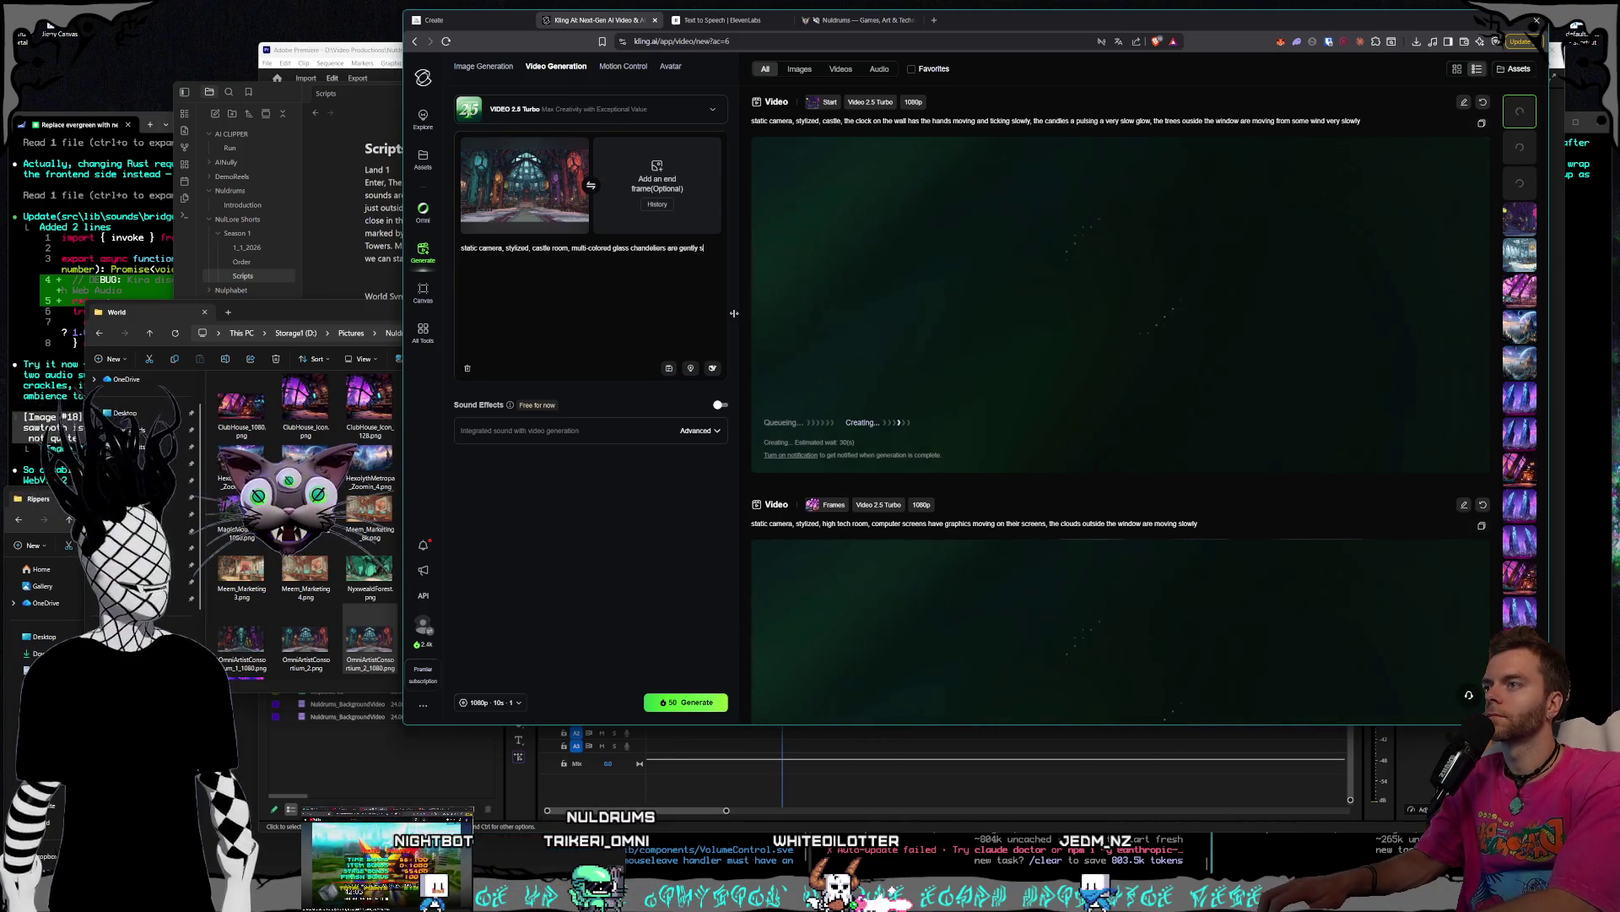
pyautogui.write('waying back and forth')
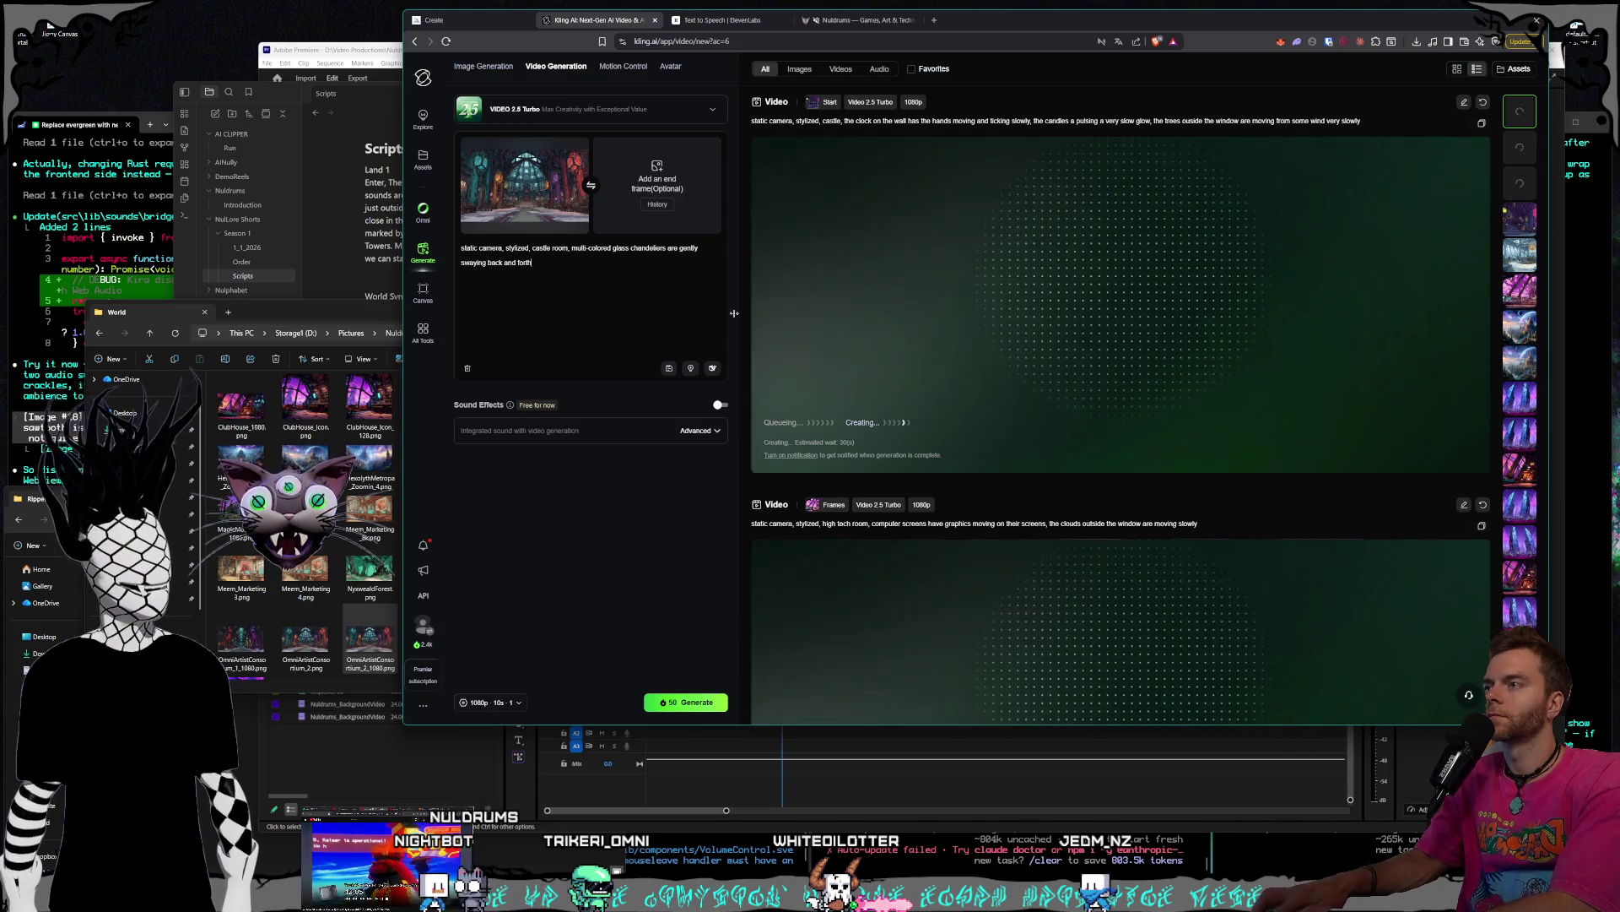
pyautogui.write(', light sconces on the s')
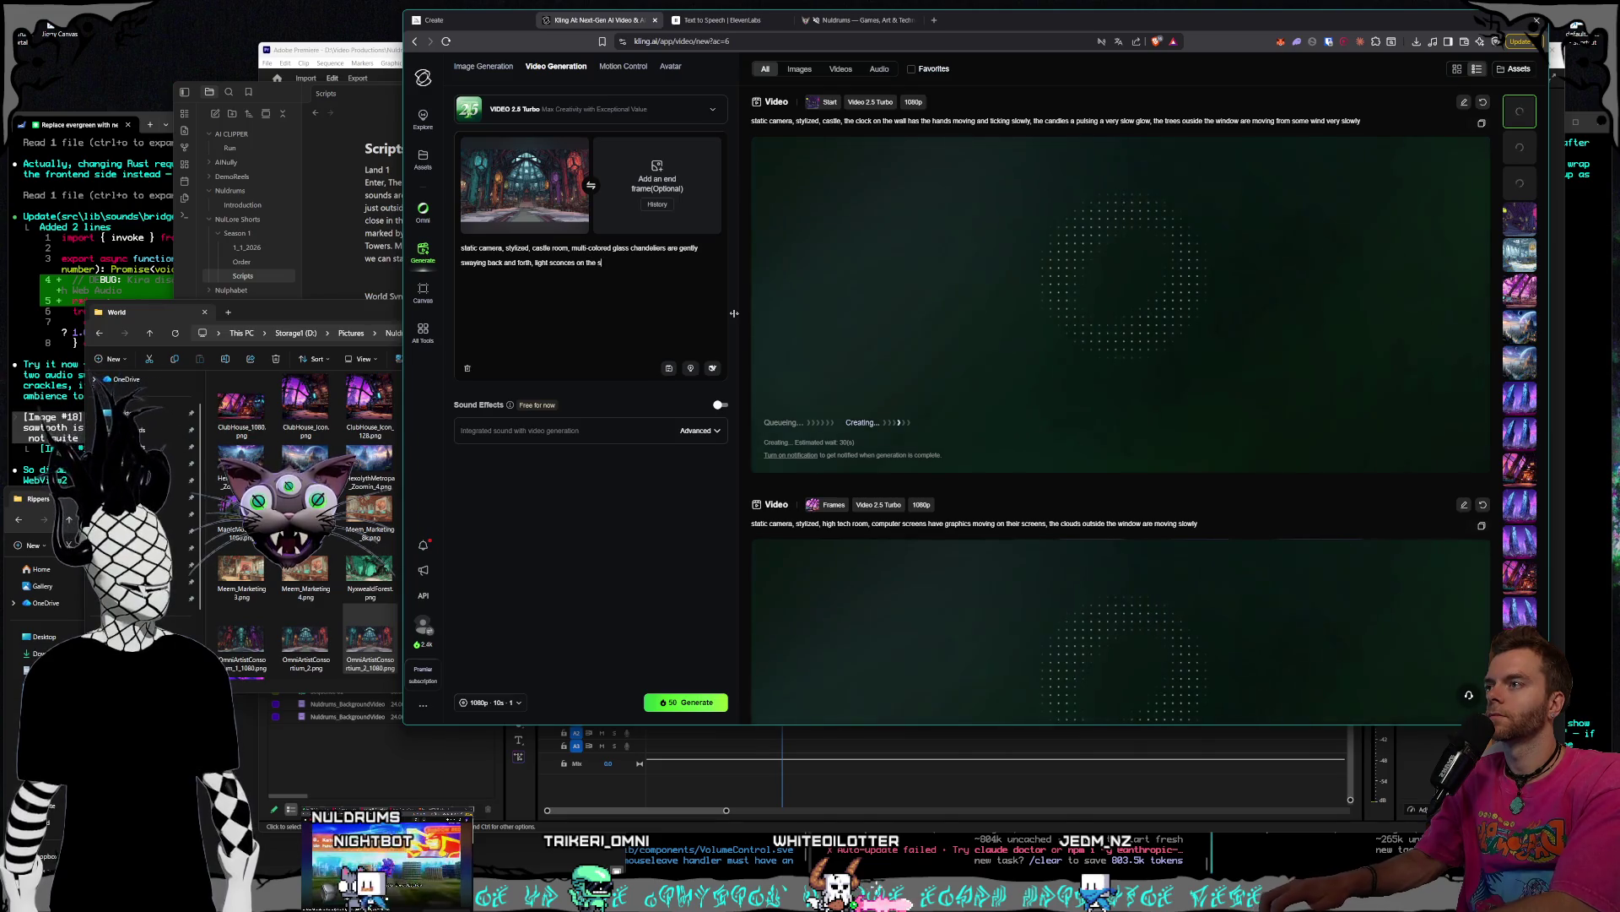
pyautogui.write('ides are slo')
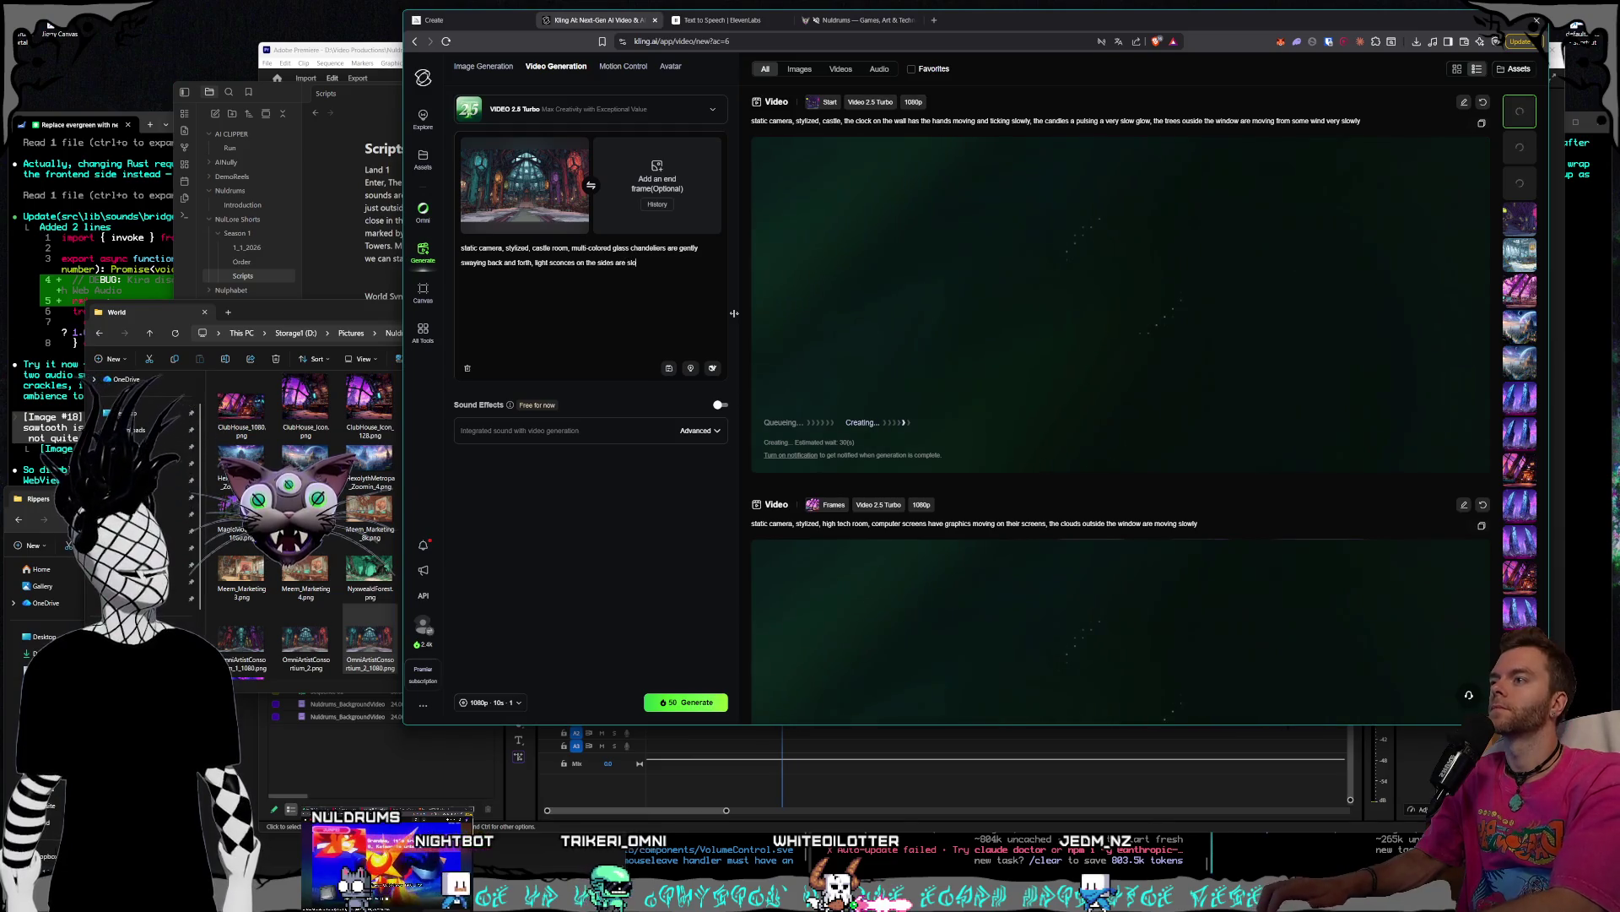
pyautogui.write('wly pulsing light')
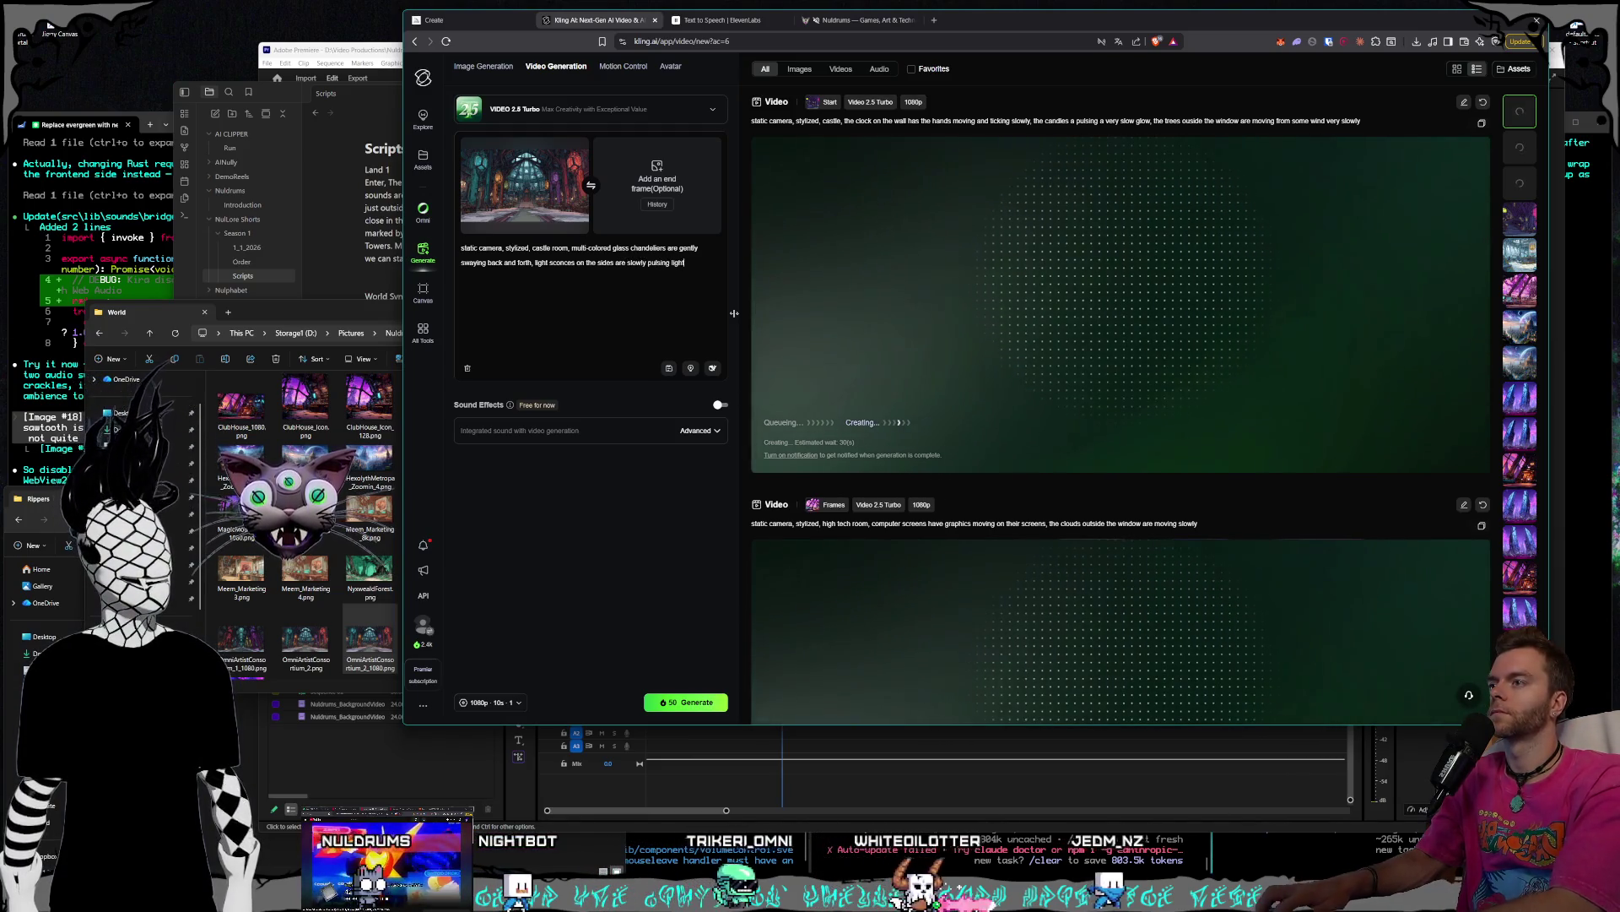
pyautogui.click(397, 486)
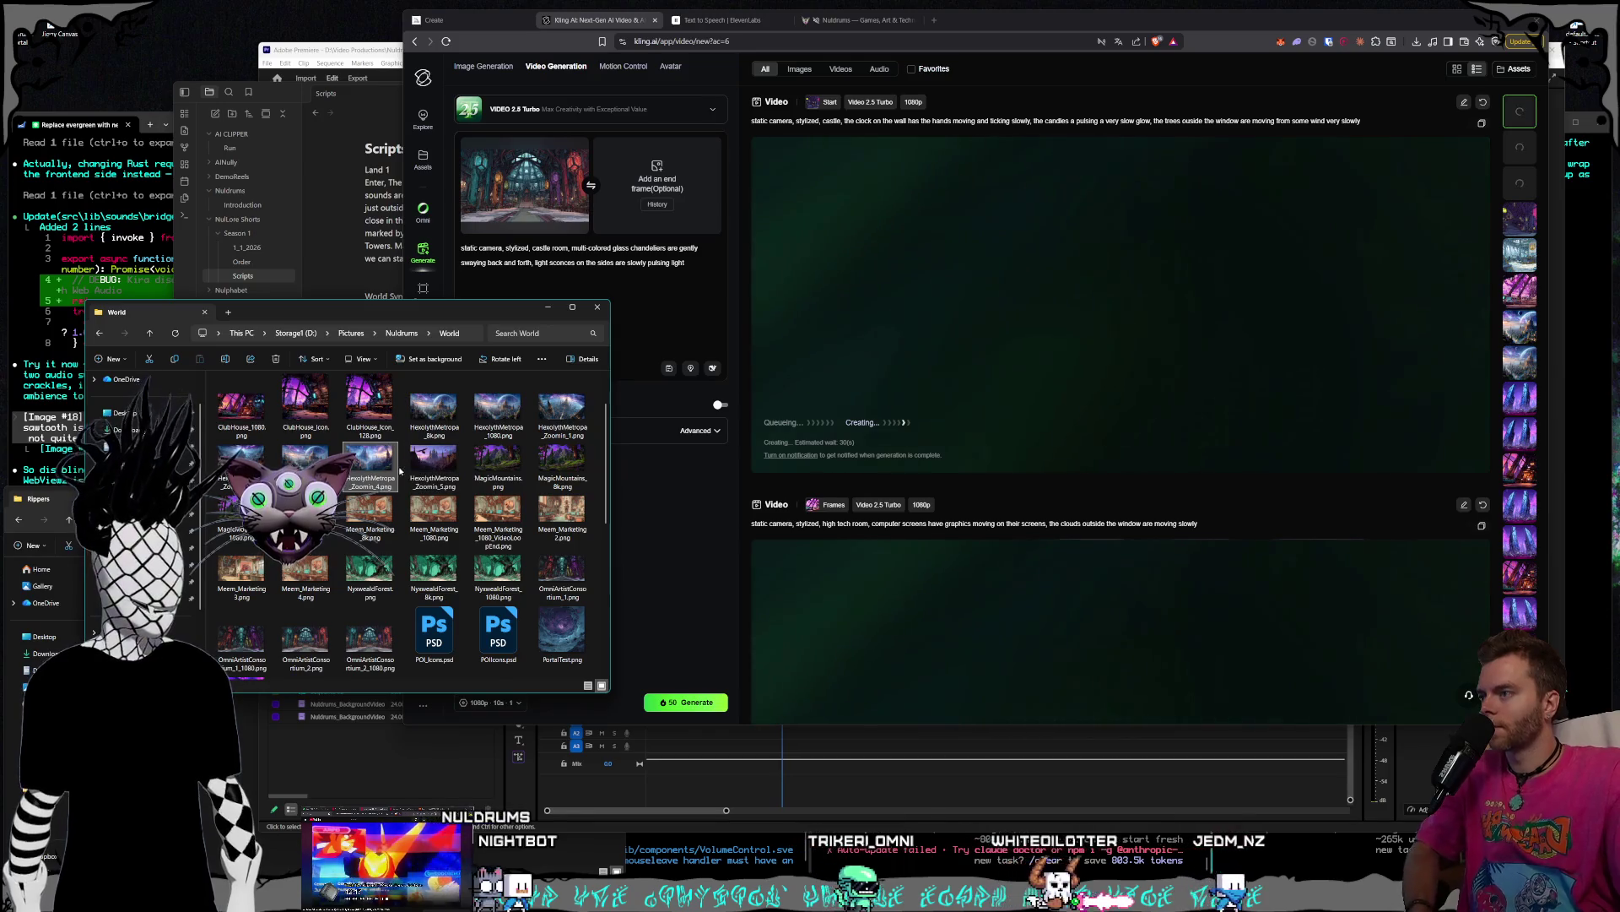
pyautogui.click(563, 577)
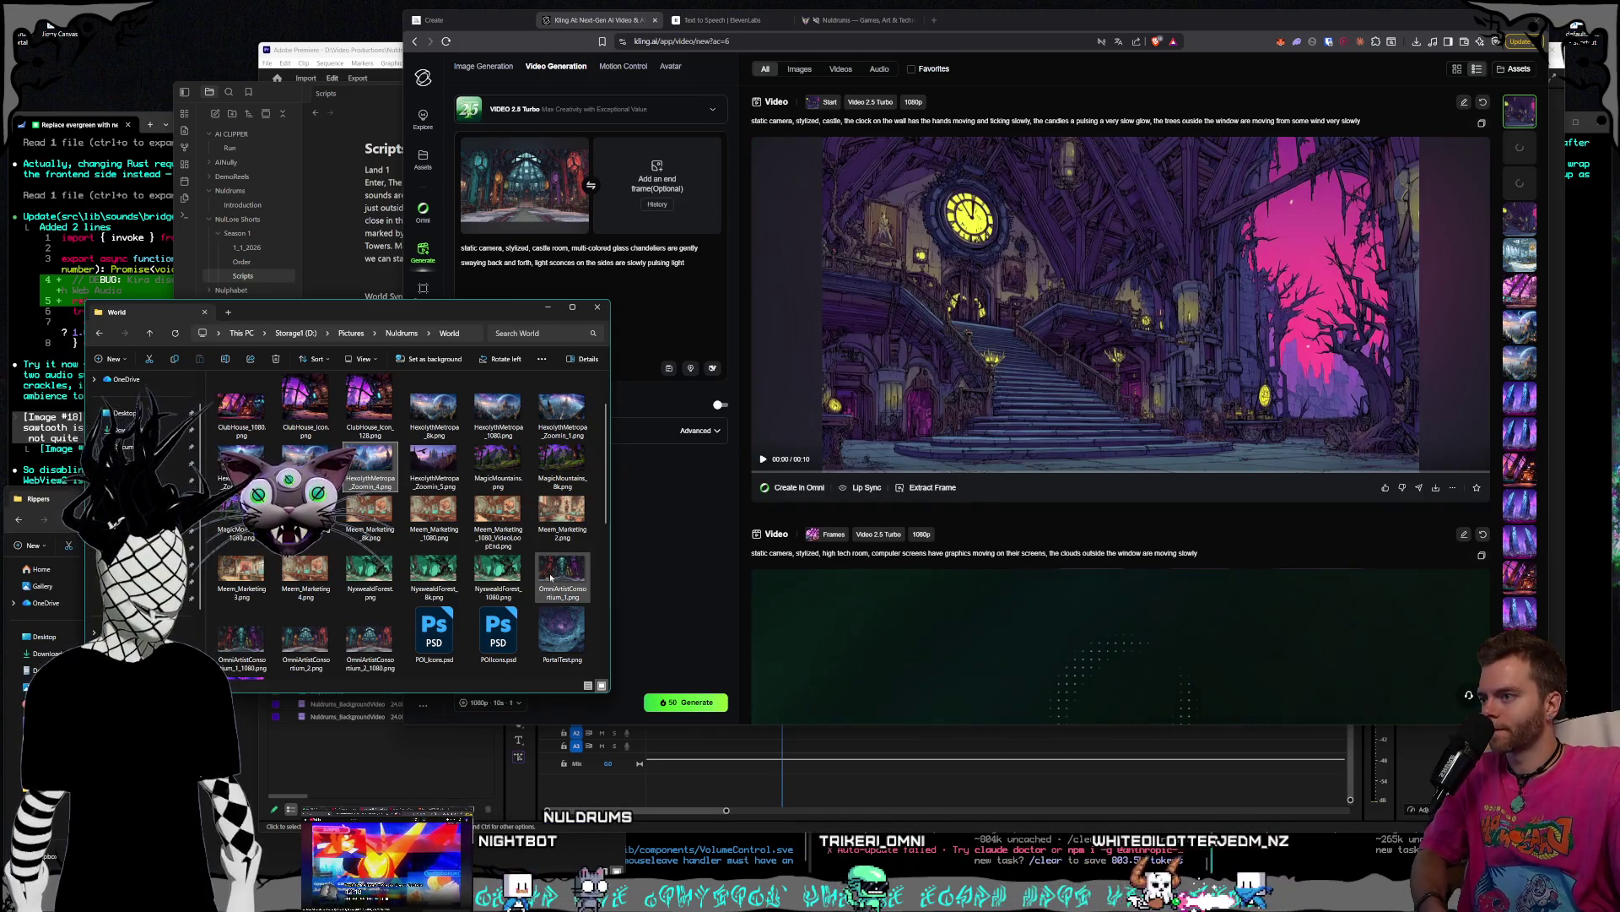
pyautogui.click(382, 648)
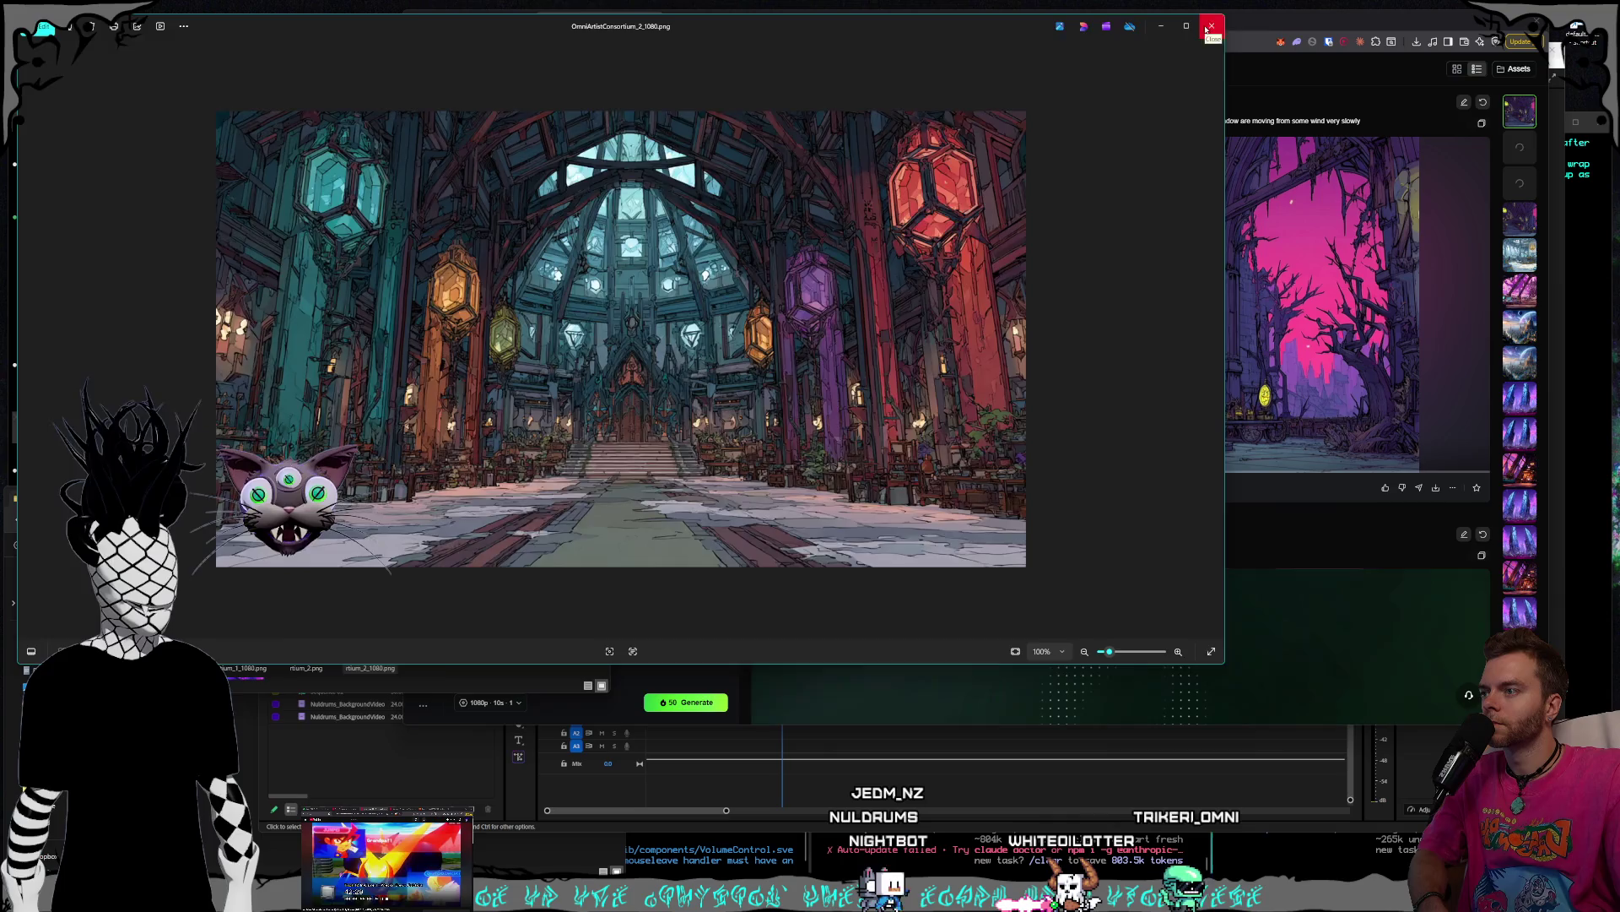
pyautogui.click(1209, 29)
pyautogui.write(', som')
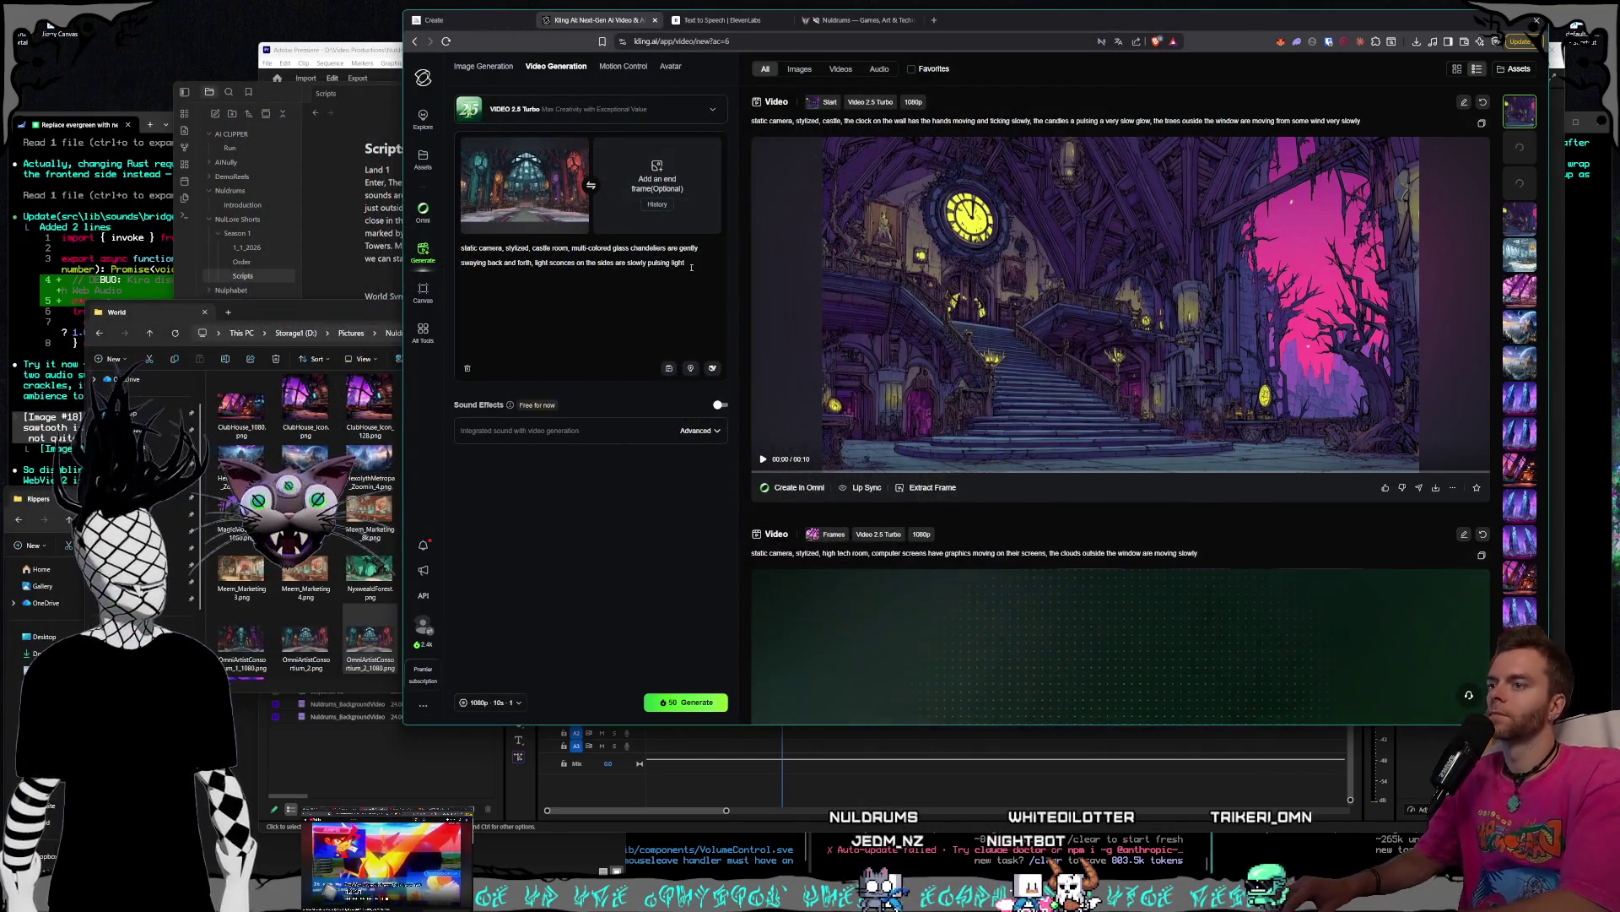
pyautogui.write('e light comes th')
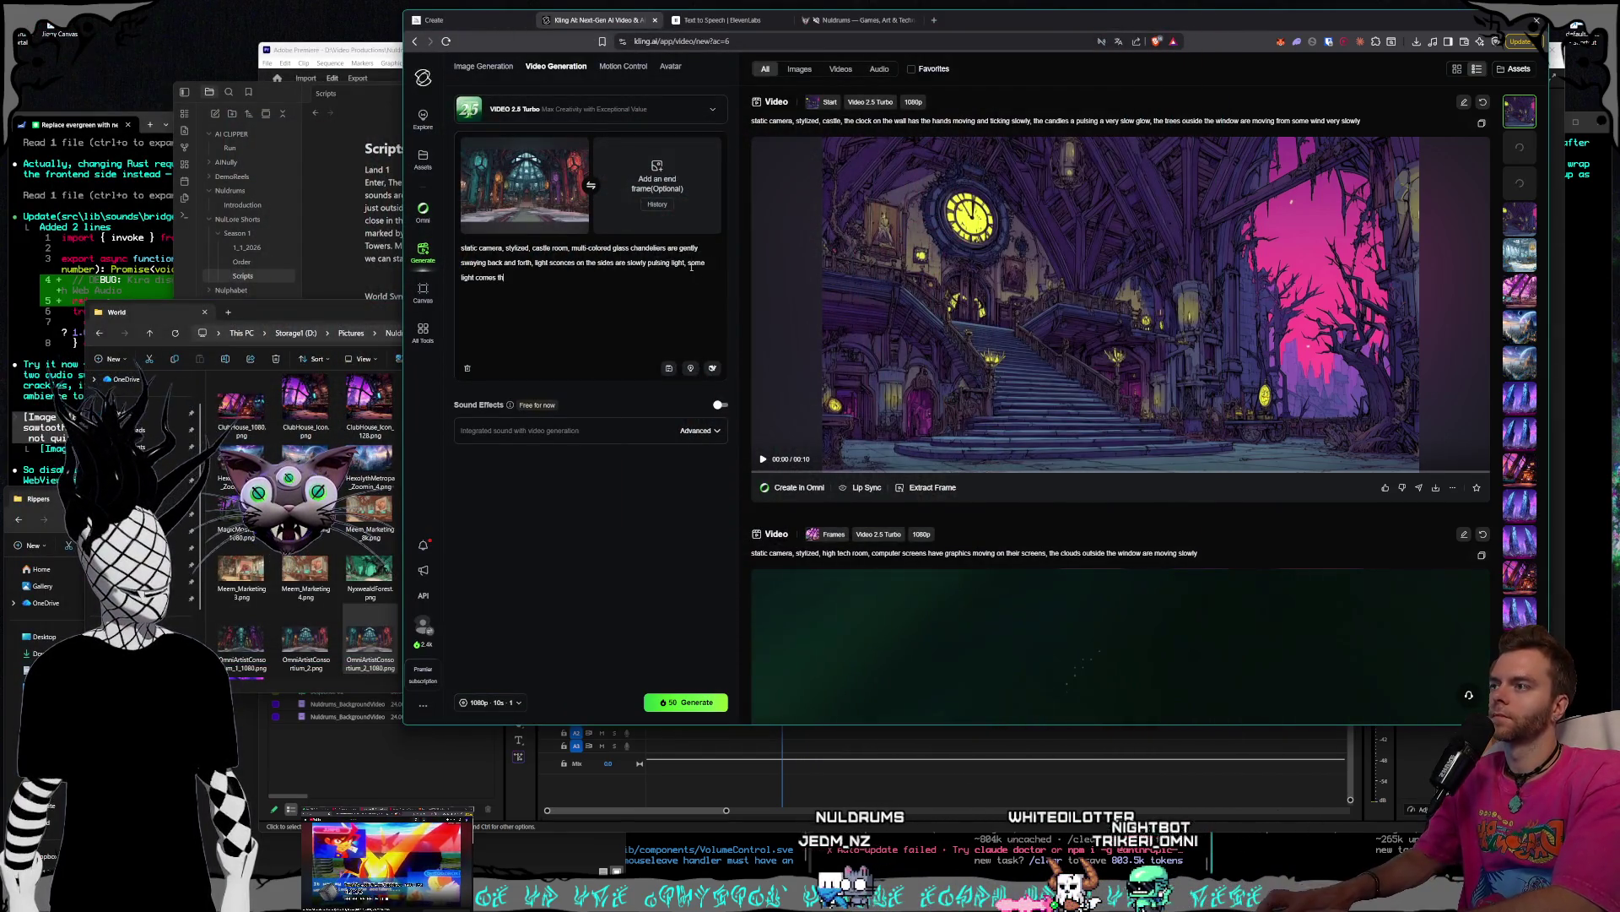
pyautogui.write('rough the glass dome in the back')
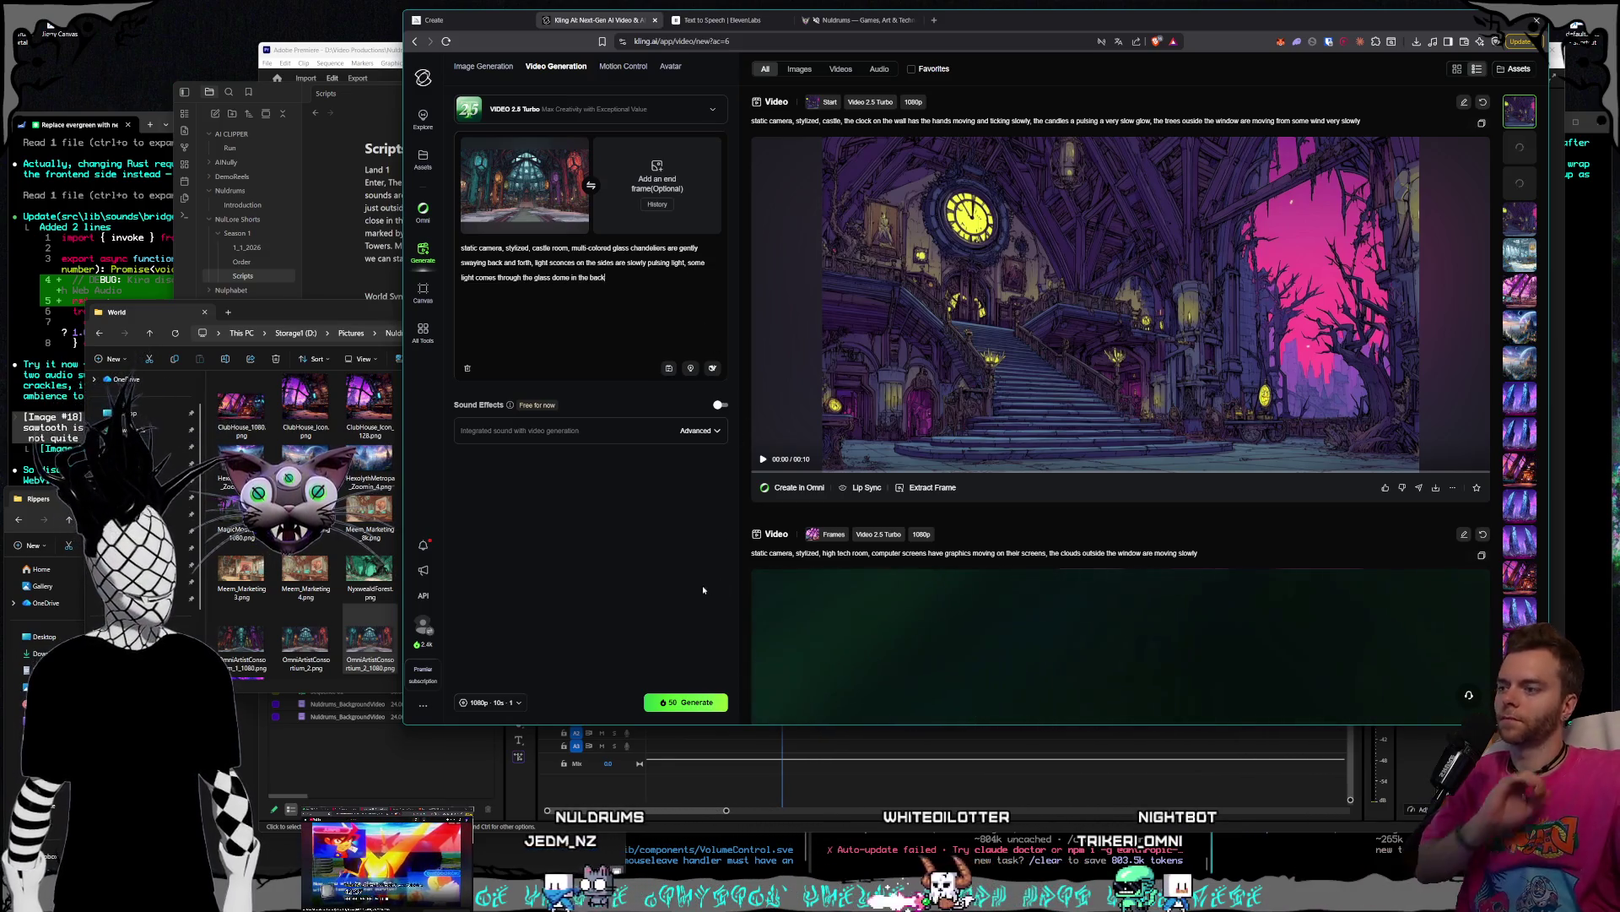
# - Generate the castle-room video with the glass-dome light prompt
pyautogui.click(686, 701)
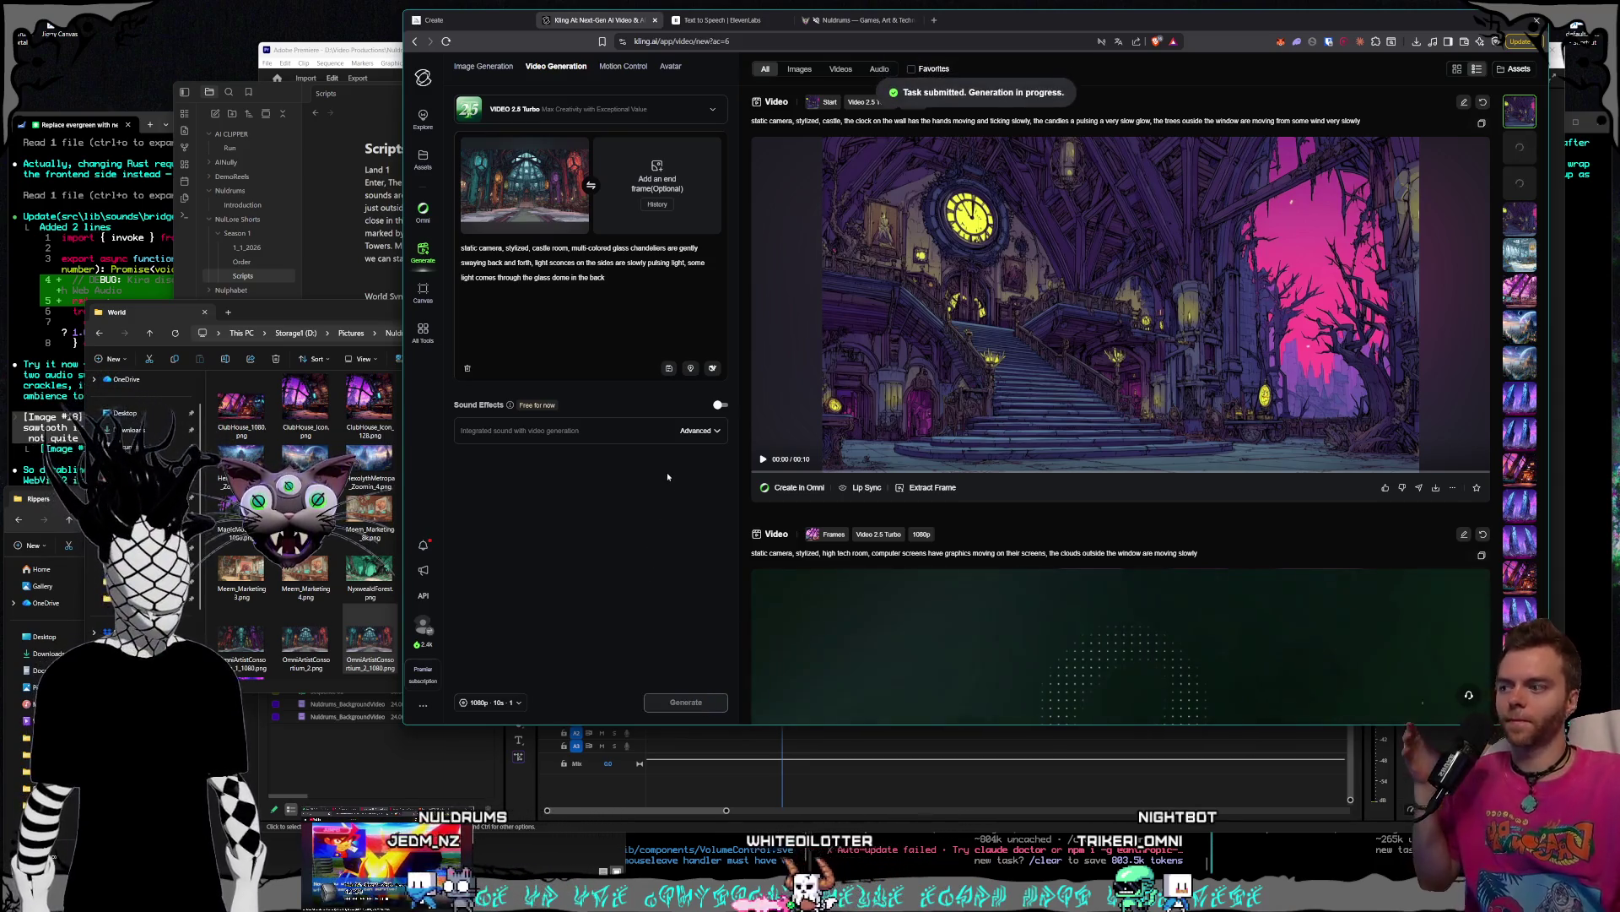
pyautogui.scroll(-3, 1071, 370)
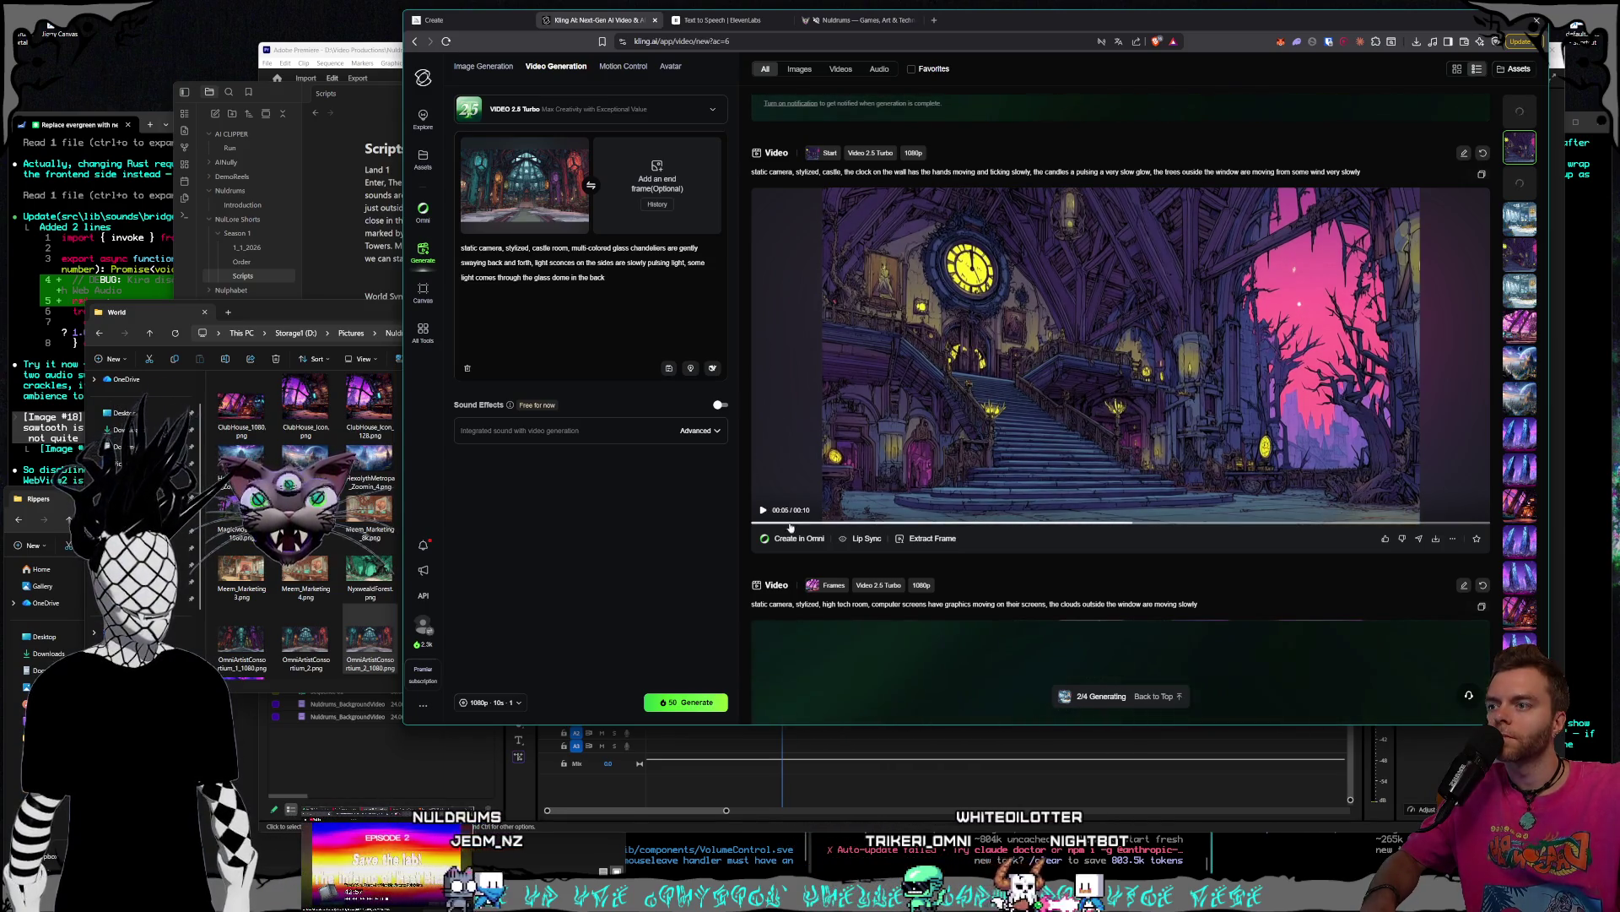
pyautogui.click(909, 453)
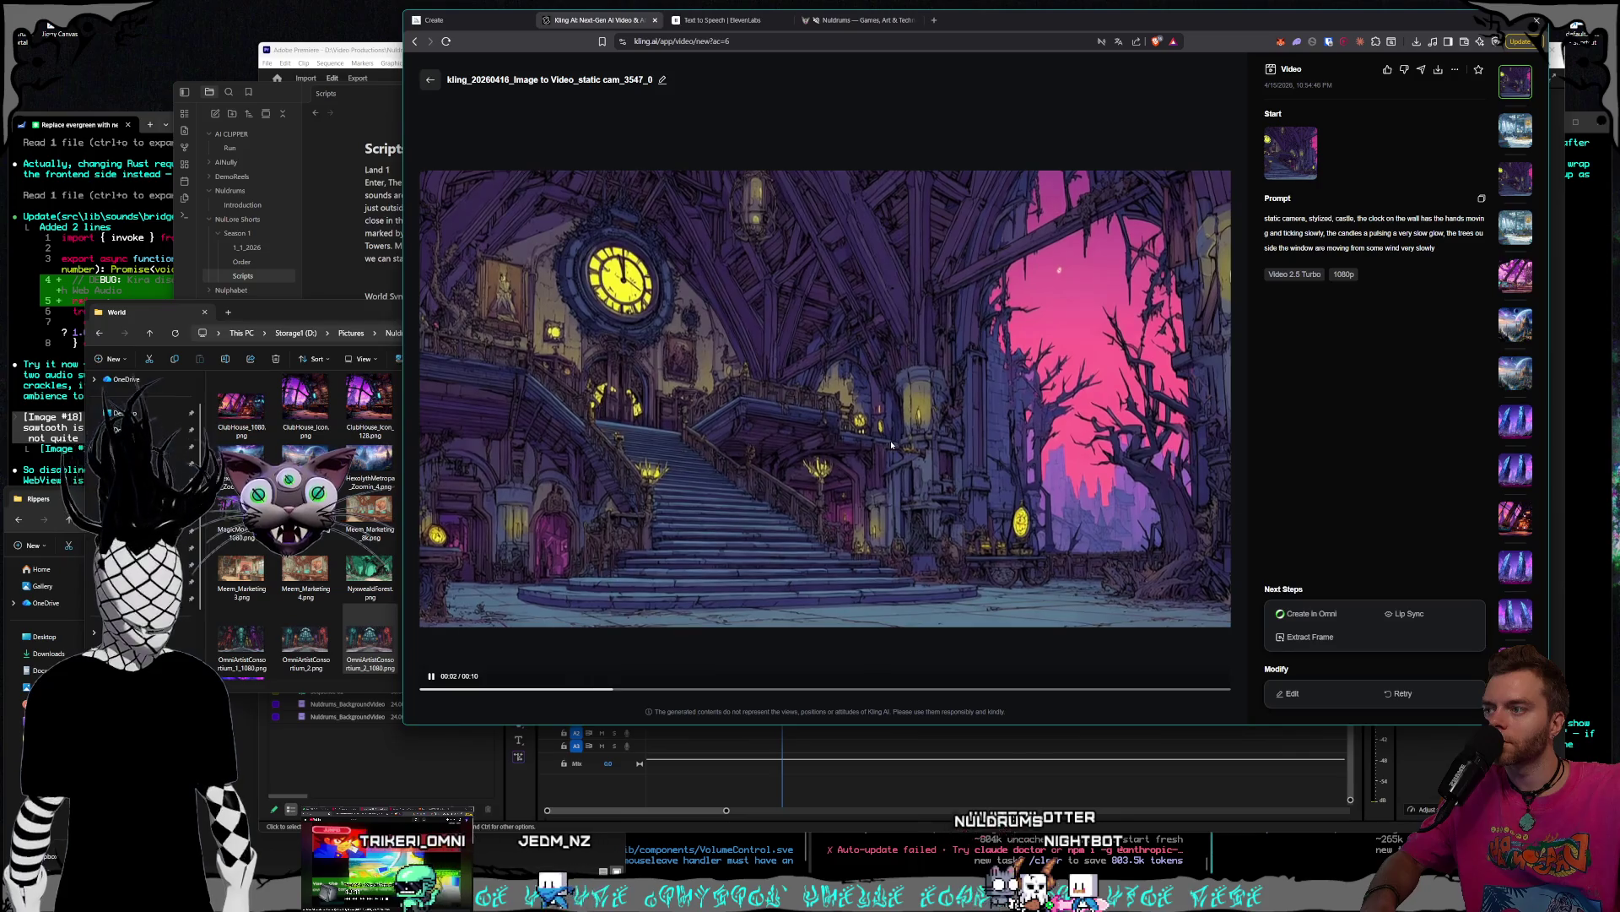
pyautogui.click(429, 84)
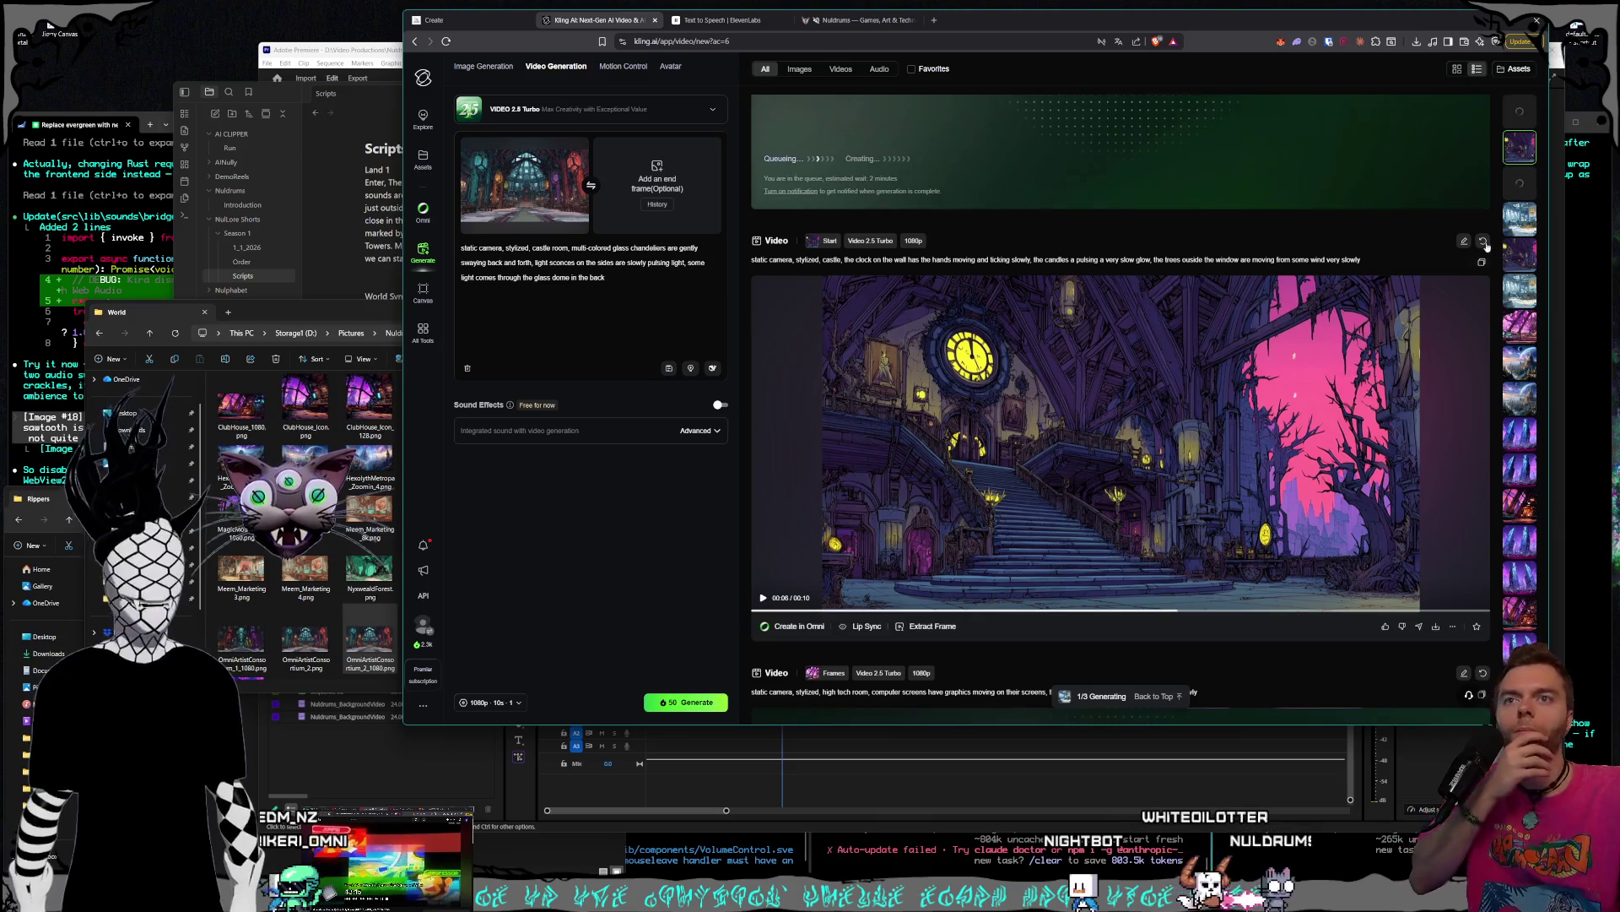
# - Regenerate the clock-and-candles castle video, then switch to Midjourney's Create page
pyautogui.click(1483, 241)
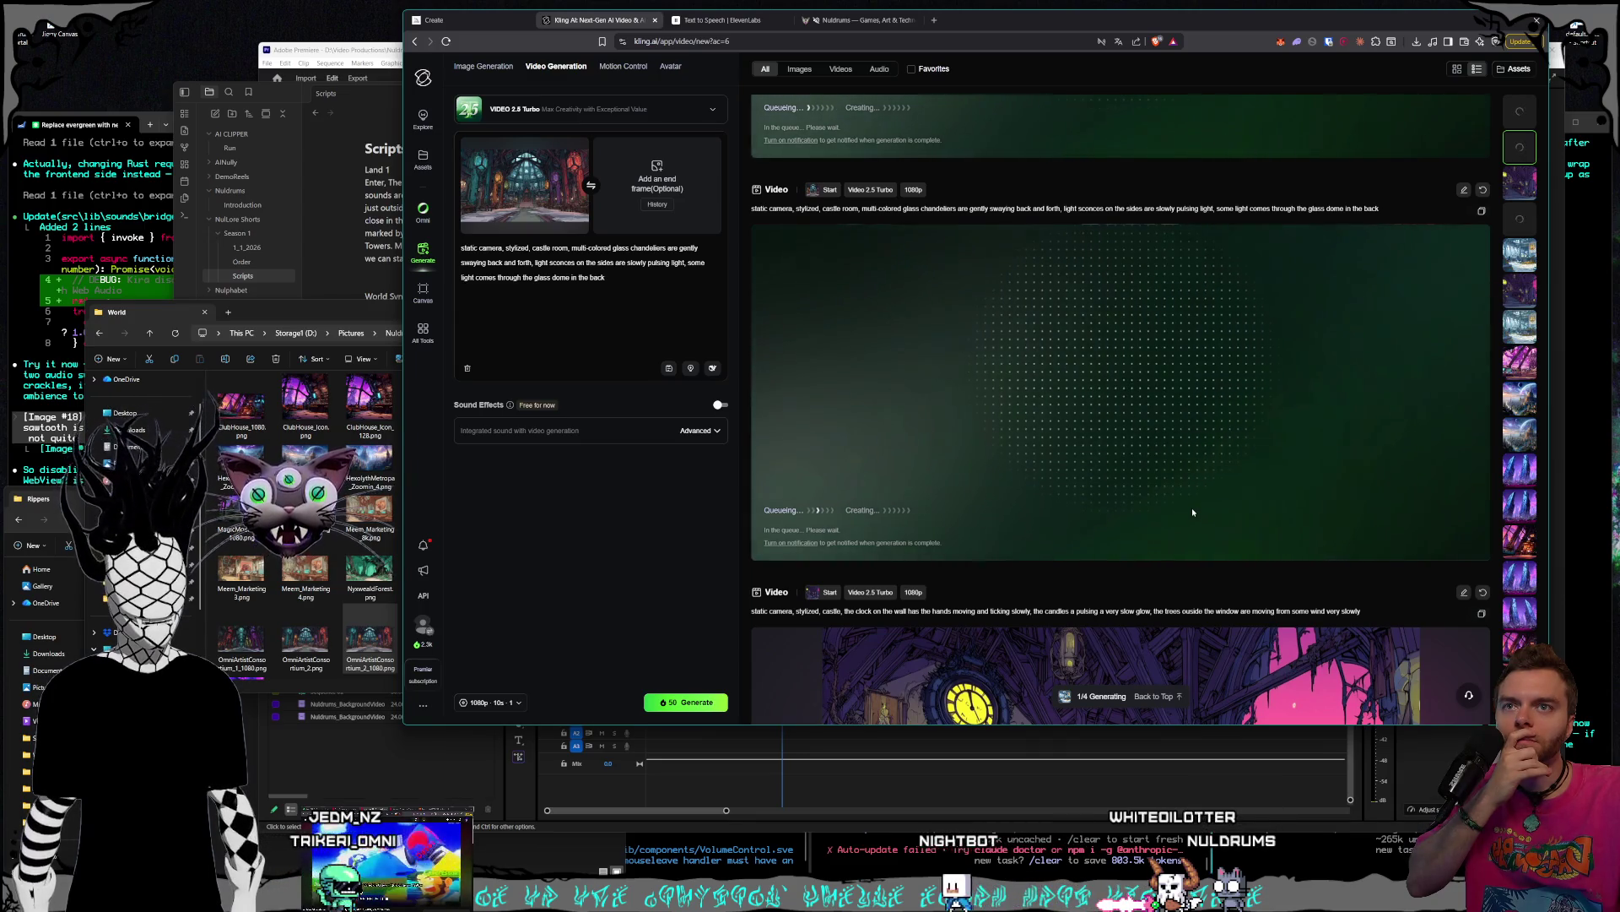
pyautogui.scroll(3, 1192, 511)
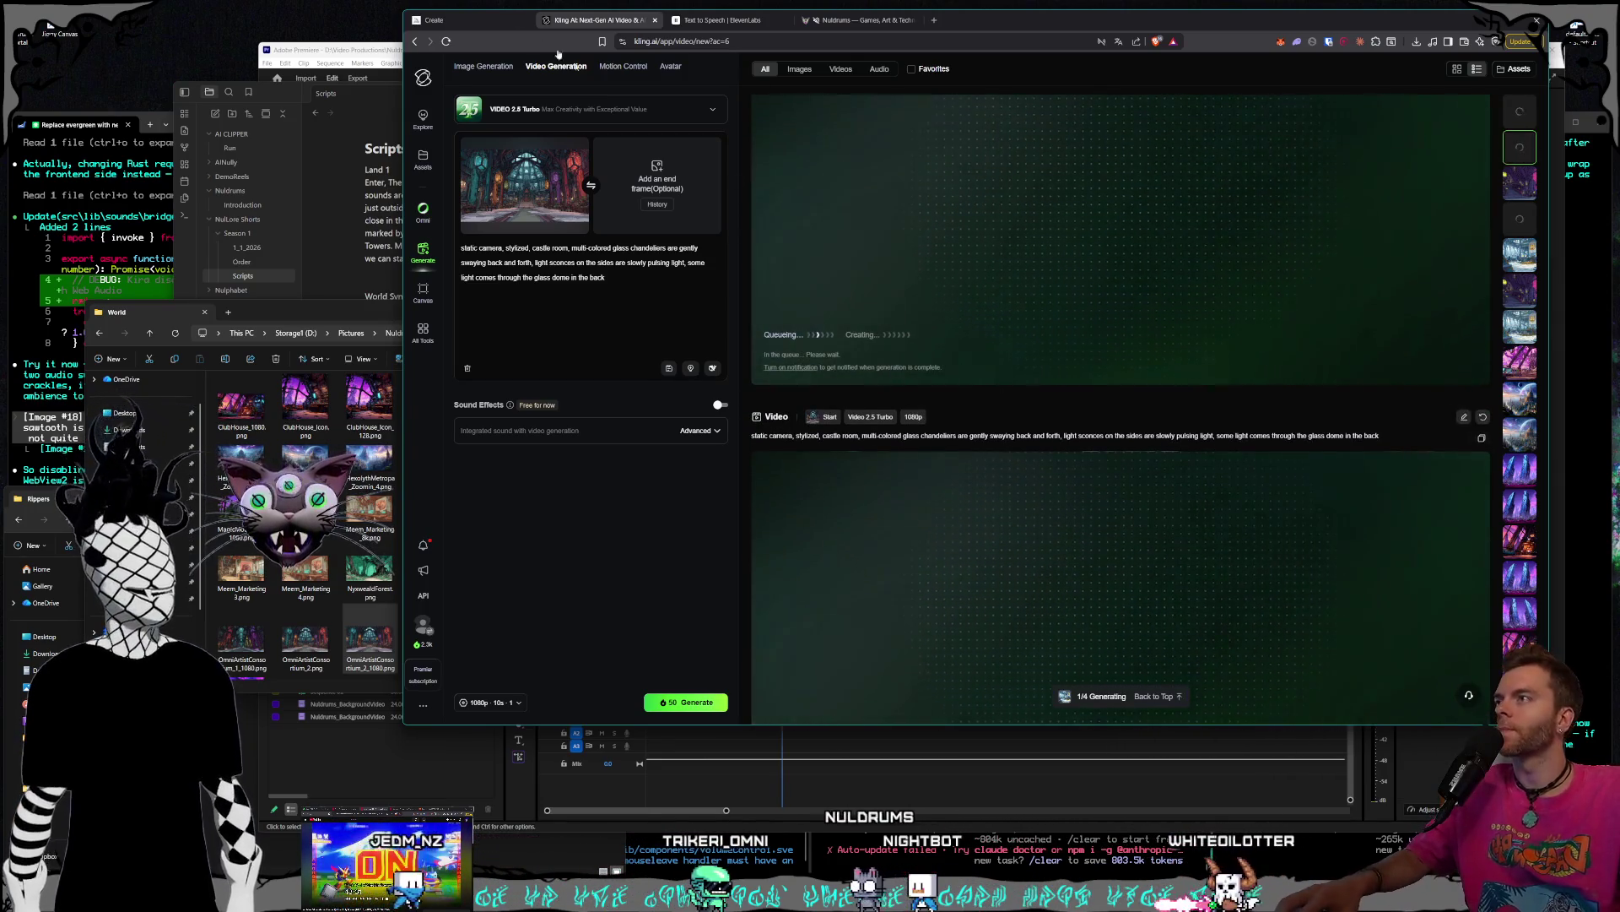
pyautogui.click(478, 24)
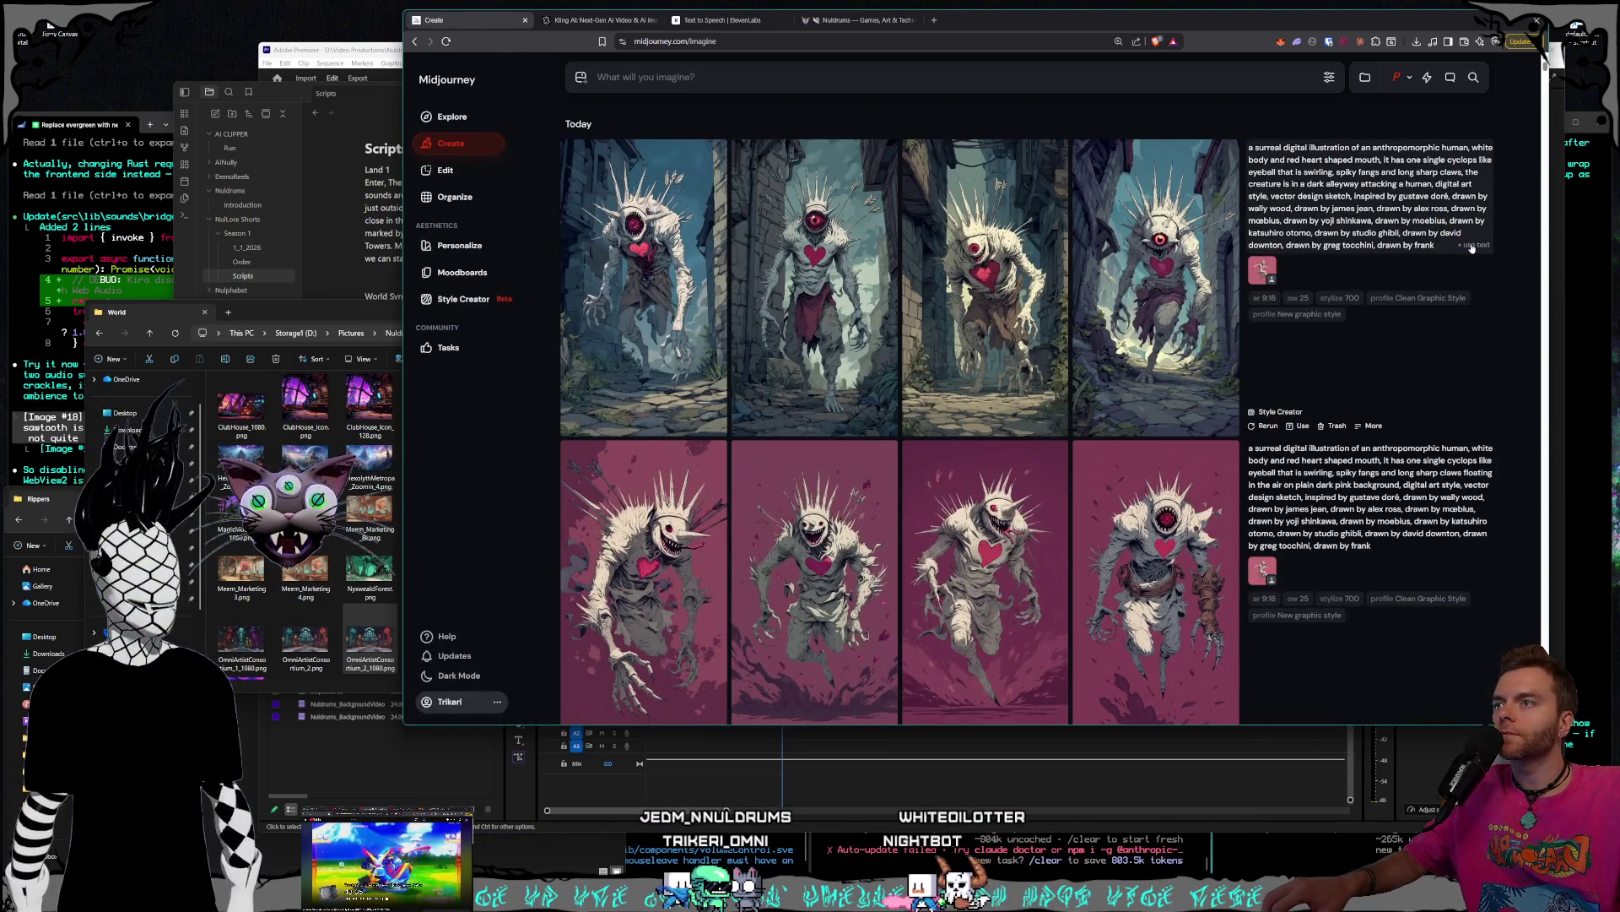
# - Load the cyclops prompt, select its dark-alleyway attack phrase, then bring up the Scripts notes
pyautogui.click(1473, 245)
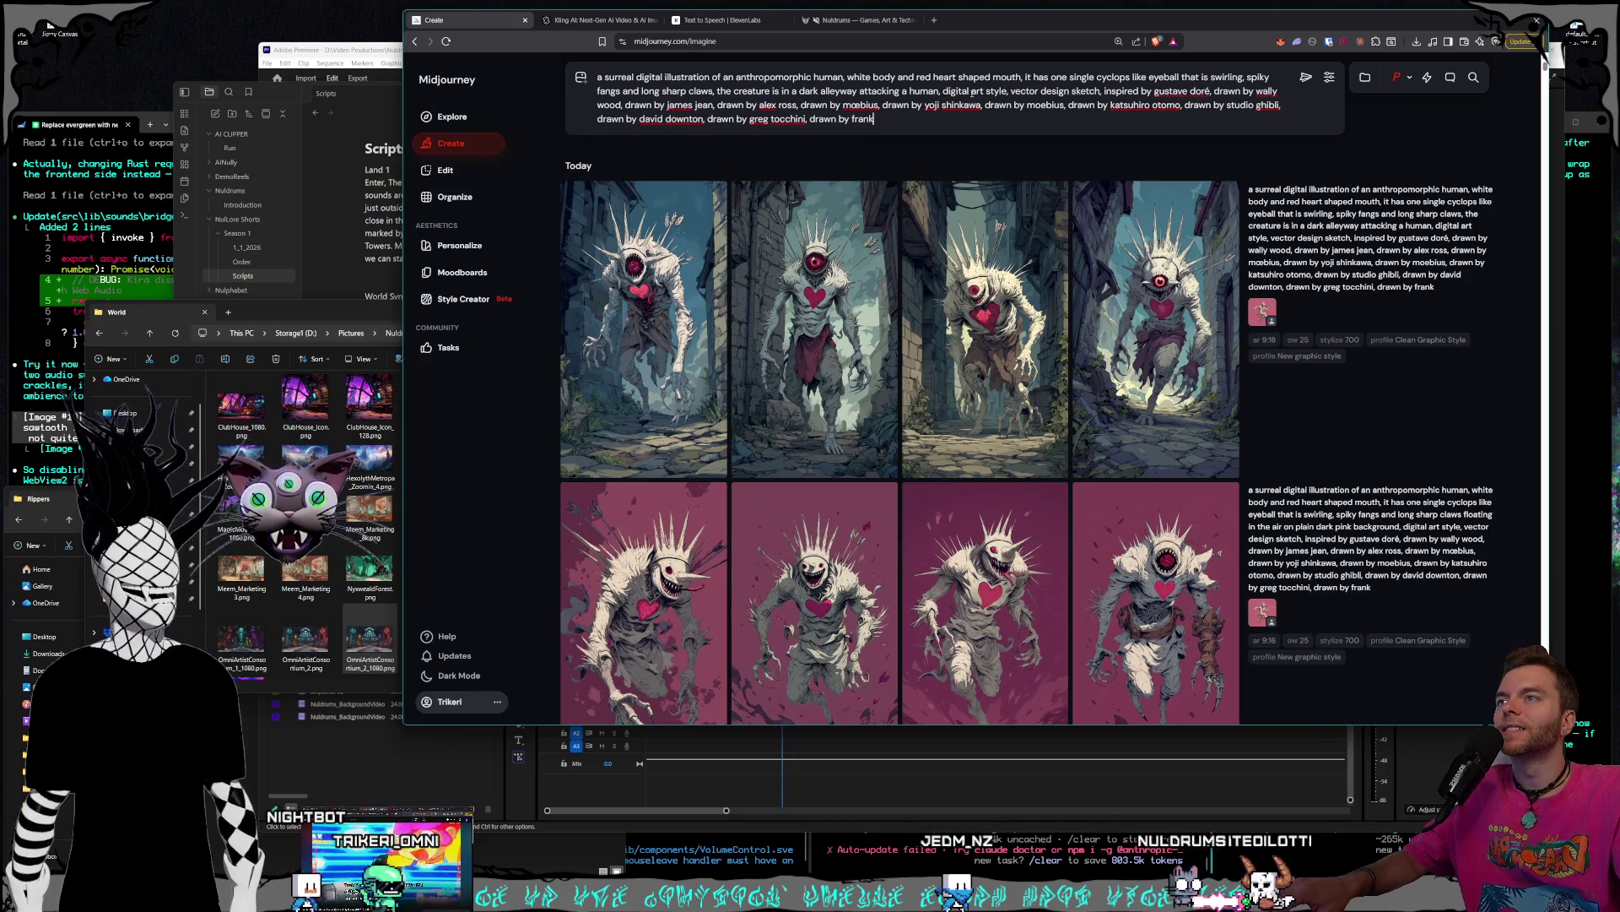
pyautogui.moveTo(939, 90); pyautogui.dragTo(716, 91)
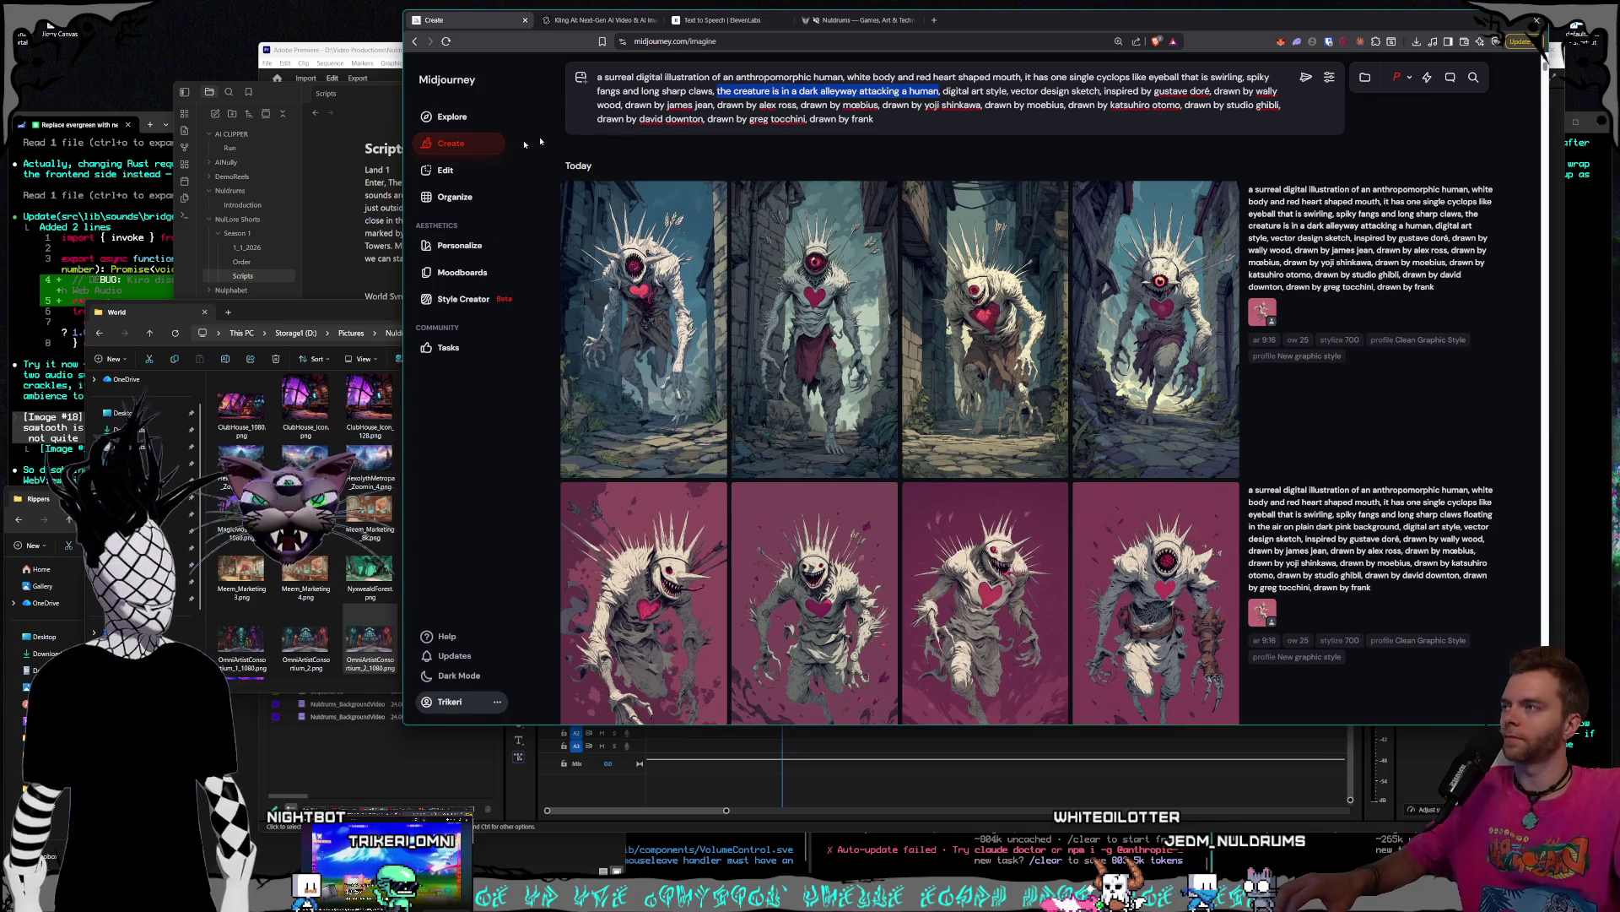
pyautogui.click(365, 144)
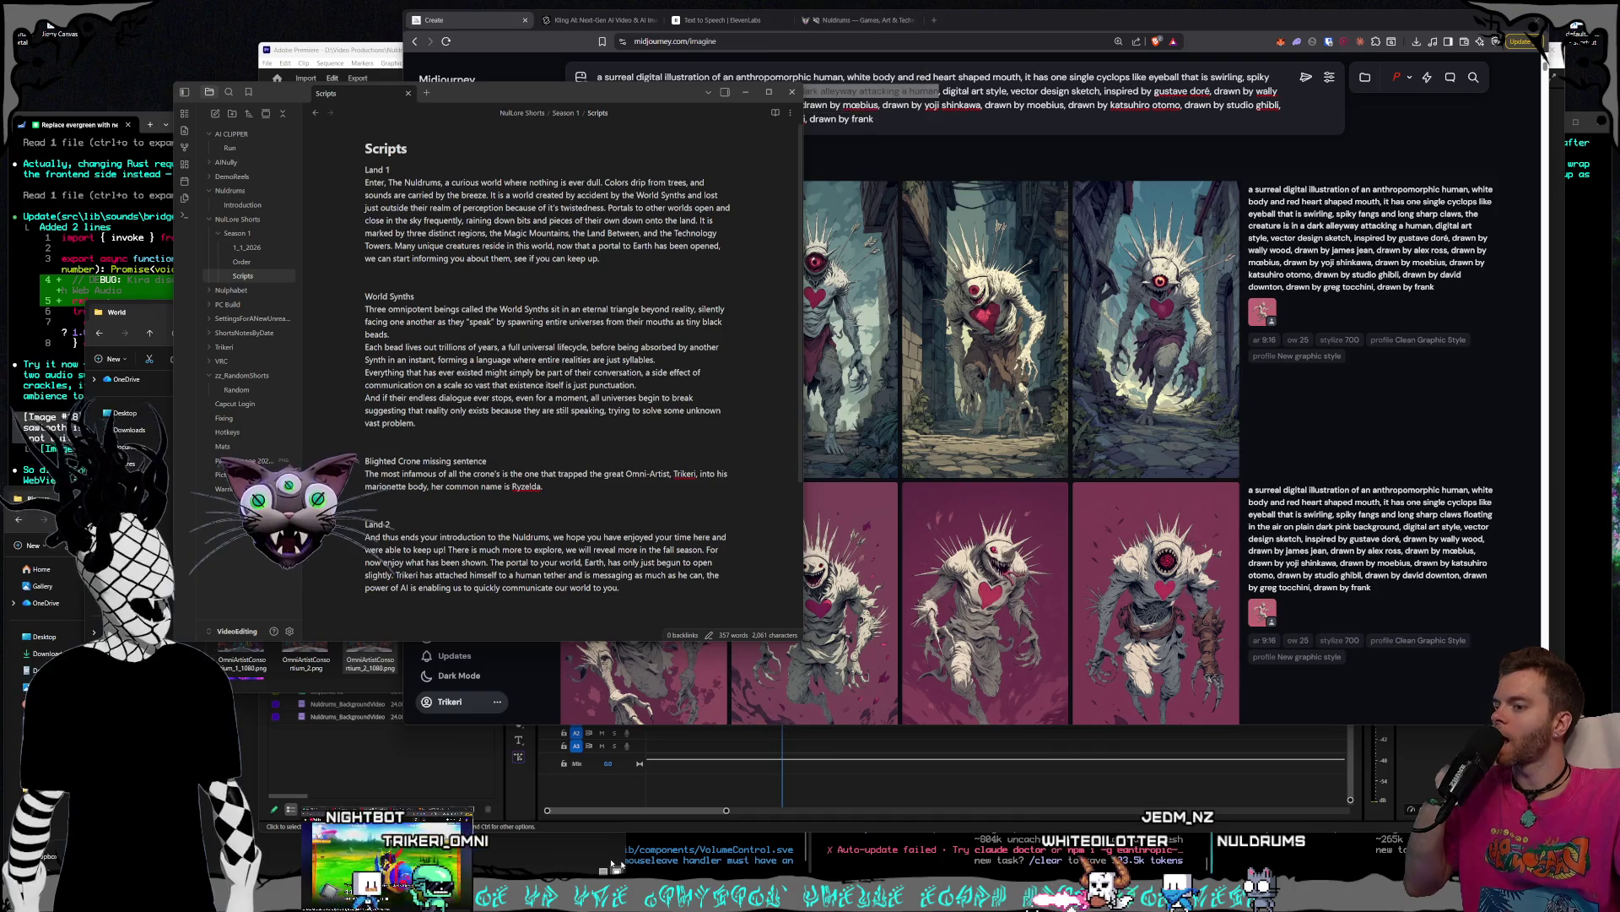
pyautogui.hotkey('alt', 'Tab')
pyautogui.hotkey('alt', 'Tab')
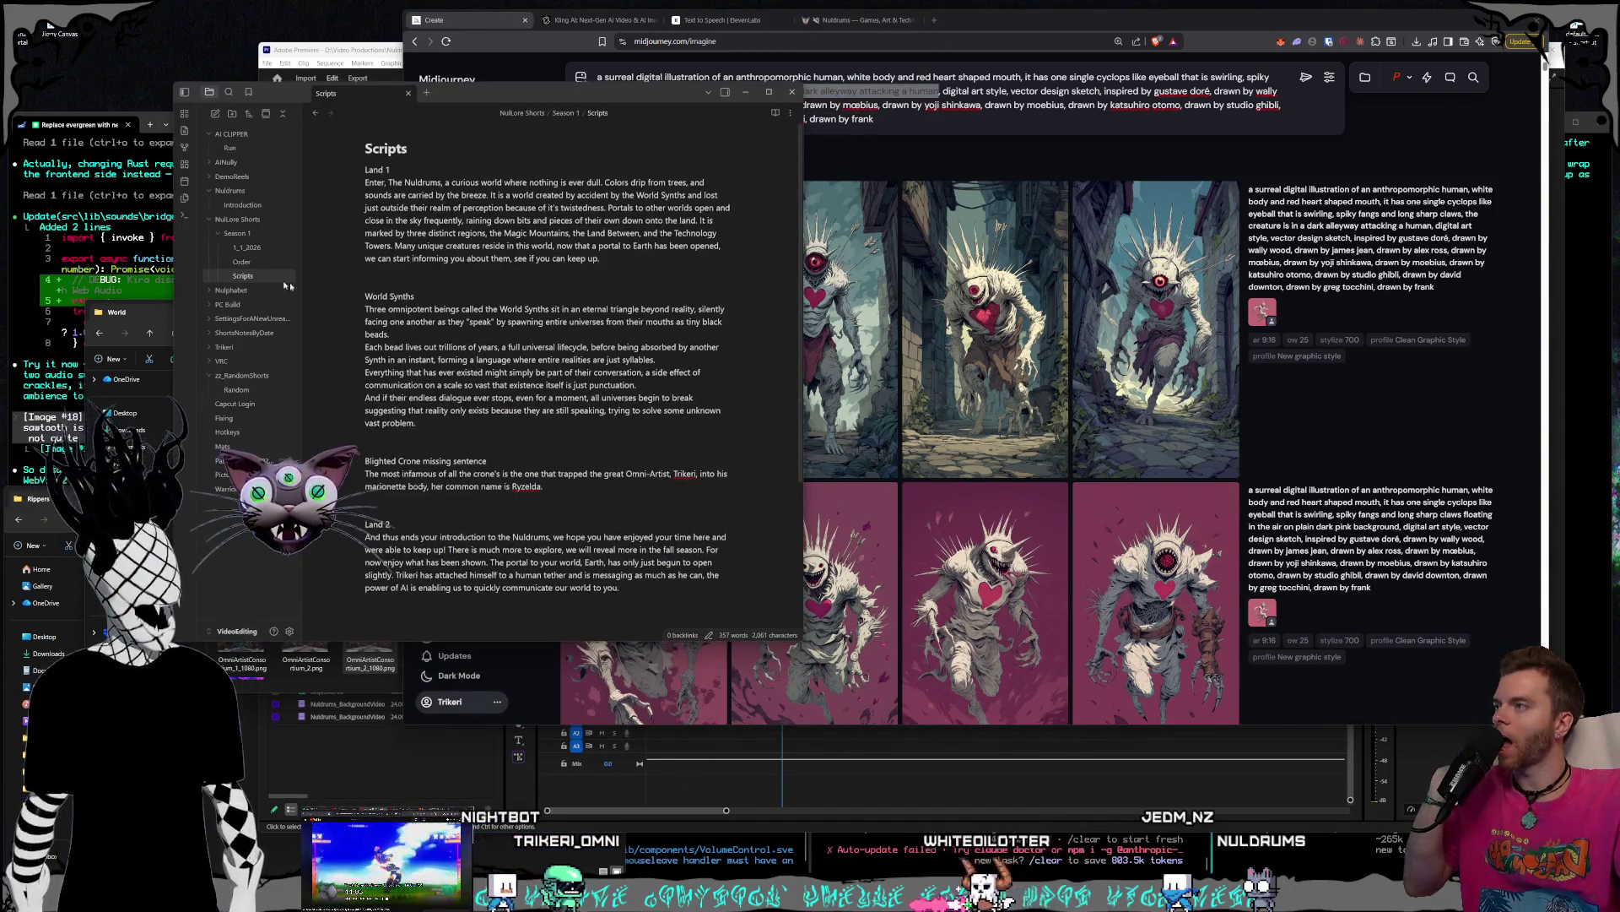
# - Review the 1_1_2026 note's list of needed images and videos, then return to Midjourney
pyautogui.click(247, 247)
pyautogui.scroll(-5, 574, 416)
pyautogui.scroll(4, 574, 415)
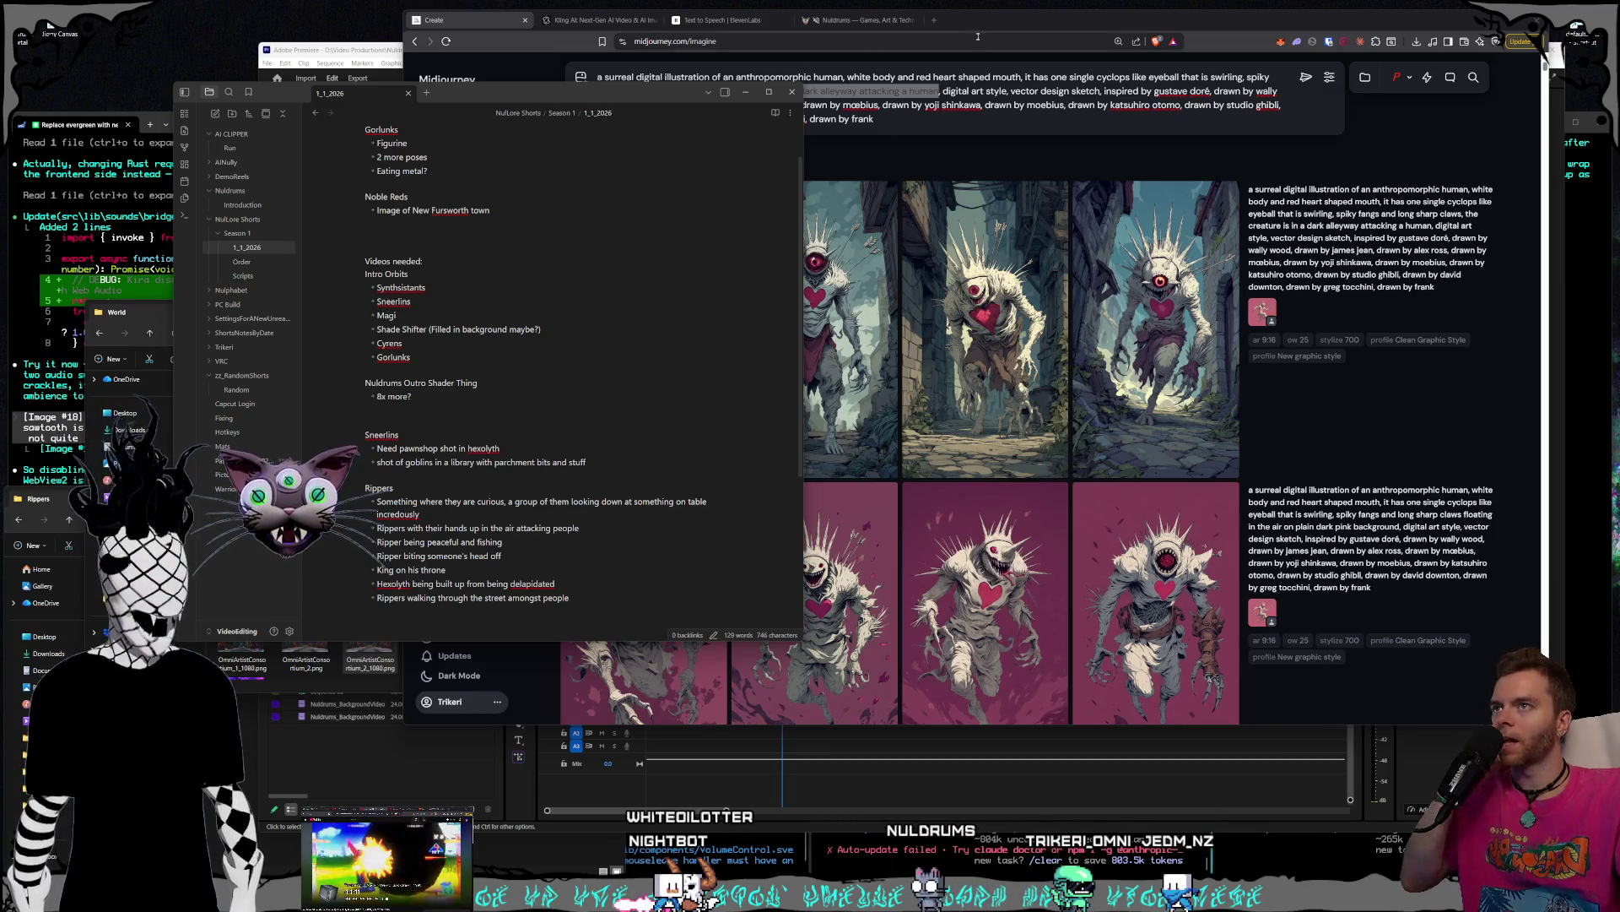
pyautogui.click(916, 124)
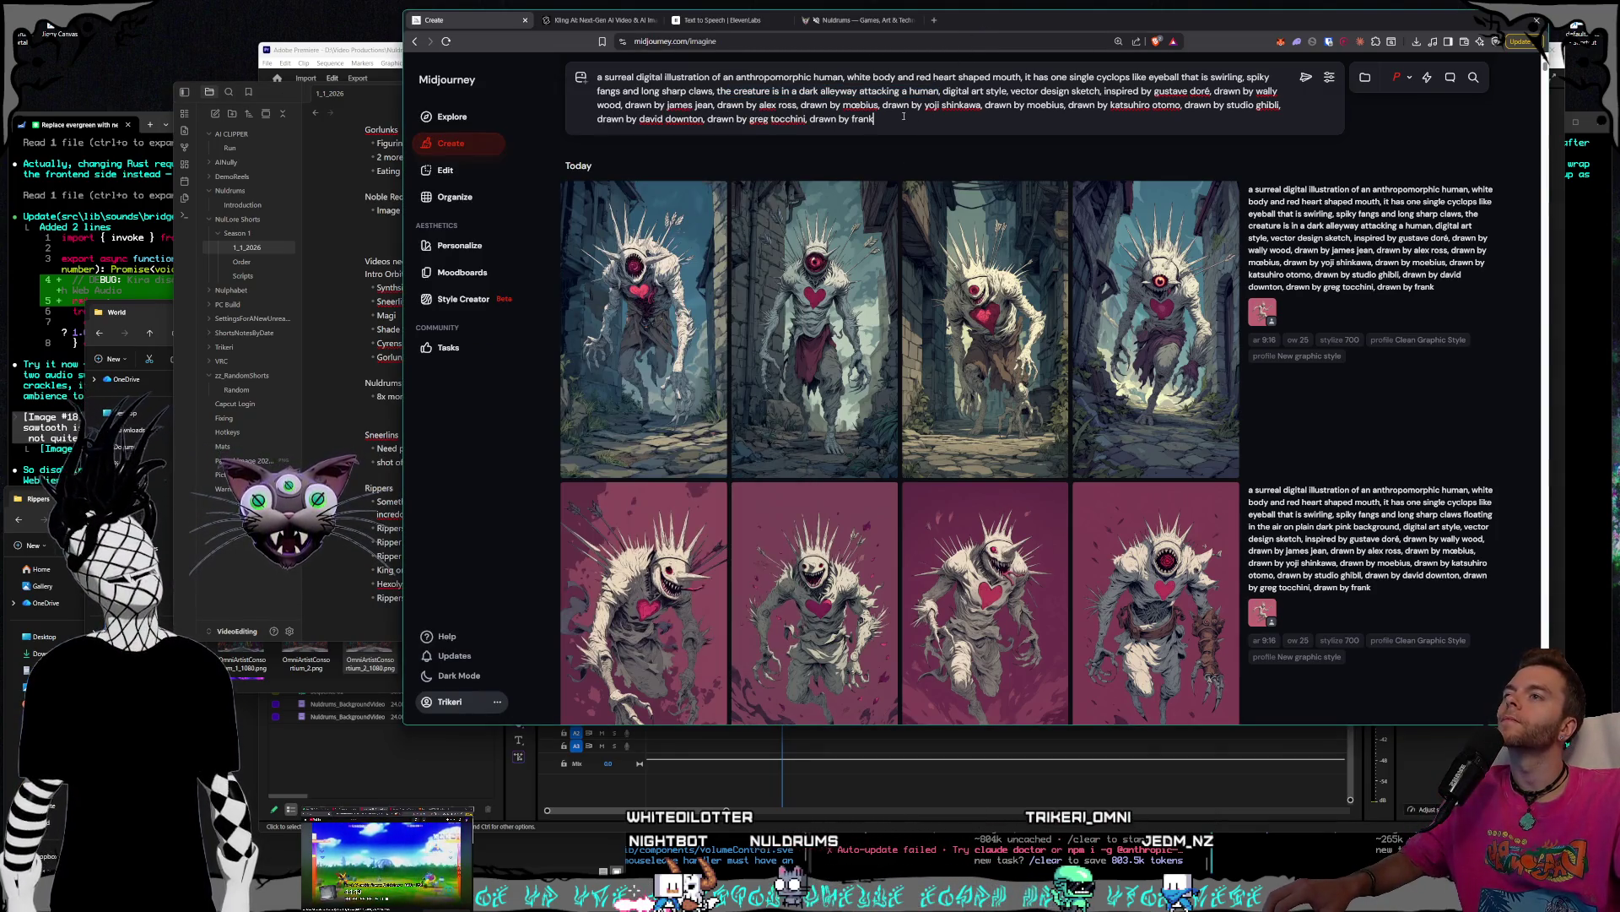
# - Submit a worn-down fantasy English Tudor city with sci-fi, giant cathedral, everything in shambles
pyautogui.press('Return')
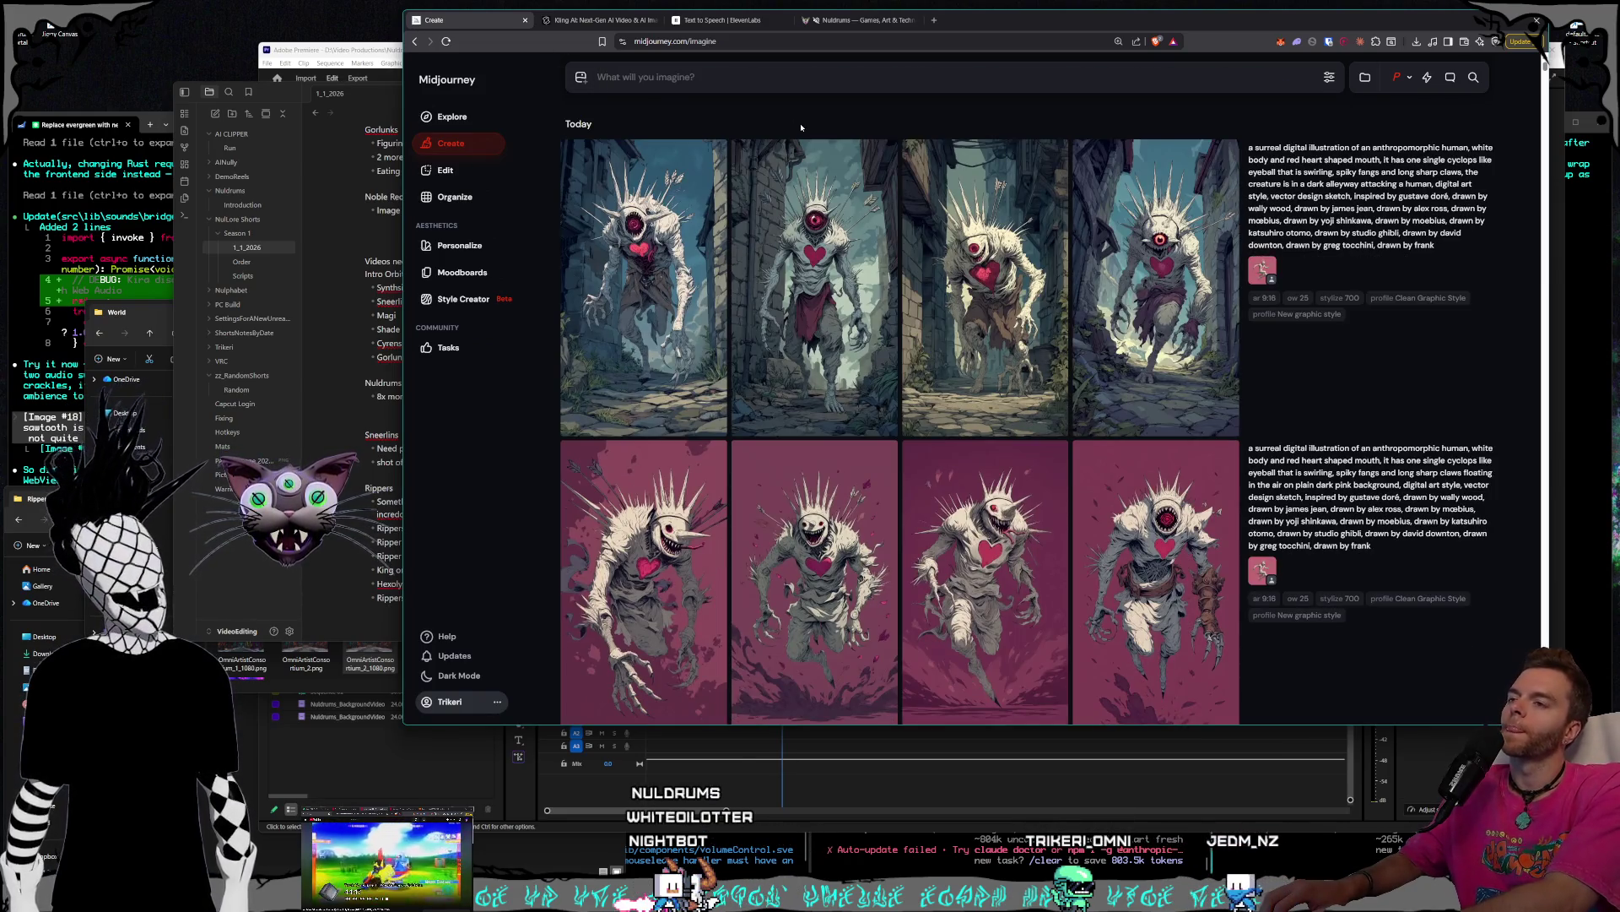
pyautogui.write('worn down fantasy')
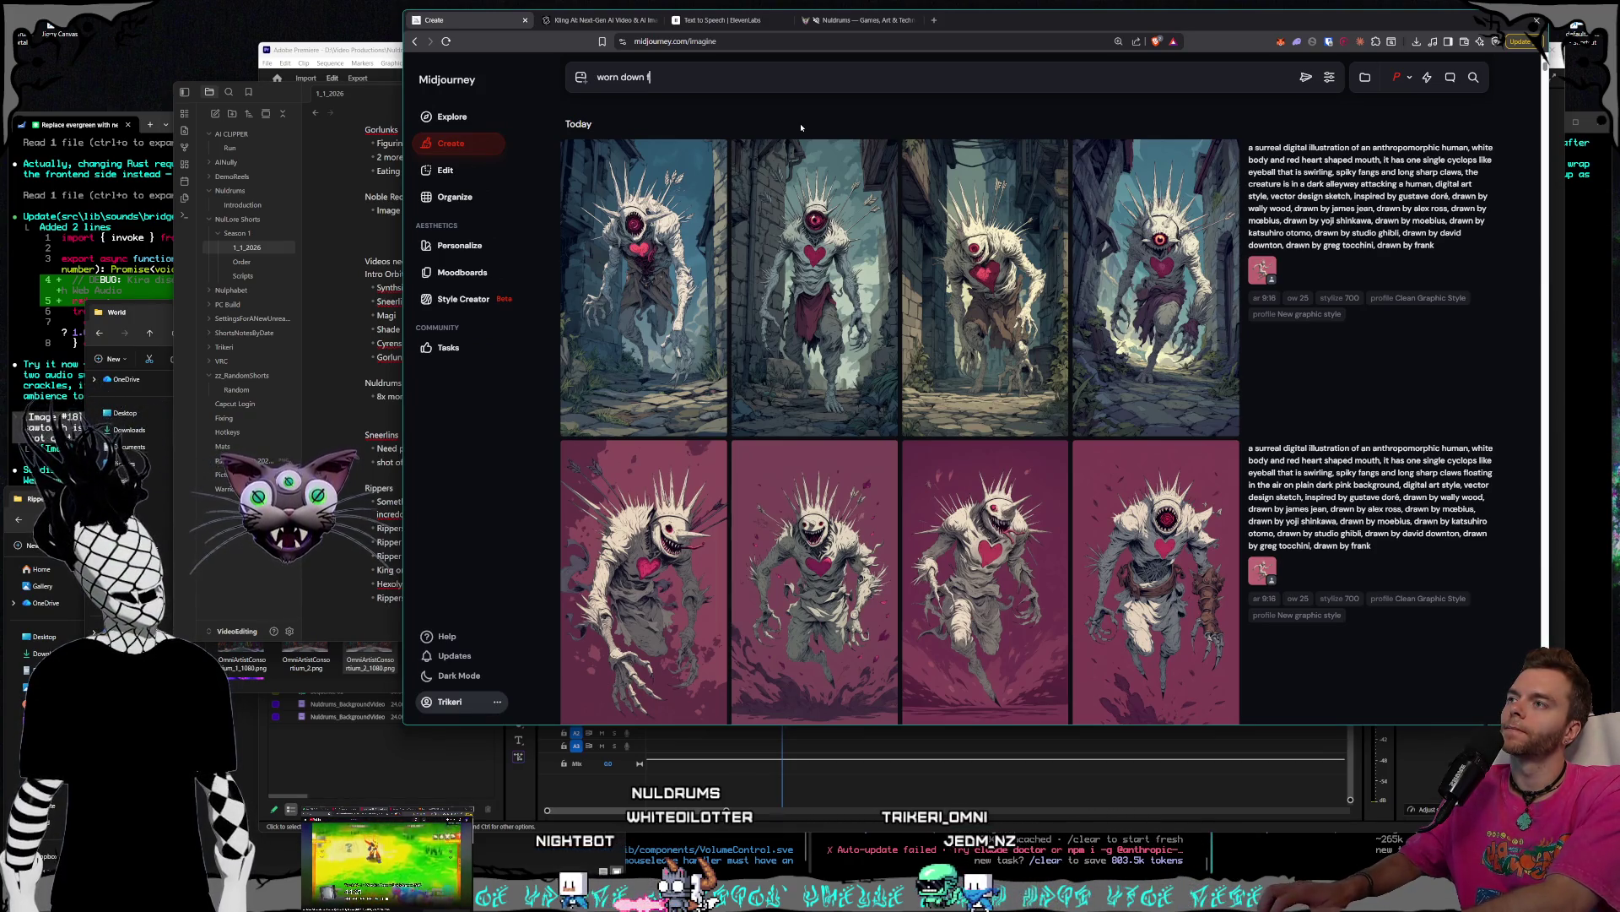
pyautogui.write(' english tudo')
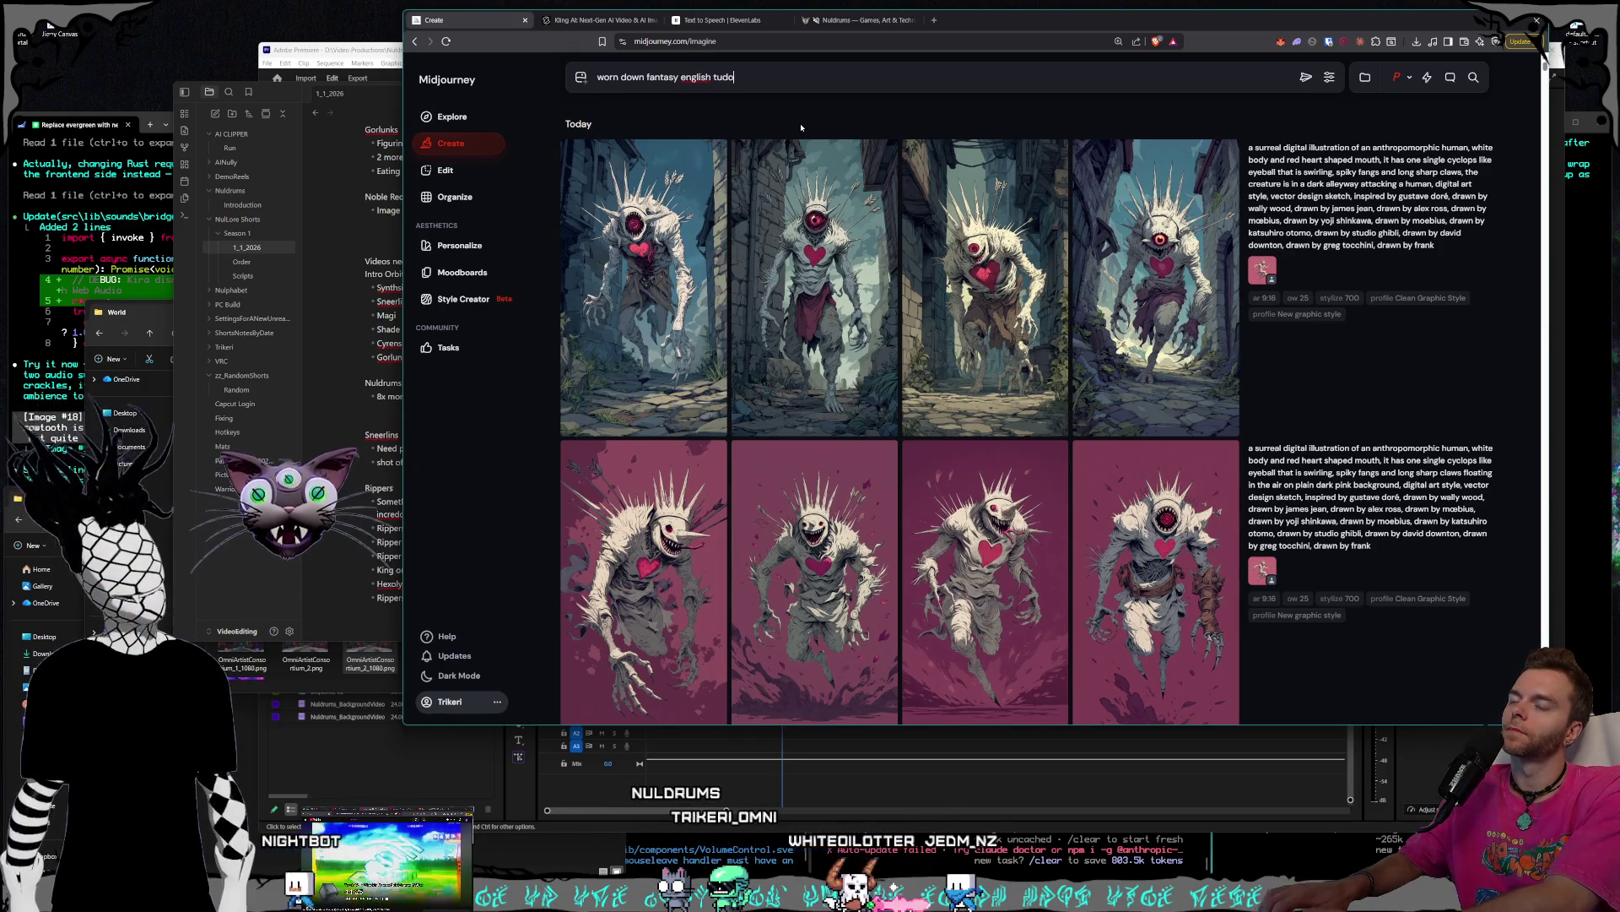
pyautogui.write('r style c')
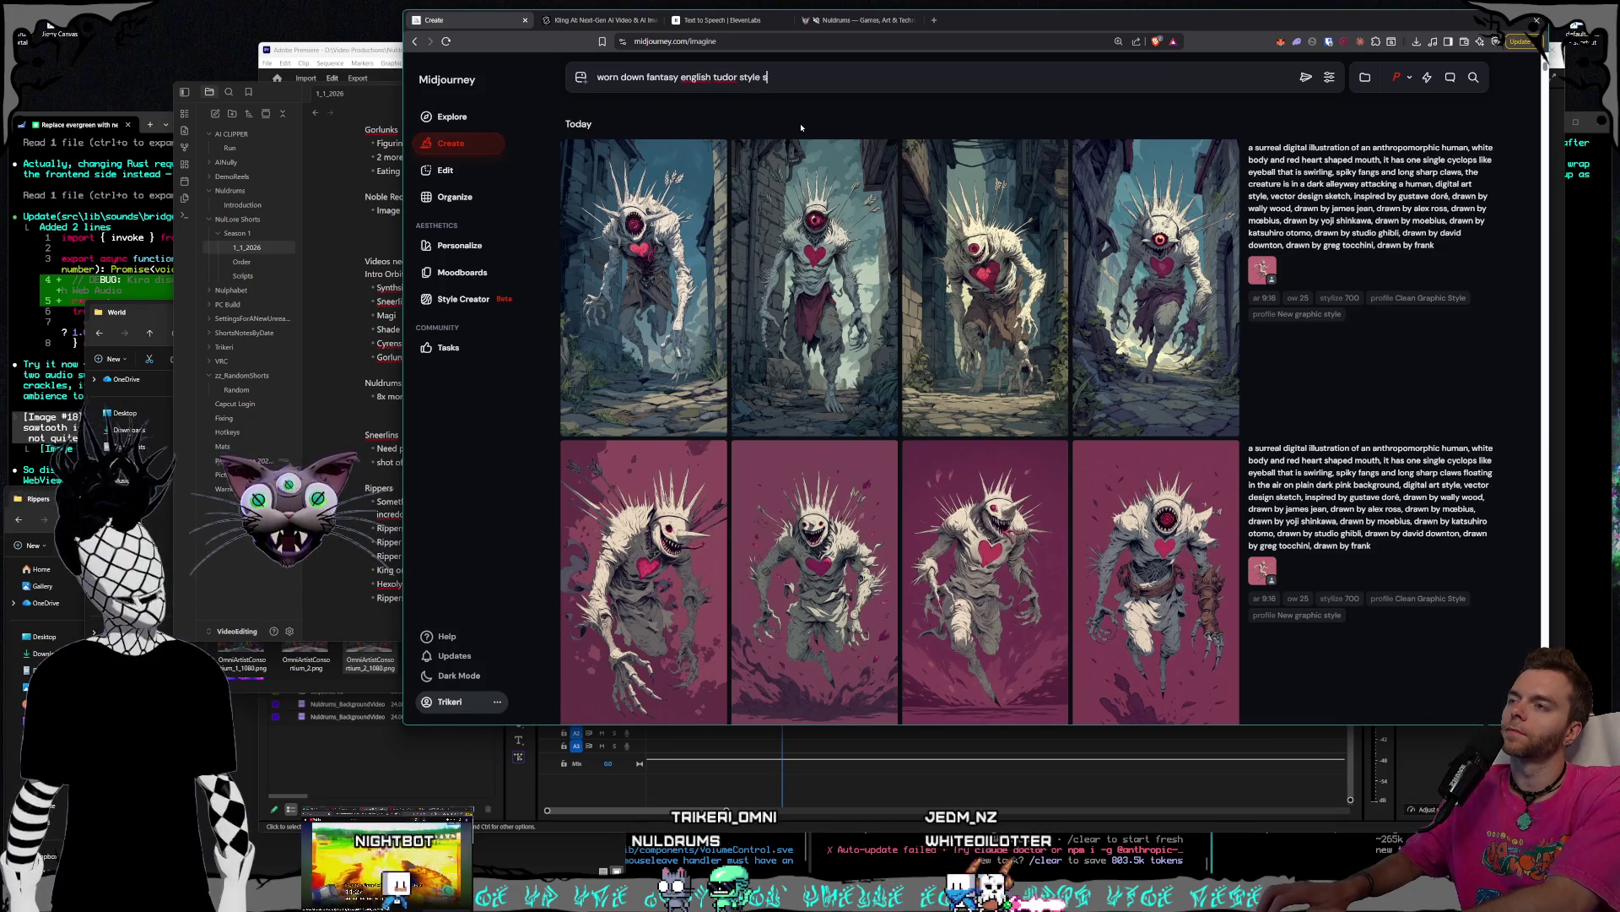
pyautogui.write('ity mixed i')
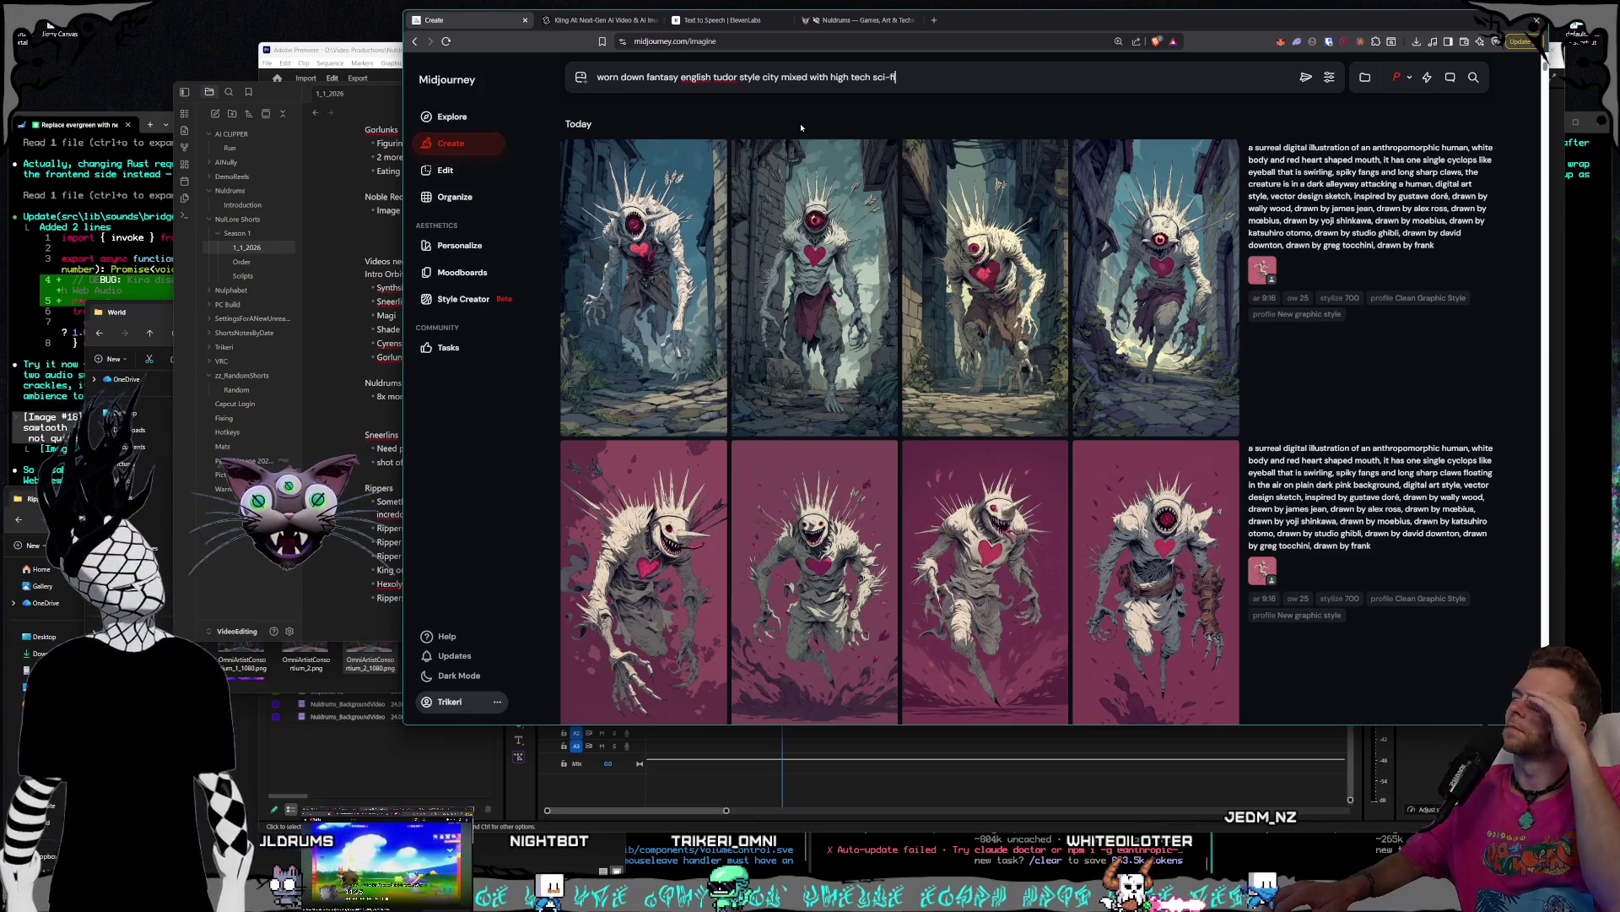
pyautogui.write(', ')
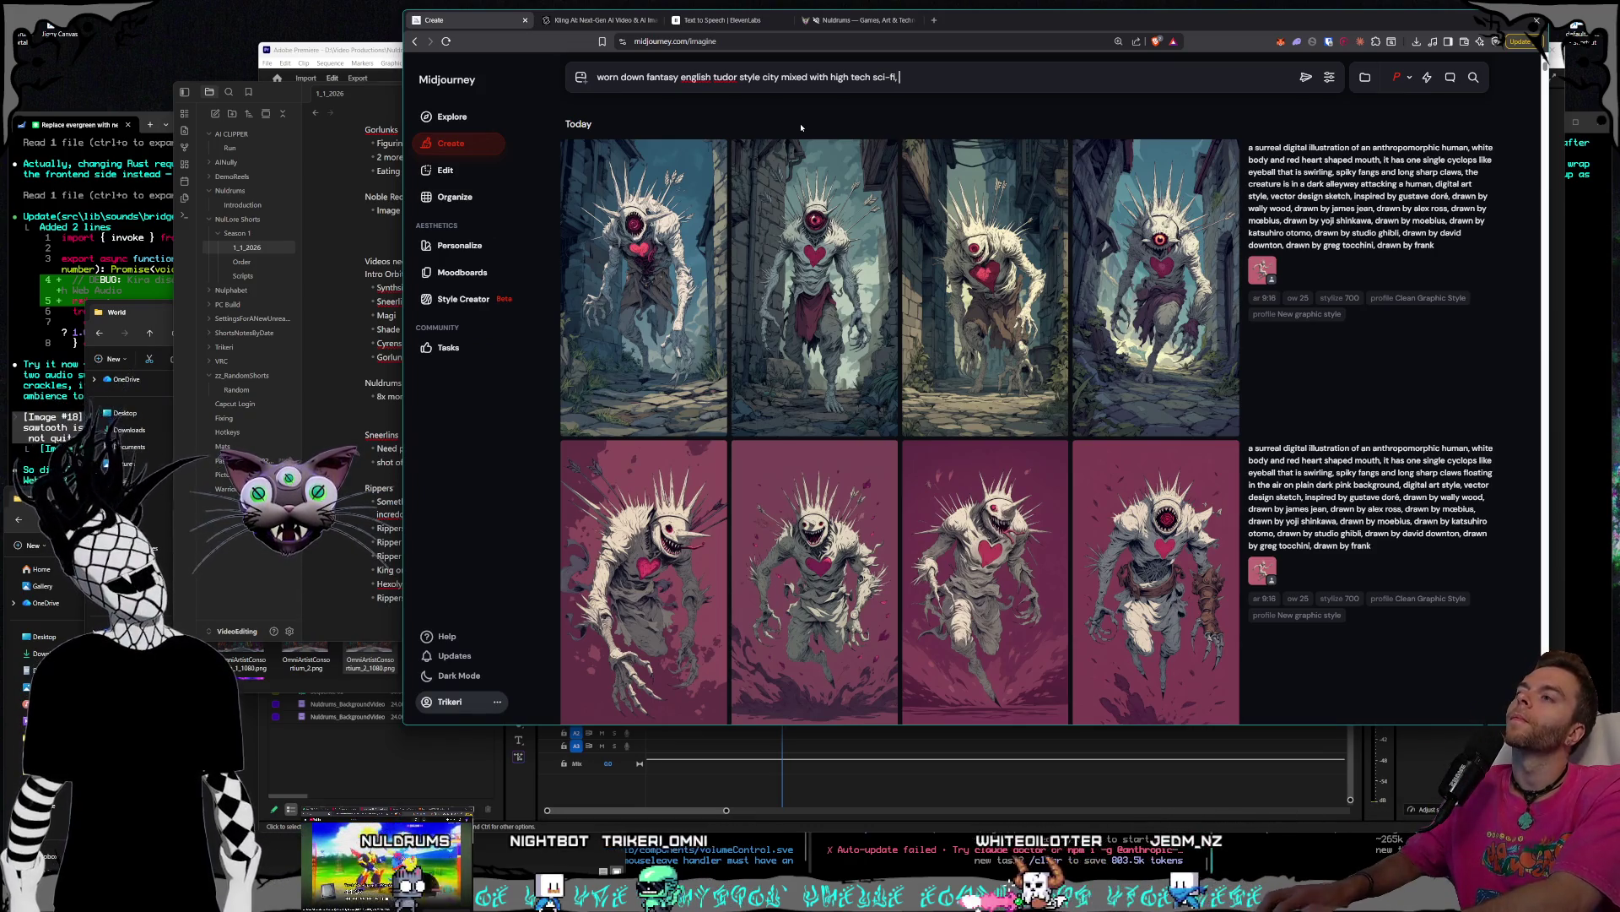
pyautogui.write('there is a giant cathedral in the middle, everything is in shambl')
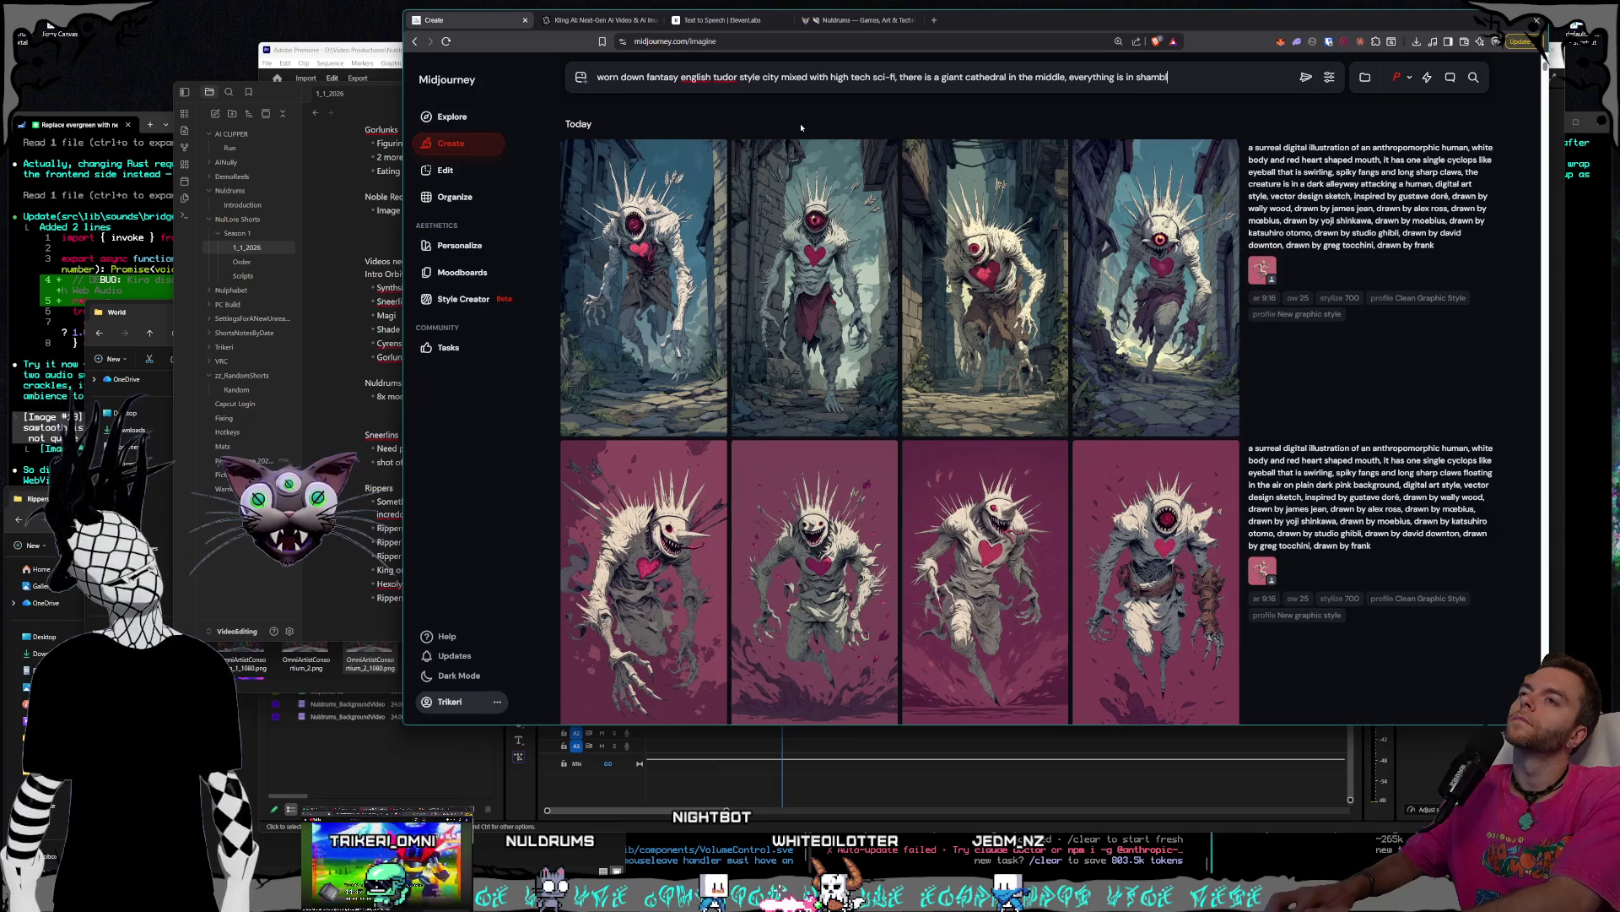
pyautogui.write('es')
pyautogui.press('Return')
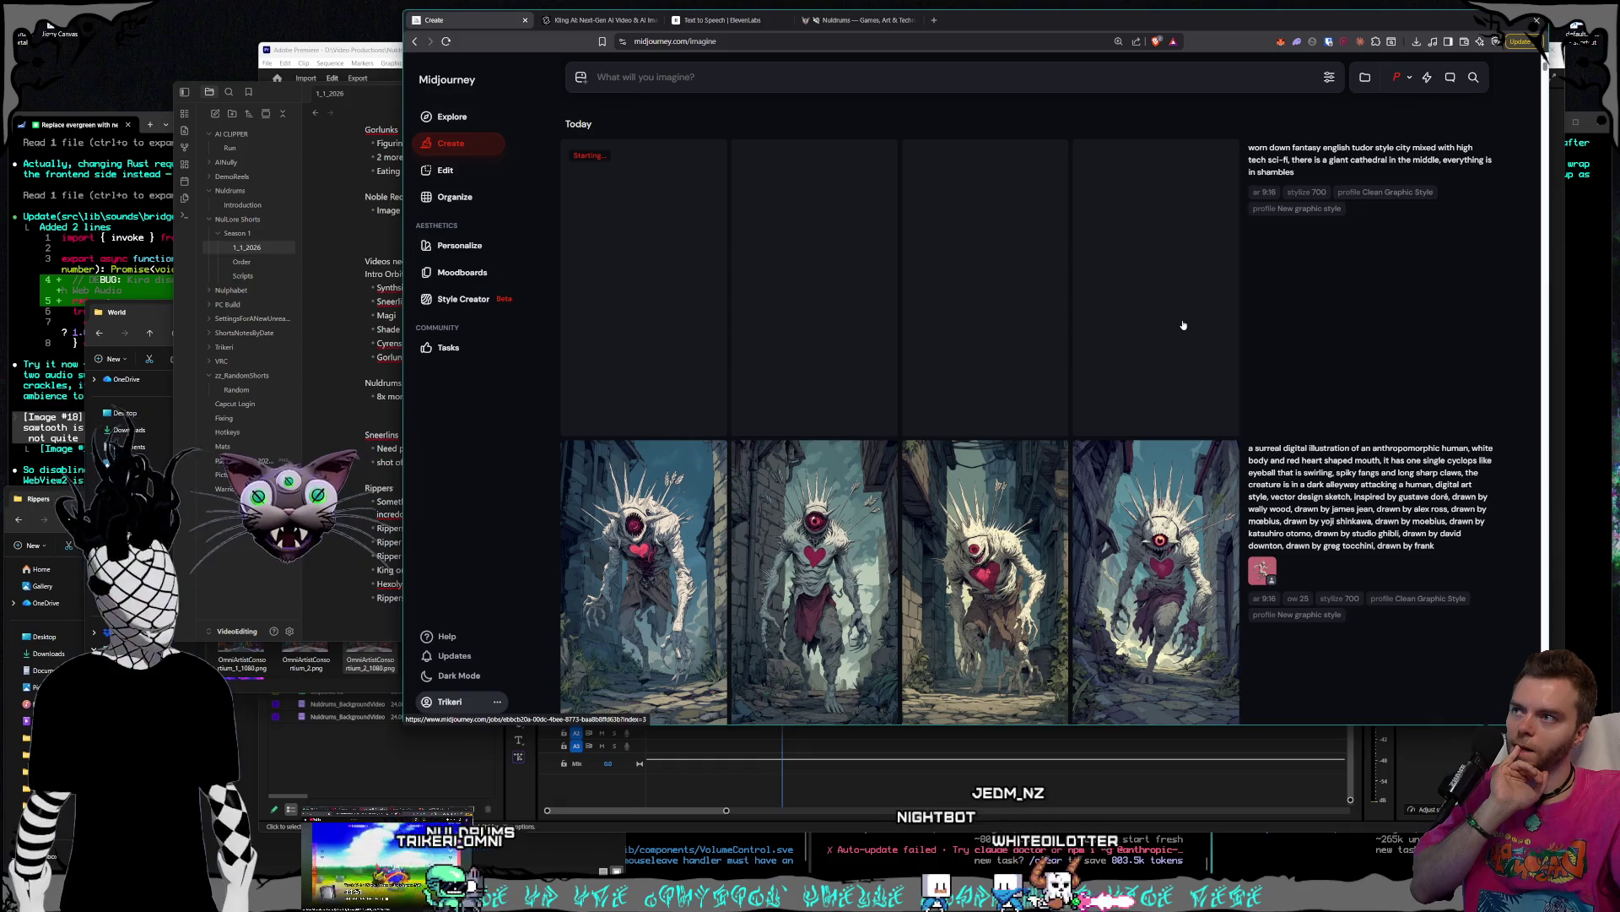
# - Check the end of the Rippers list in the notes, then return to the Midjourney feed
pyautogui.click(336, 170)
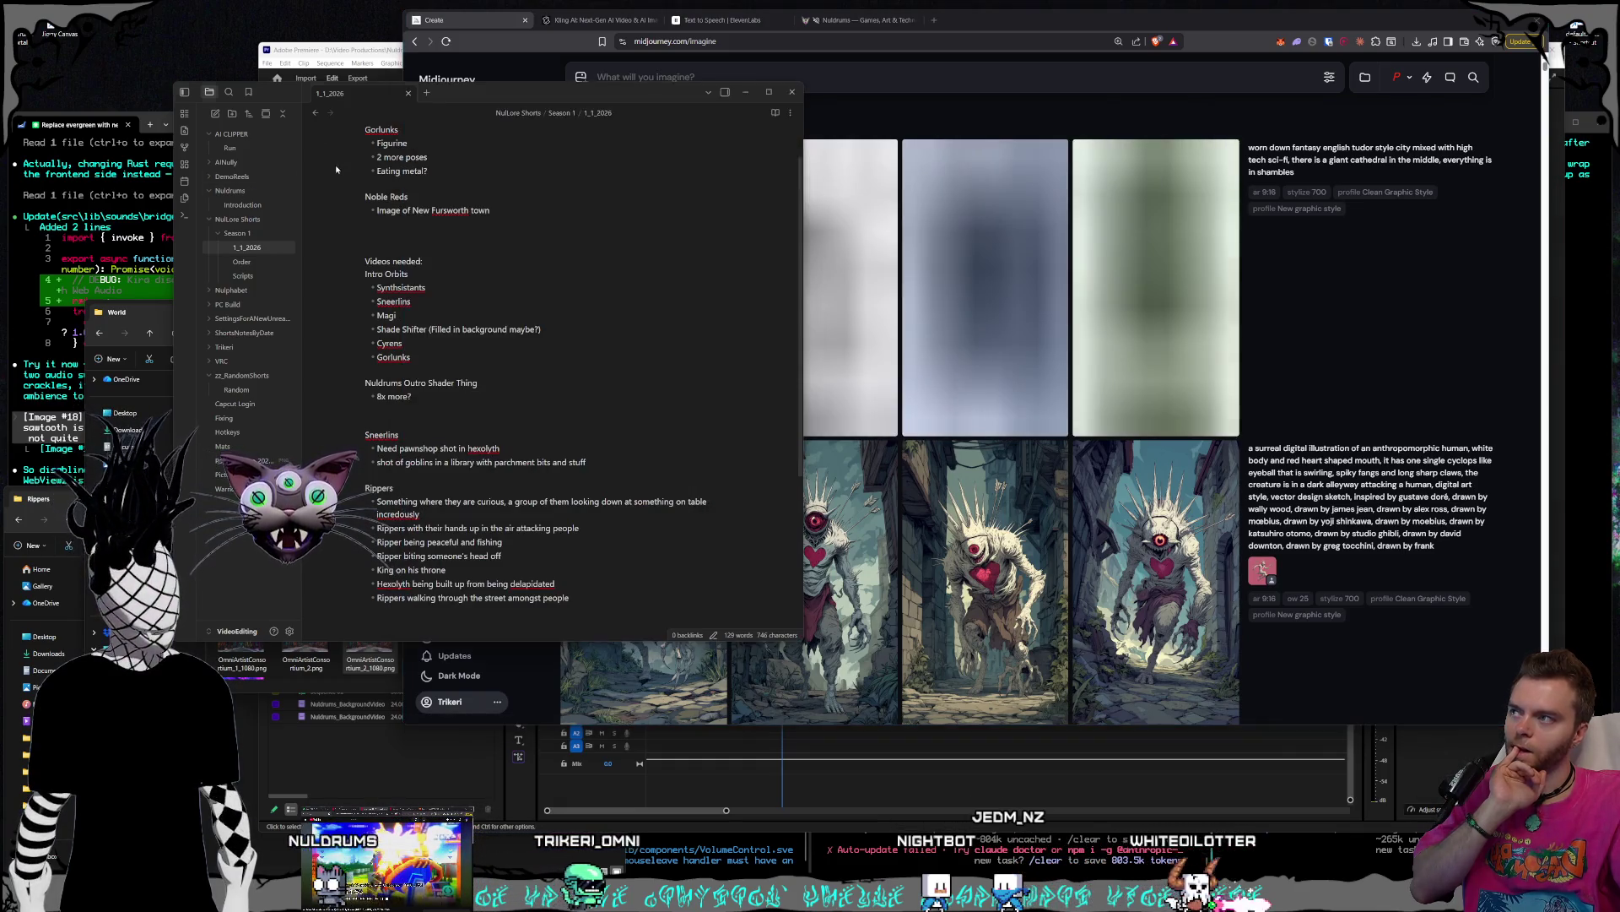
pyautogui.click(581, 541)
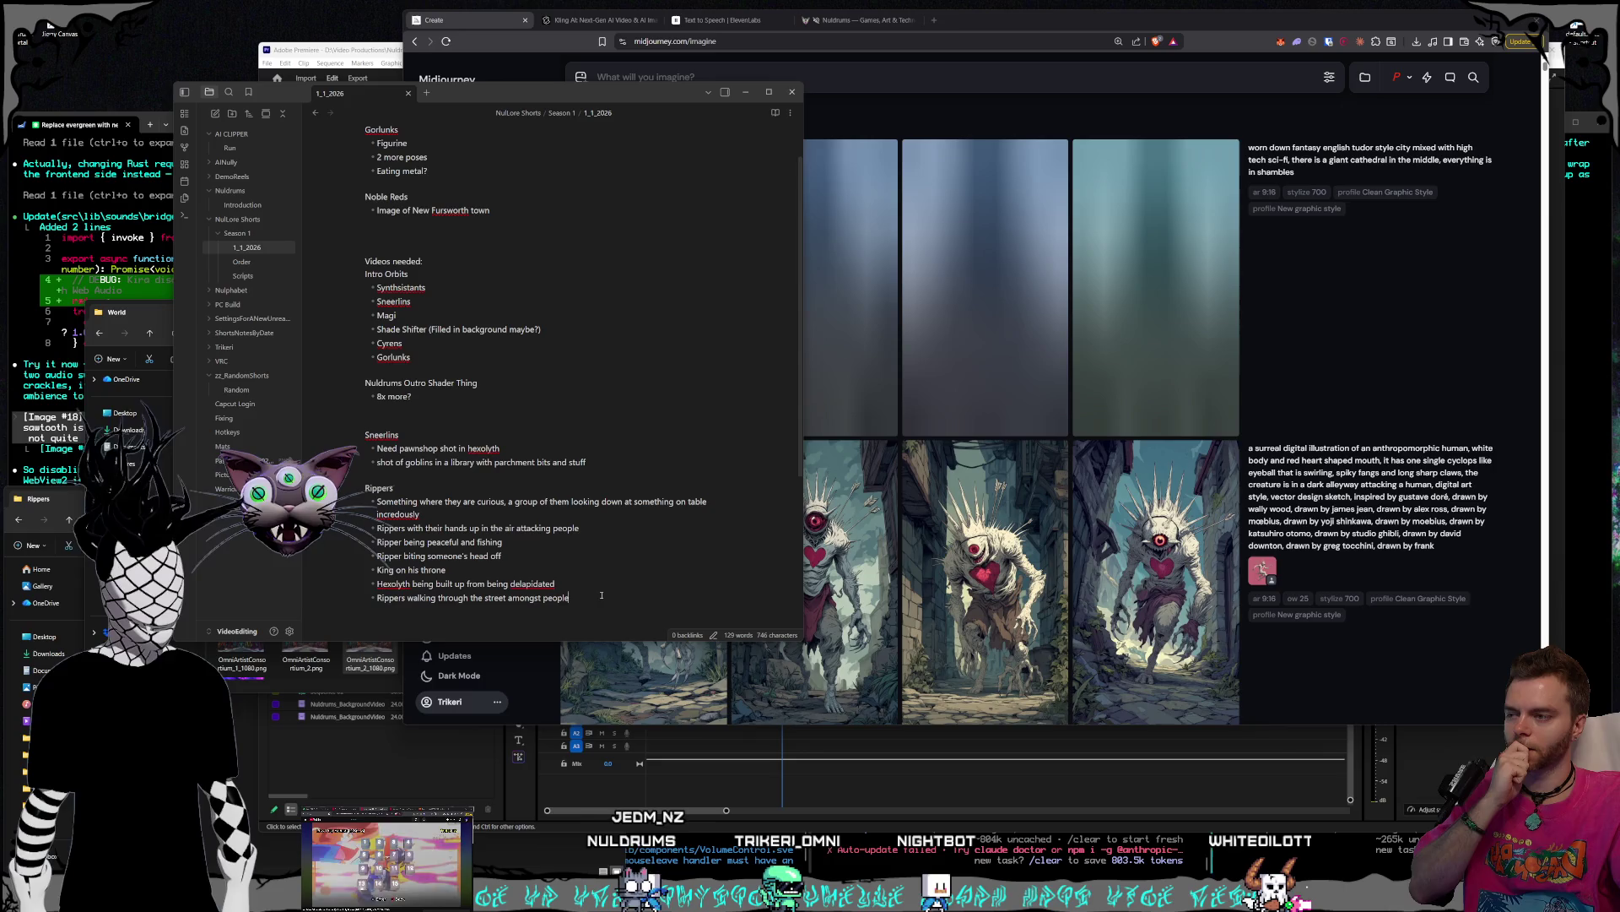
pyautogui.click(1282, 489)
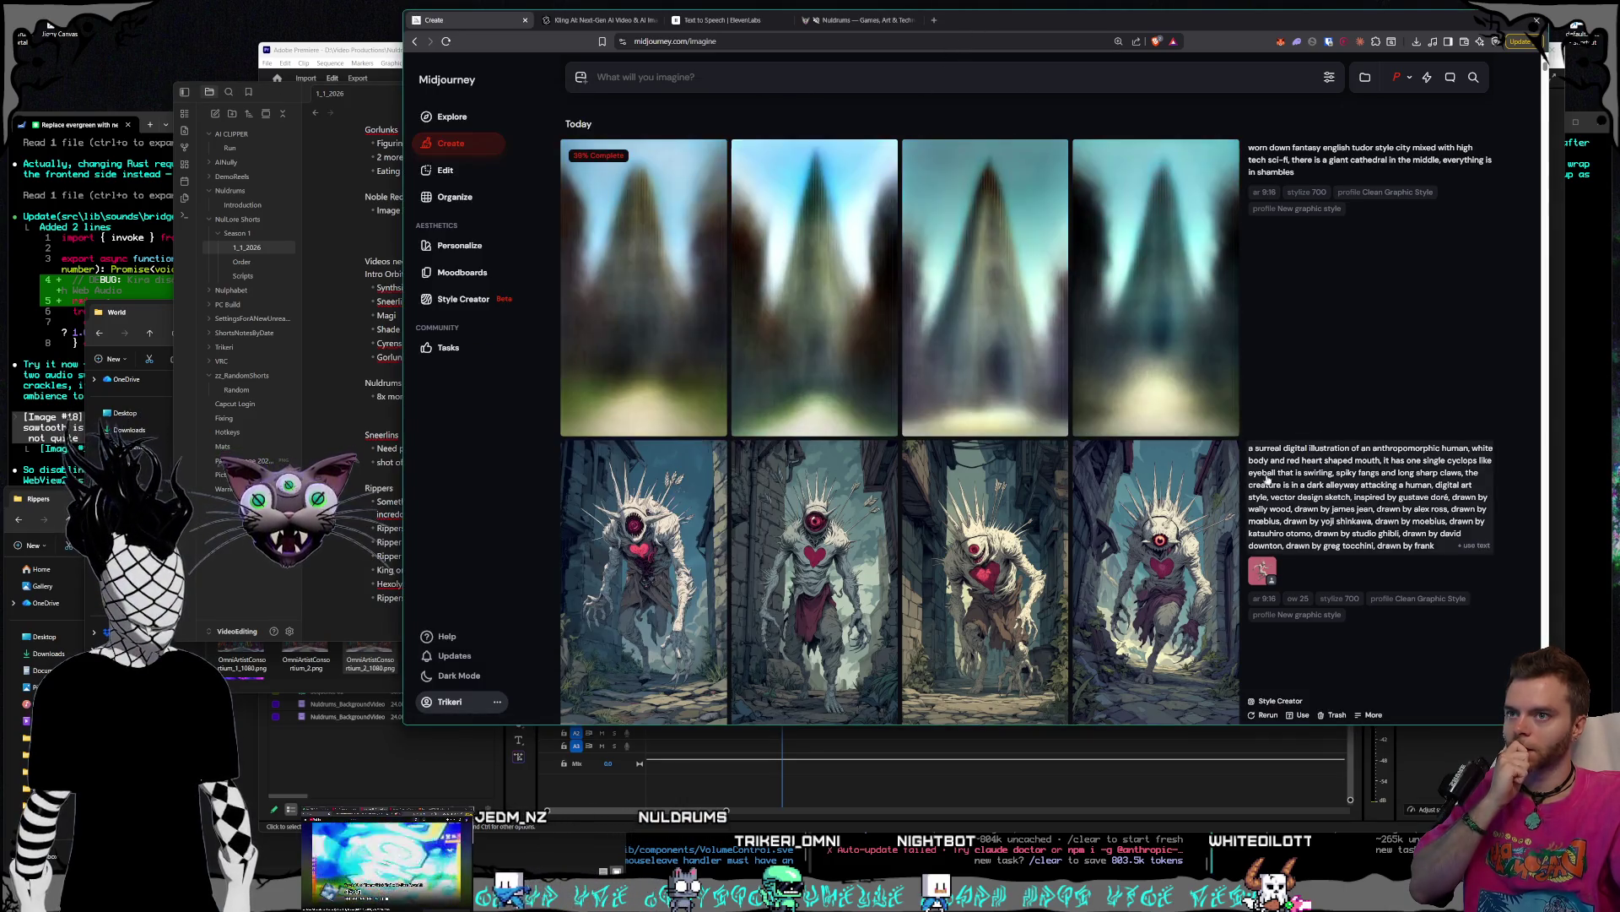
# - Reuse the cyclops creature prompt with the first image as the omni reference
pyautogui.scroll(-1, 1289, 481)
pyautogui.click(1473, 457)
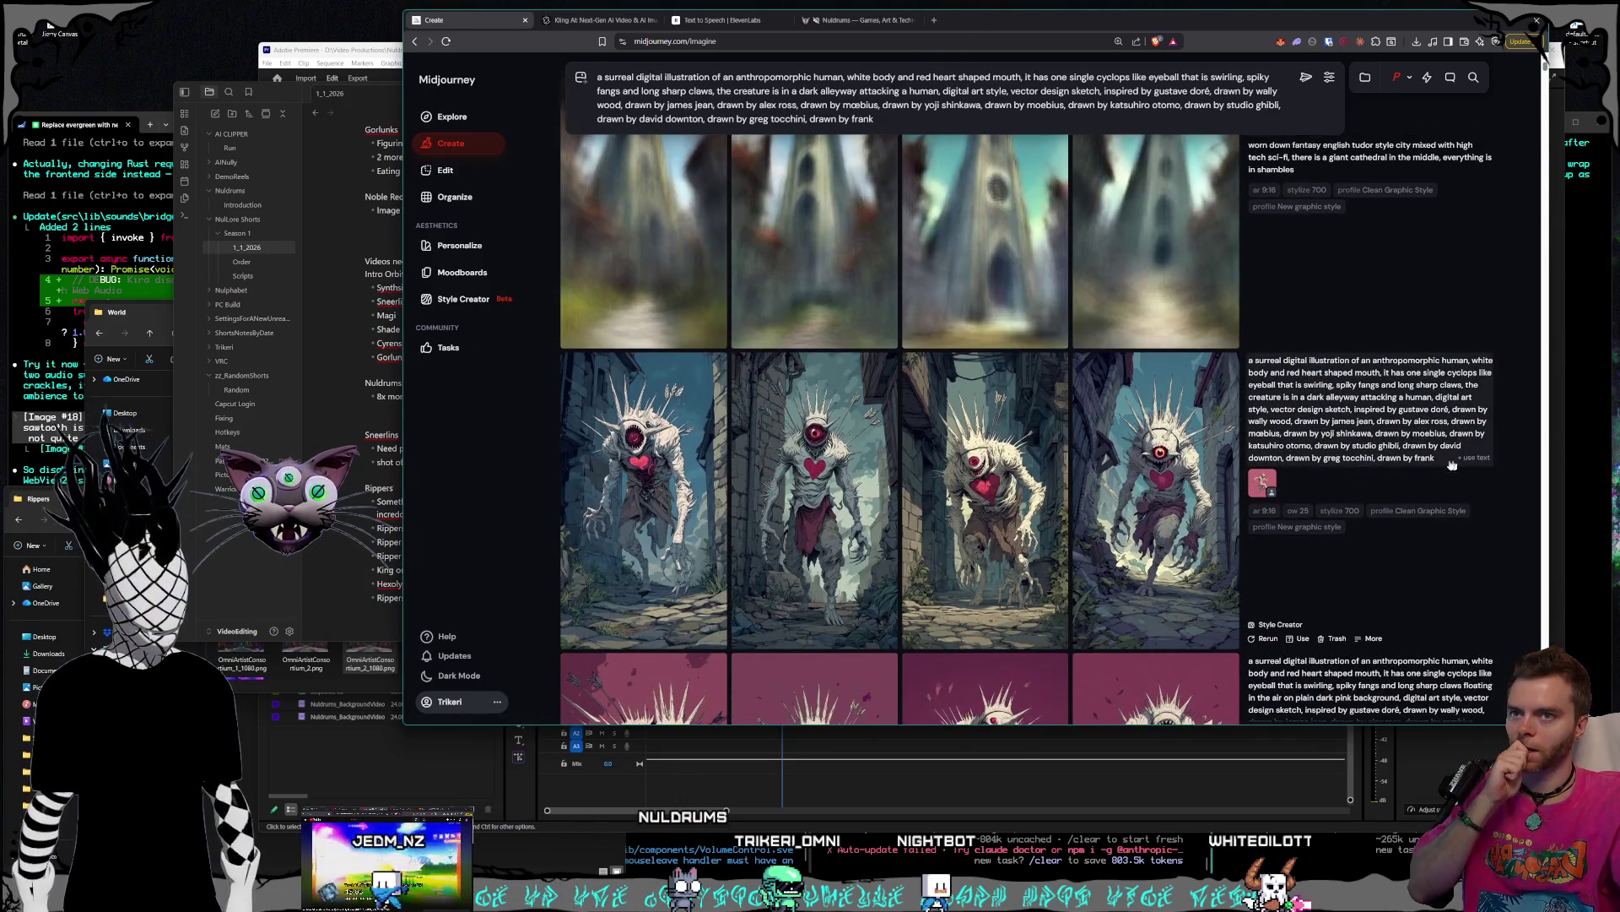
pyautogui.click(582, 81)
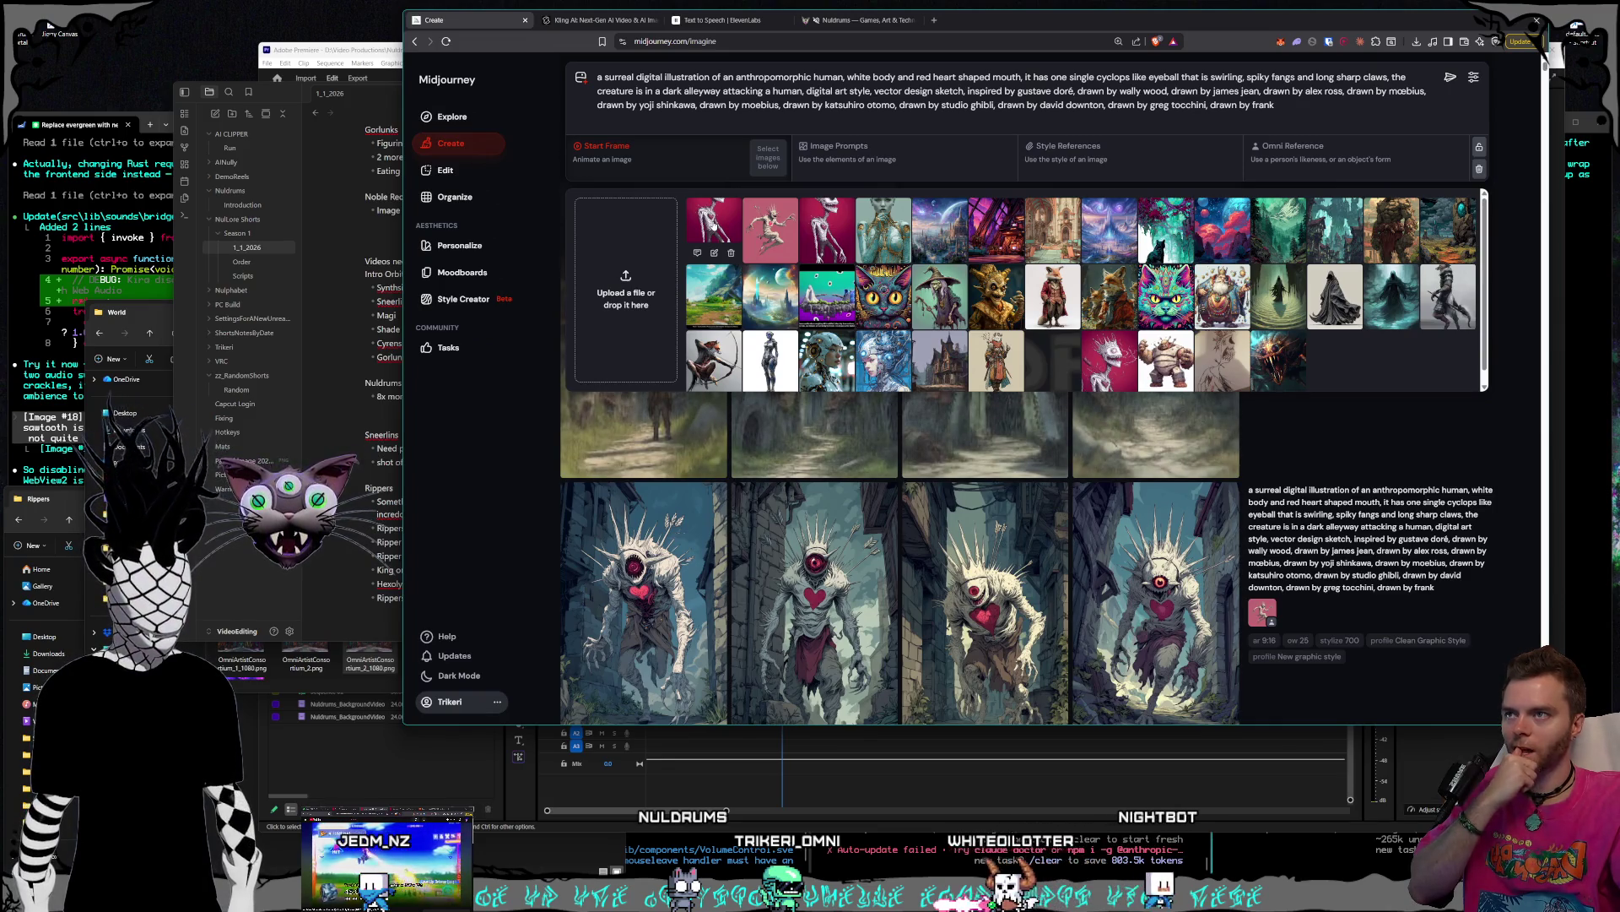
pyautogui.moveTo(713, 226); pyautogui.dragTo(1365, 168)
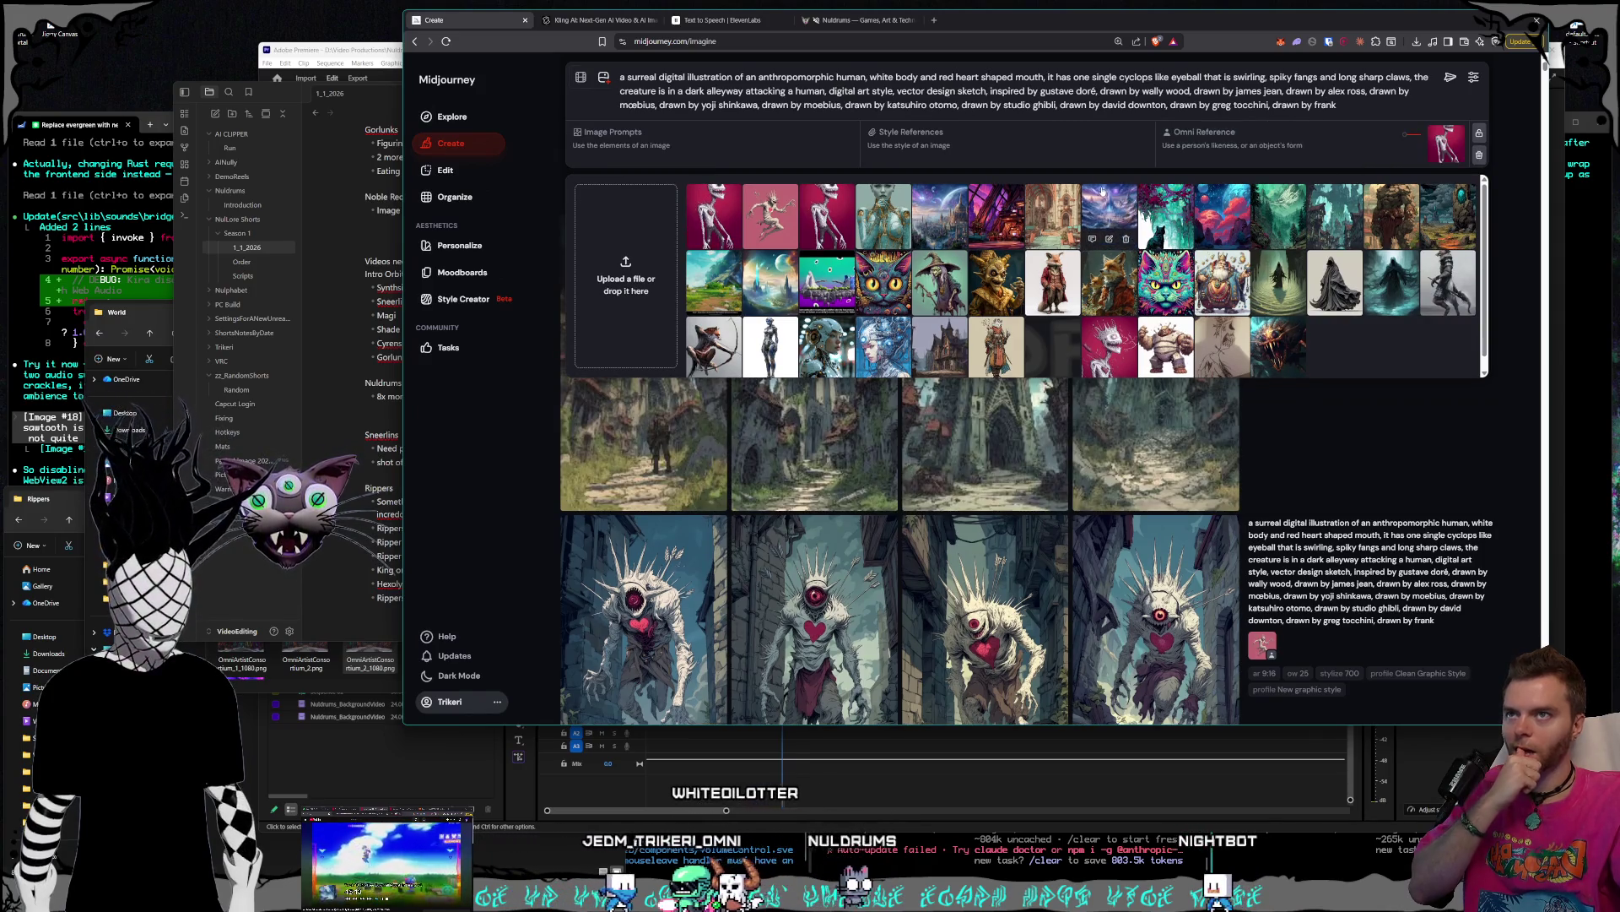
# - Replace the alleyway attack phrase with 'fishing next to a pond peacefully and grinning' and submit
pyautogui.click(1101, 90)
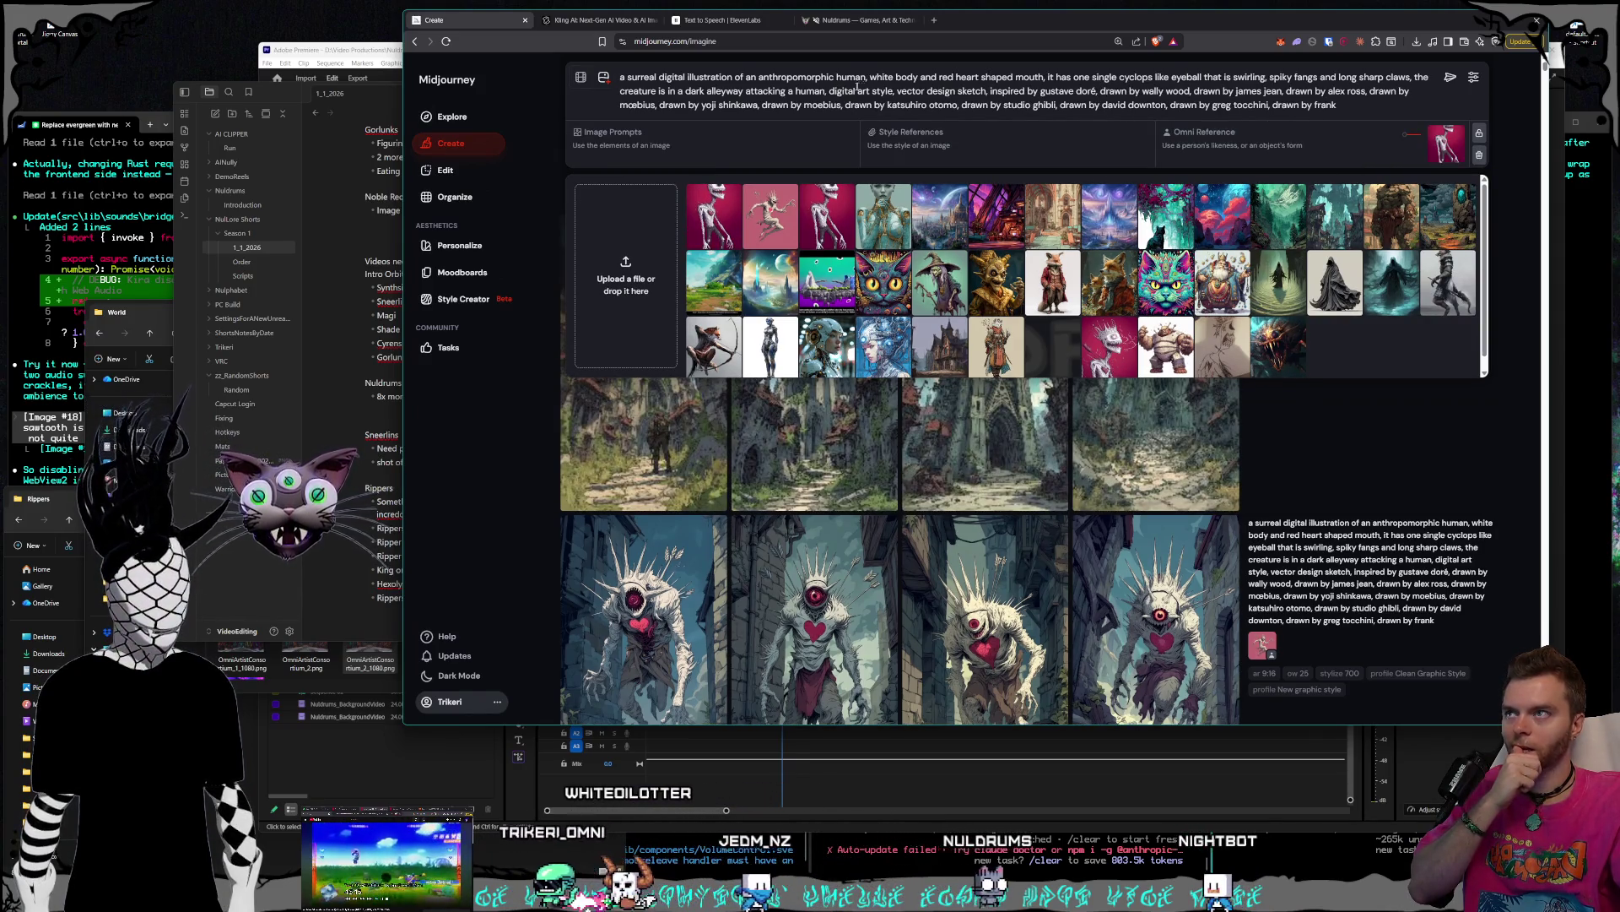
pyautogui.moveTo(826, 90); pyautogui.dragTo(682, 91)
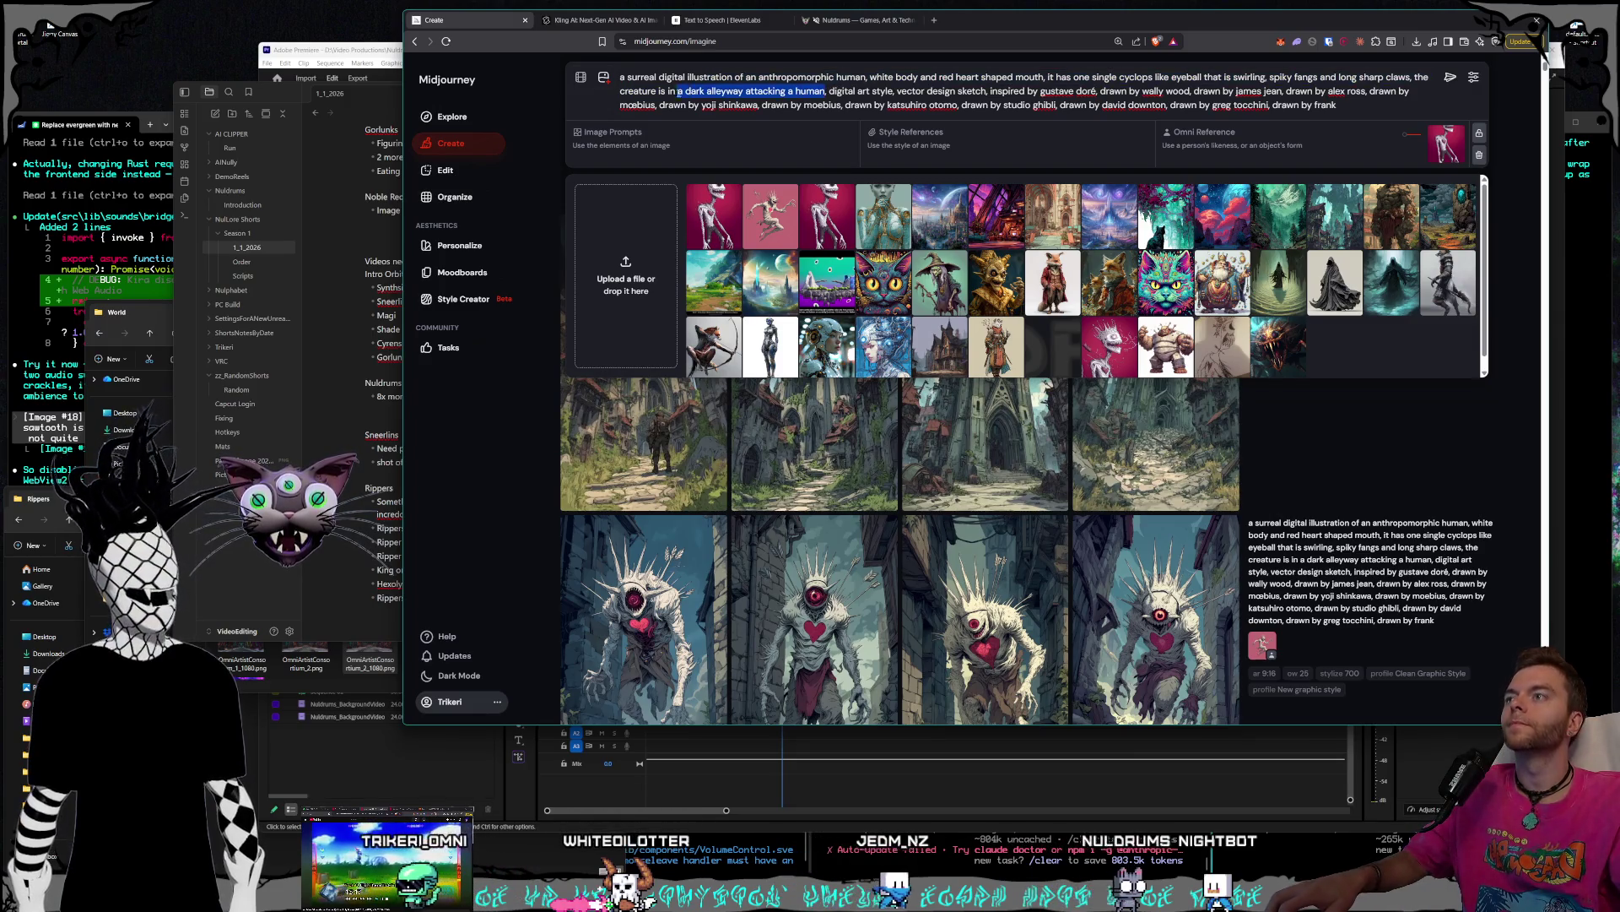
pyautogui.write('fishing nex')
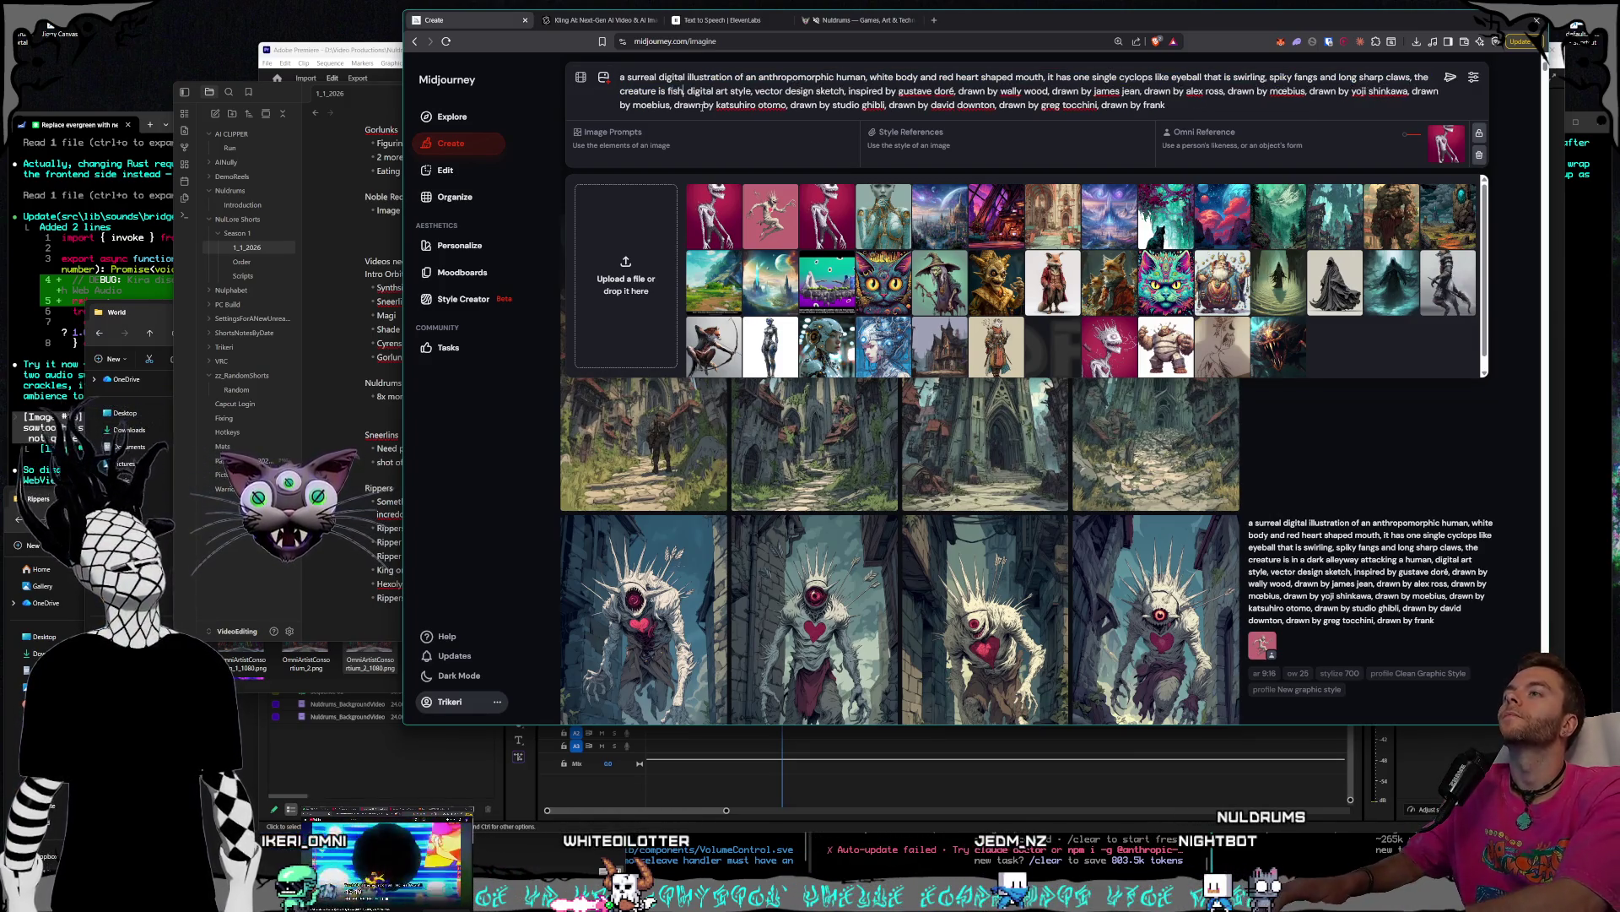
pyautogui.write('t to a pon')
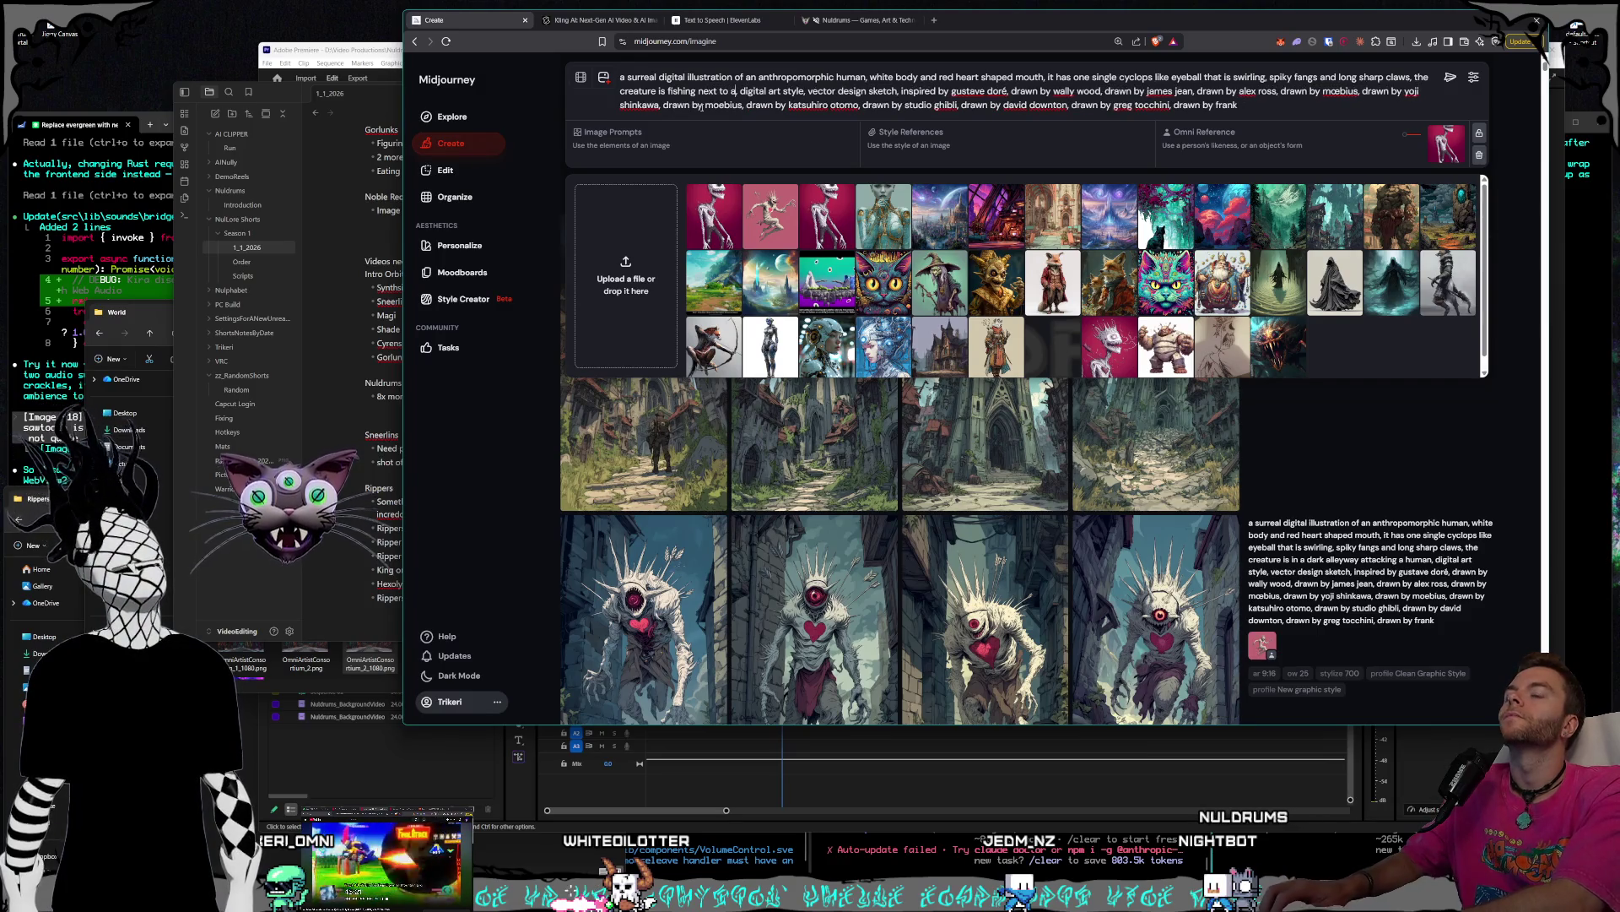
pyautogui.write('d peacefully')
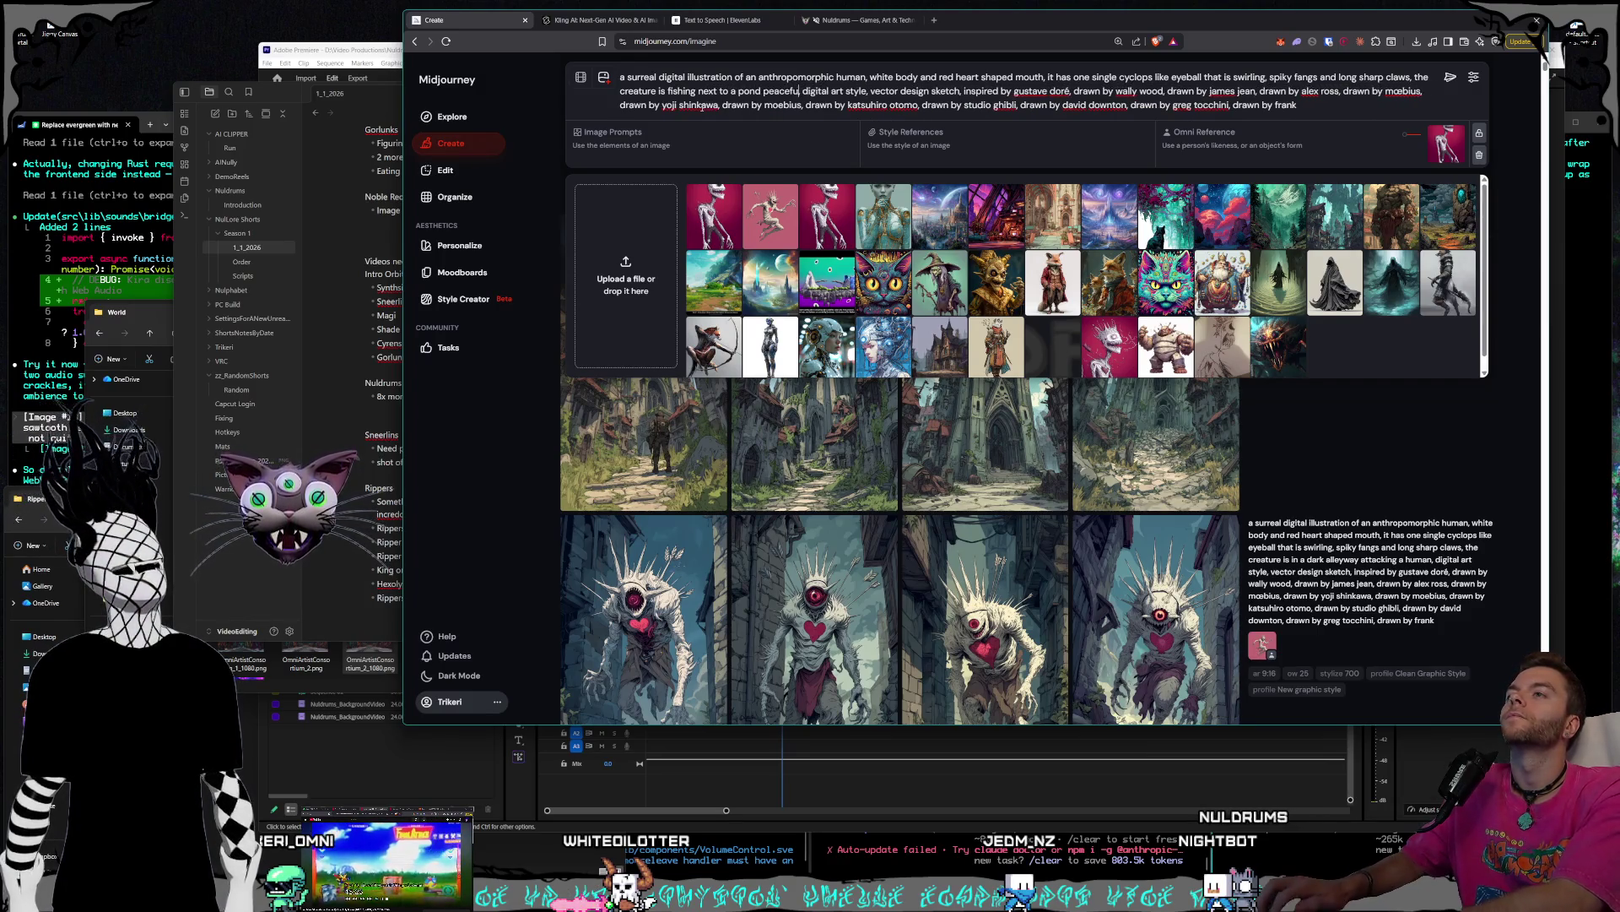
pyautogui.write(' and gri')
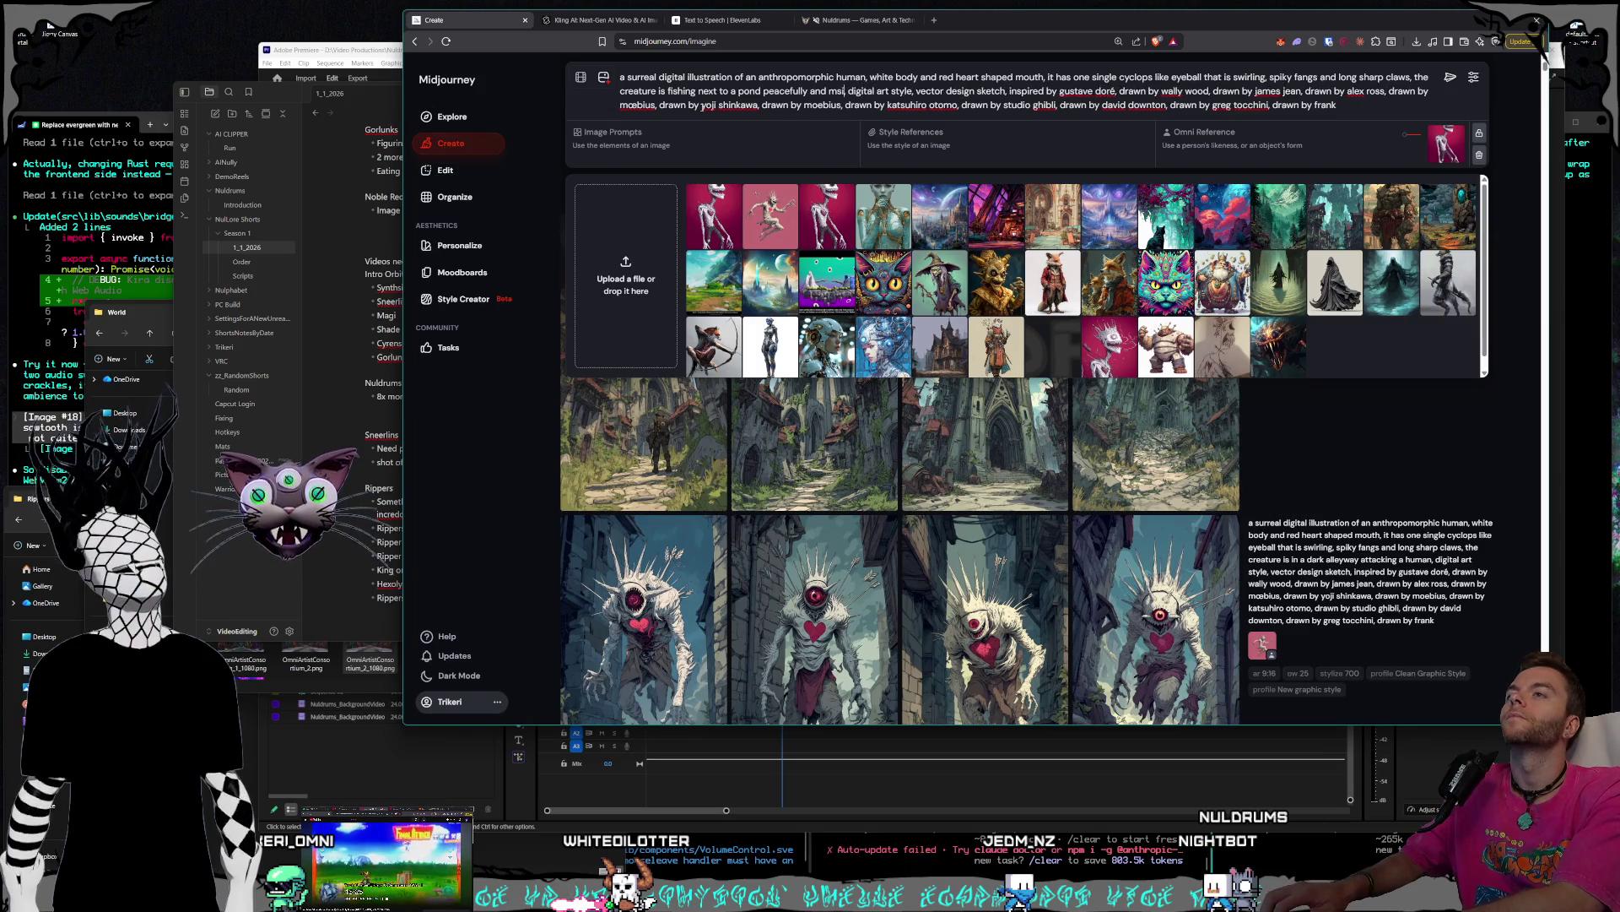
pyautogui.write('nning')
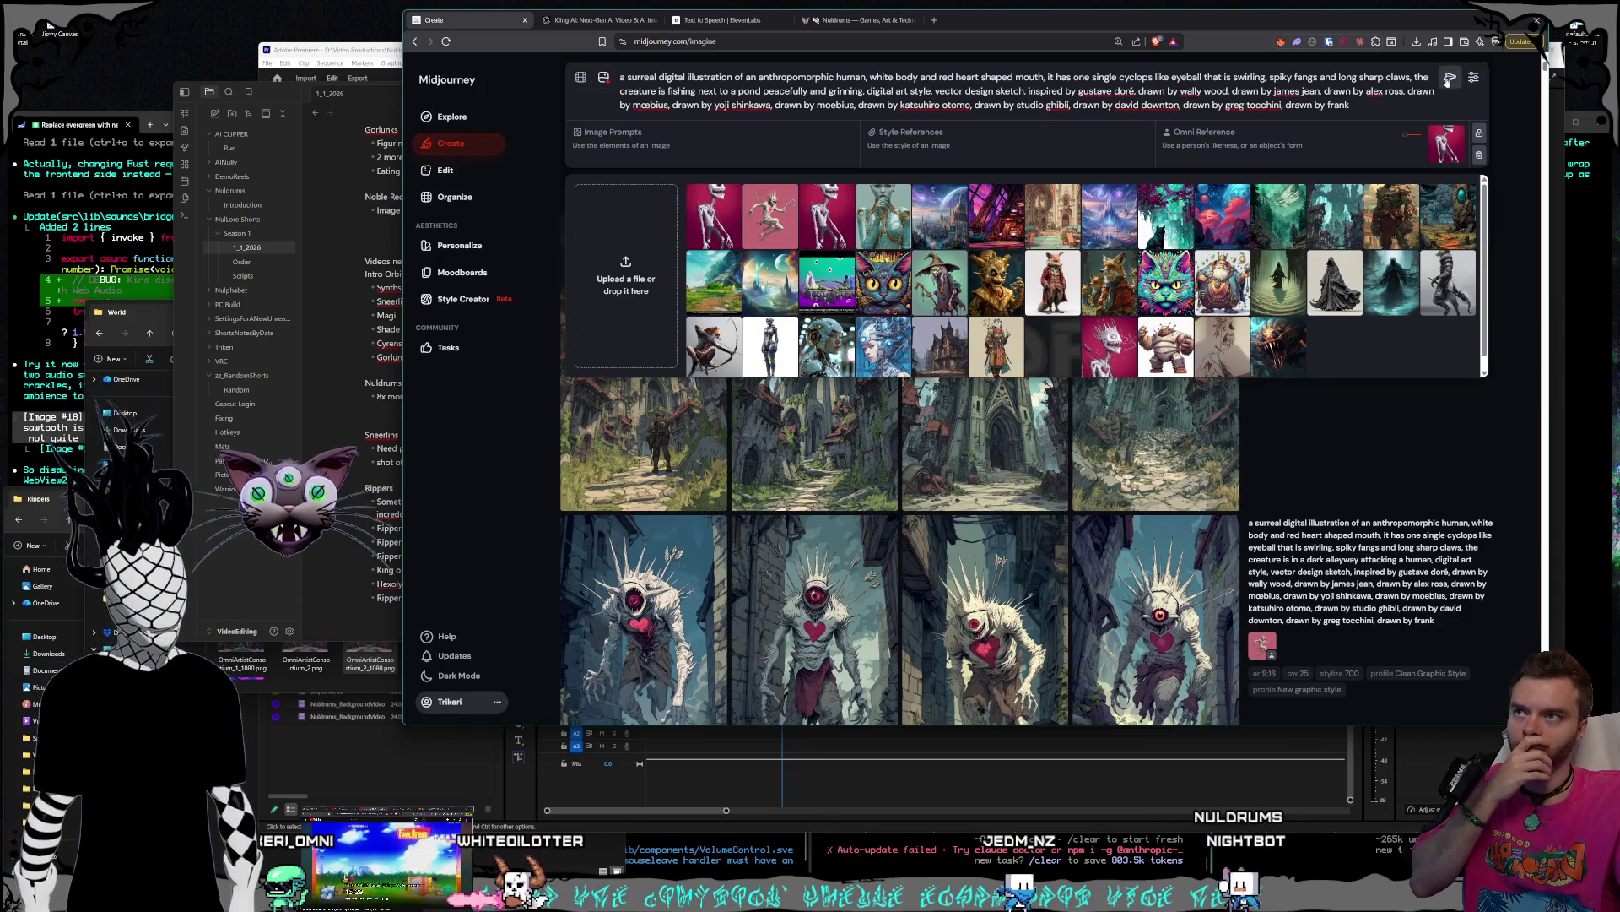
pyautogui.click(1449, 78)
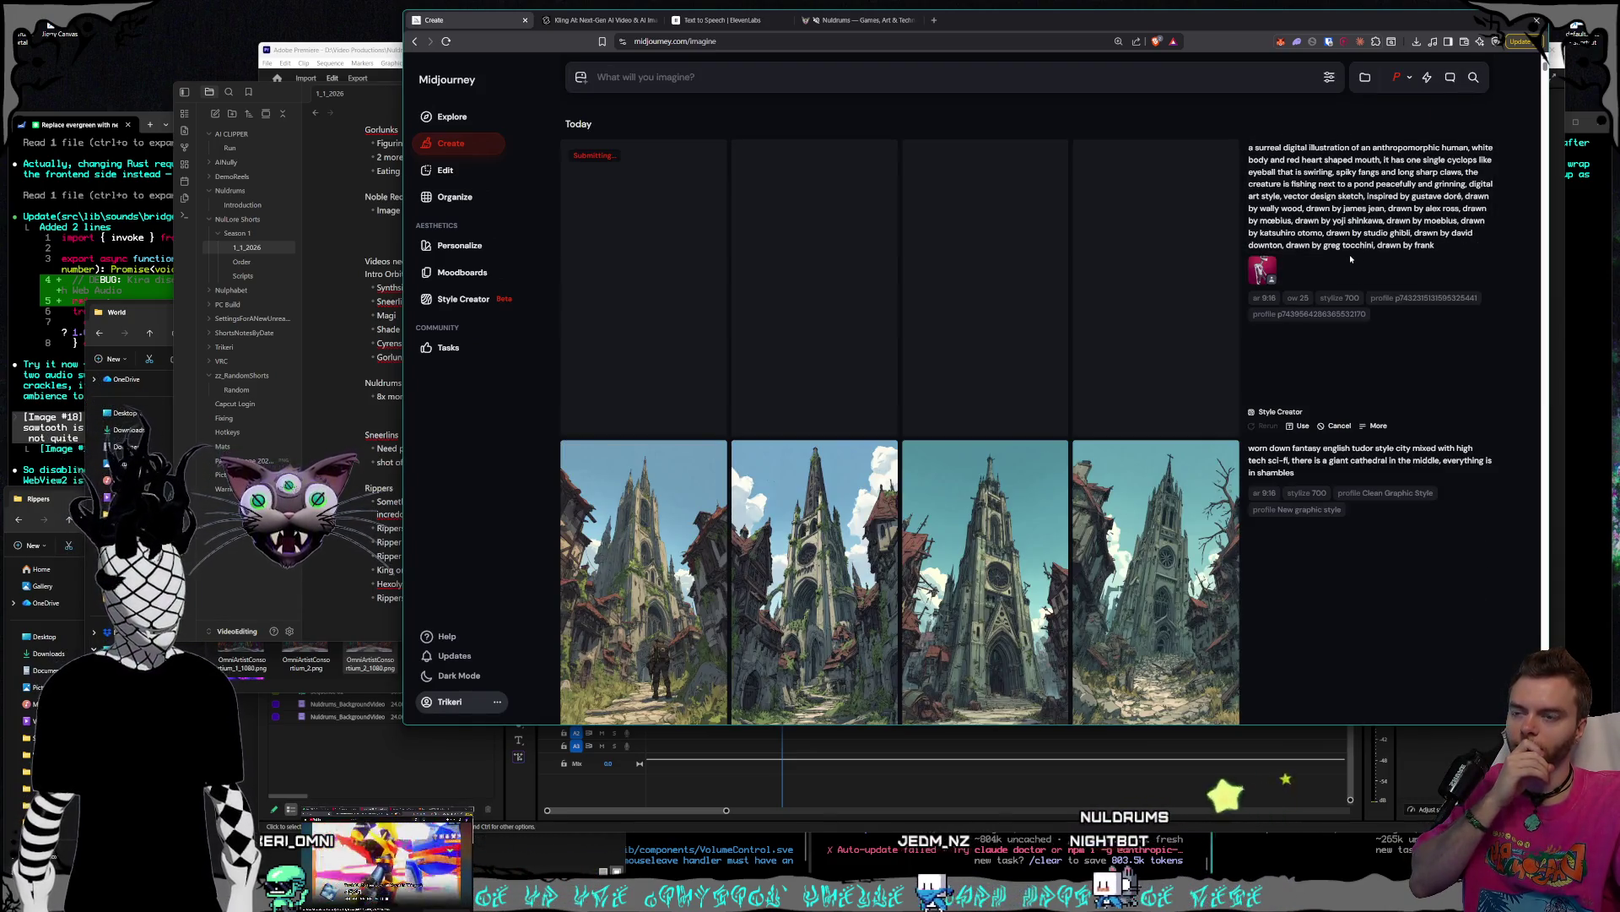
# - Resubmit the Tudor city prompt with ', very zoomed out drone birds eye view of the whole city' appended
pyautogui.scroll(-2, 1175, 327)
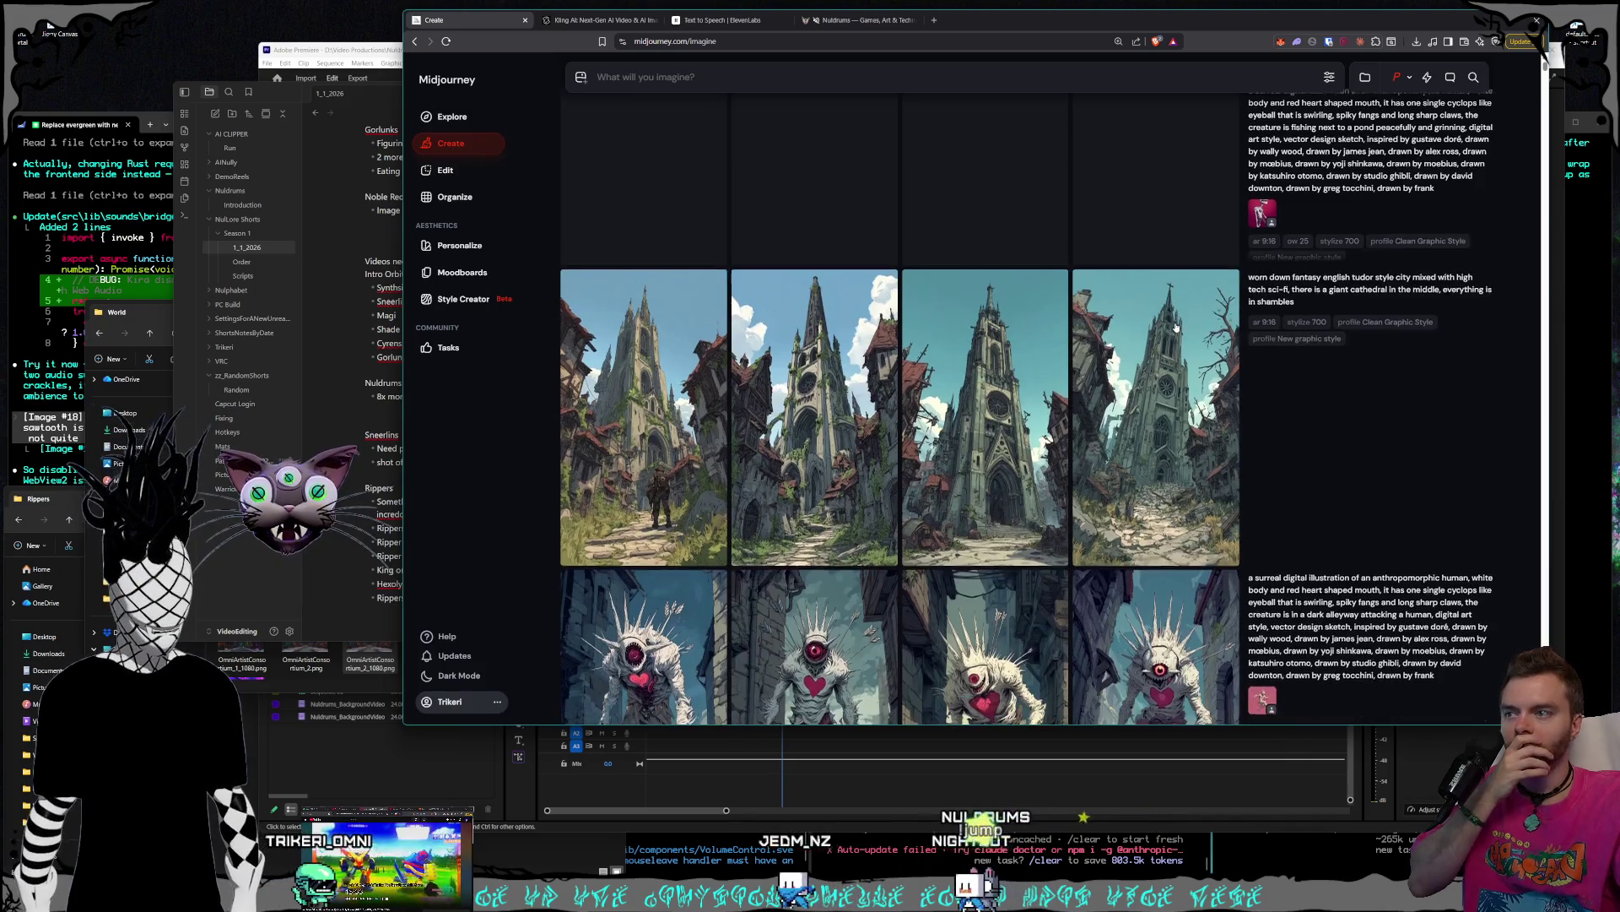
pyautogui.moveTo(1176, 328)
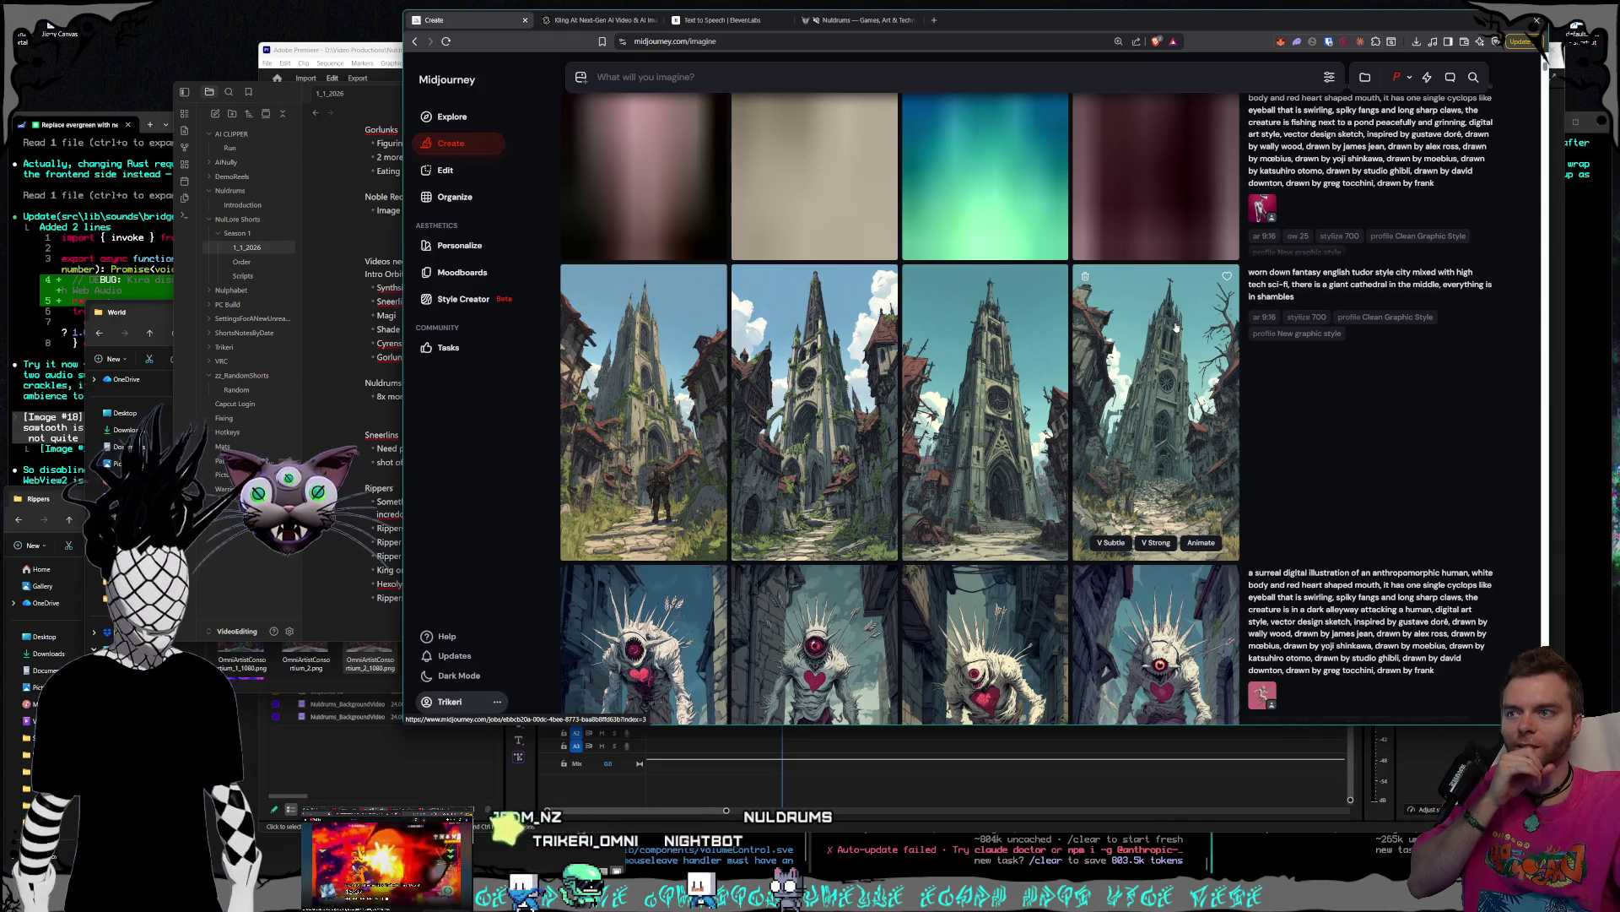
pyautogui.click(1367, 285)
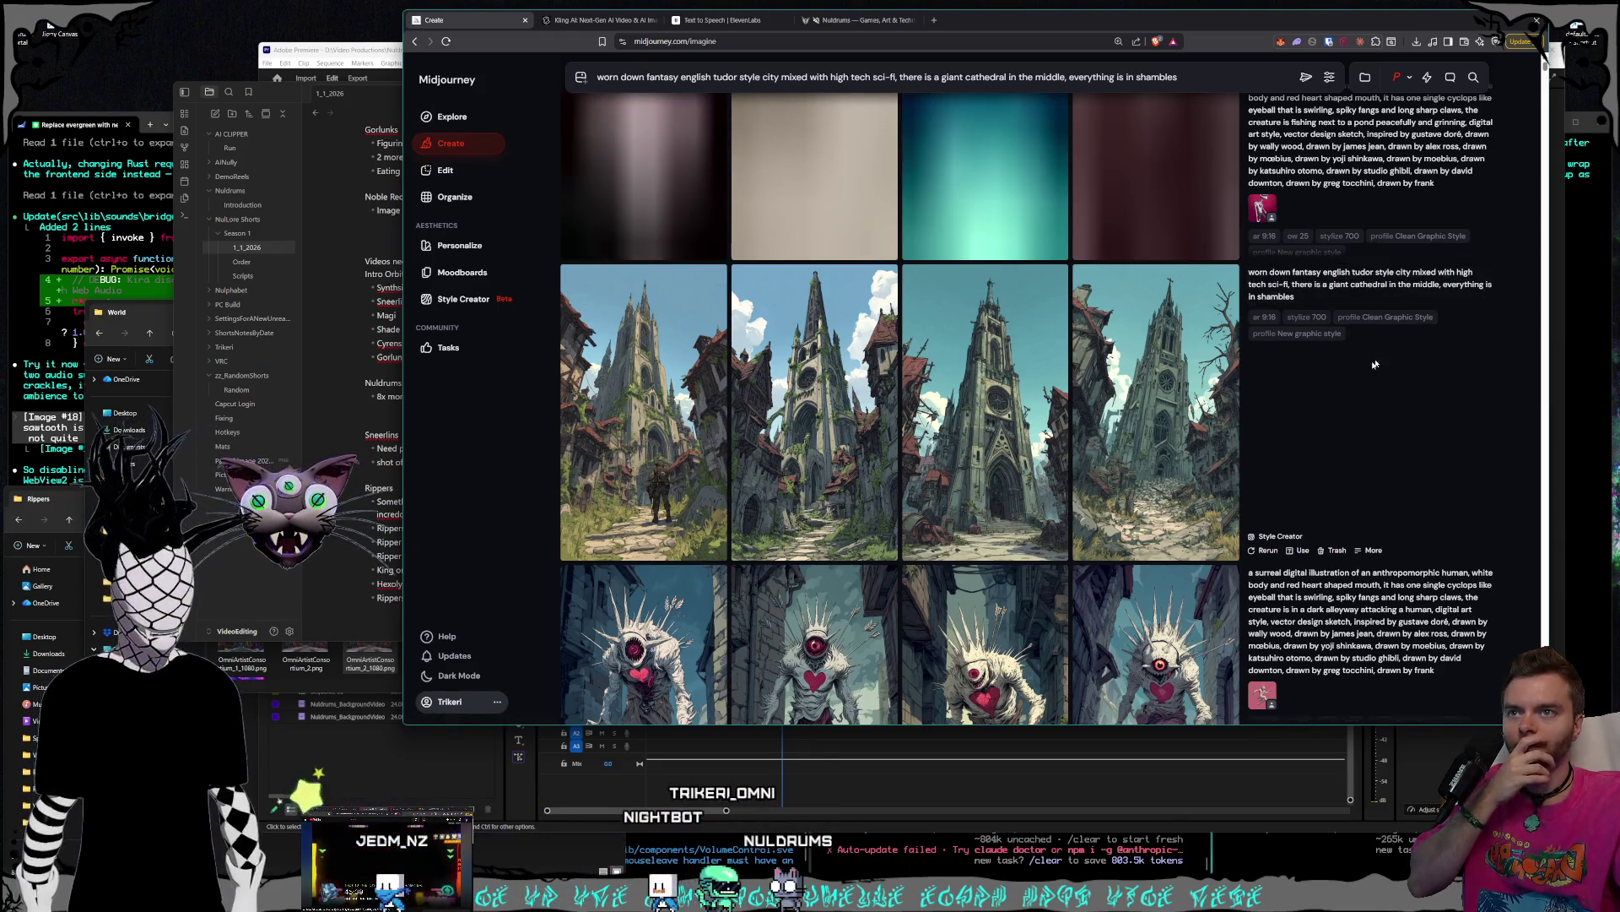
pyautogui.scroll(2, 1193, 103)
pyautogui.write(', very zoomed out dro')
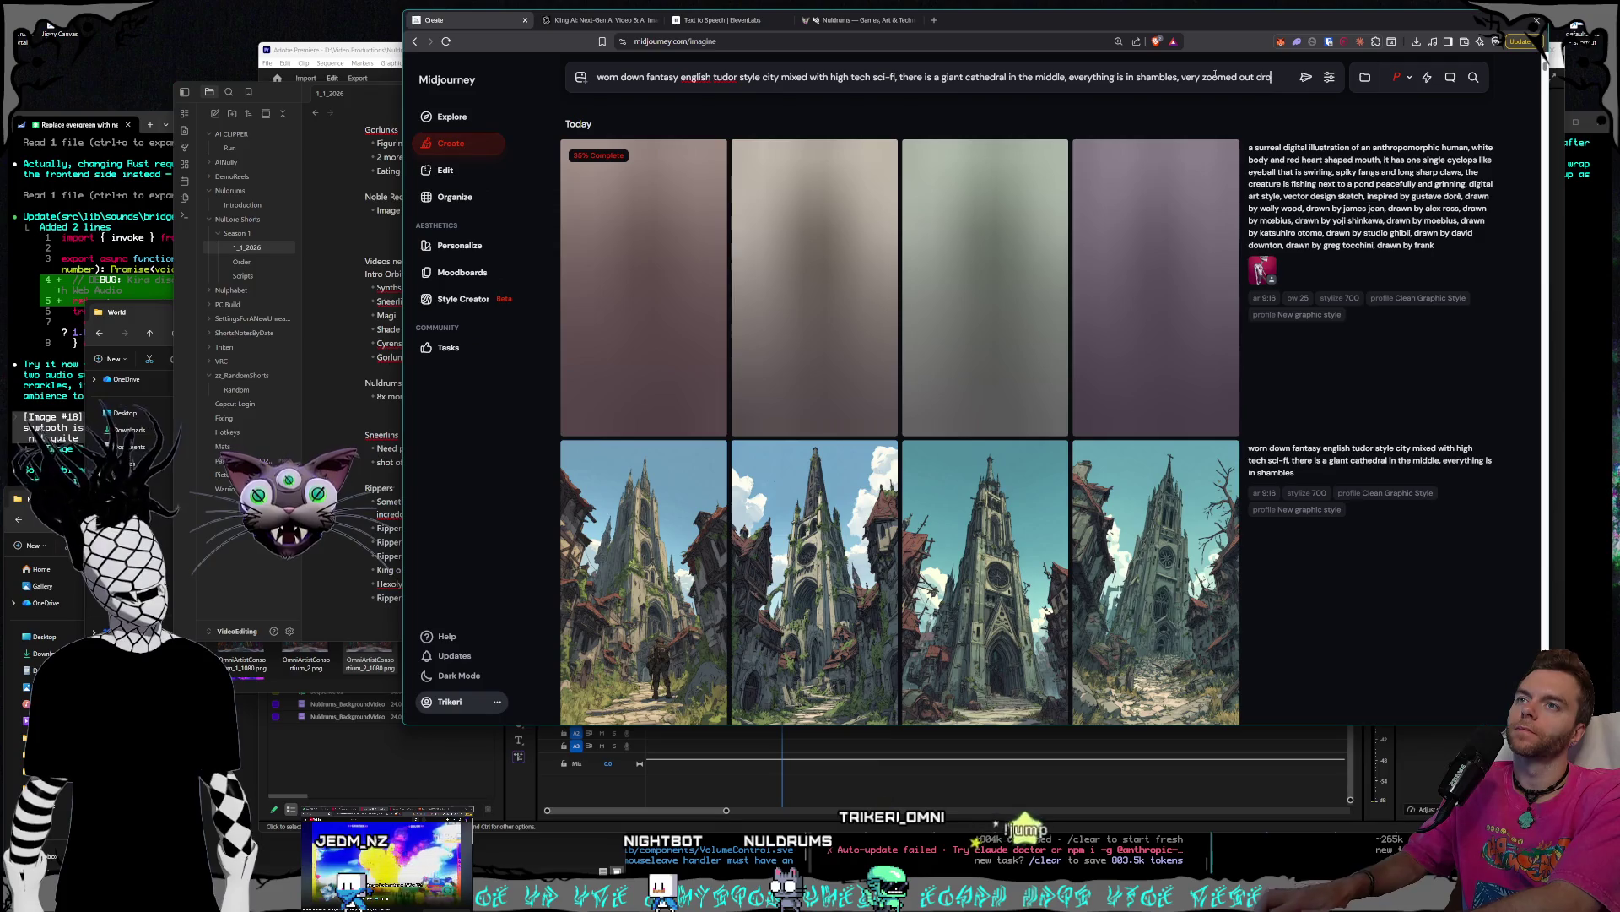
pyautogui.write('birdseye')
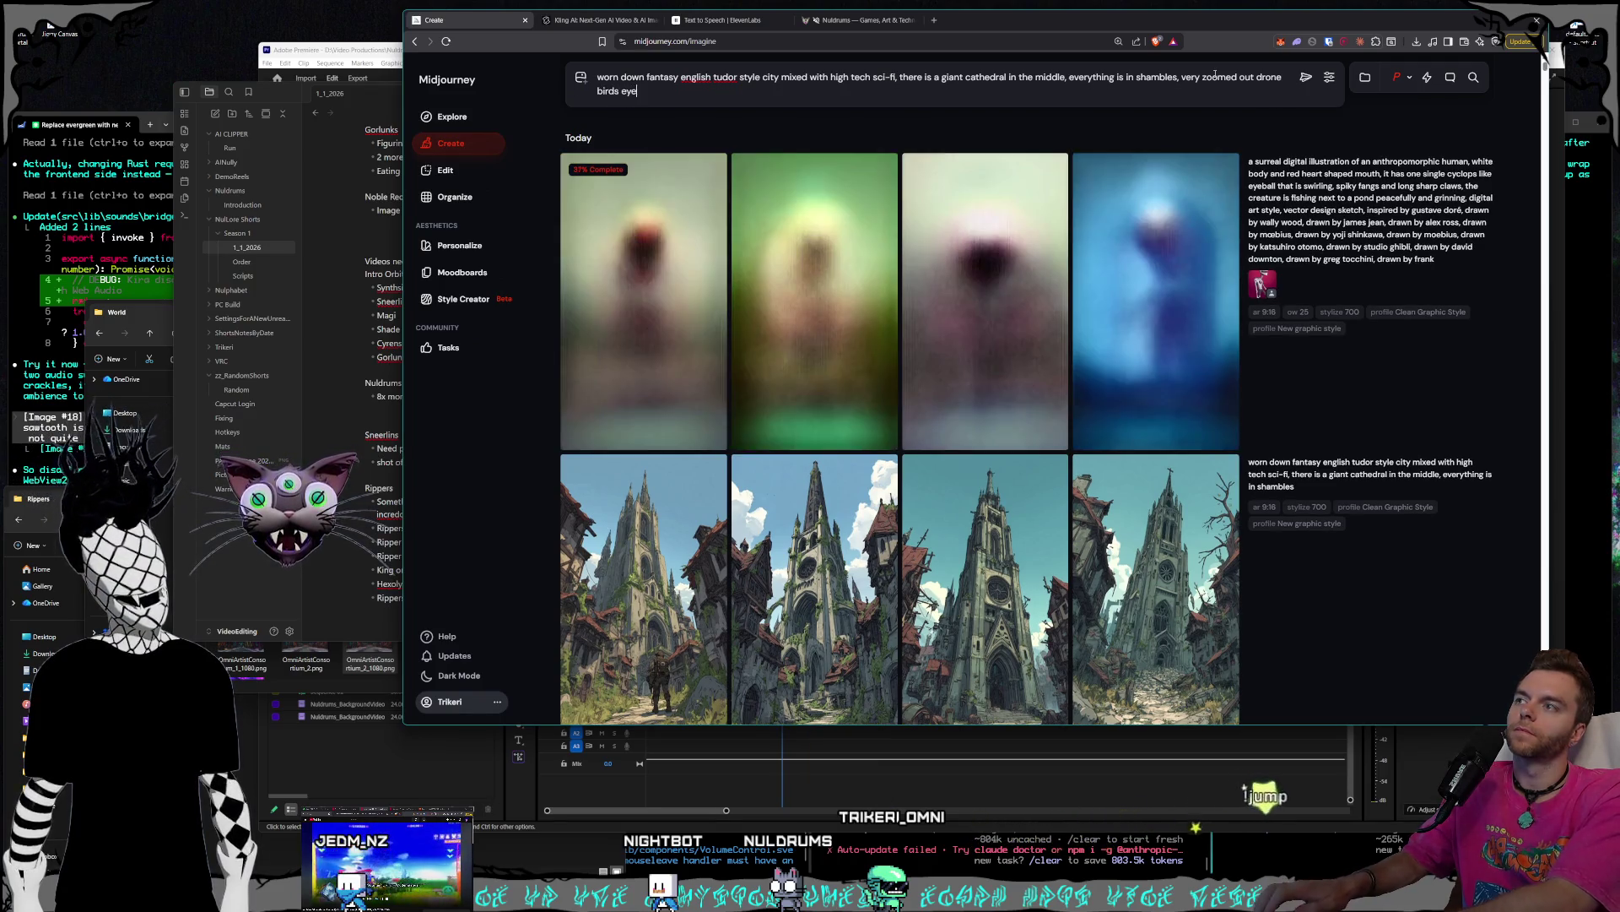
pyautogui.write(' view of the ')
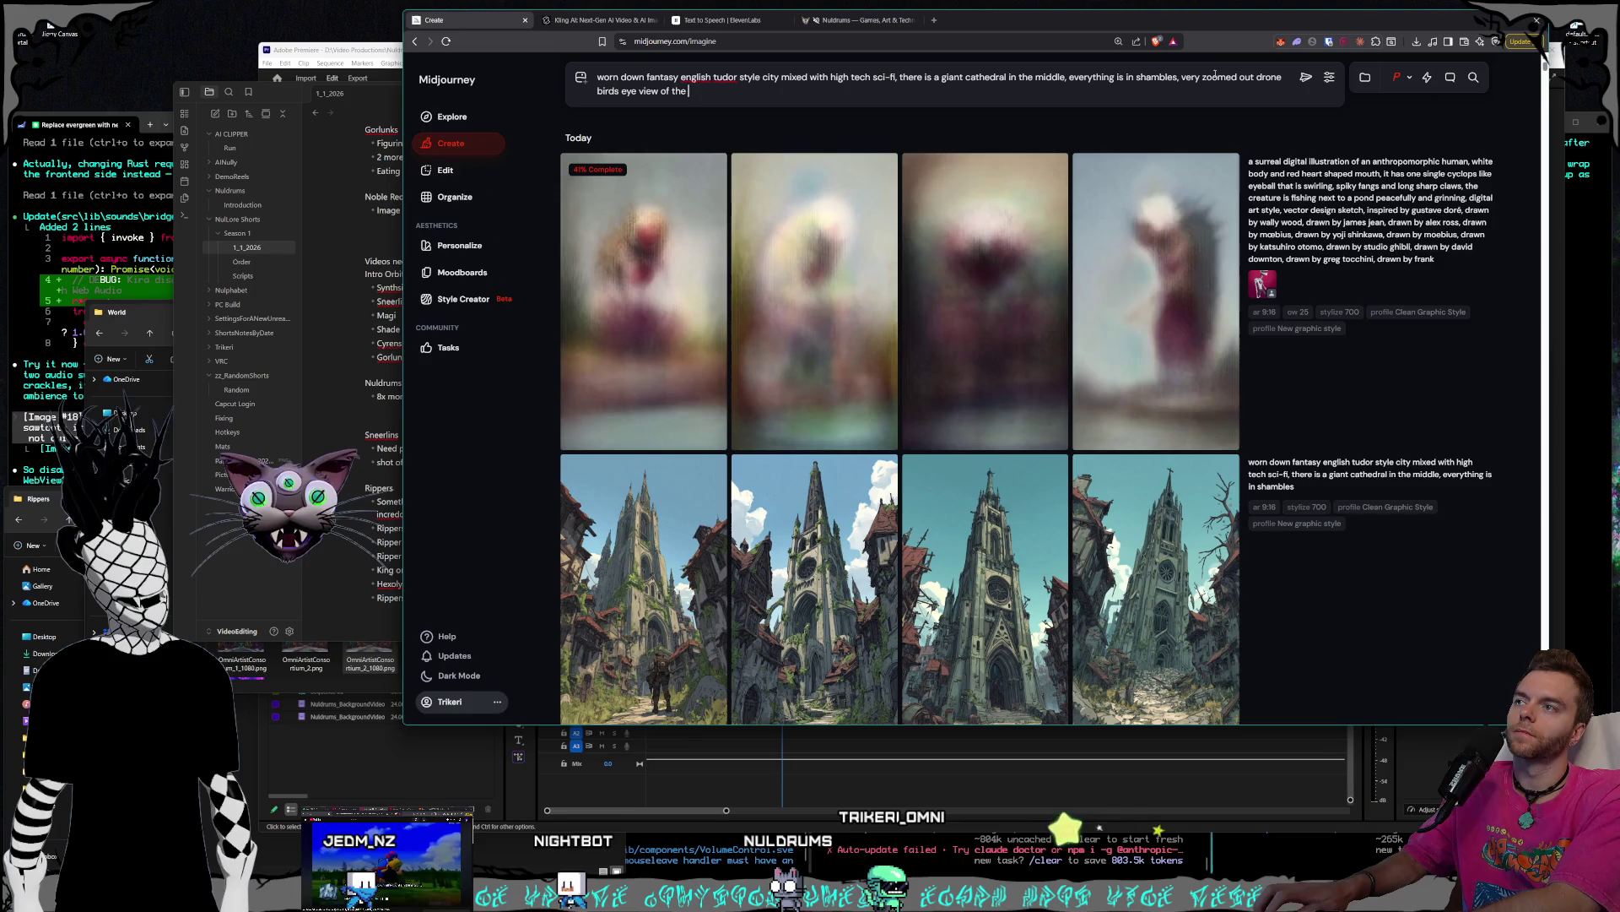
pyautogui.write('whole city')
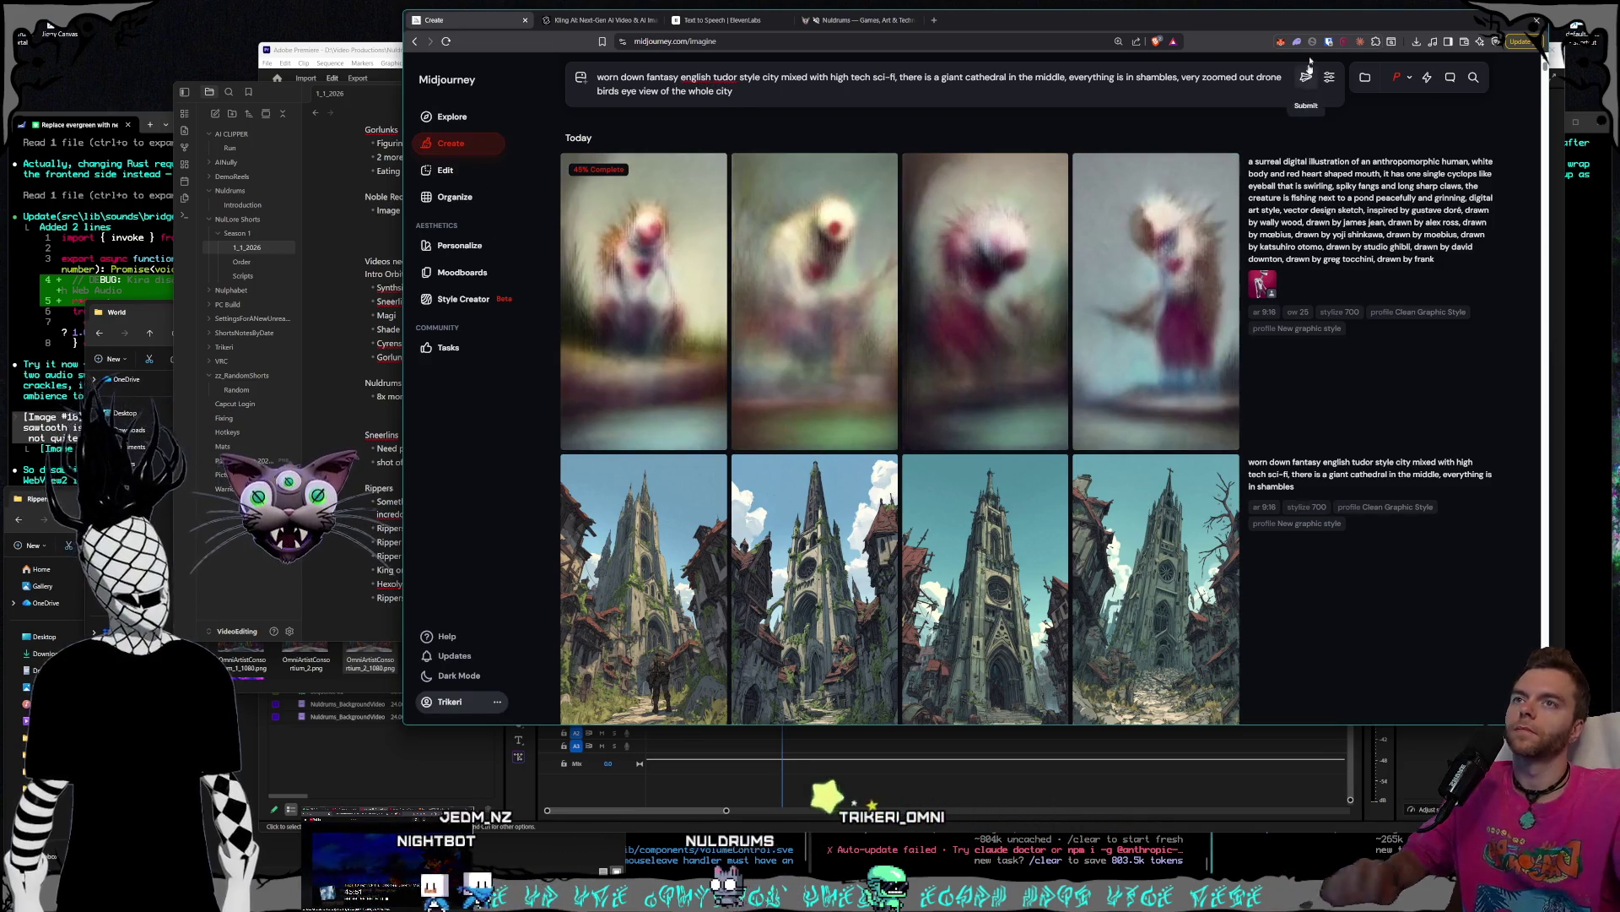
pyautogui.click(1315, 77)
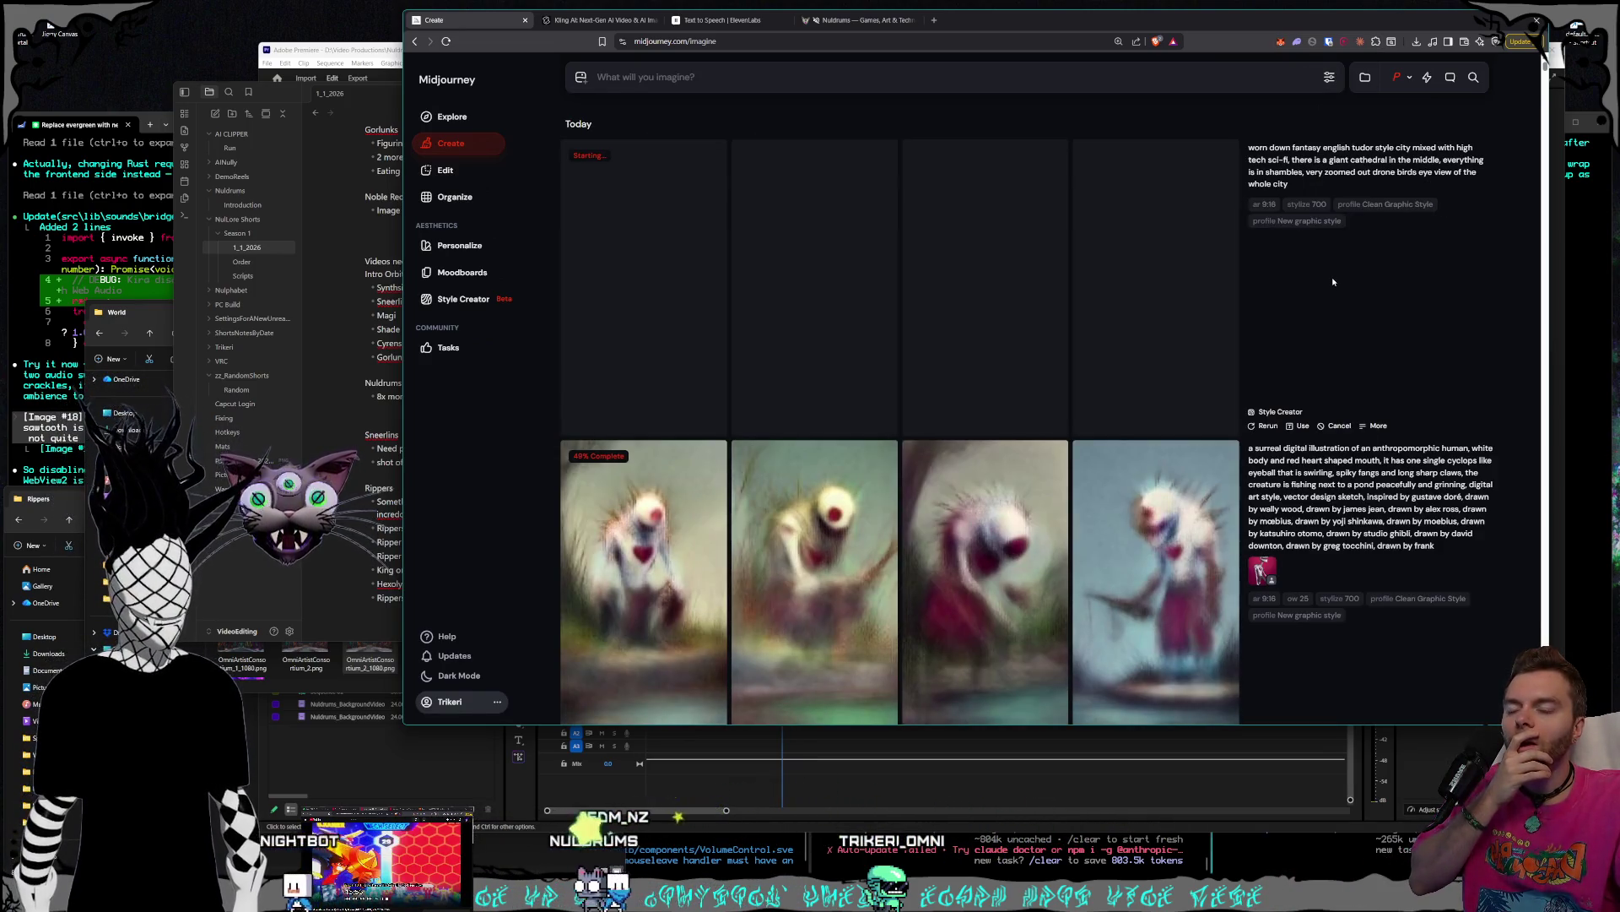
# - View the third aerial cathedral-city image enlarged, then reuse the pond-fishing cyclops prompt
pyautogui.scroll(-2, 1334, 282)
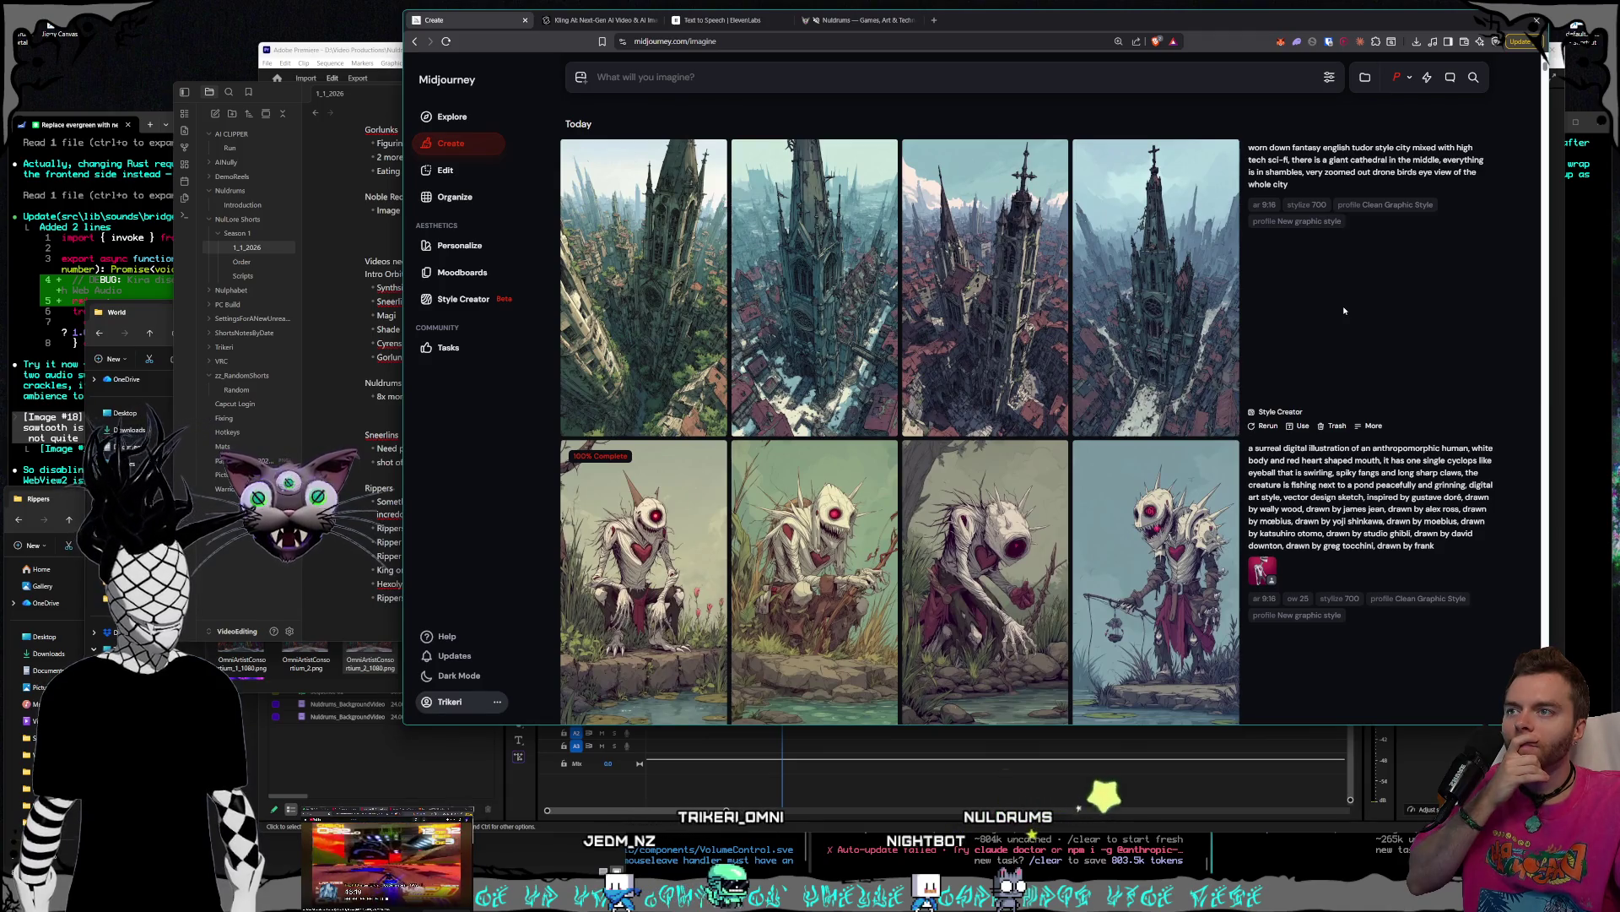
pyautogui.click(1042, 351)
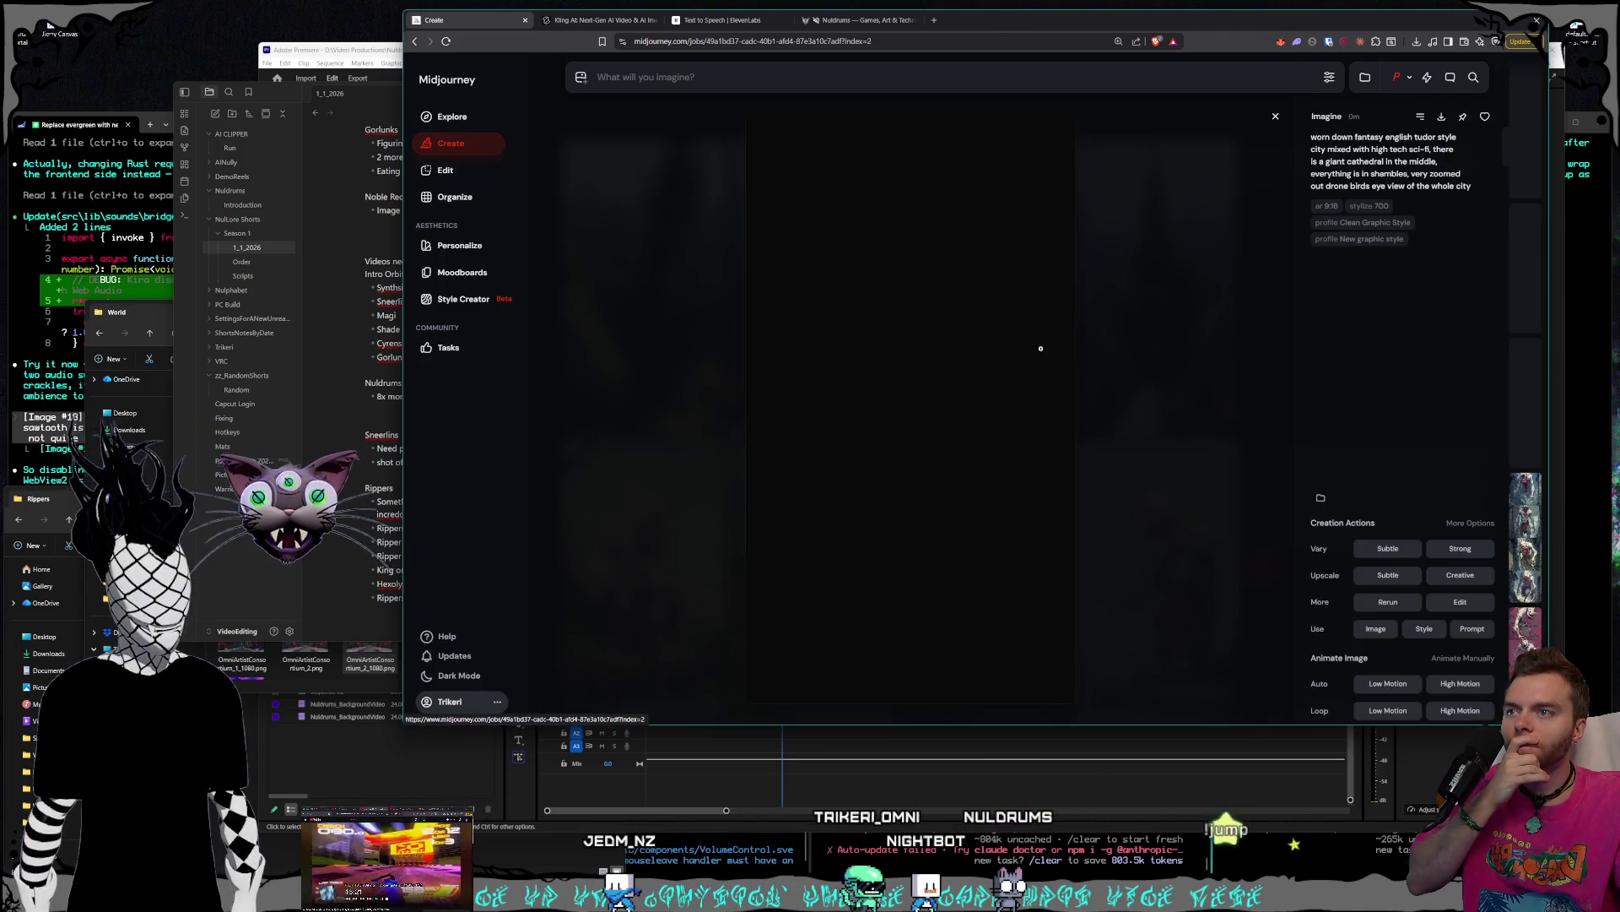
pyautogui.click(1179, 346)
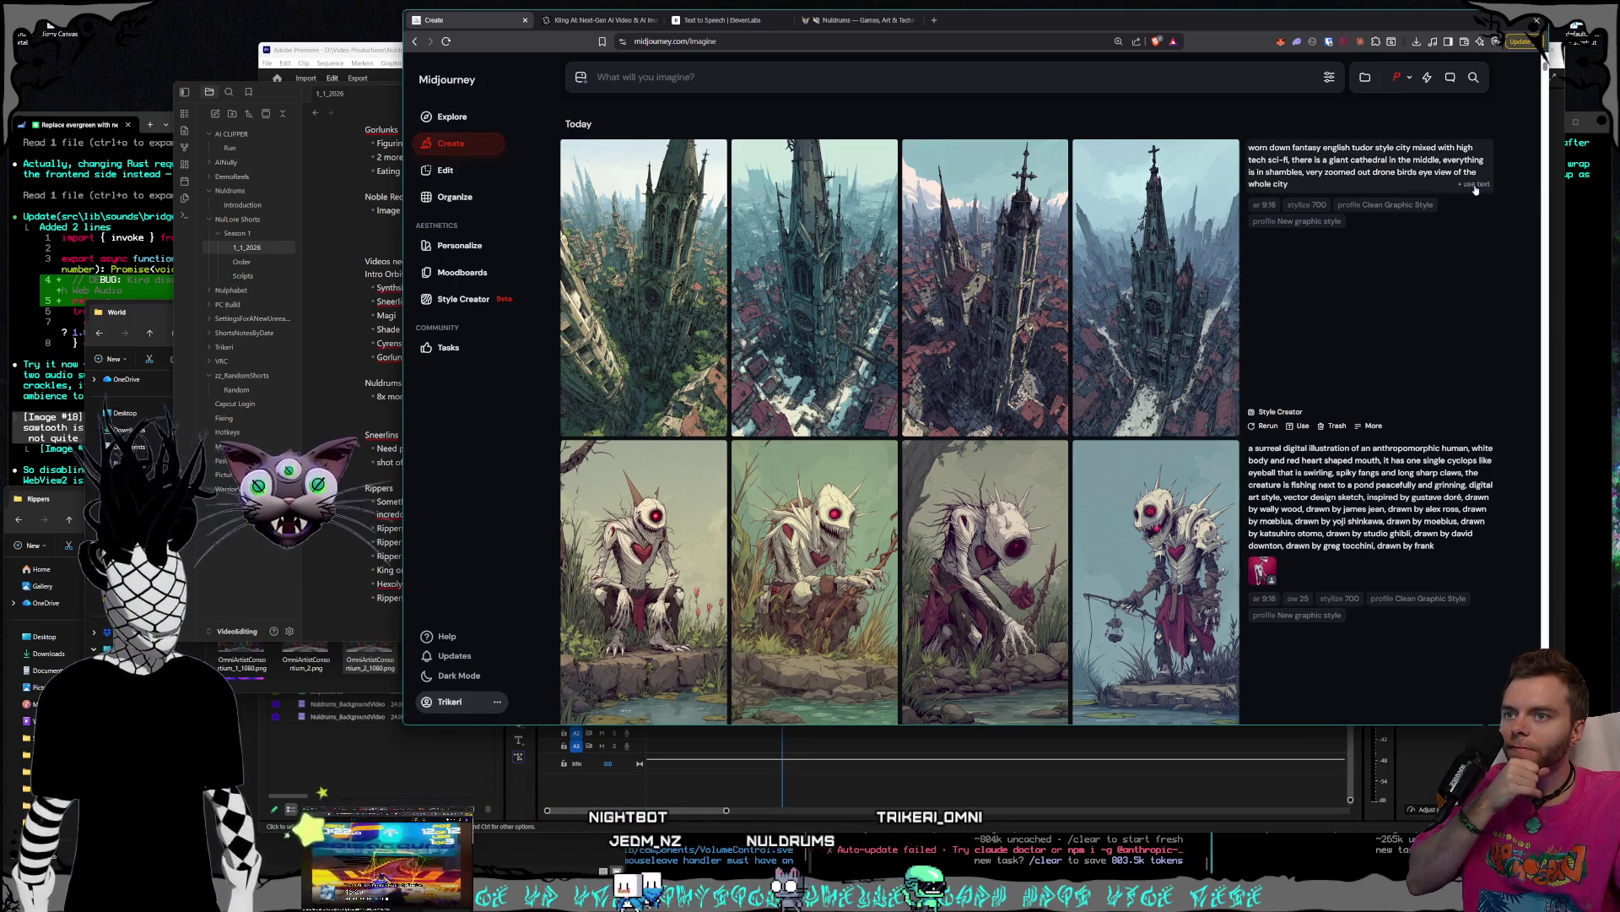
pyautogui.scroll(-2, 1485, 338)
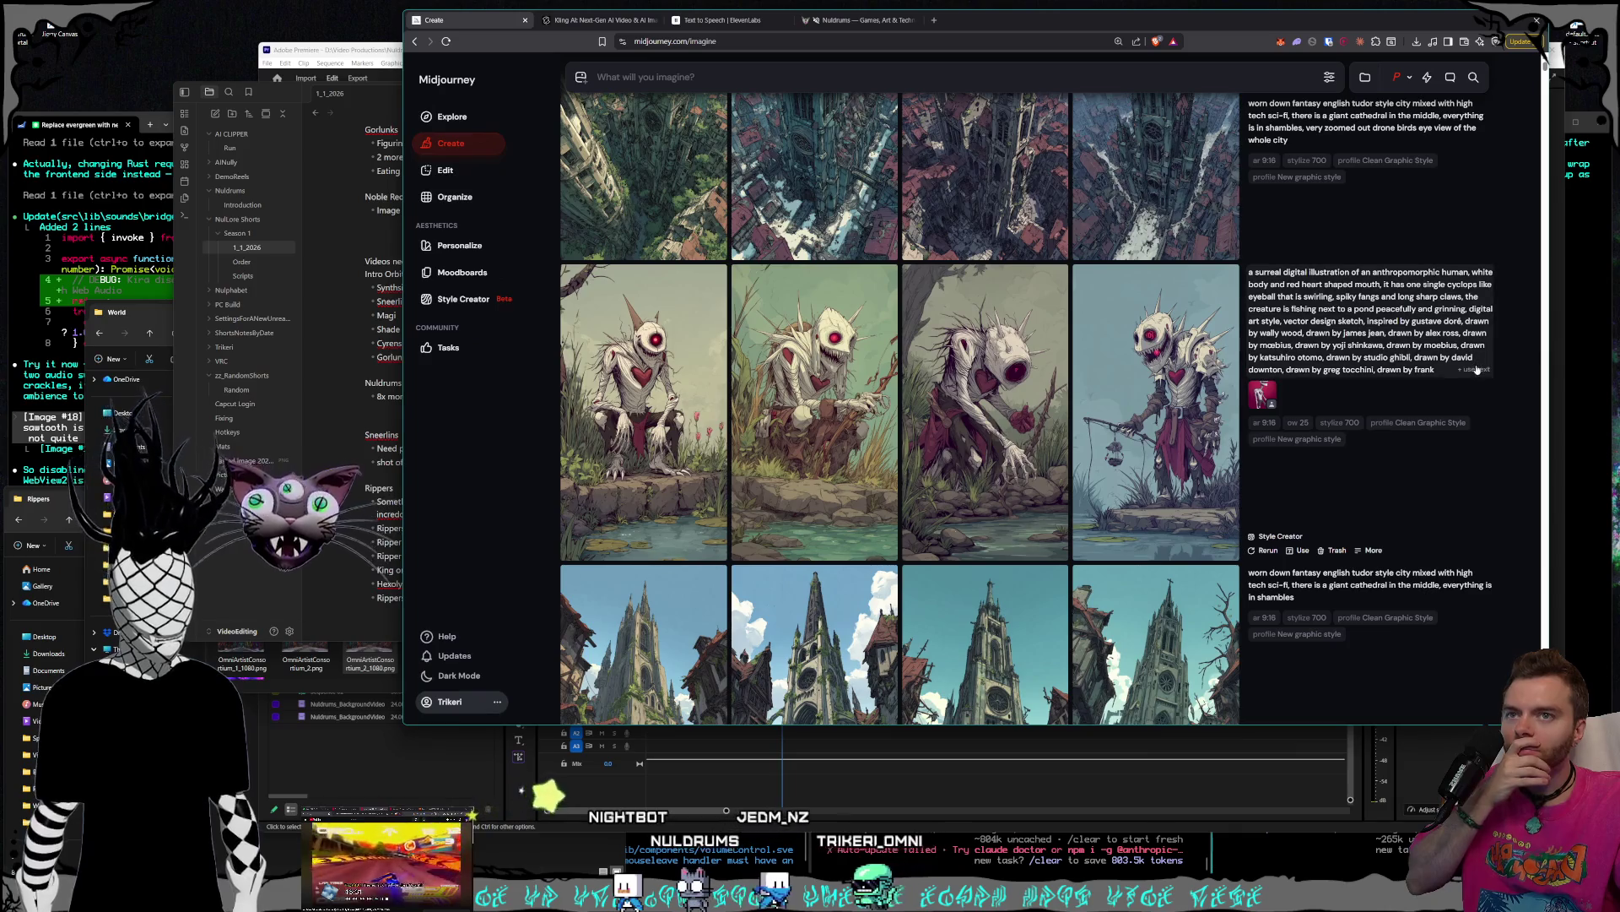
pyautogui.click(1477, 369)
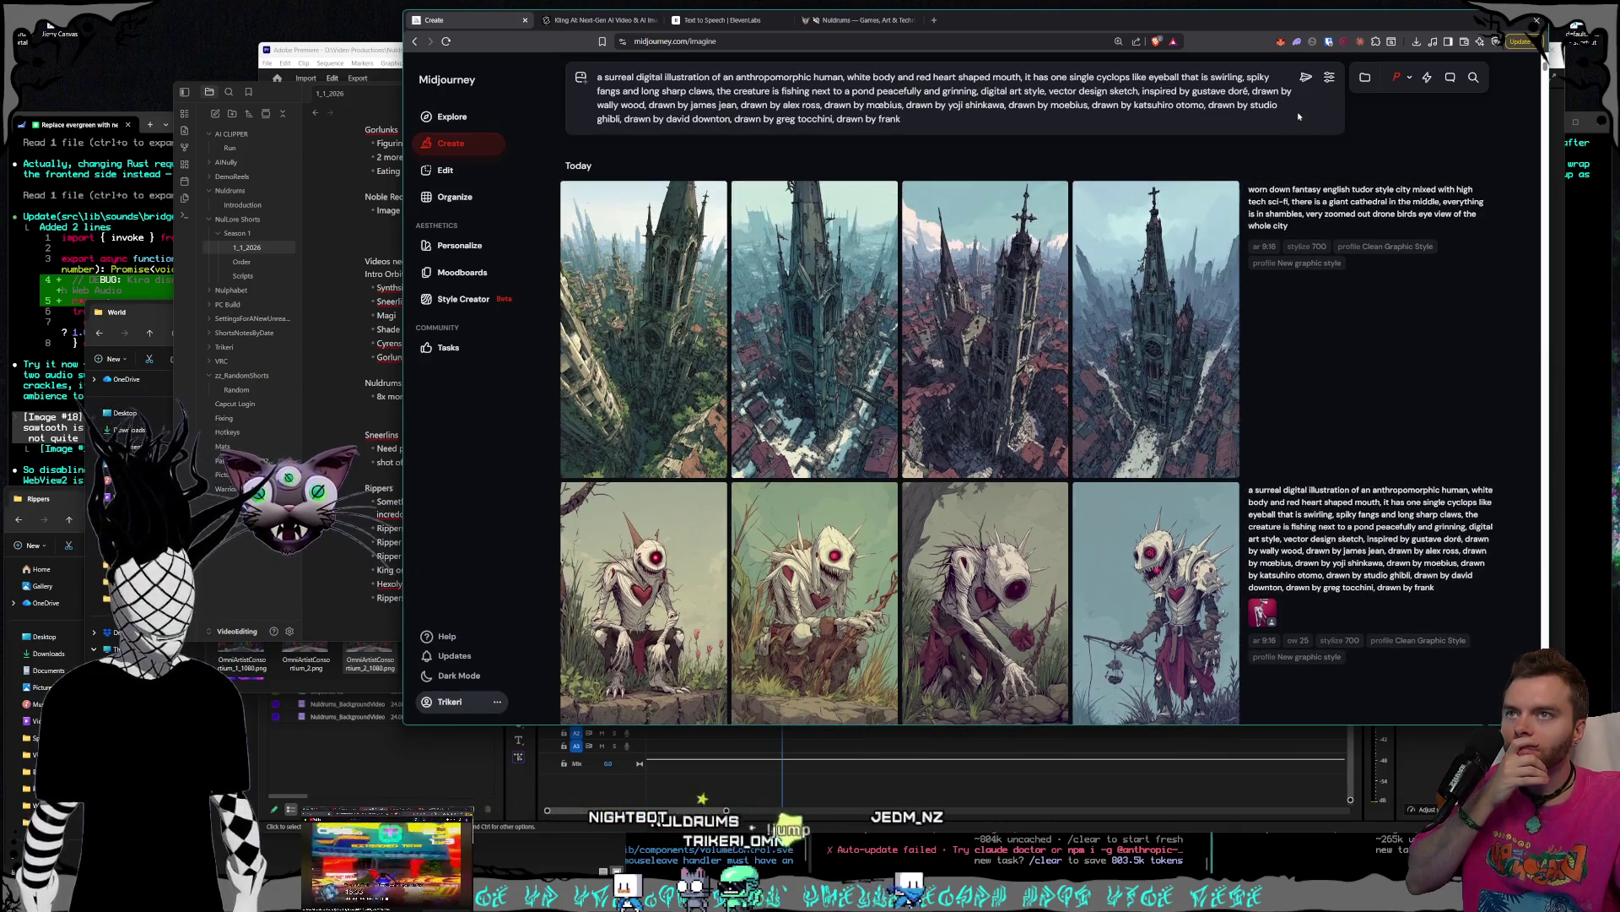
# - Set the pink creature image as Omni Reference and start a Style Creator session for the cyclops prompt
pyautogui.click(583, 79)
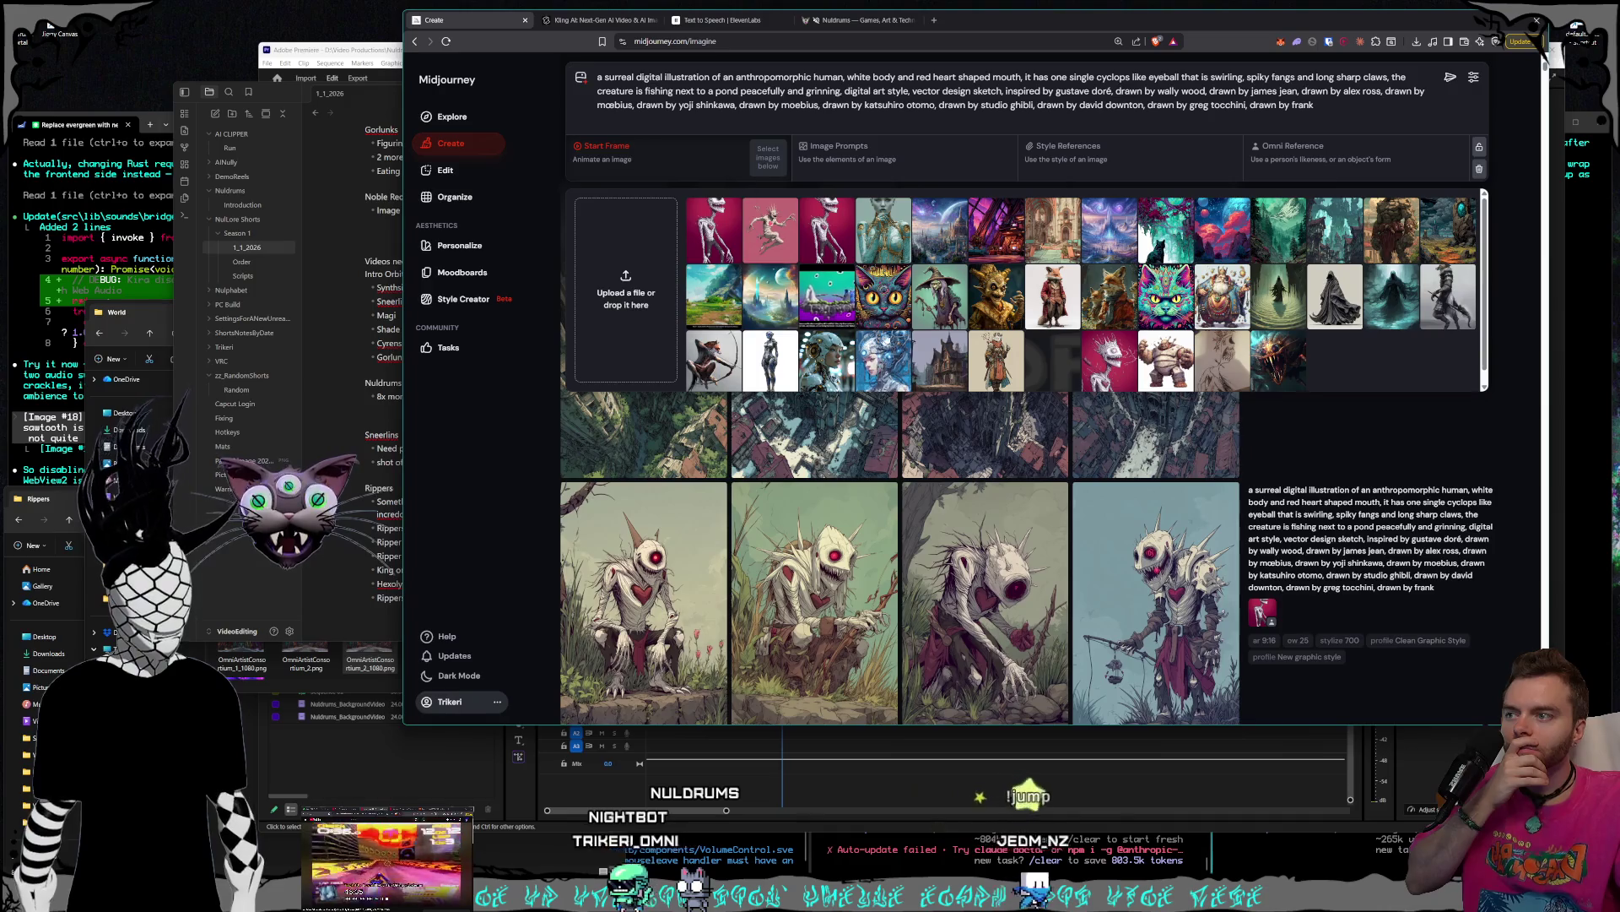
pyautogui.moveTo(716, 240)
pyautogui.moveTo(716, 240); pyautogui.dragTo(1435, 169)
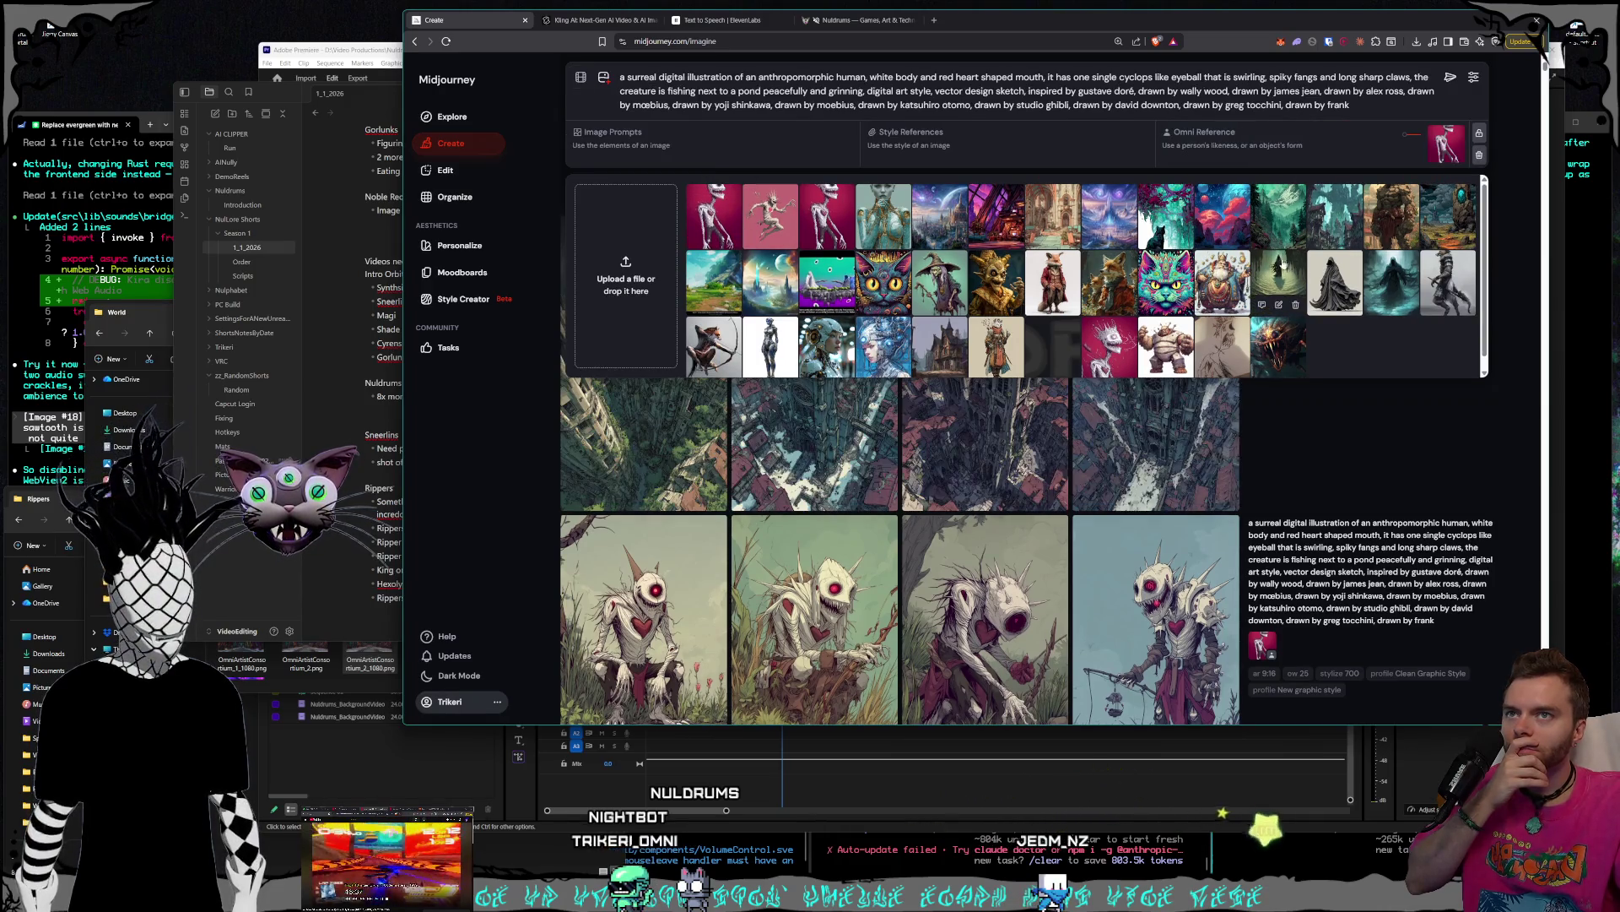
pyautogui.click(464, 300)
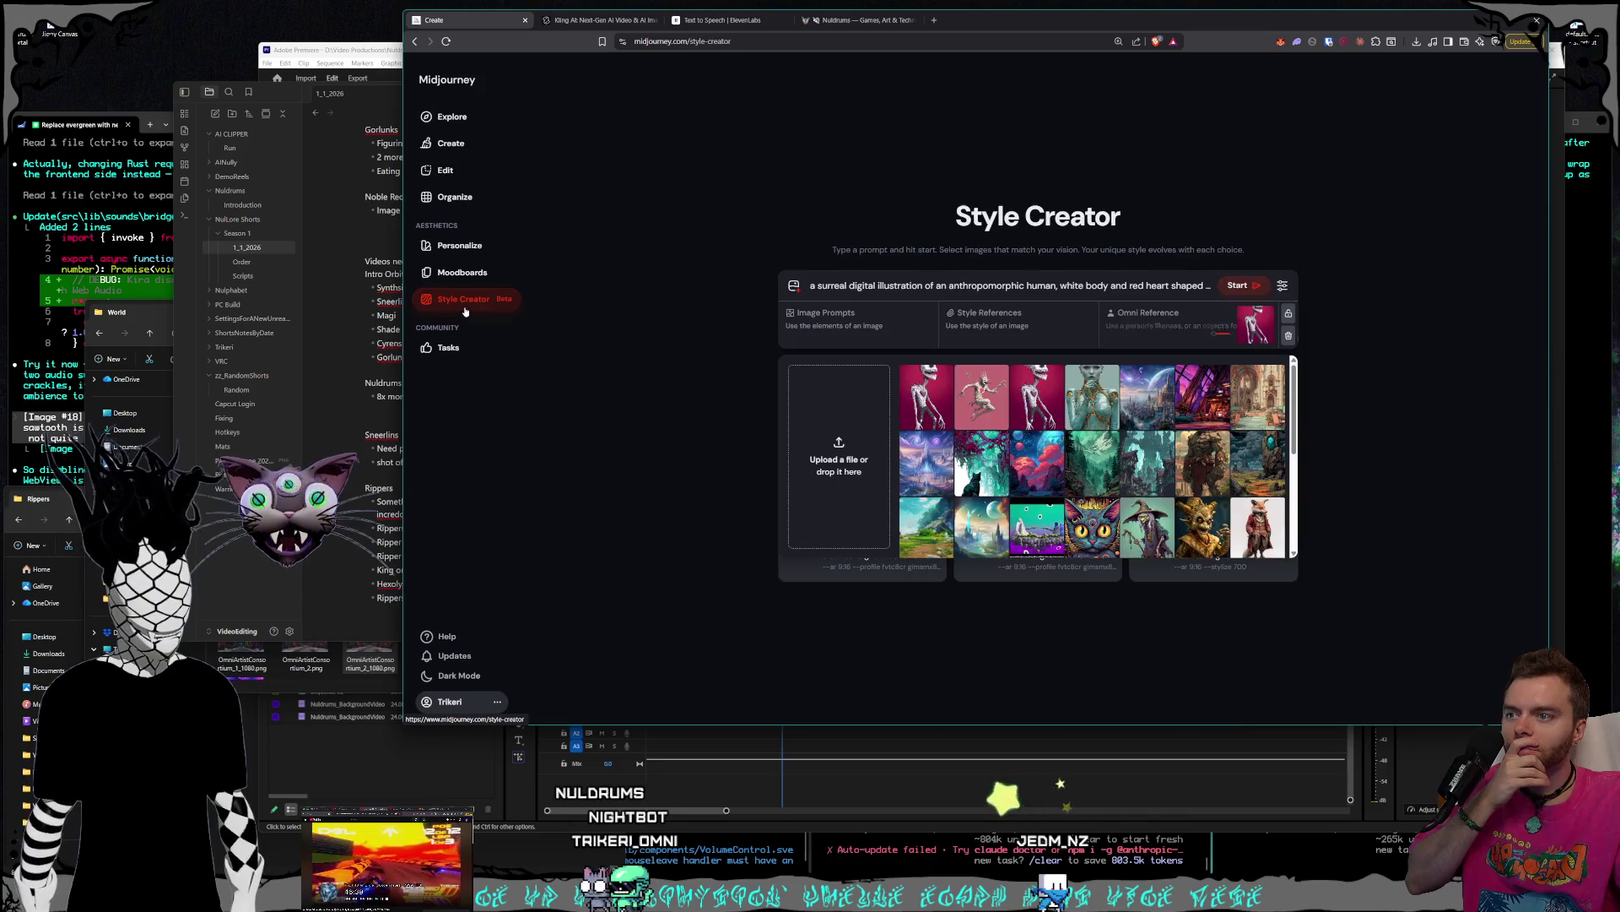
pyautogui.click(1257, 287)
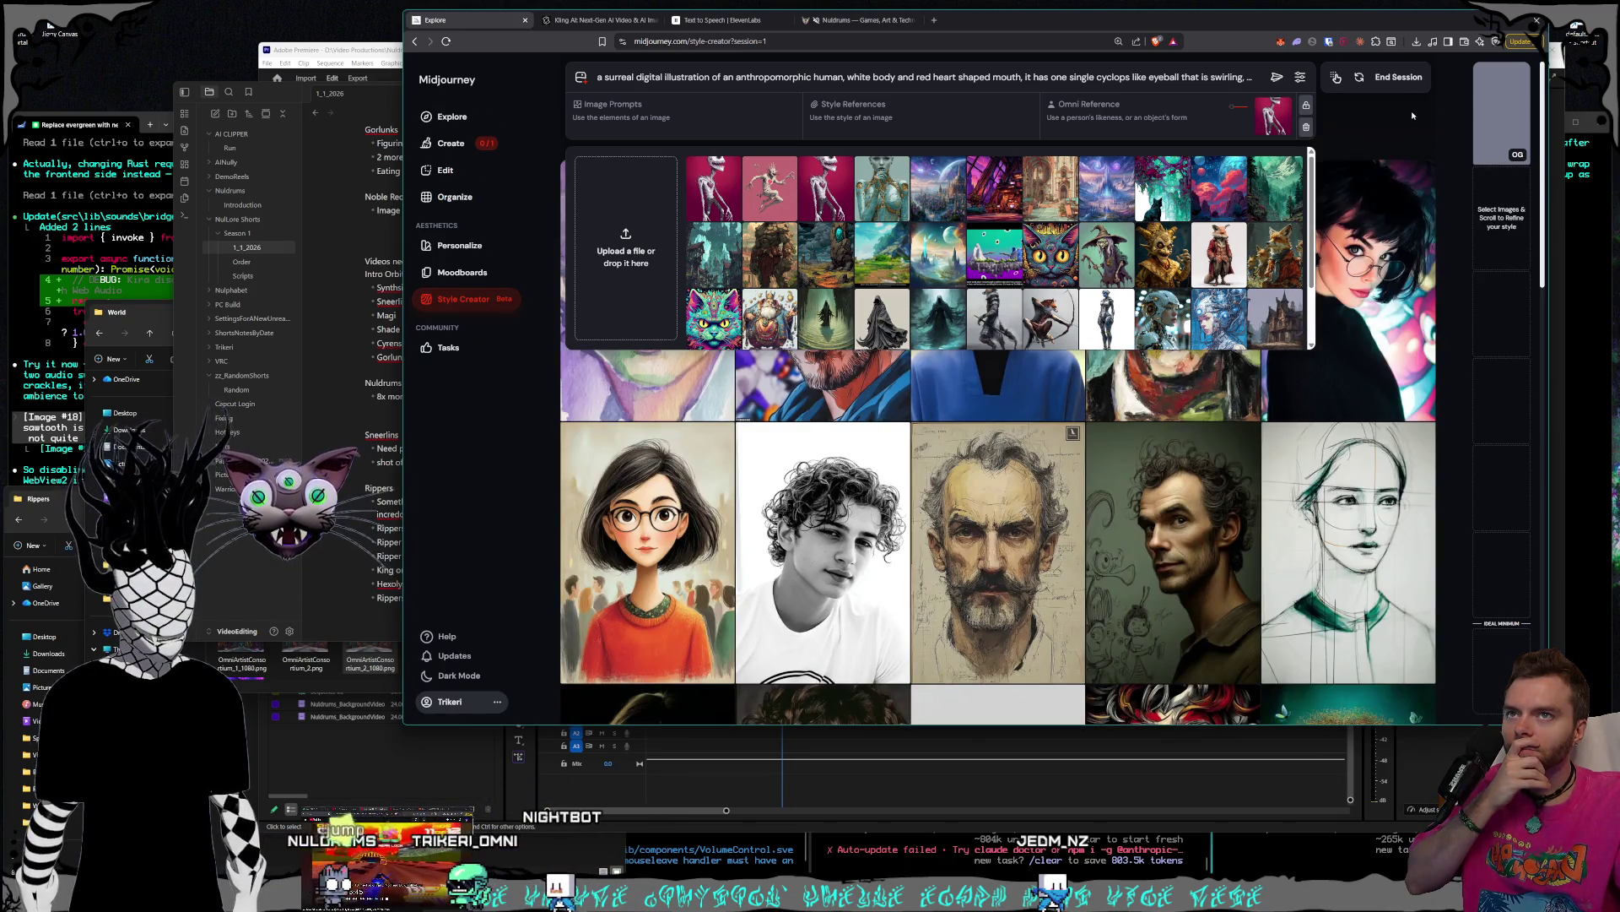
pyautogui.click(603, 24)
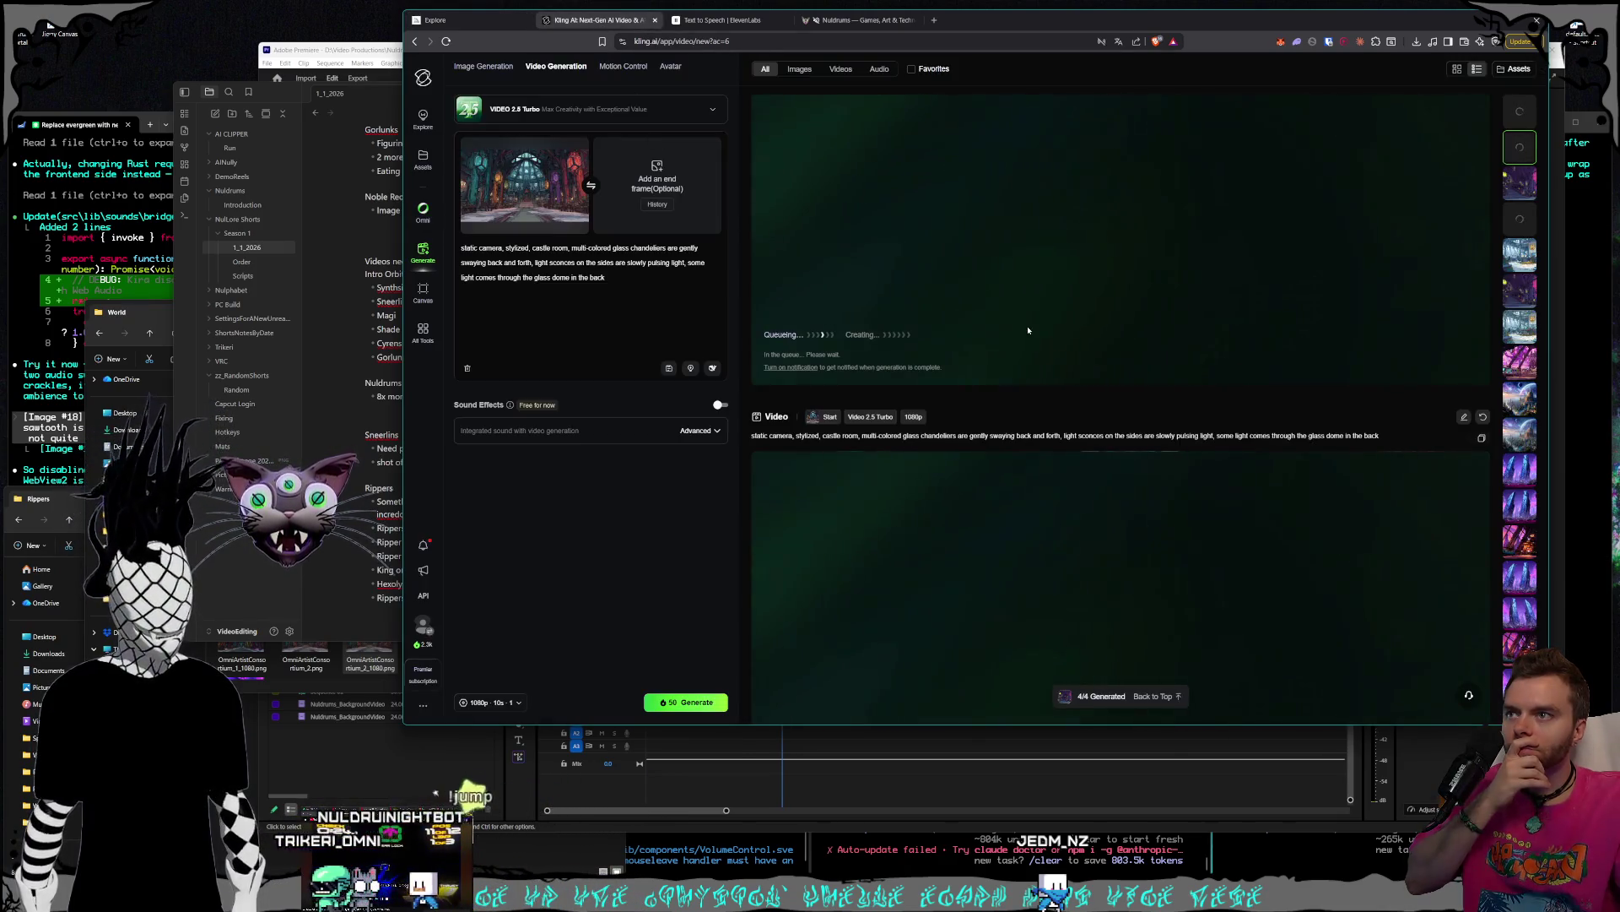
# - Scroll the Kling AI feed down to the finished pink high-tech room video
pyautogui.scroll(-5, 1486, 256)
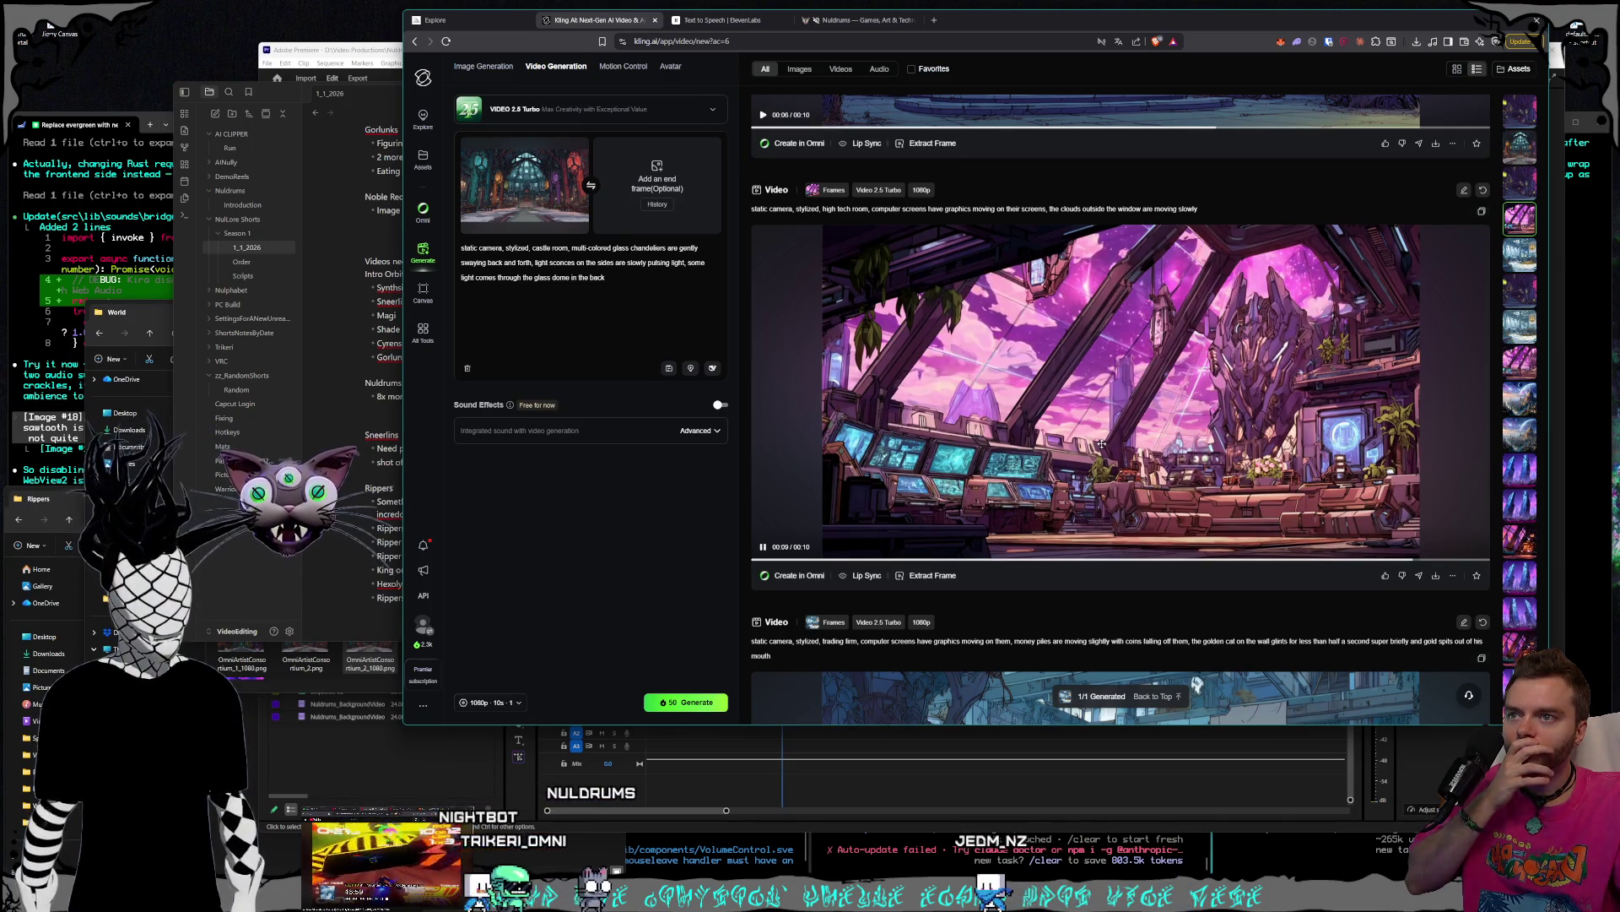
# - Download the pink high-tech room video into the Website folder as PsyTek_Loop_SecondHalf.mp4
pyautogui.click(1435, 575)
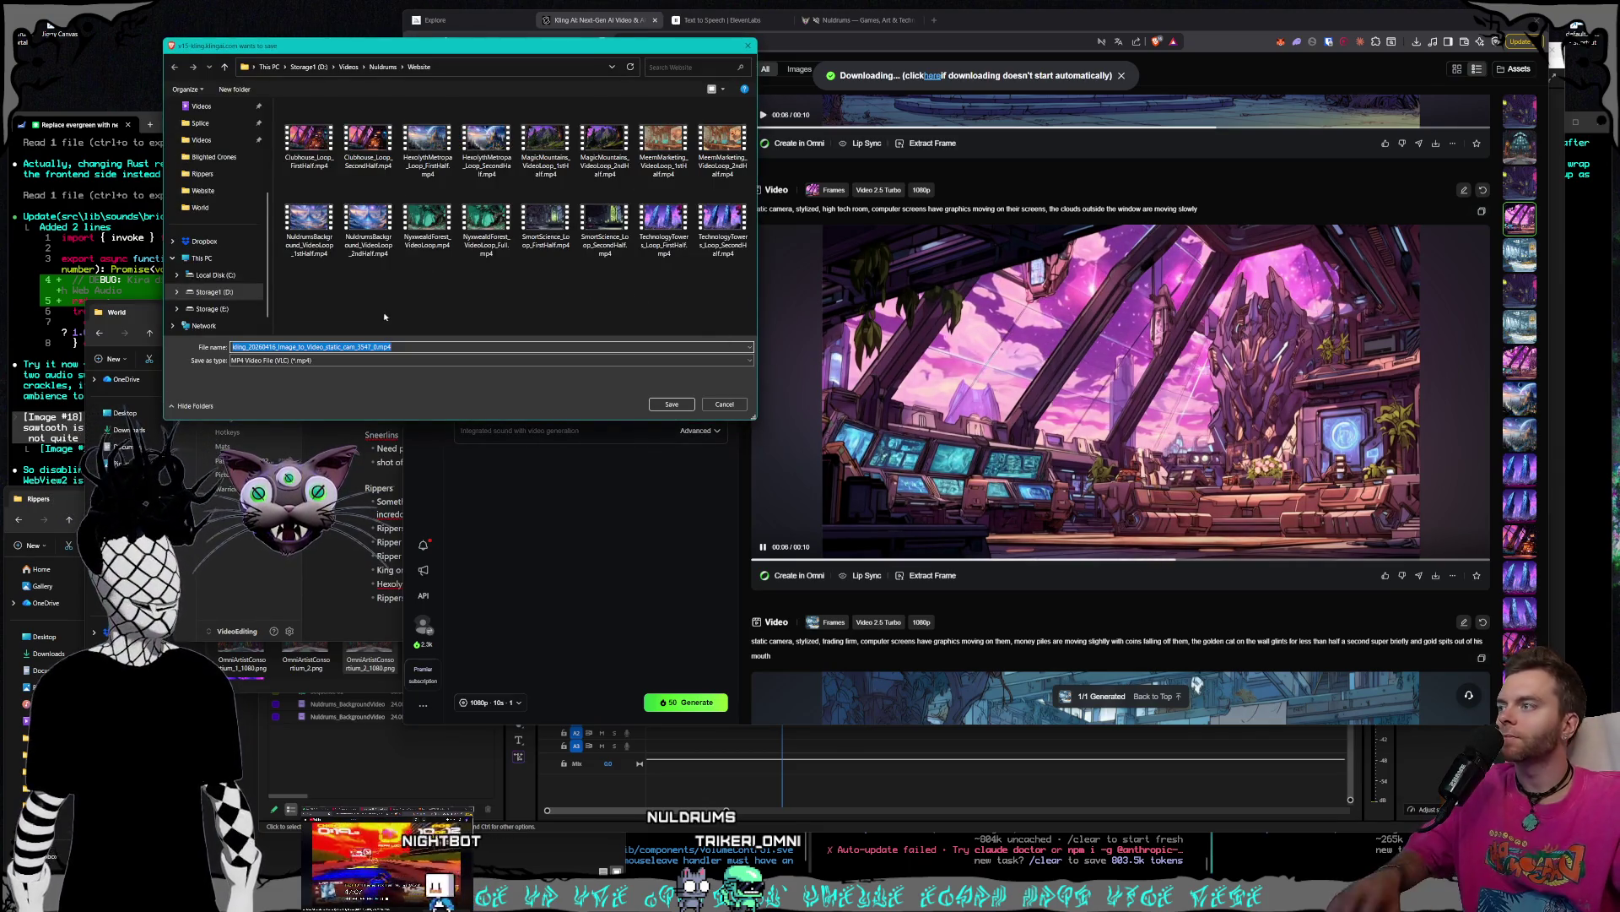
pyautogui.click(723, 226)
pyautogui.click(284, 347)
pyautogui.hotkey('shift', 'Home')
pyautogui.write('R')
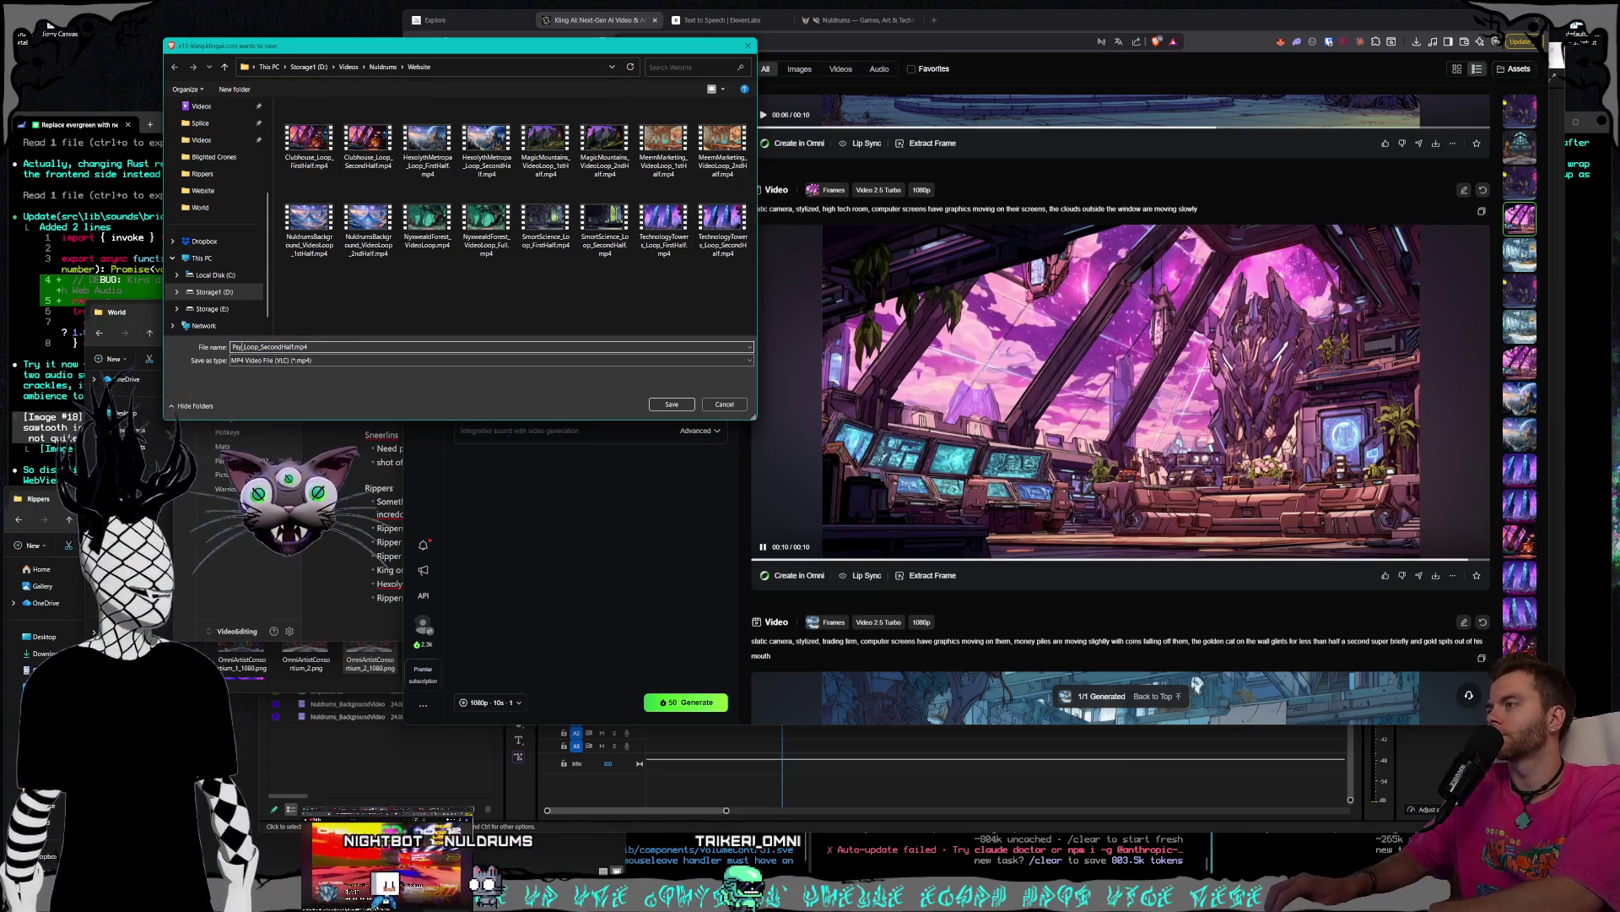
pyautogui.press('Return')
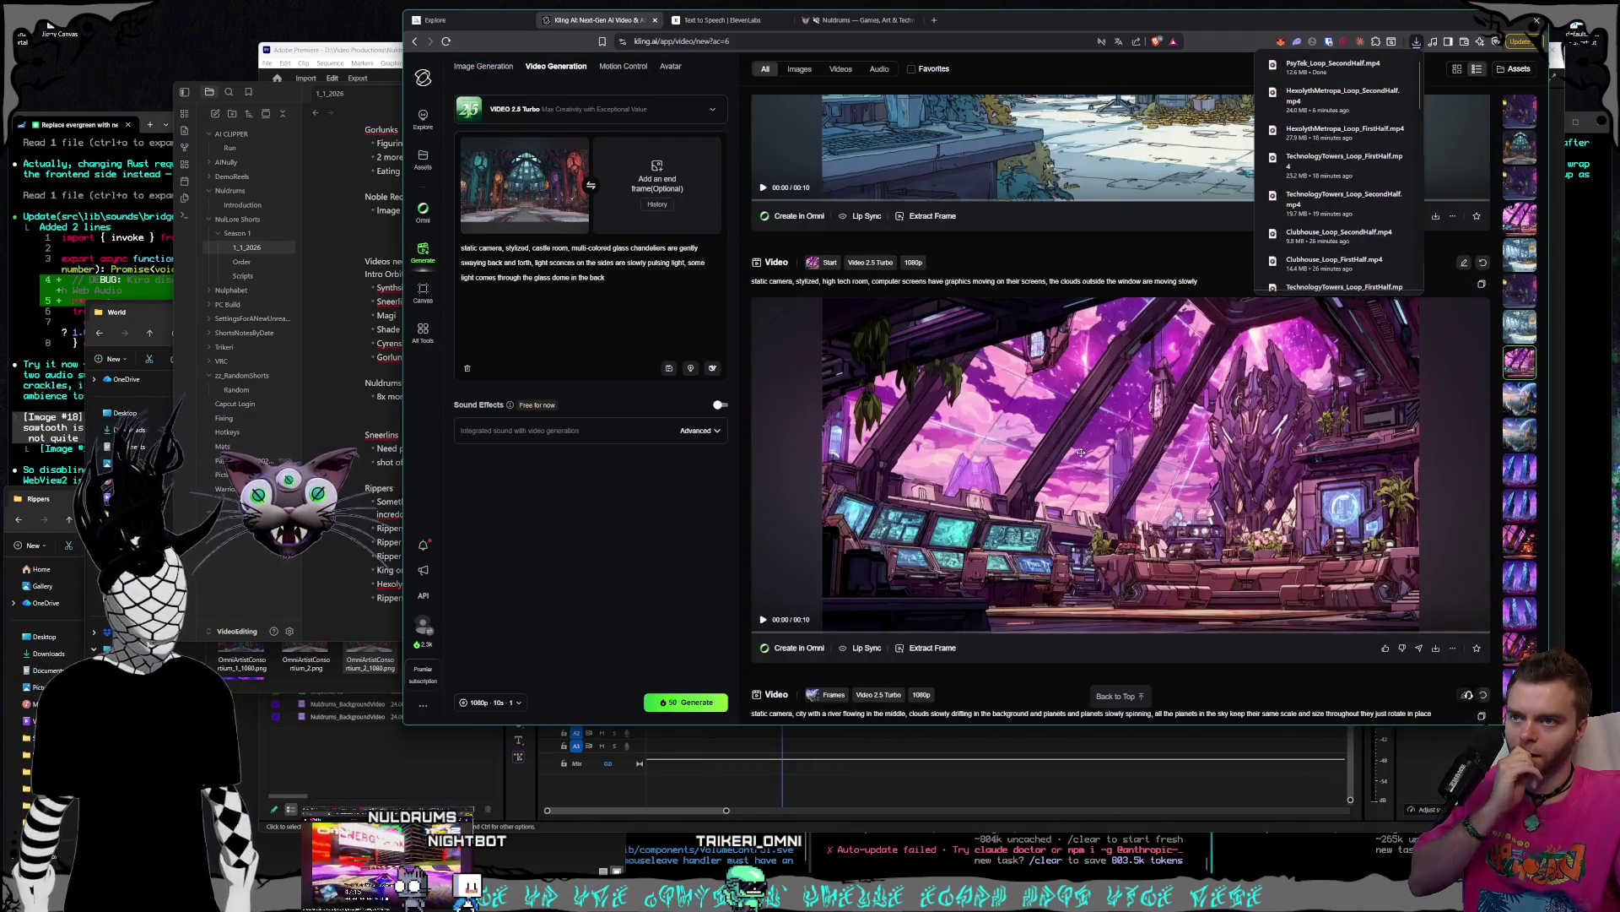
# - Download the next generated video as PsyTek_Loop_FirstHalf.mp4 in the same folder
pyautogui.click(1436, 647)
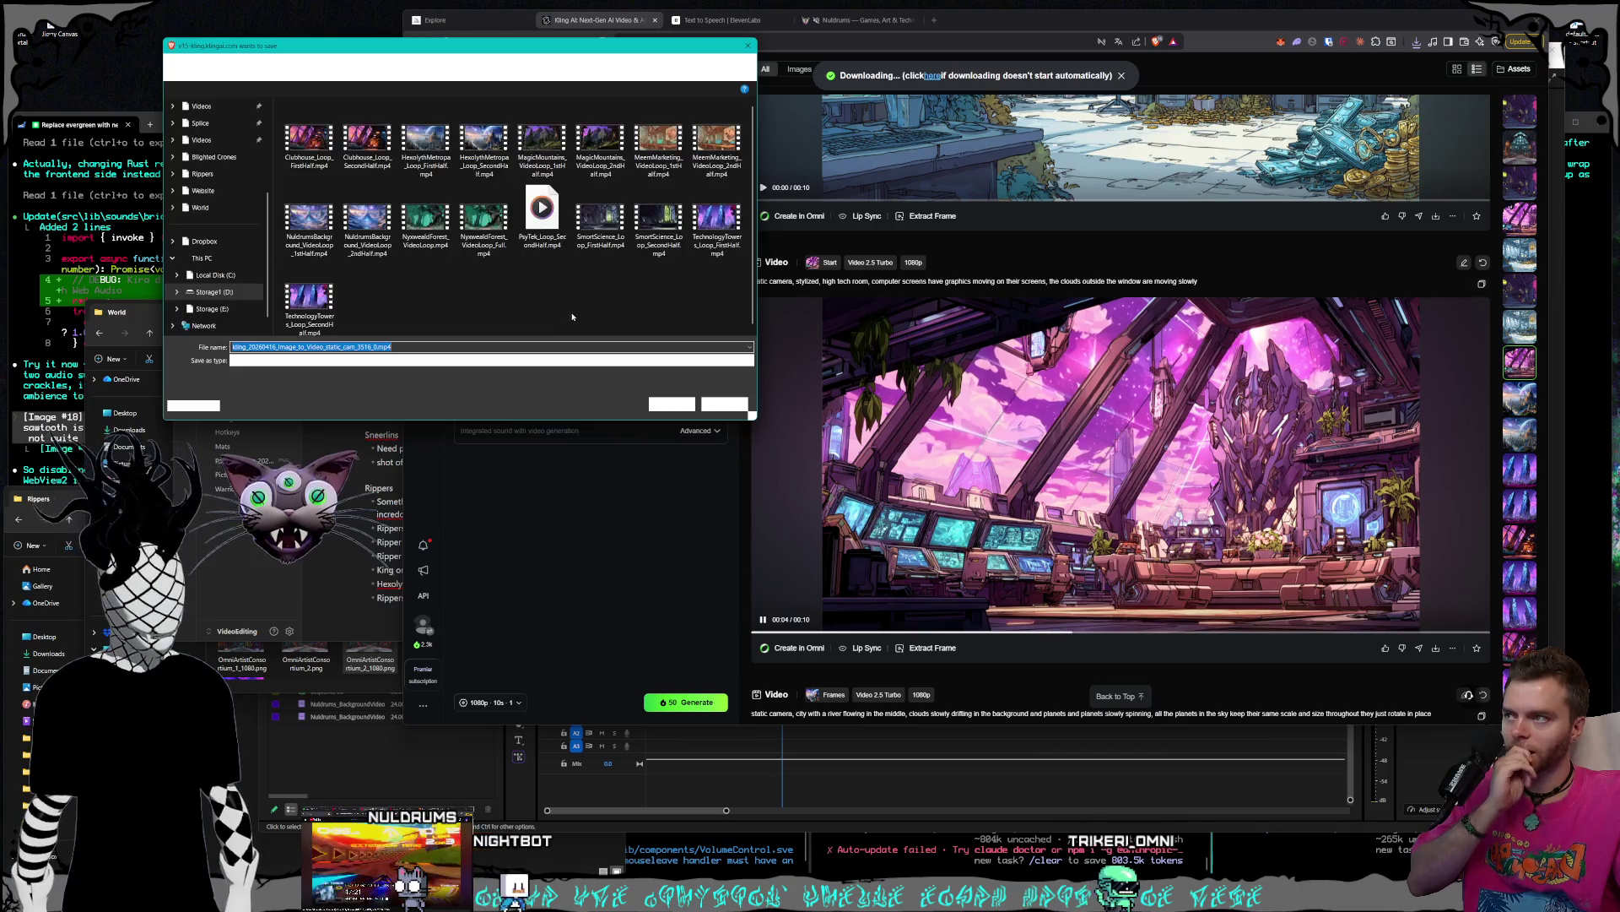
pyautogui.click(543, 224)
pyautogui.click(292, 347)
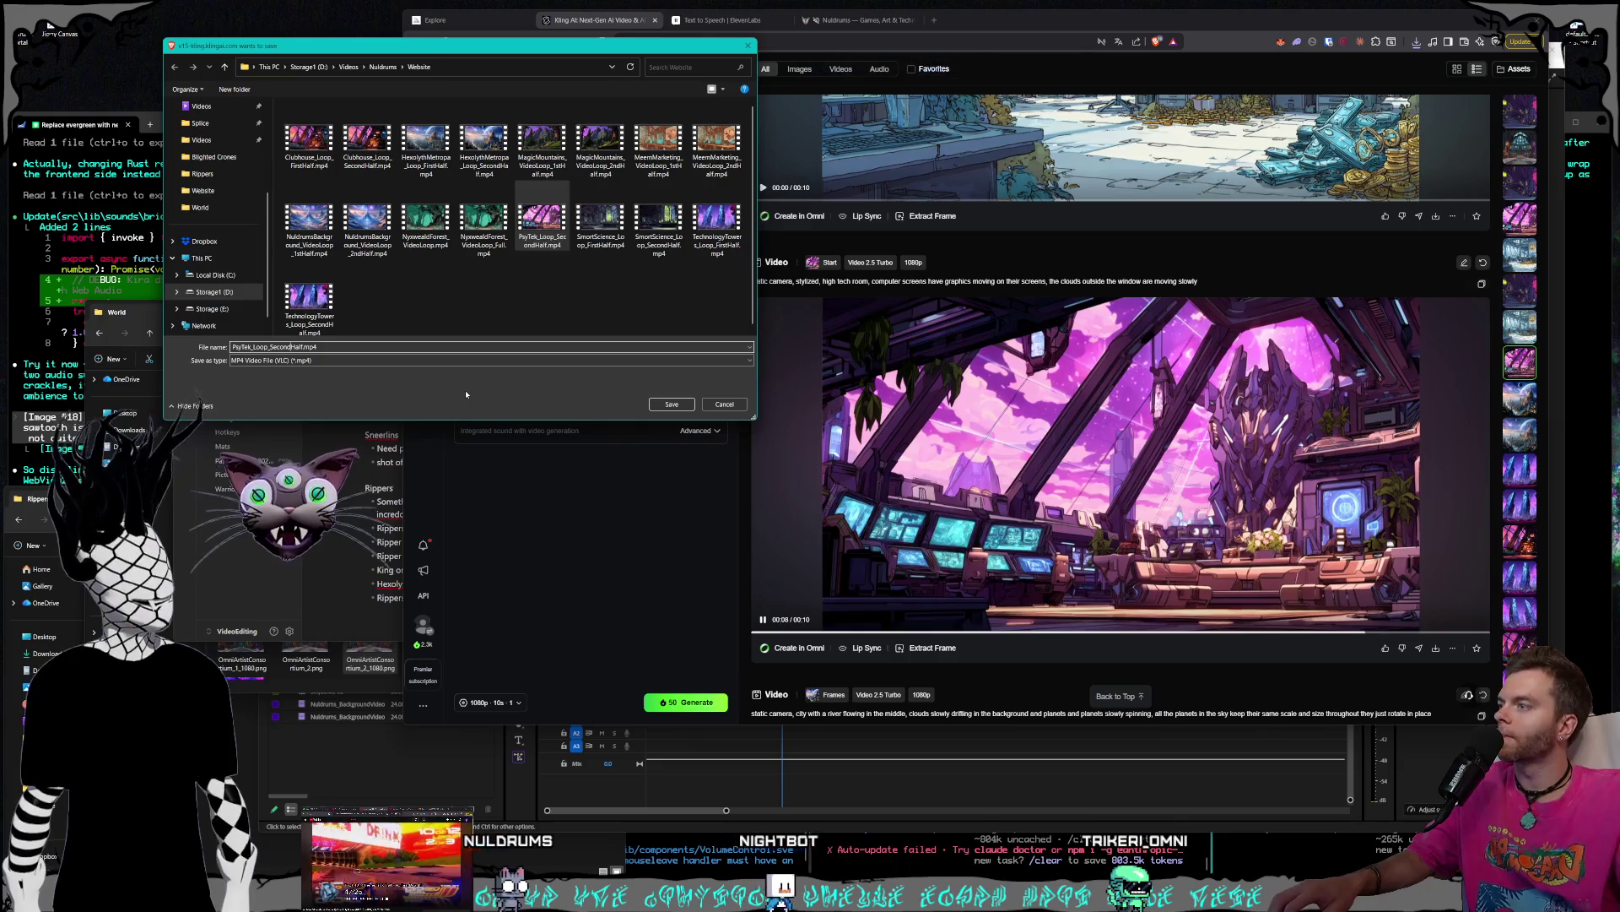
pyautogui.press('BackSpace')
pyautogui.press('BackSpace')
pyautogui.press('BackSpace')
pyautogui.write('First')
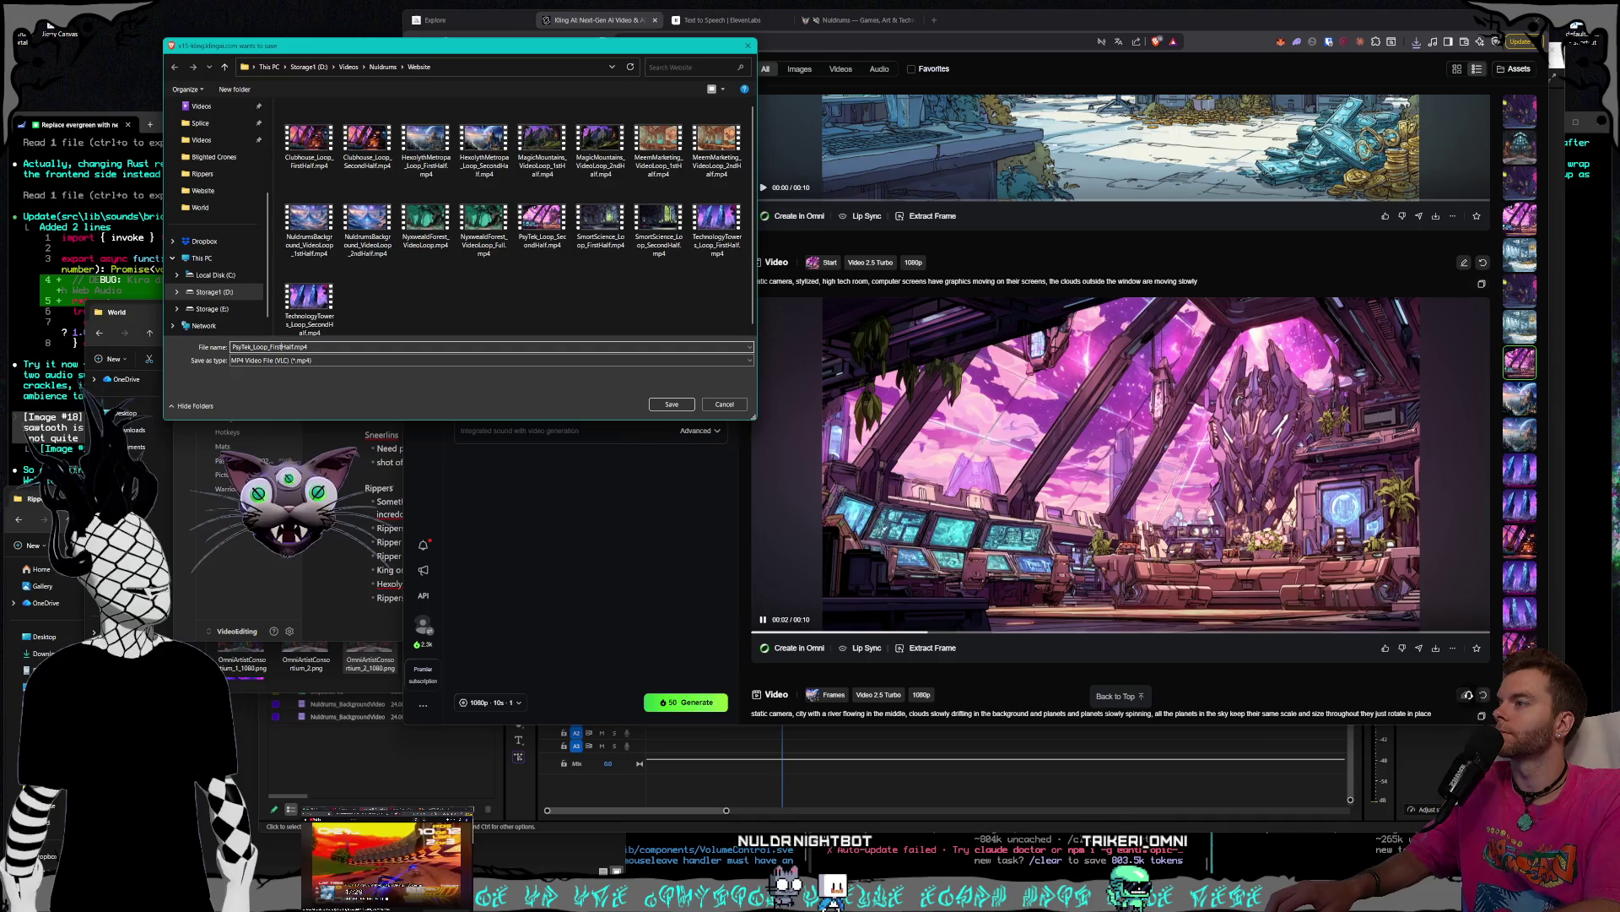
pyautogui.press('Return')
pyautogui.scroll(5, 1140, 538)
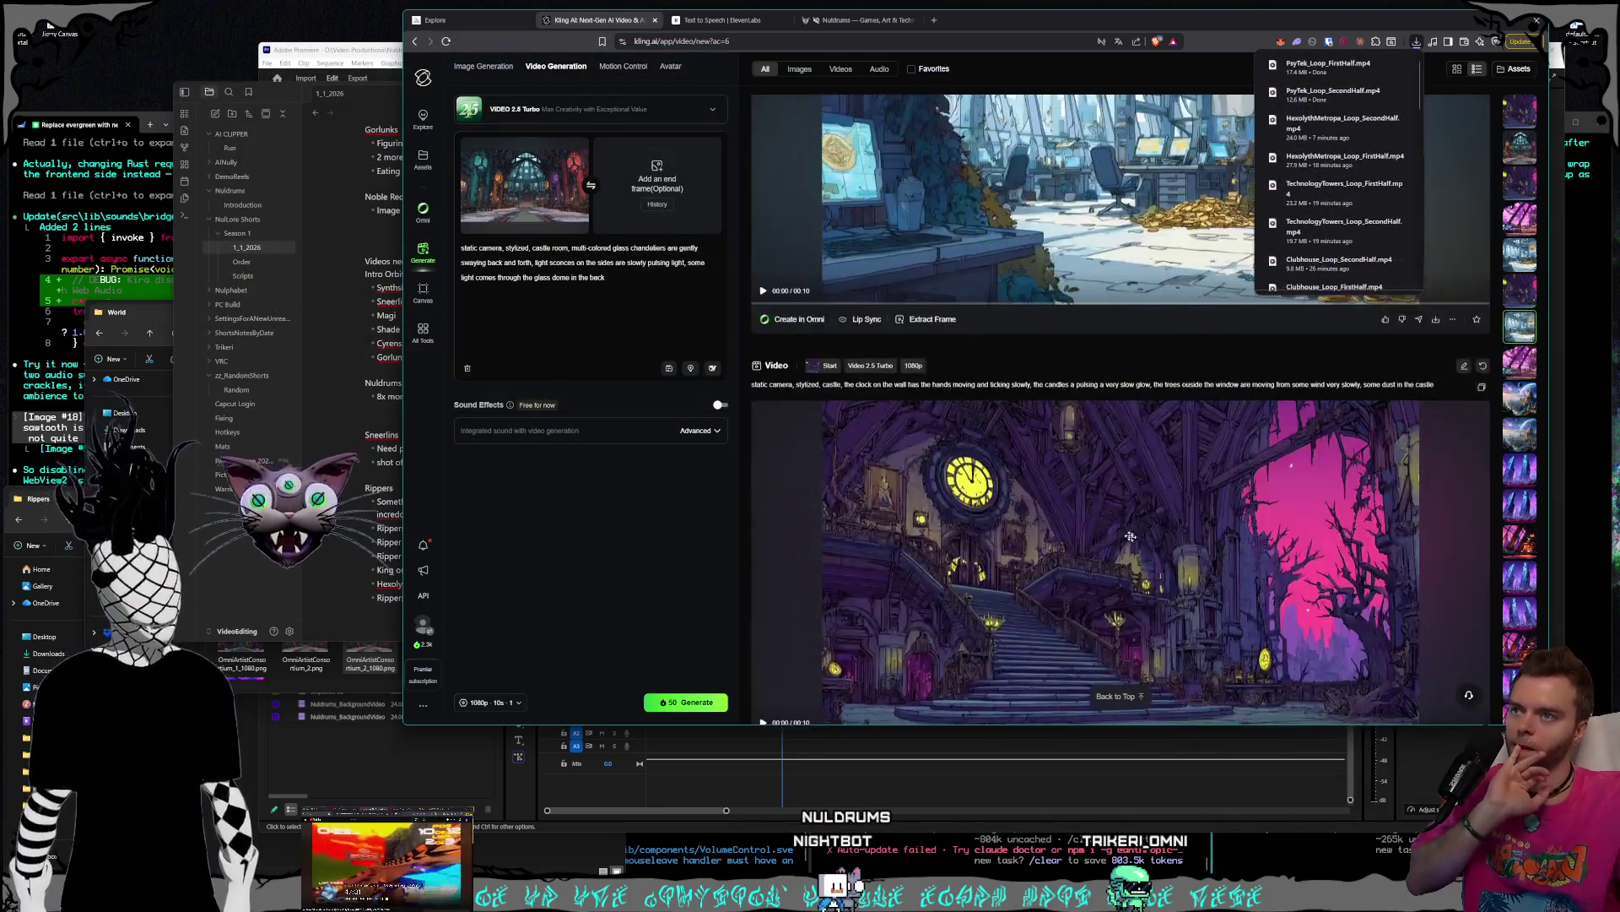
pyautogui.scroll(15, 1140, 537)
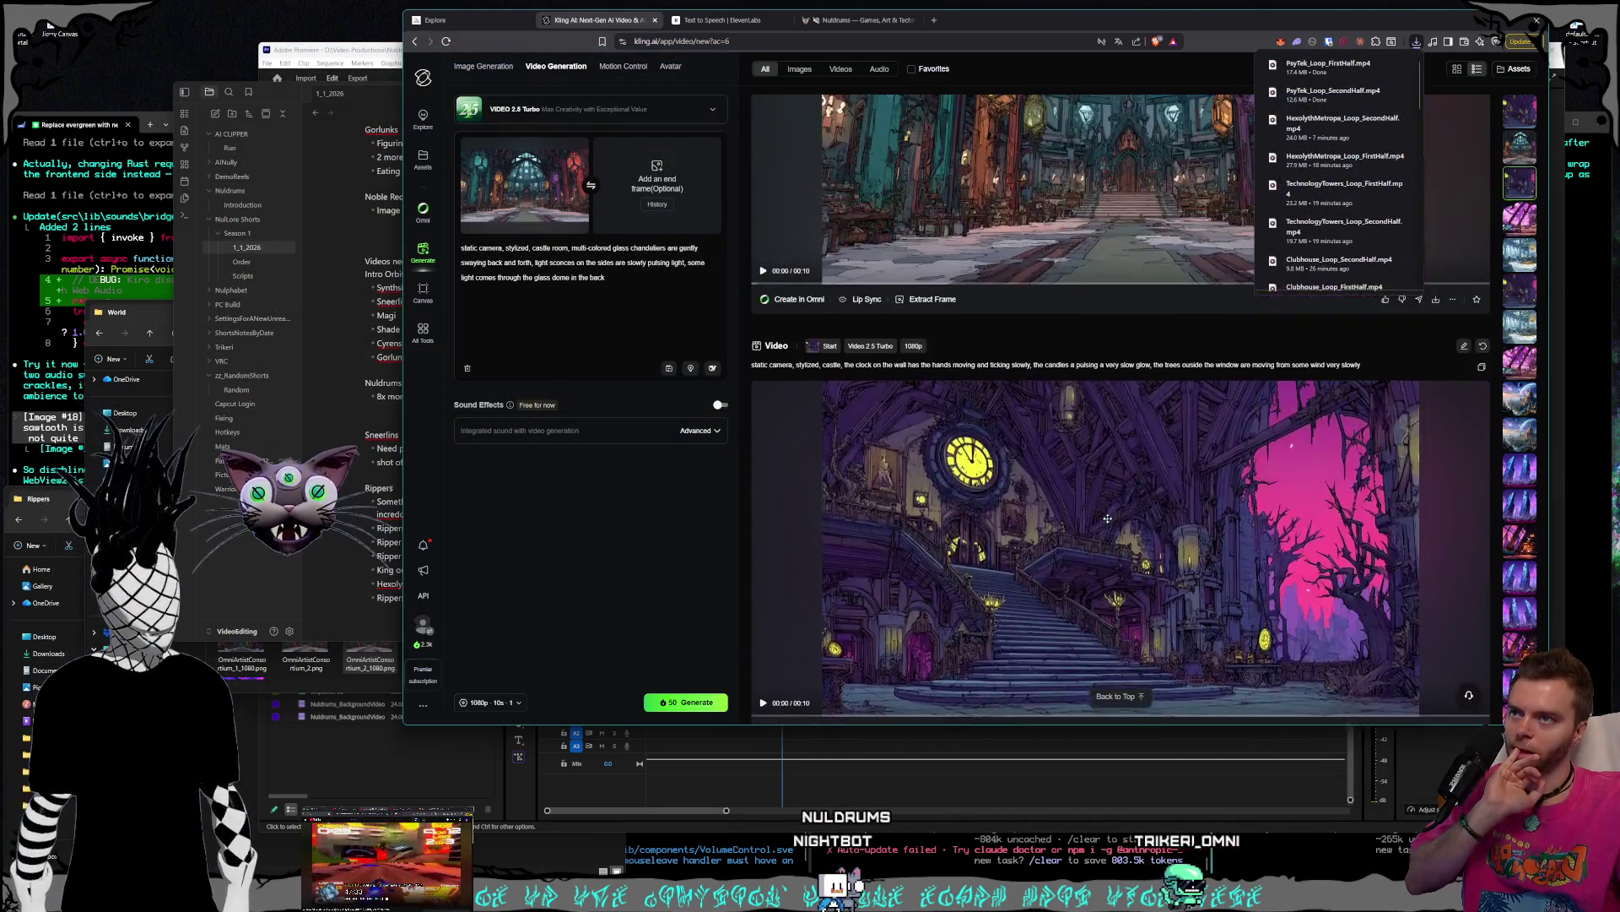
pyautogui.scroll(-1, 1106, 517)
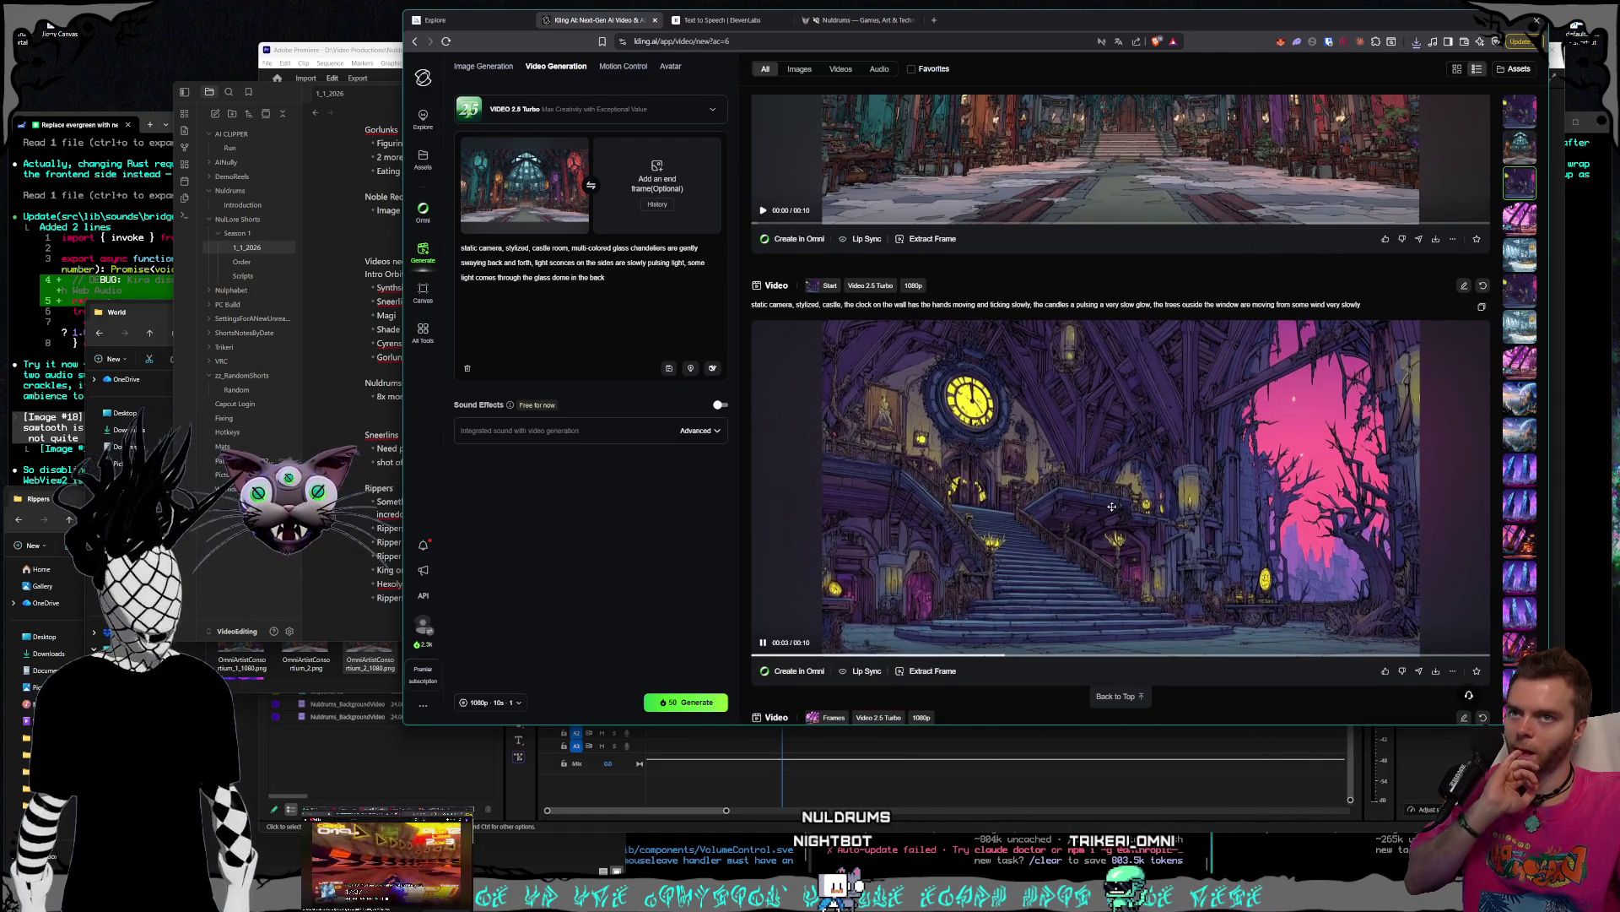
pyautogui.scroll(-5, 1103, 509)
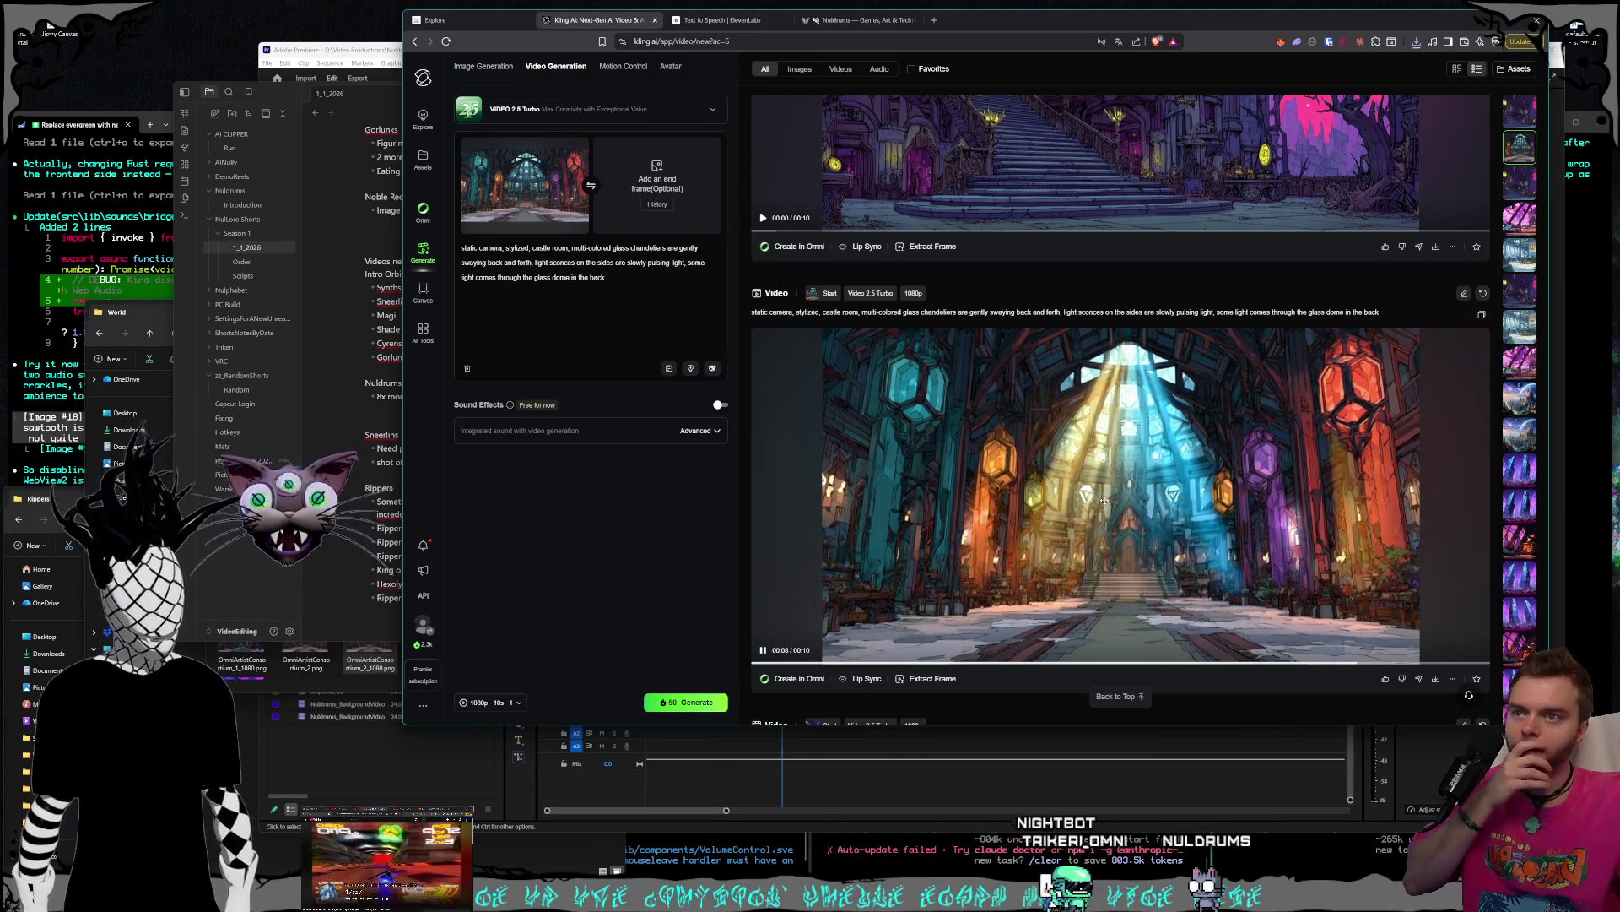
pyautogui.scroll(3, 1088, 405)
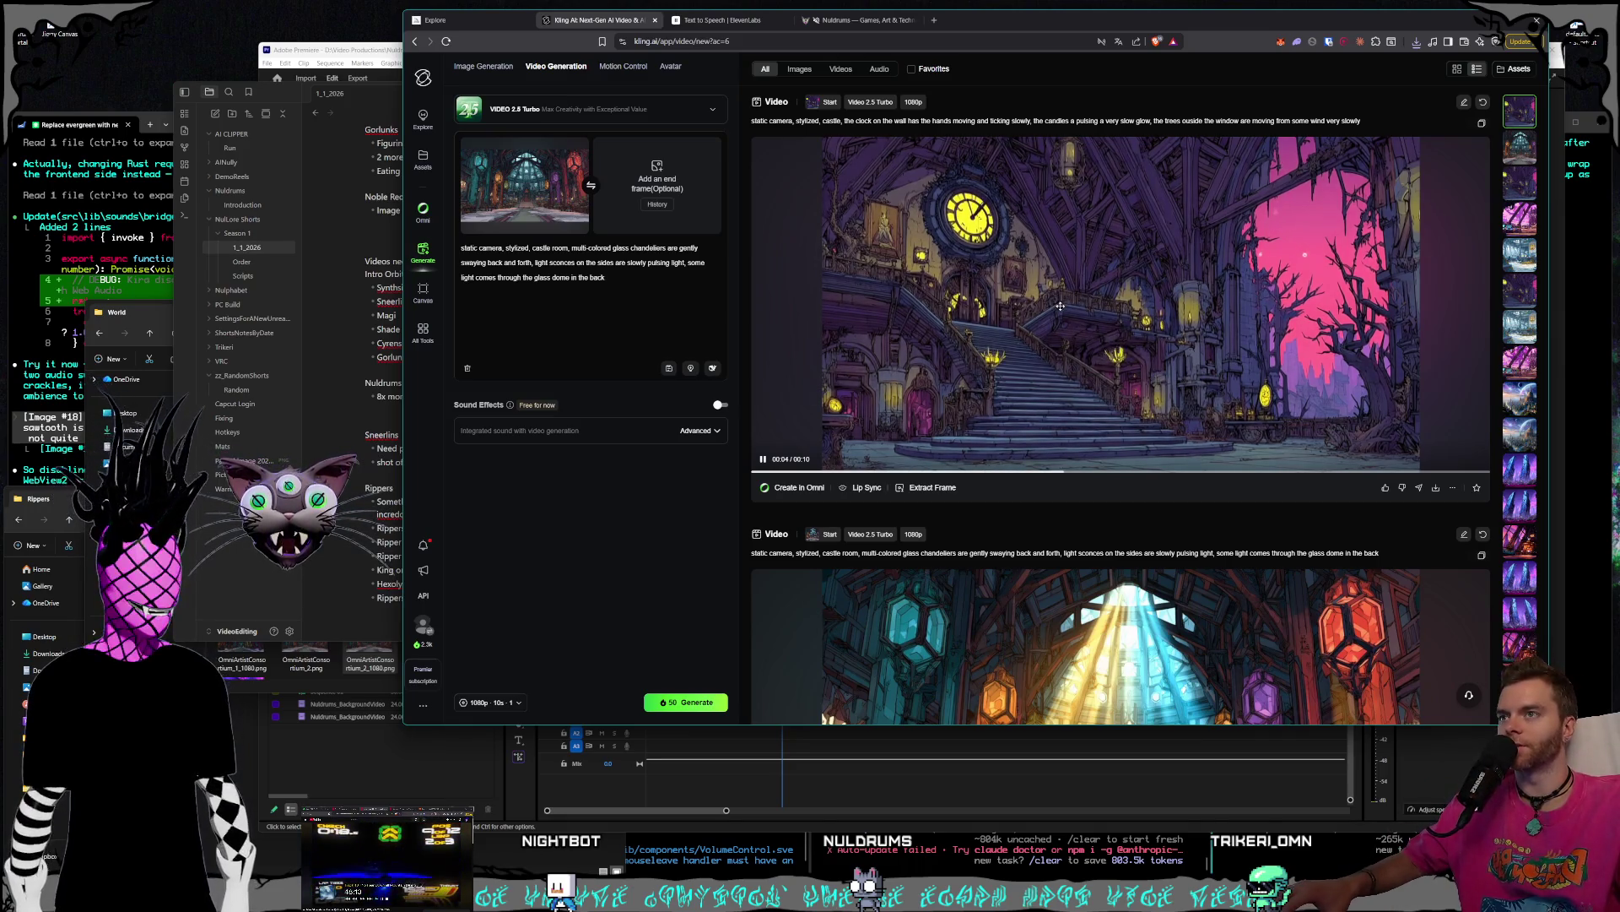
# - Switch back to the Midjourney tab and scroll down through the Style Creator portrait samples
pyautogui.click(458, 23)
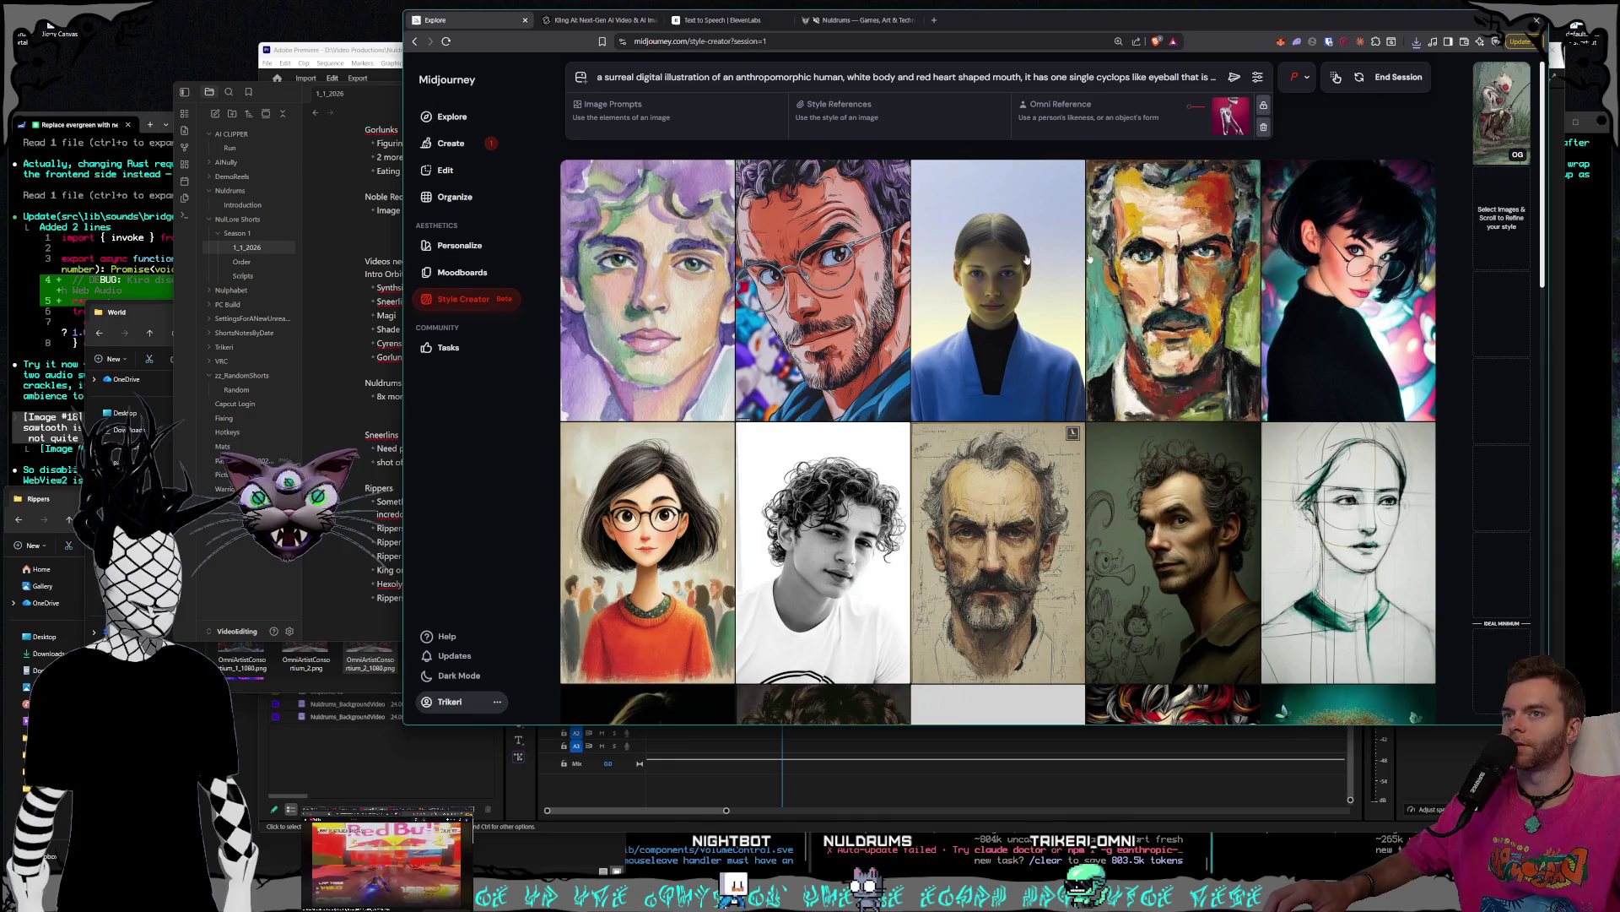
pyautogui.scroll(-5, 1090, 278)
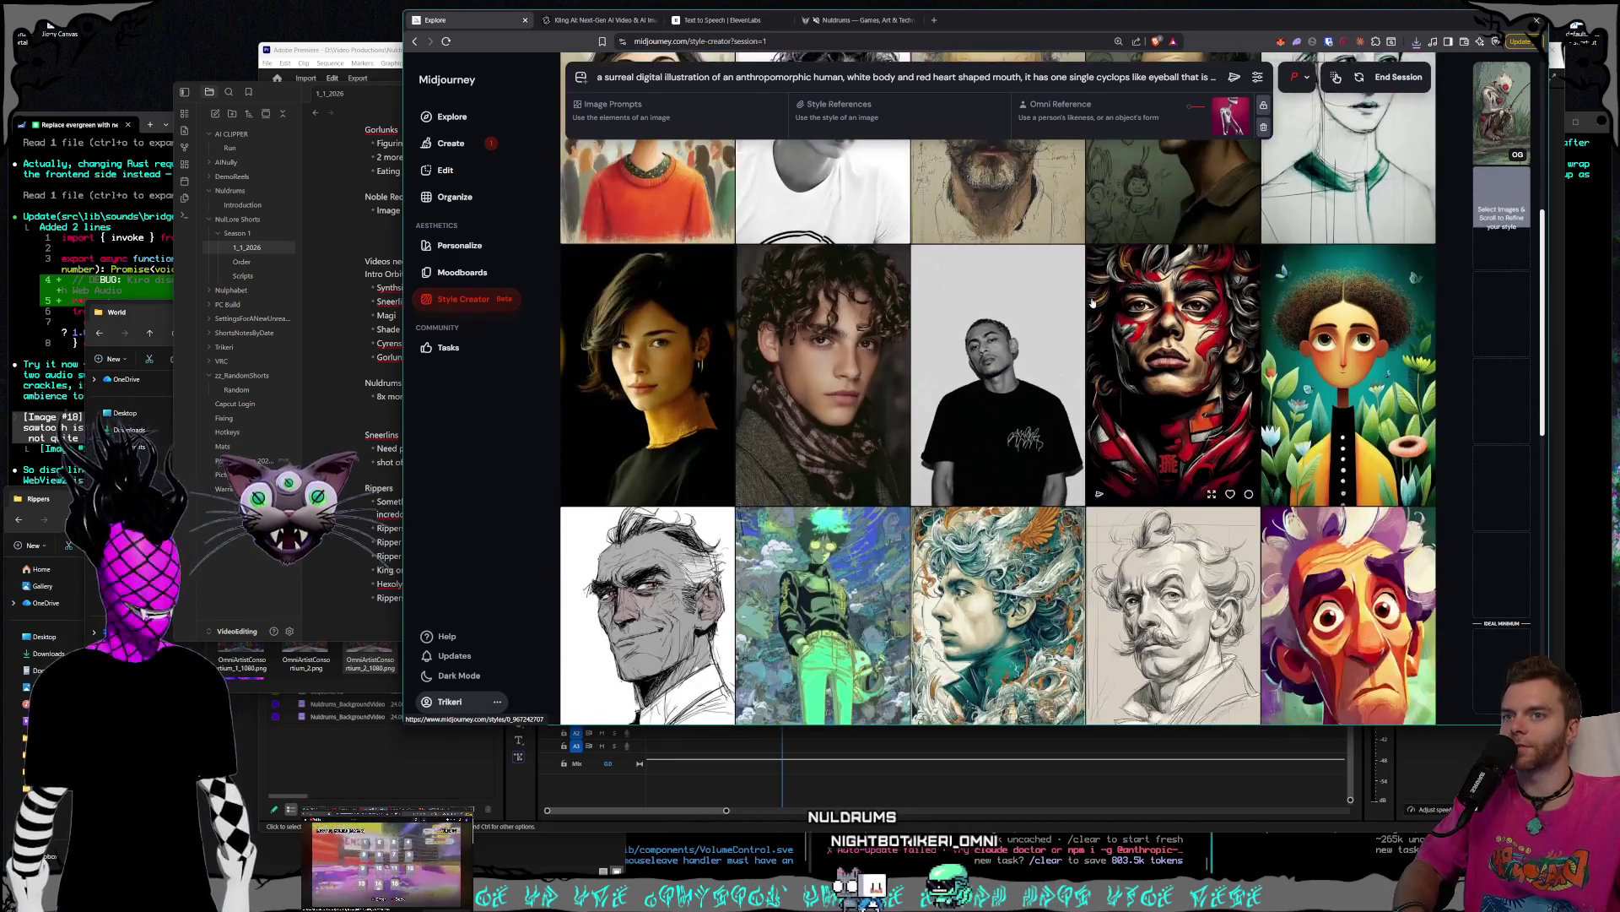
pyautogui.moveTo(1495, 125)
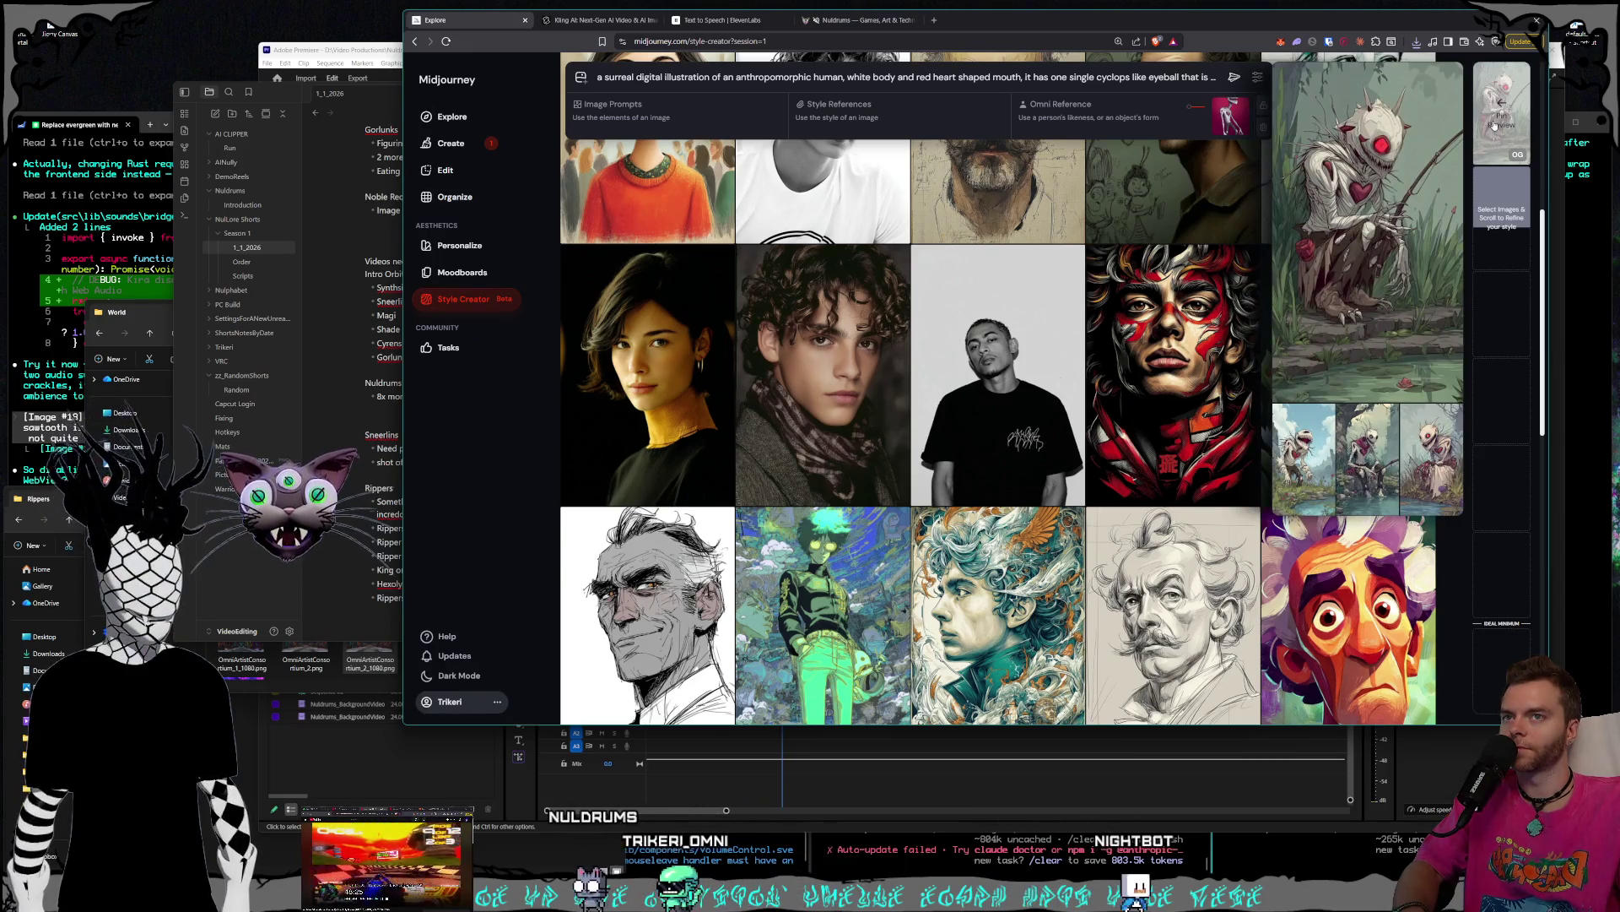
pyautogui.scroll(-5, 1057, 209)
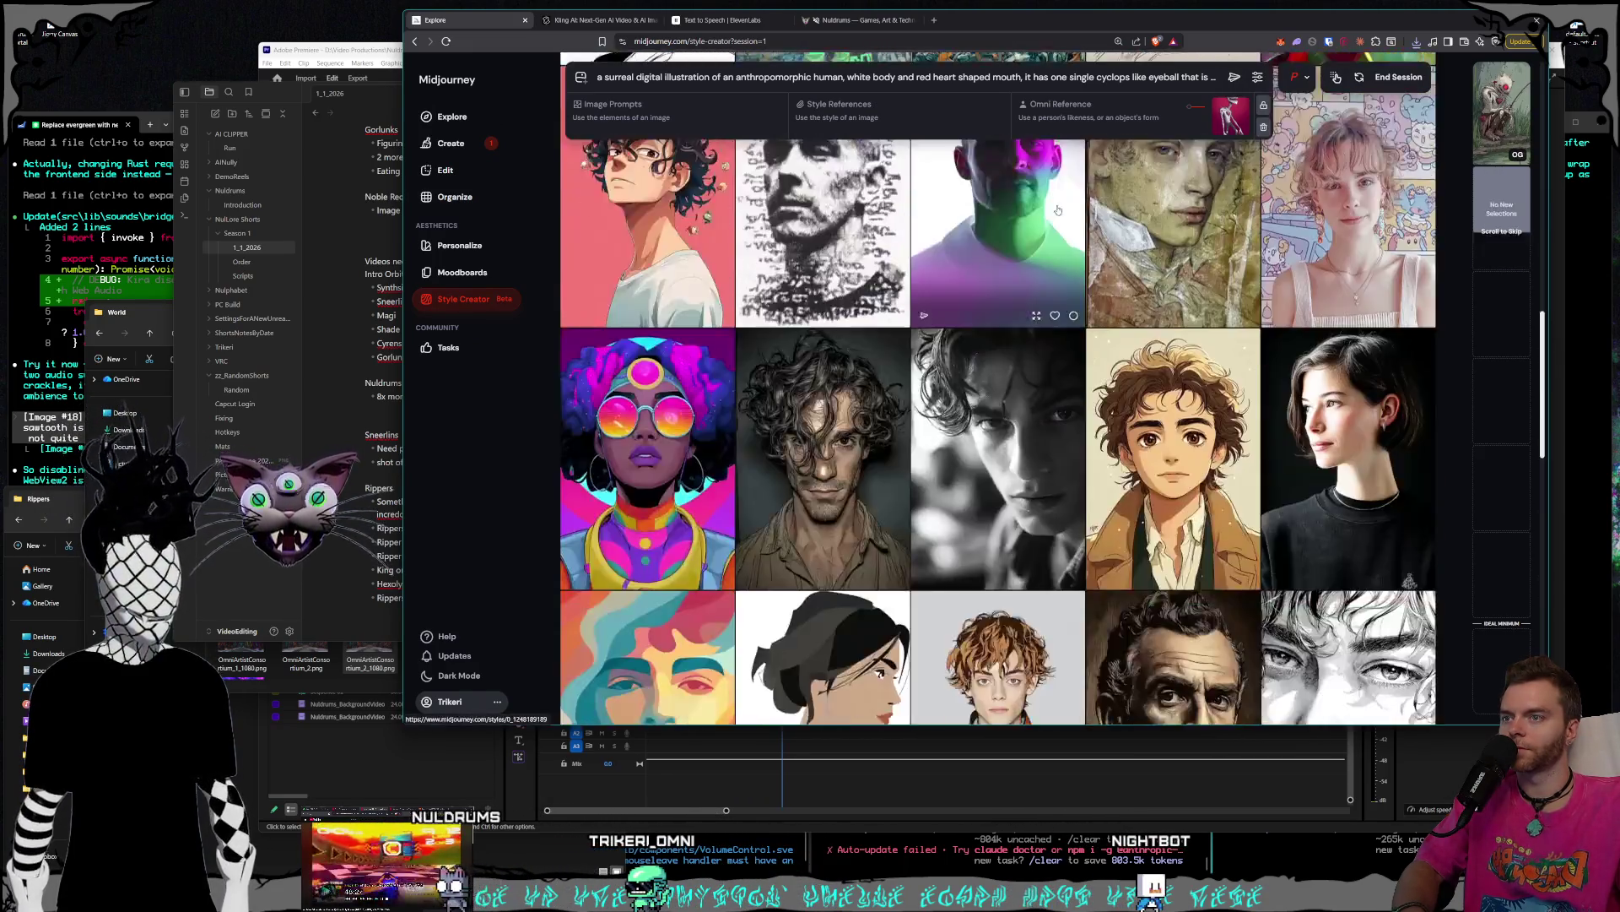
pyautogui.scroll(-10, 1059, 211)
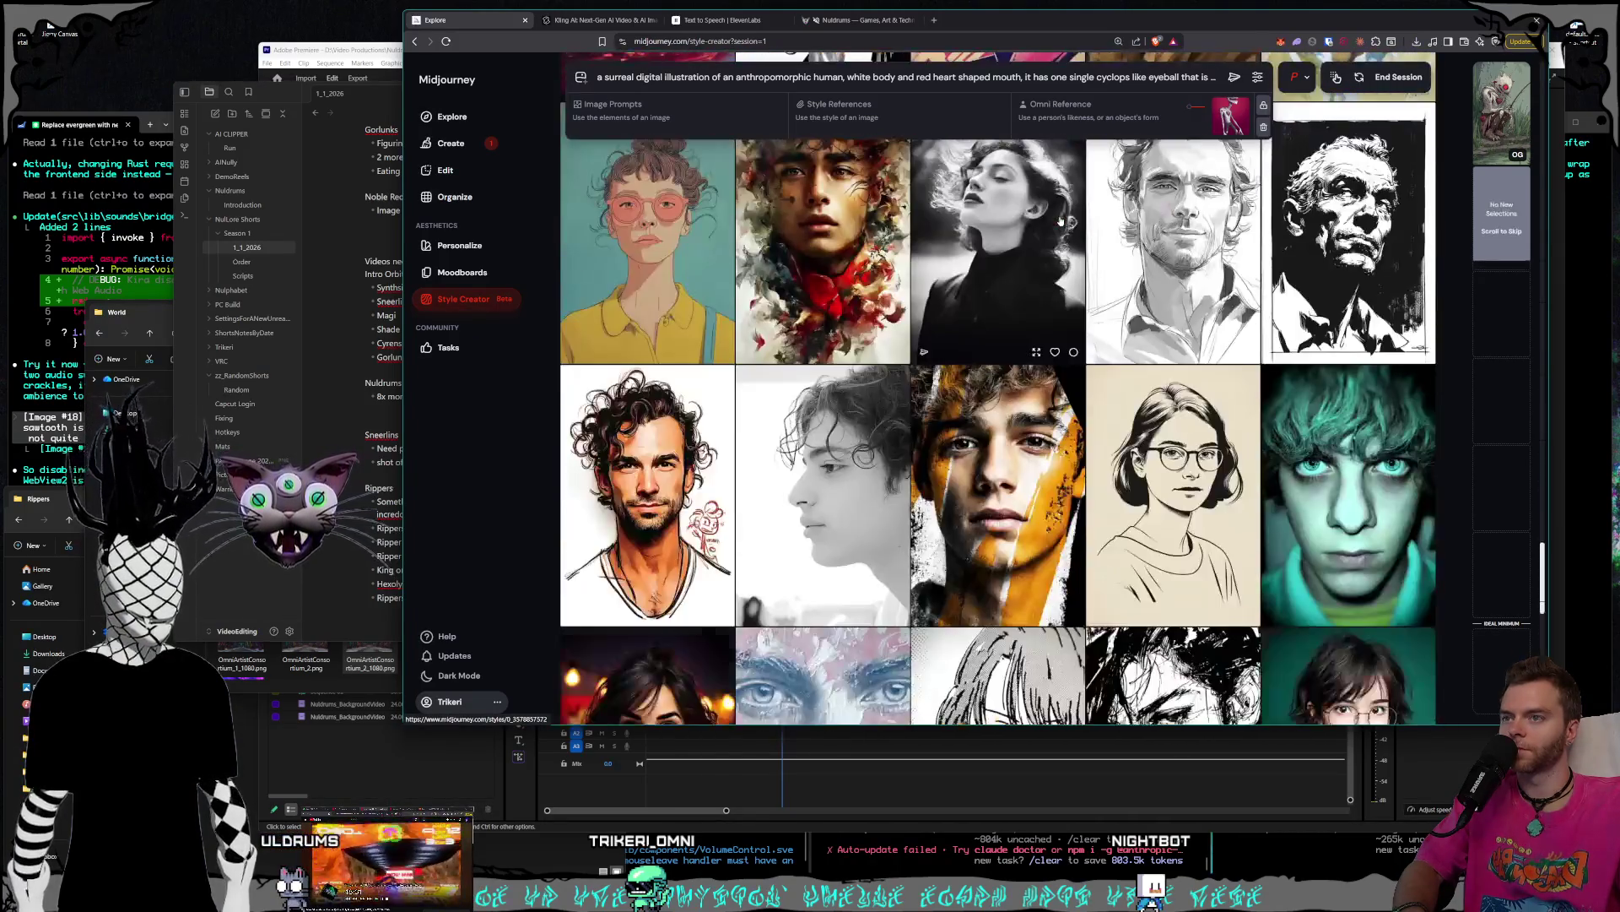
pyautogui.scroll(-3, 1058, 222)
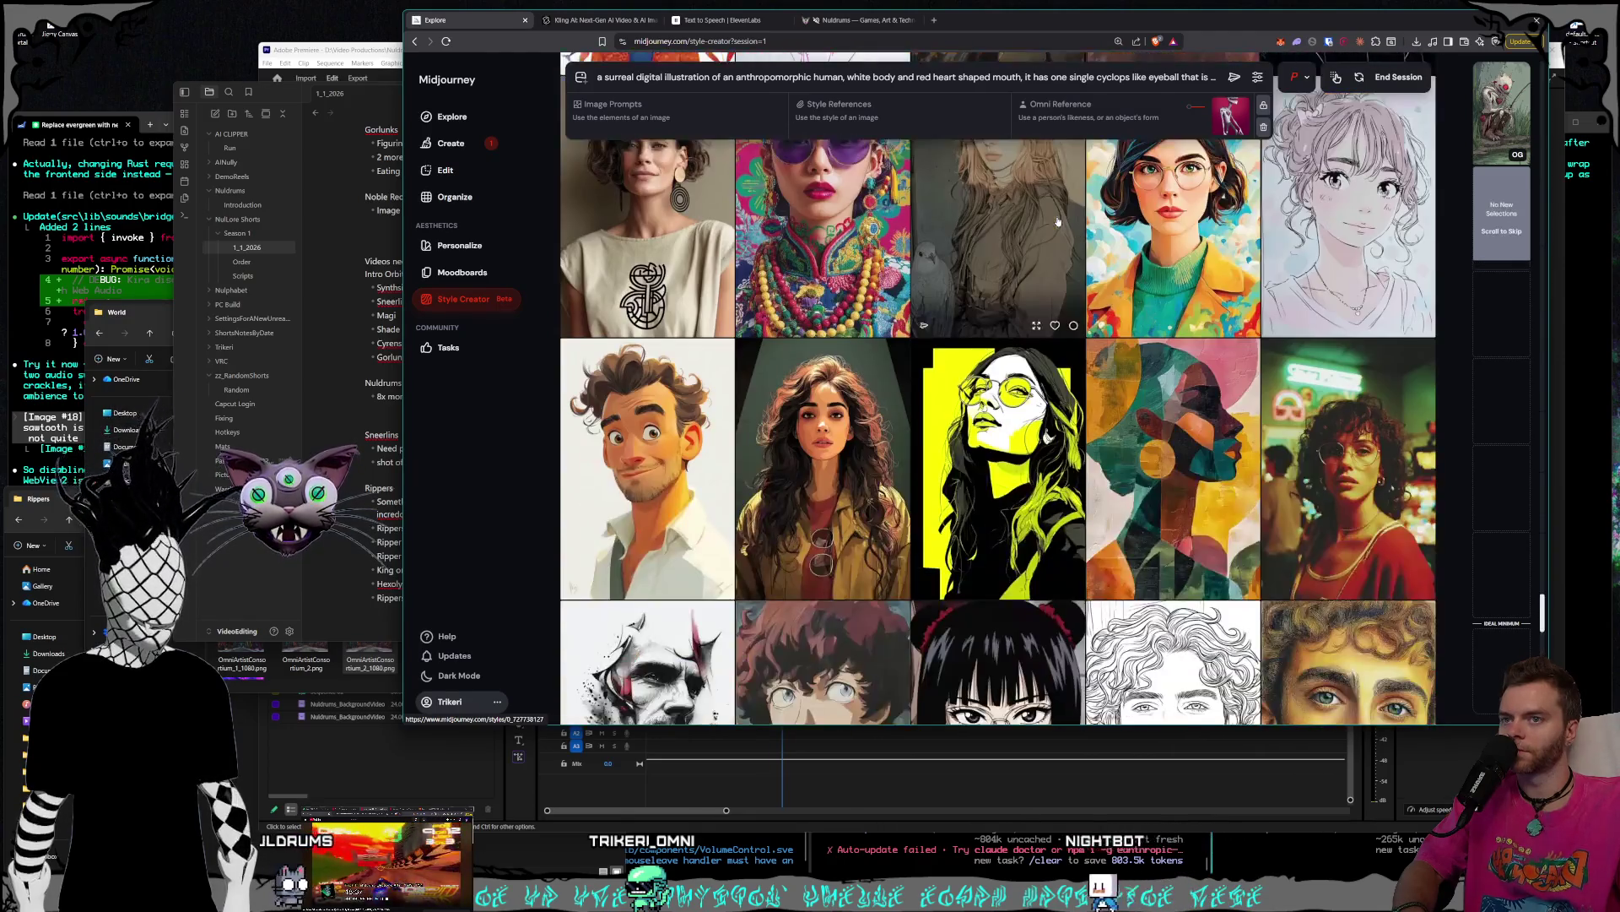
pyautogui.scroll(-5, 998, 287)
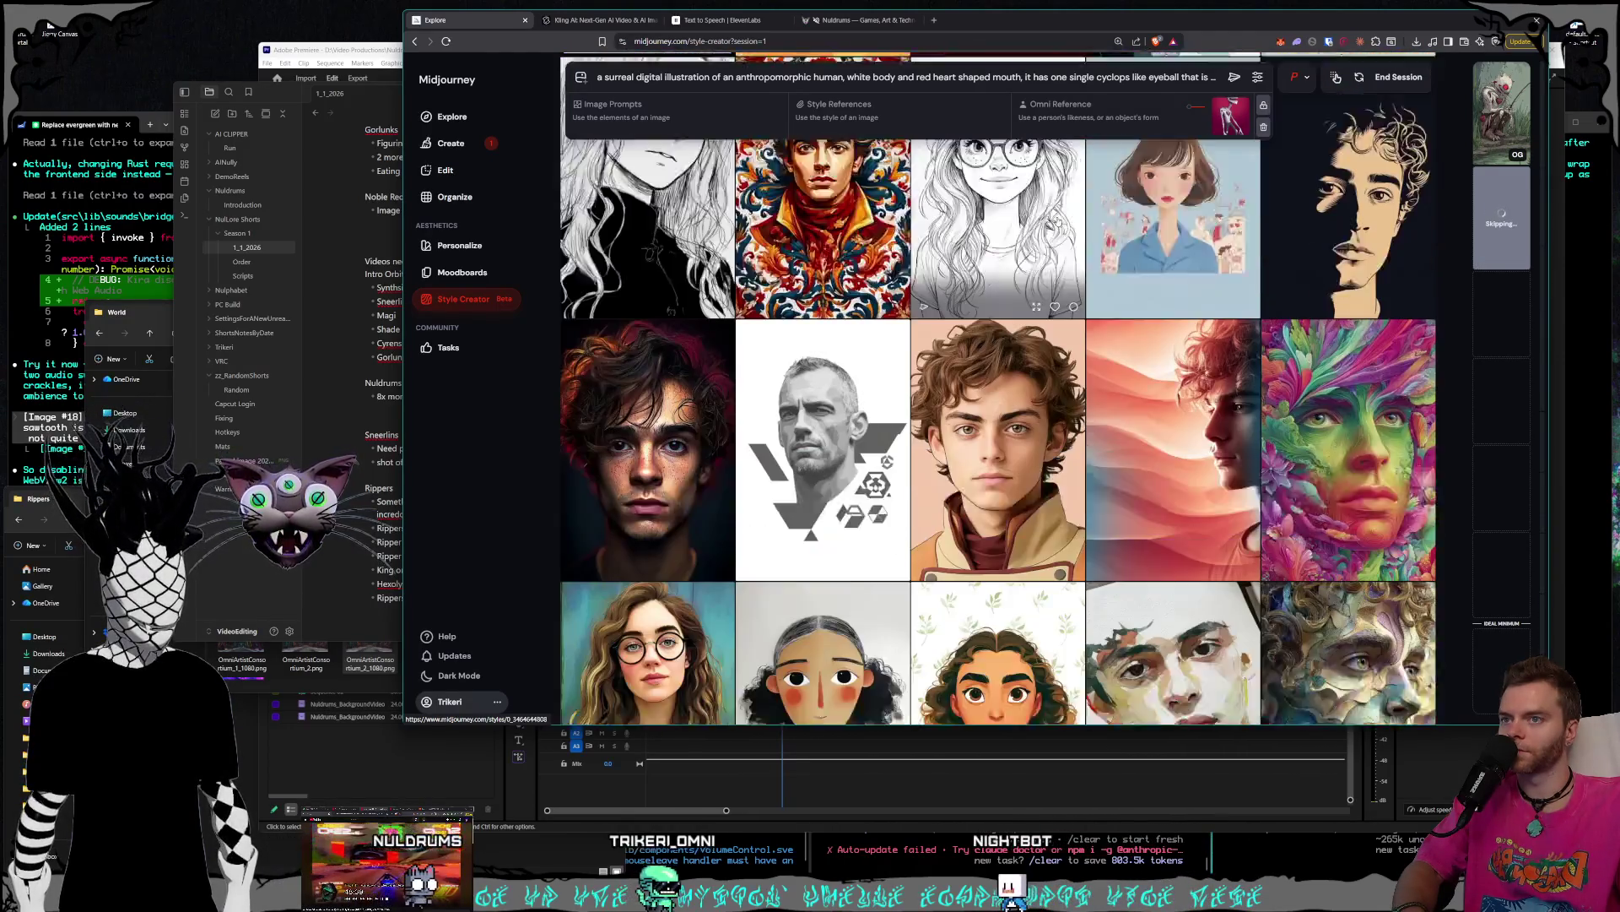
pyautogui.scroll(-3, 1057, 221)
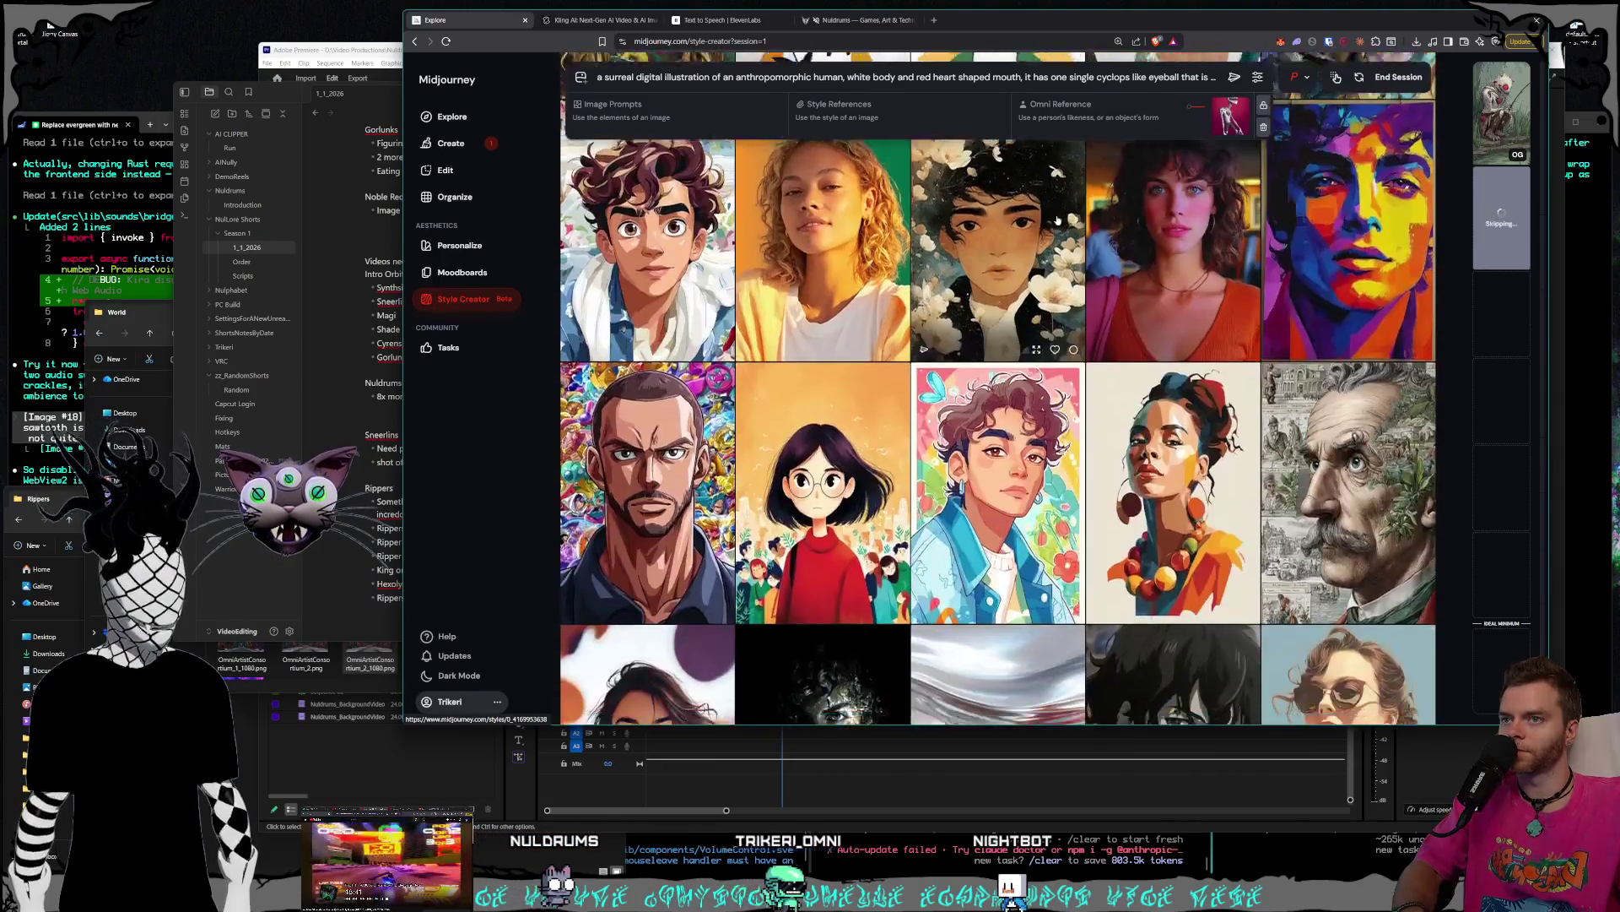
pyautogui.scroll(-15, 1058, 221)
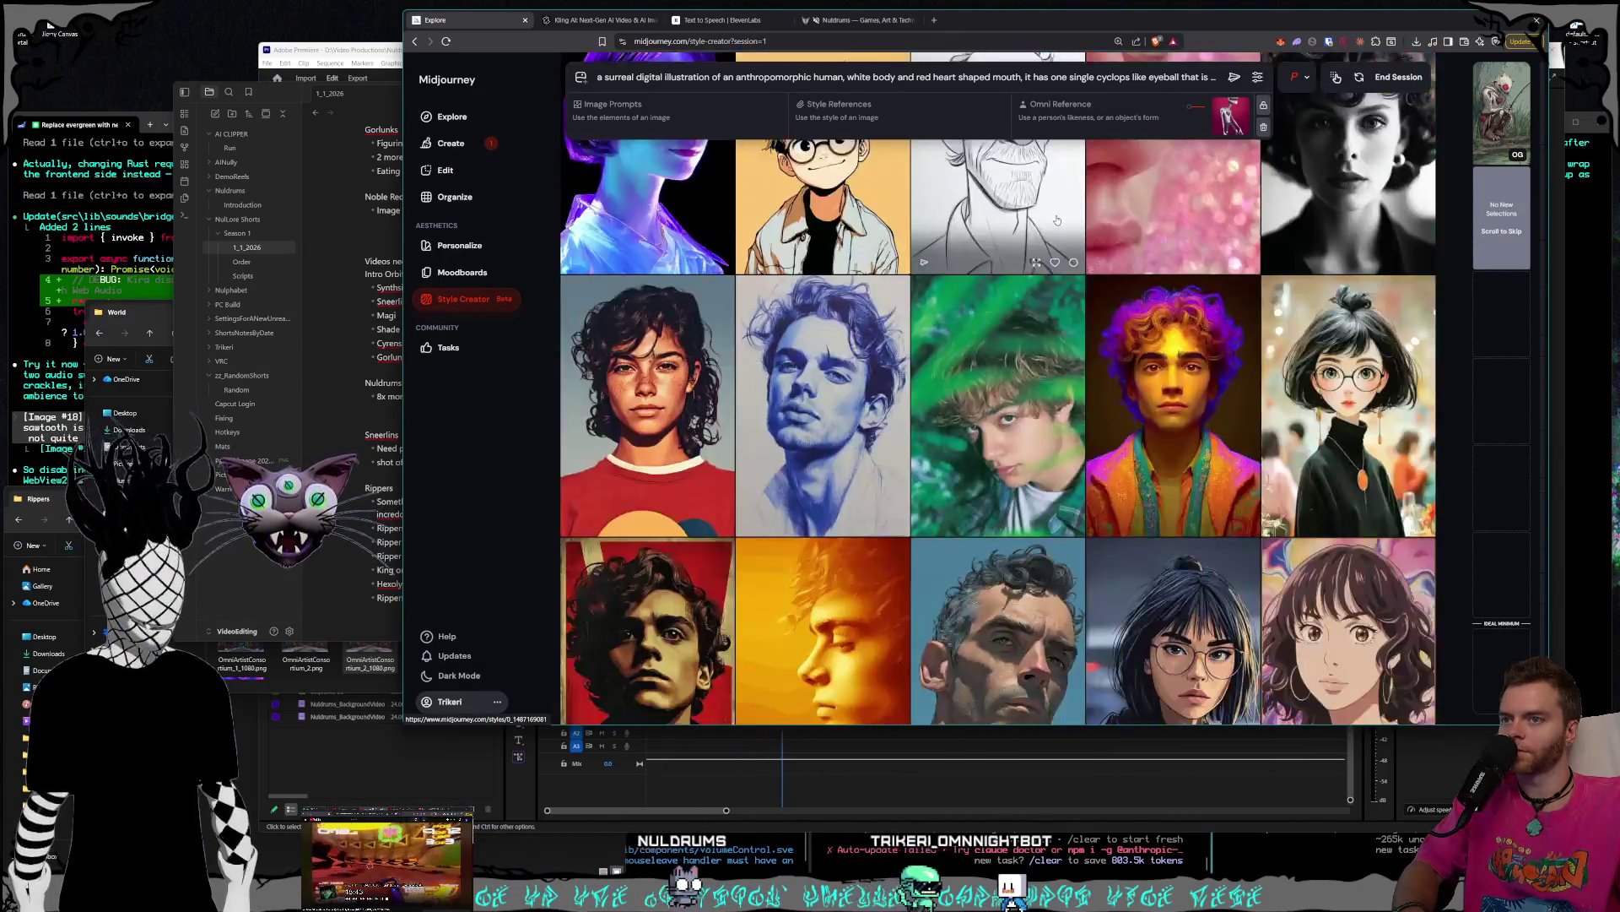
pyautogui.scroll(-2, 1057, 222)
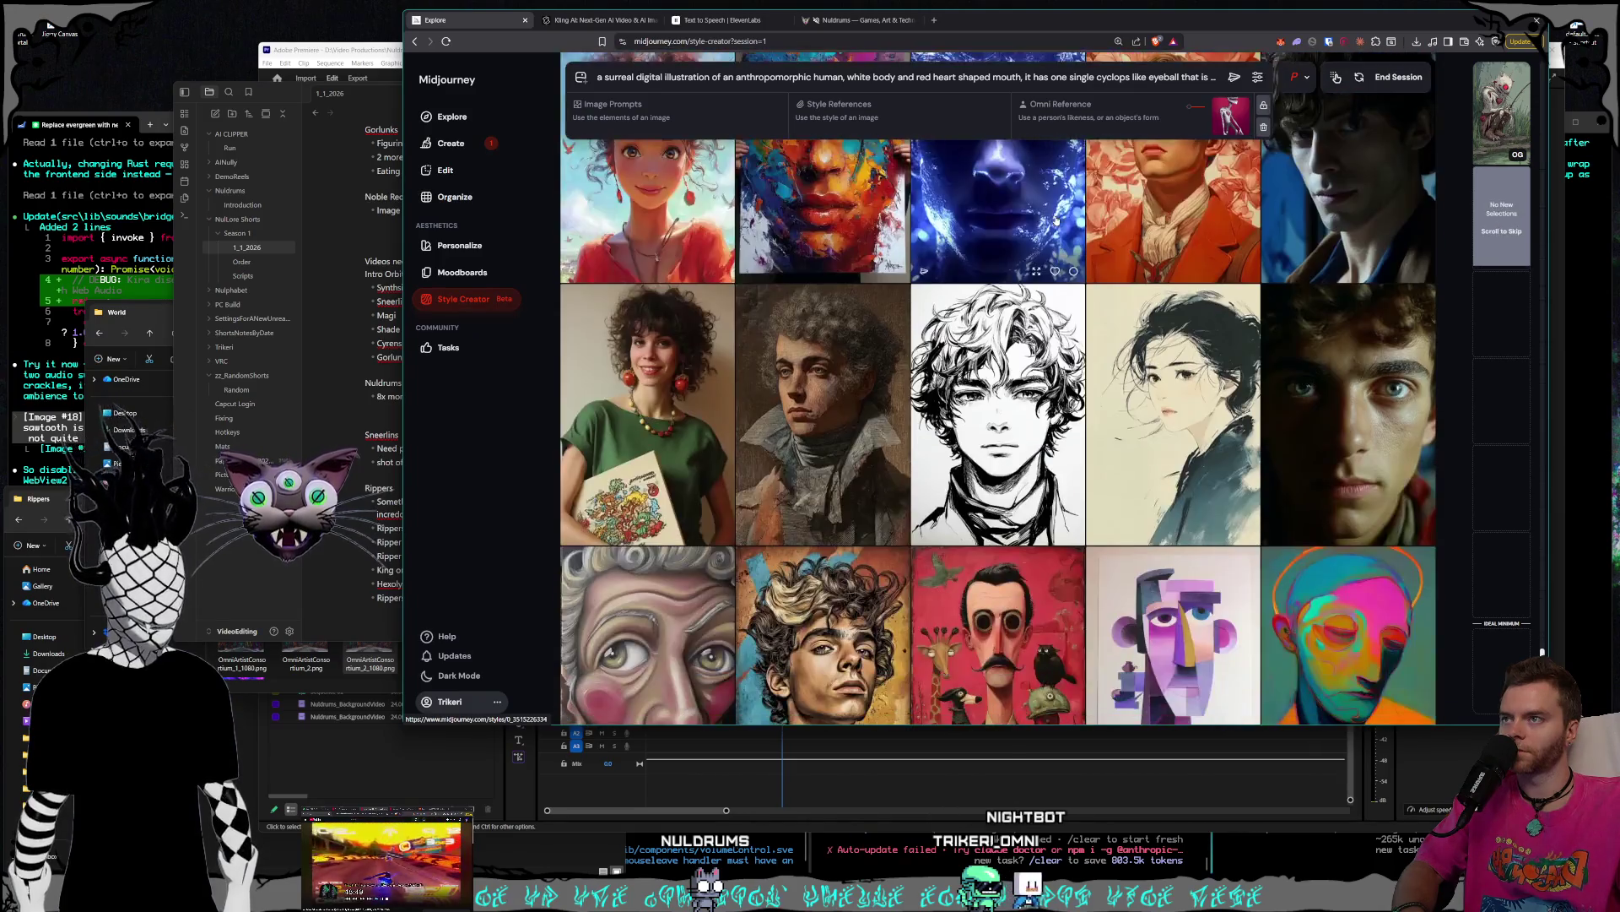
pyautogui.scroll(-10, 1056, 220)
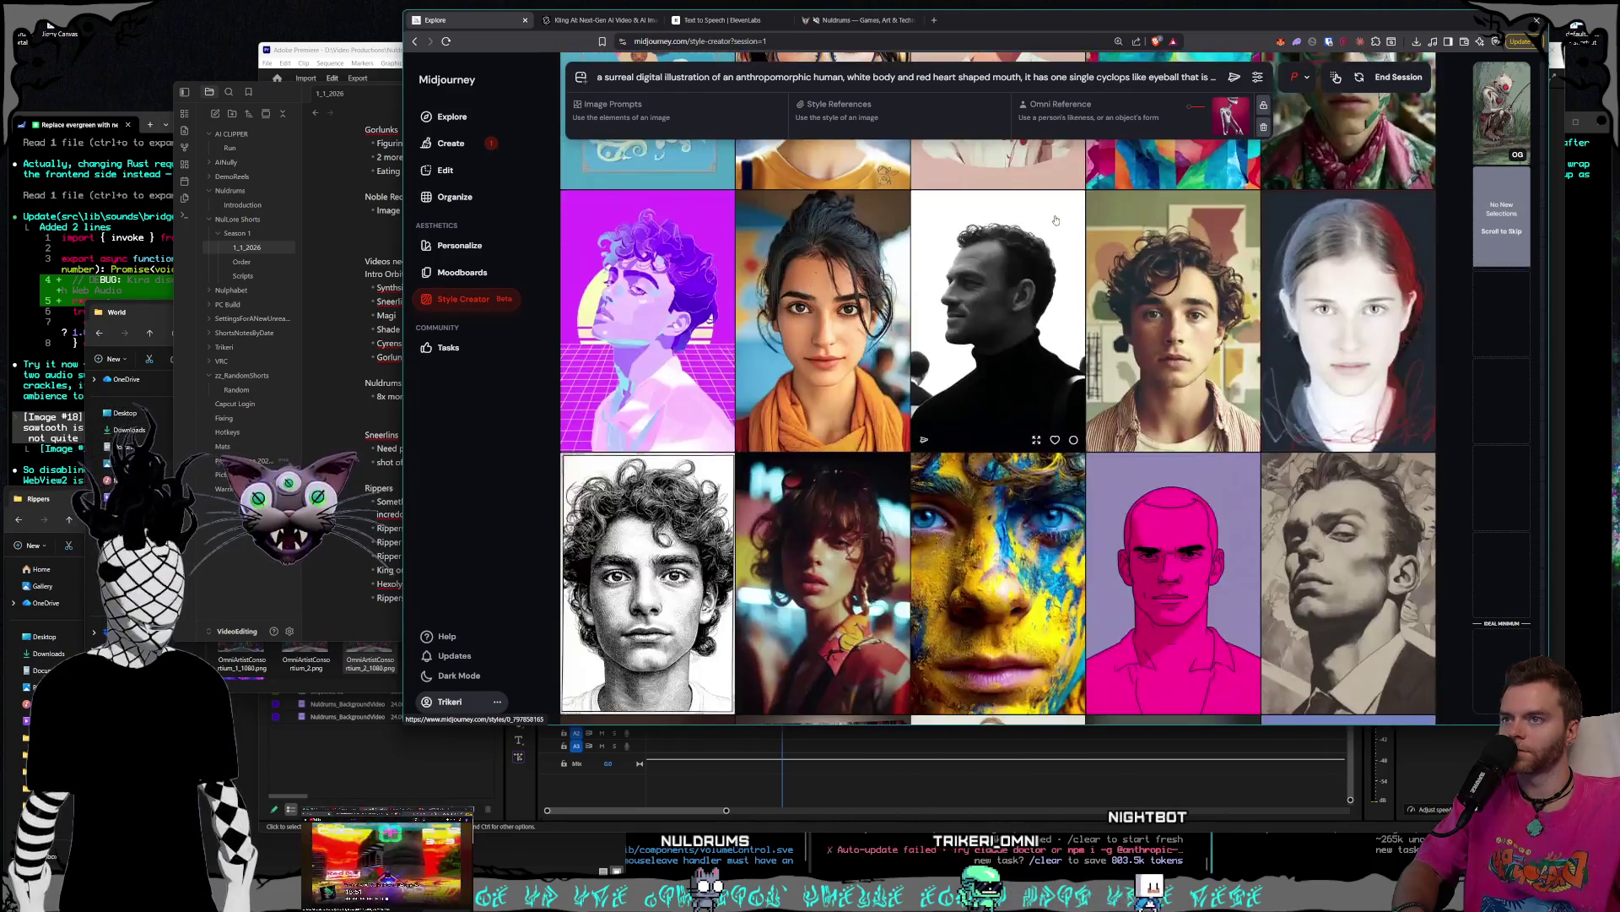
pyautogui.scroll(-15, 1056, 221)
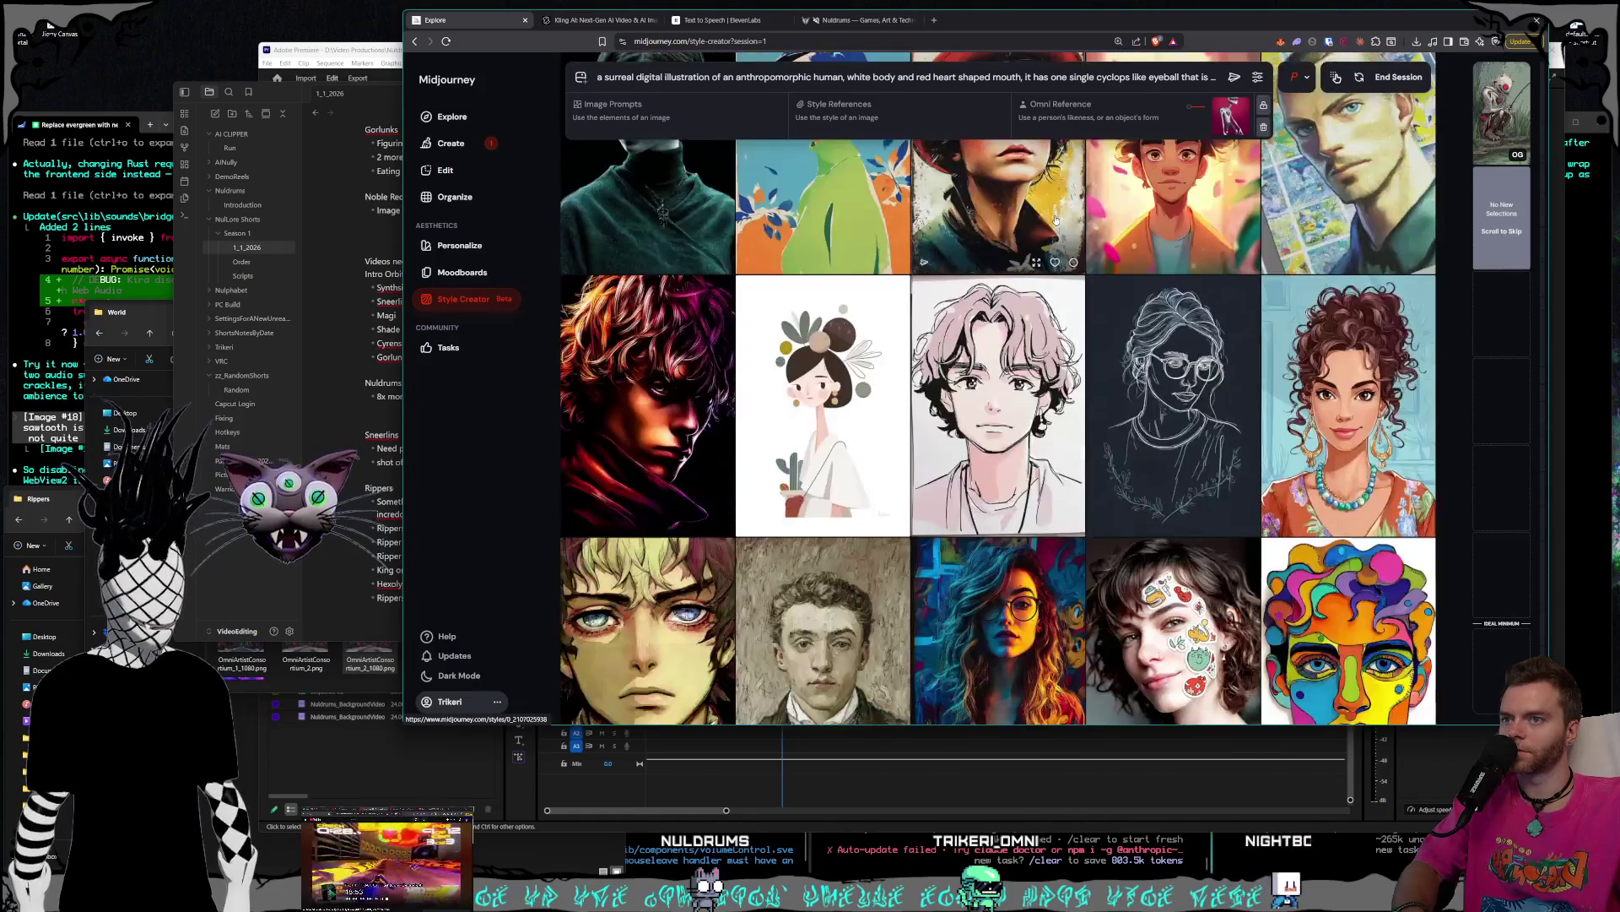
pyautogui.scroll(-3, 1056, 221)
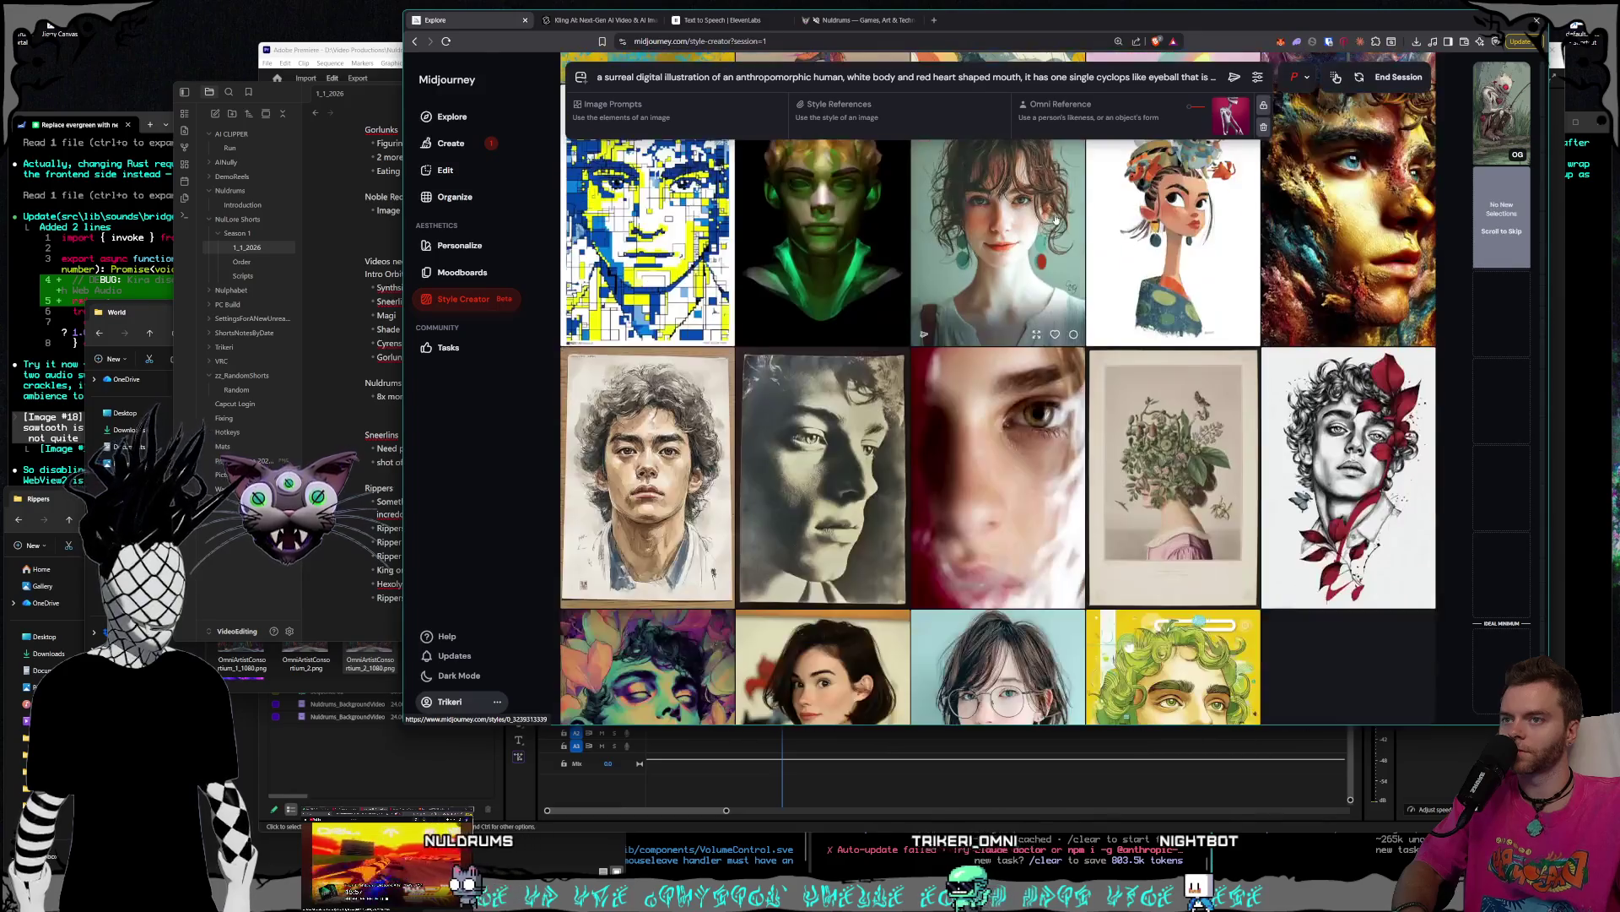
pyautogui.scroll(-5, 1056, 220)
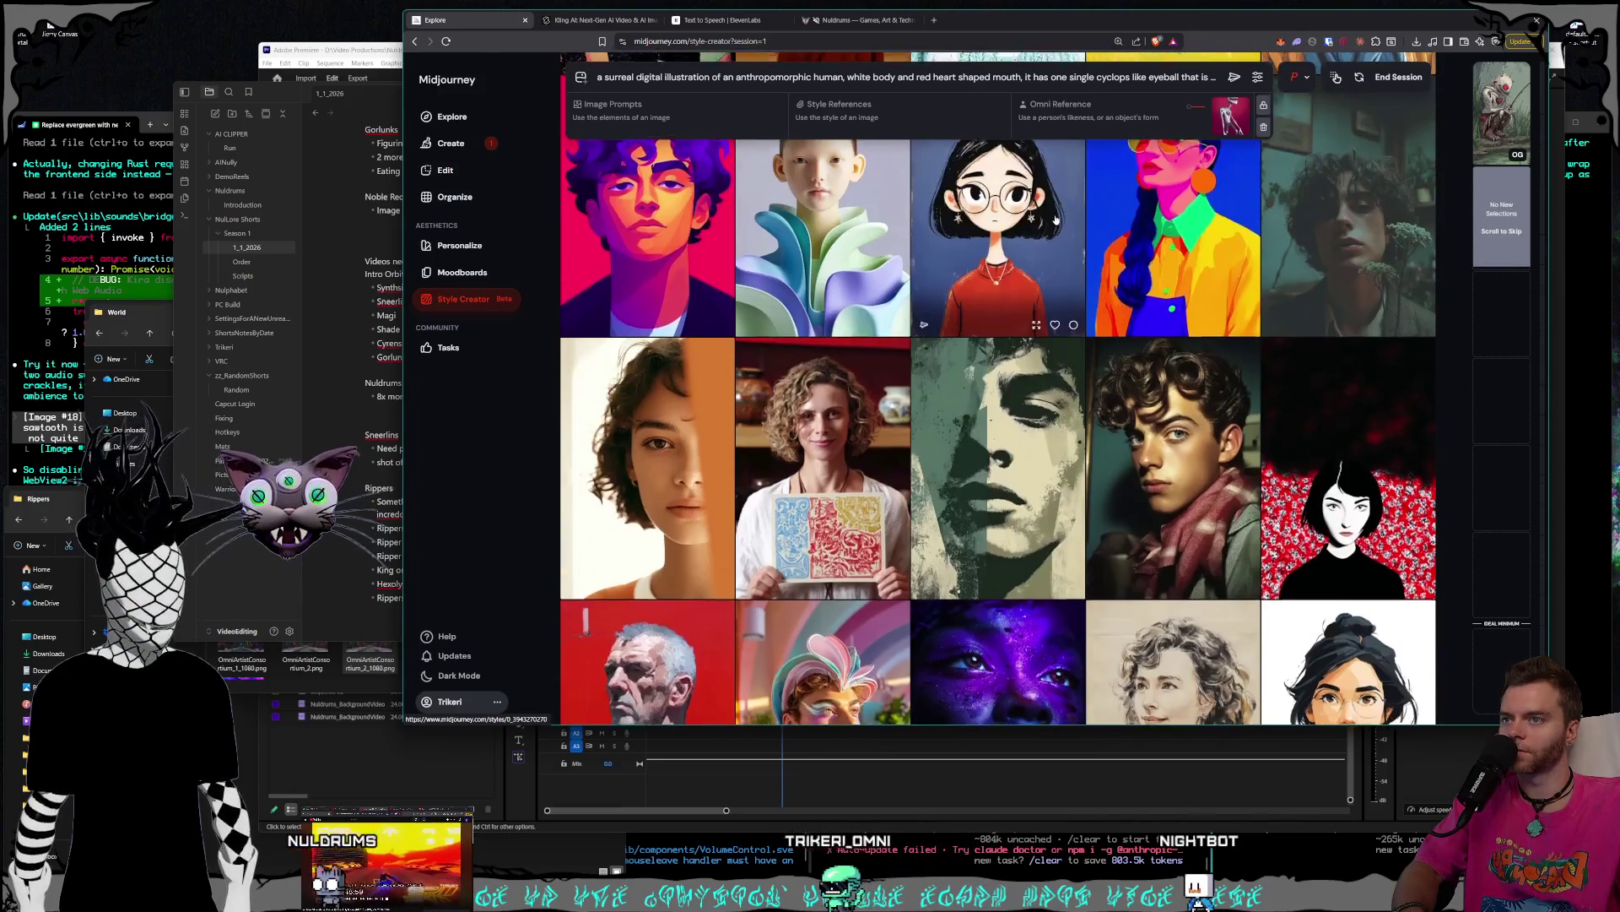
pyautogui.scroll(-3, 1055, 221)
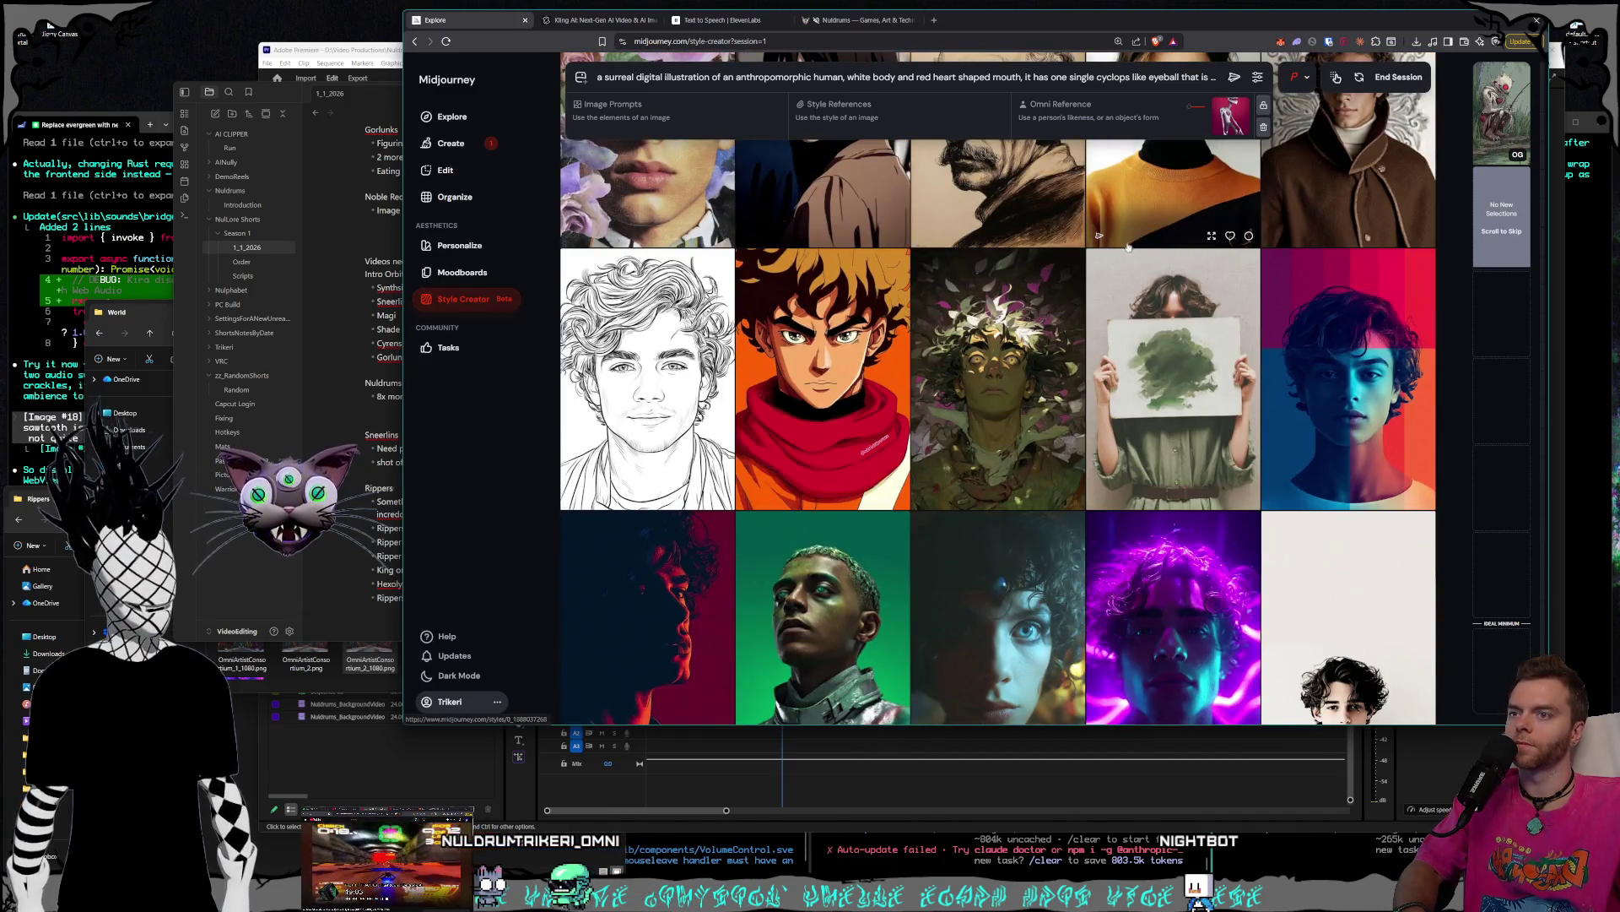
pyautogui.scroll(-7, 1124, 254)
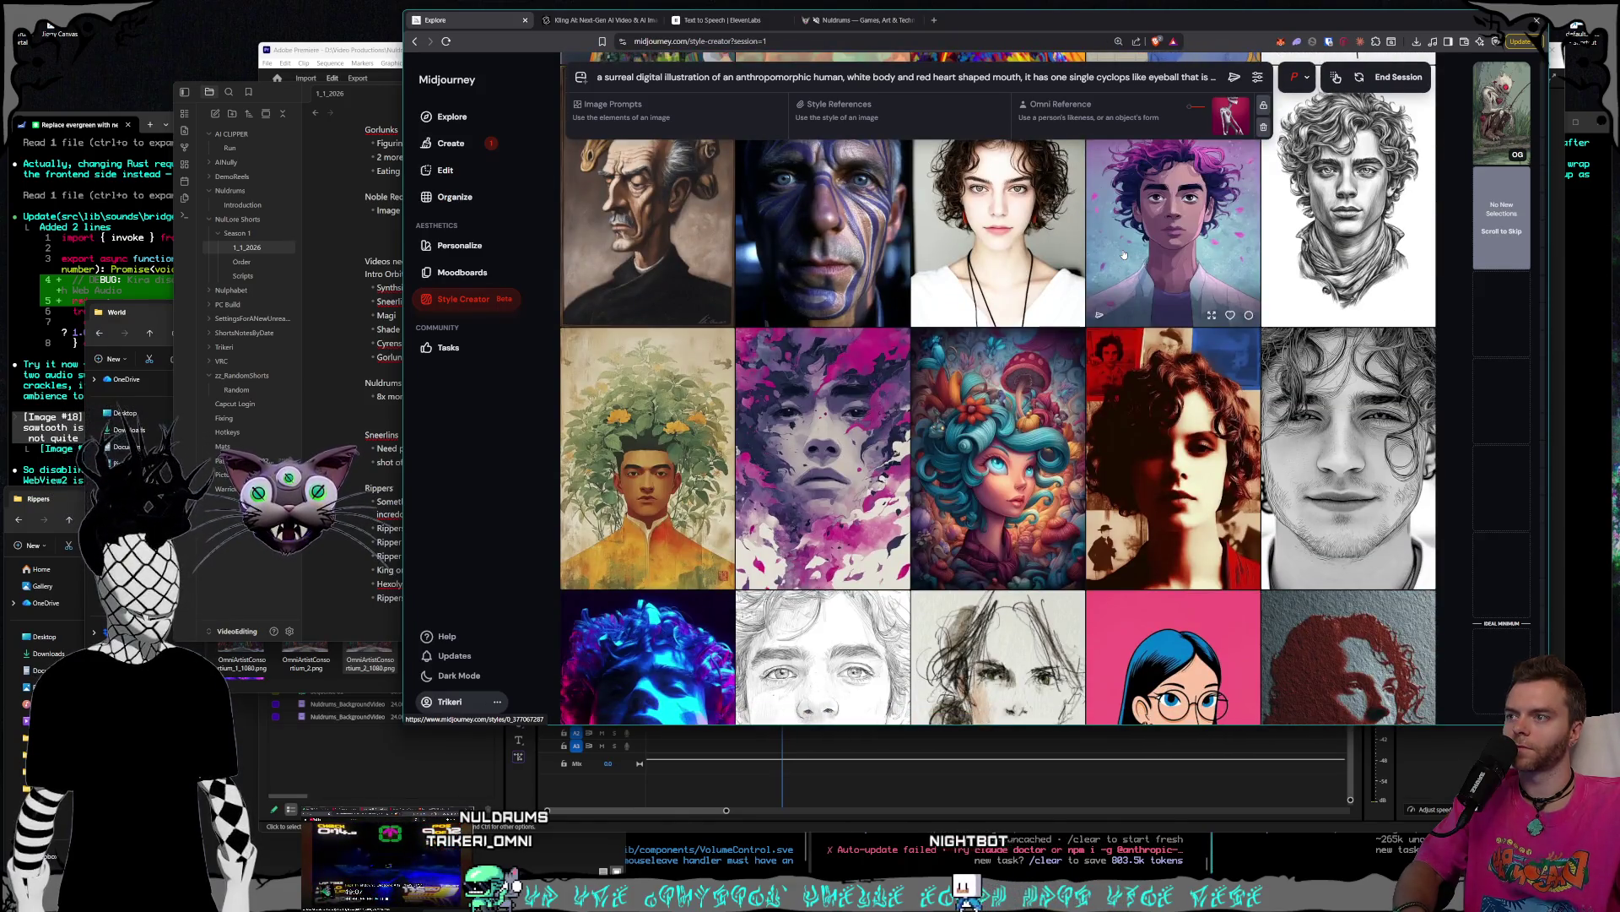
pyautogui.scroll(-1, 1124, 254)
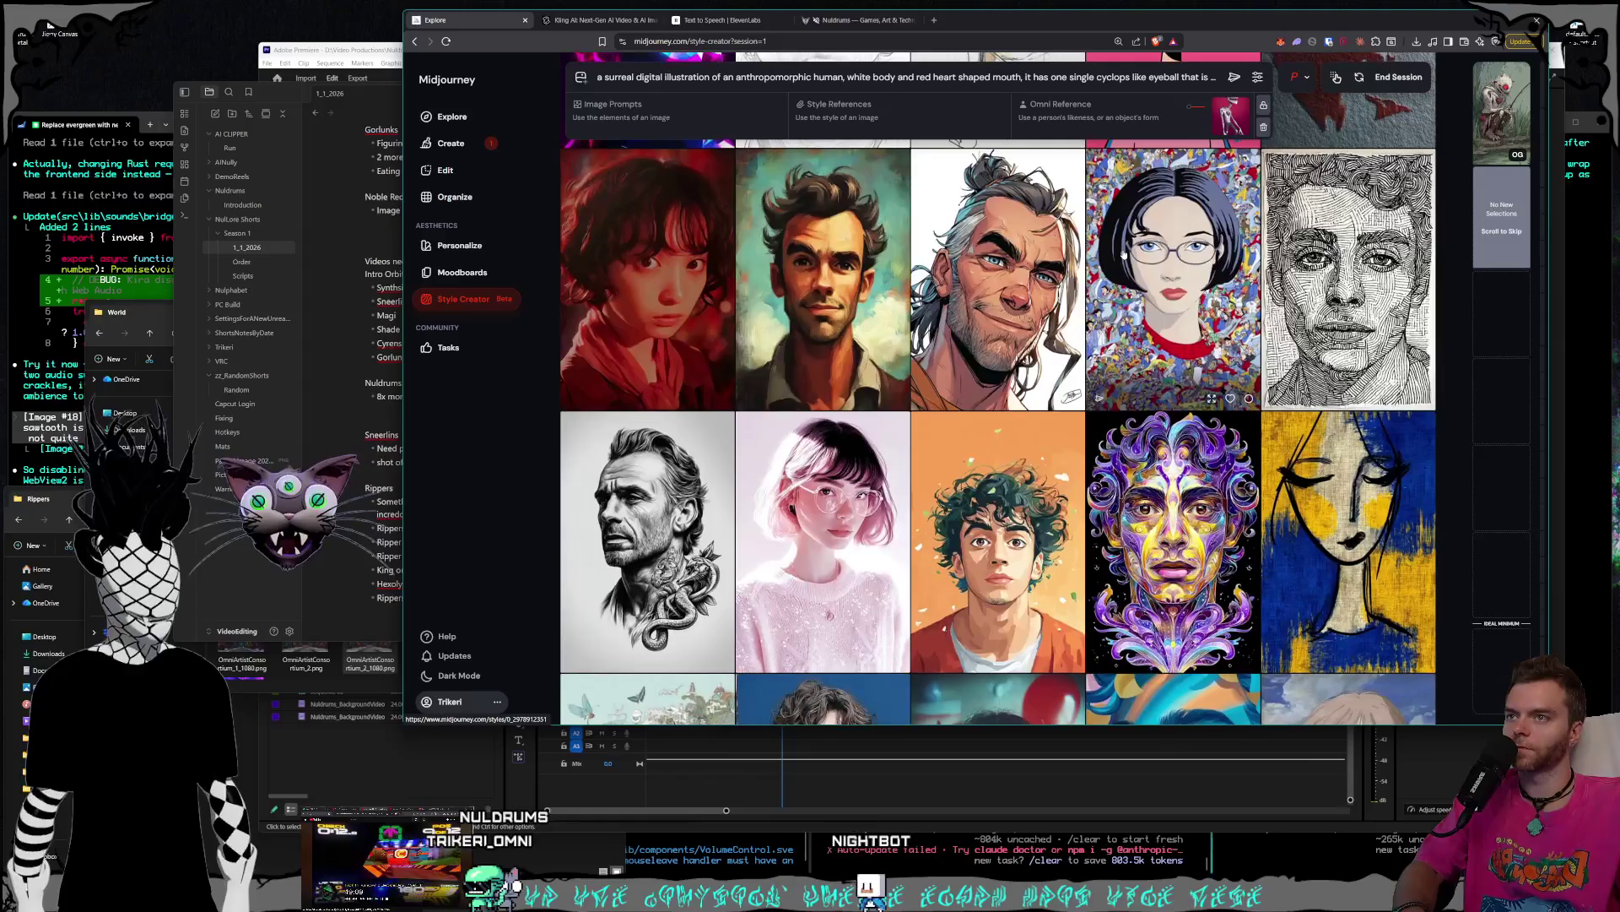
pyautogui.scroll(-4, 1123, 254)
pyautogui.scroll(-4, 1123, 254)
pyautogui.scroll(-10, 1123, 254)
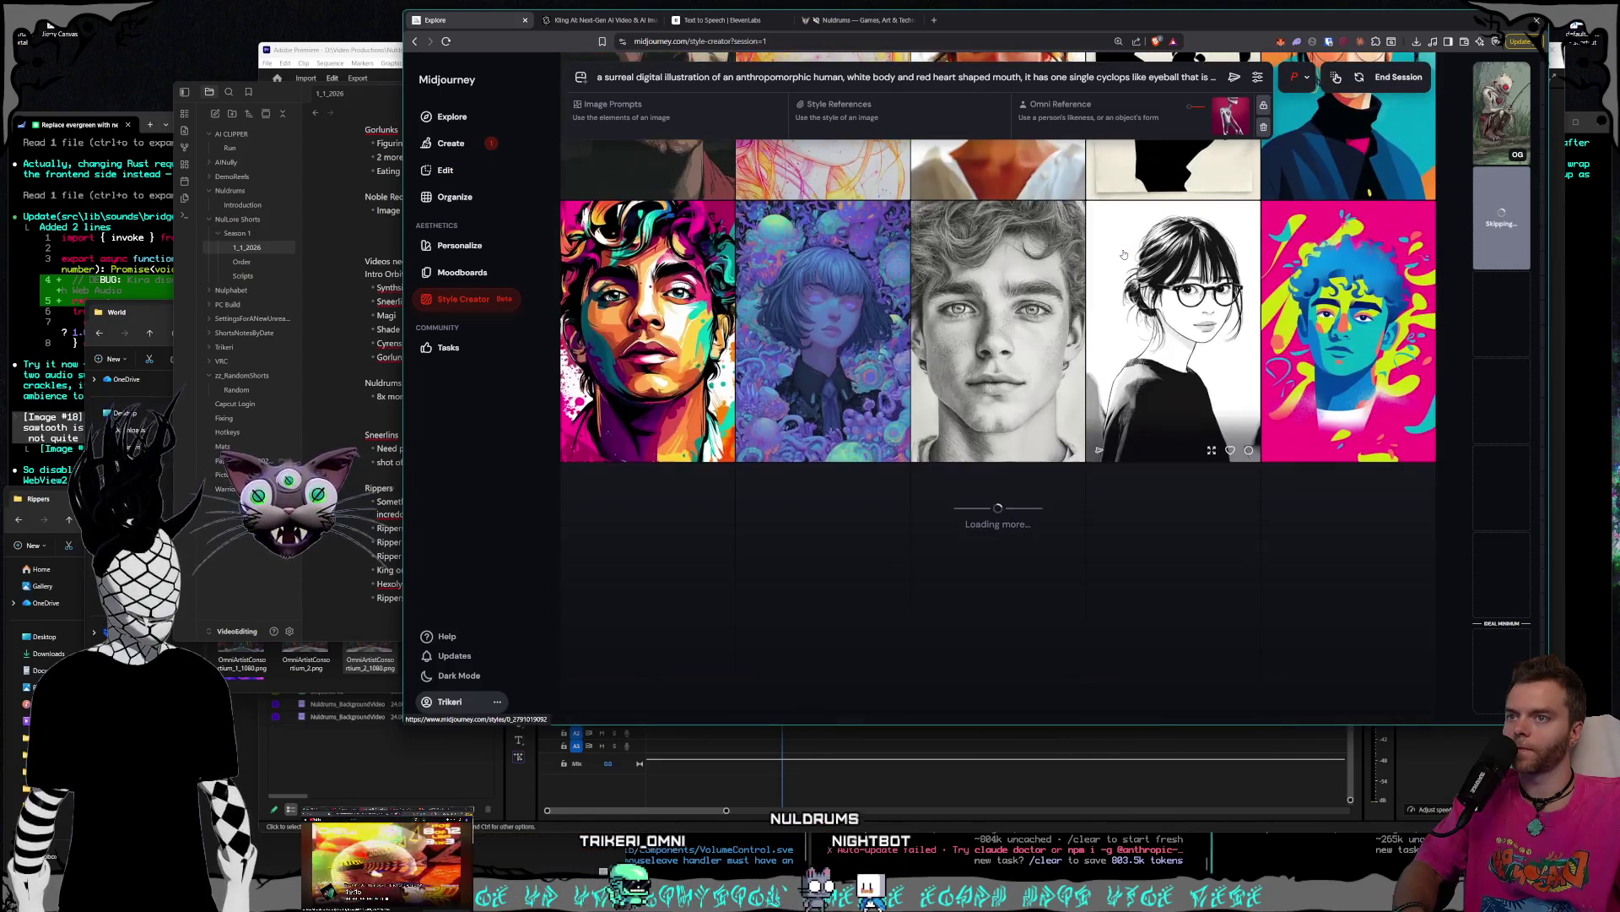
pyautogui.scroll(-7, 1122, 254)
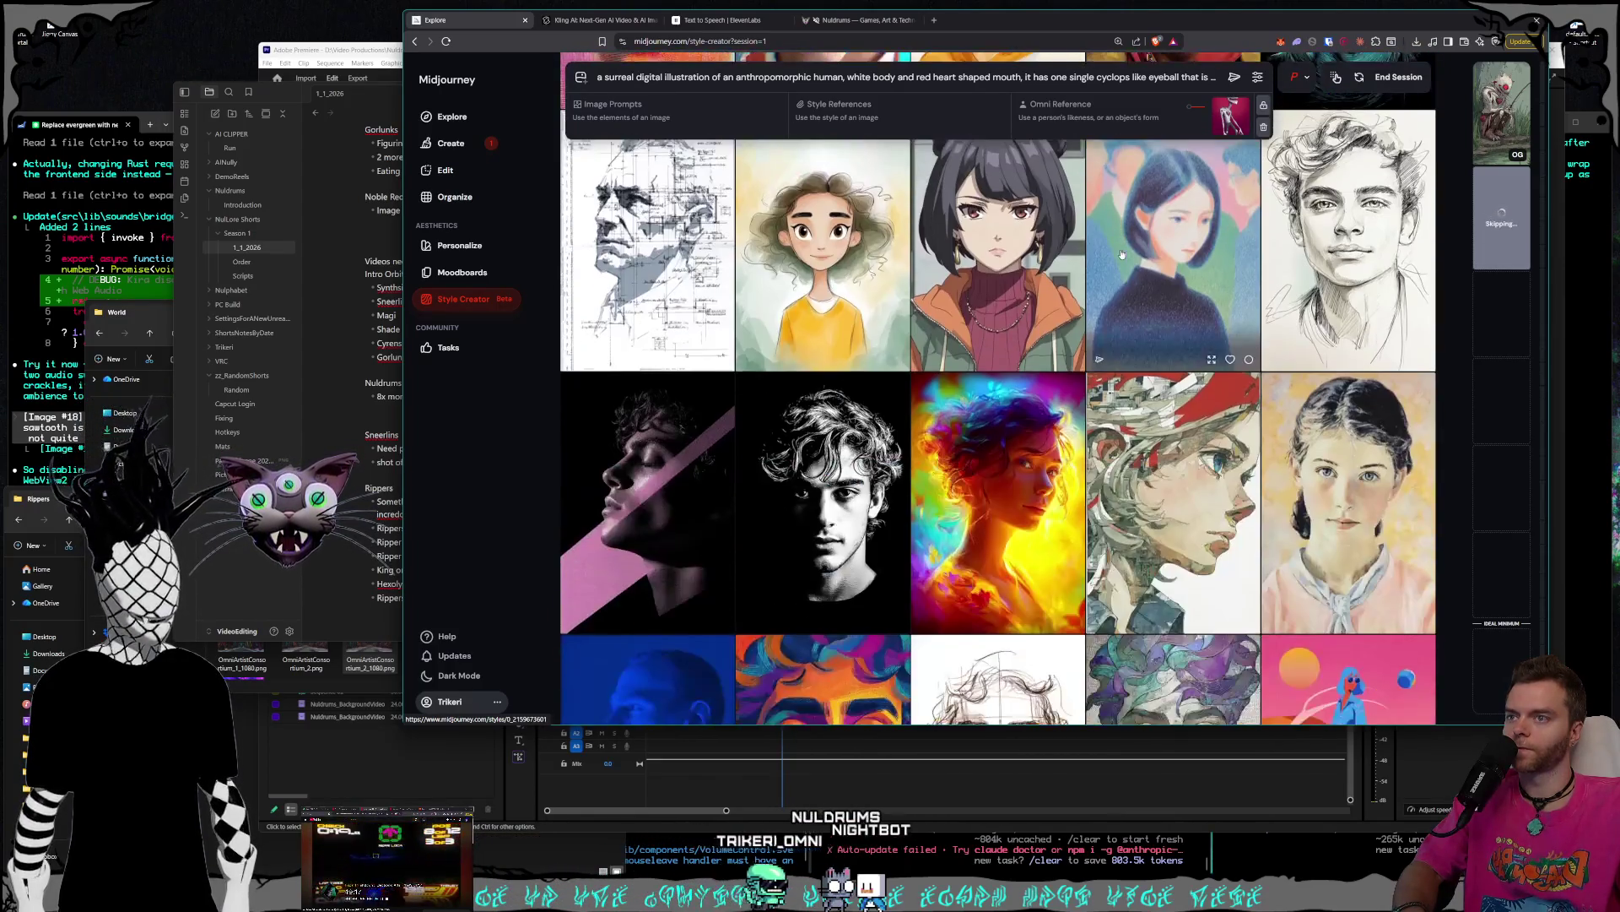
pyautogui.scroll(-9, 1121, 254)
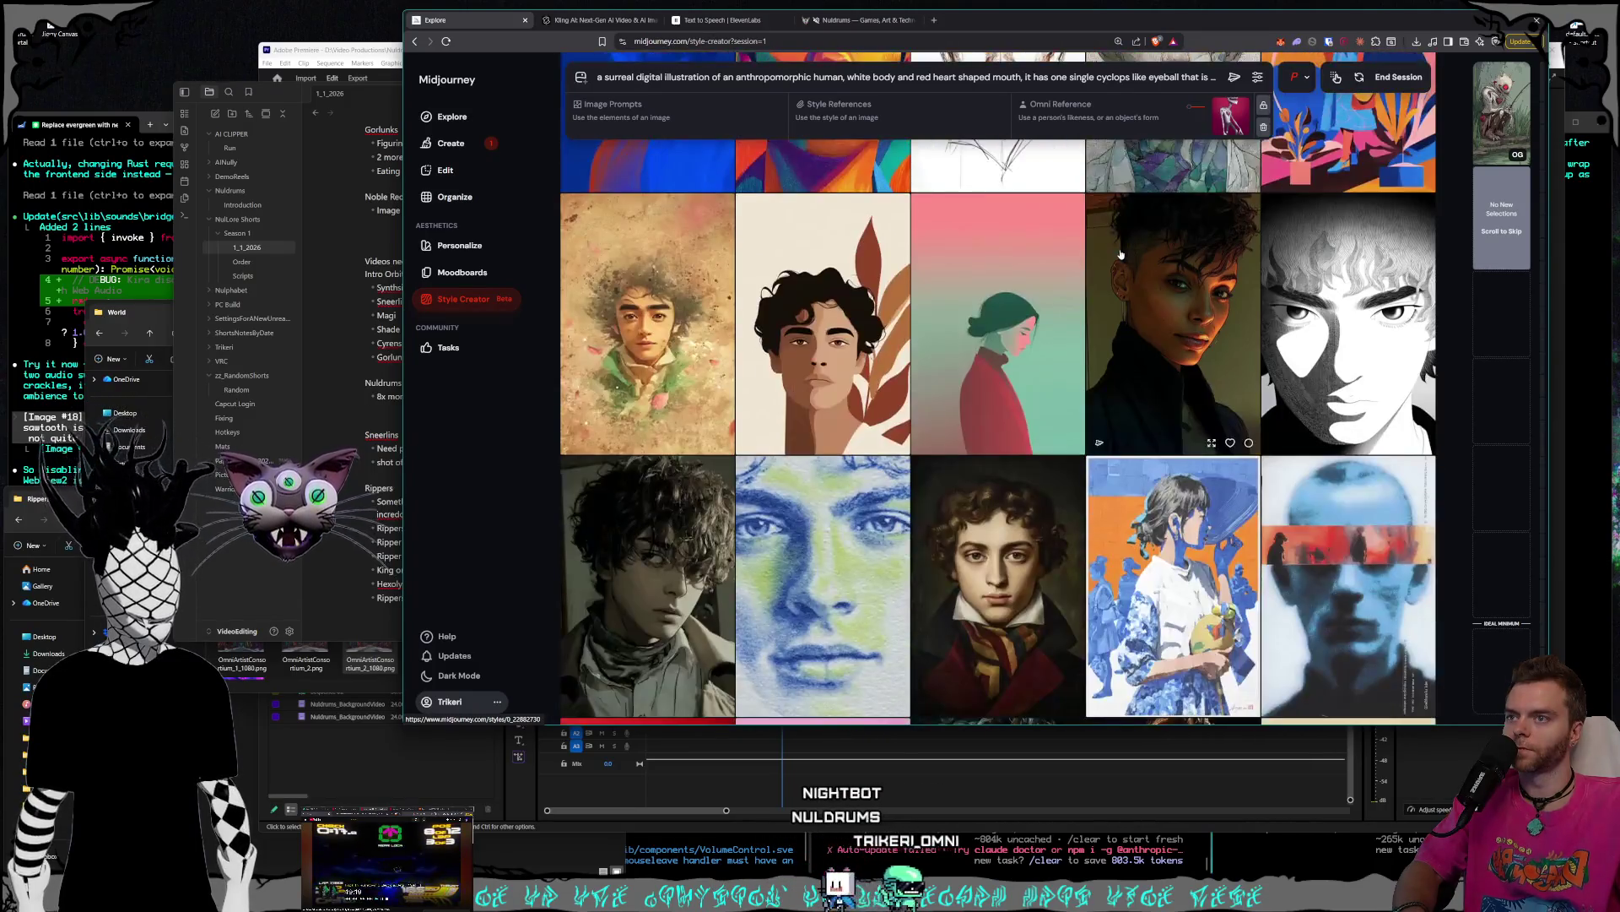
pyautogui.scroll(-12, 1121, 254)
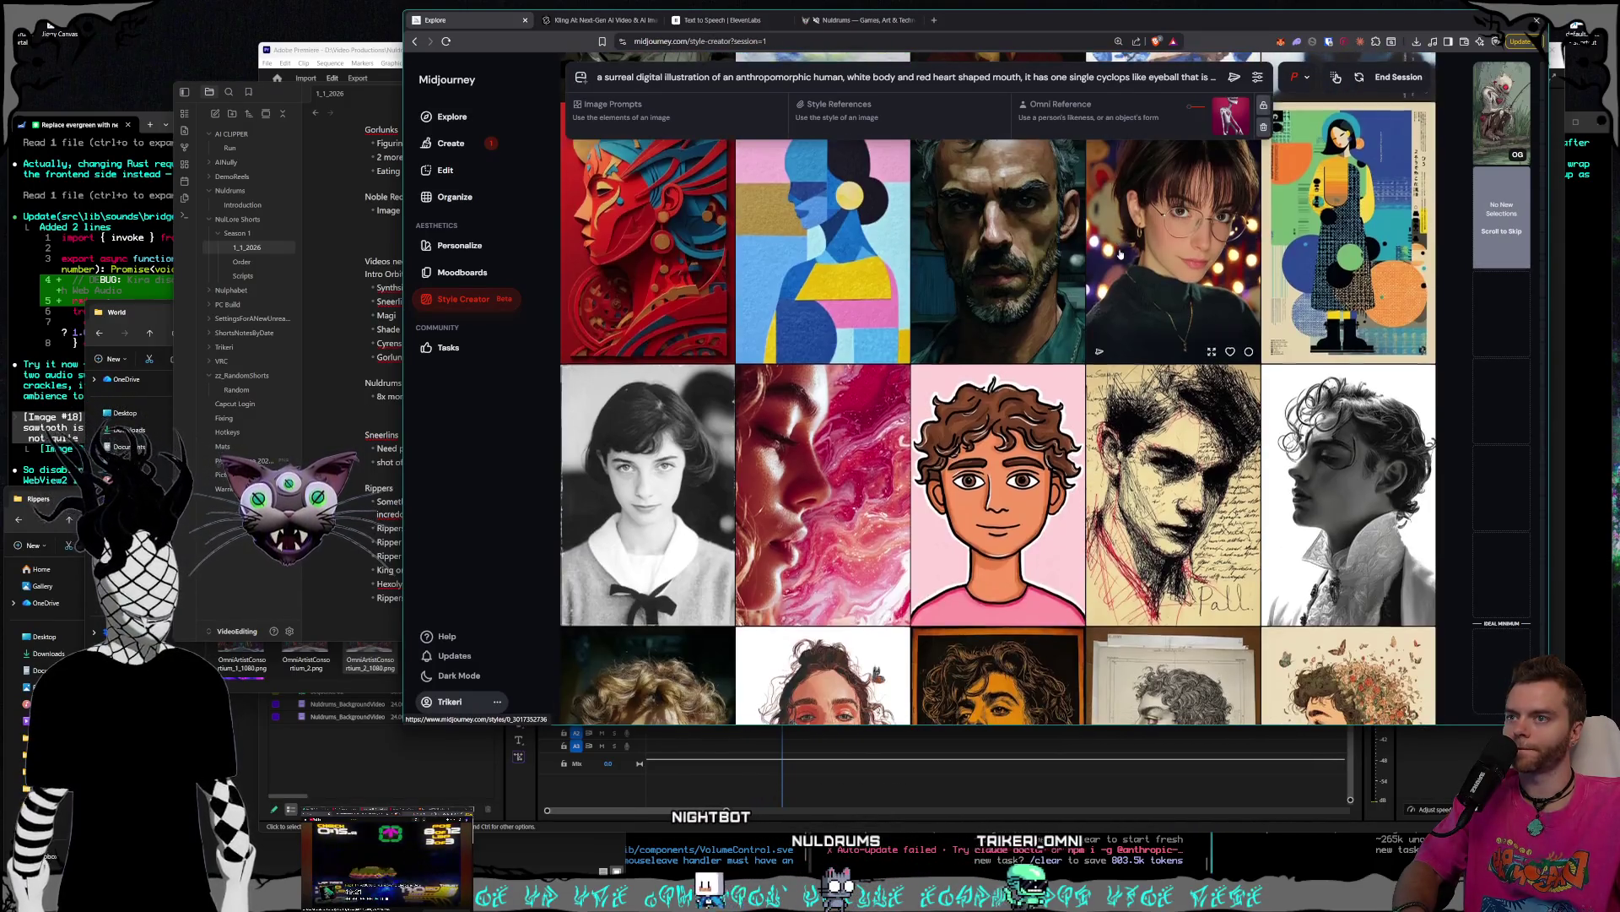
pyautogui.scroll(-3, 1121, 254)
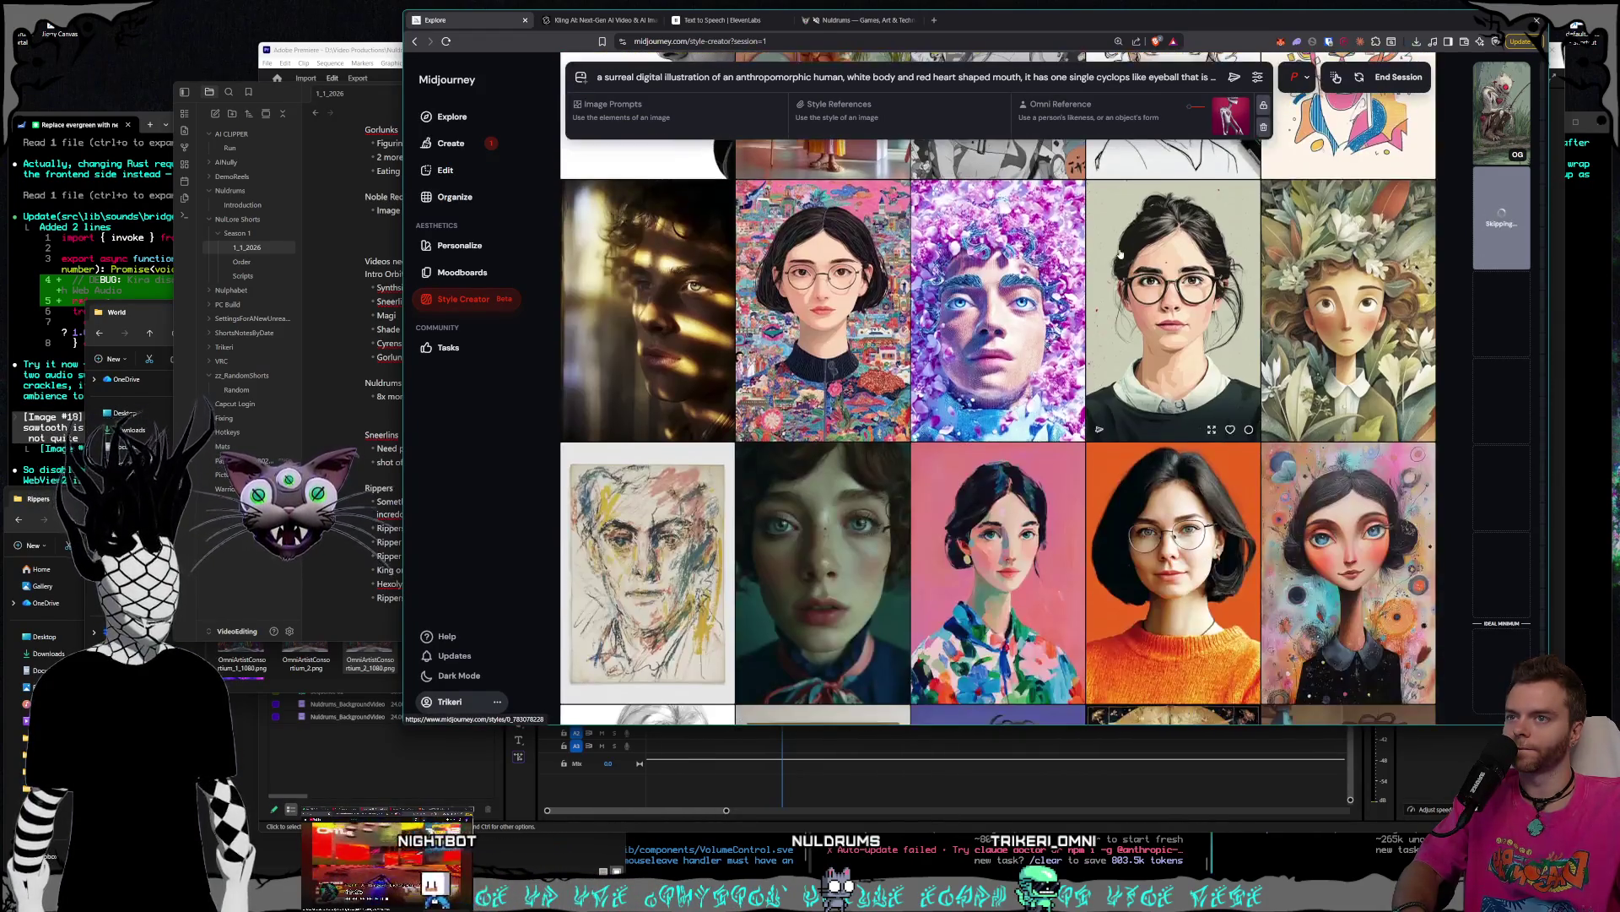
pyautogui.scroll(-6, 1121, 254)
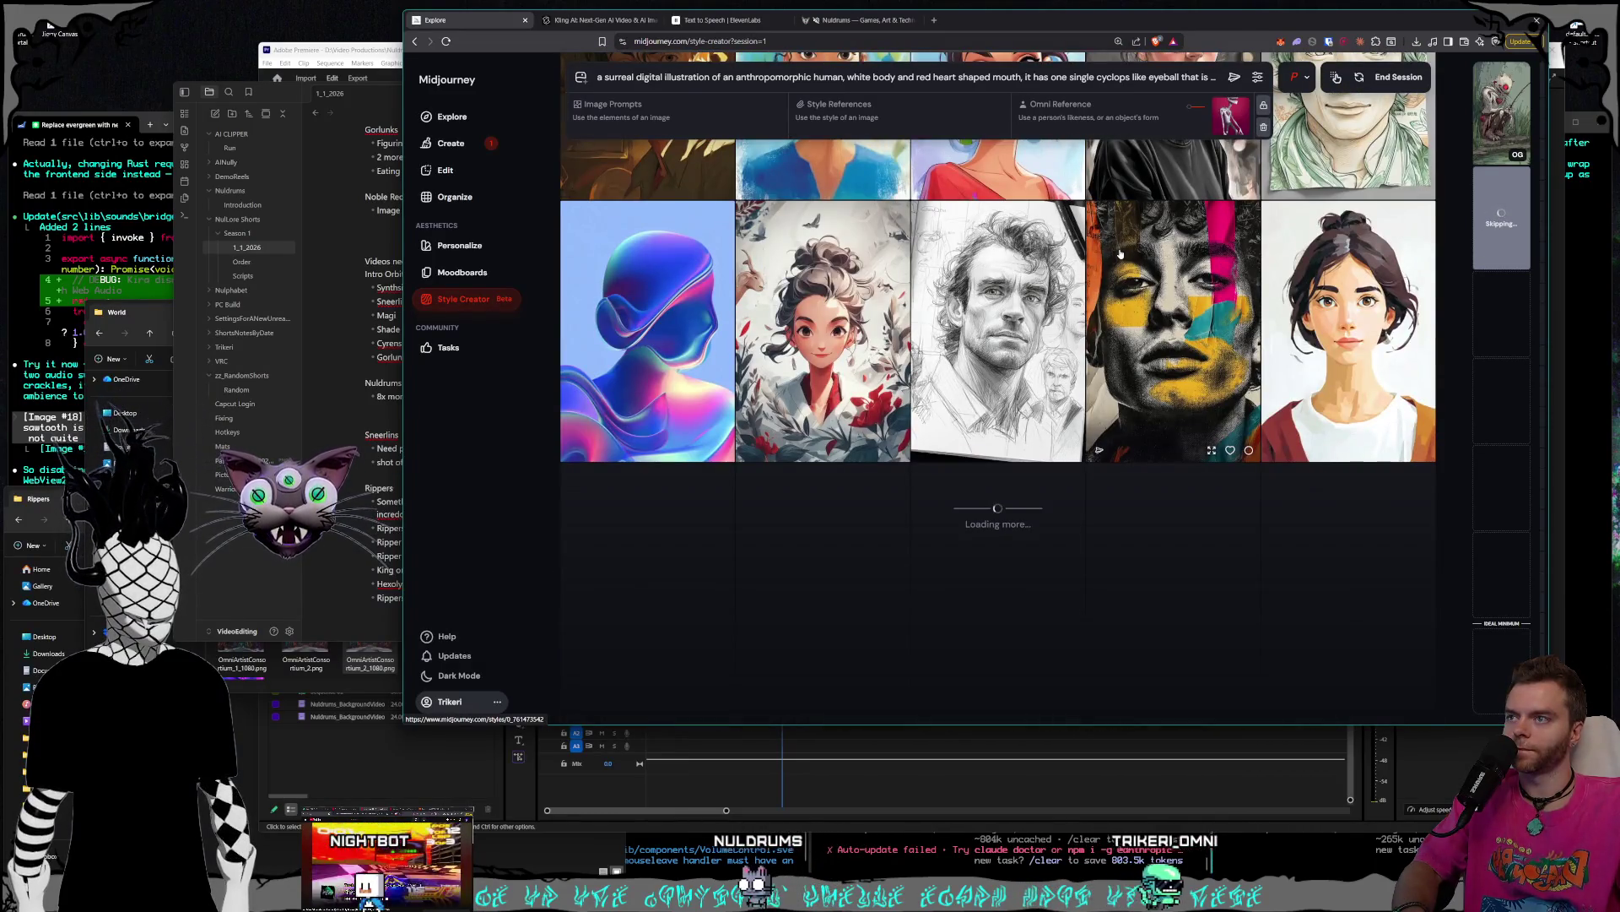
pyautogui.scroll(-6, 1122, 254)
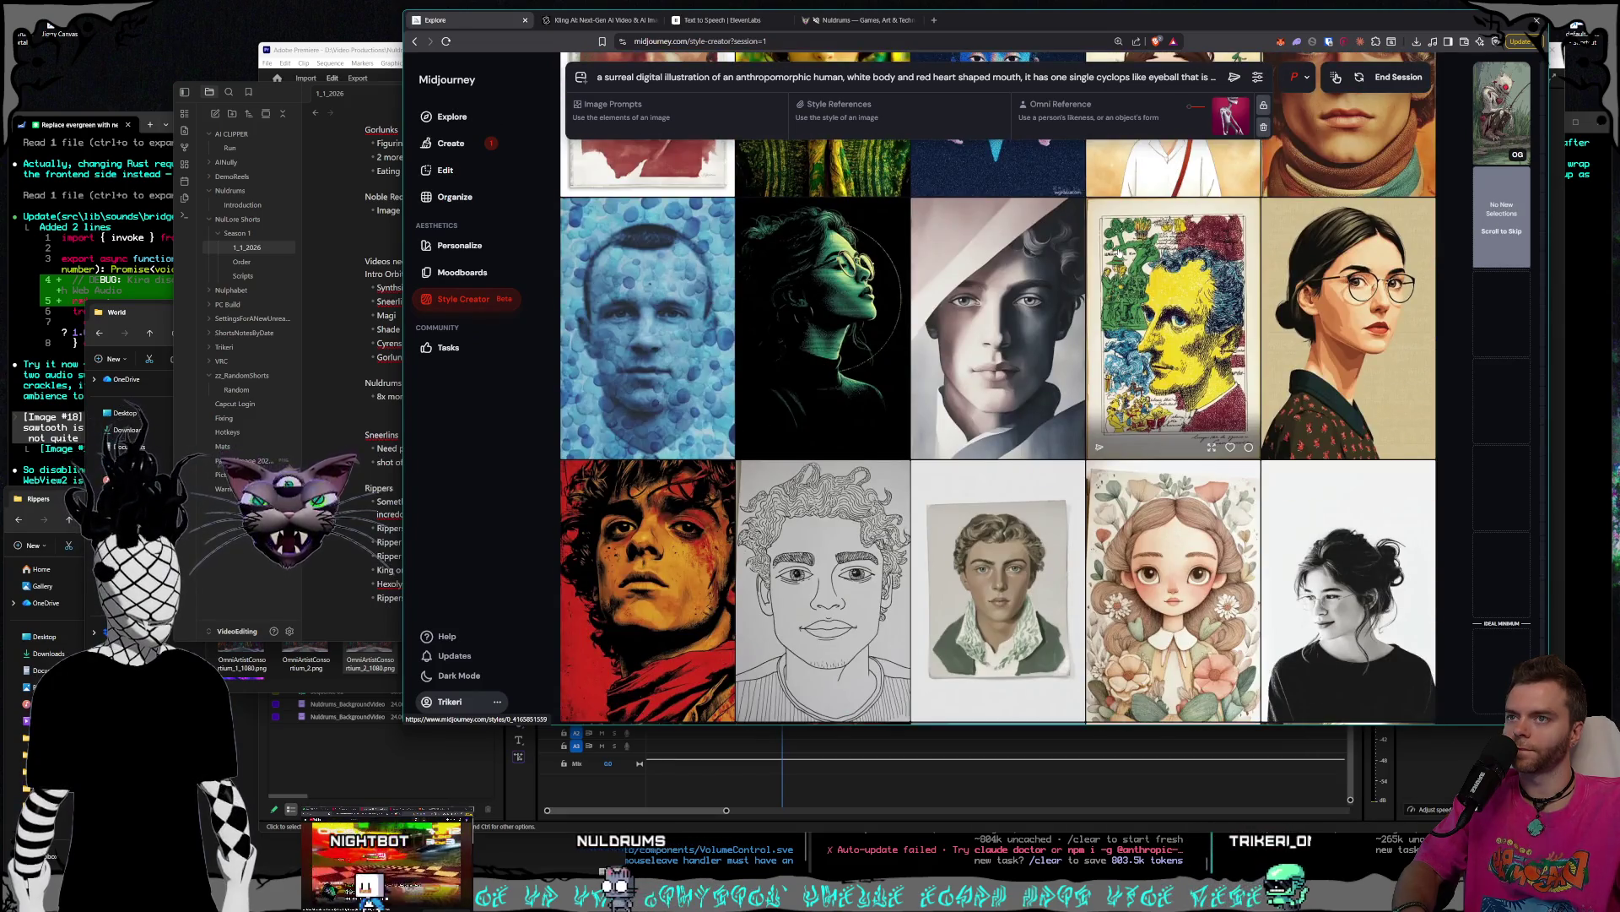
pyautogui.scroll(-10, 1119, 252)
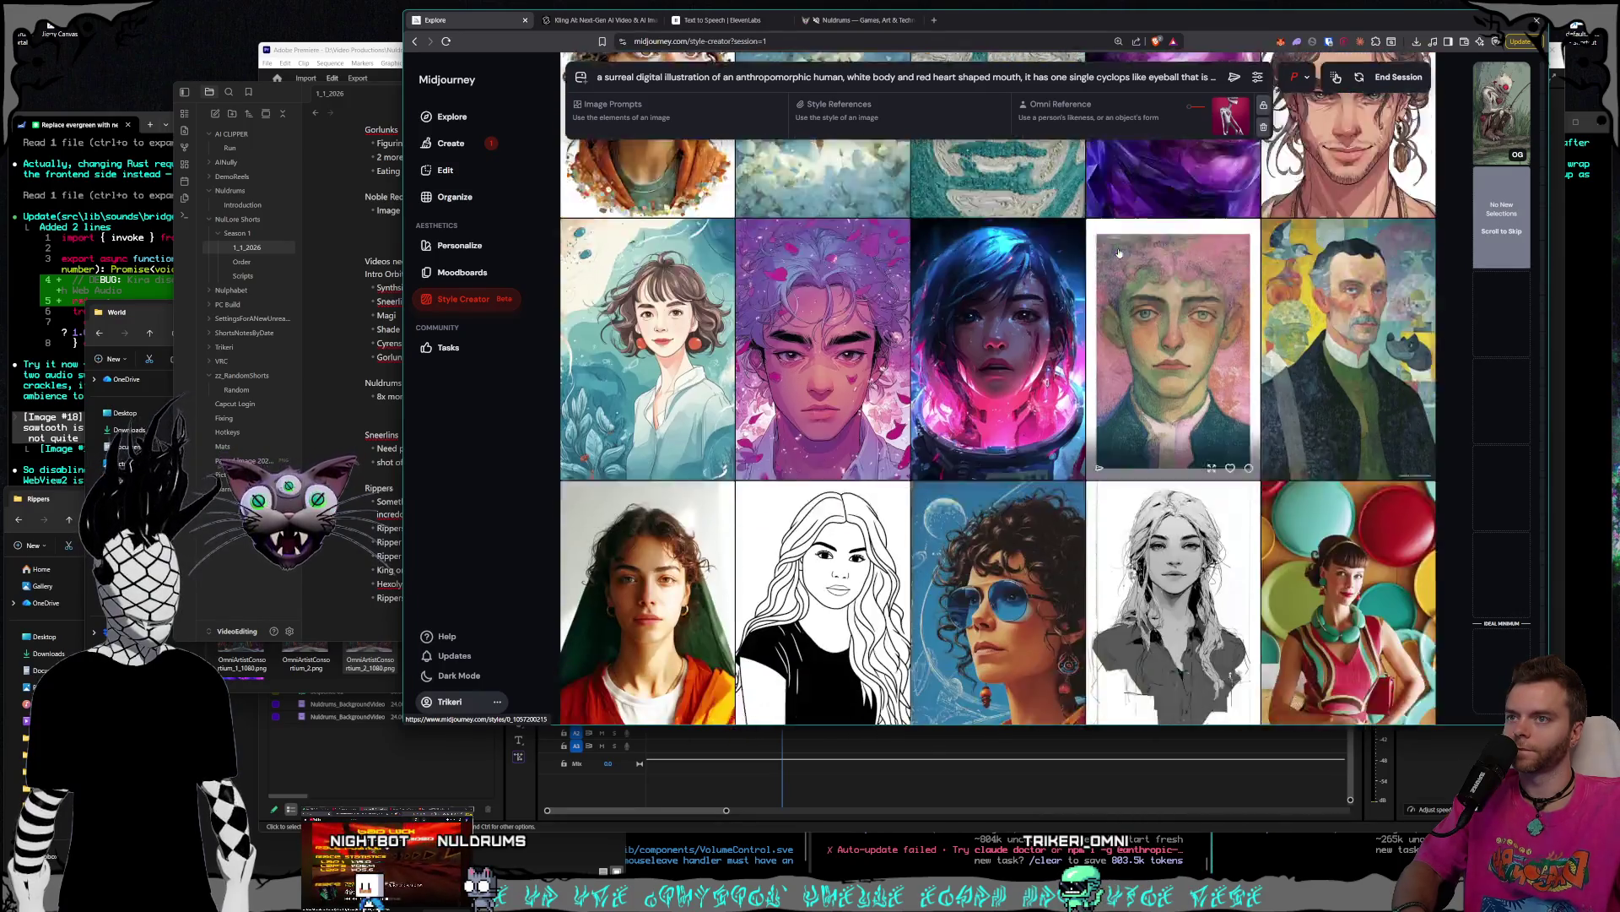
pyautogui.scroll(-5, 1120, 252)
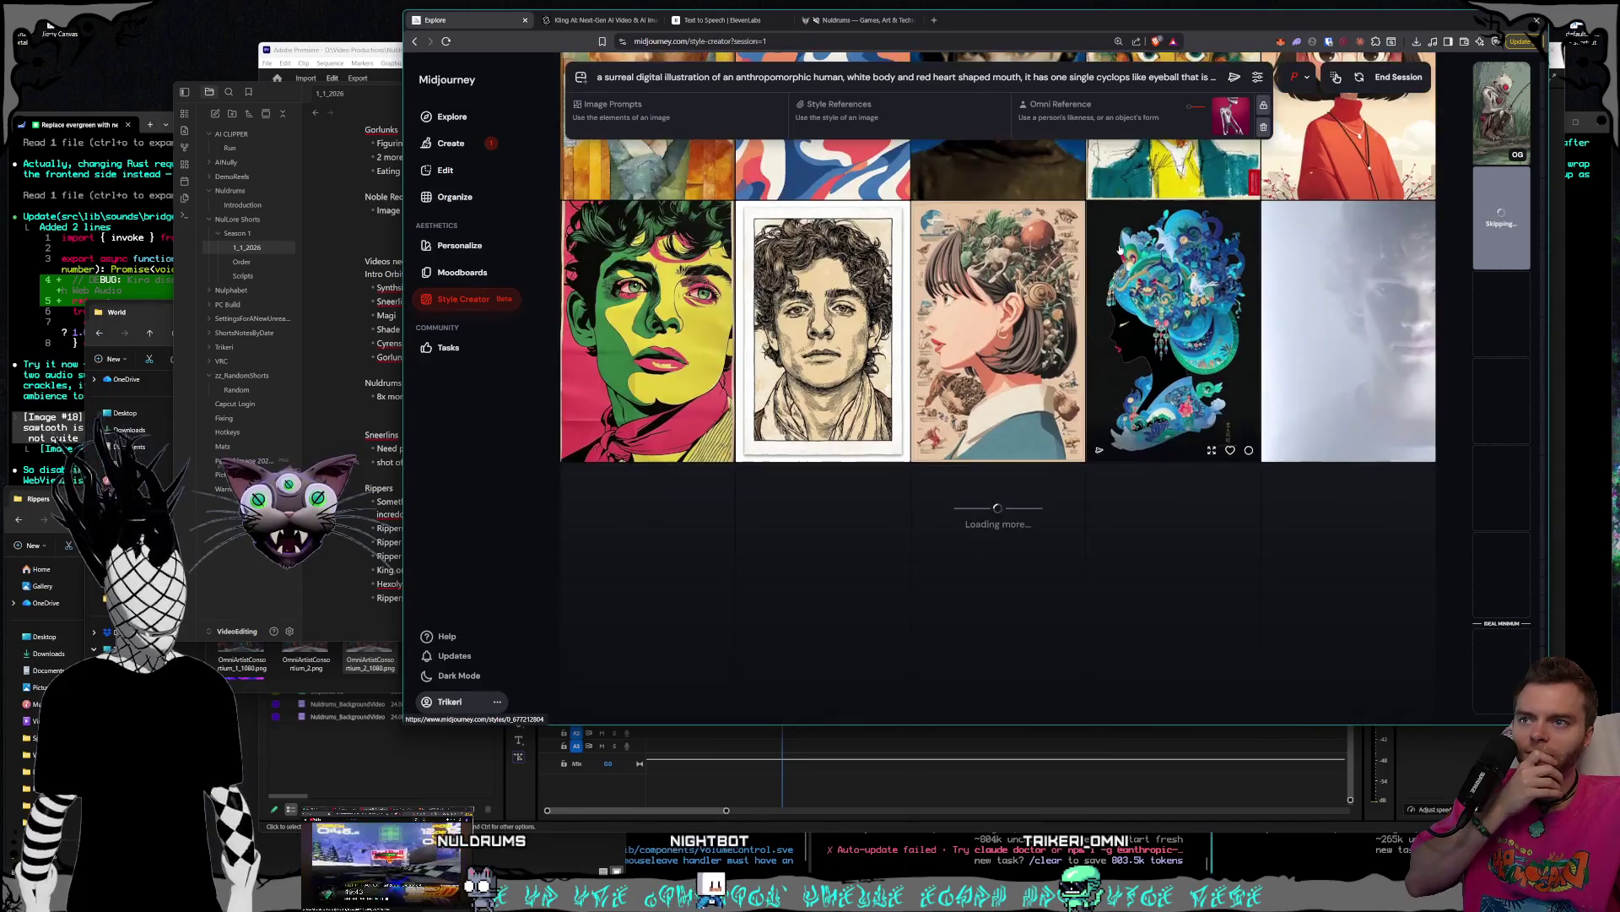
pyautogui.scroll(-2, 1120, 249)
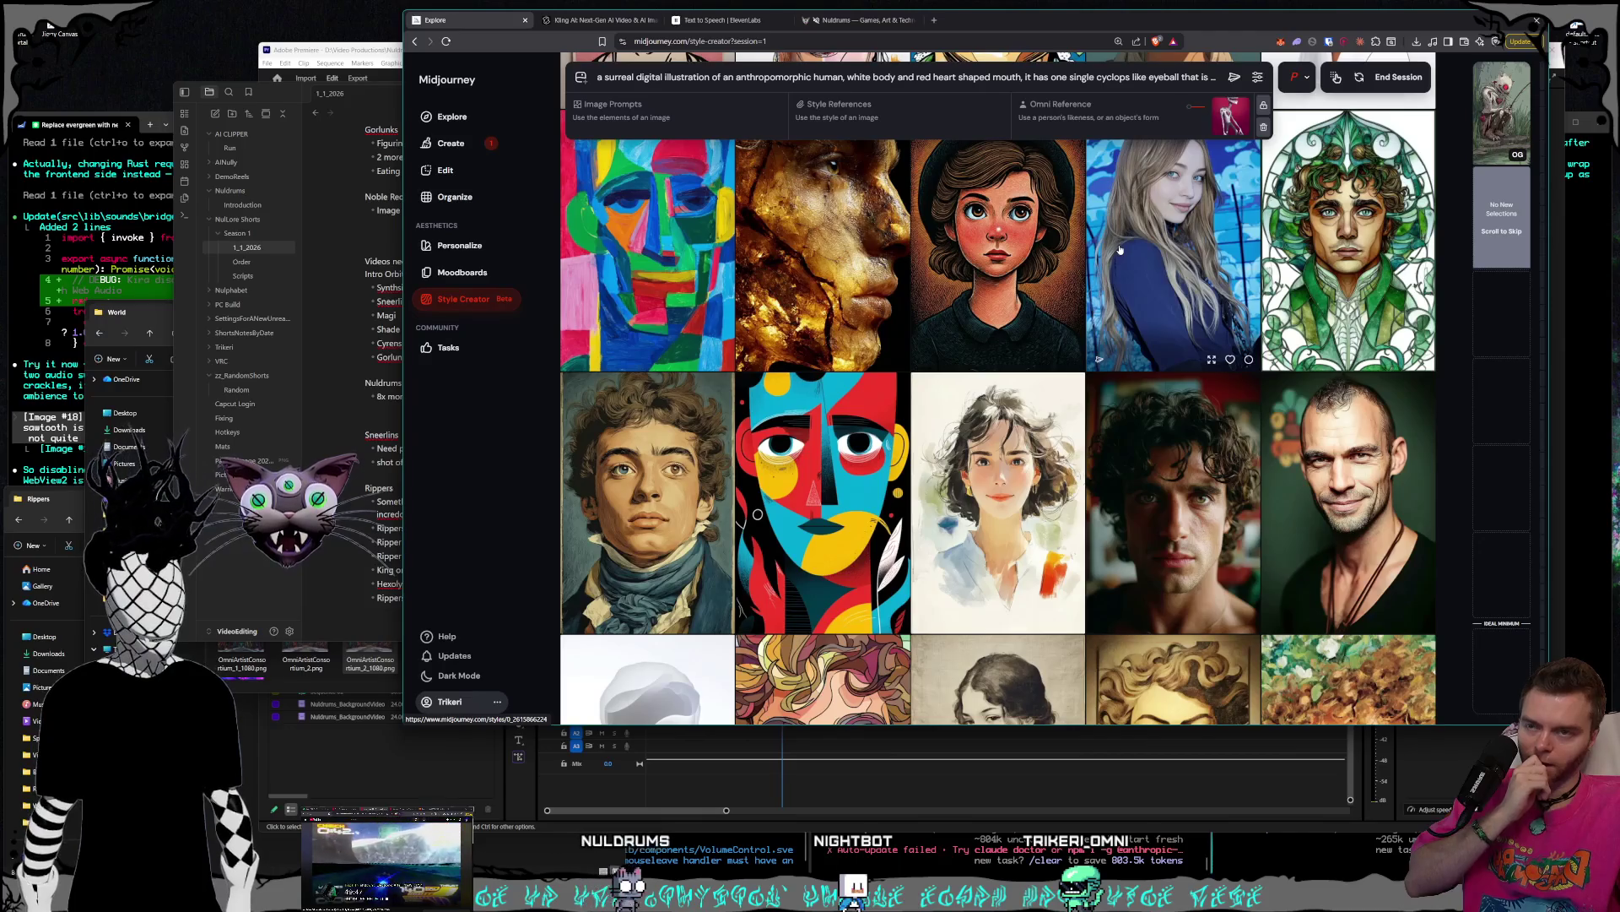
pyautogui.scroll(-1, 1120, 249)
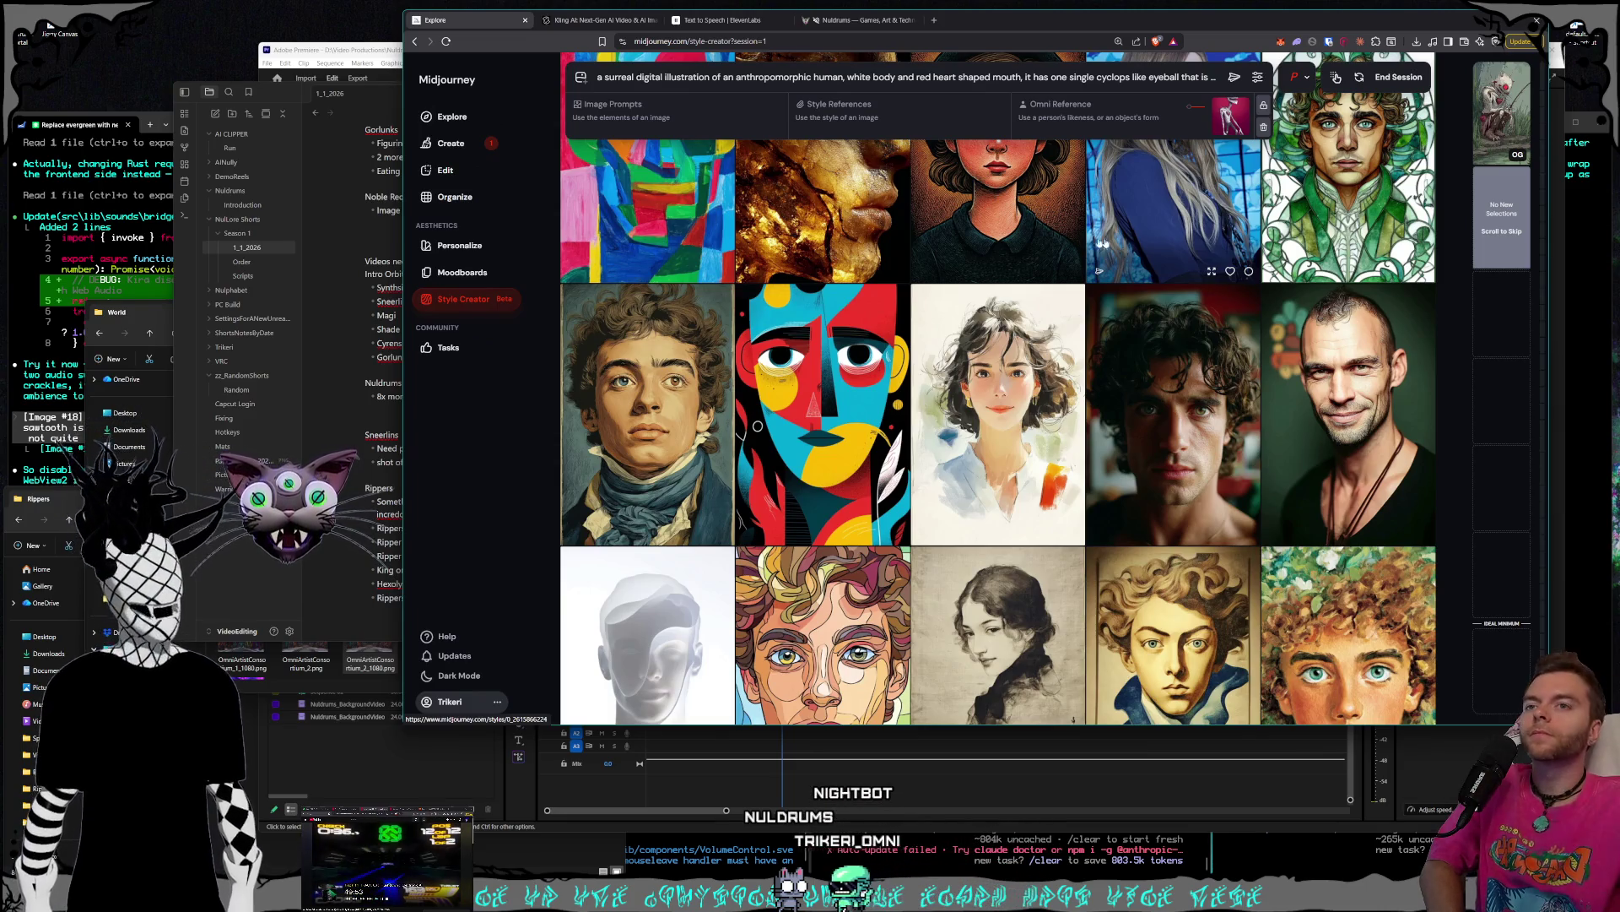
pyautogui.scroll(-10, 1112, 245)
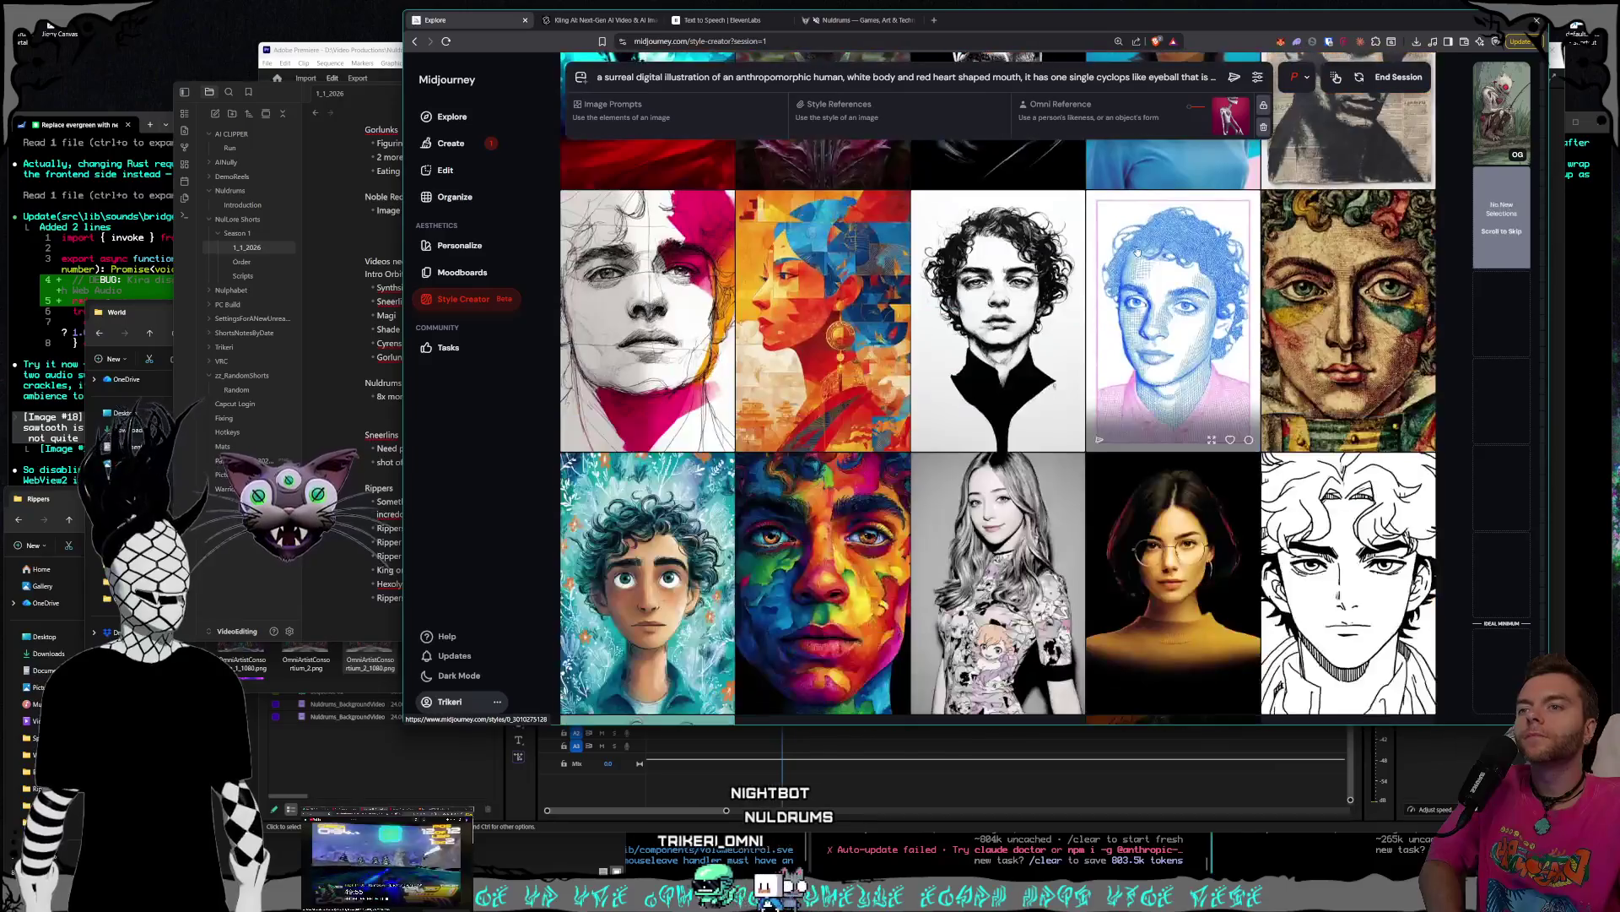
pyautogui.scroll(-10, 1137, 251)
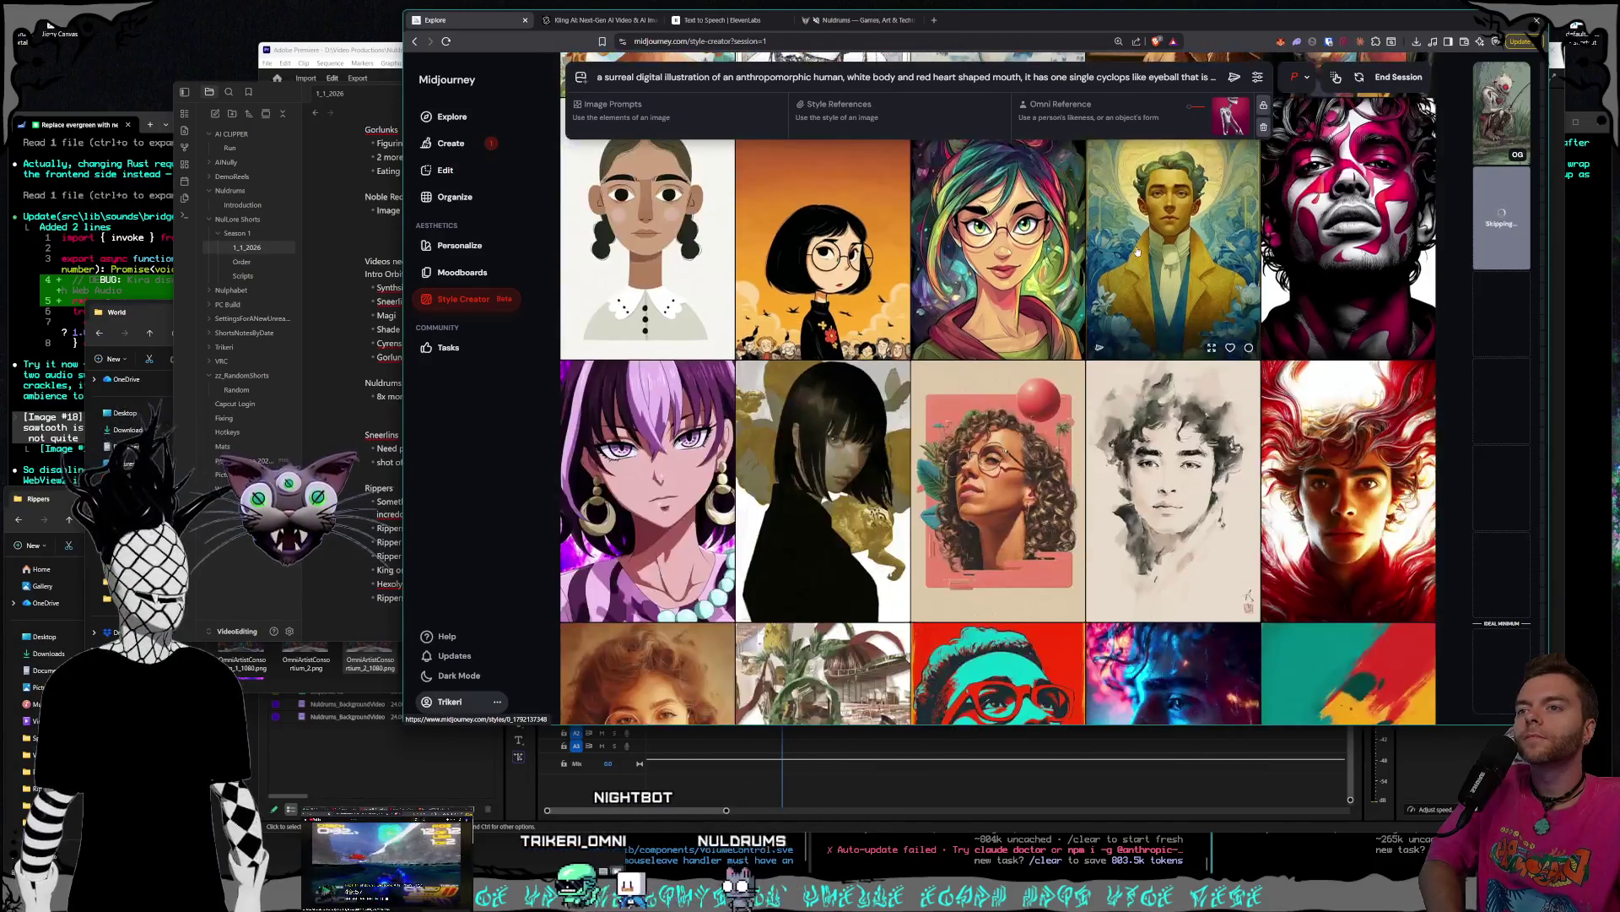
pyautogui.scroll(-2, 1138, 252)
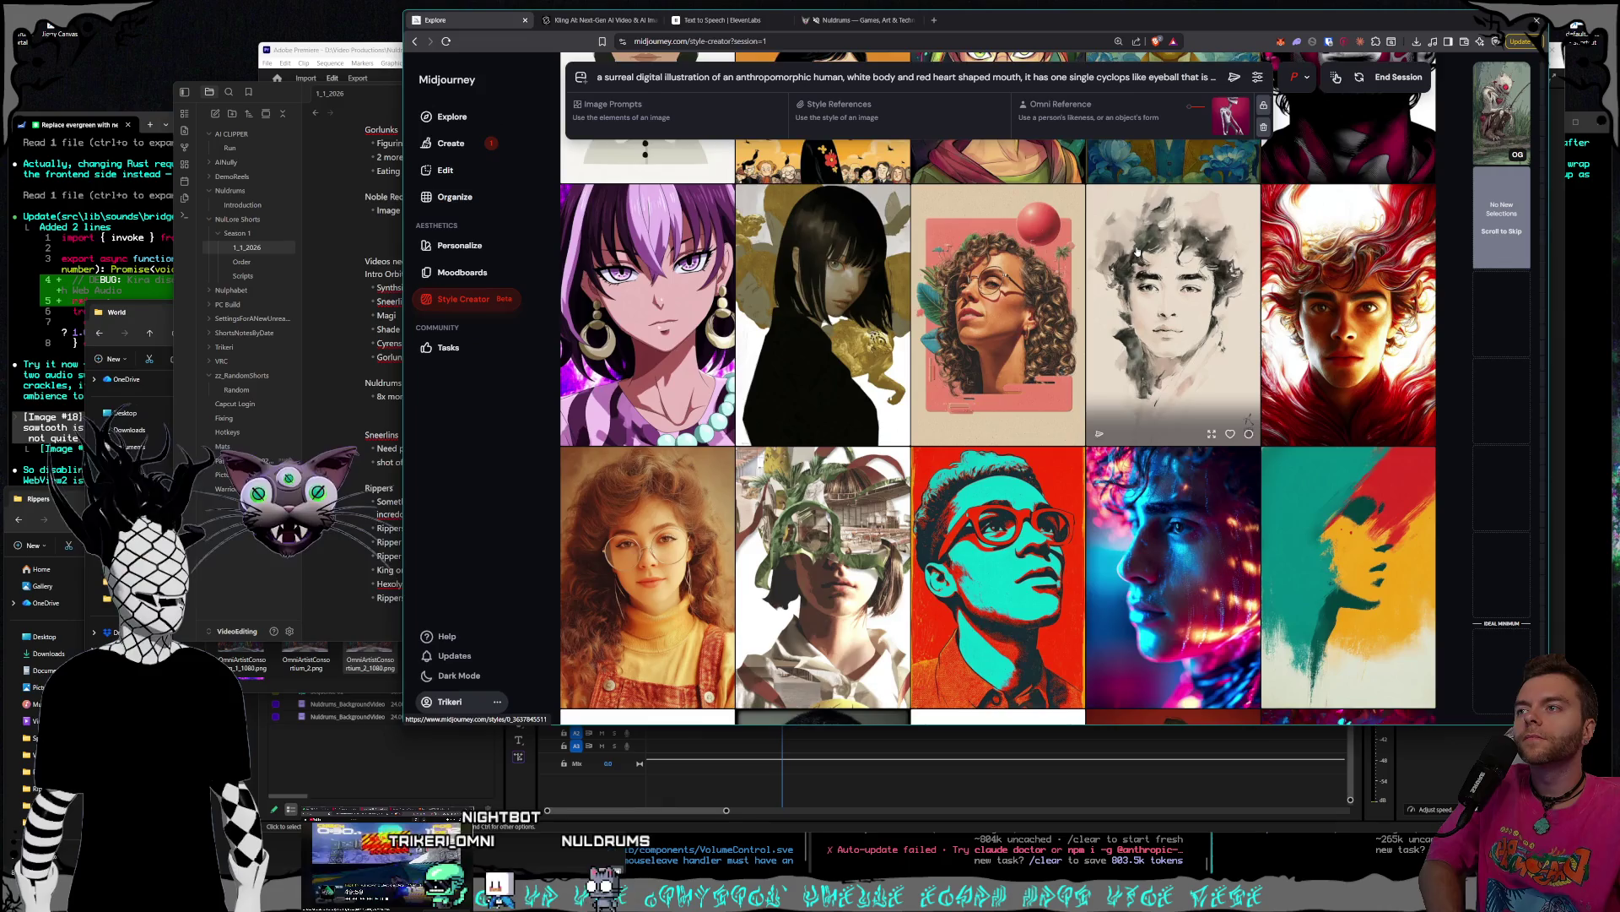
pyautogui.scroll(-10, 1137, 251)
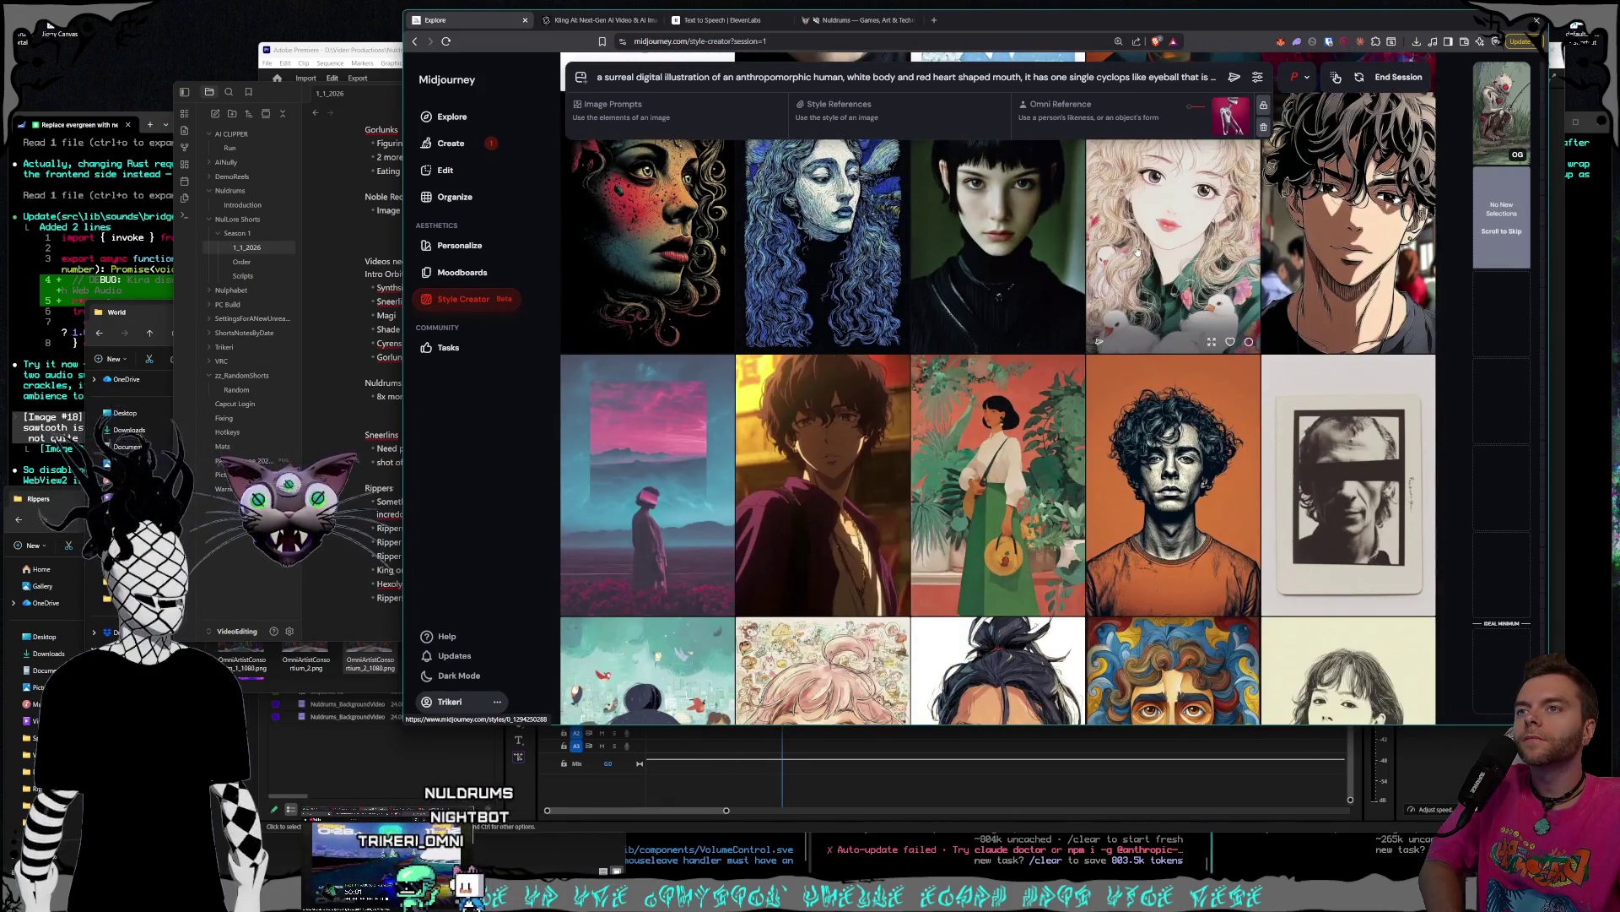
pyautogui.scroll(-5, 1138, 252)
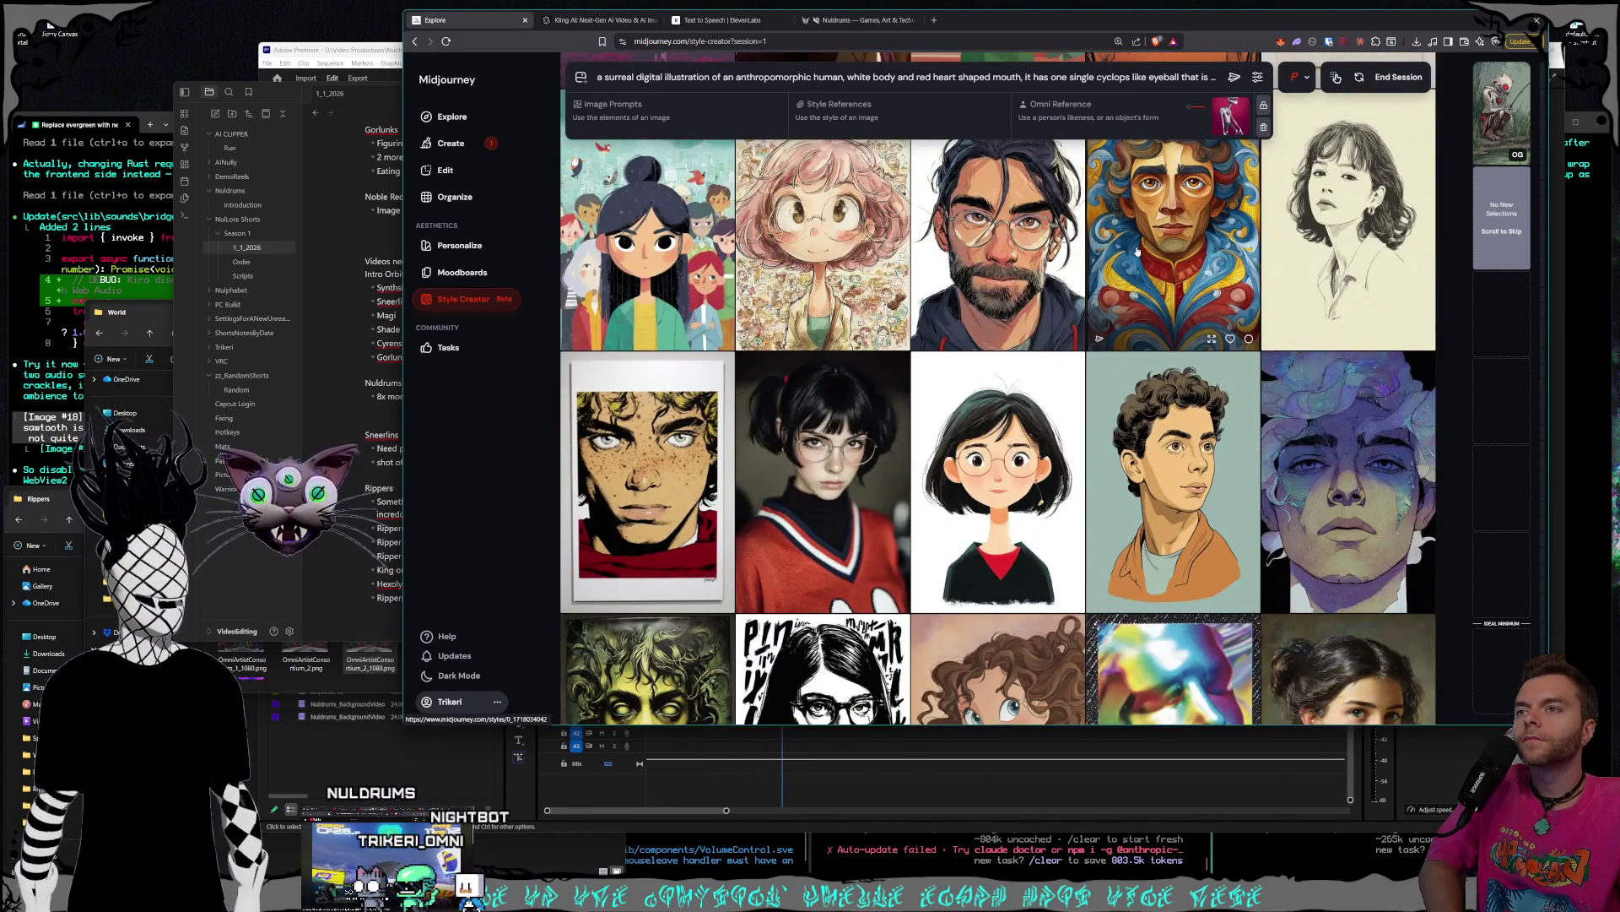
pyautogui.scroll(-1, 1138, 251)
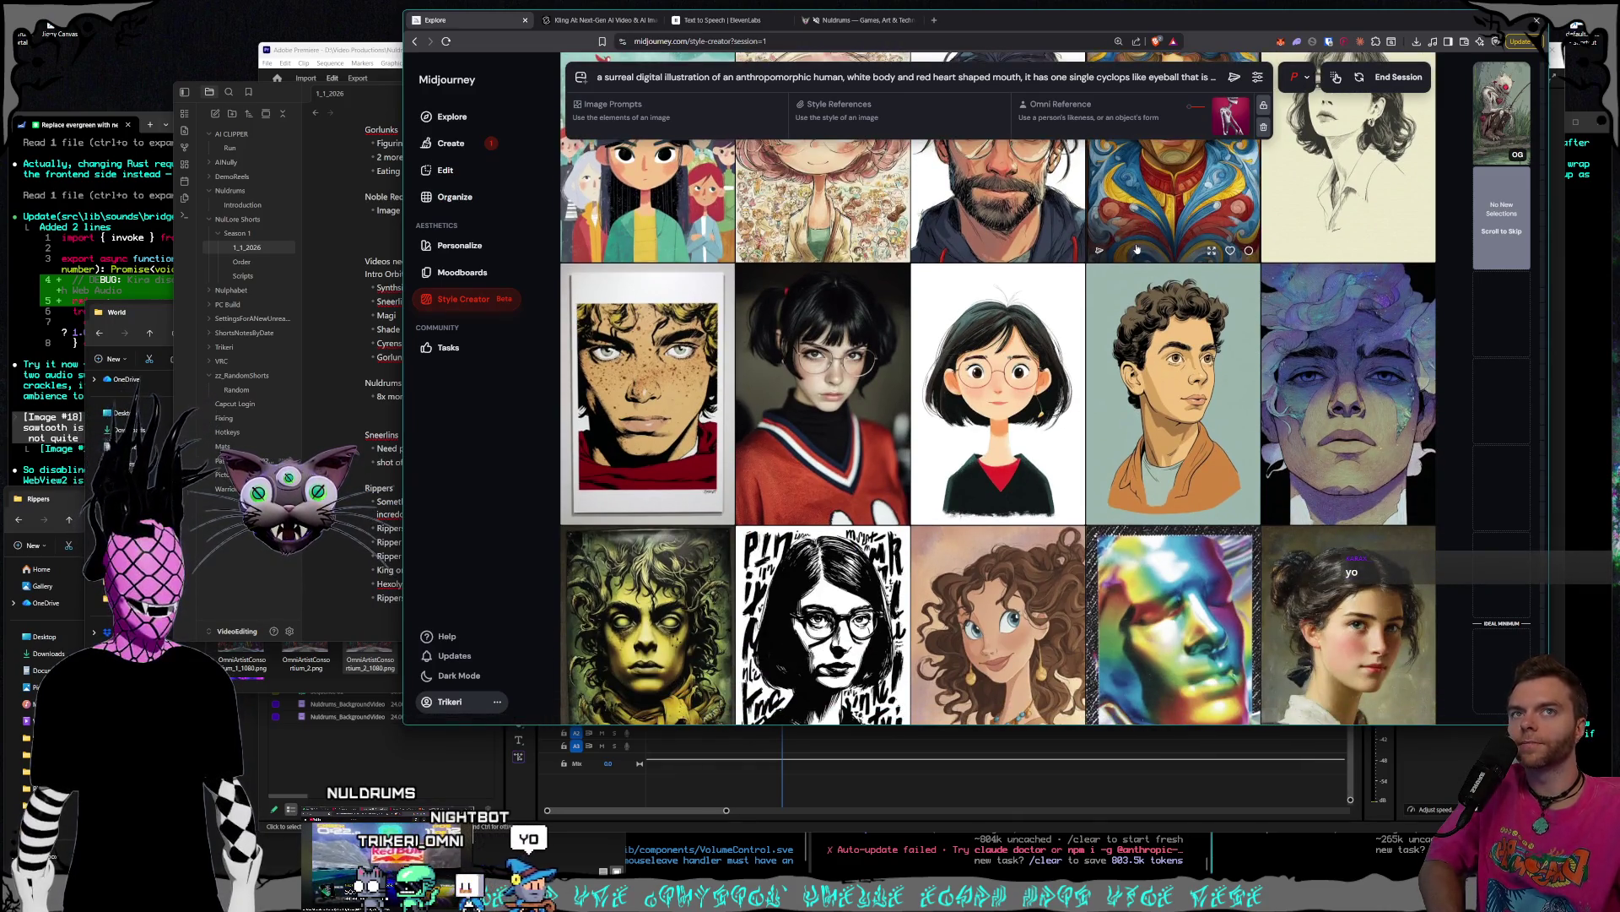
pyautogui.scroll(-6, 1138, 250)
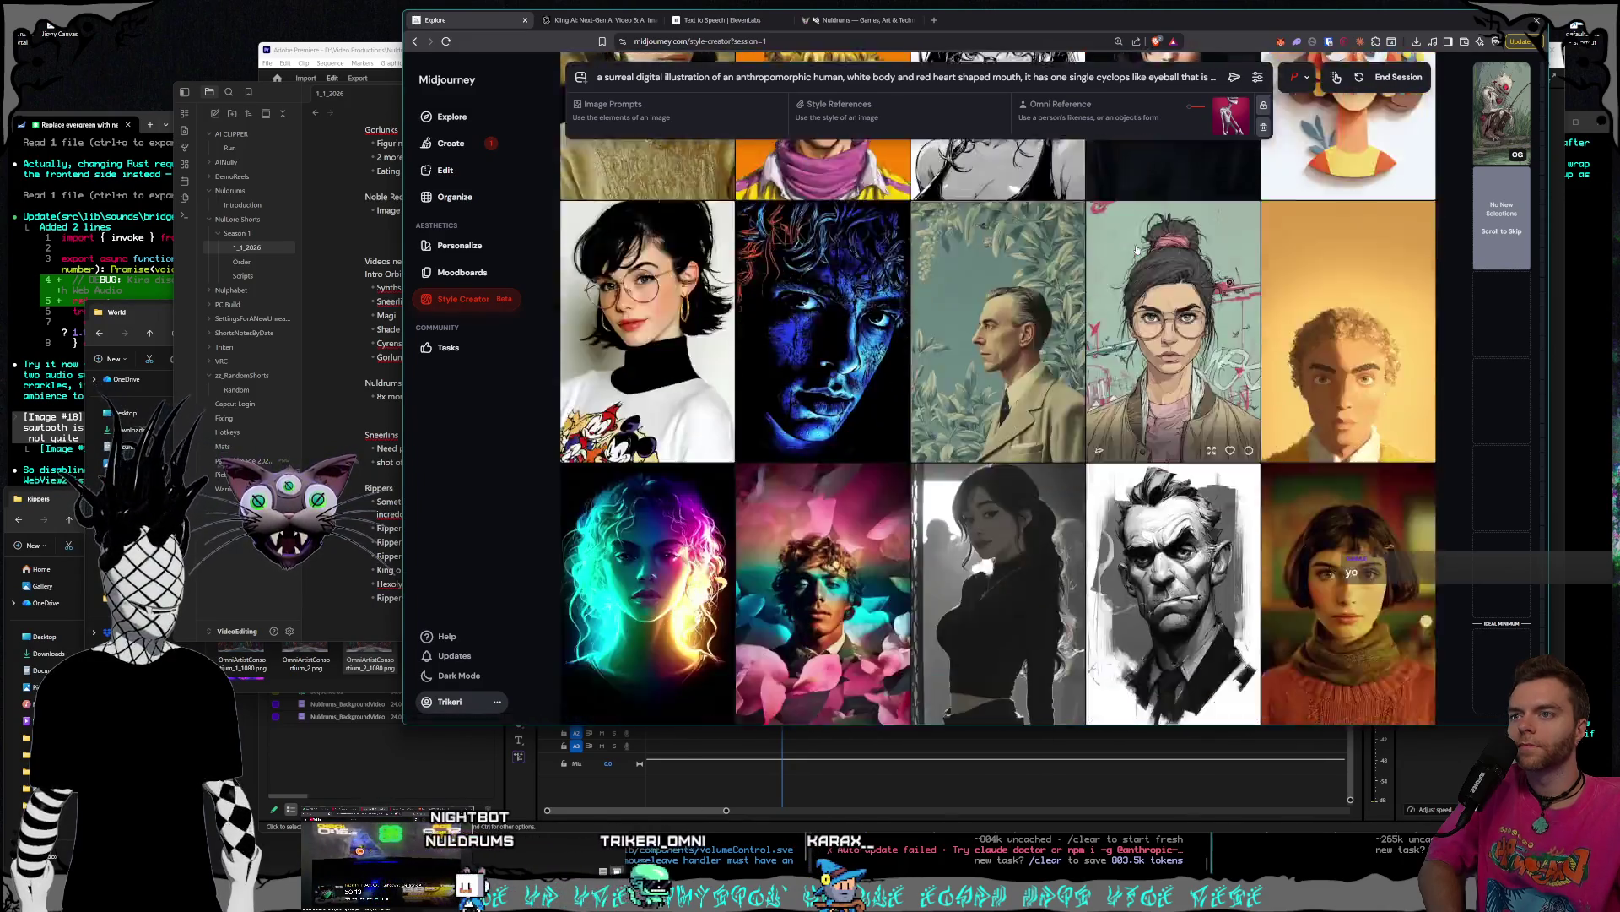
pyautogui.scroll(-10, 1137, 250)
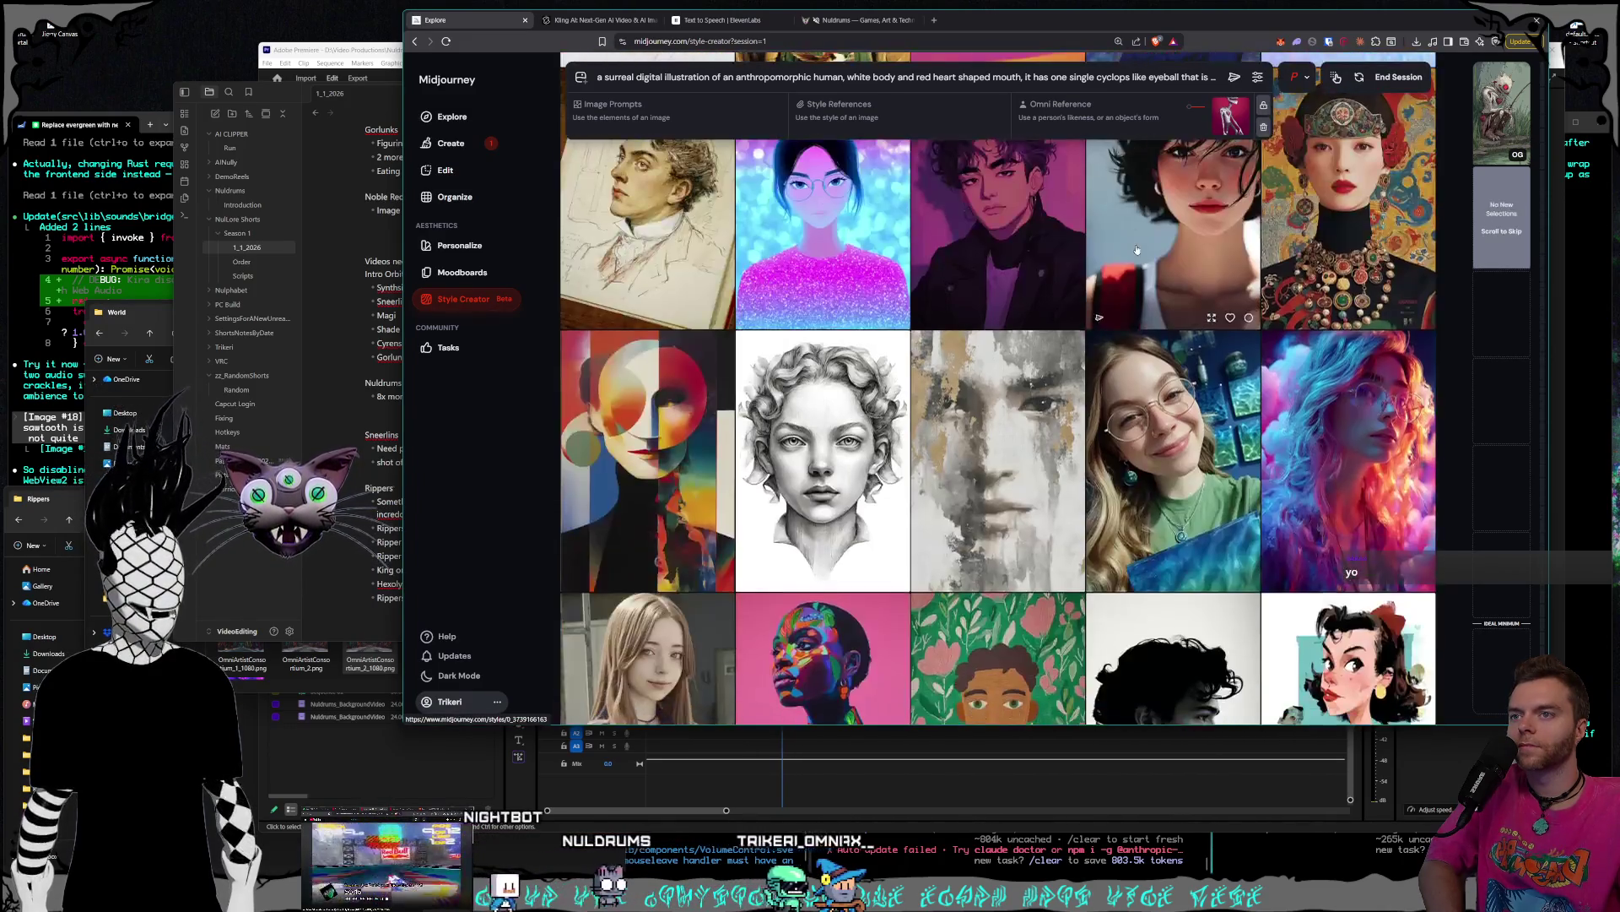
pyautogui.scroll(-10, 1138, 250)
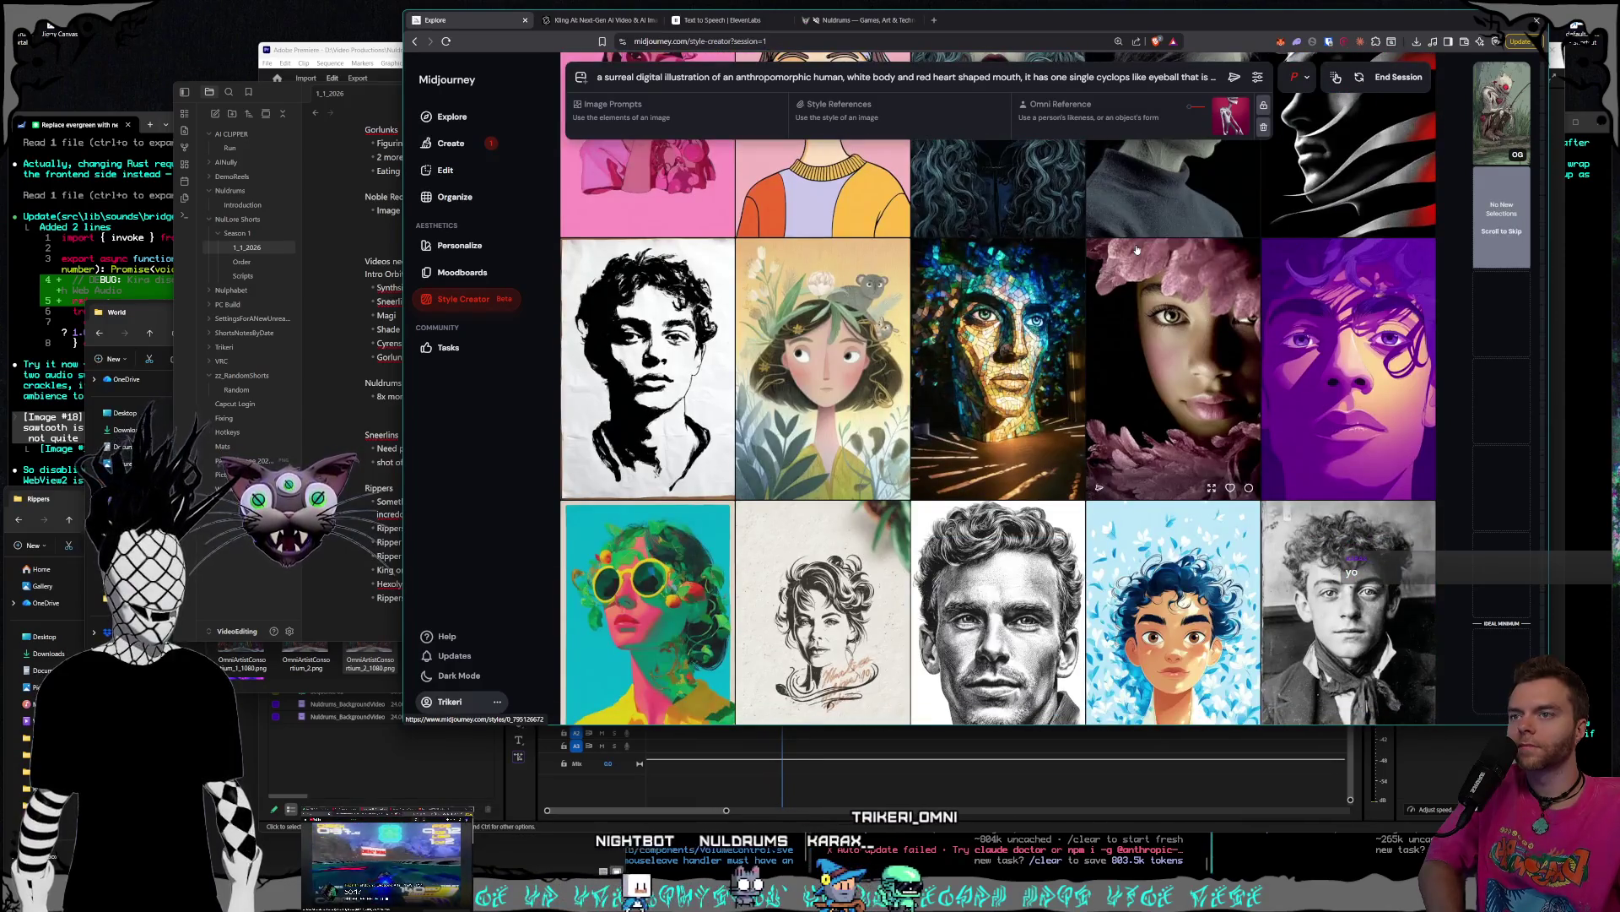
pyautogui.scroll(-10, 1138, 250)
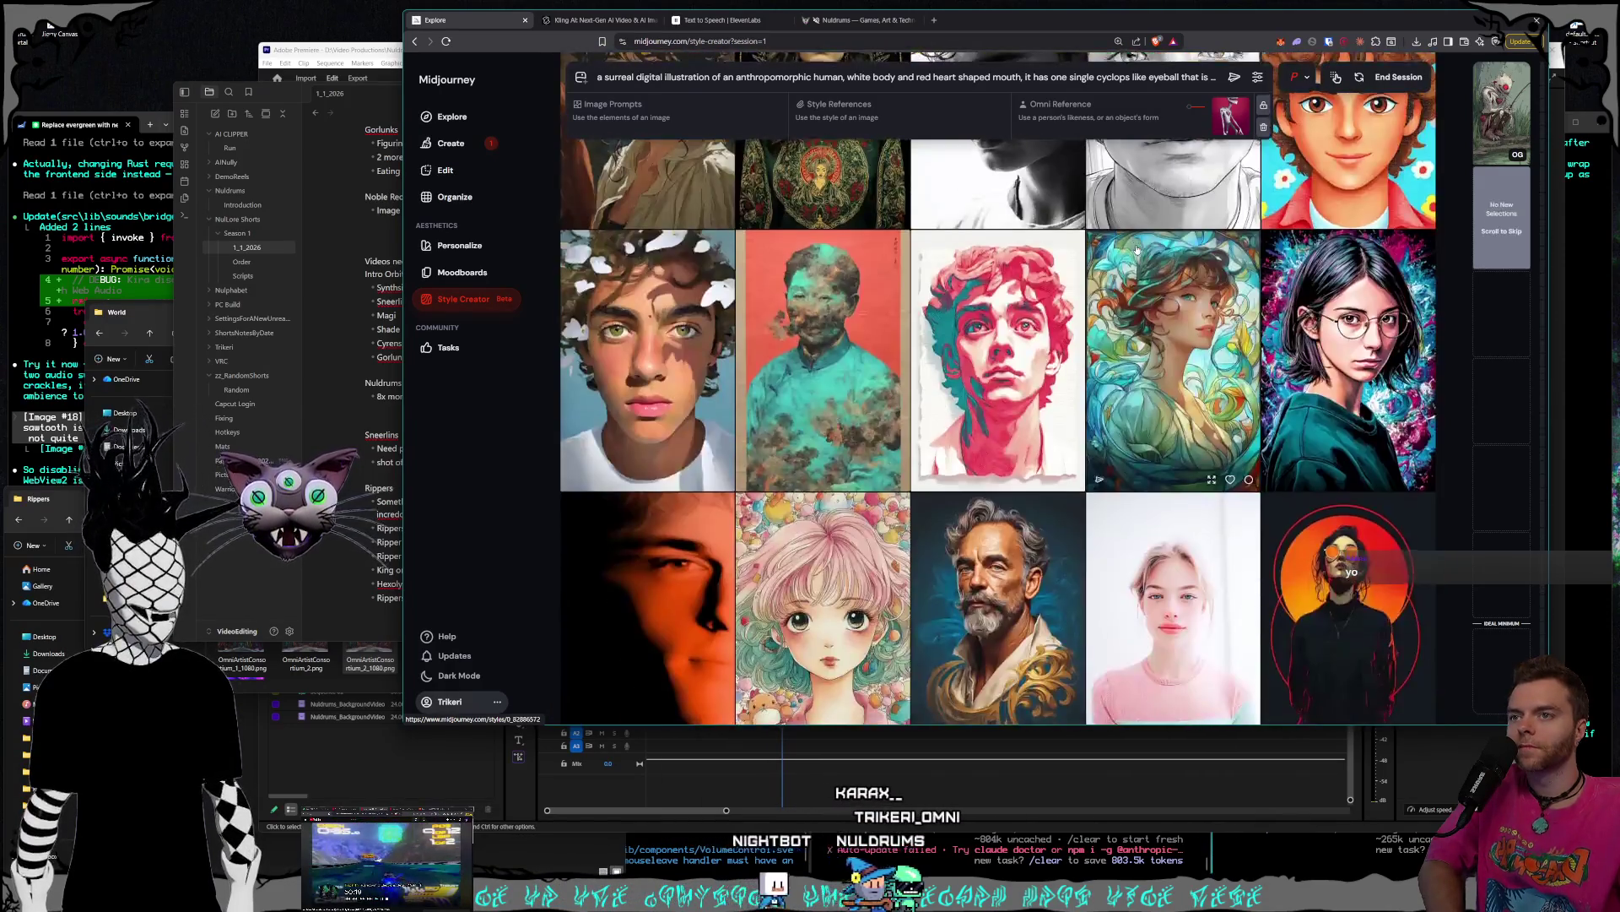
pyautogui.scroll(-5, 1138, 250)
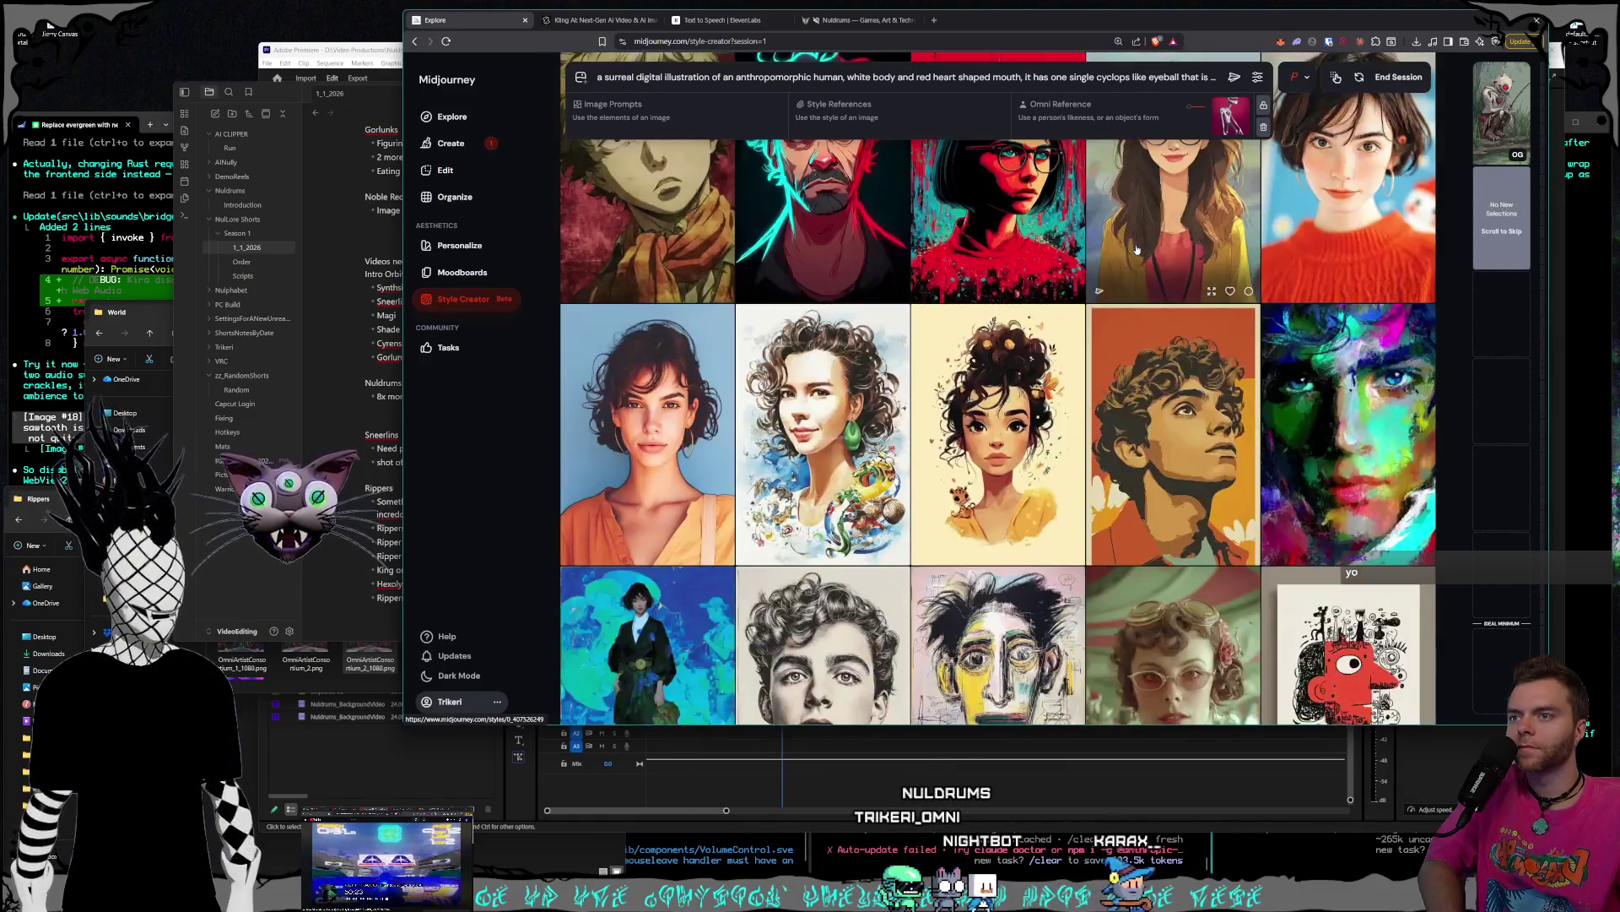
pyautogui.scroll(-8, 1137, 250)
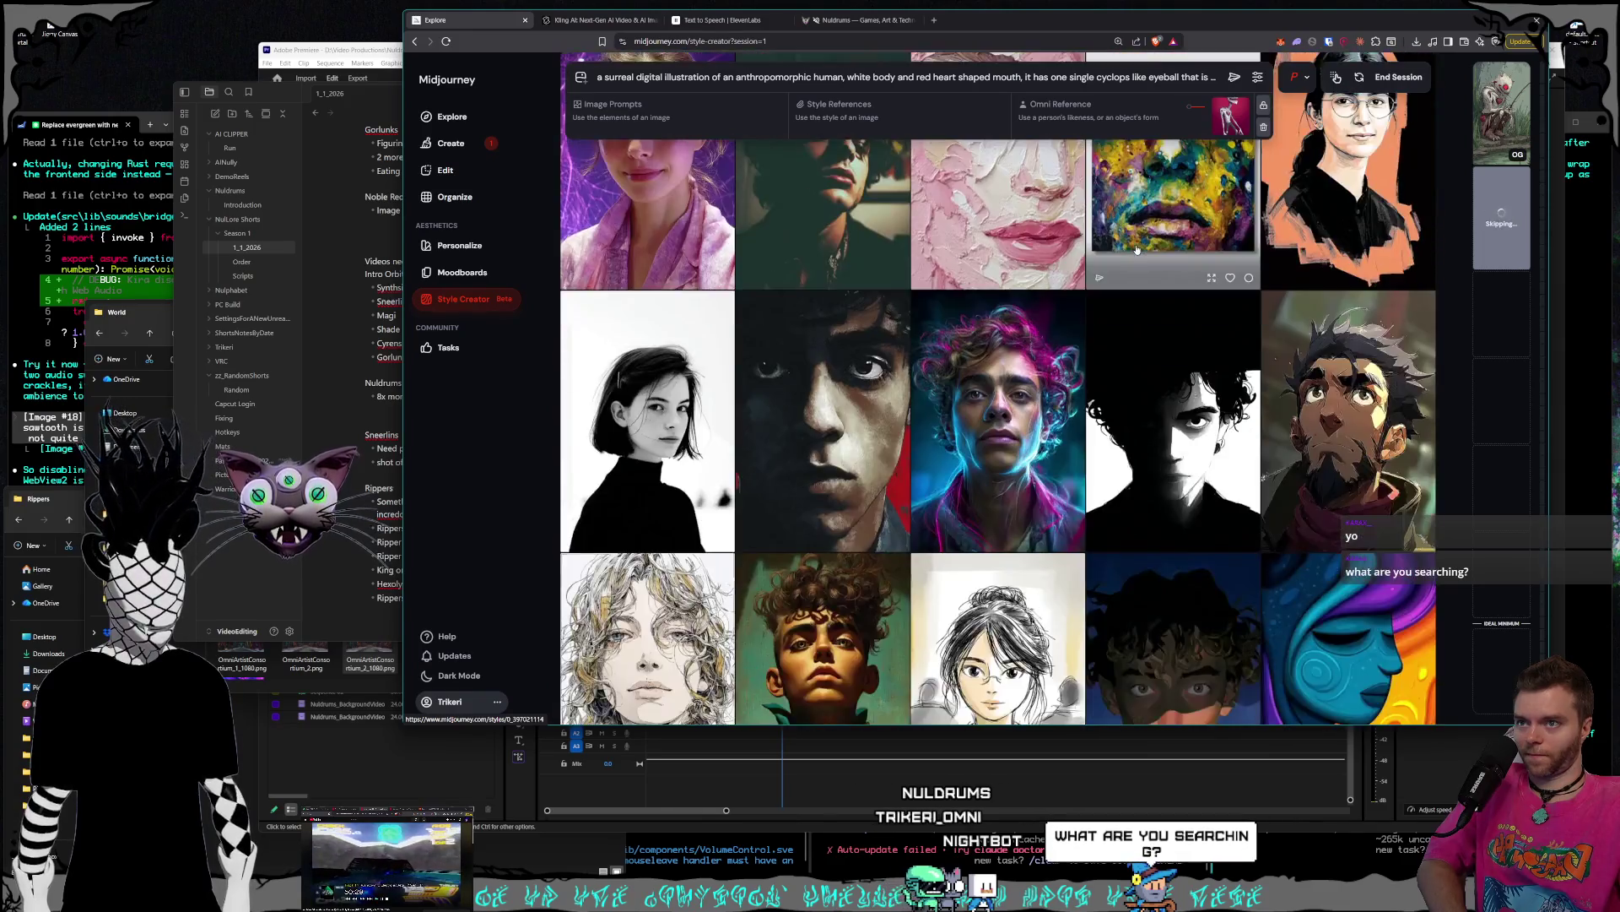
pyautogui.scroll(-7, 1137, 249)
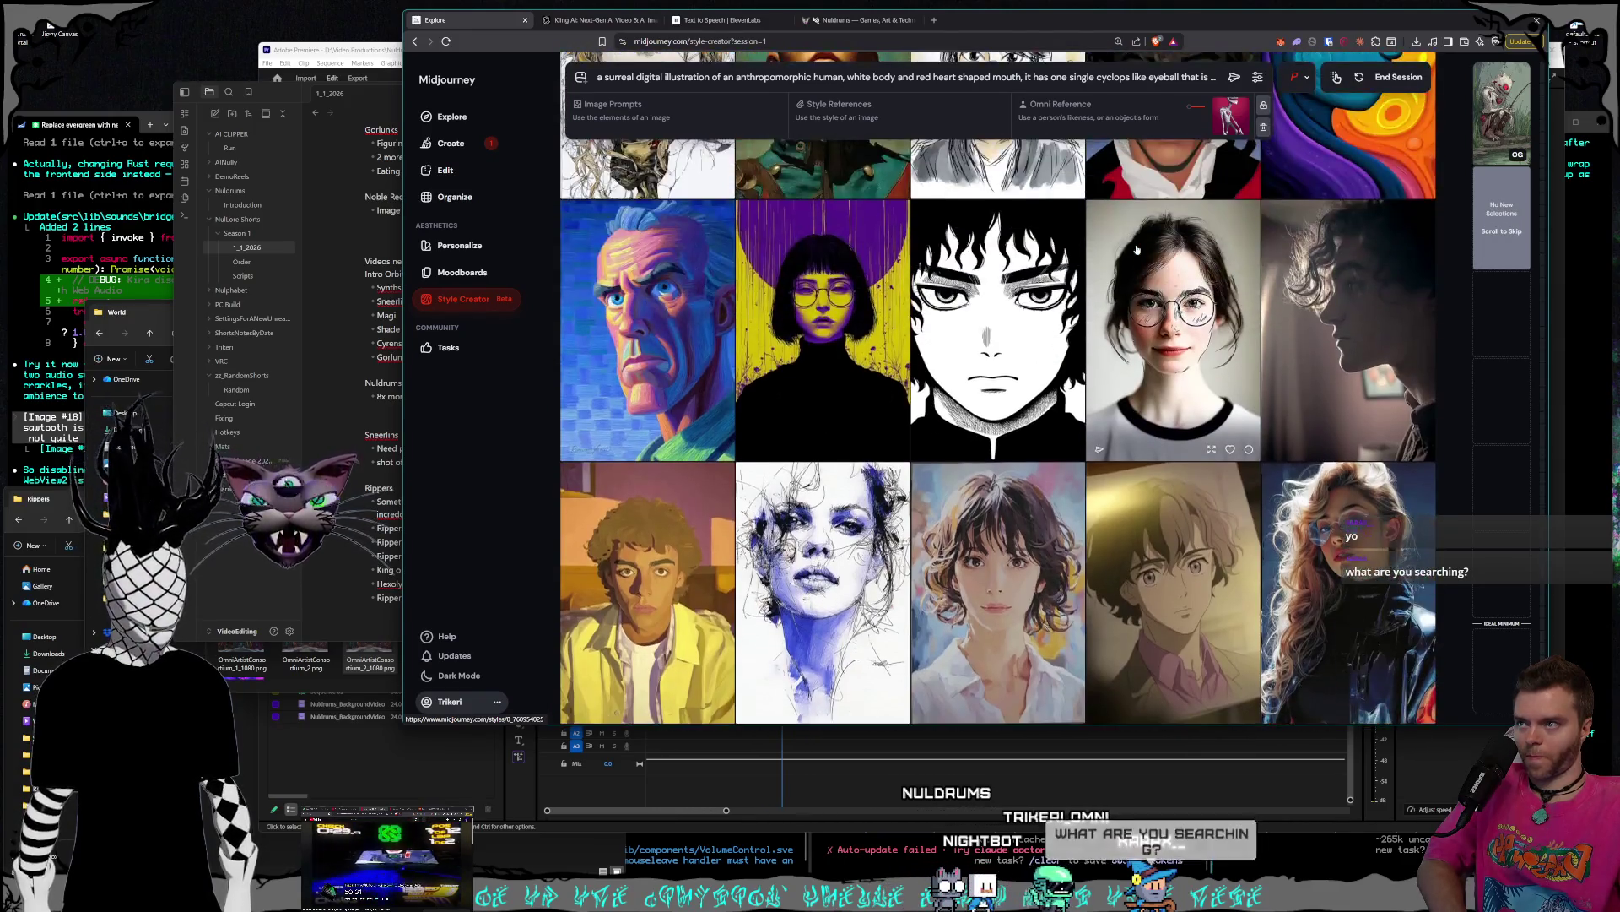
pyautogui.scroll(-10, 1137, 250)
pyautogui.scroll(-10, 1137, 250)
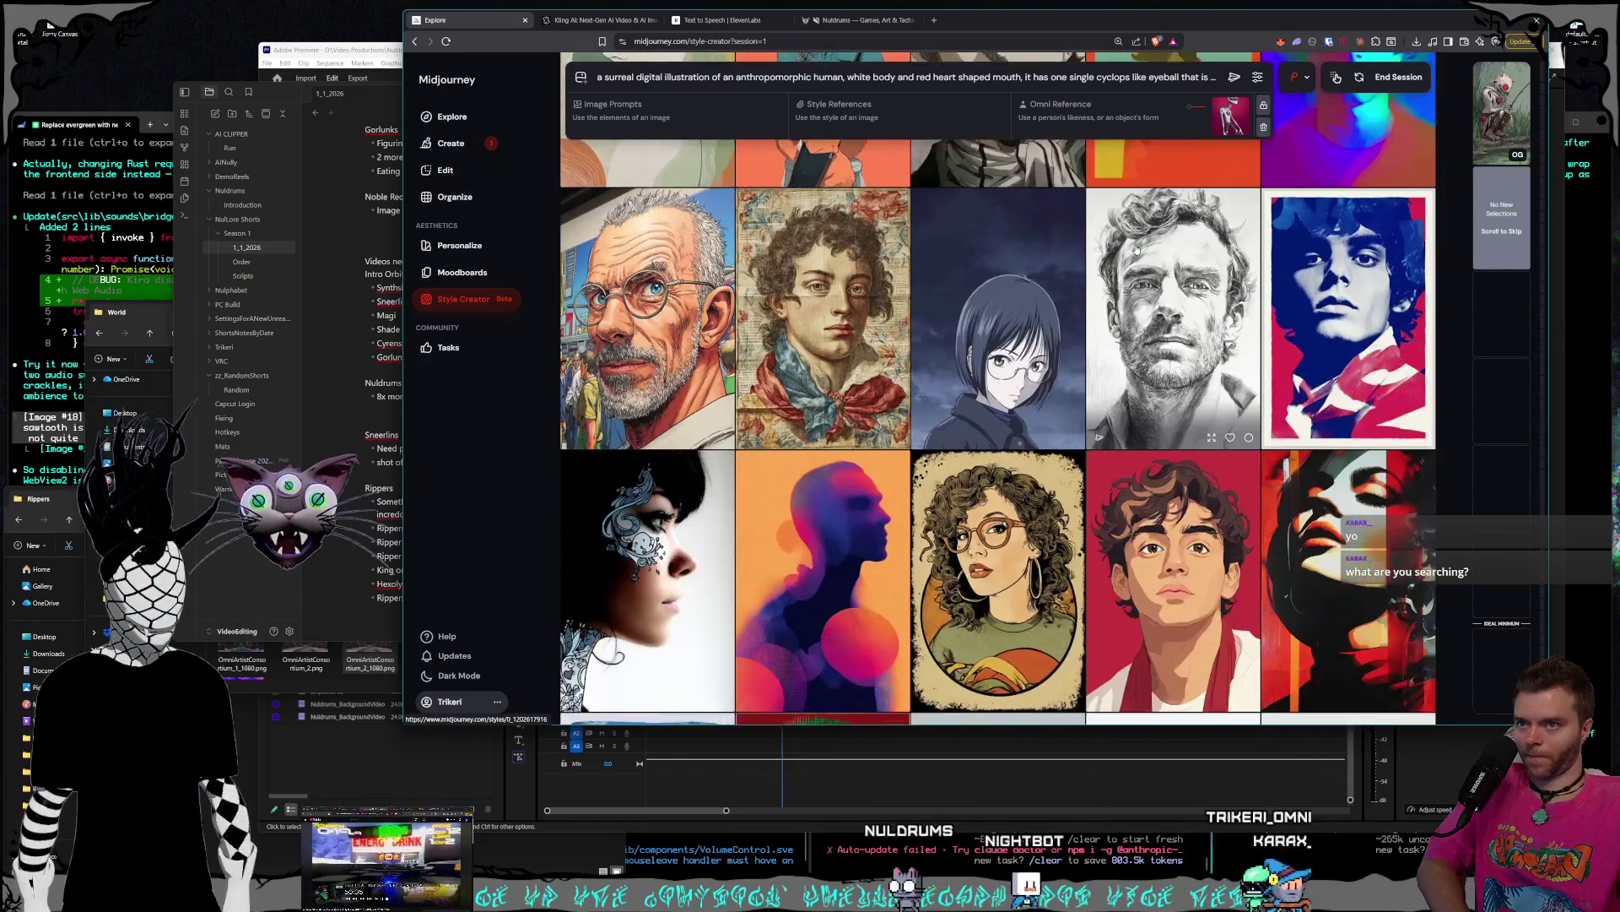
pyautogui.scroll(-10, 1137, 249)
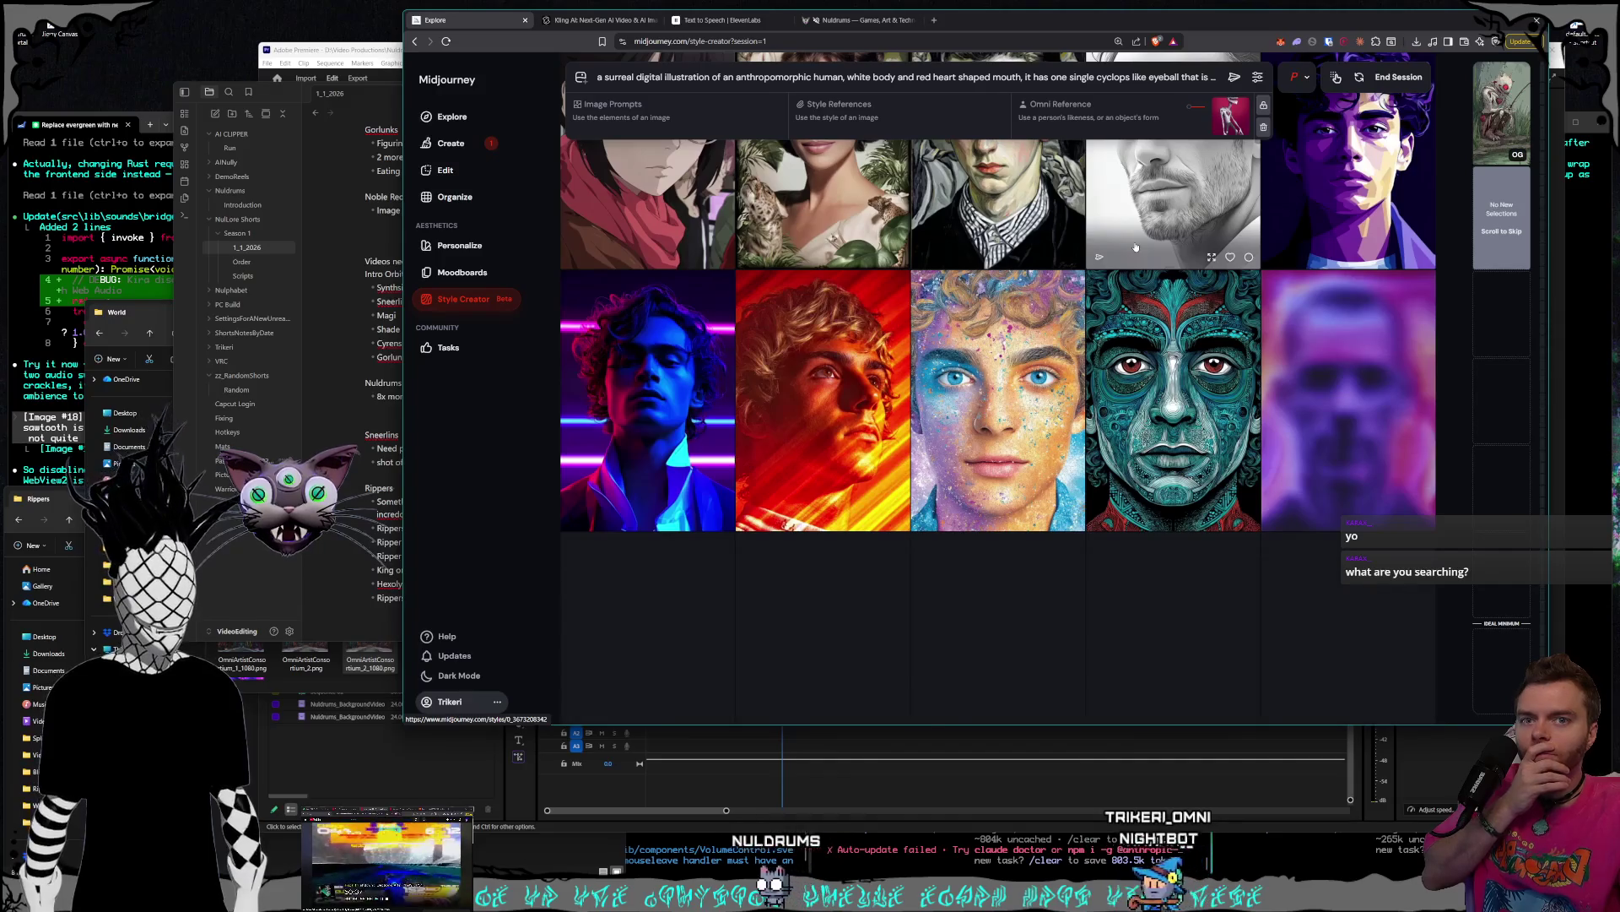
pyautogui.scroll(-8, 1136, 248)
pyautogui.scroll(-10, 1136, 246)
pyautogui.scroll(-5, 1137, 245)
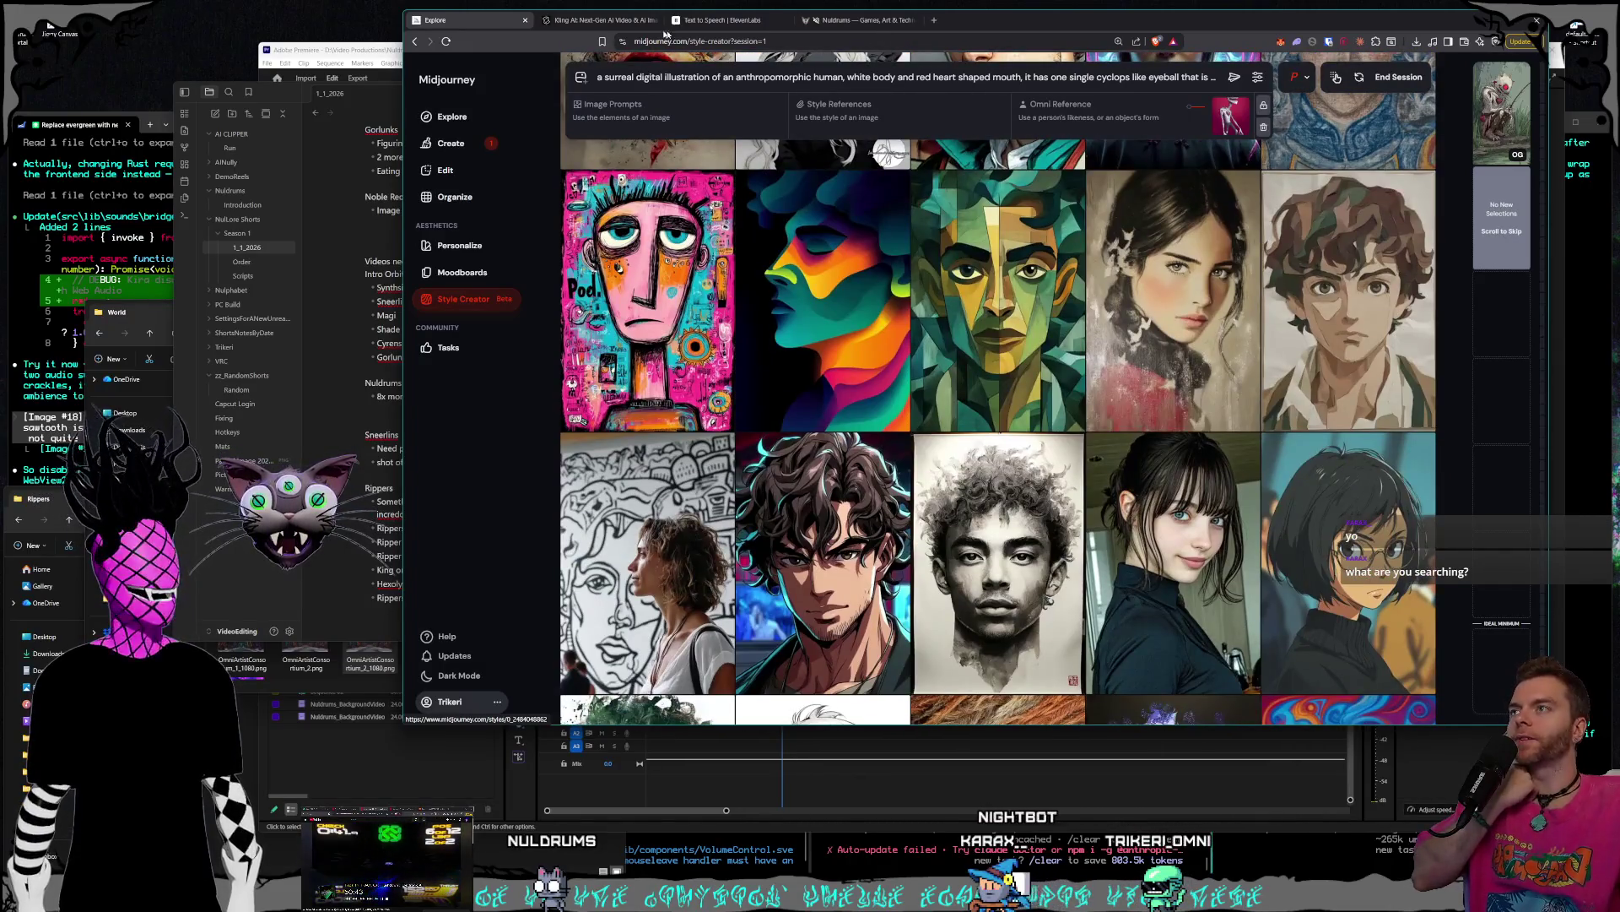
pyautogui.click(625, 21)
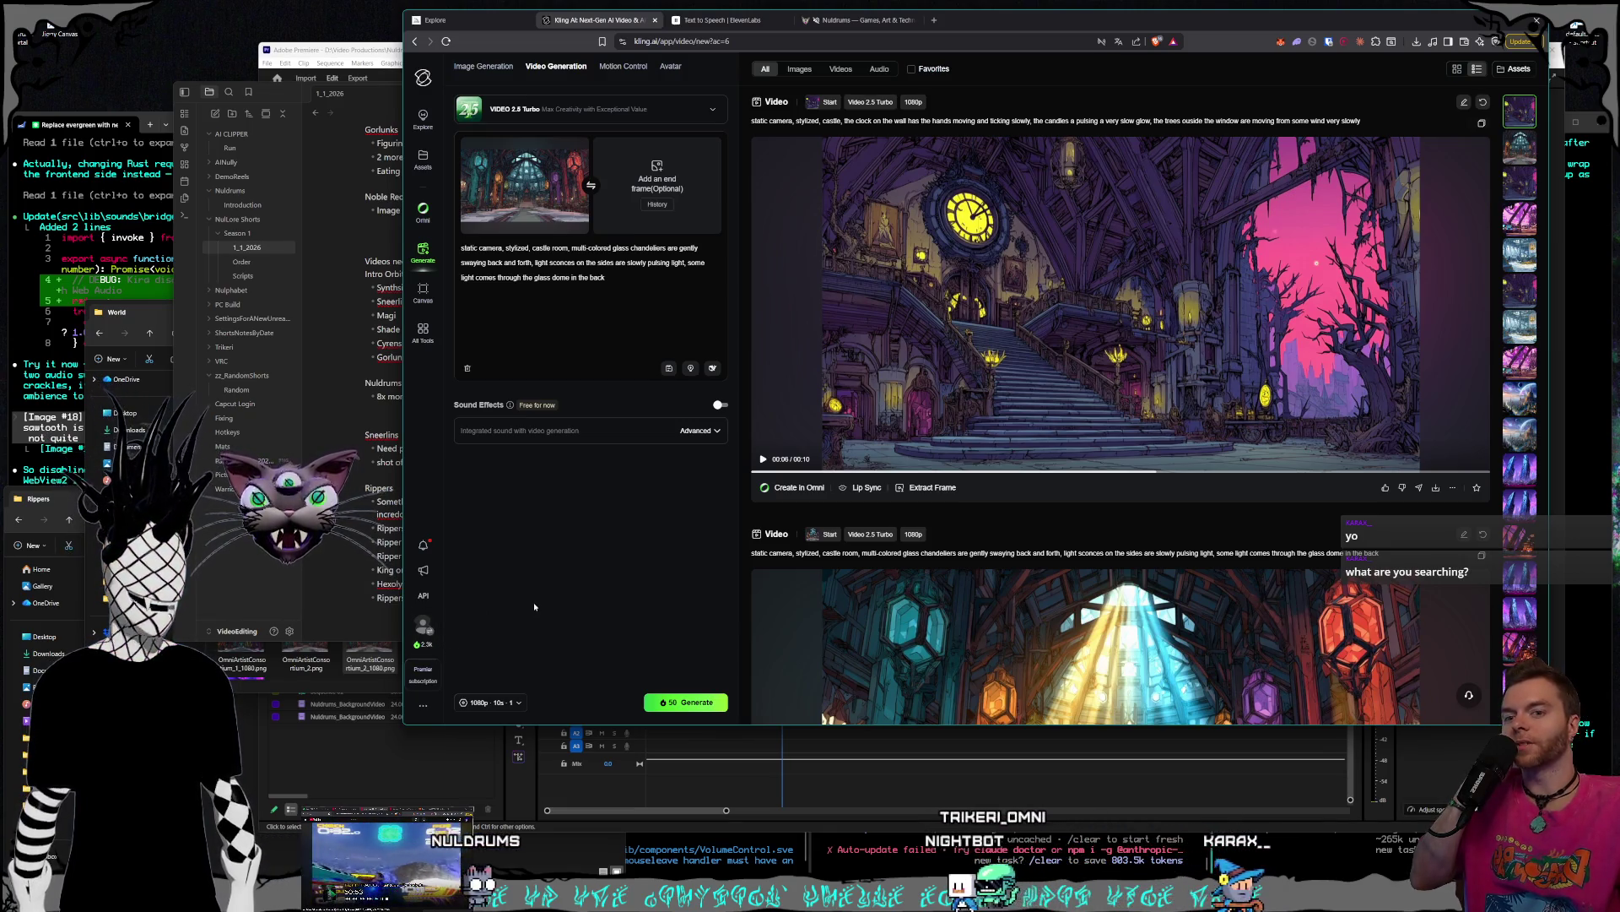
pyautogui.click(456, 19)
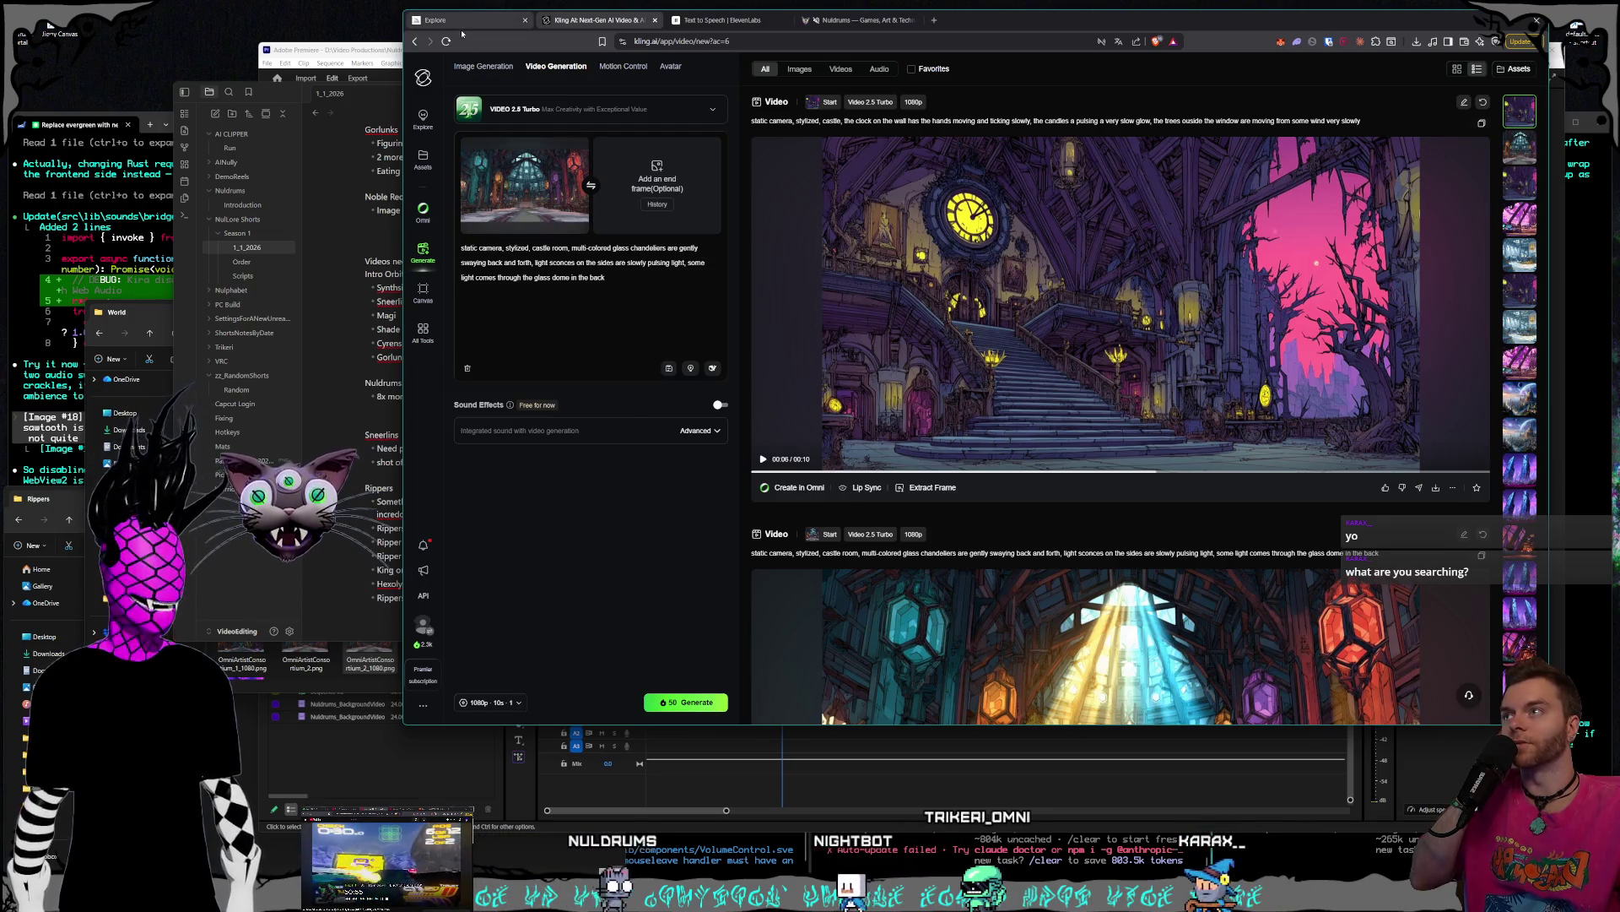
# - Scroll down the Style Creator portrait grid past many rows until a new batch loads
pyautogui.scroll(-10, 1153, 390)
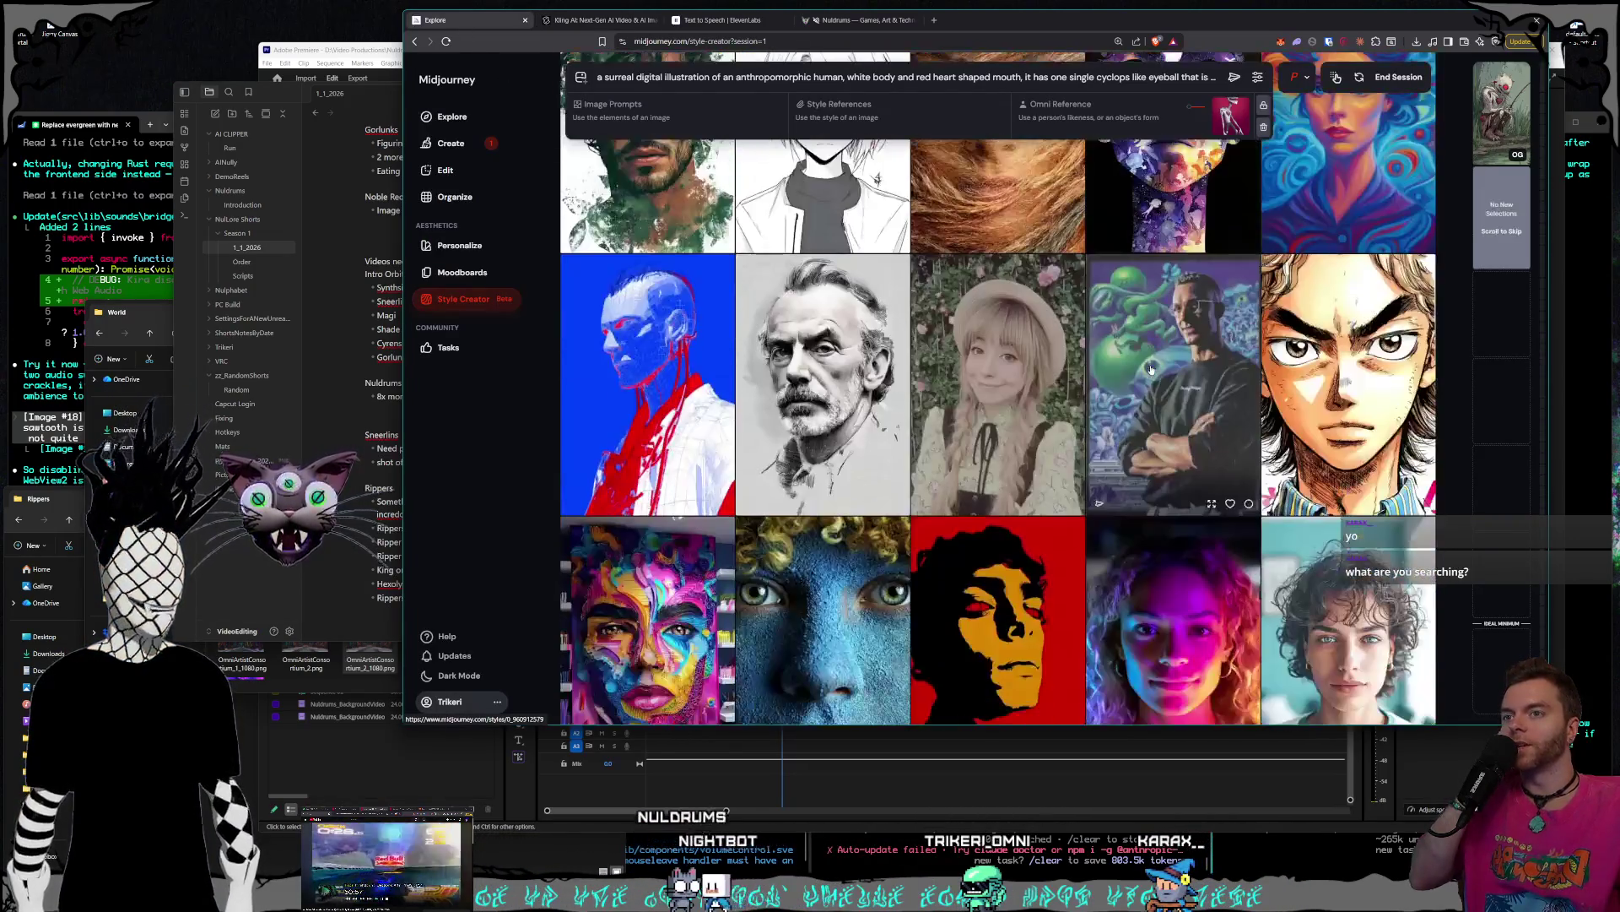
pyautogui.scroll(-10, 1151, 370)
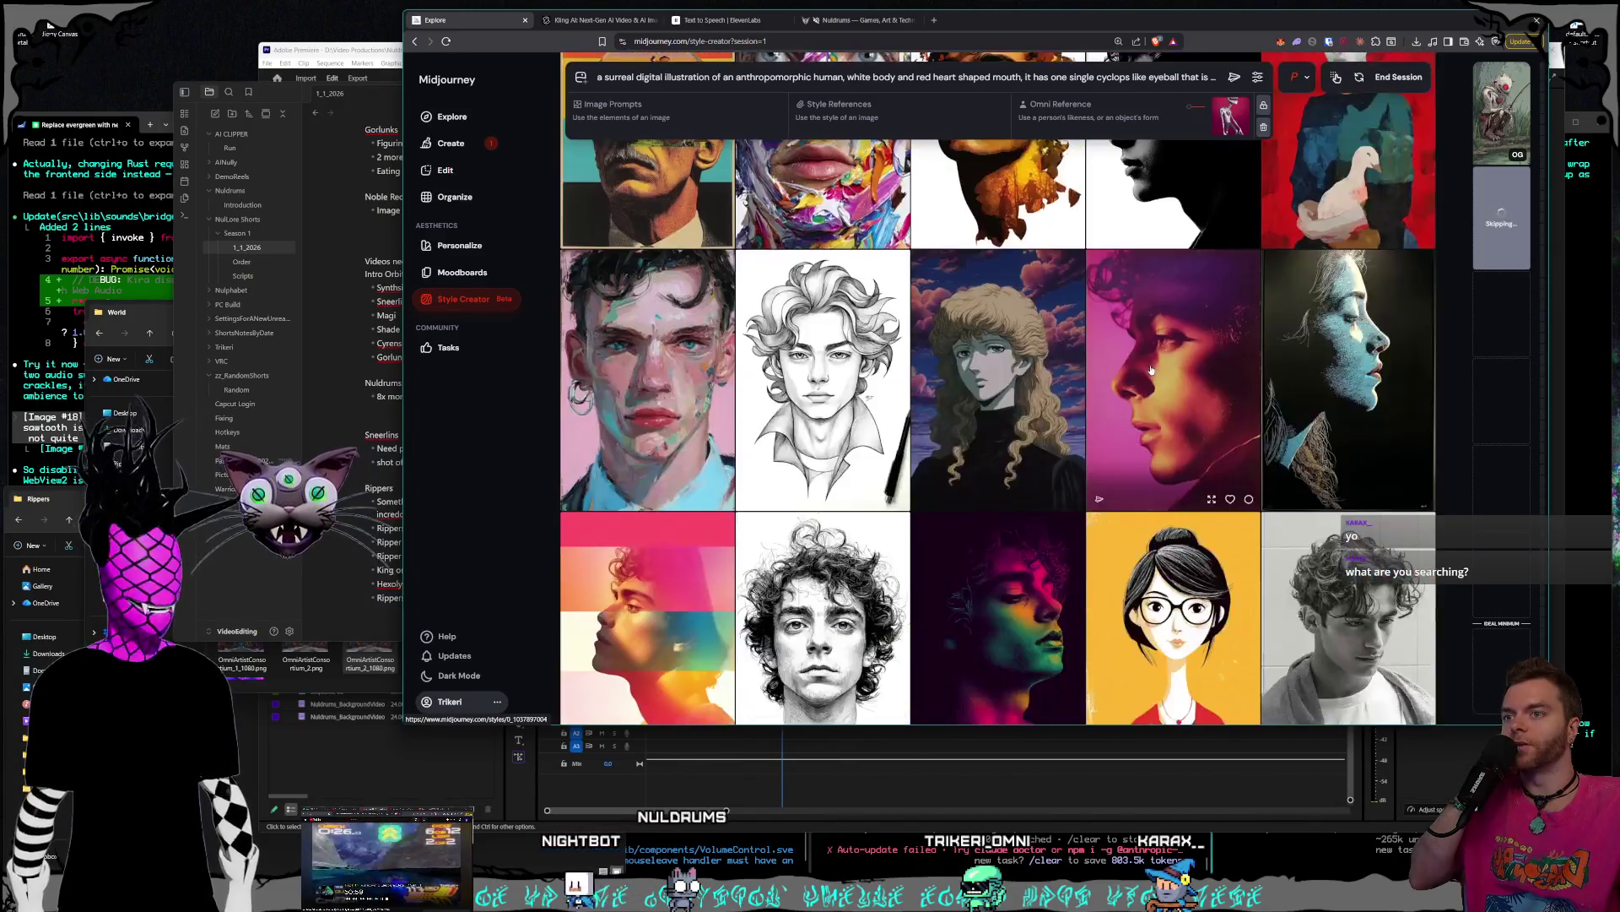
pyautogui.scroll(-10, 1151, 369)
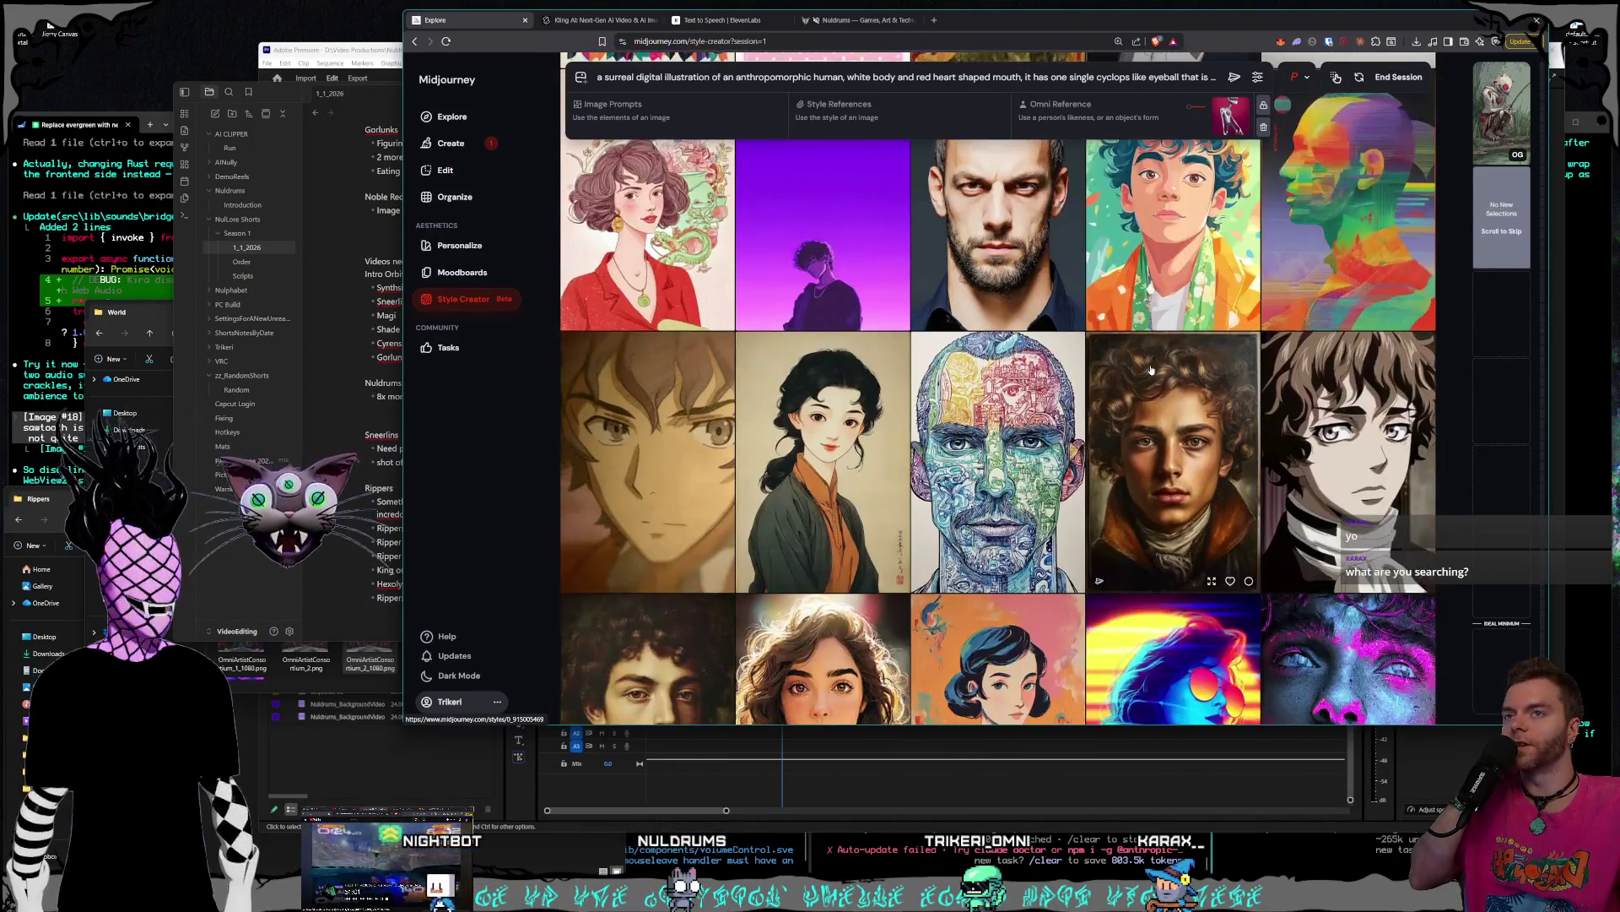
pyautogui.scroll(-10, 1151, 369)
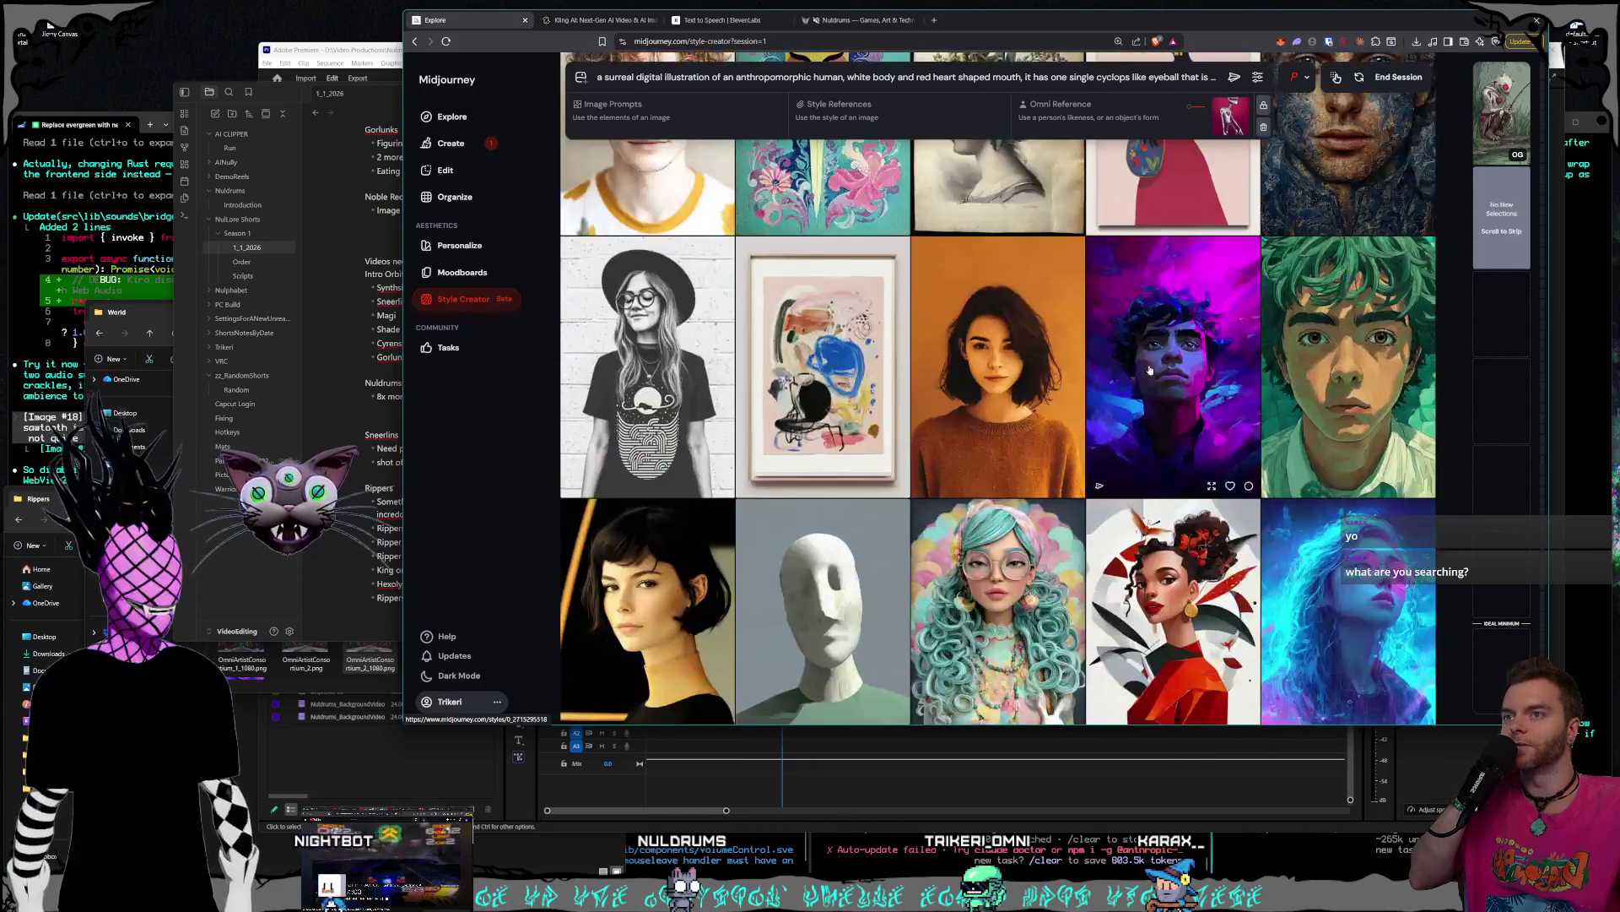
pyautogui.scroll(-10, 1149, 370)
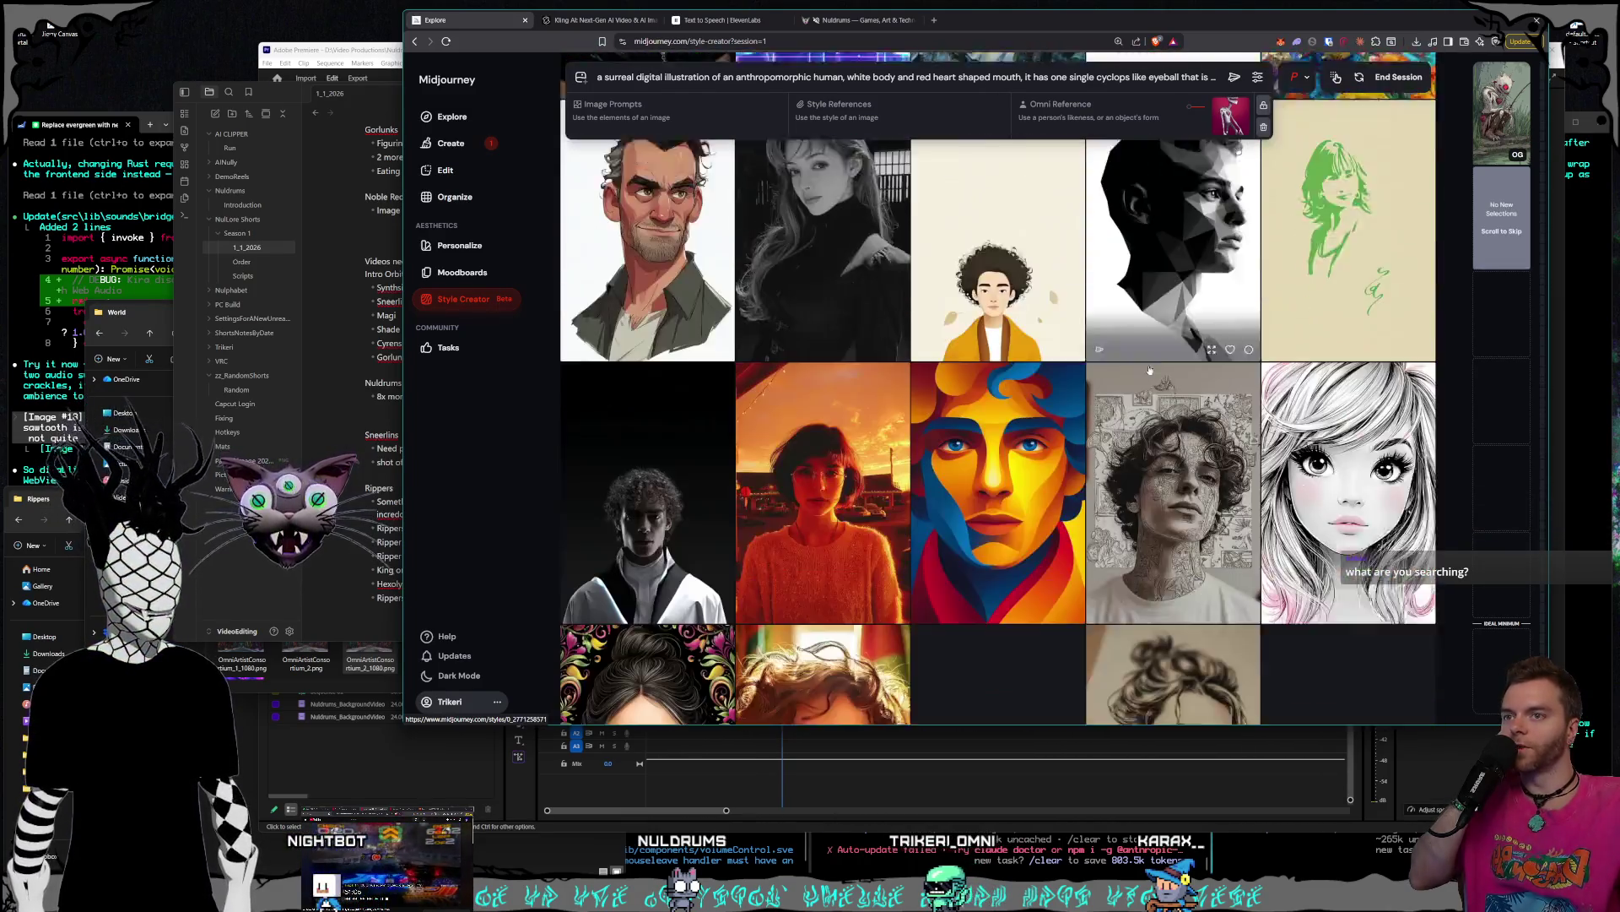
pyautogui.scroll(-10, 1150, 370)
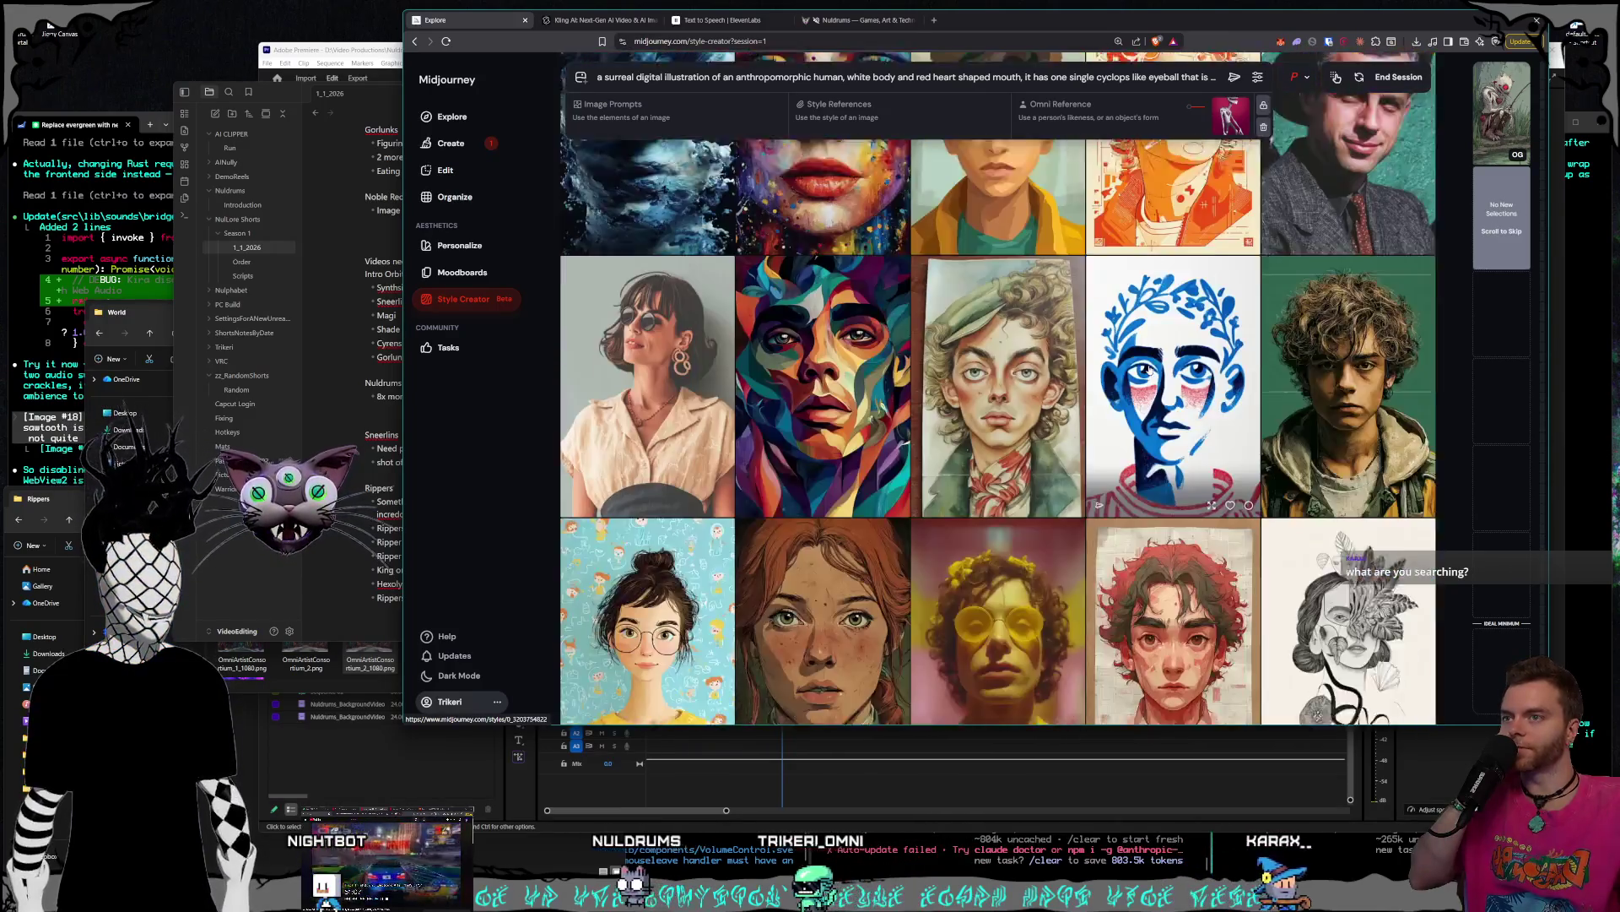
pyautogui.scroll(-10, 1149, 369)
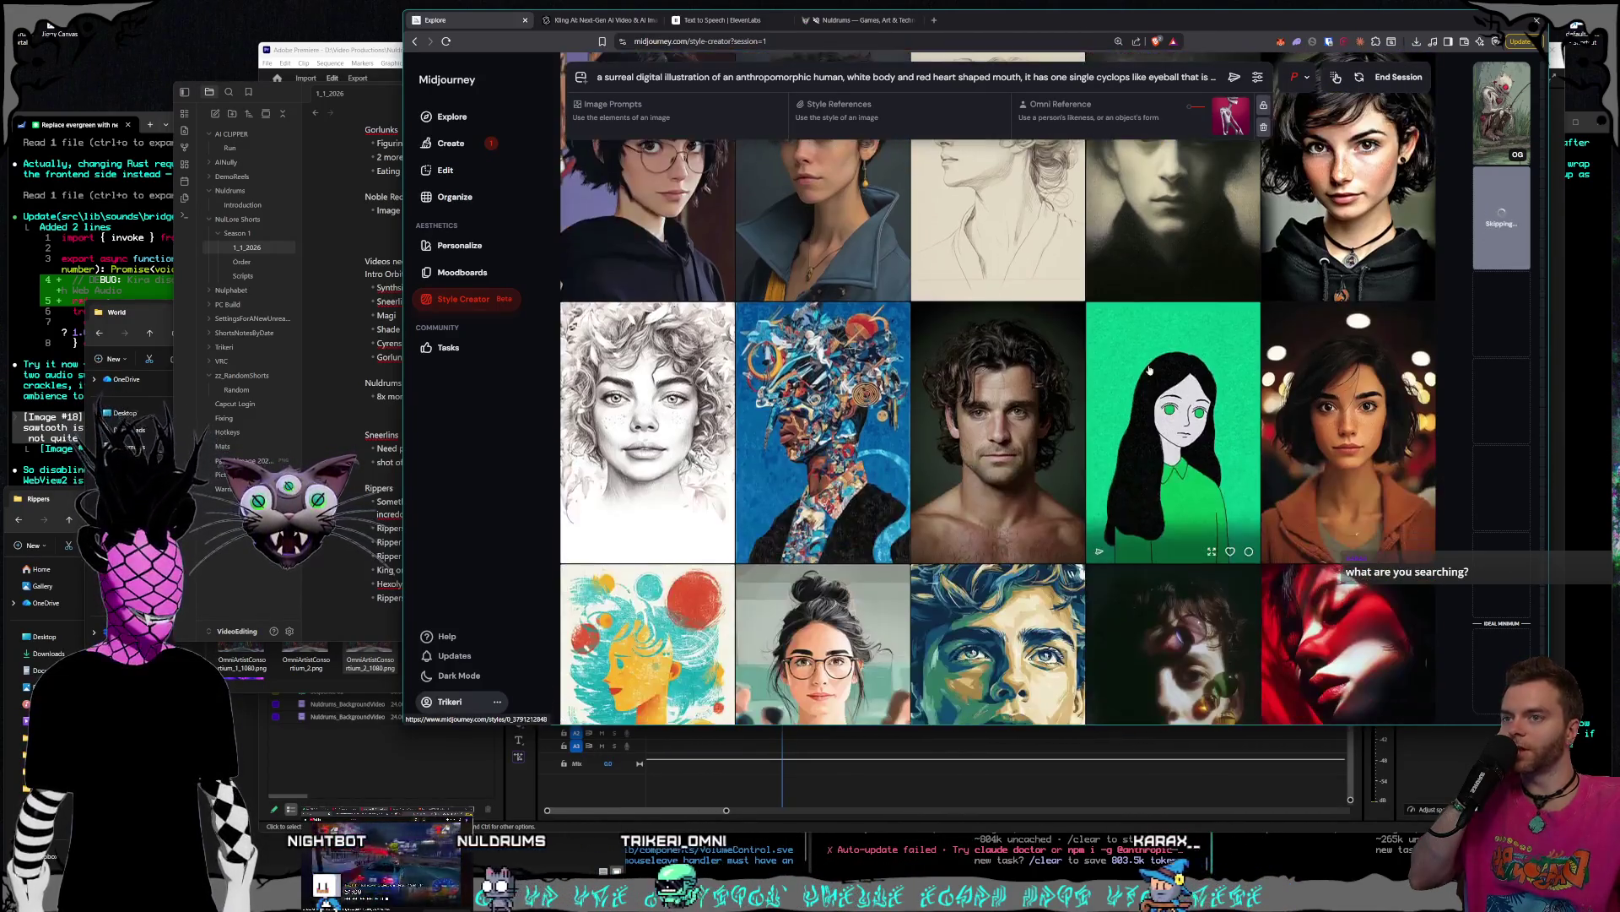
pyautogui.scroll(-10, 1145, 372)
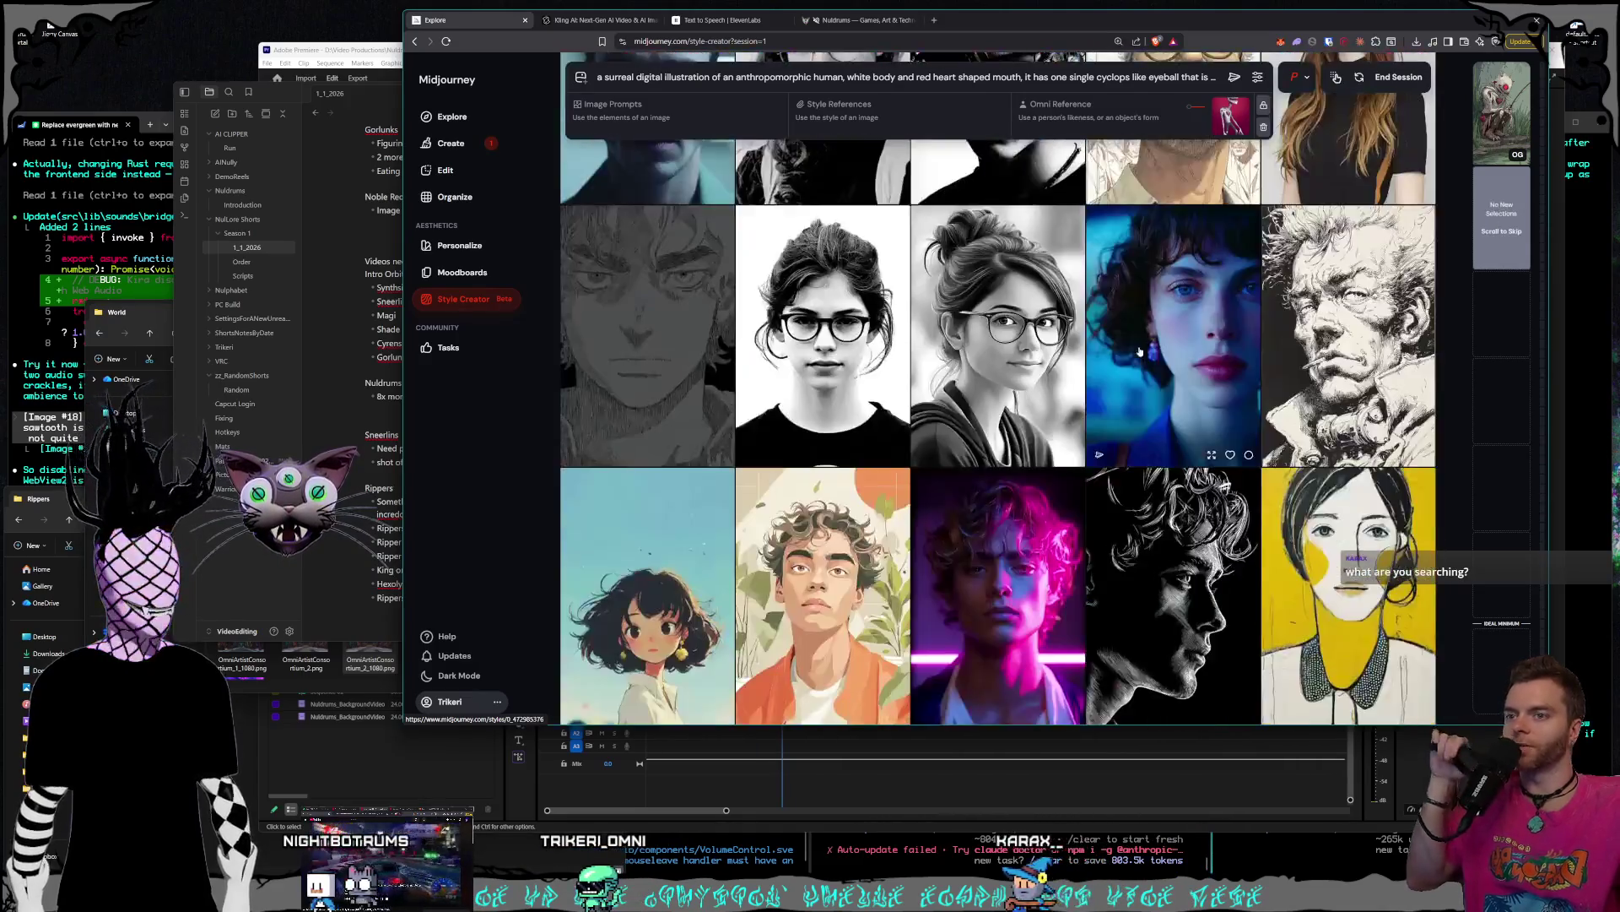
pyautogui.scroll(-5, 1131, 366)
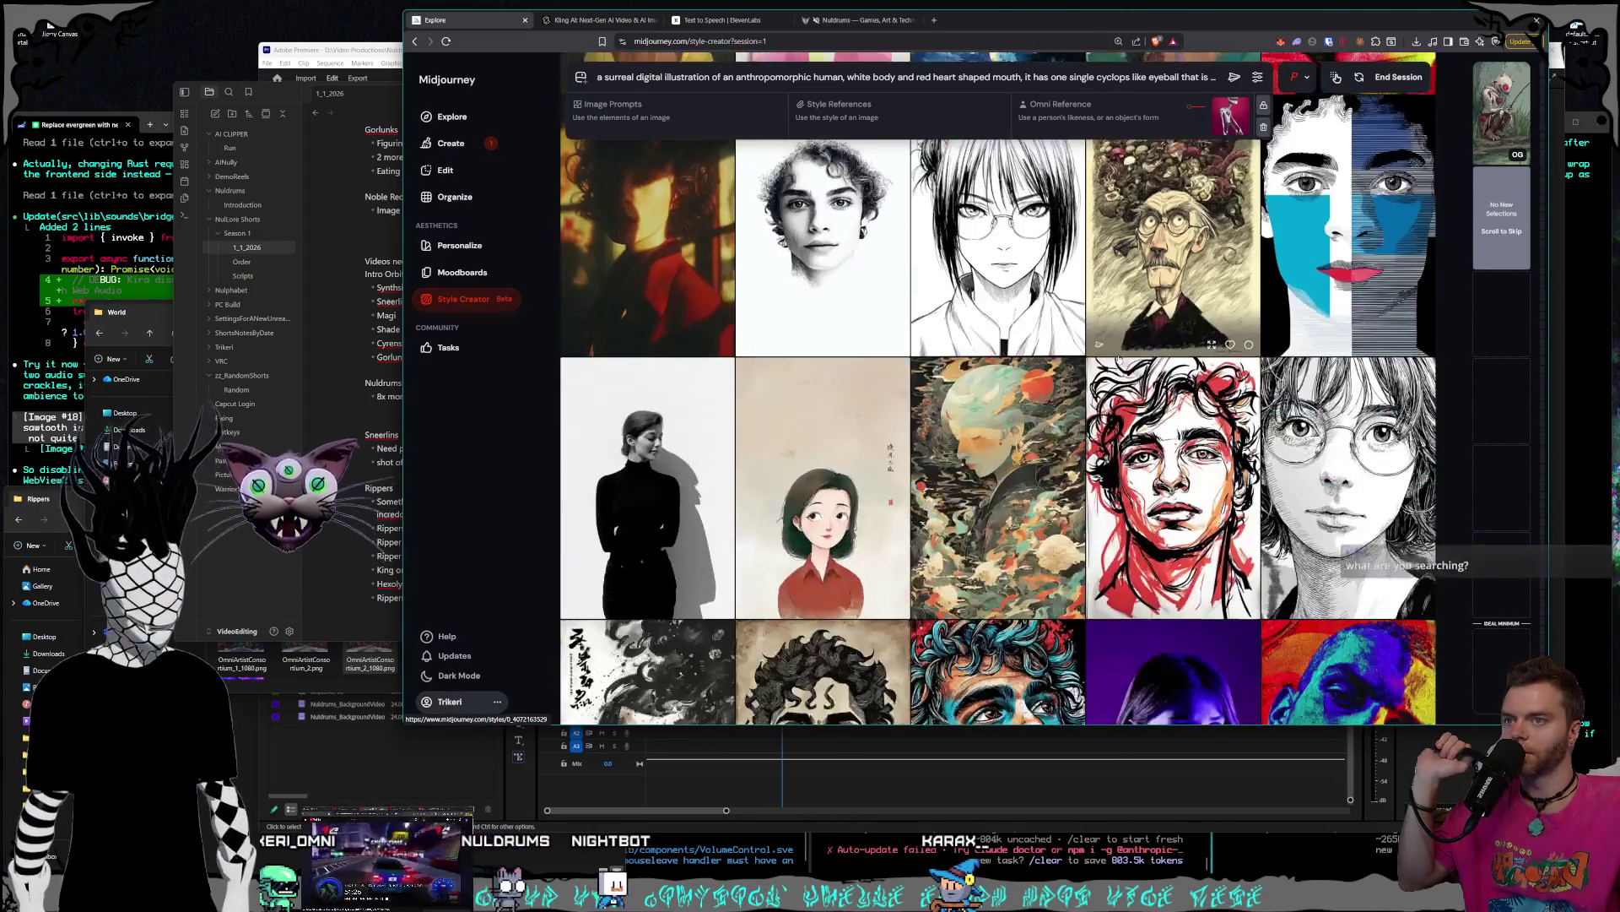
pyautogui.scroll(-10, 1119, 359)
pyautogui.scroll(-8, 1119, 359)
pyautogui.scroll(-12, 1120, 359)
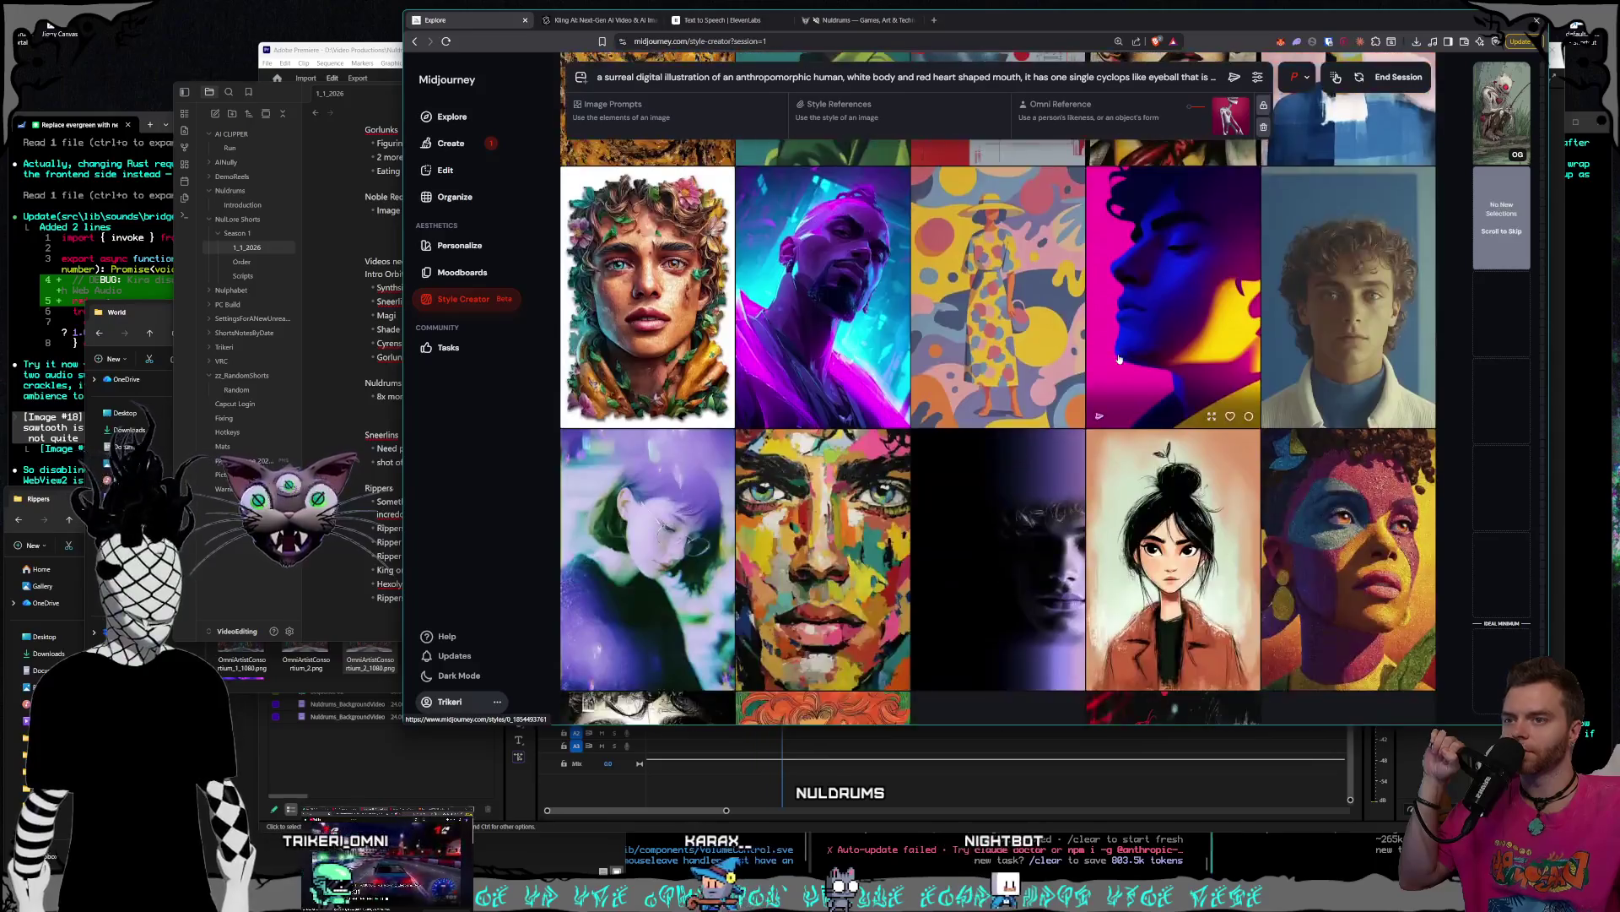
pyautogui.scroll(-8, 1119, 359)
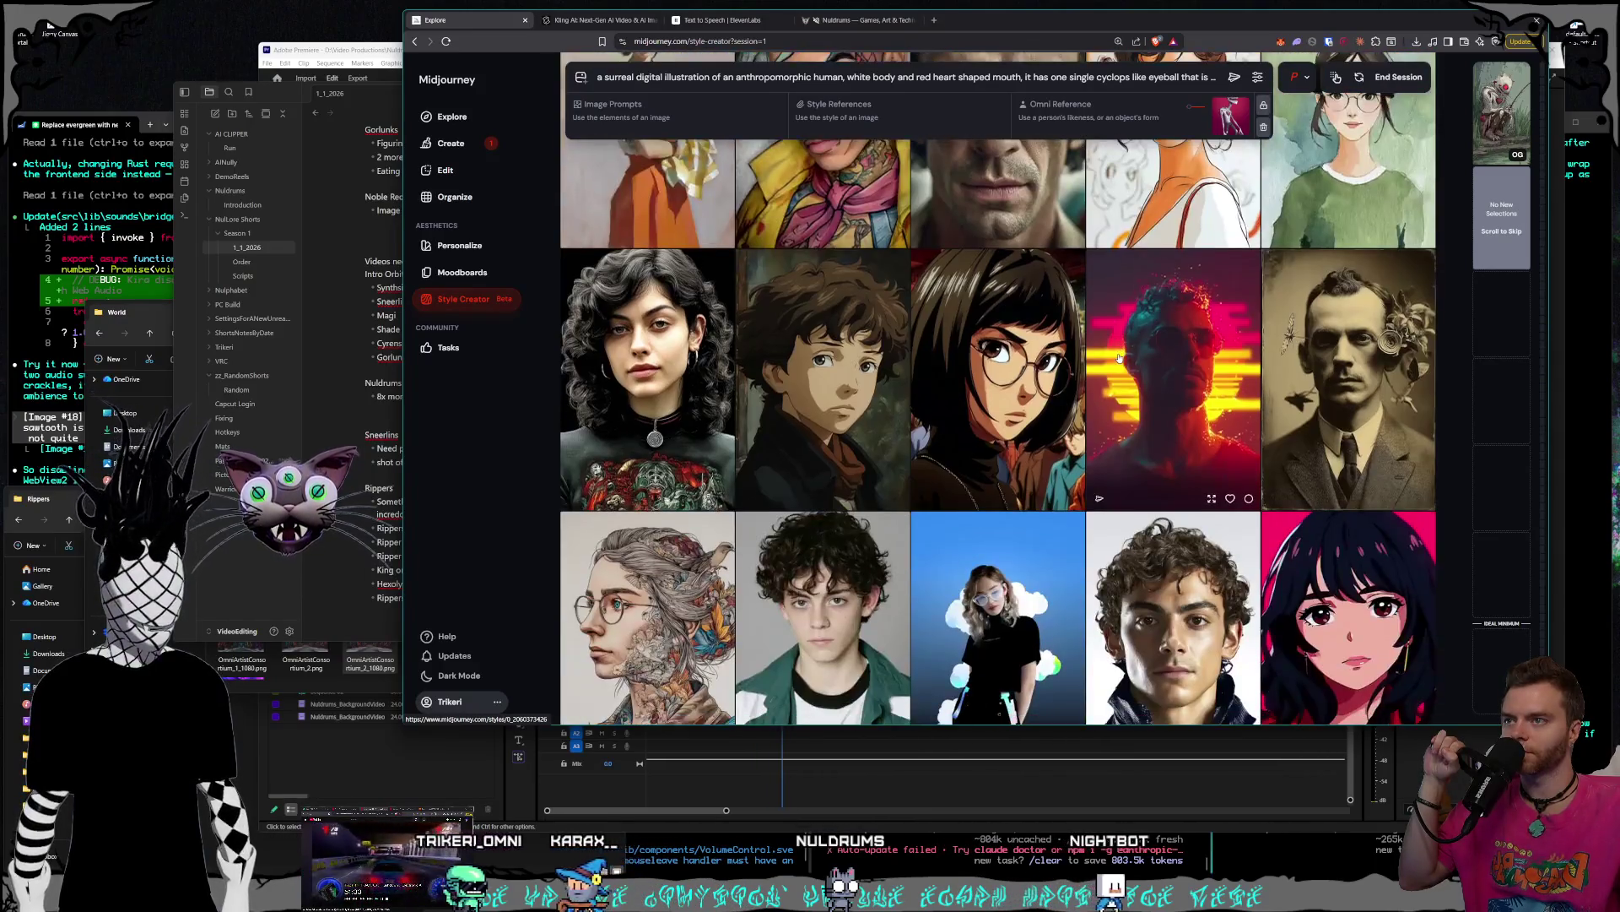
pyautogui.scroll(-5, 1119, 359)
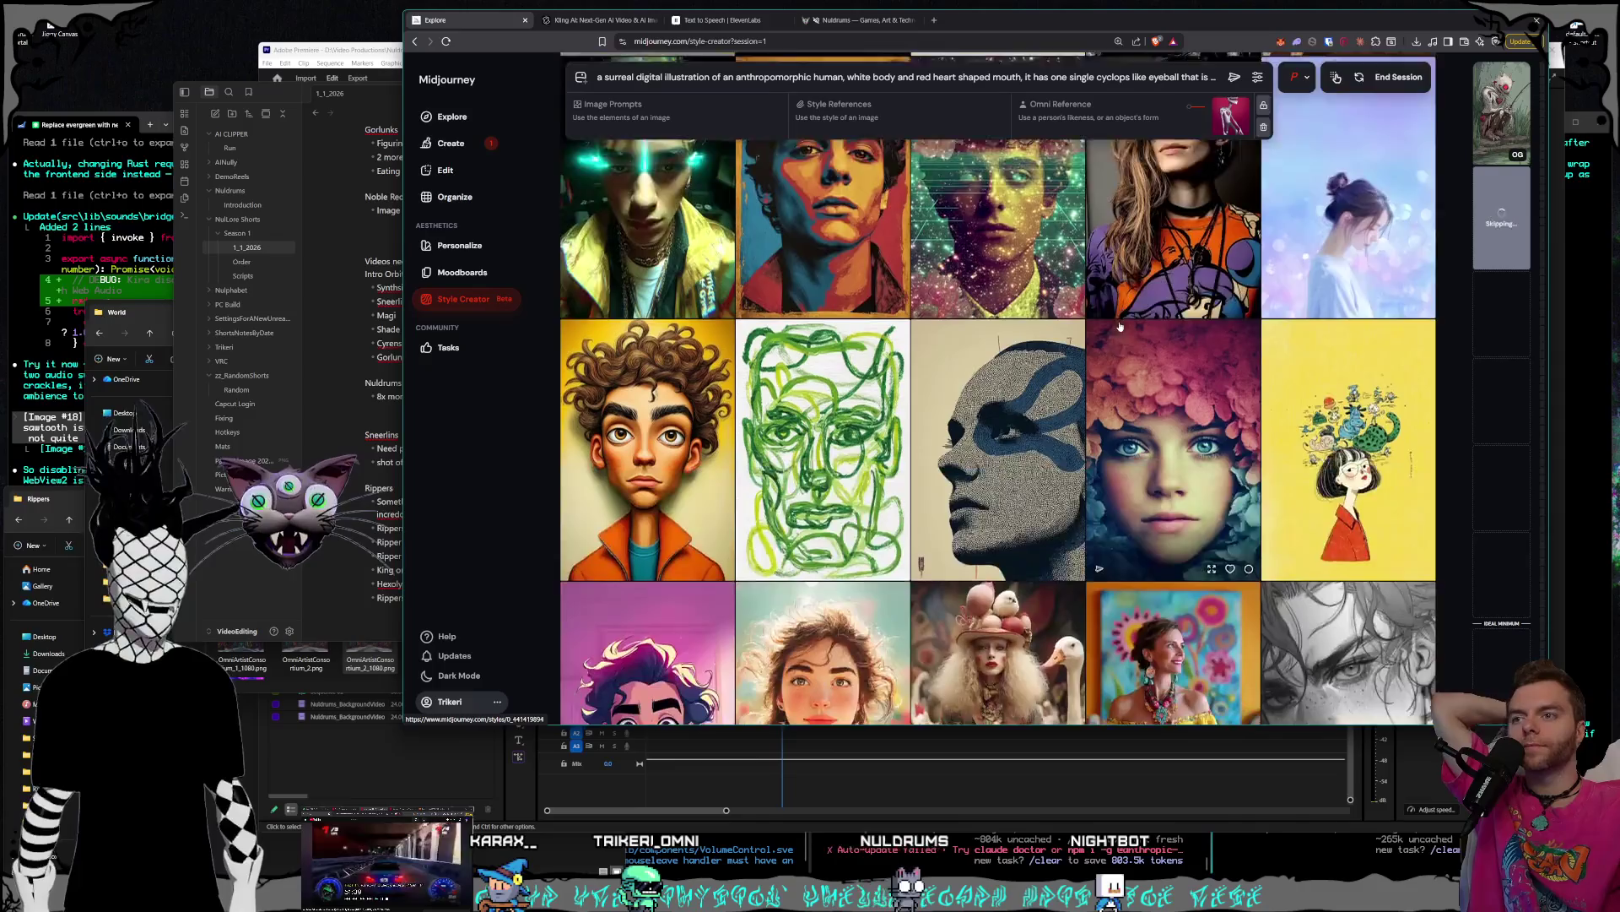
pyautogui.scroll(-10, 1120, 325)
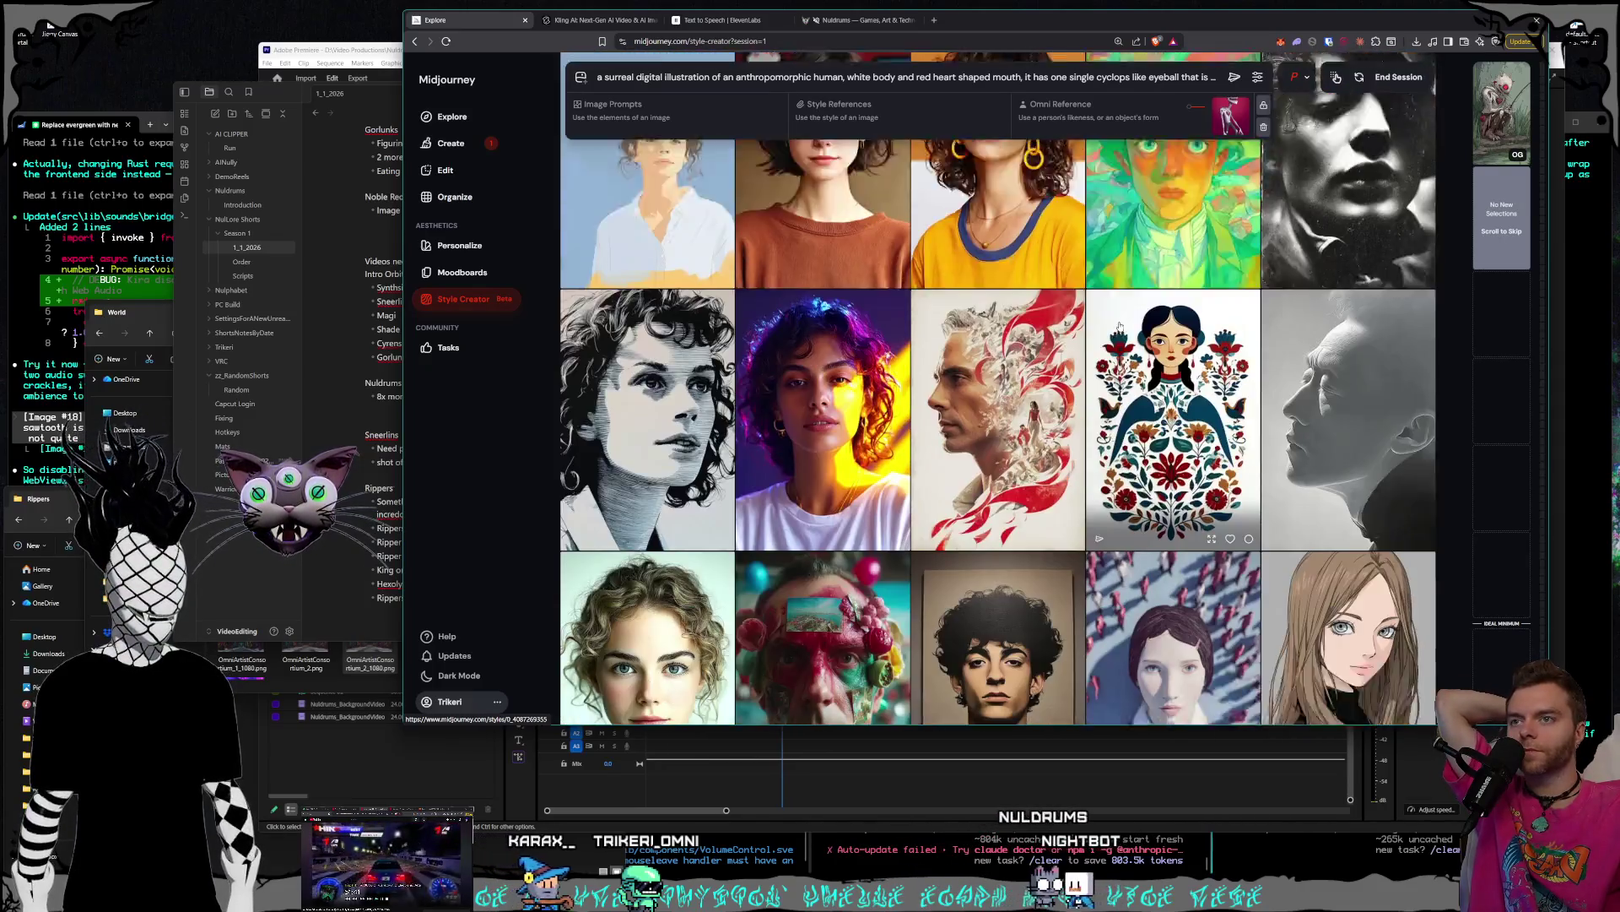
pyautogui.scroll(-10, 1119, 325)
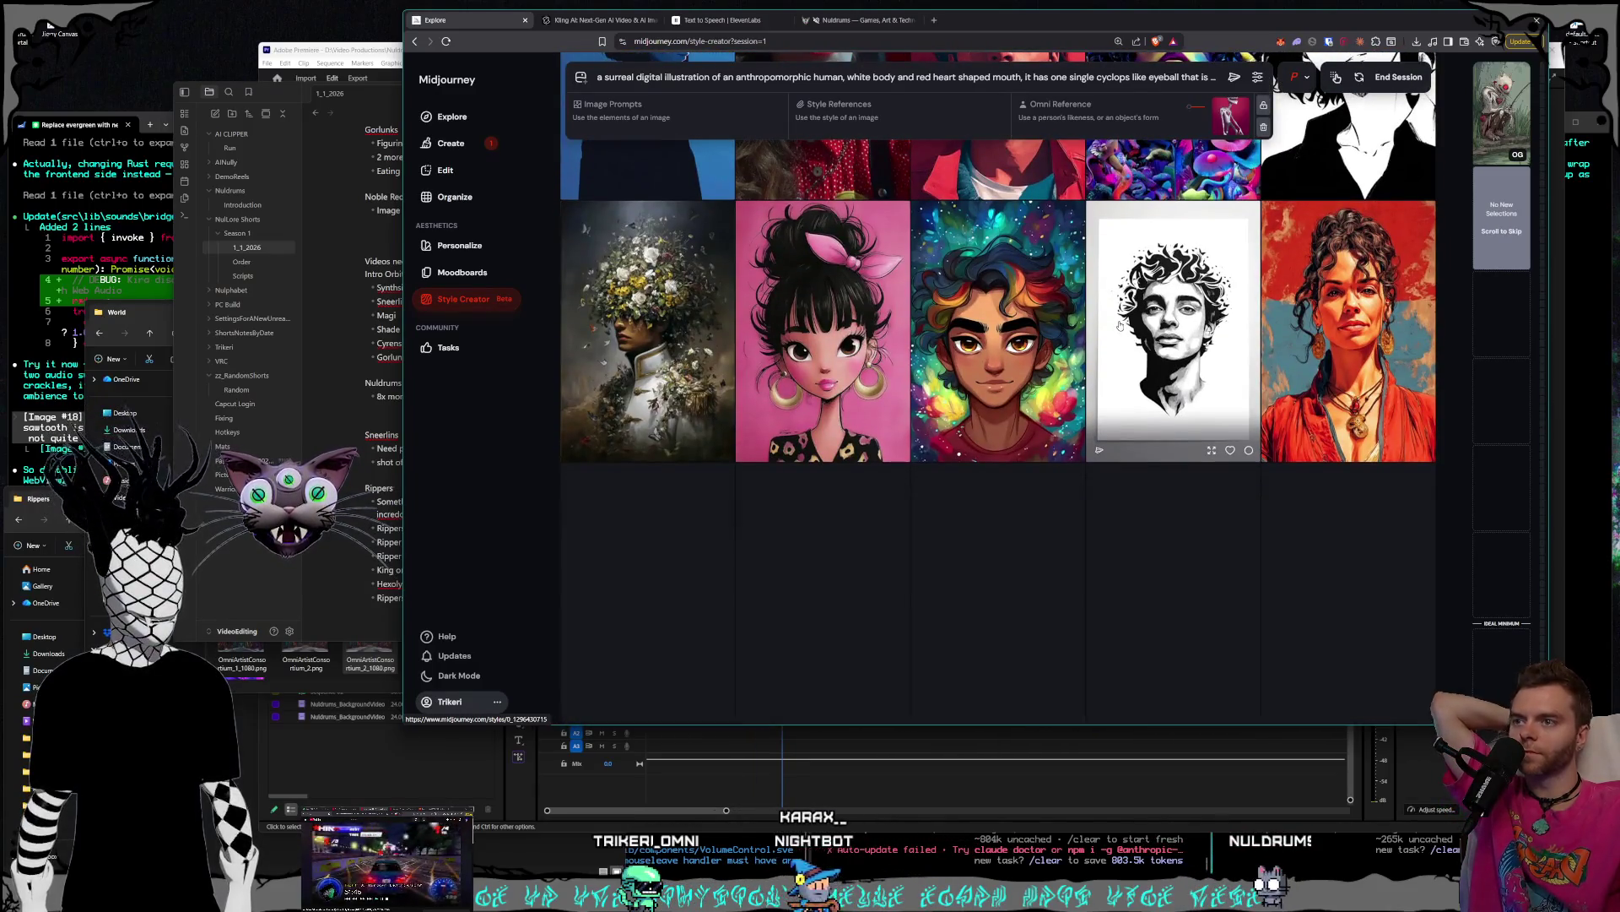
# - Scroll past several batches of portrait candidates, reaching the duck-headed figure, without selecting any
pyautogui.scroll(-7, 1119, 325)
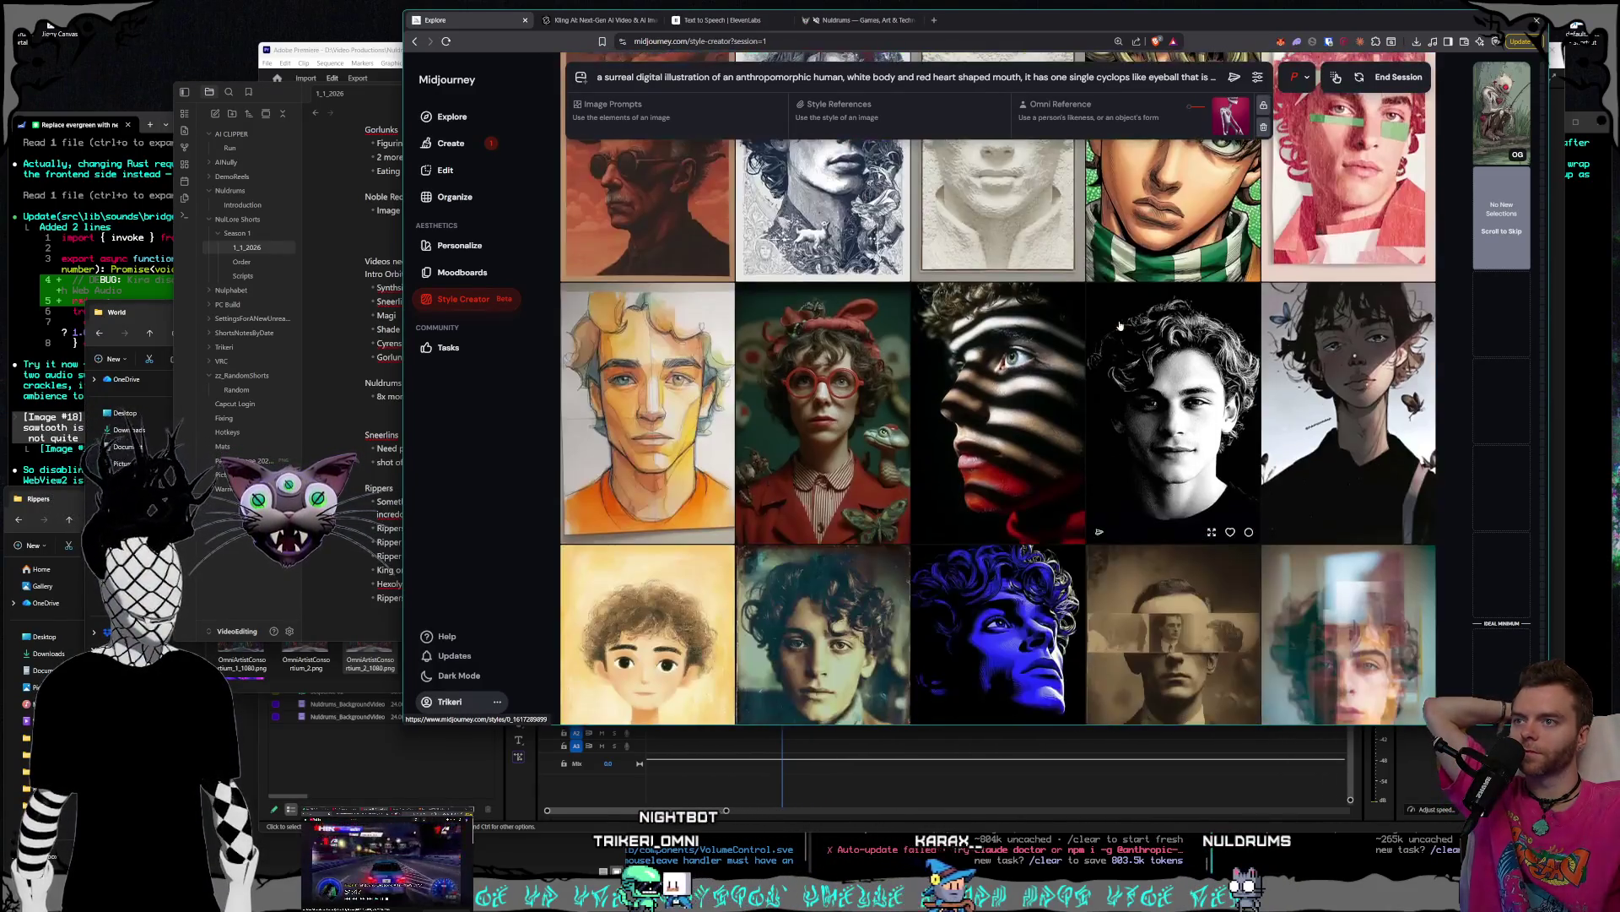
pyautogui.scroll(-5, 1119, 326)
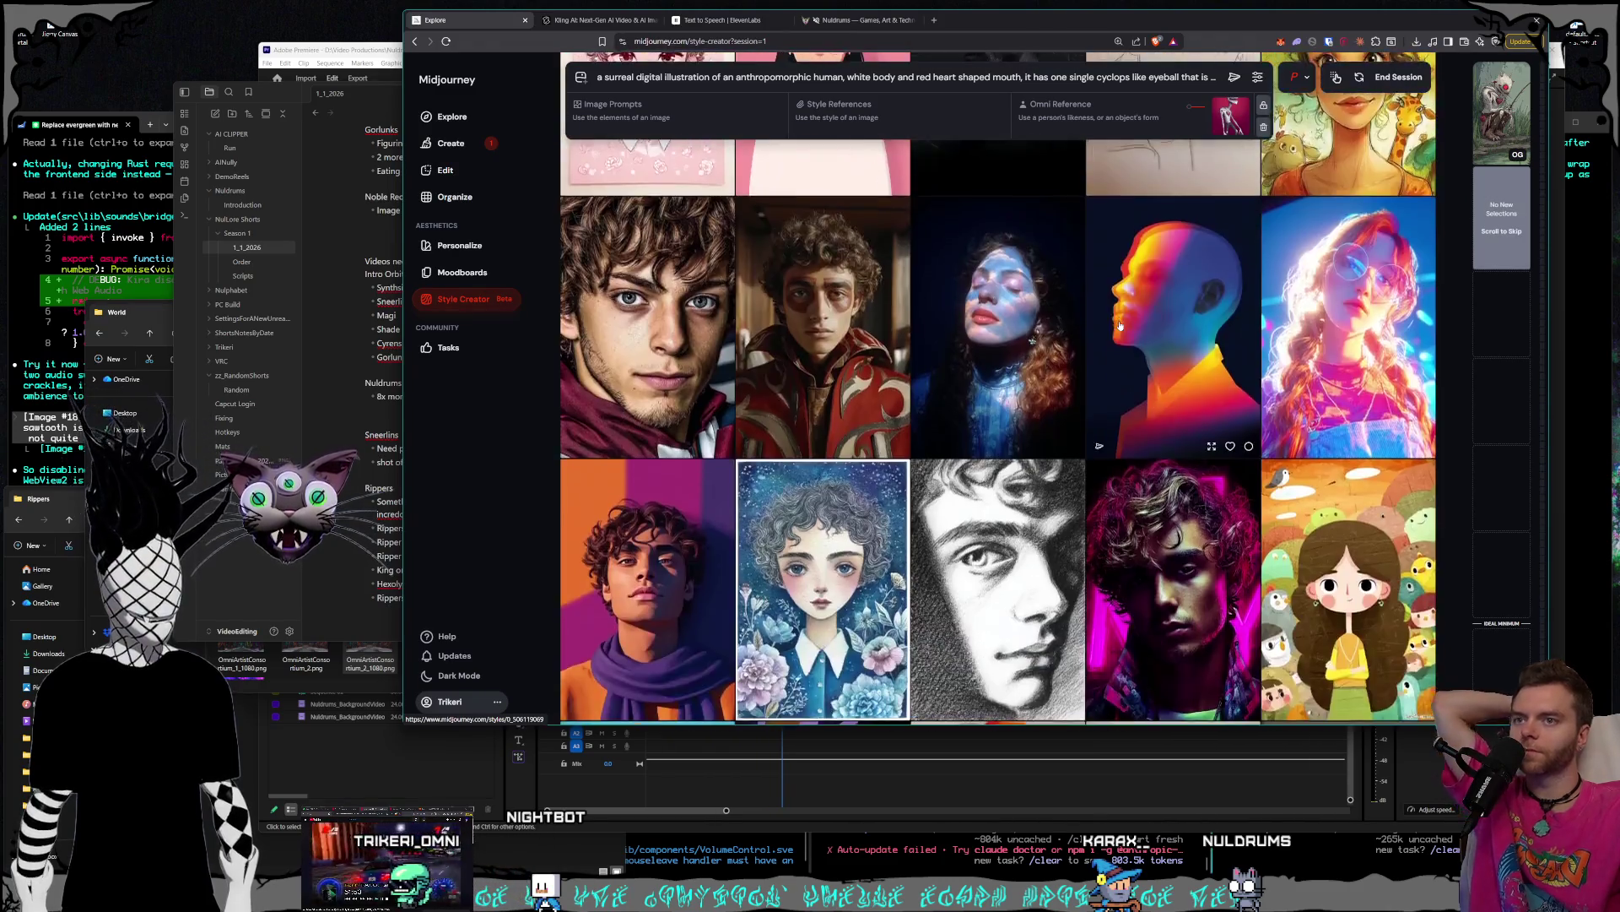
pyautogui.scroll(-3, 1119, 326)
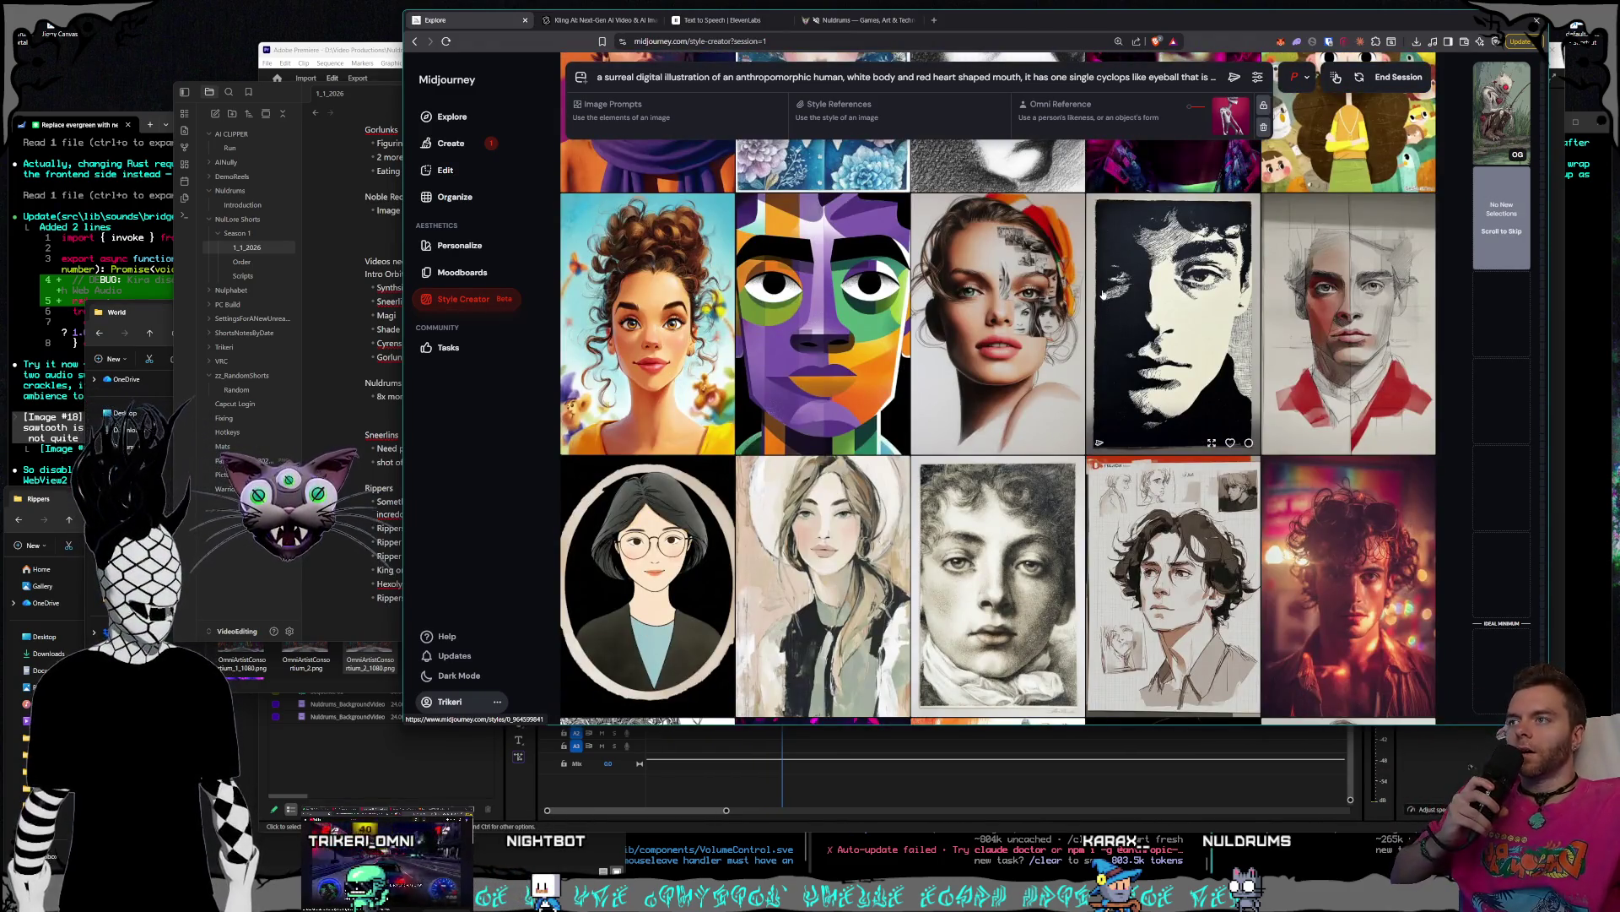
pyautogui.scroll(-5, 1102, 294)
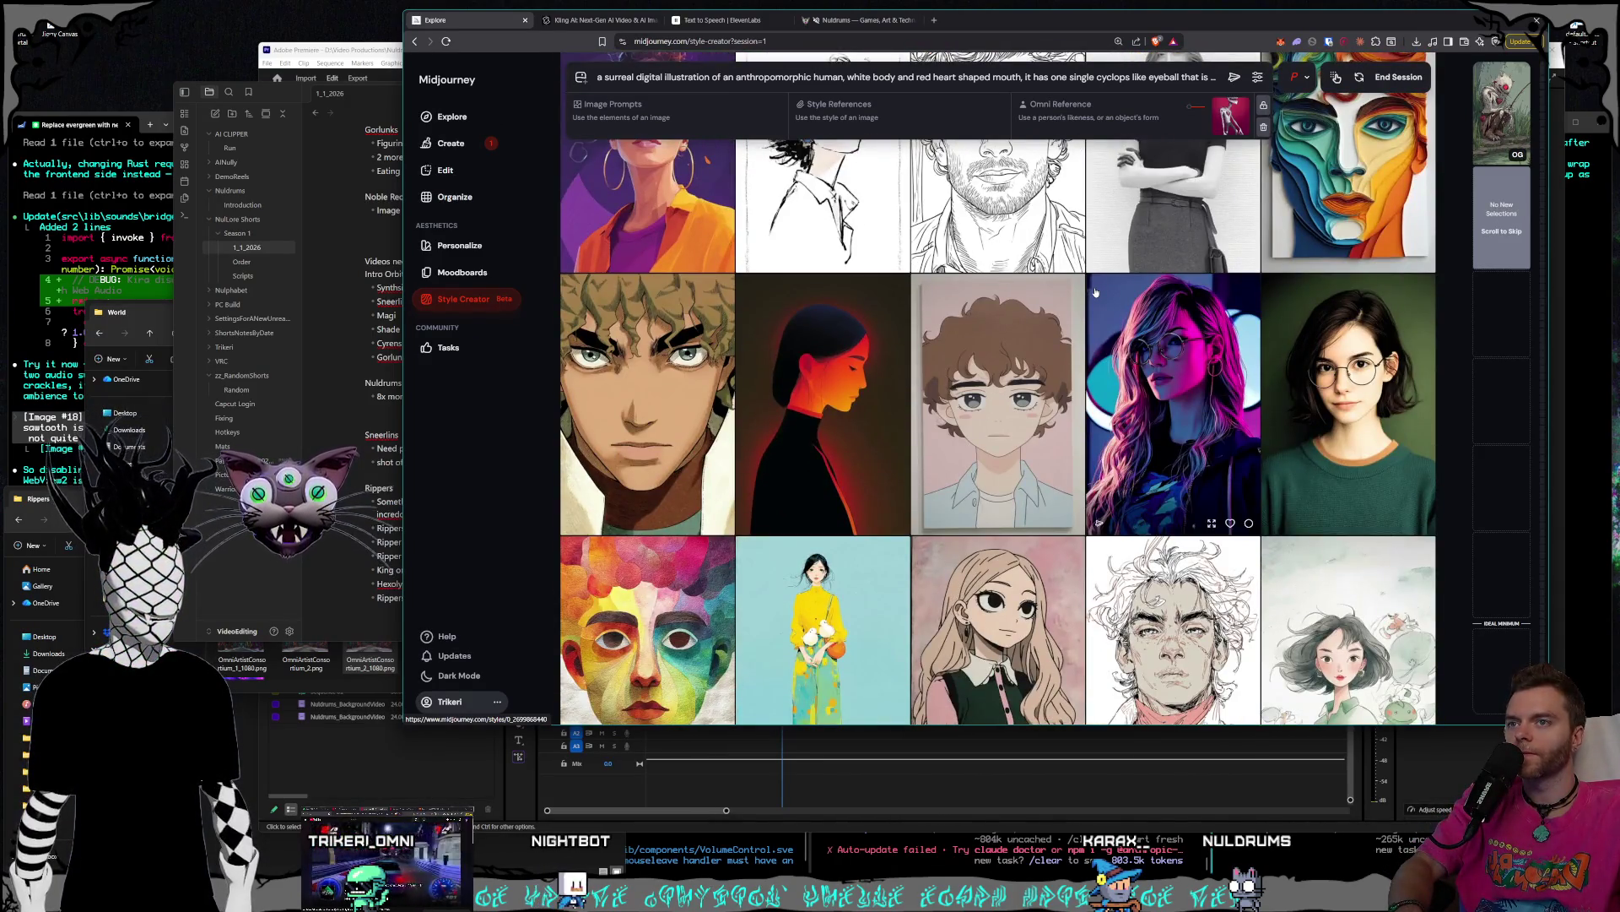
pyautogui.scroll(-3, 1096, 292)
pyautogui.scroll(-5, 1084, 291)
pyautogui.scroll(-10, 1081, 292)
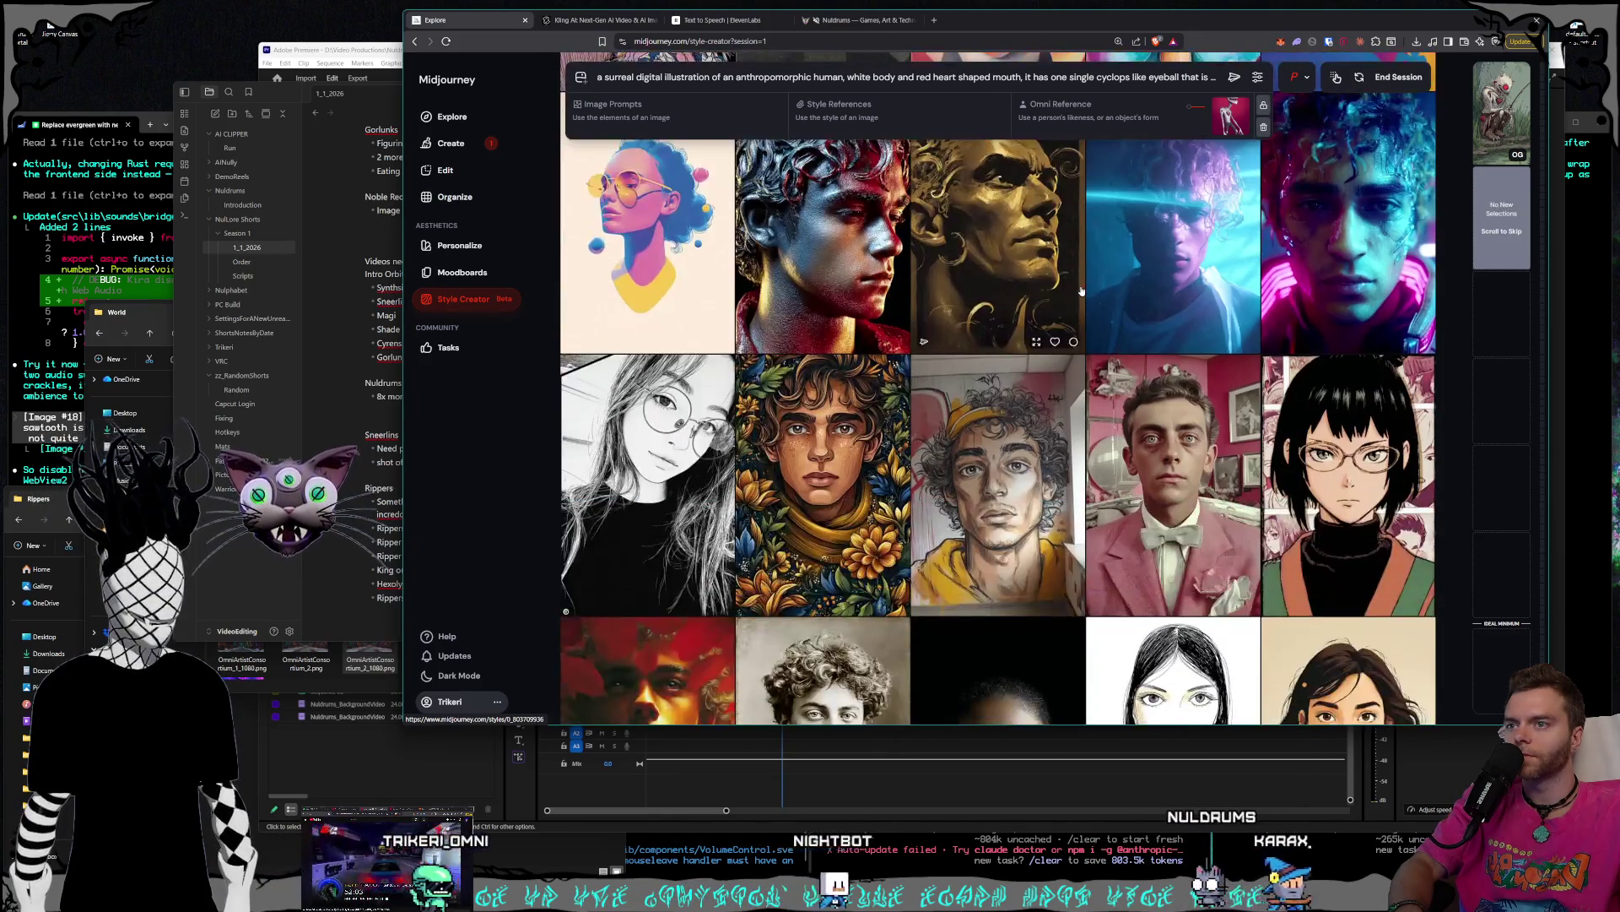
pyautogui.scroll(-5, 1079, 289)
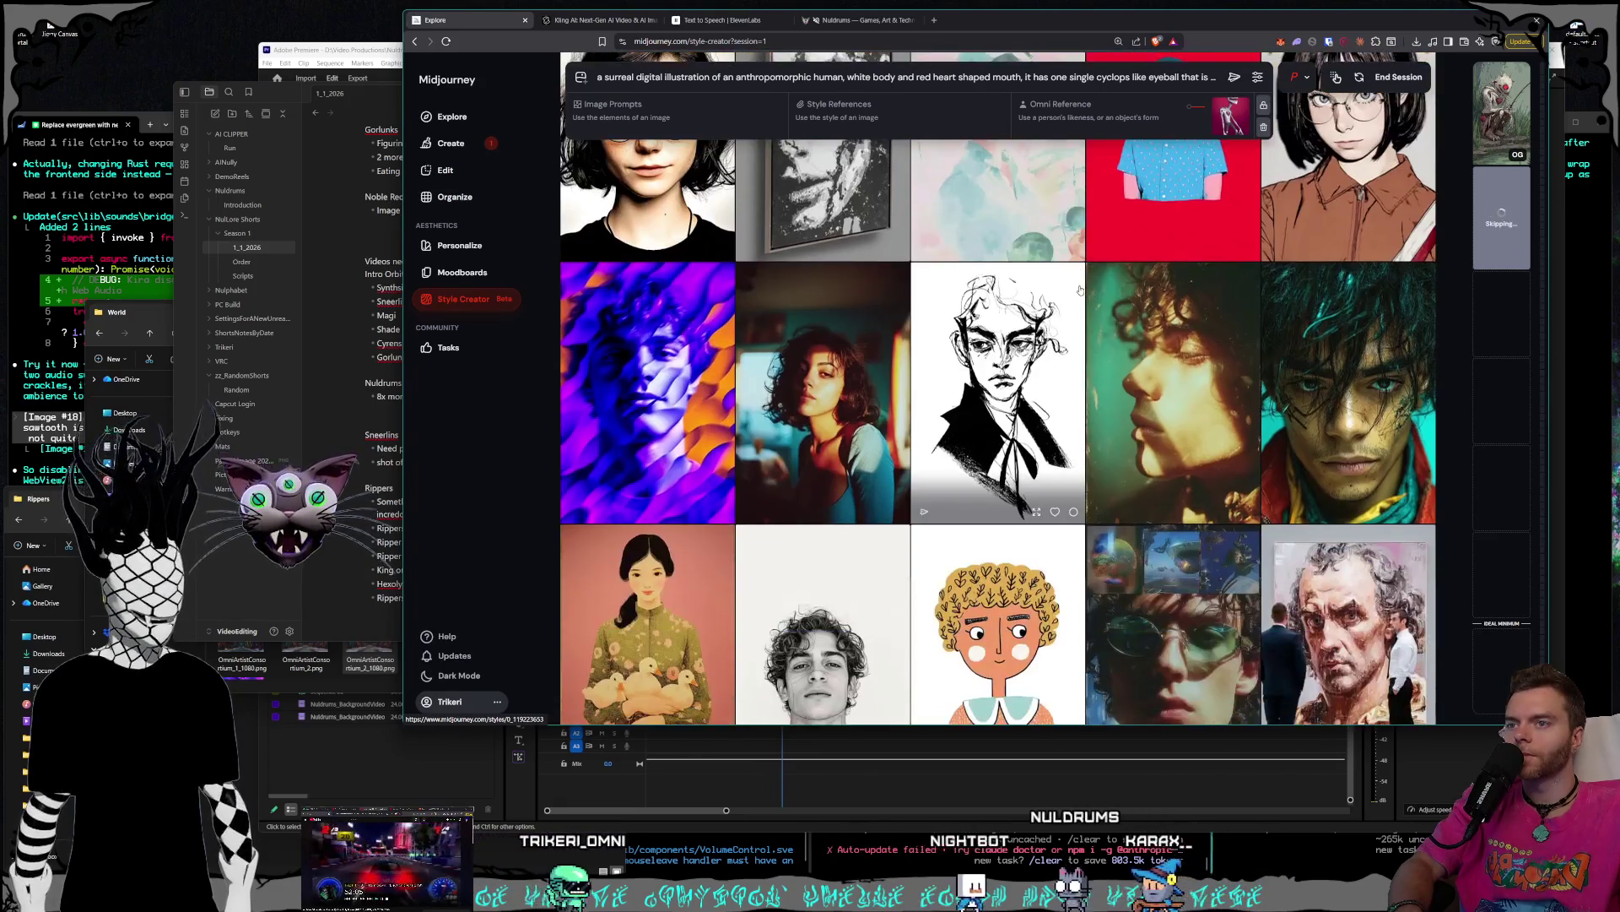
pyautogui.scroll(-3, 1080, 289)
pyautogui.scroll(-3, 1080, 290)
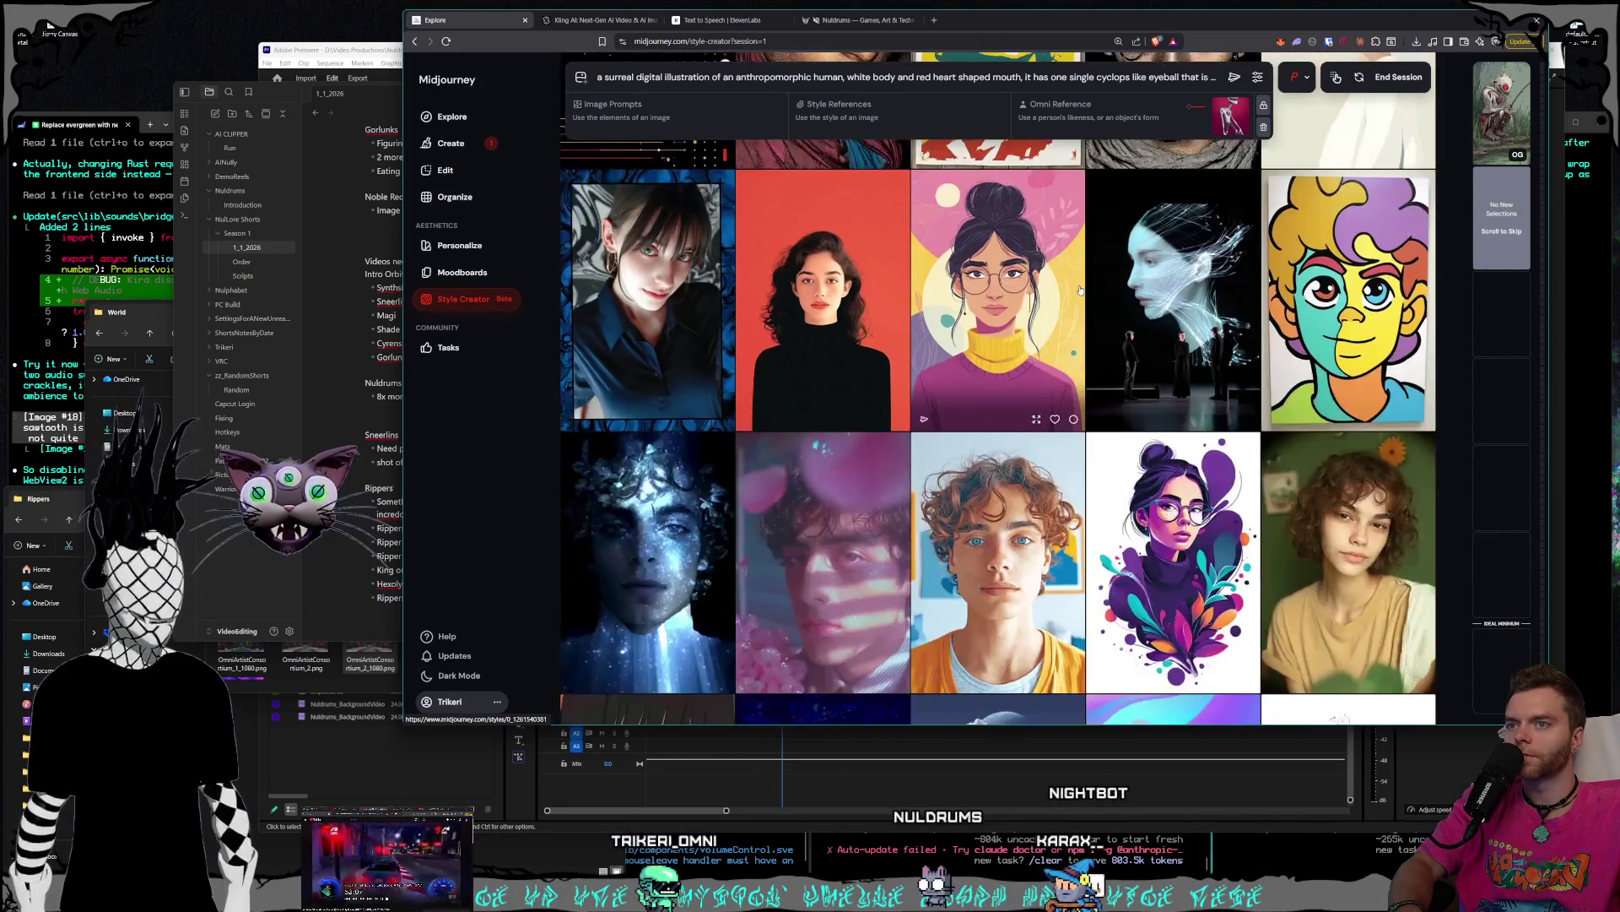
pyautogui.scroll(-3, 1080, 290)
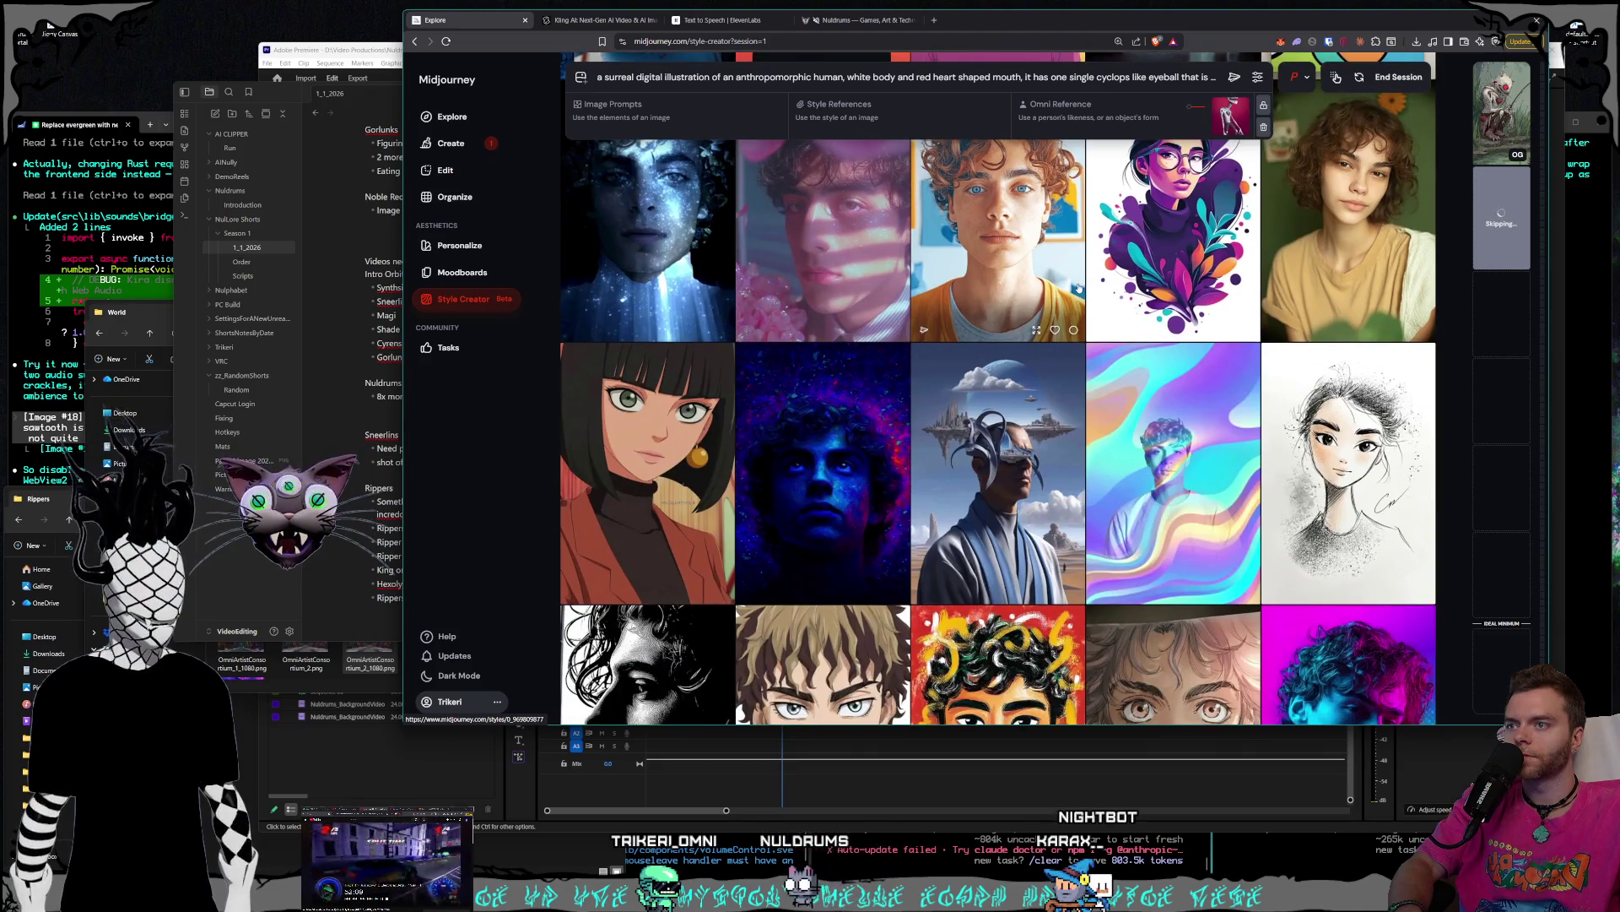
pyautogui.scroll(-3, 1080, 289)
pyautogui.scroll(-3, 1077, 288)
pyautogui.scroll(-3, 1077, 289)
pyautogui.scroll(-3, 1076, 286)
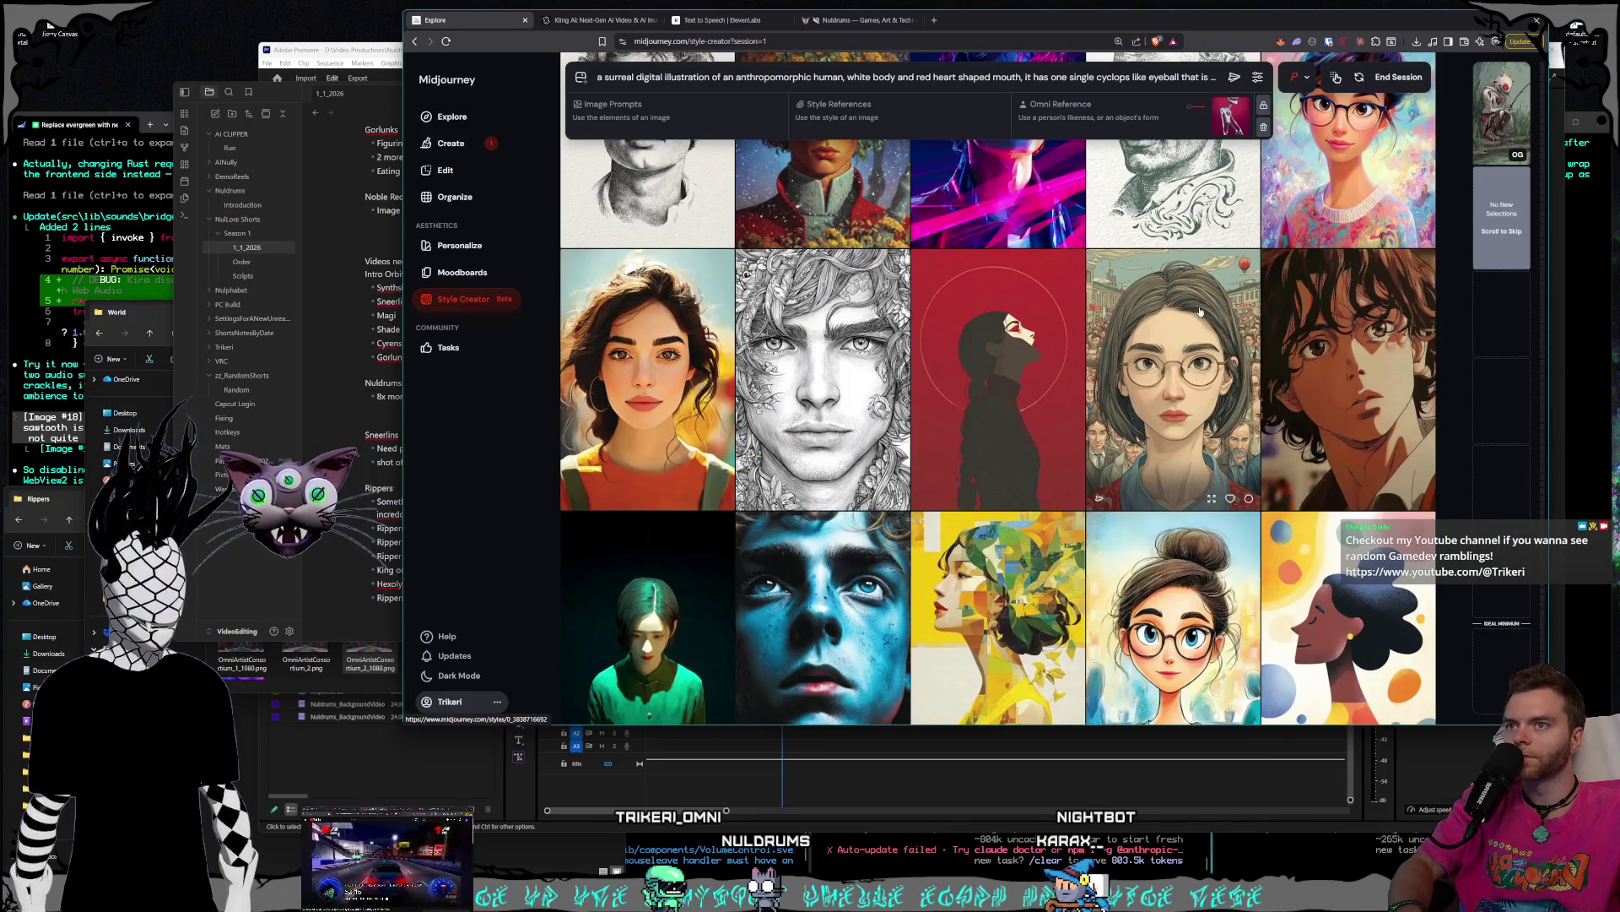
pyautogui.scroll(-5, 1181, 314)
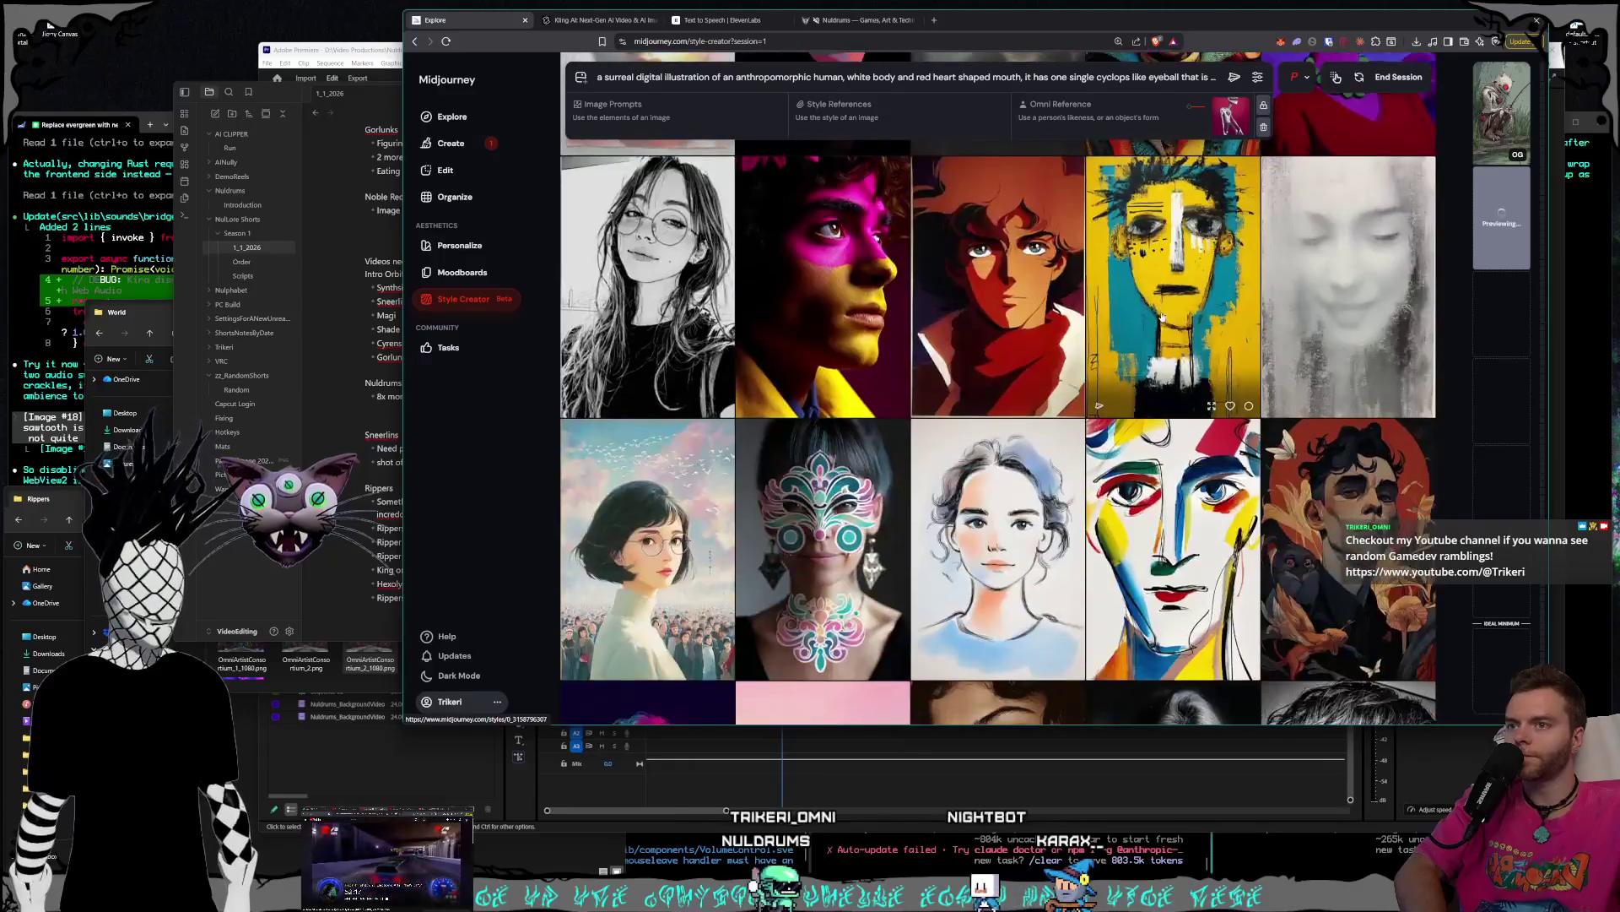
pyautogui.scroll(-5, 1161, 315)
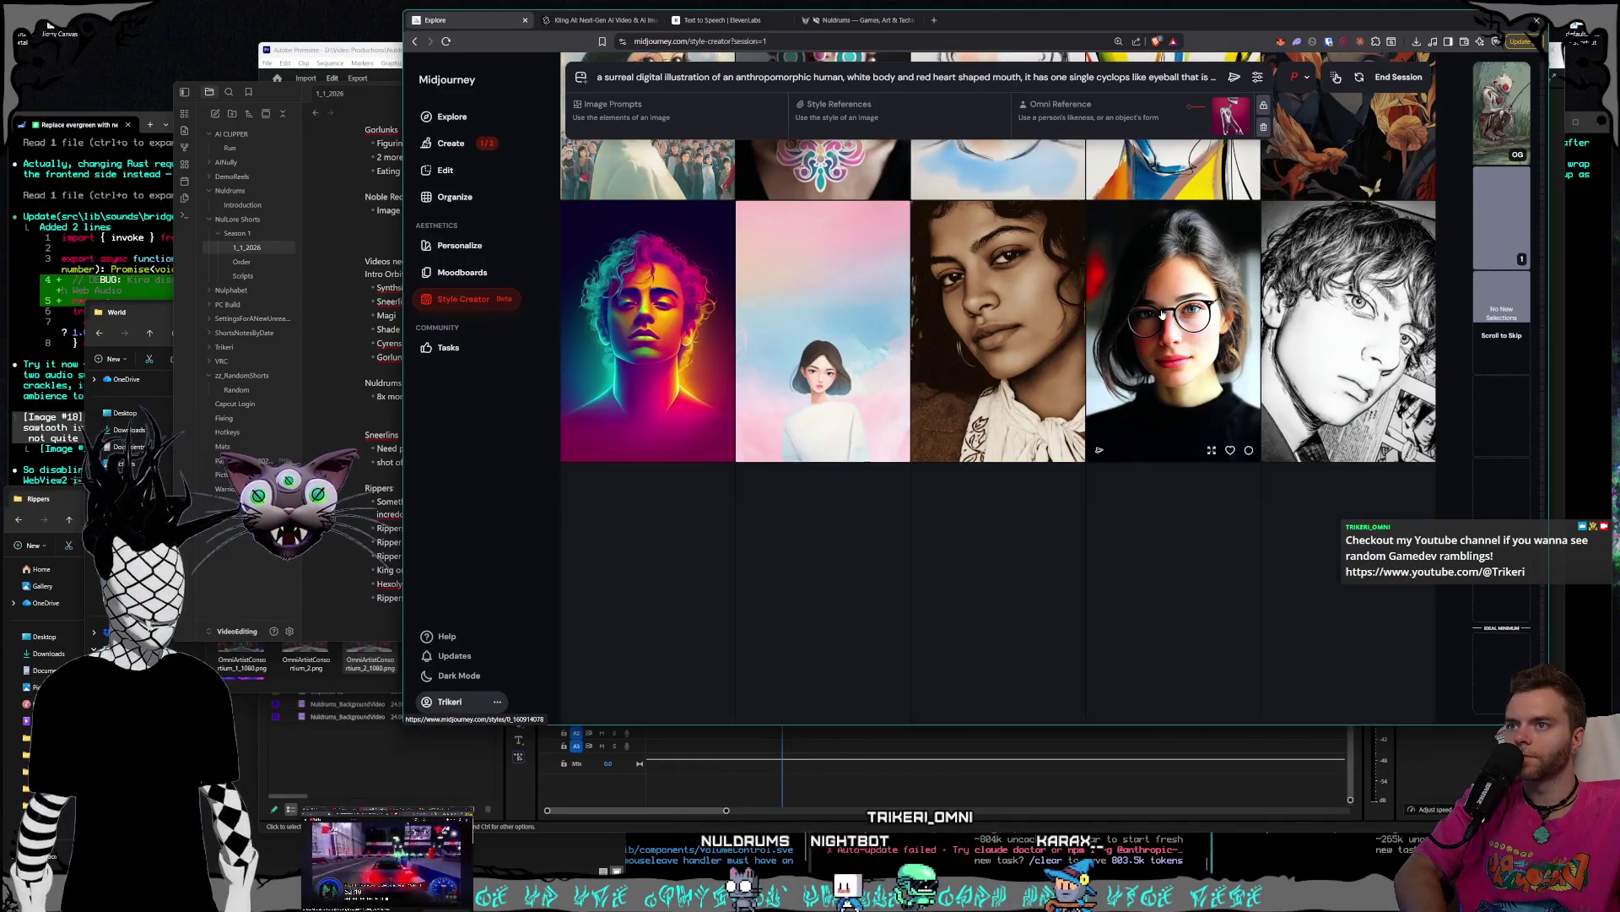
pyautogui.scroll(-5, 1159, 314)
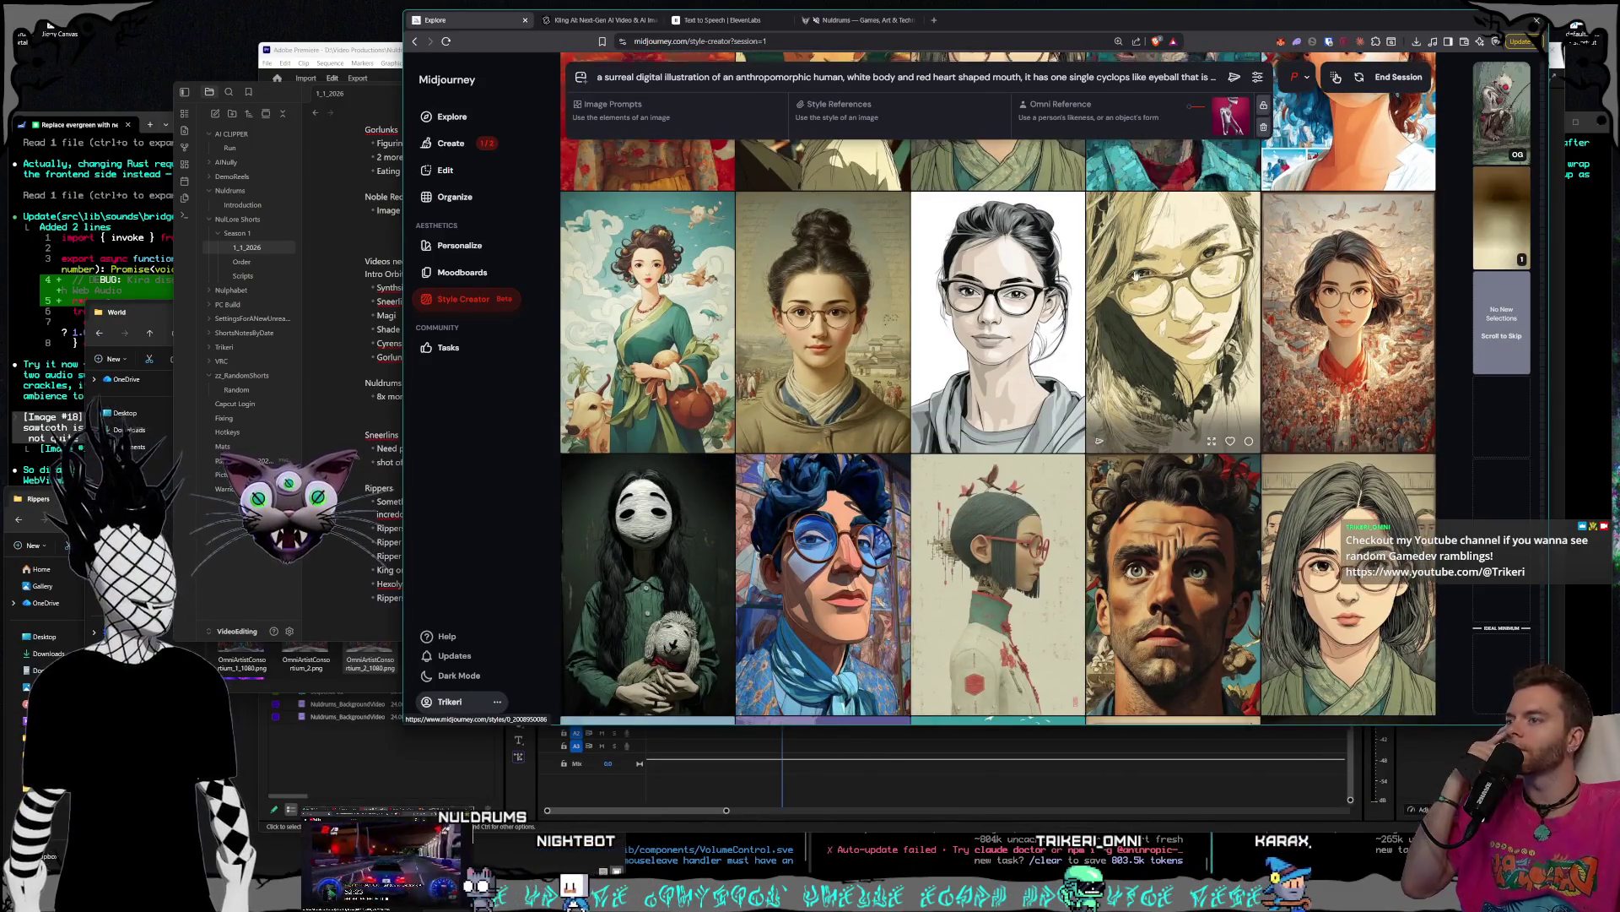
pyautogui.scroll(-3, 1140, 273)
pyautogui.scroll(-1, 1134, 276)
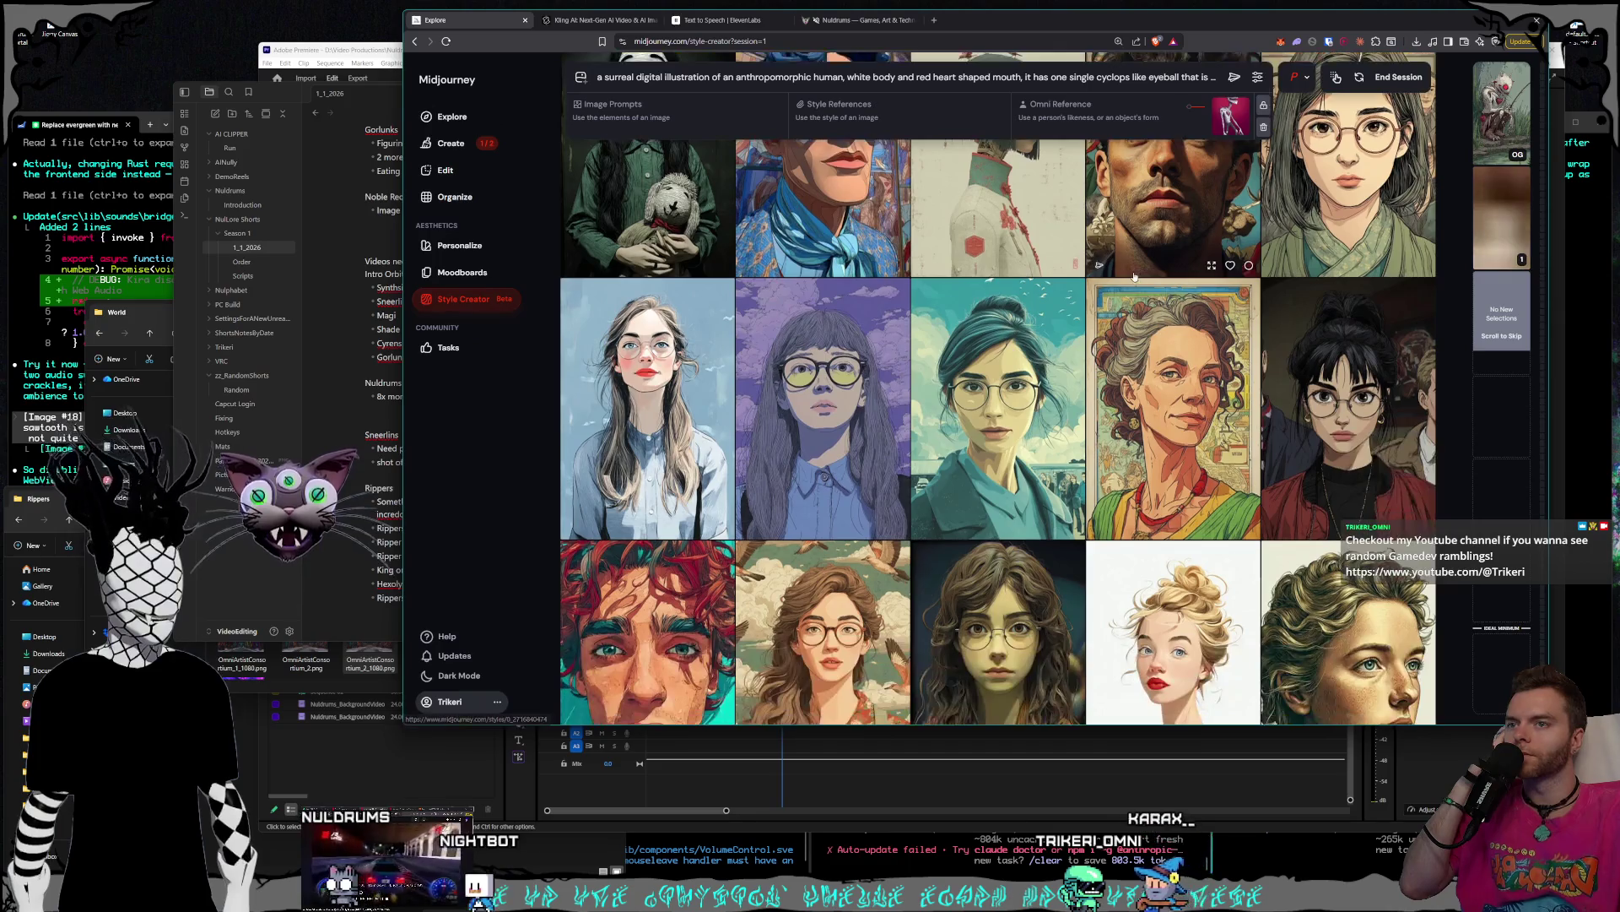
pyautogui.scroll(-1, 1134, 276)
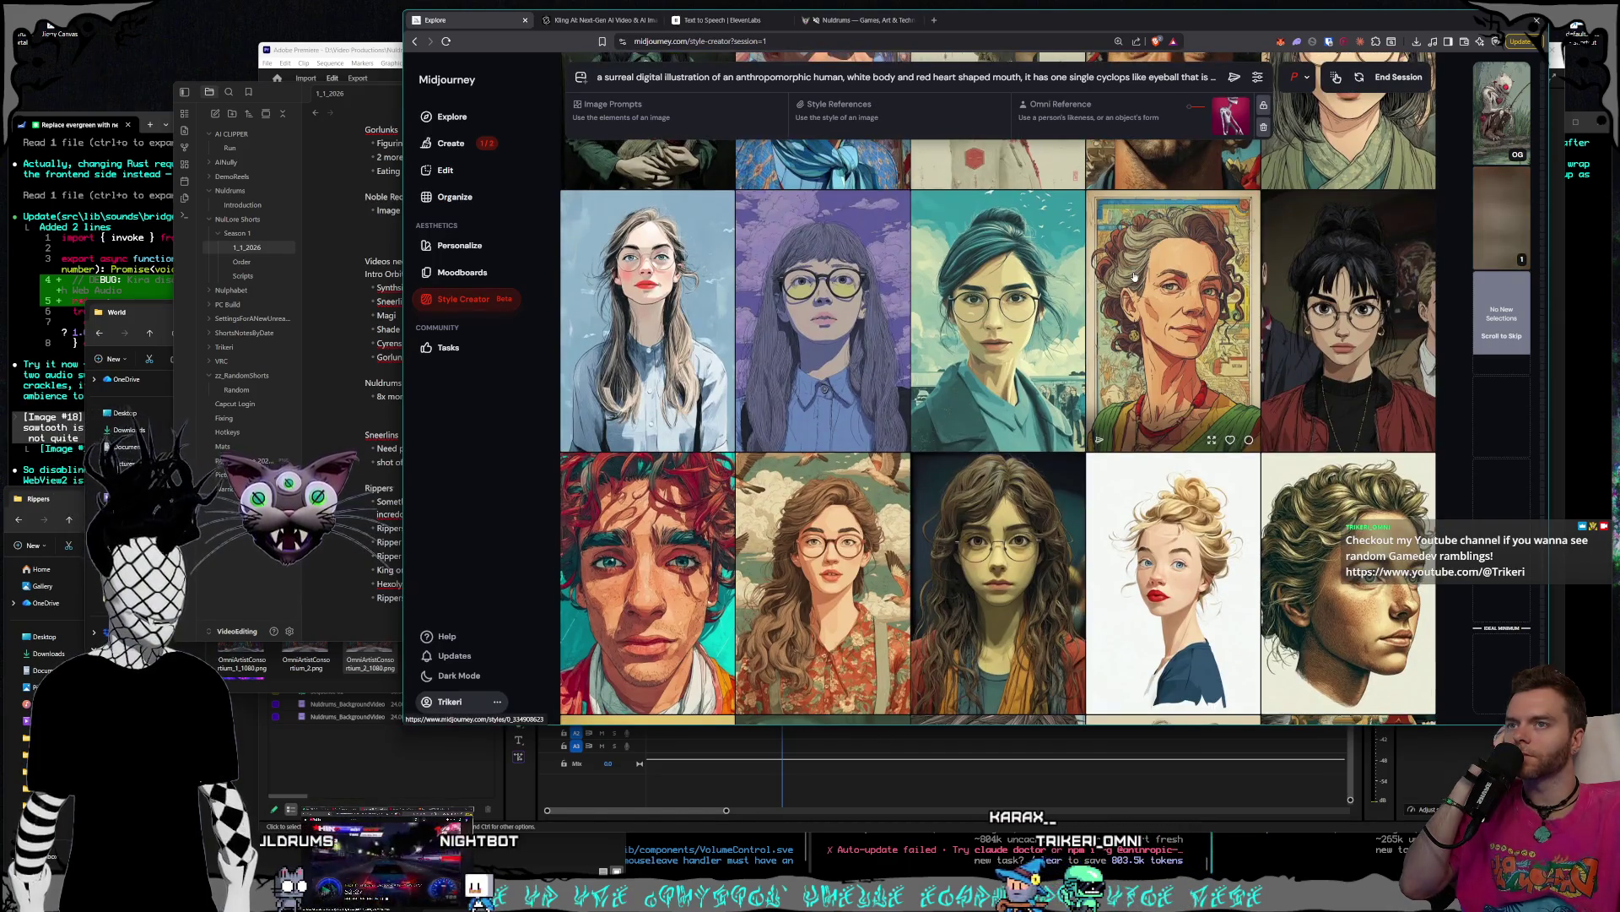
pyautogui.scroll(-2, 1134, 276)
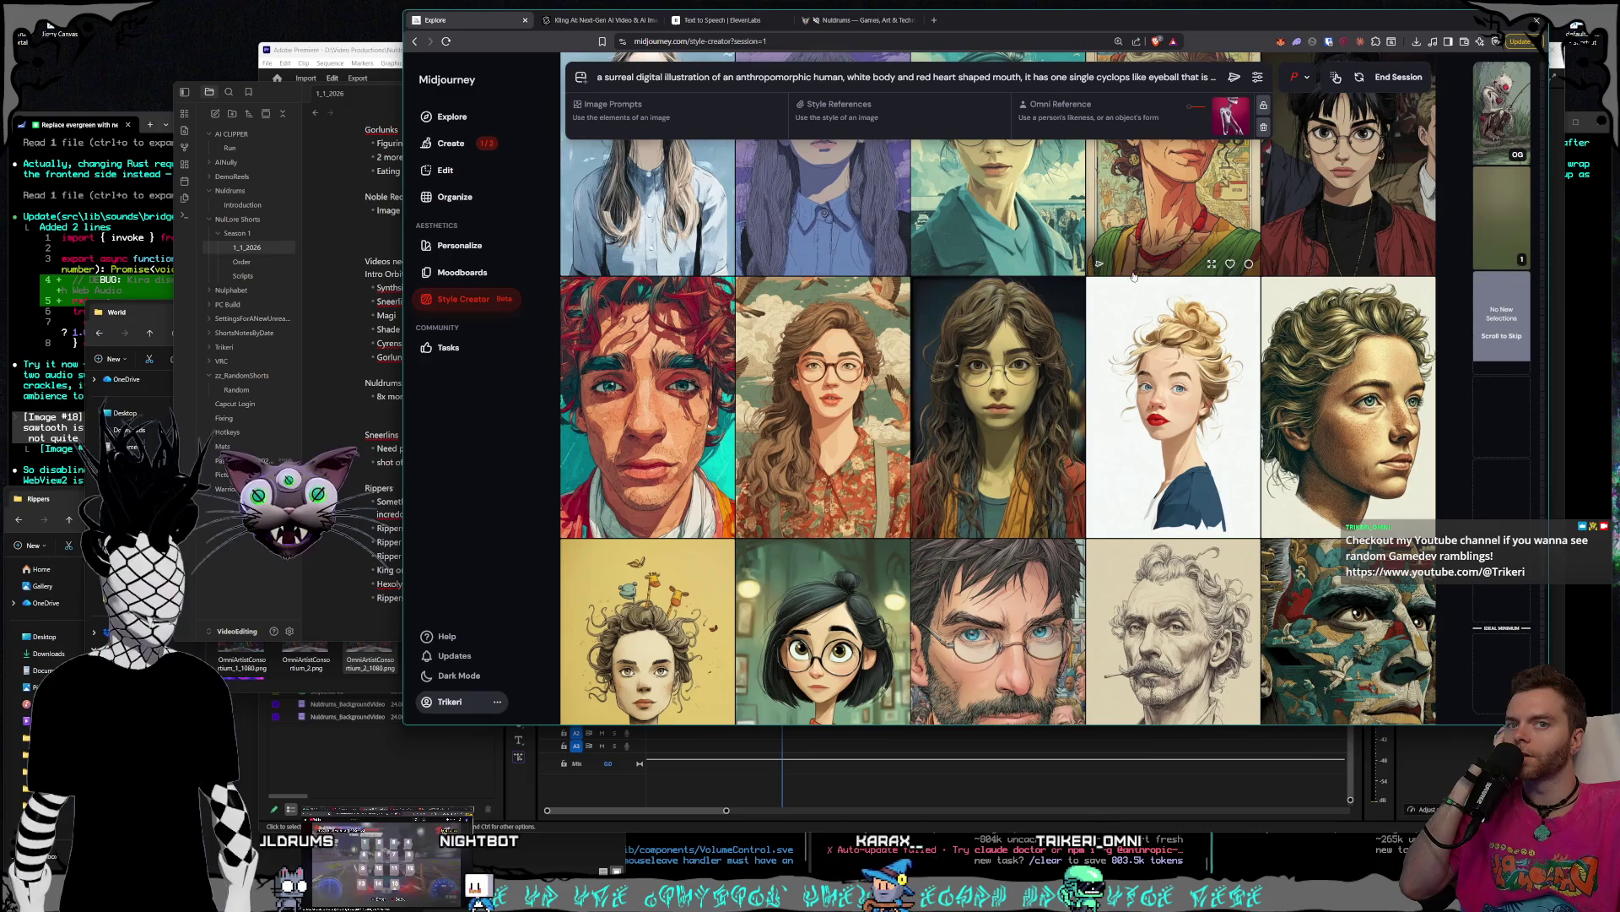
pyautogui.scroll(-5, 1135, 276)
pyautogui.scroll(-2, 1121, 279)
pyautogui.scroll(-3, 1121, 279)
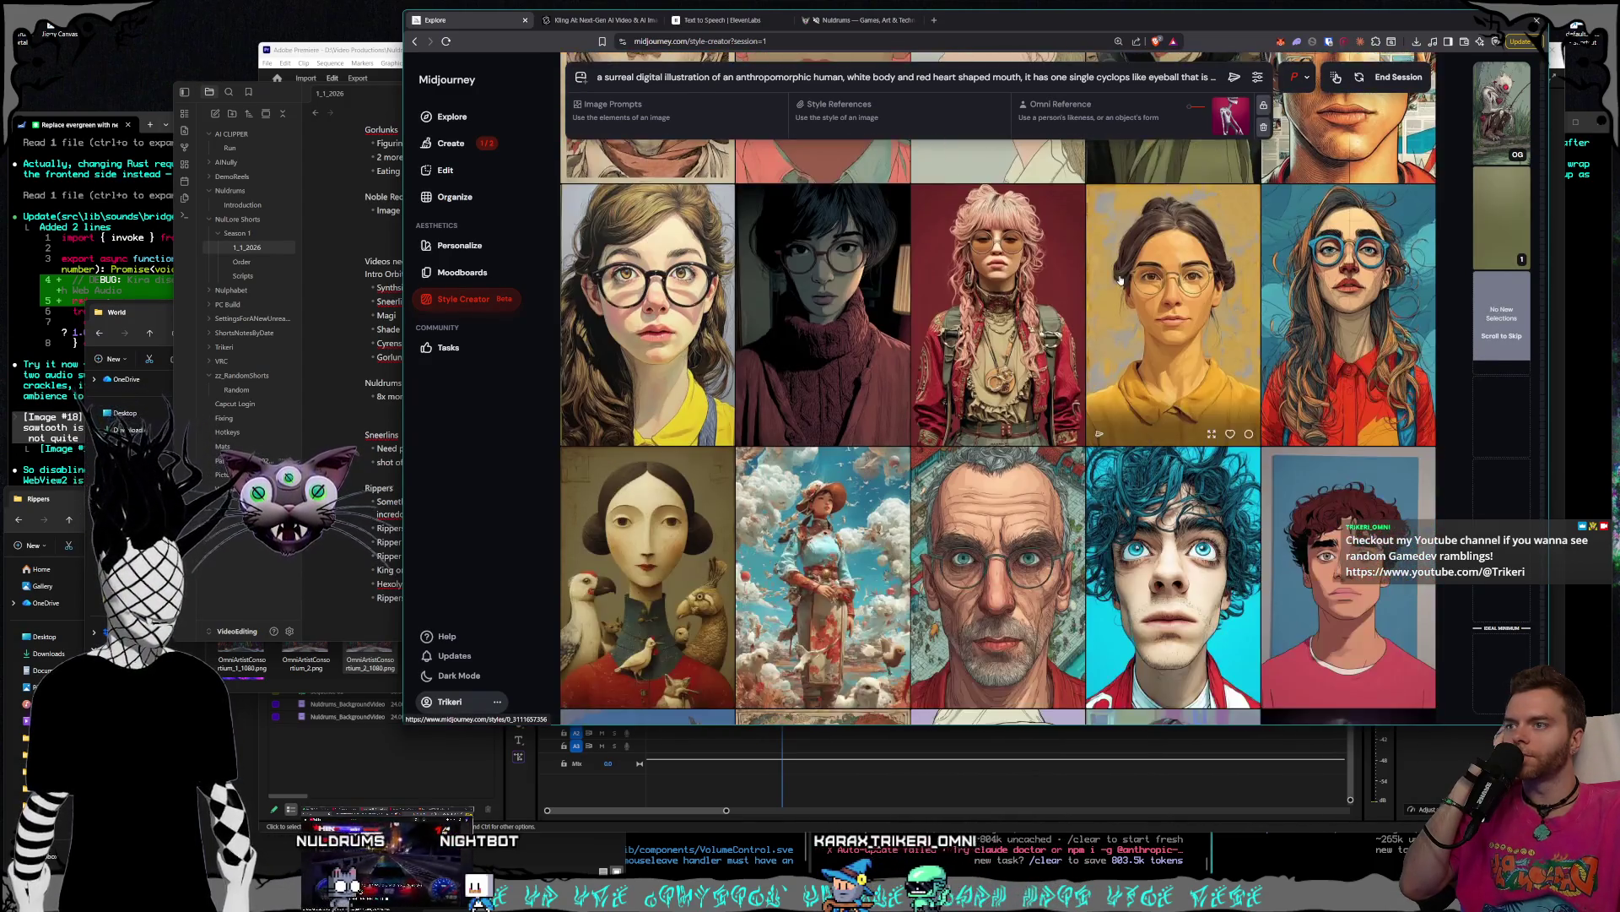
pyautogui.scroll(-2, 1121, 279)
pyautogui.scroll(-3, 1121, 280)
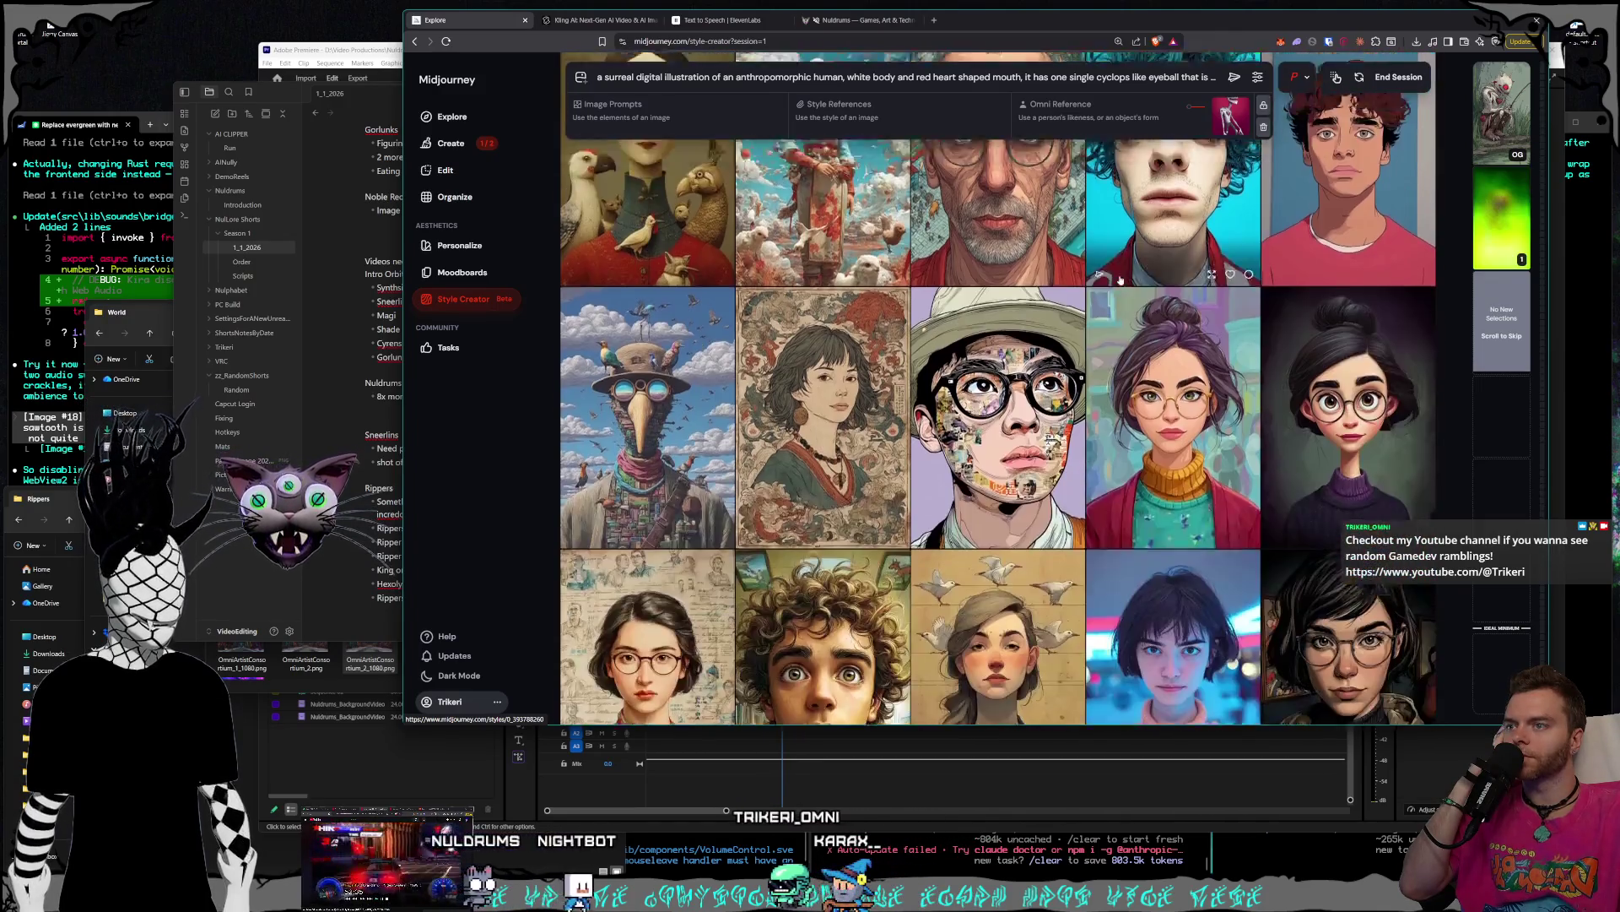
pyautogui.scroll(-8, 1121, 279)
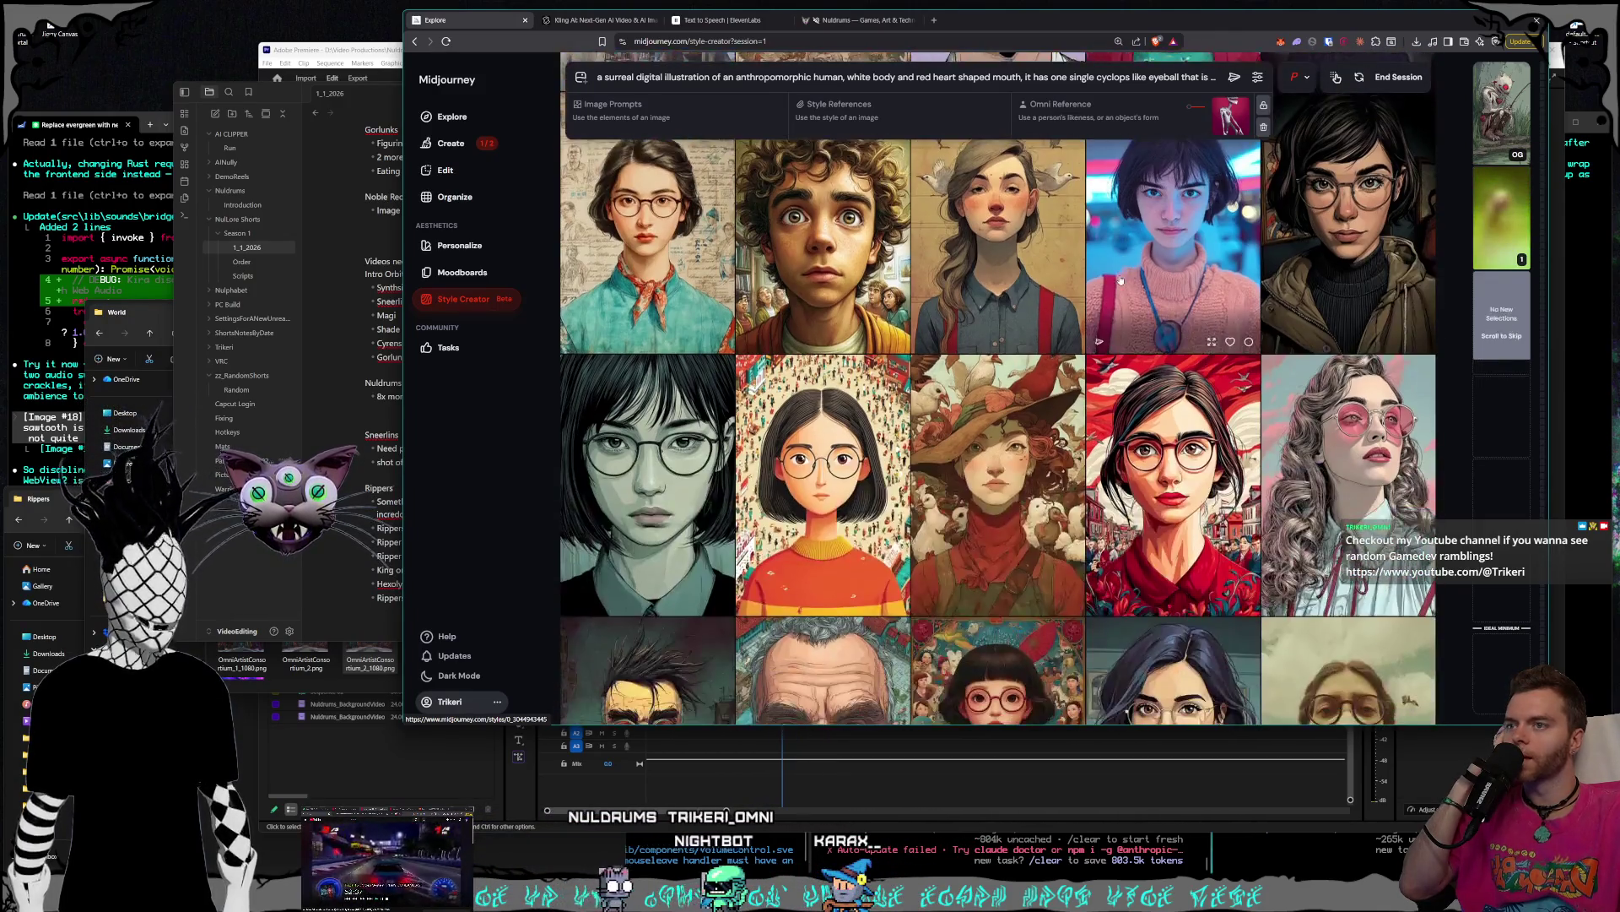
pyautogui.scroll(-3, 1121, 280)
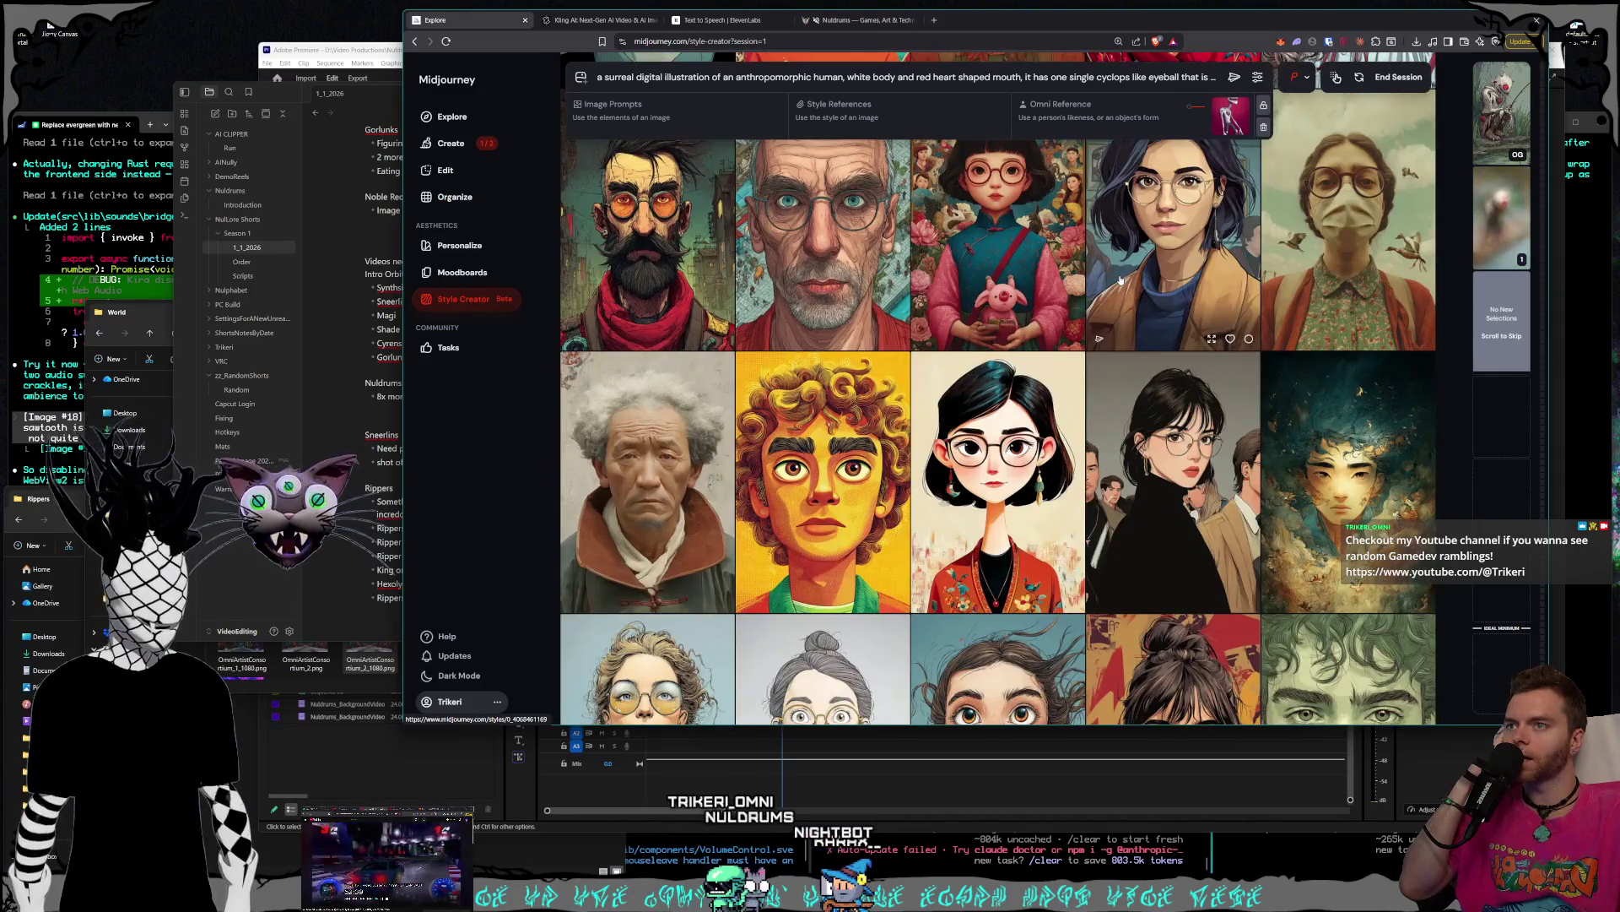
pyautogui.scroll(-12, 1119, 279)
pyautogui.scroll(-8, 1119, 279)
pyautogui.scroll(2, 1115, 279)
pyautogui.scroll(-9, 1115, 279)
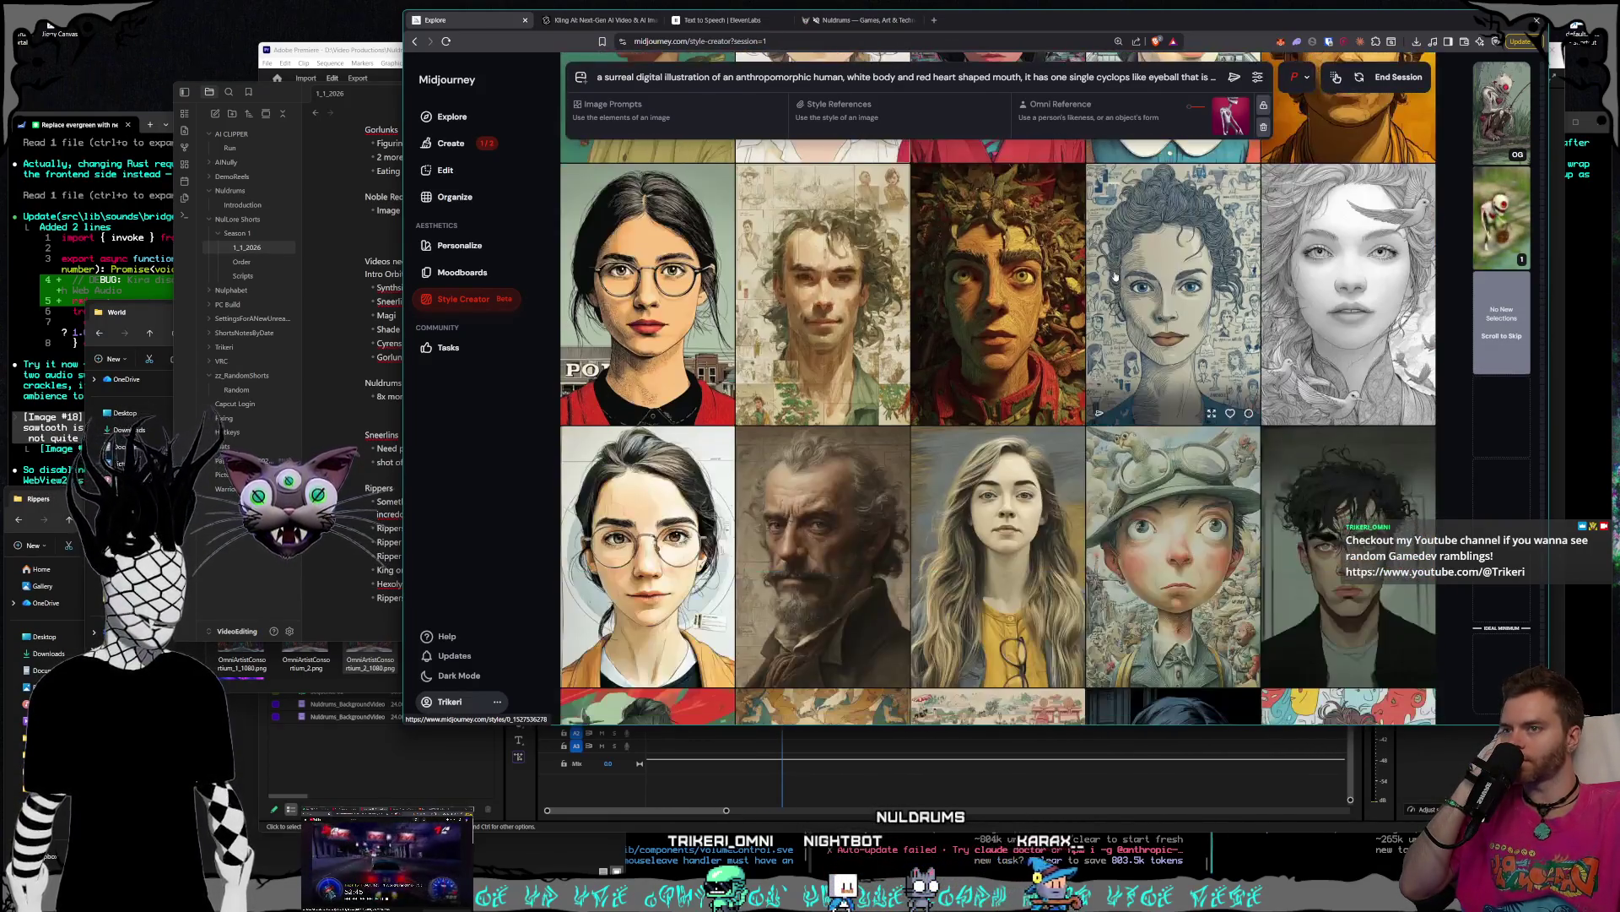
pyautogui.scroll(-7, 1115, 276)
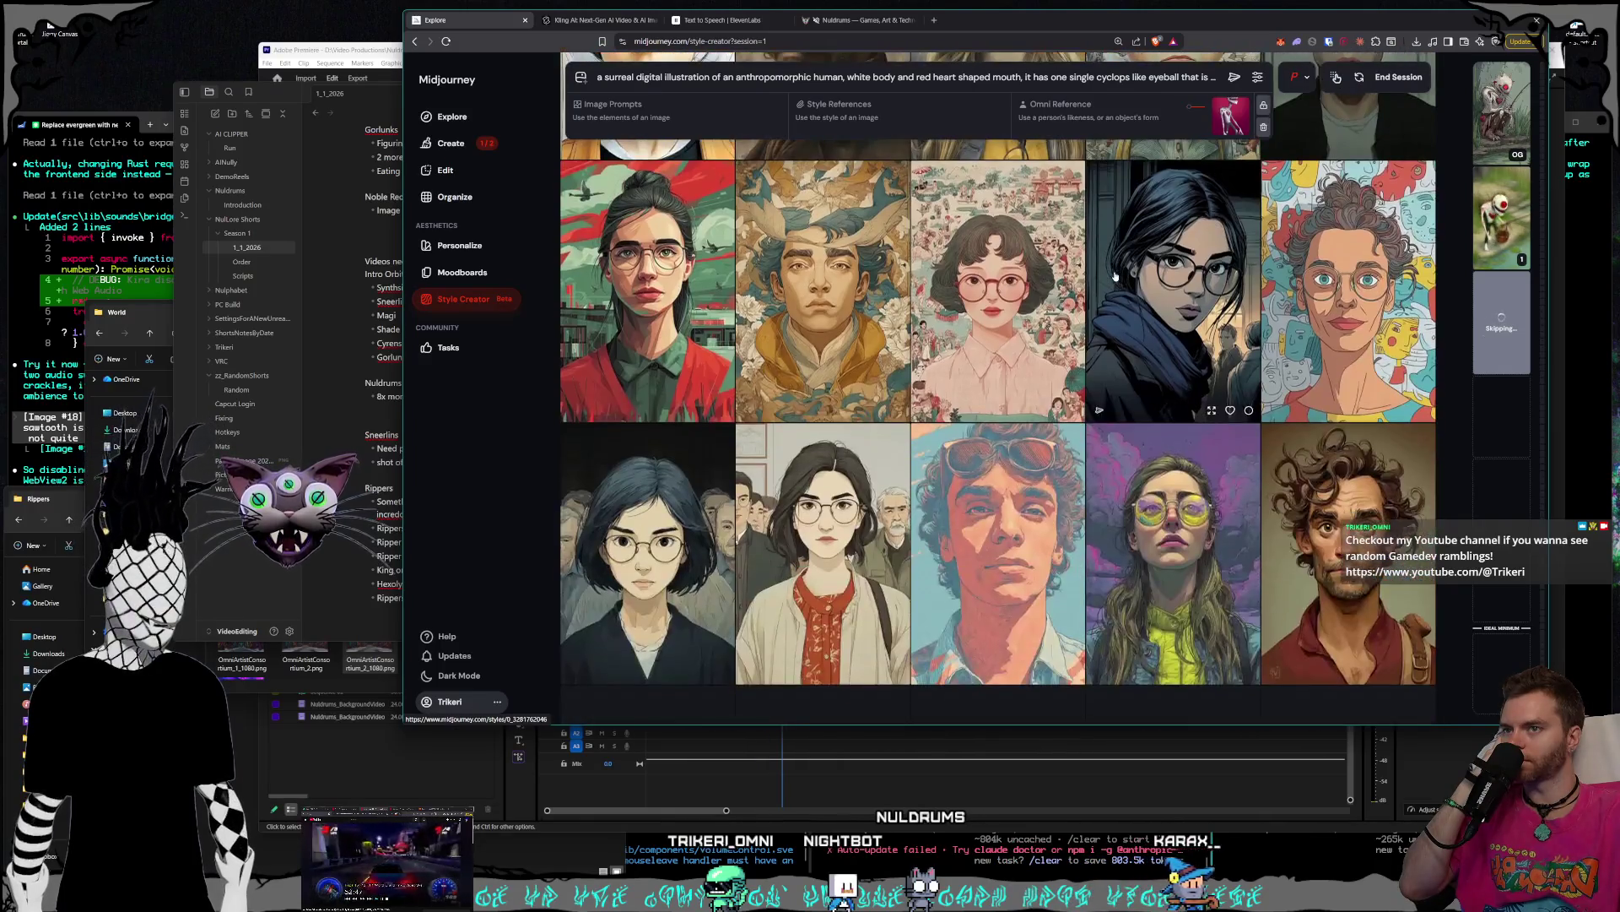
pyautogui.scroll(-10, 1115, 276)
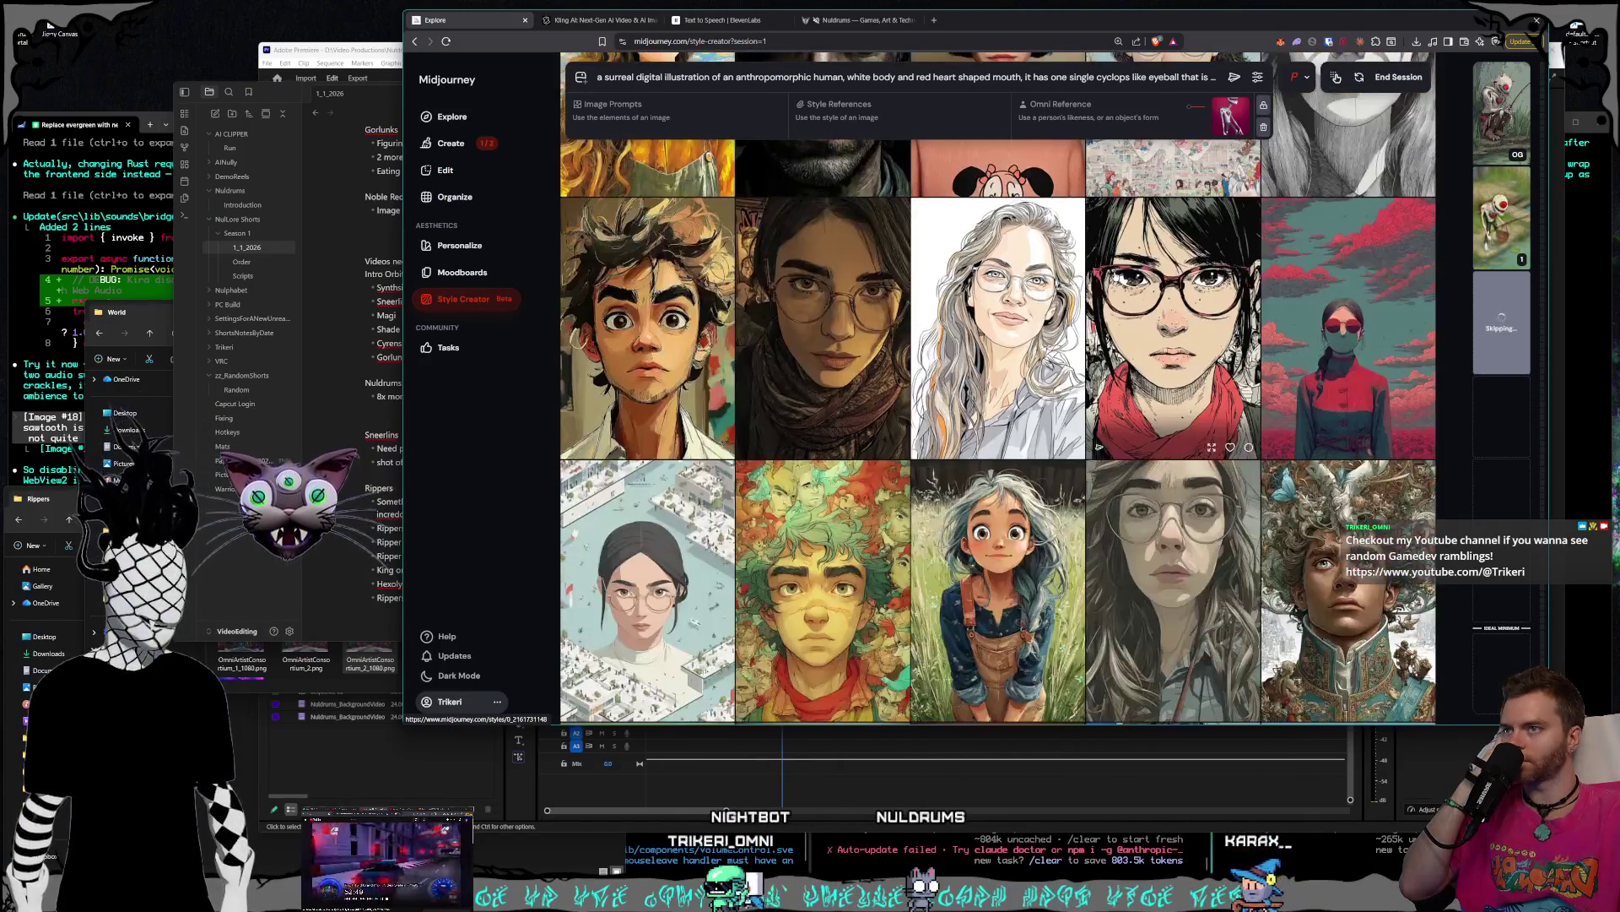
pyautogui.scroll(-3, 1115, 276)
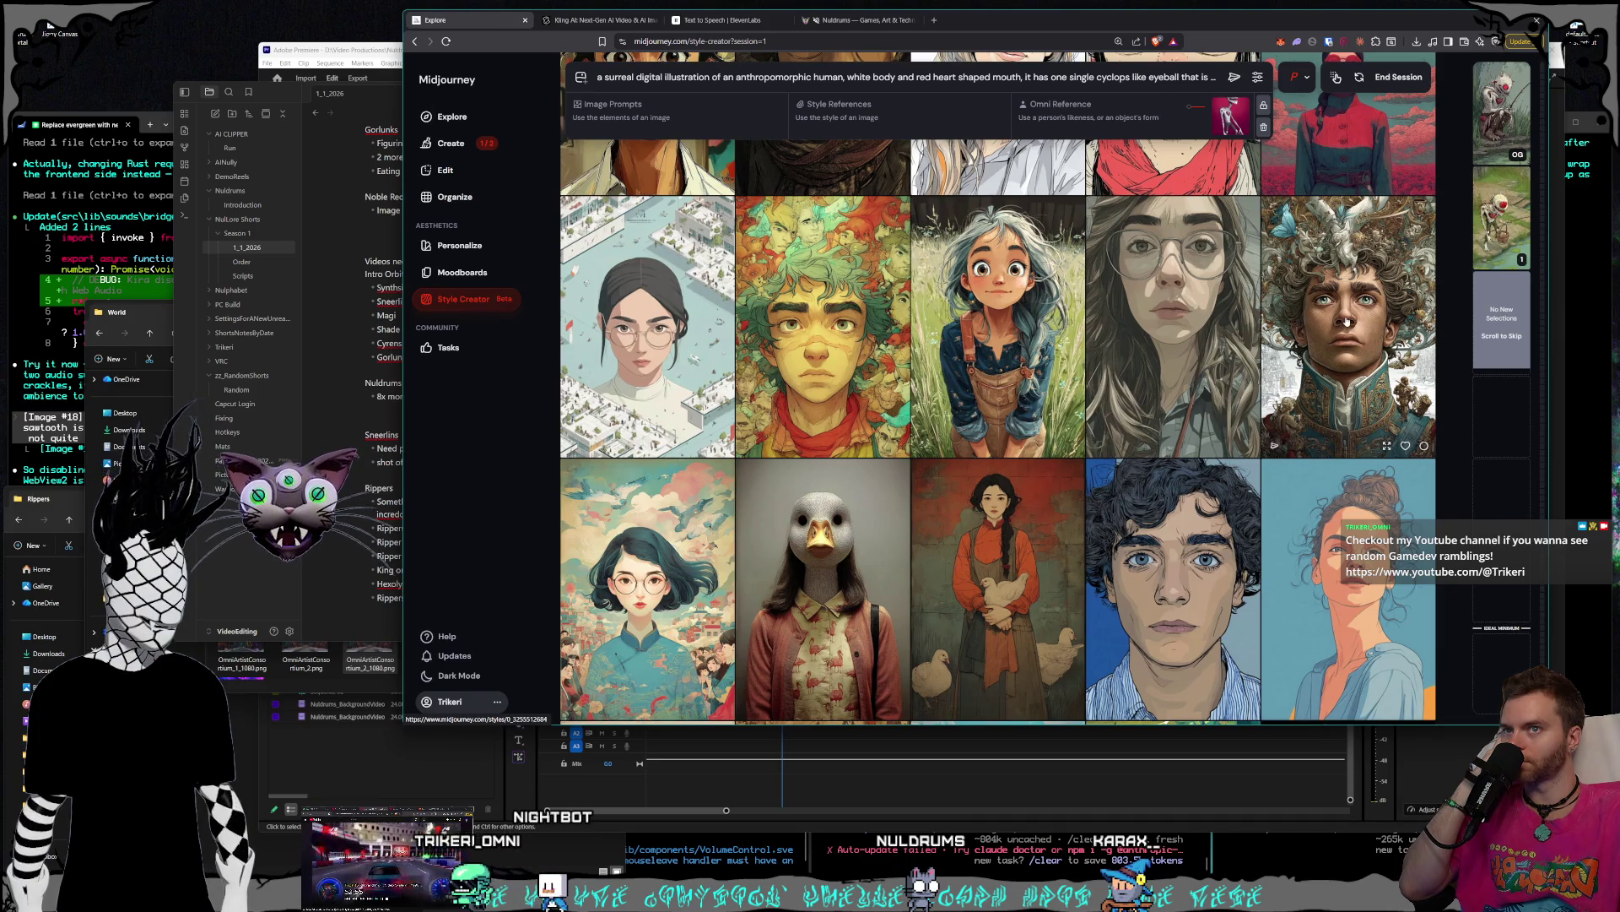
pyautogui.scroll(-10, 1164, 304)
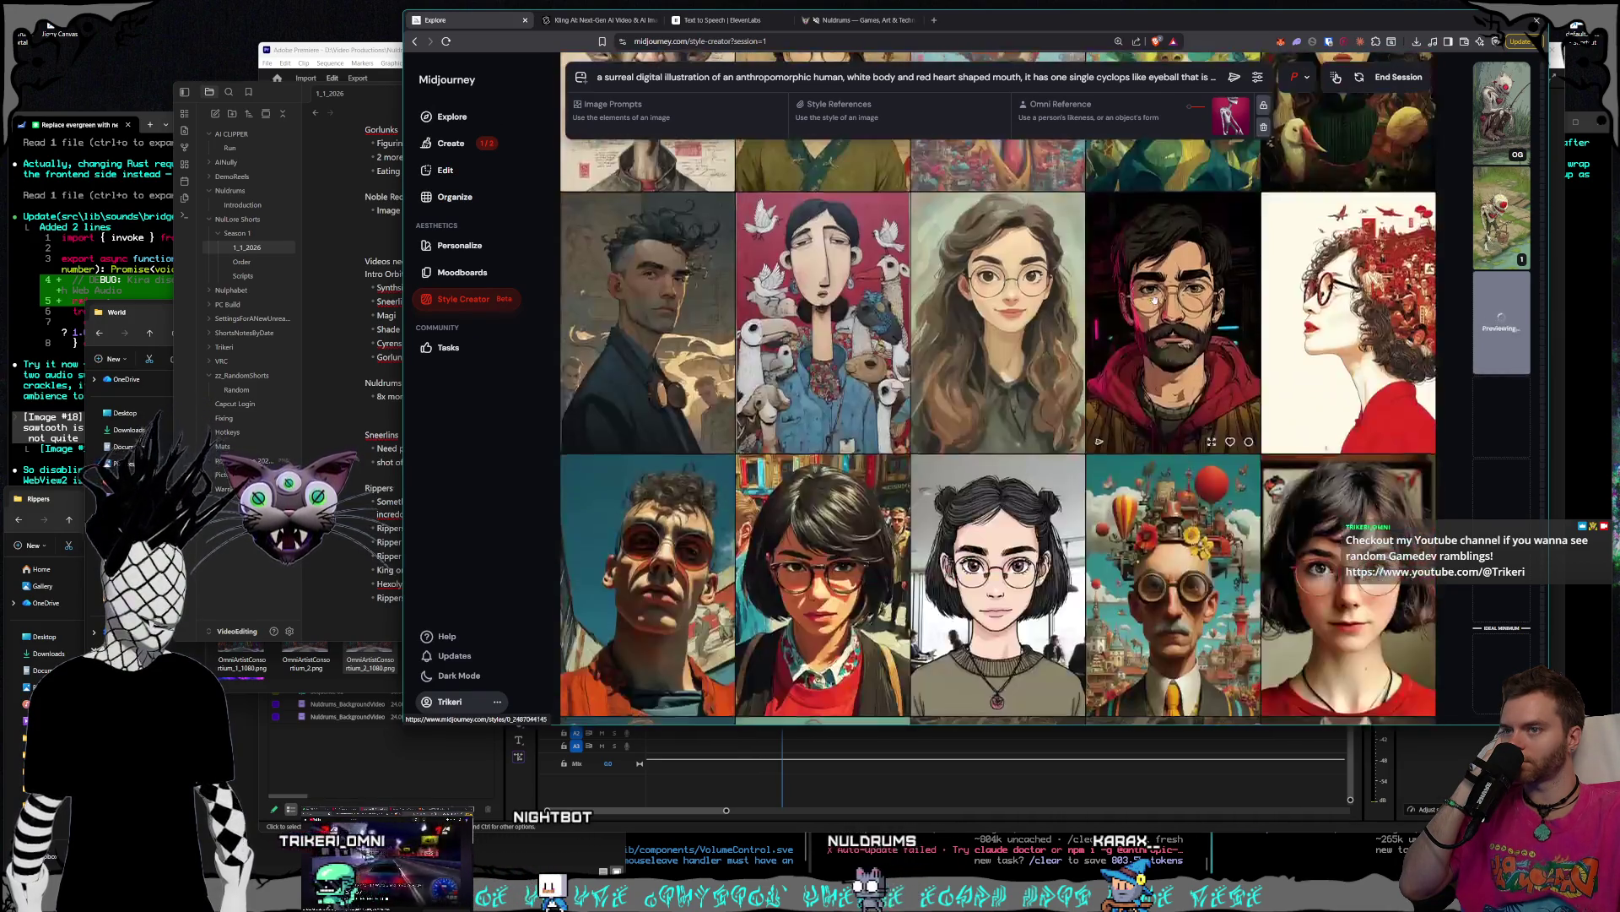
# - Scroll down and select the teal-toned woman-with-glasses portrait as a preferred style
pyautogui.scroll(-5, 1156, 298)
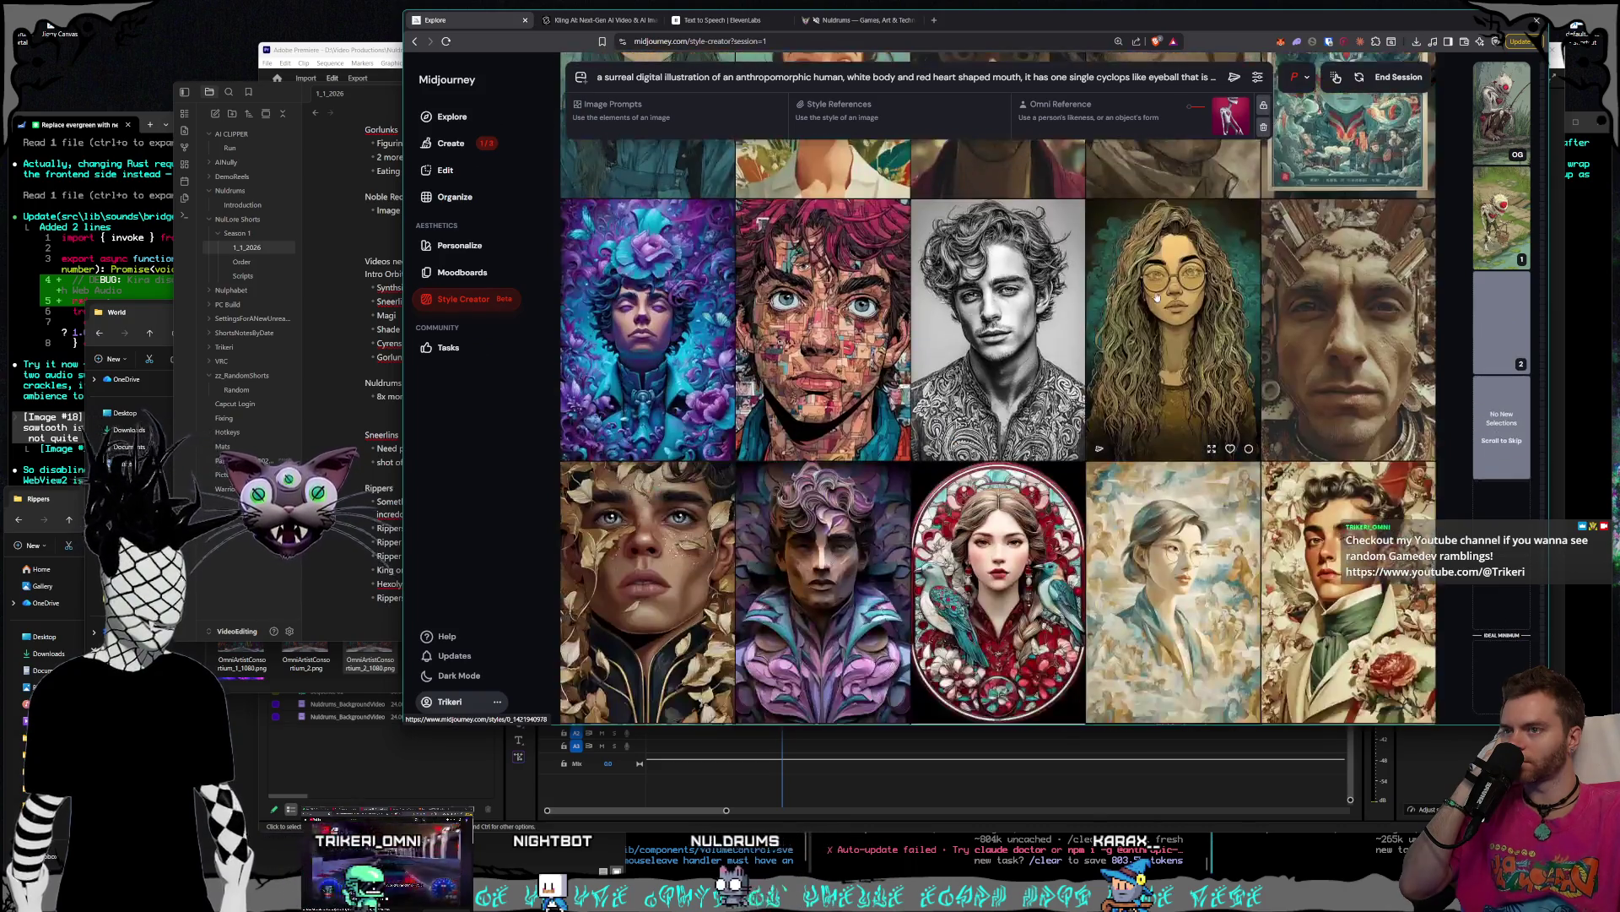
pyautogui.scroll(-8, 1157, 297)
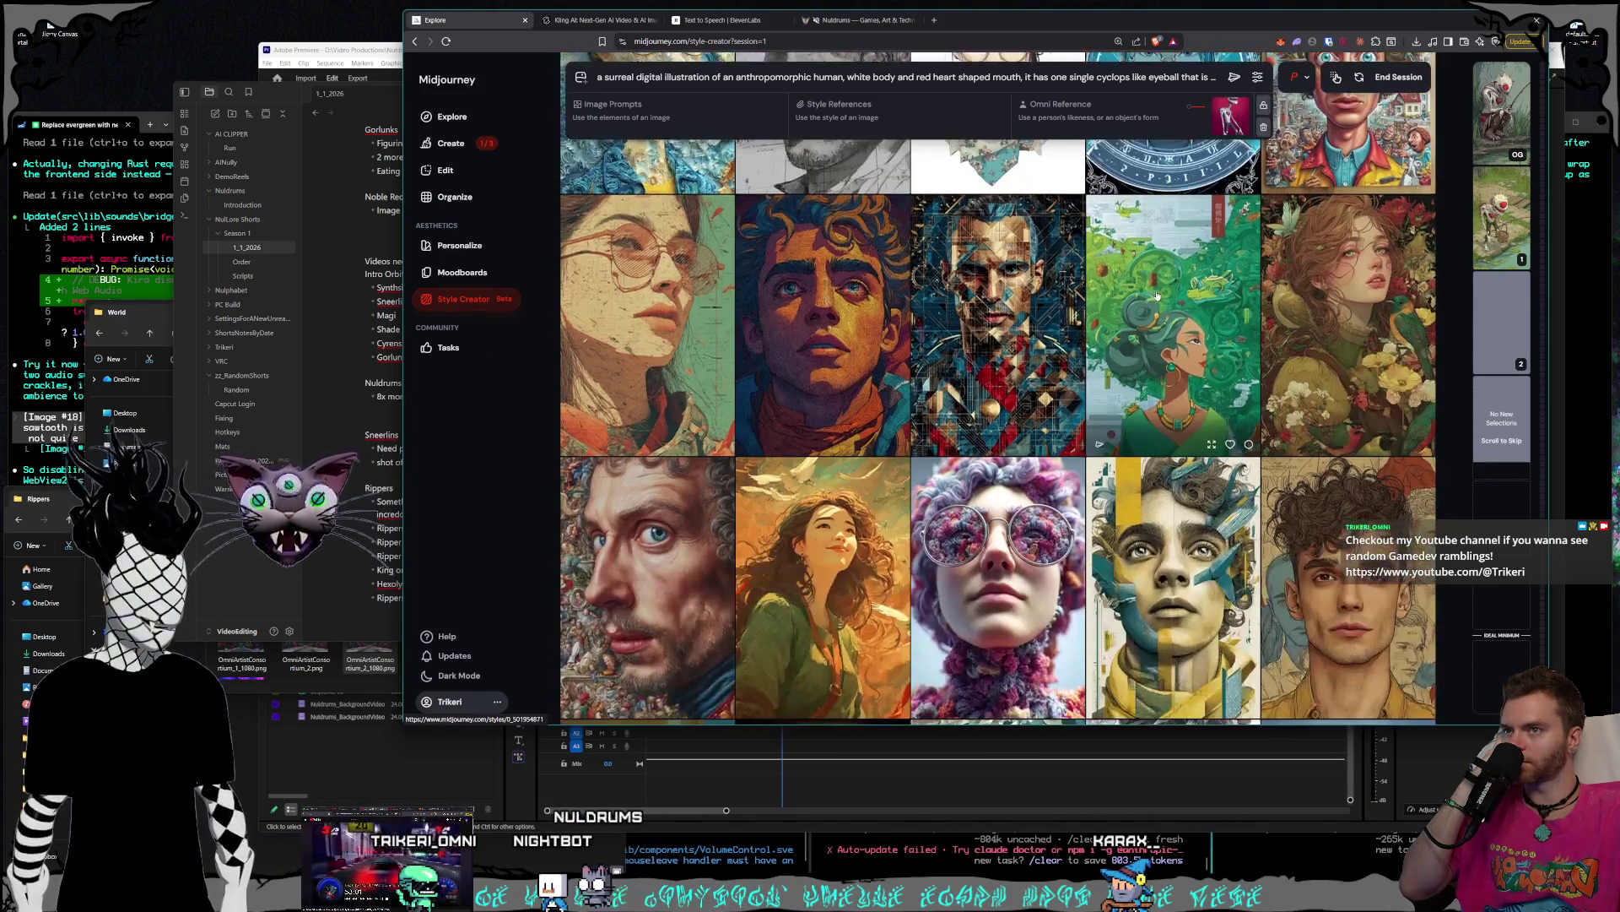
pyautogui.scroll(-3, 1158, 296)
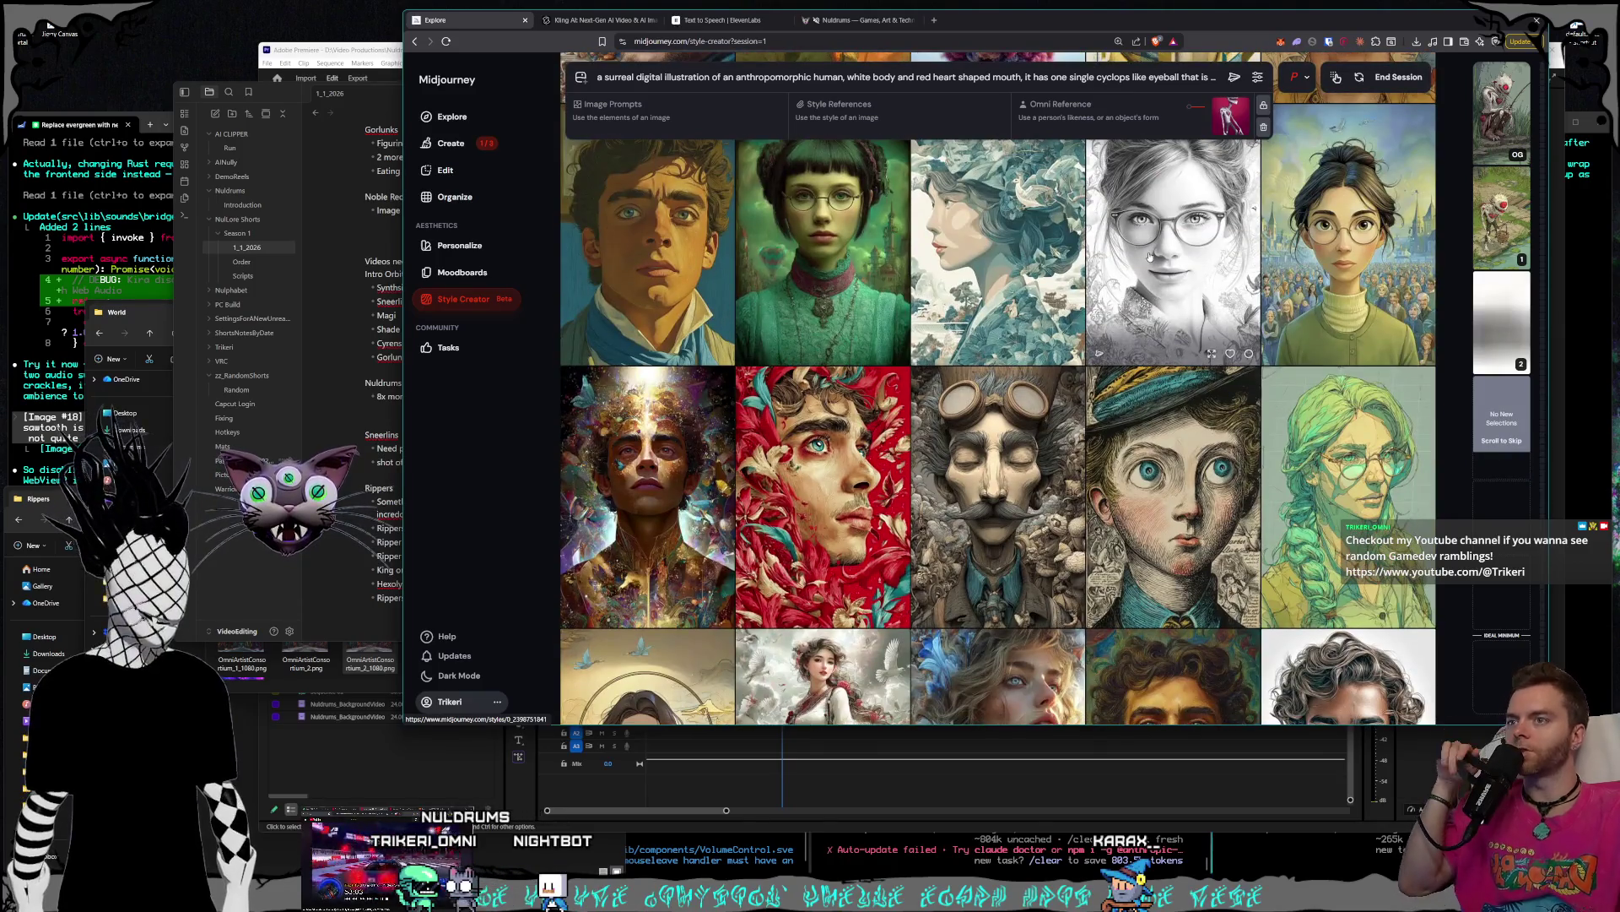
pyautogui.scroll(-3, 1145, 262)
pyautogui.scroll(-4, 1145, 261)
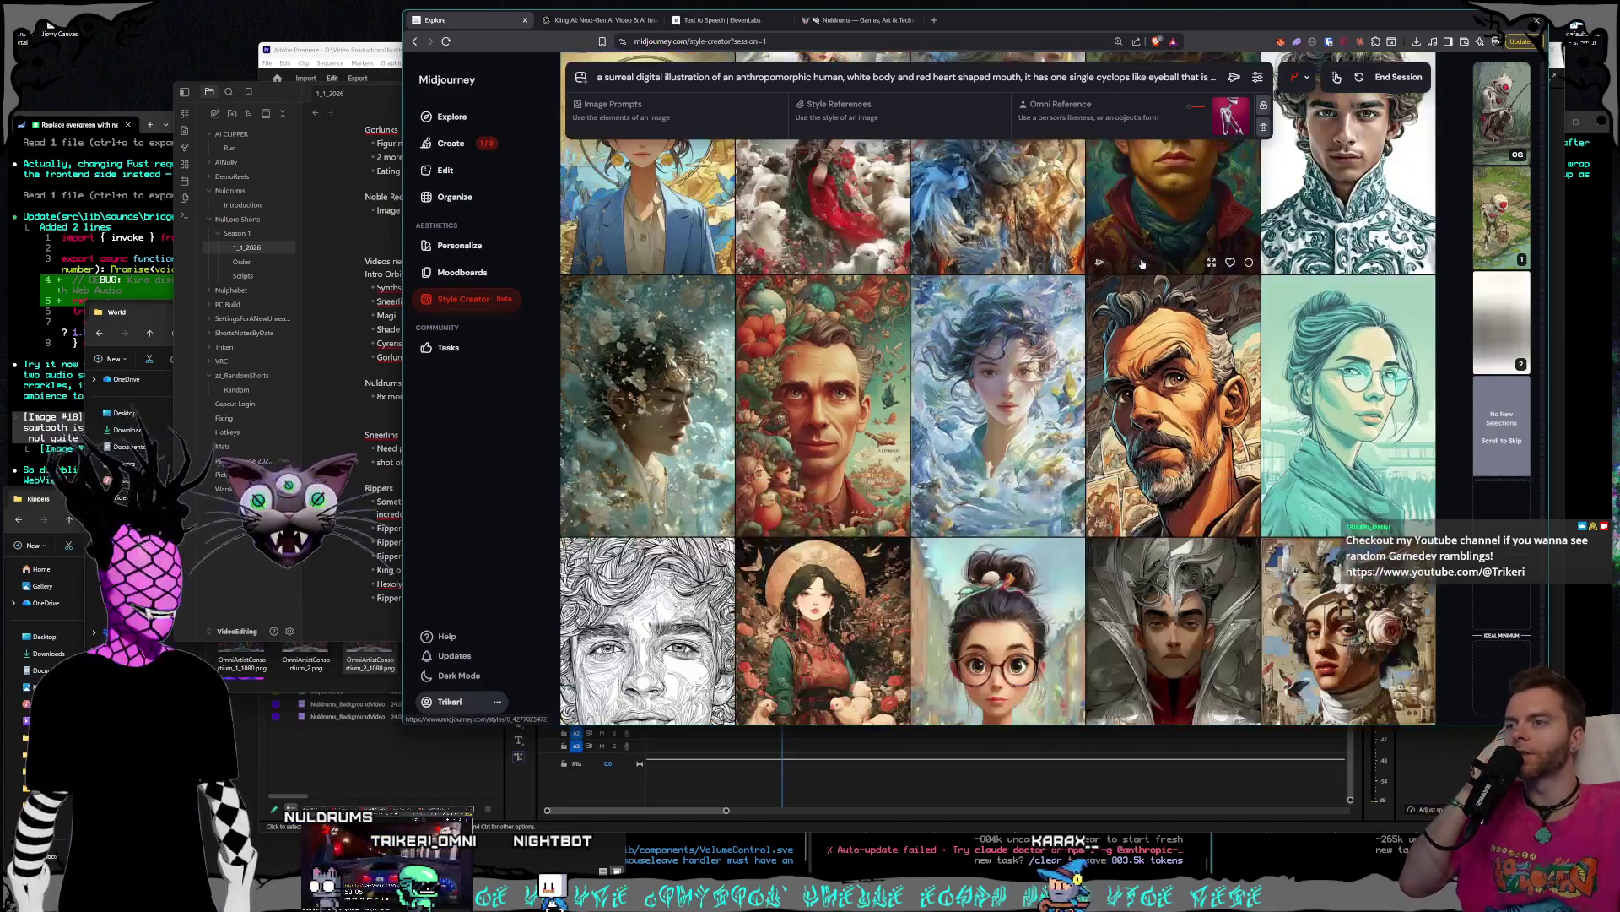
pyautogui.scroll(-1, 1142, 265)
pyautogui.click(1391, 199)
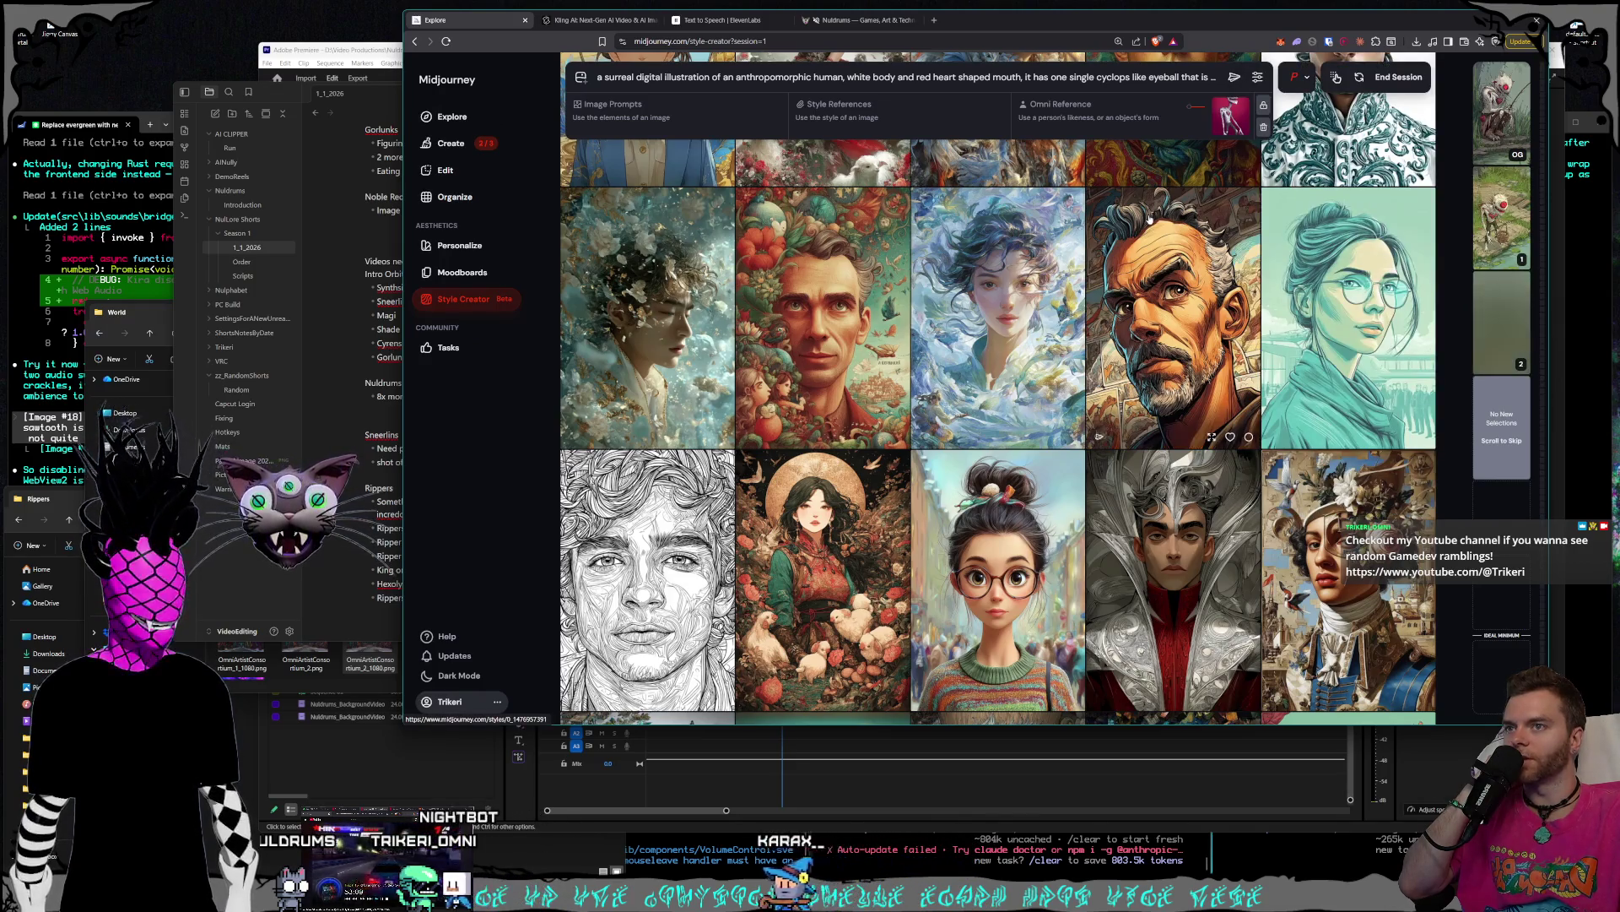
# - Scroll on through further batches to the flower-headed figure and teal-faced man
pyautogui.scroll(-3, 1150, 218)
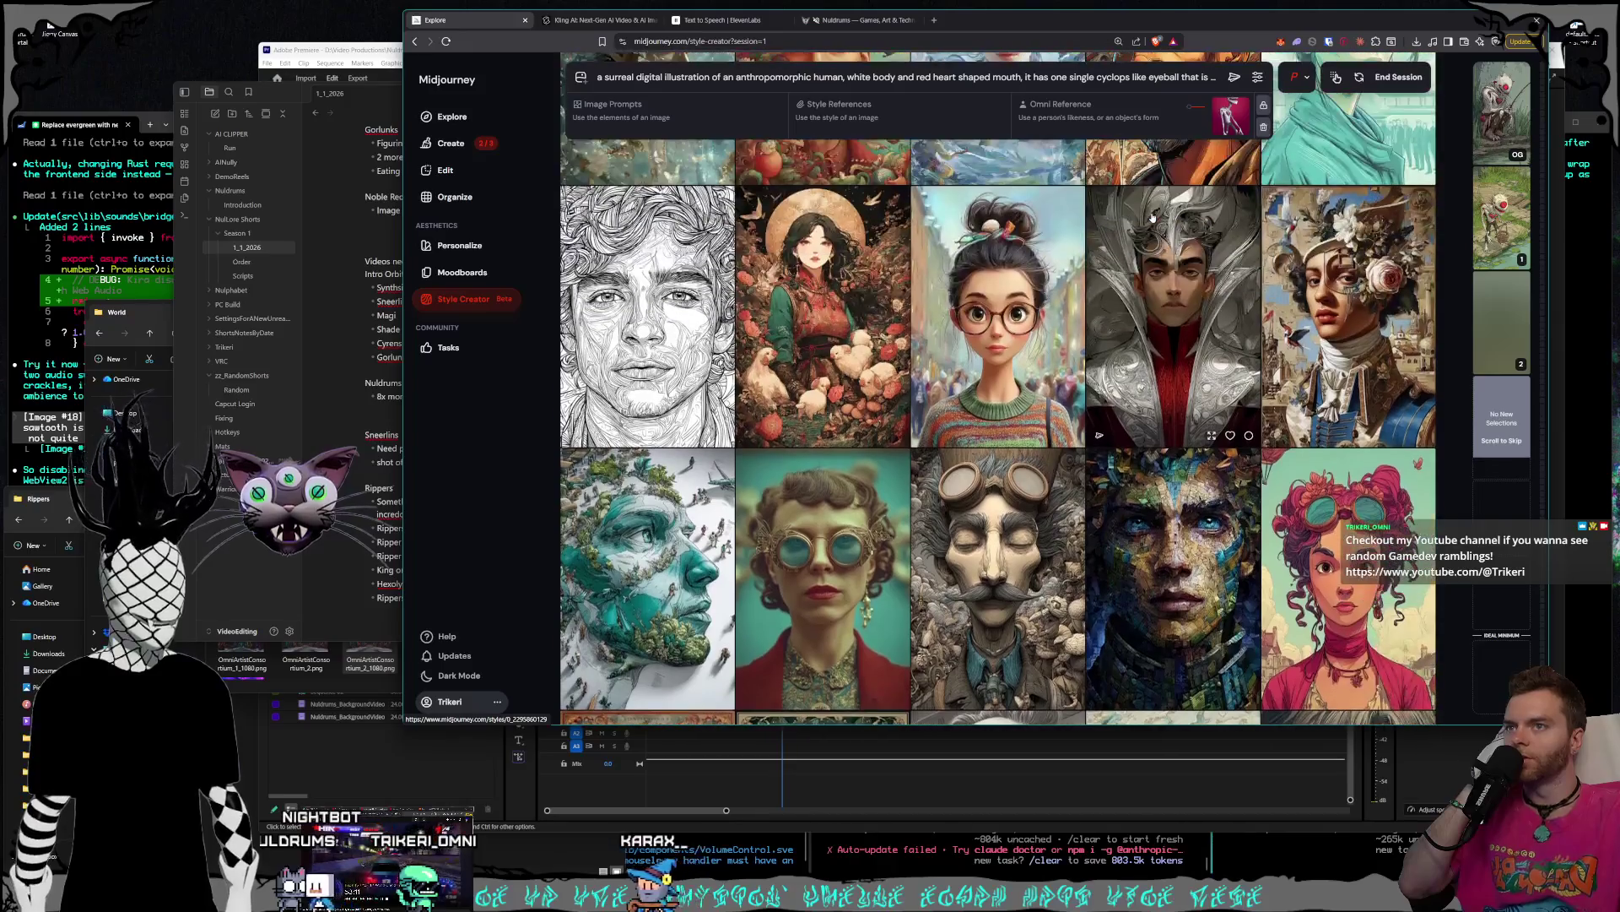
pyautogui.scroll(-5, 1152, 218)
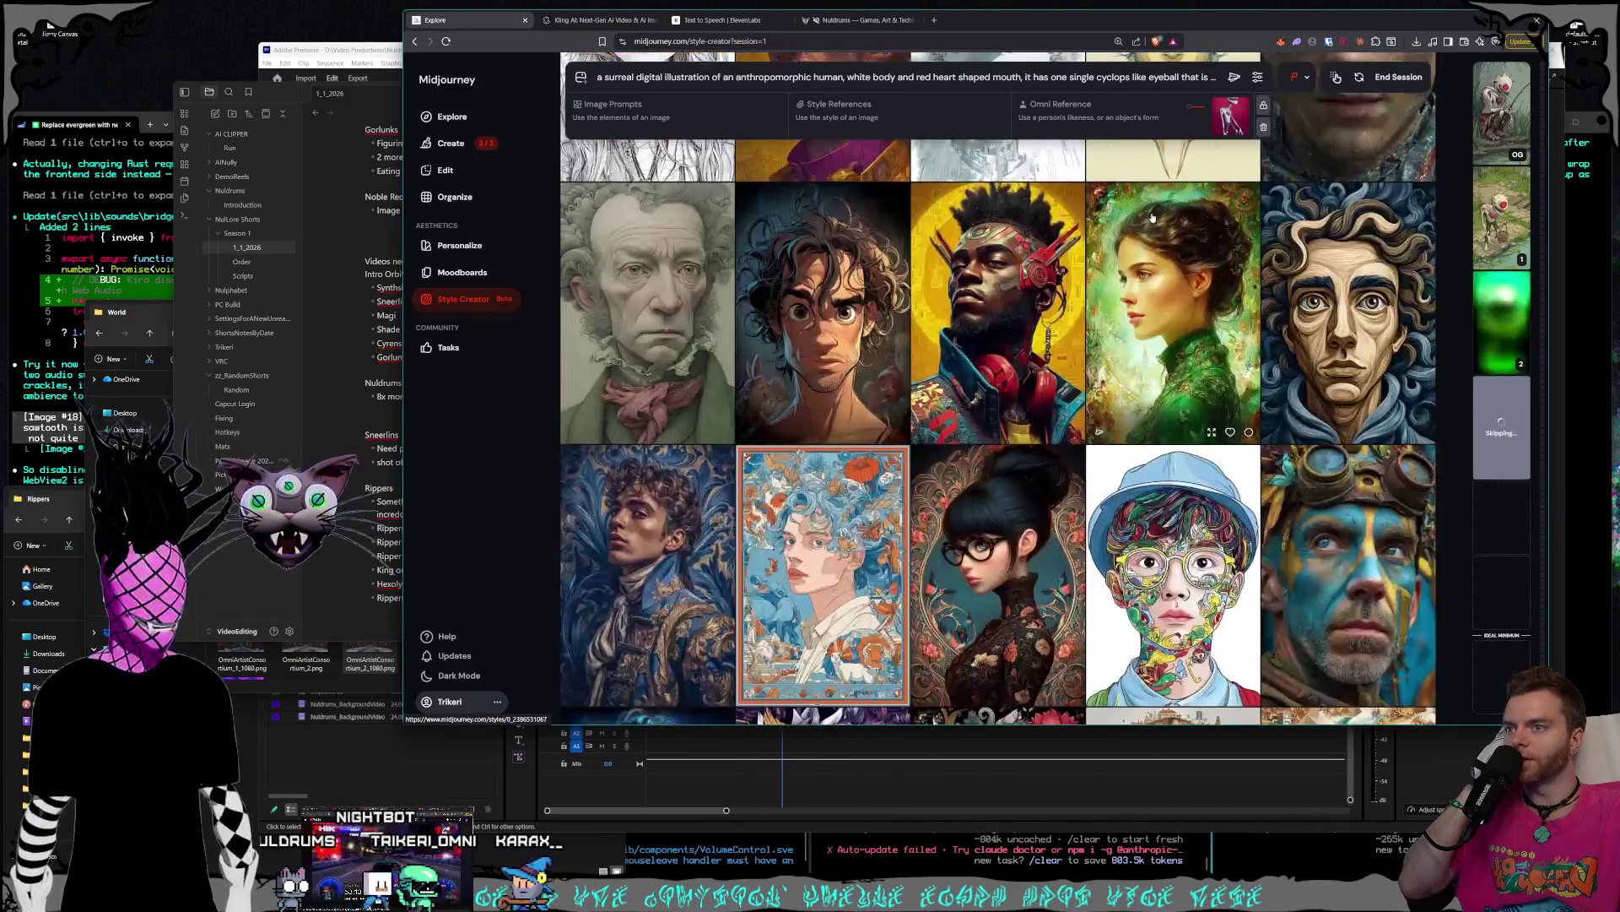
pyautogui.scroll(-2, 1153, 218)
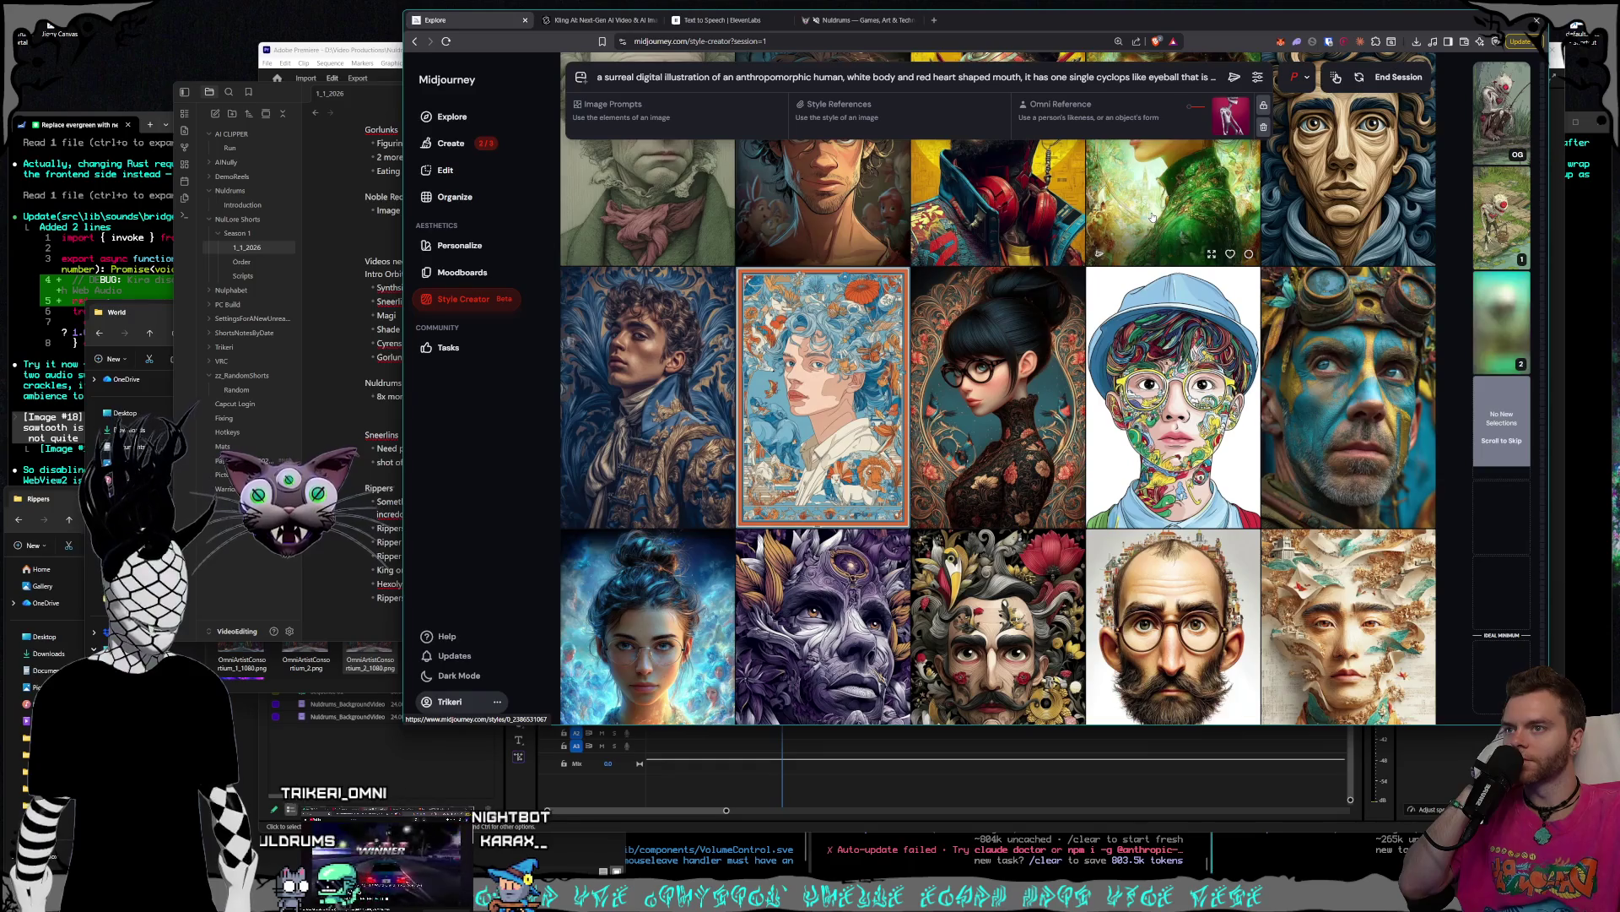
pyautogui.scroll(-8, 1152, 218)
pyautogui.scroll(-1, 1152, 218)
pyautogui.scroll(-5, 1153, 217)
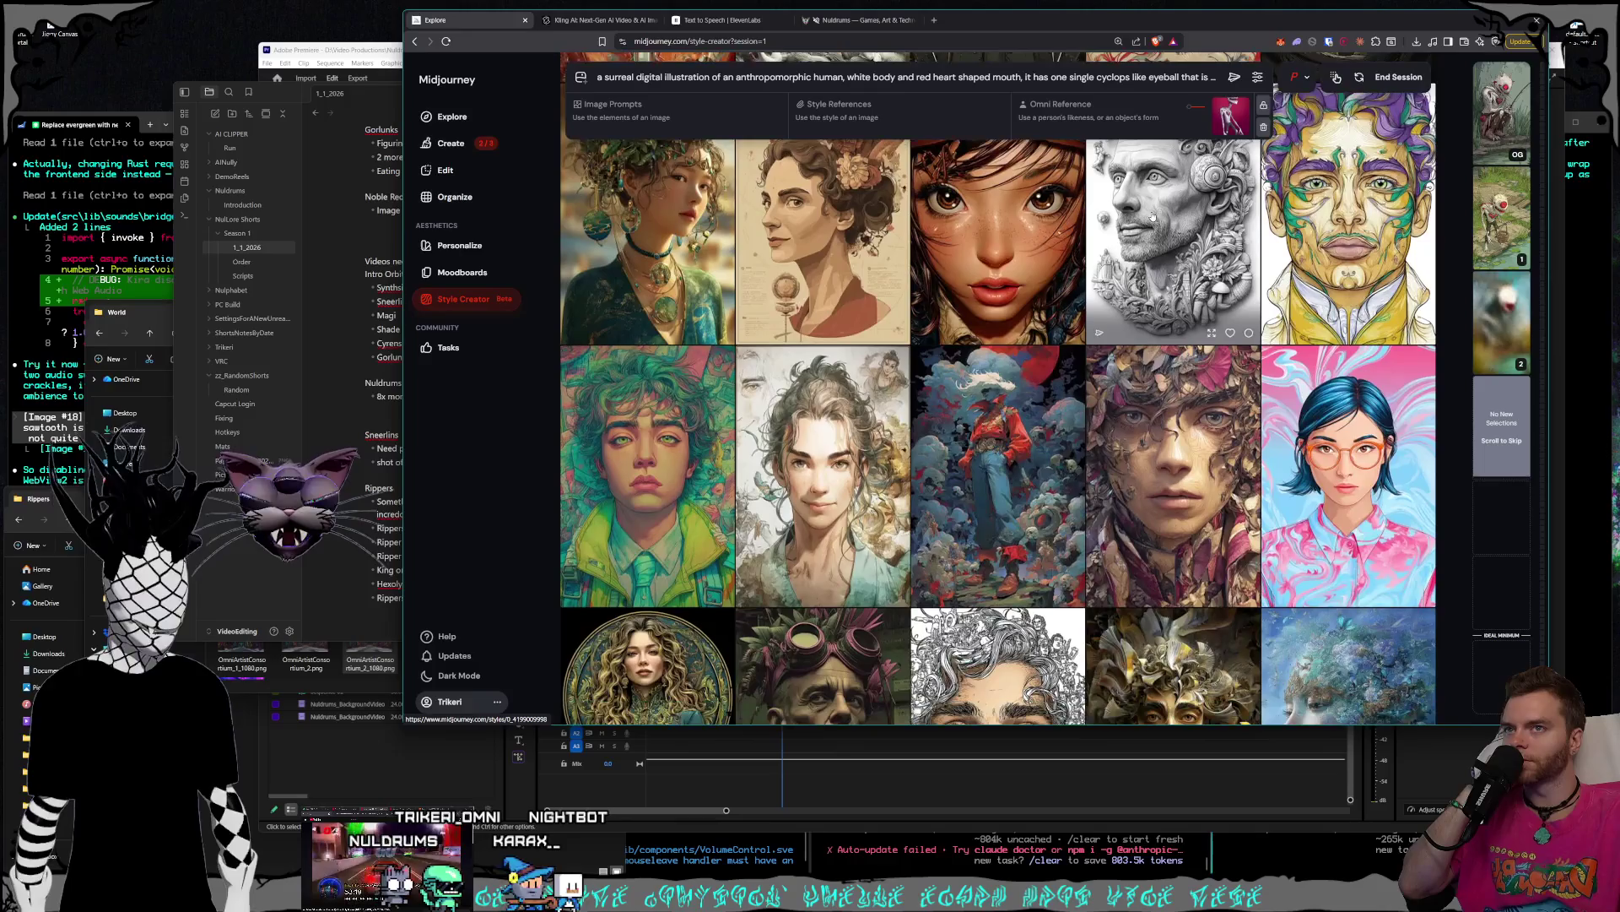
pyautogui.scroll(-2, 1152, 217)
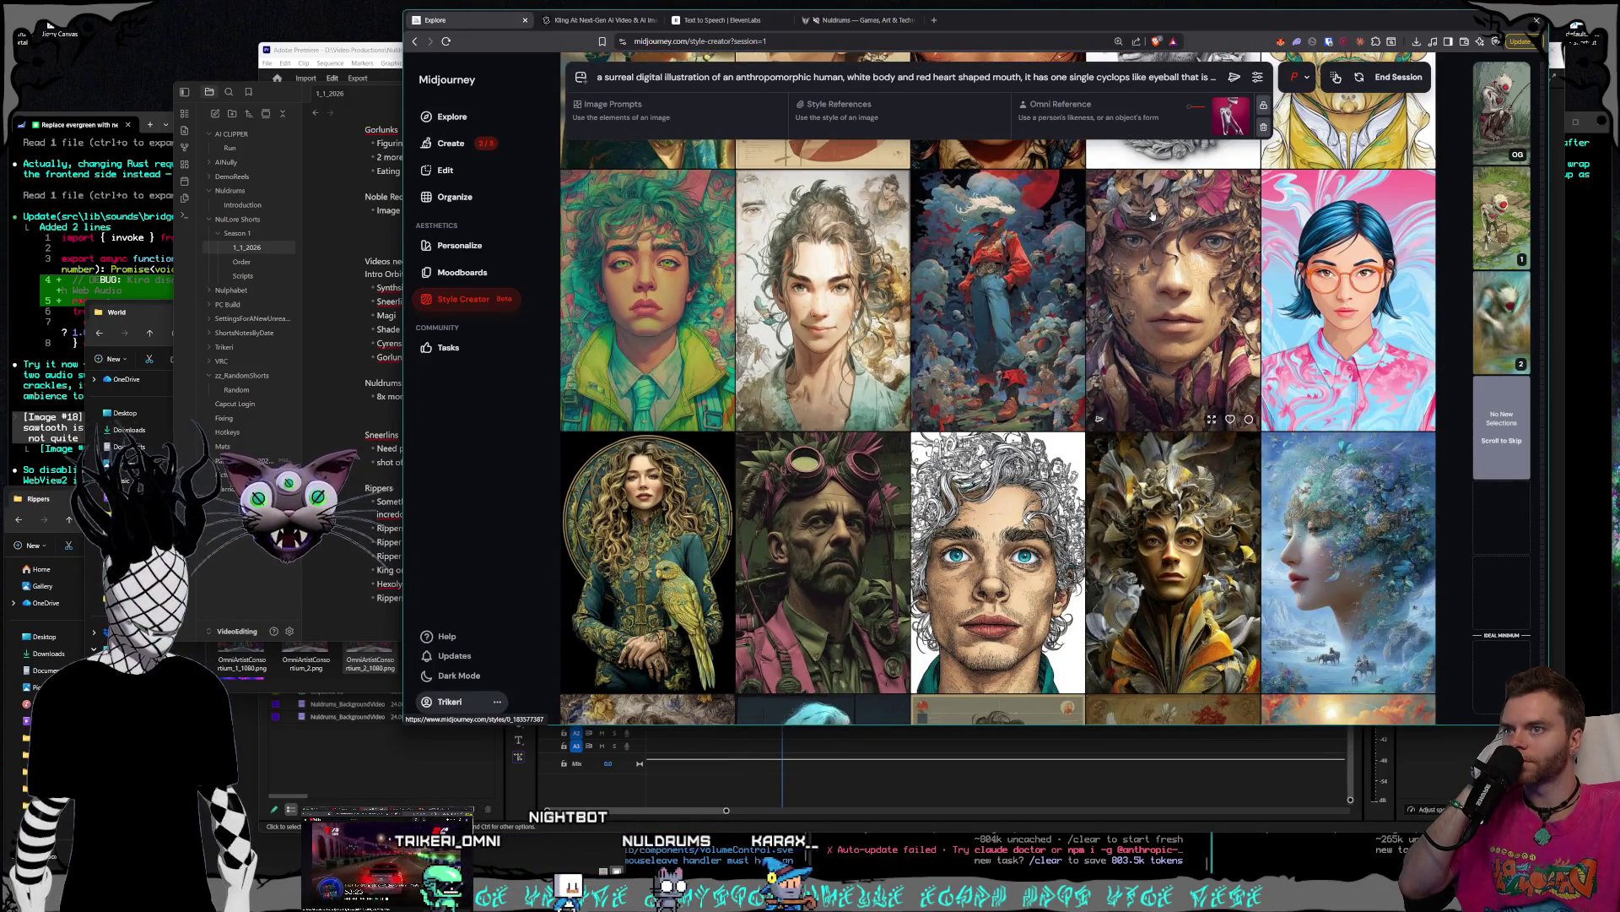
pyautogui.scroll(-5, 1152, 218)
pyautogui.scroll(-4, 1152, 218)
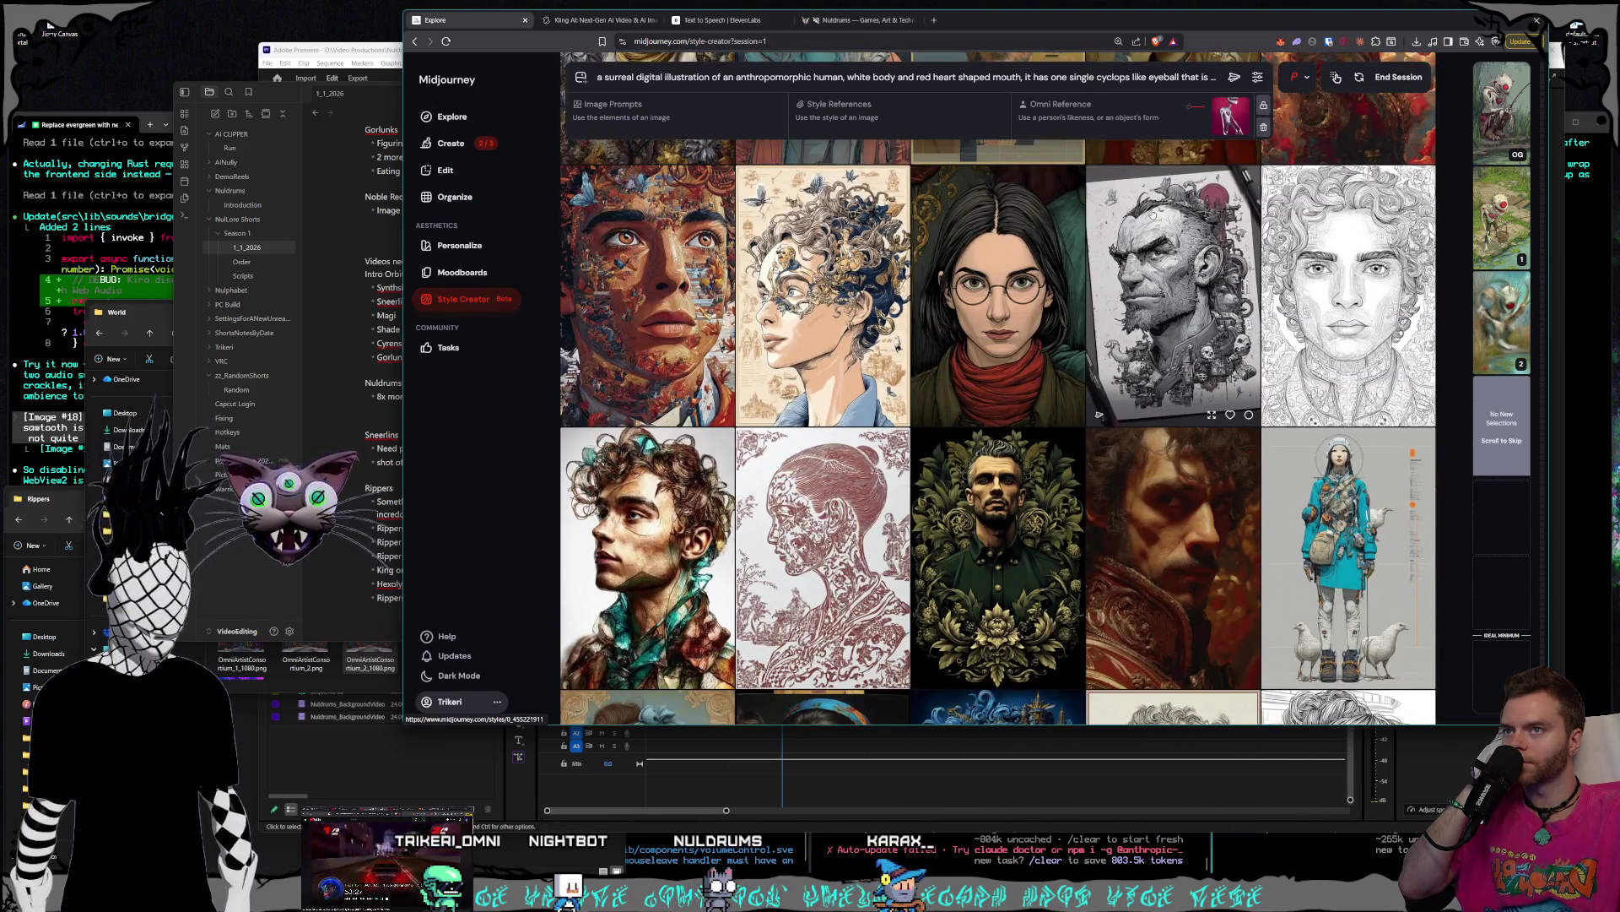
pyautogui.scroll(-2, 1152, 217)
pyautogui.scroll(2, 1074, 222)
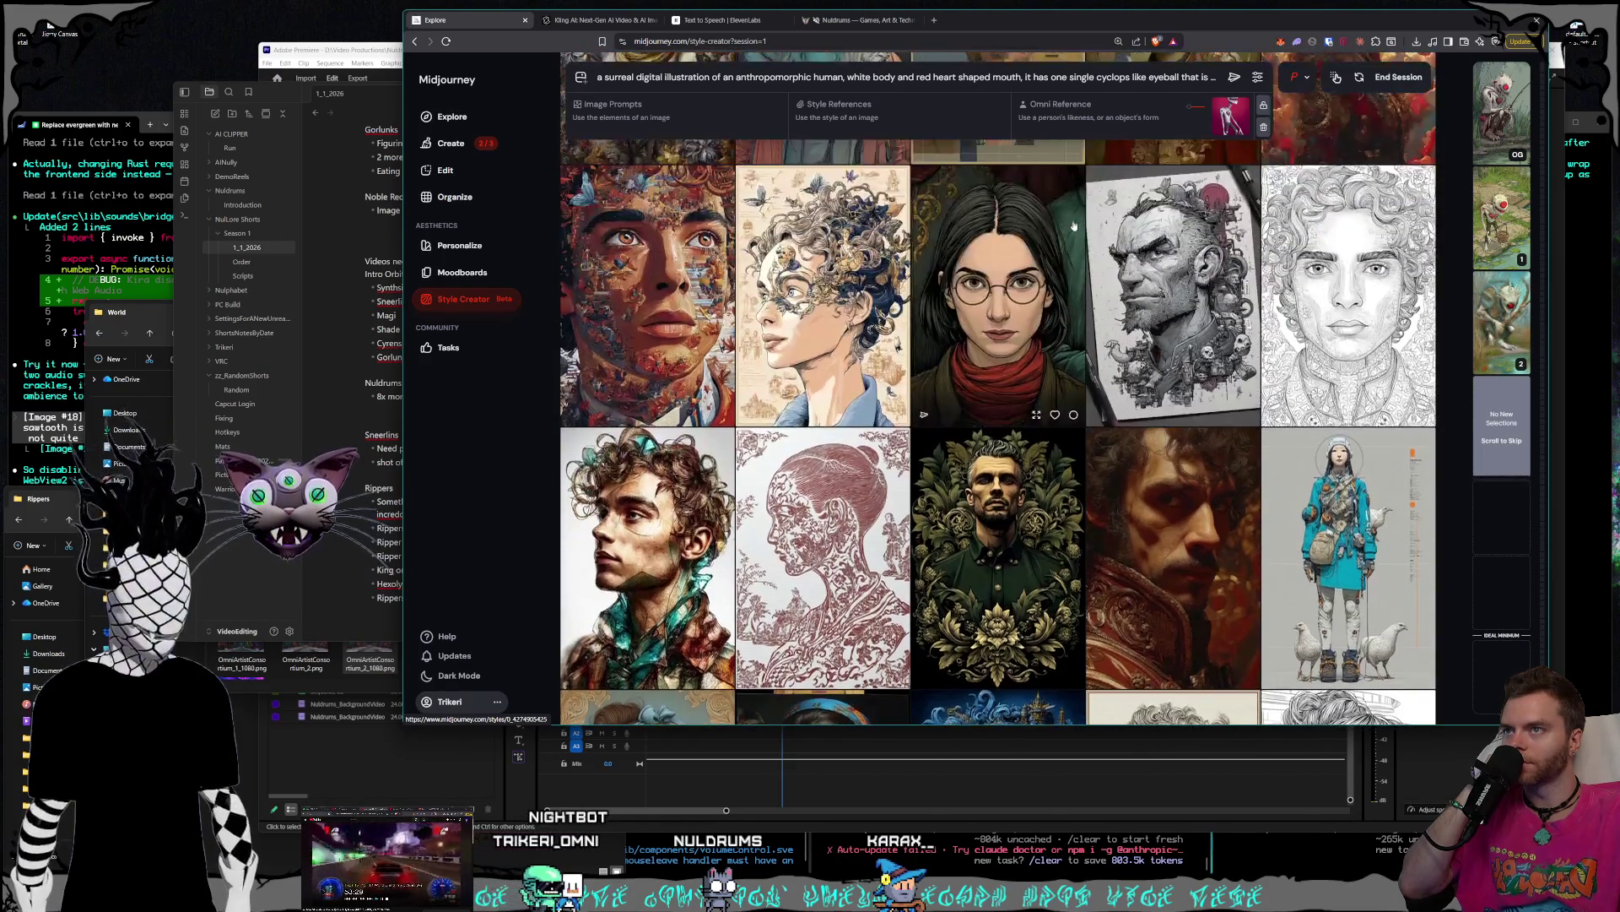
pyautogui.scroll(-12, 1029, 243)
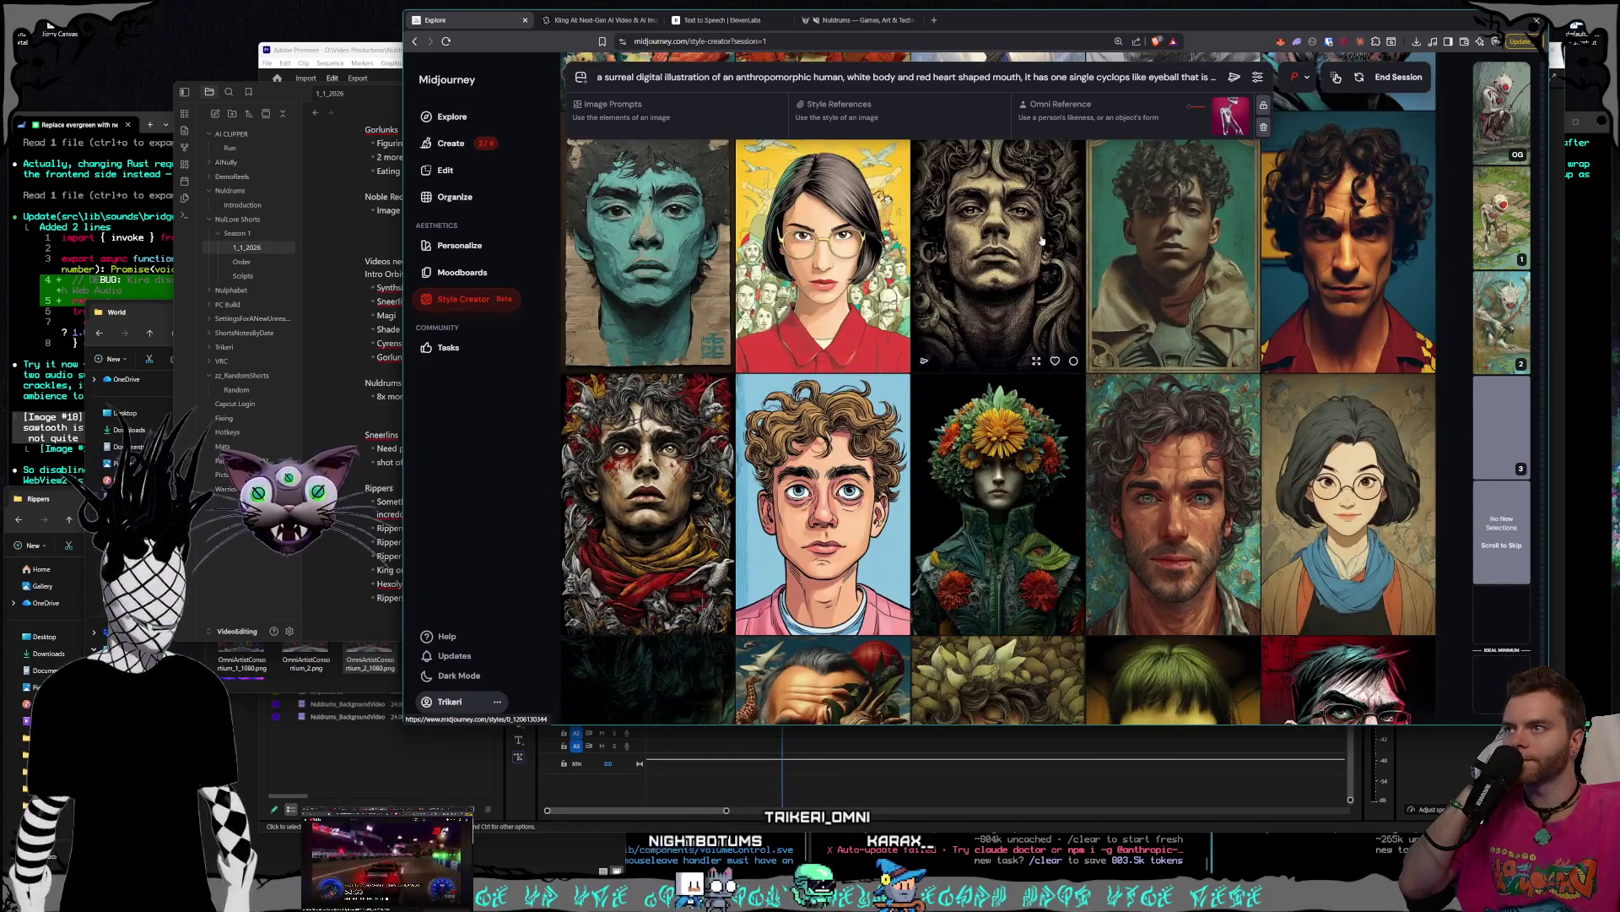
pyautogui.scroll(-10, 1042, 241)
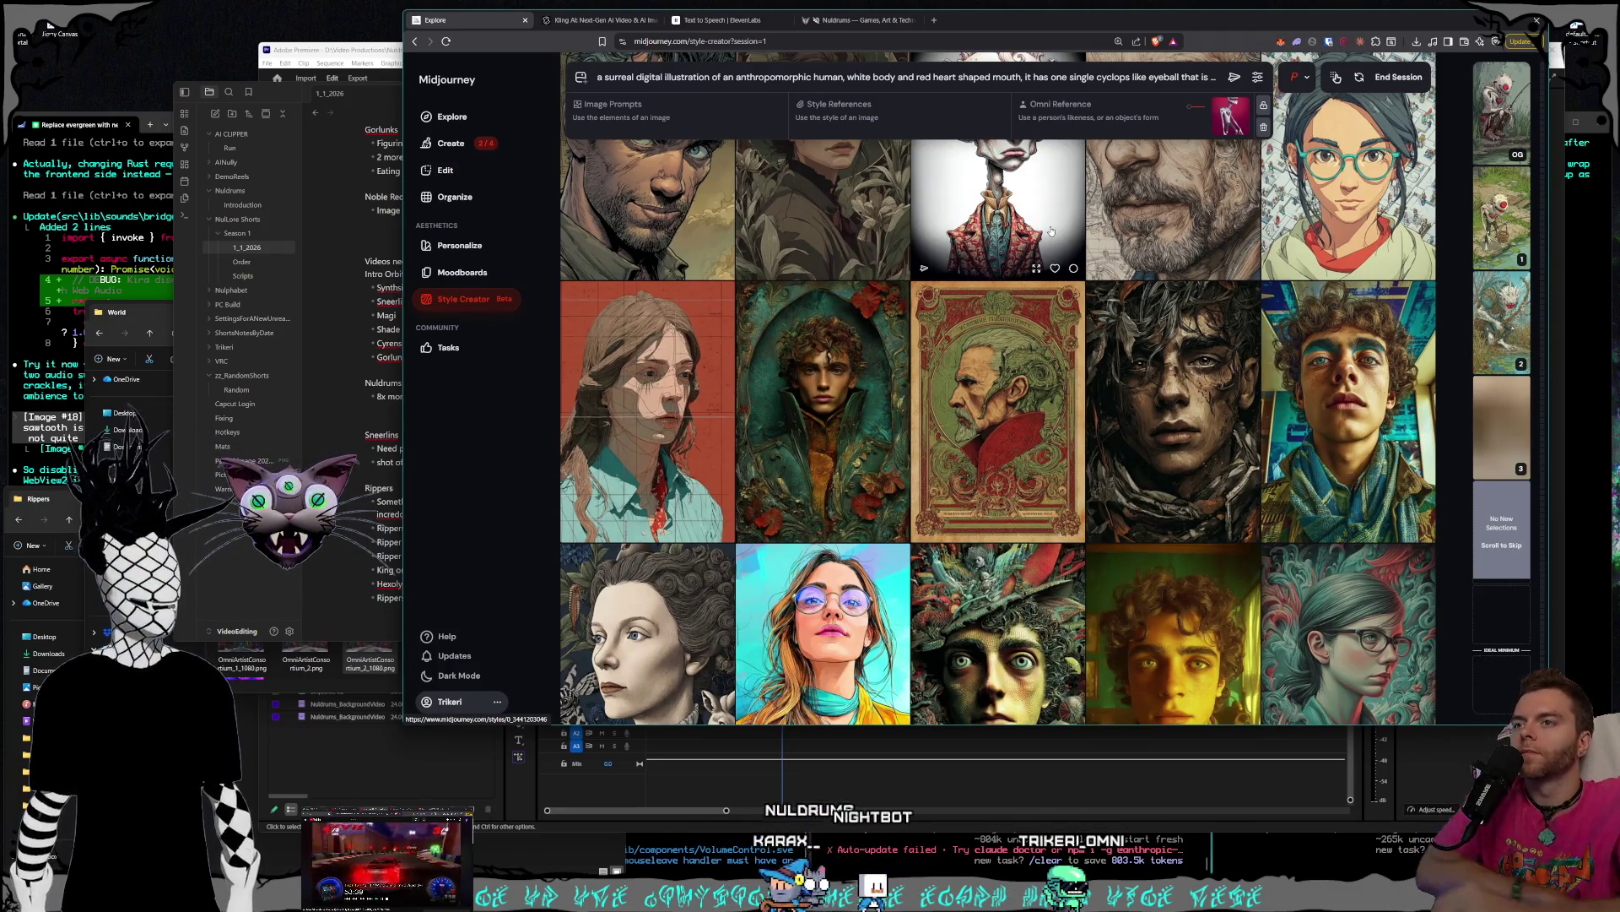
pyautogui.scroll(-10, 1051, 231)
pyautogui.scroll(-5, 1081, 285)
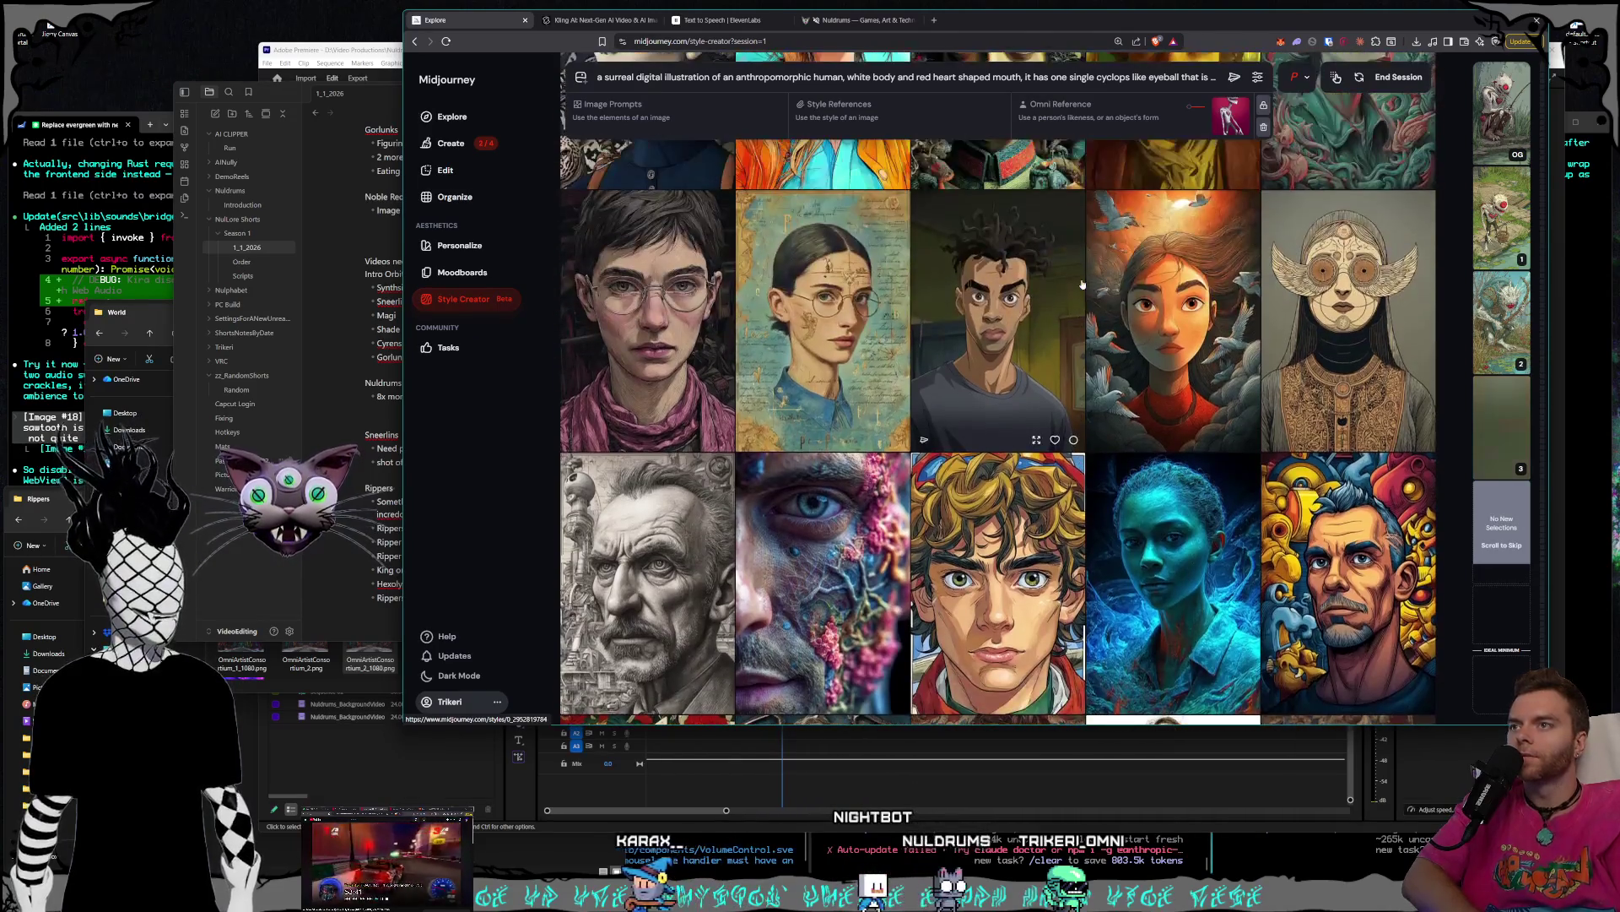
pyautogui.scroll(-3, 1081, 284)
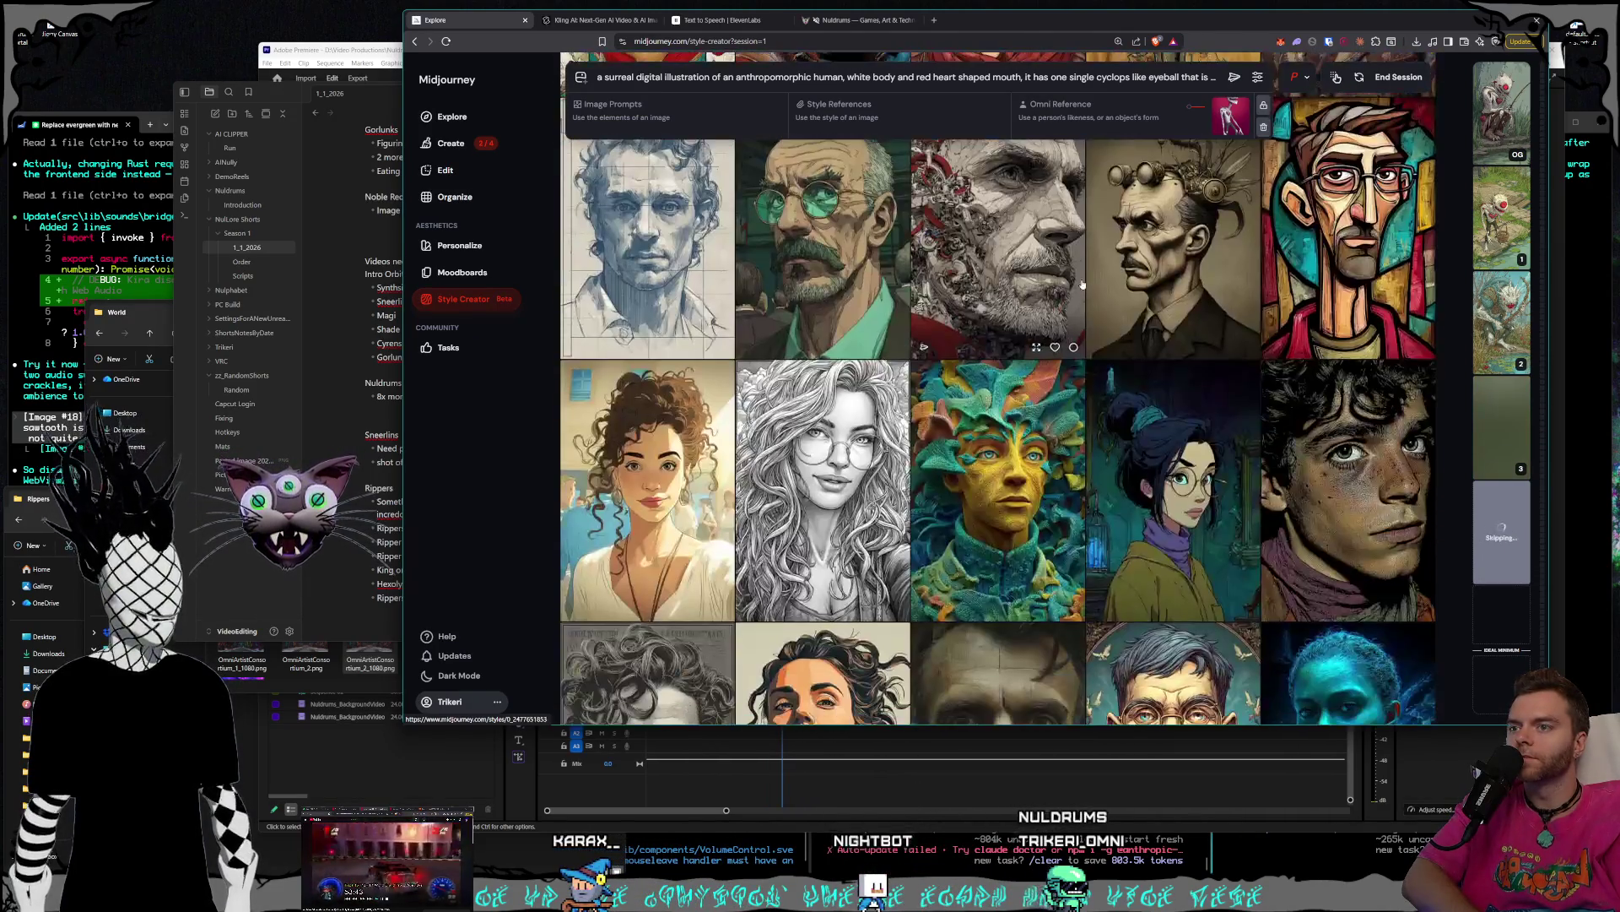
pyautogui.scroll(-4, 1082, 285)
pyautogui.scroll(2, 1082, 284)
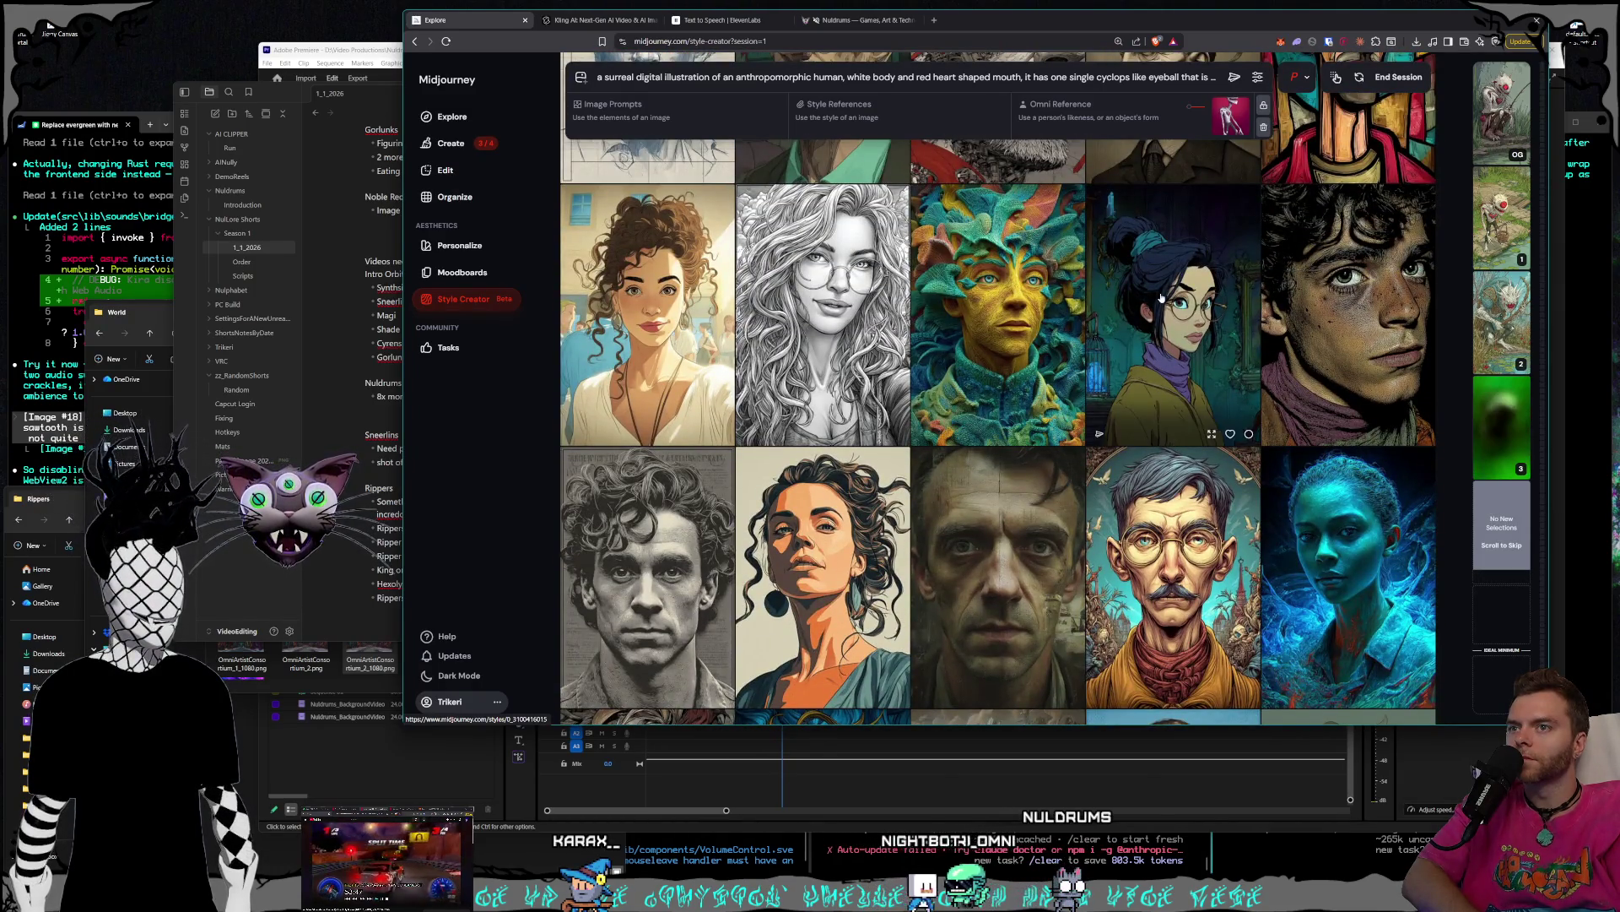
pyautogui.scroll(-6, 1082, 284)
pyautogui.scroll(-10, 1095, 291)
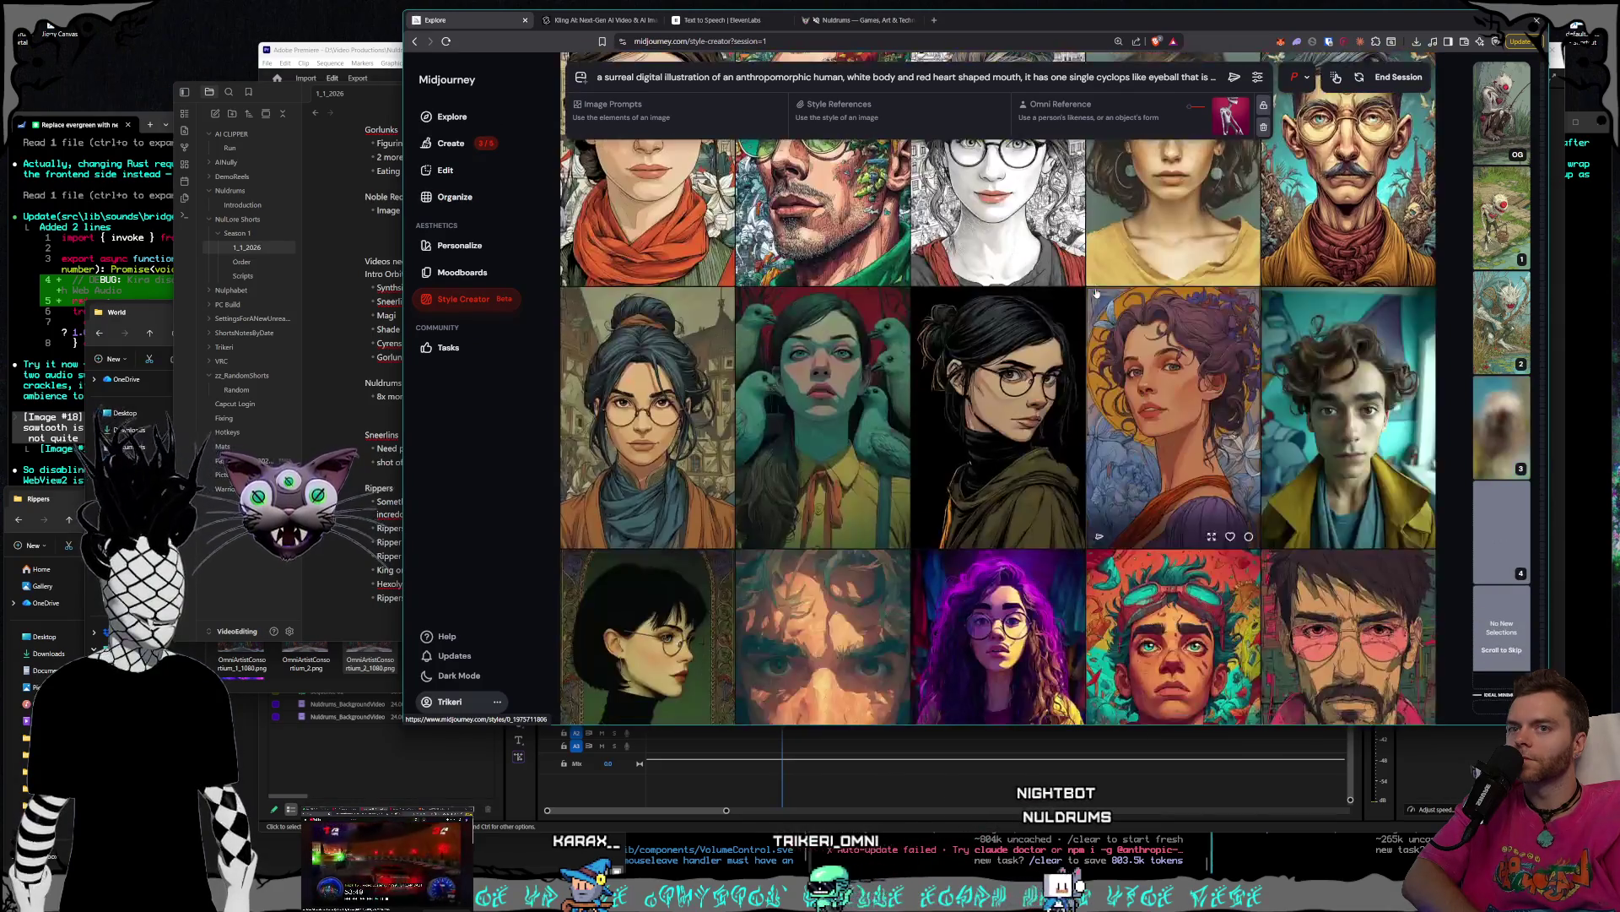
pyautogui.scroll(-8, 1095, 291)
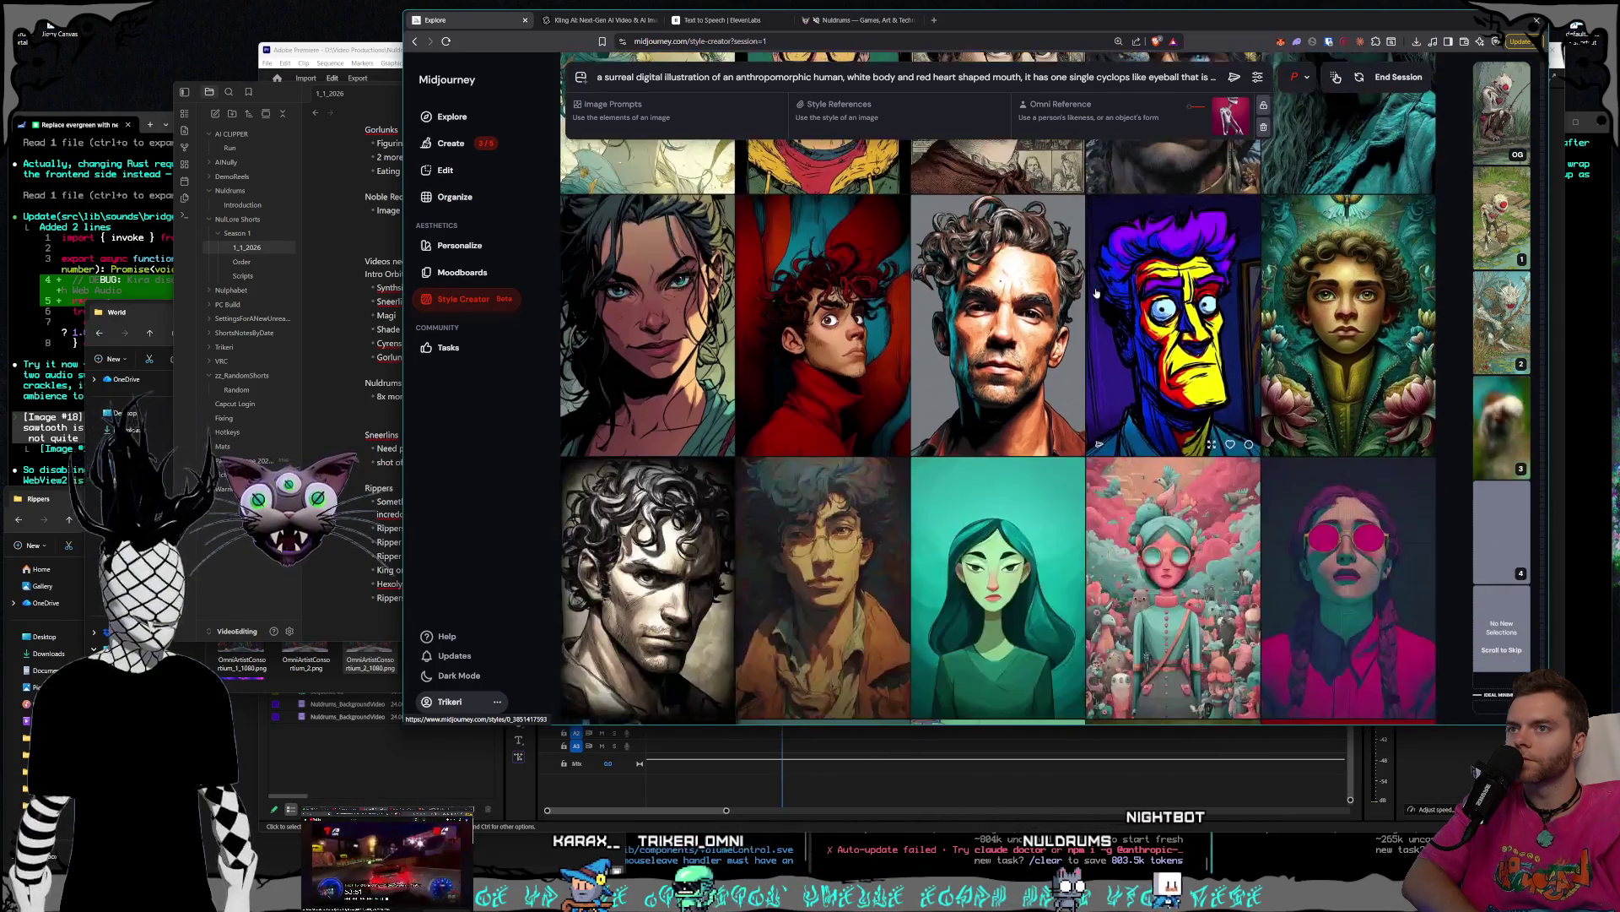
pyautogui.scroll(-10, 1096, 292)
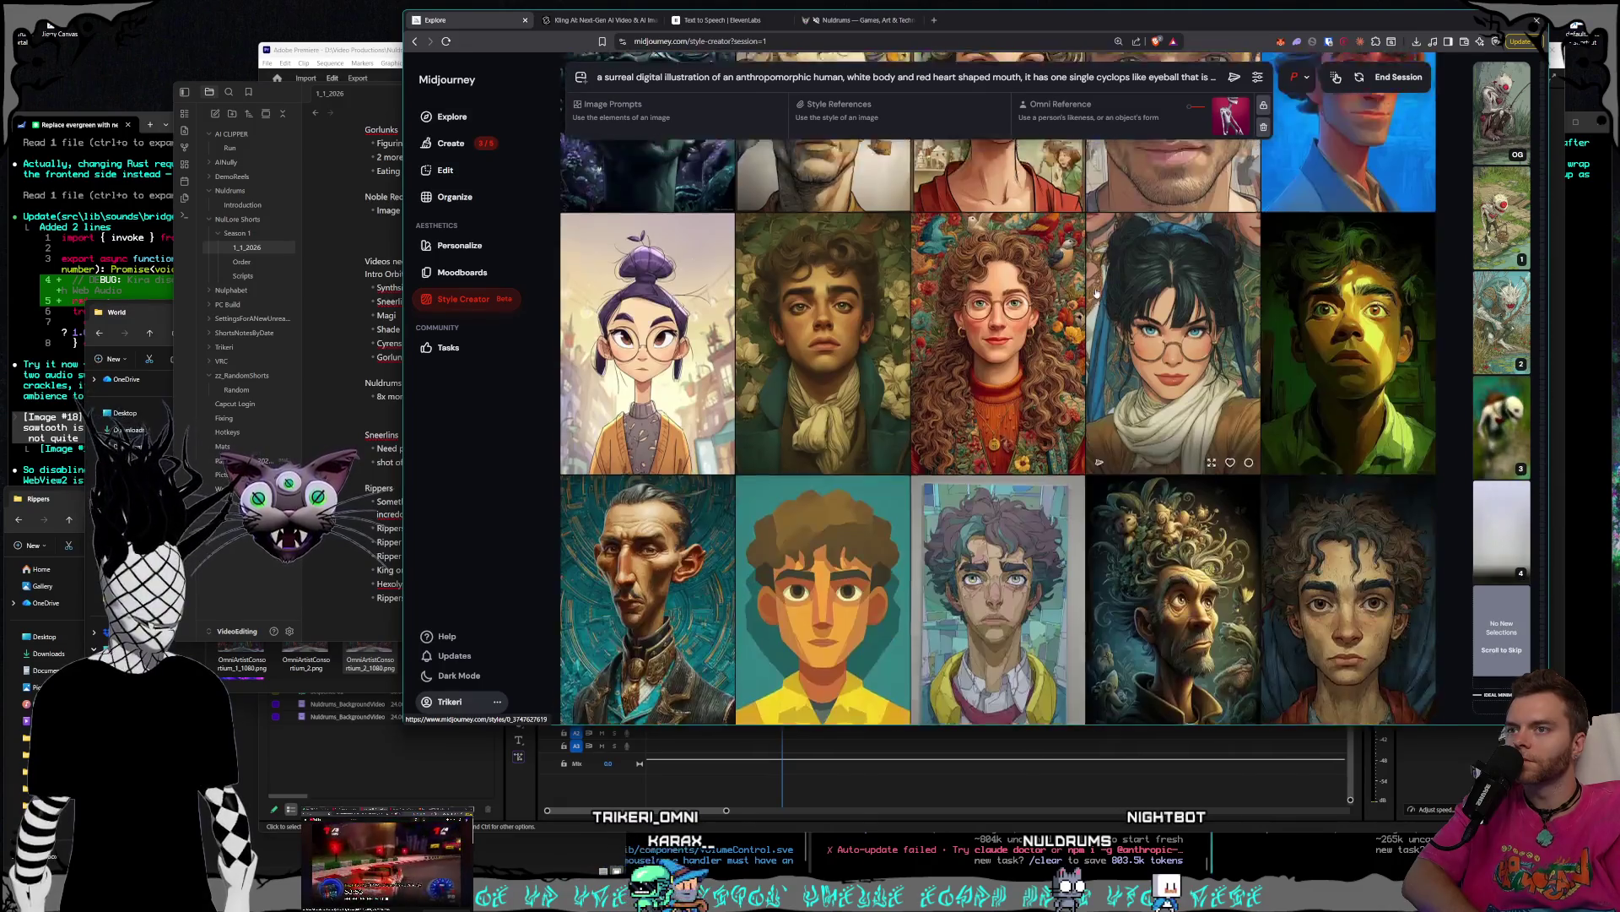
pyautogui.scroll(-4, 1096, 292)
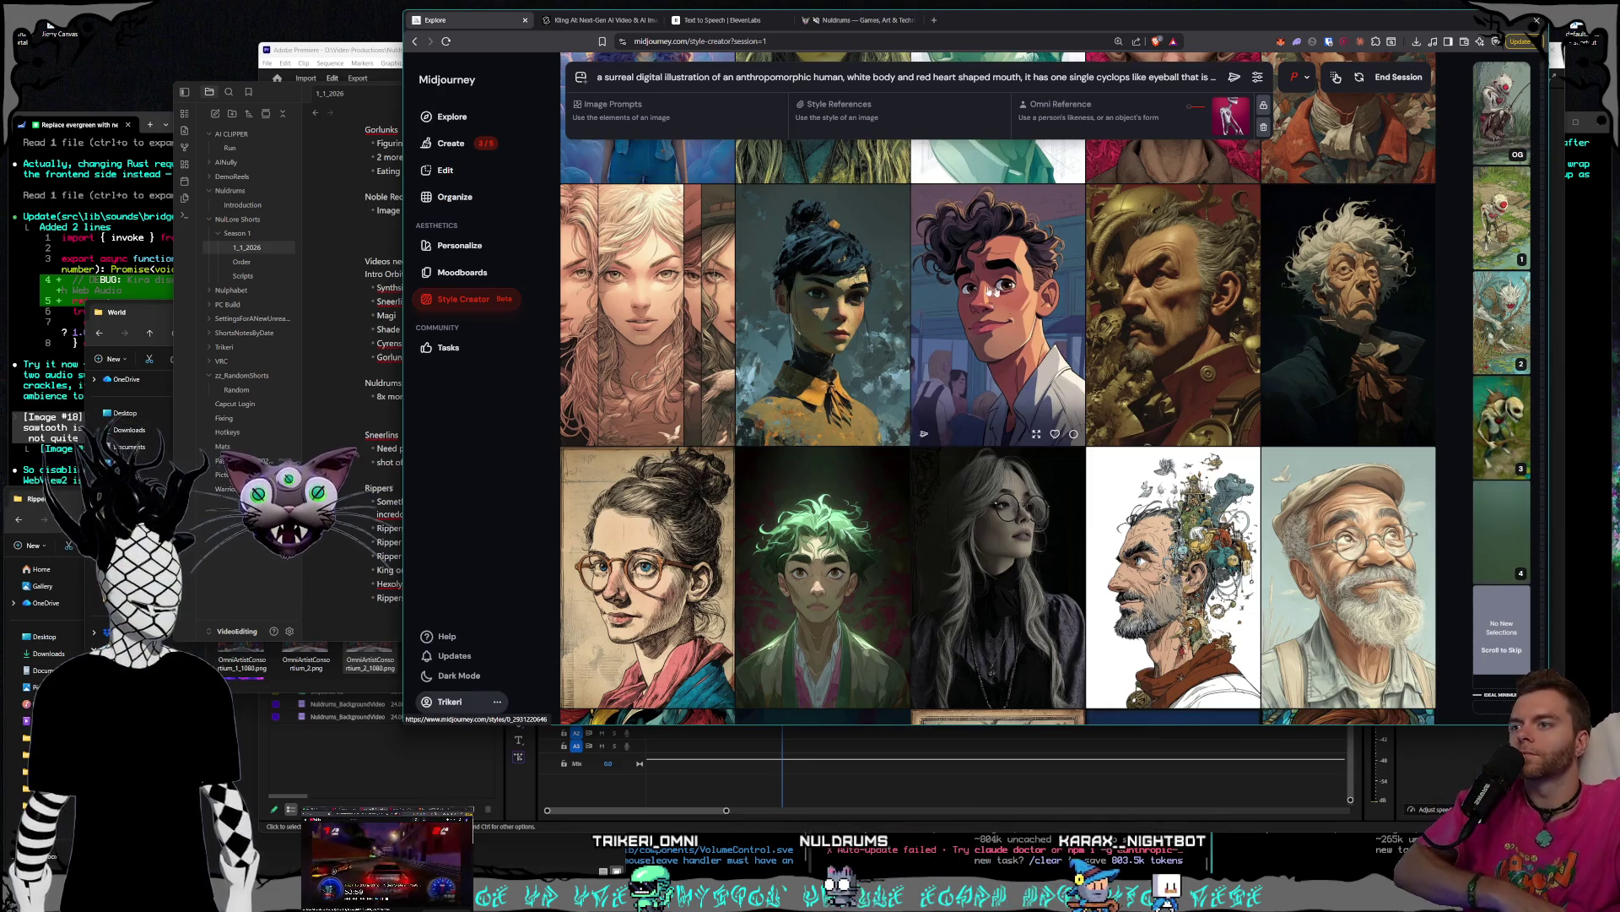
pyautogui.scroll(-2, 962, 287)
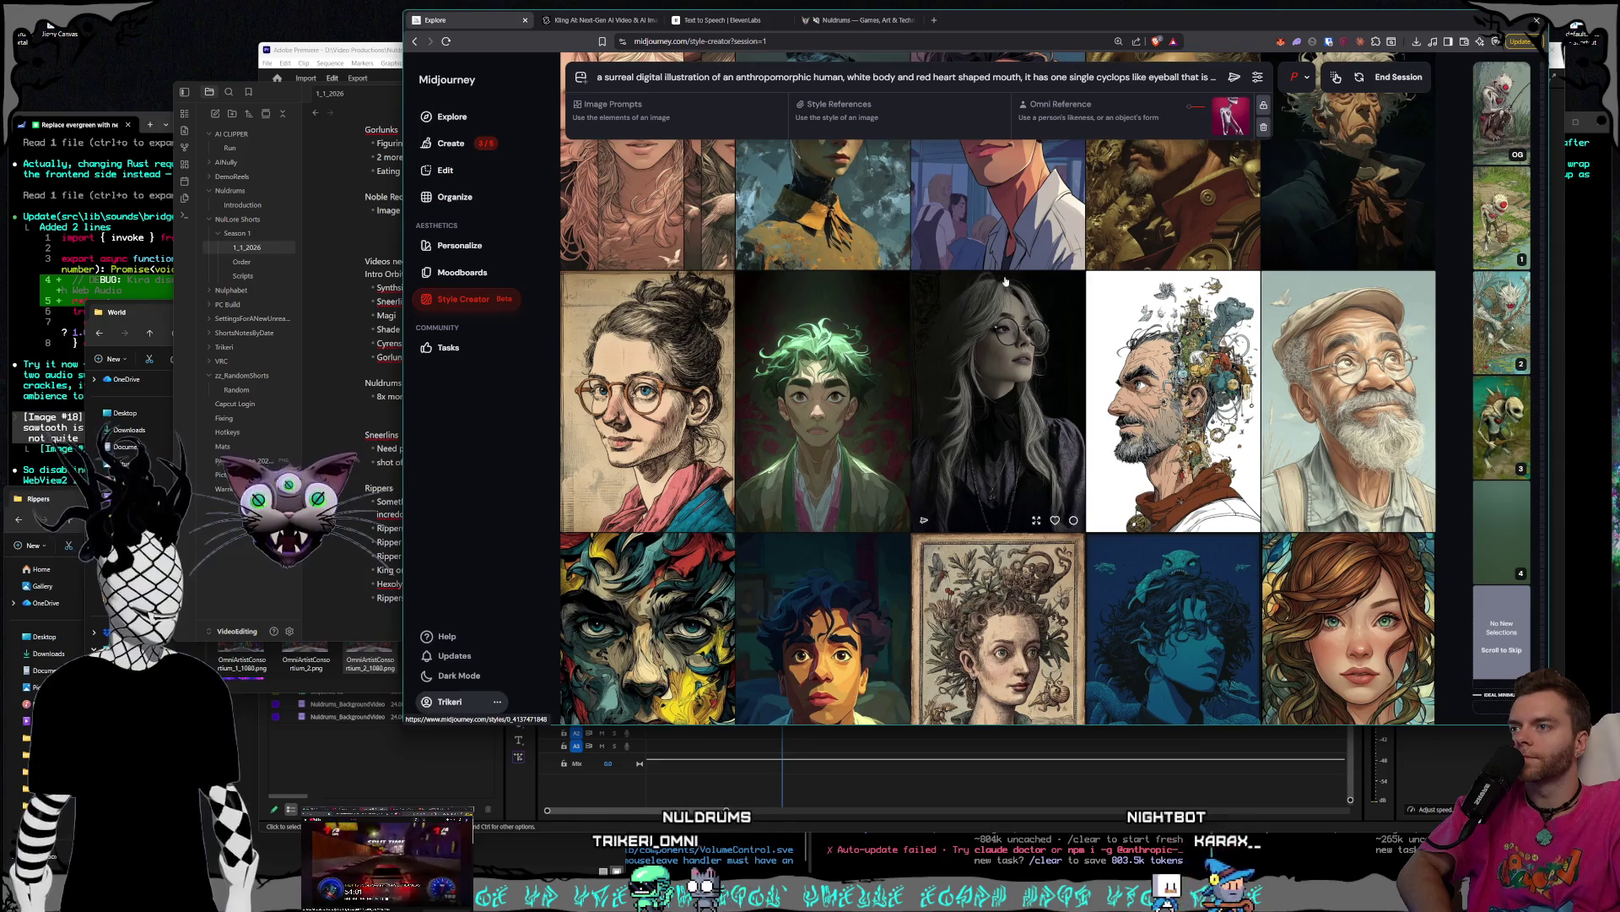
pyautogui.scroll(-1, 1005, 281)
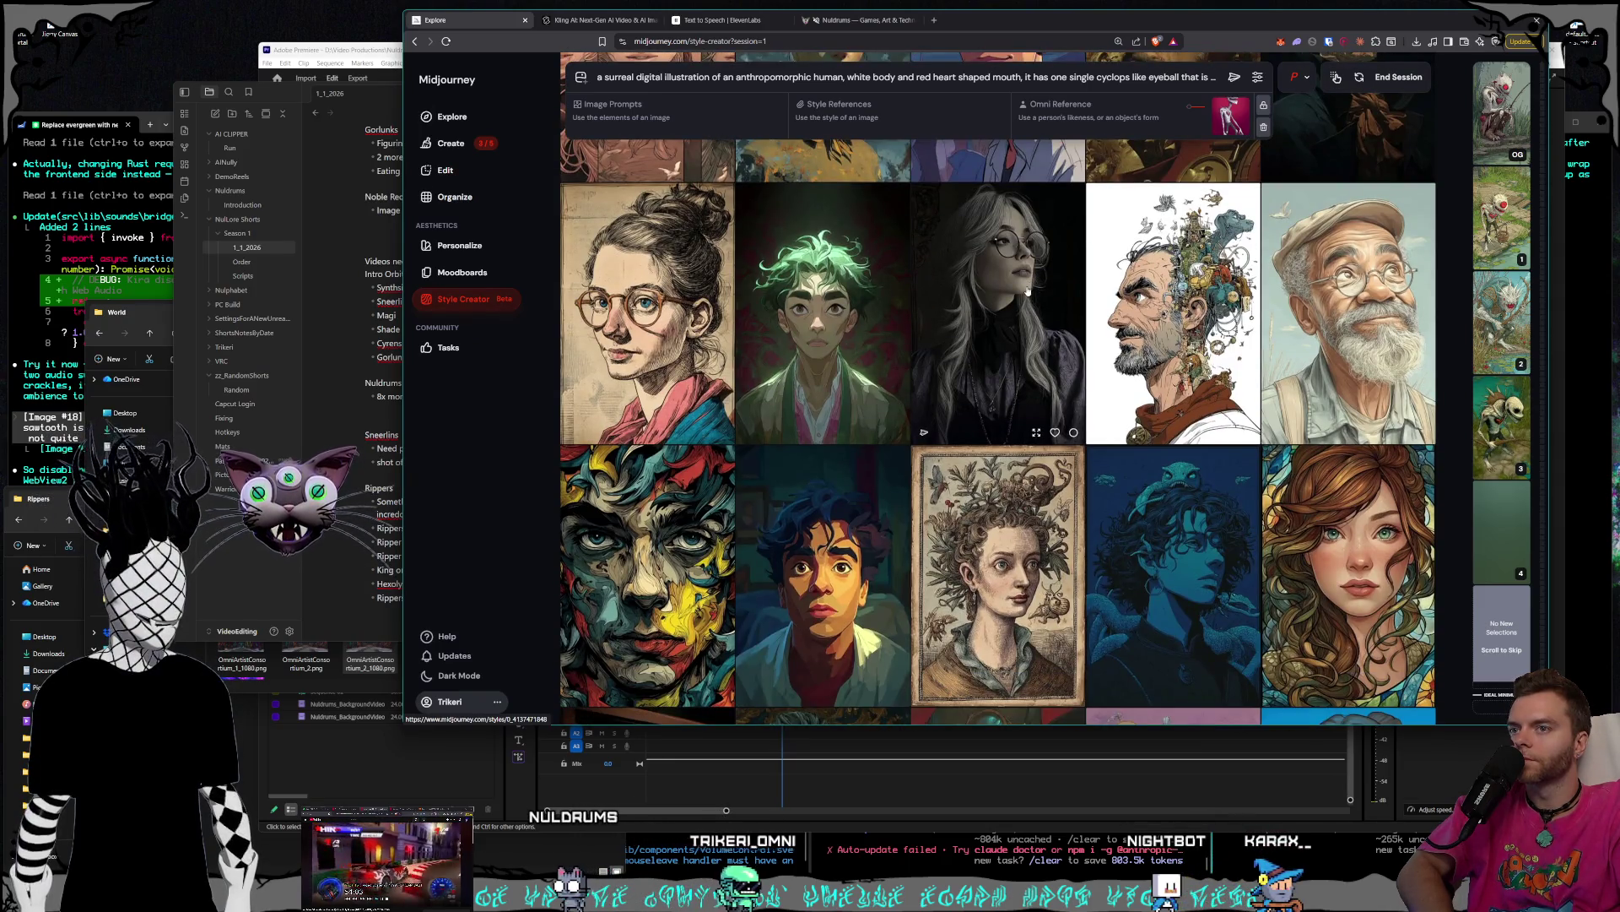
pyautogui.scroll(-1, 1027, 290)
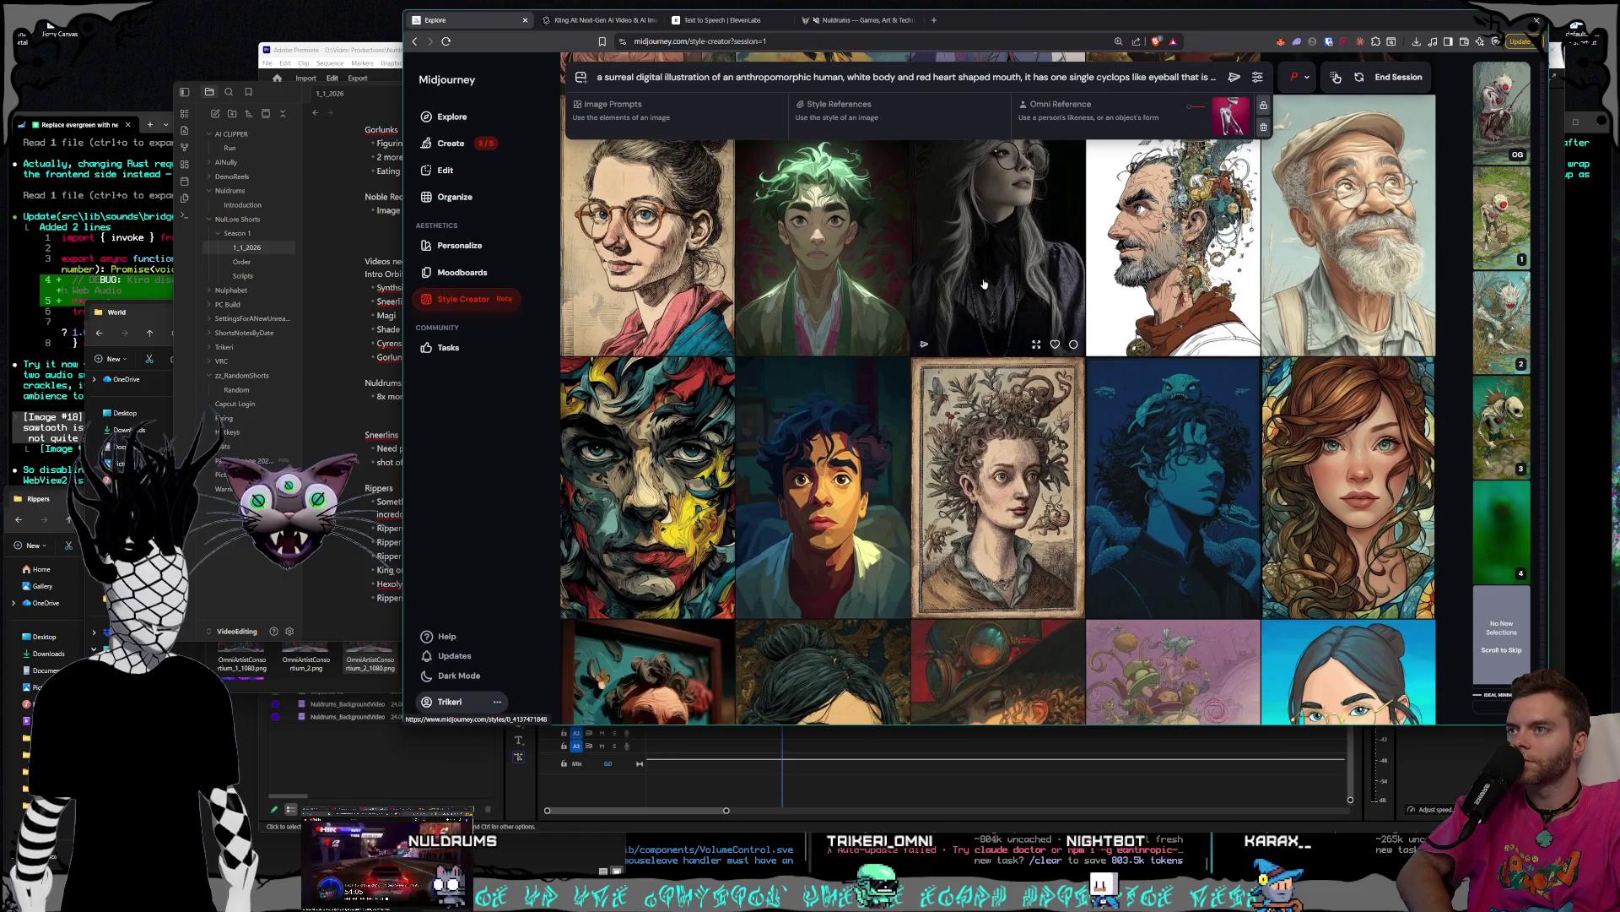
pyautogui.scroll(-4, 1062, 316)
pyautogui.scroll(-10, 1059, 315)
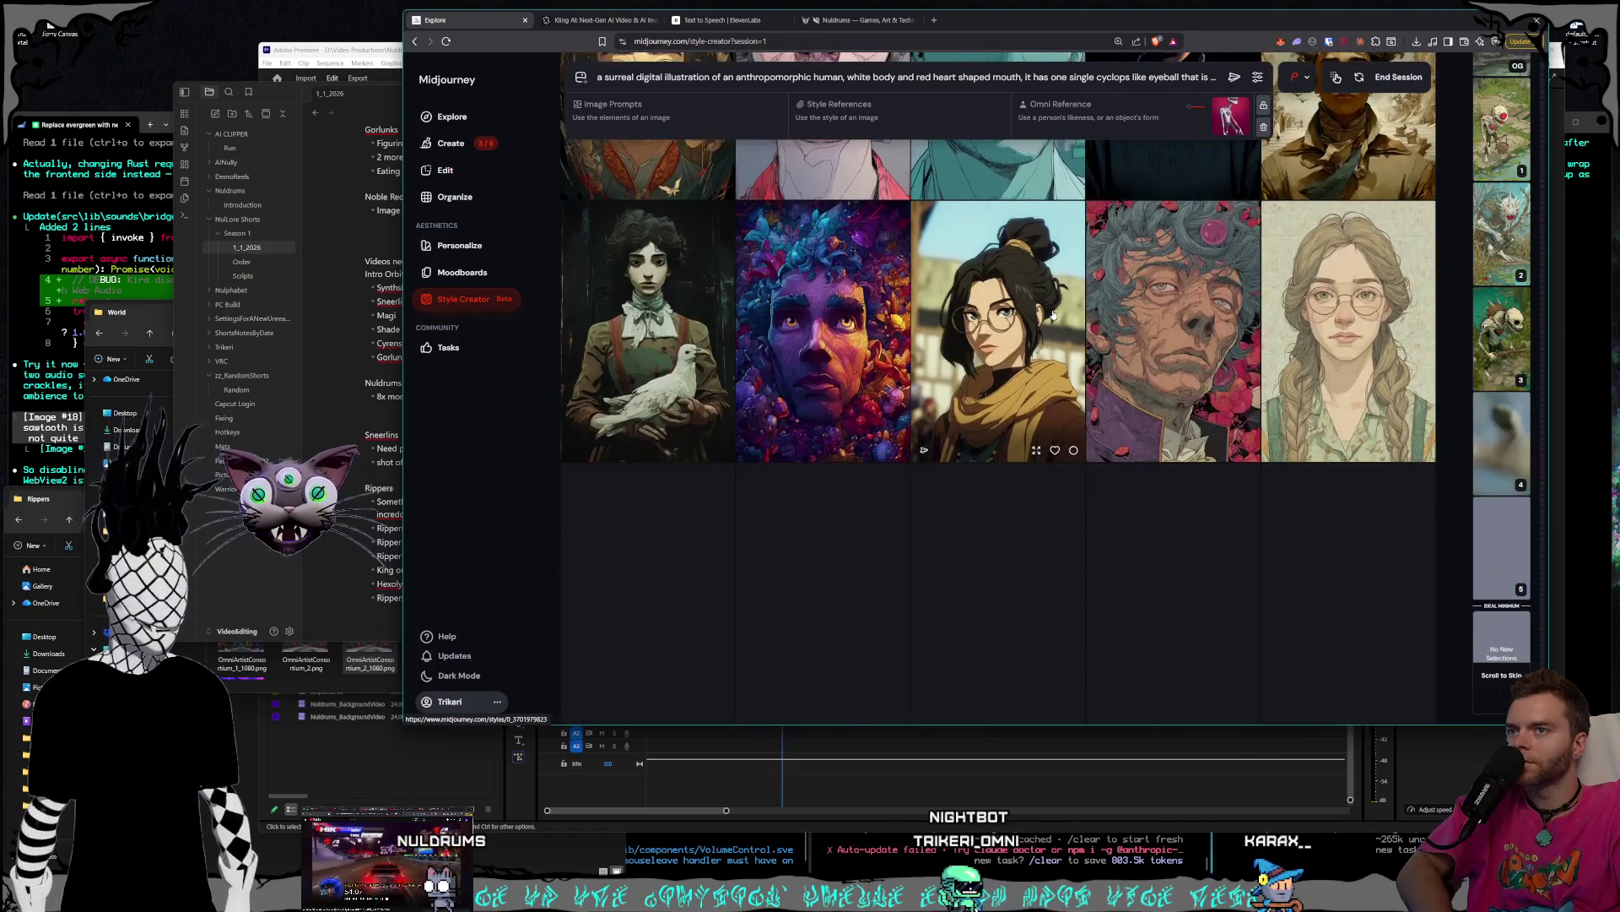
pyautogui.scroll(-5, 1053, 314)
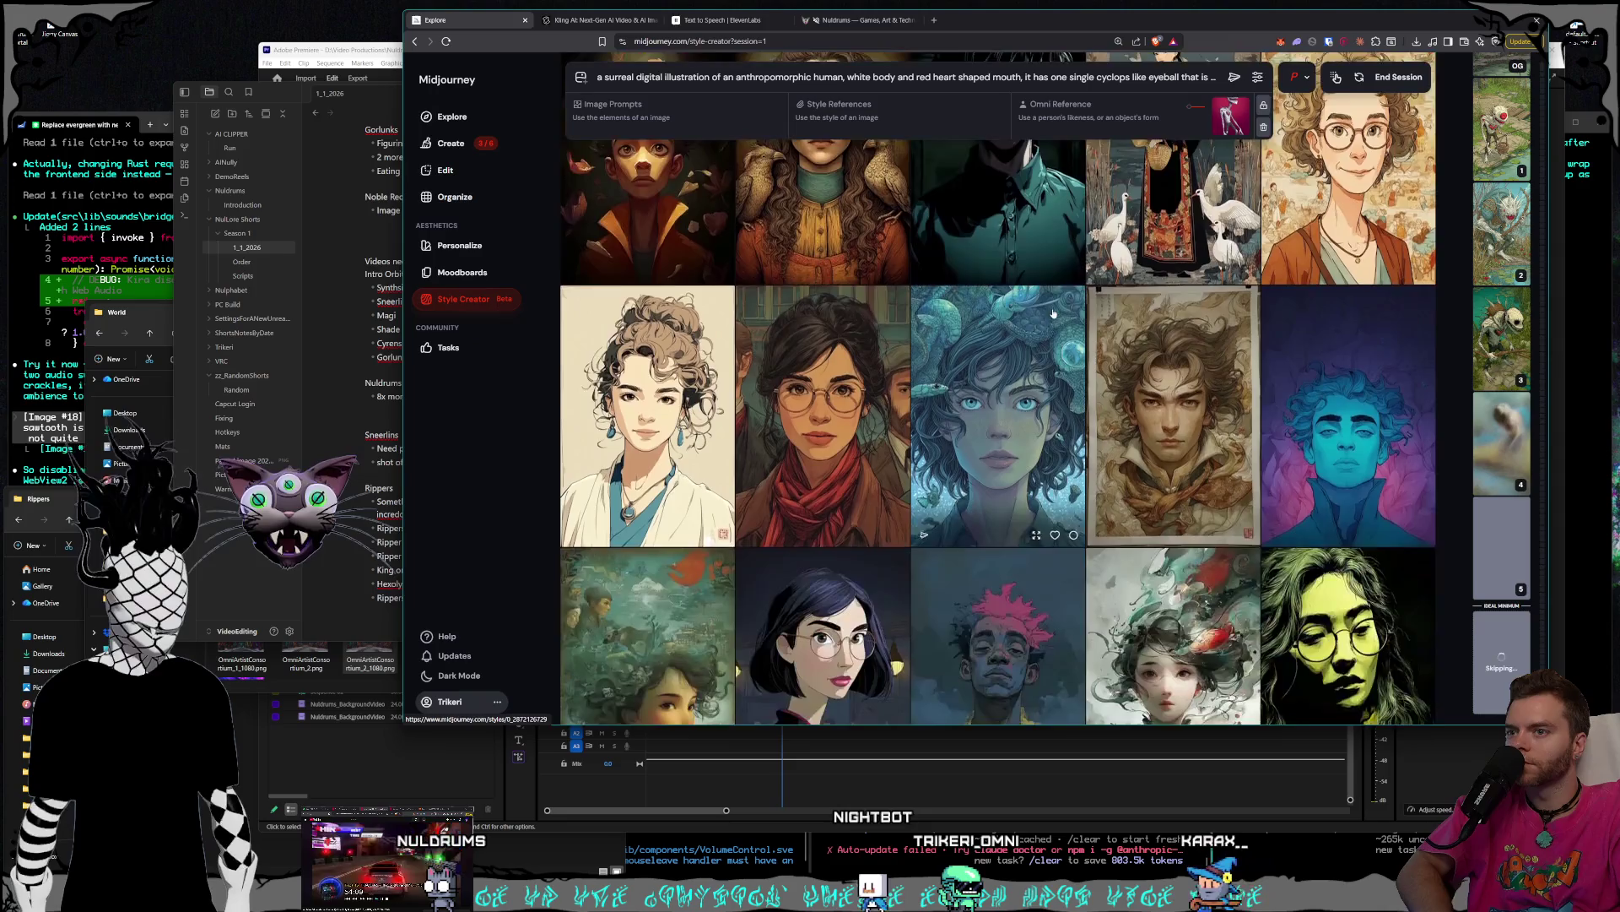
pyautogui.scroll(-6, 1053, 314)
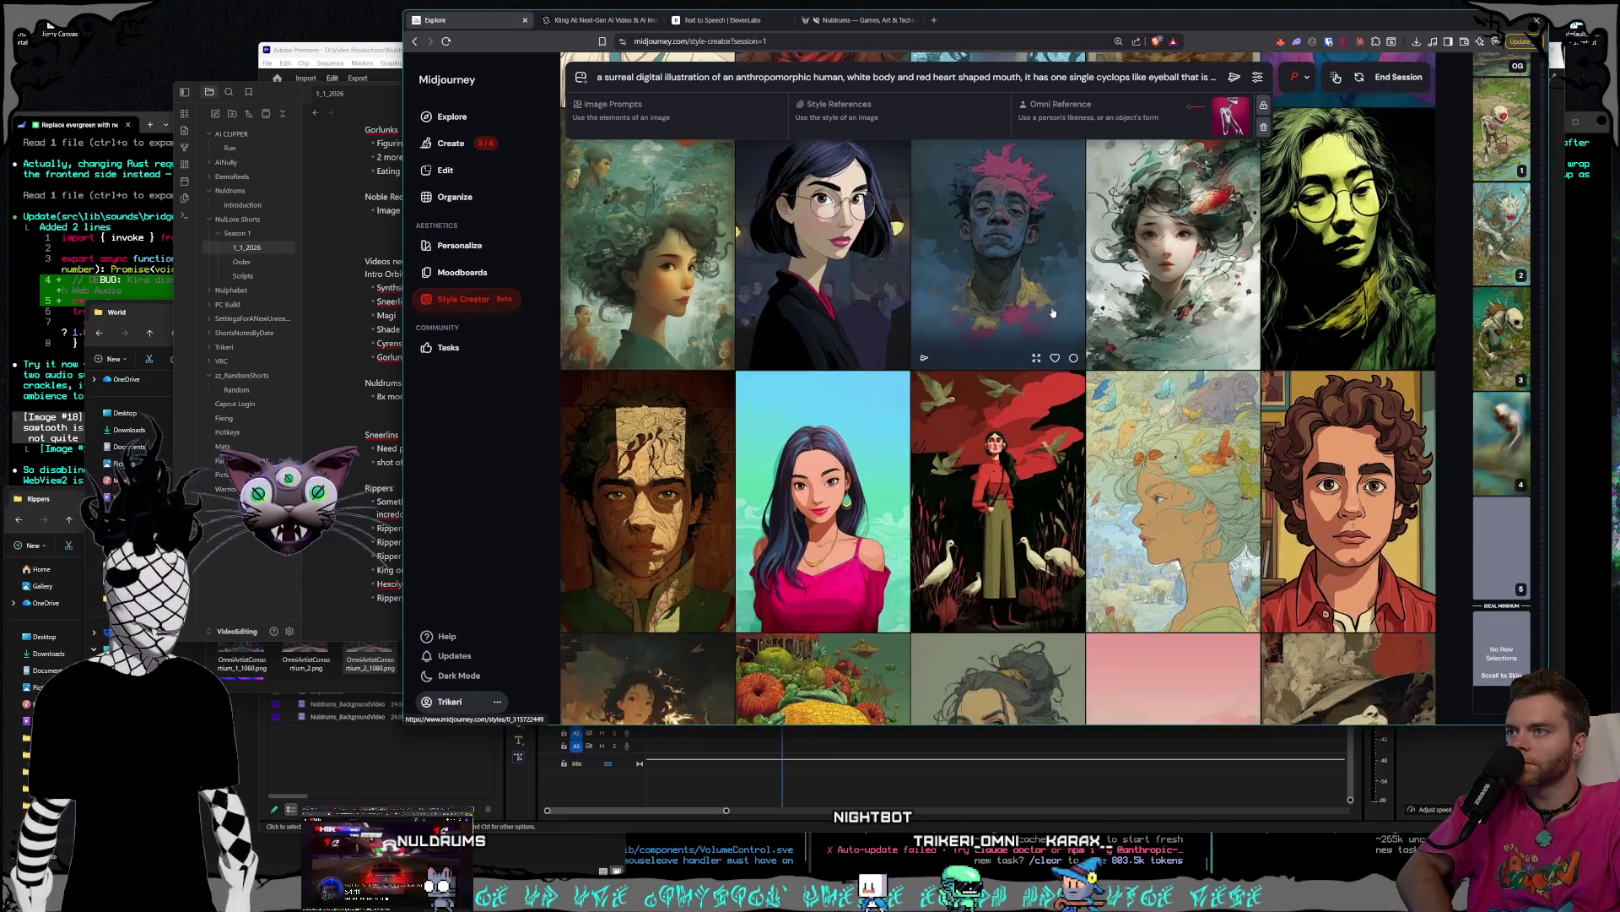
pyautogui.scroll(-10, 1053, 314)
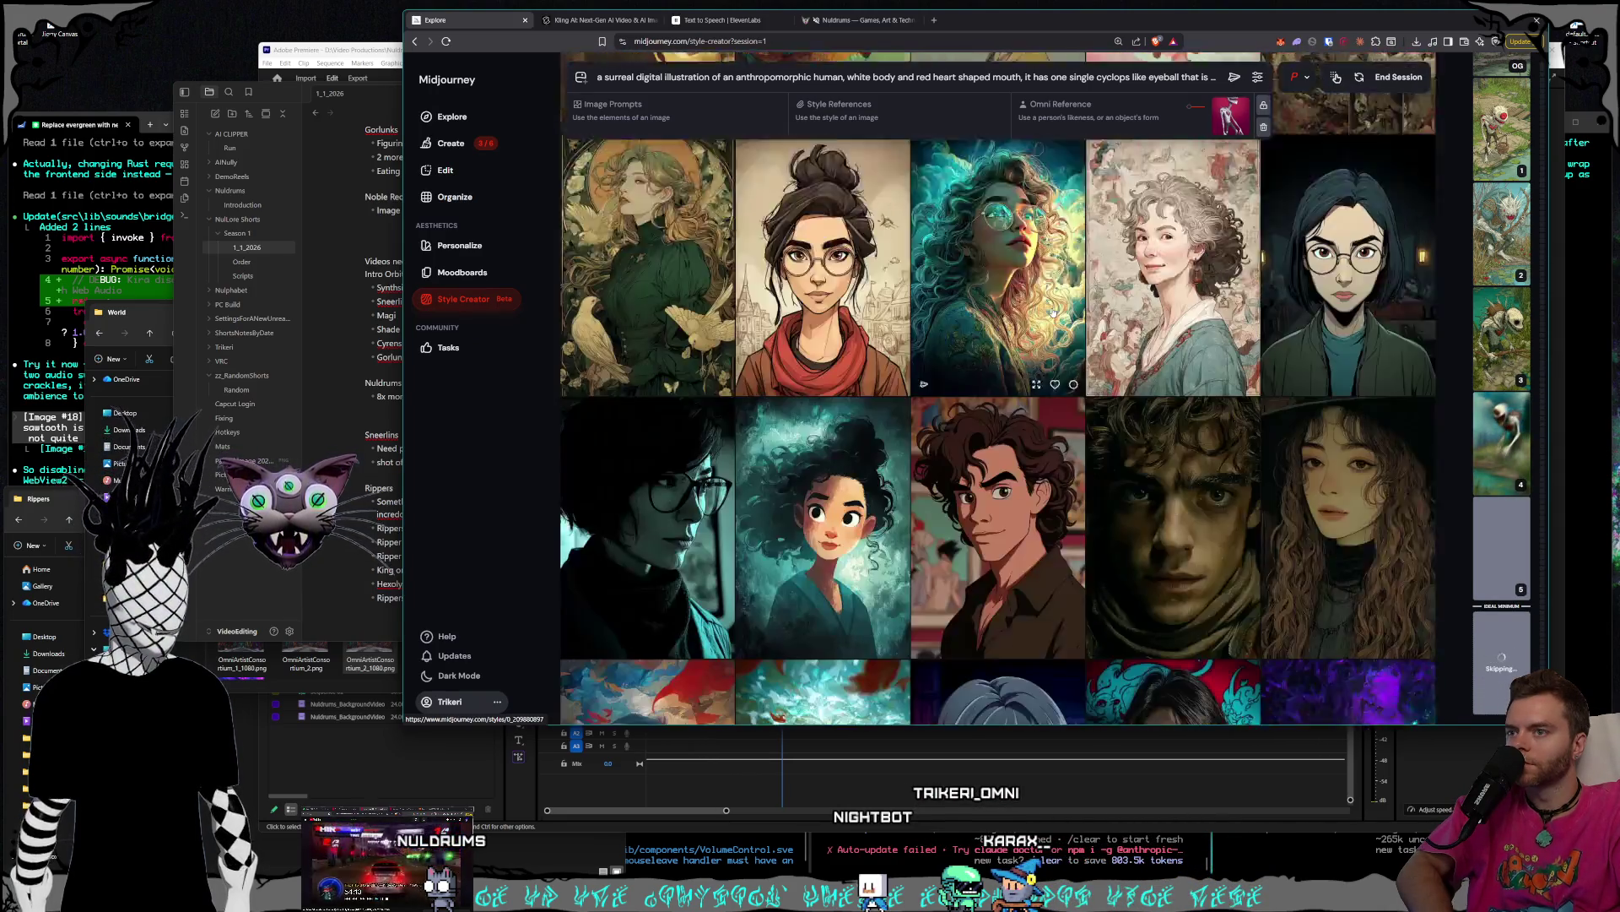
pyautogui.scroll(-3, 1053, 314)
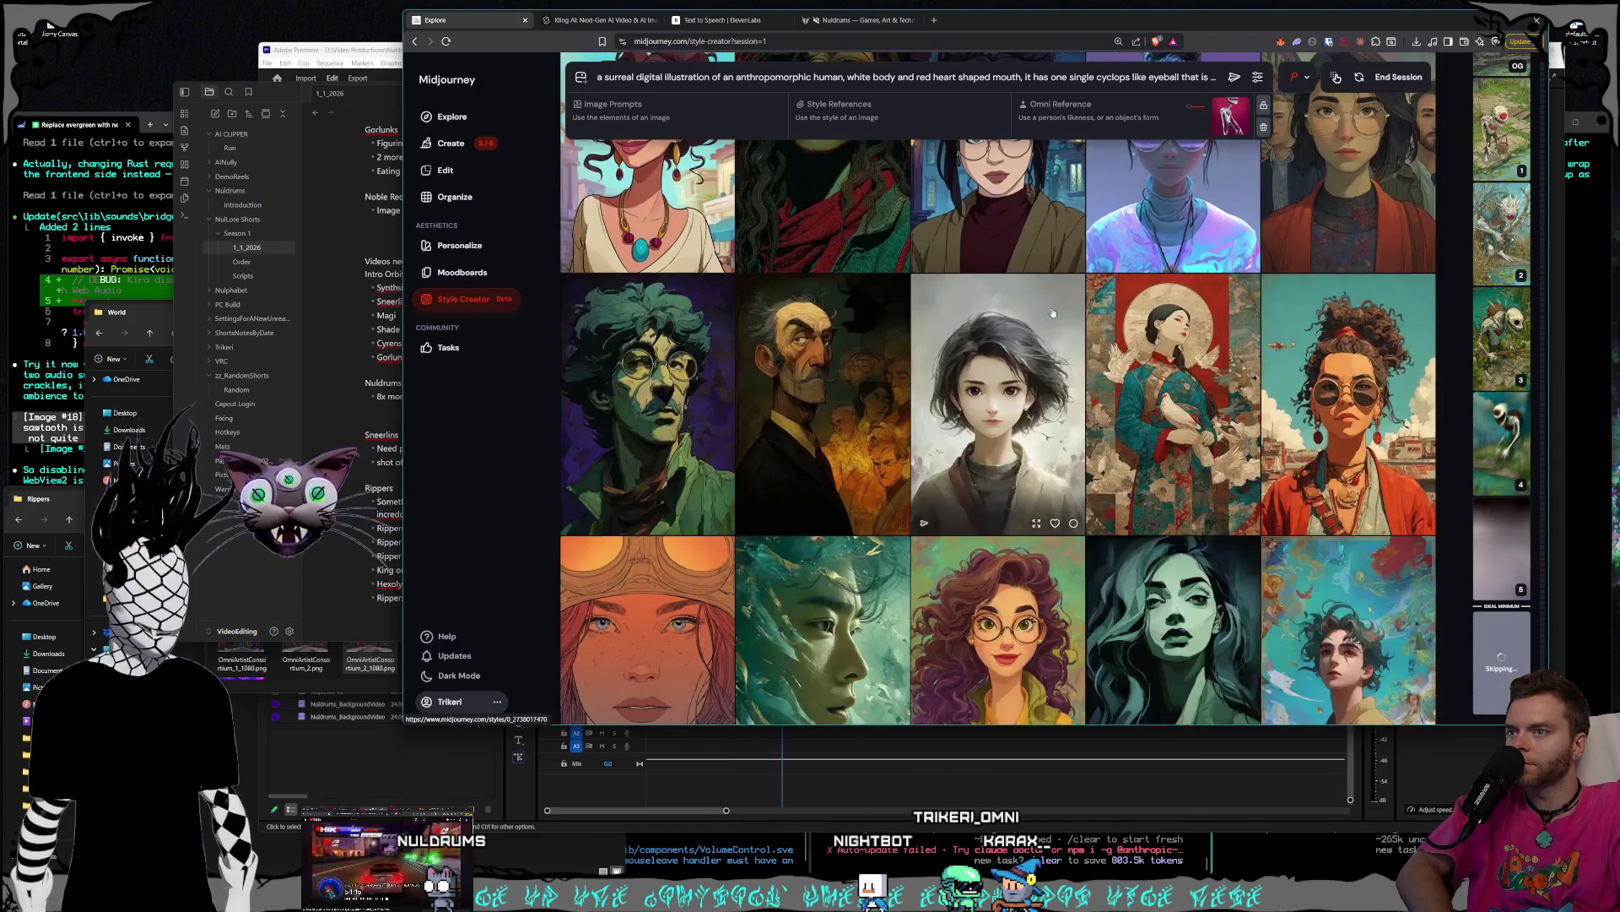
pyautogui.scroll(-2, 1053, 314)
pyautogui.scroll(-3, 1053, 314)
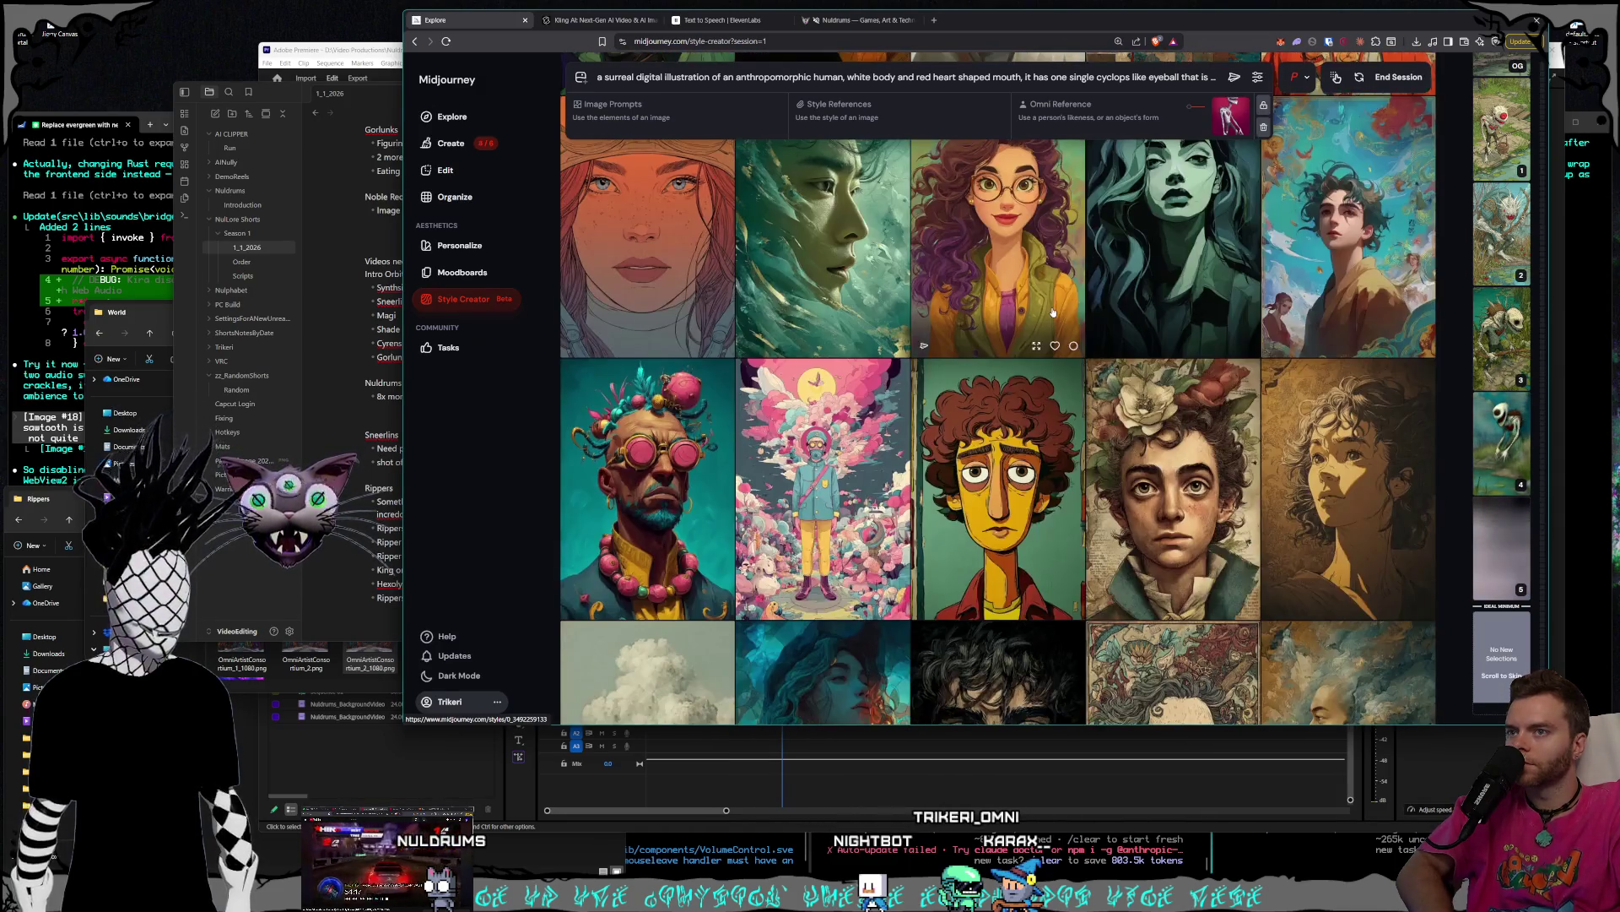
pyautogui.scroll(1, 1054, 314)
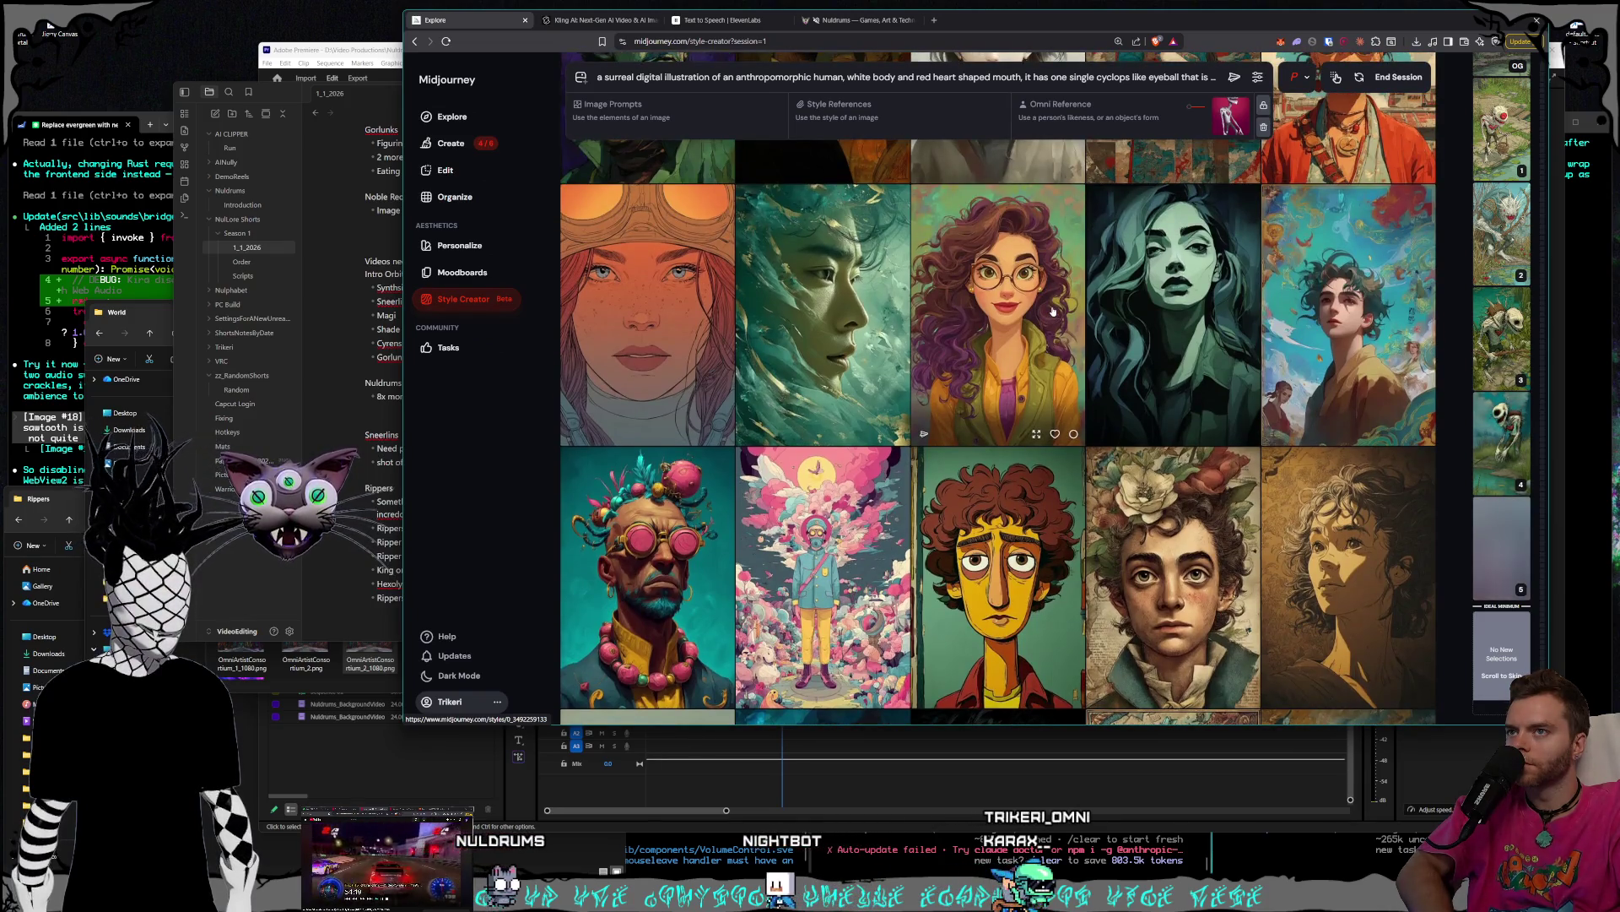
pyautogui.scroll(-12, 1053, 310)
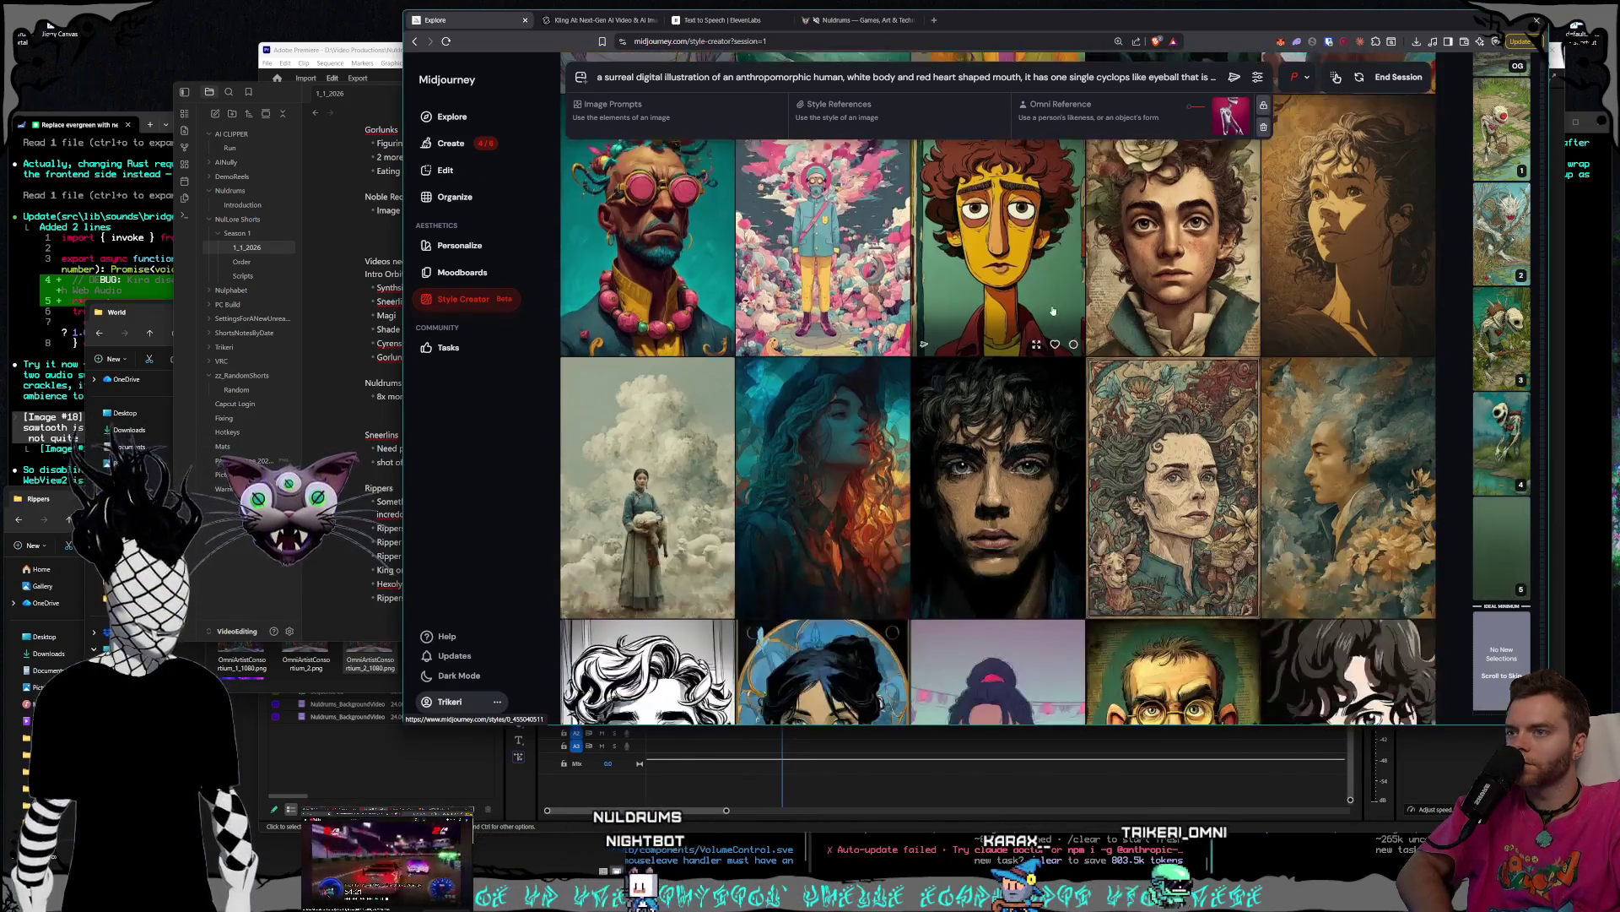
pyautogui.scroll(-5, 1053, 310)
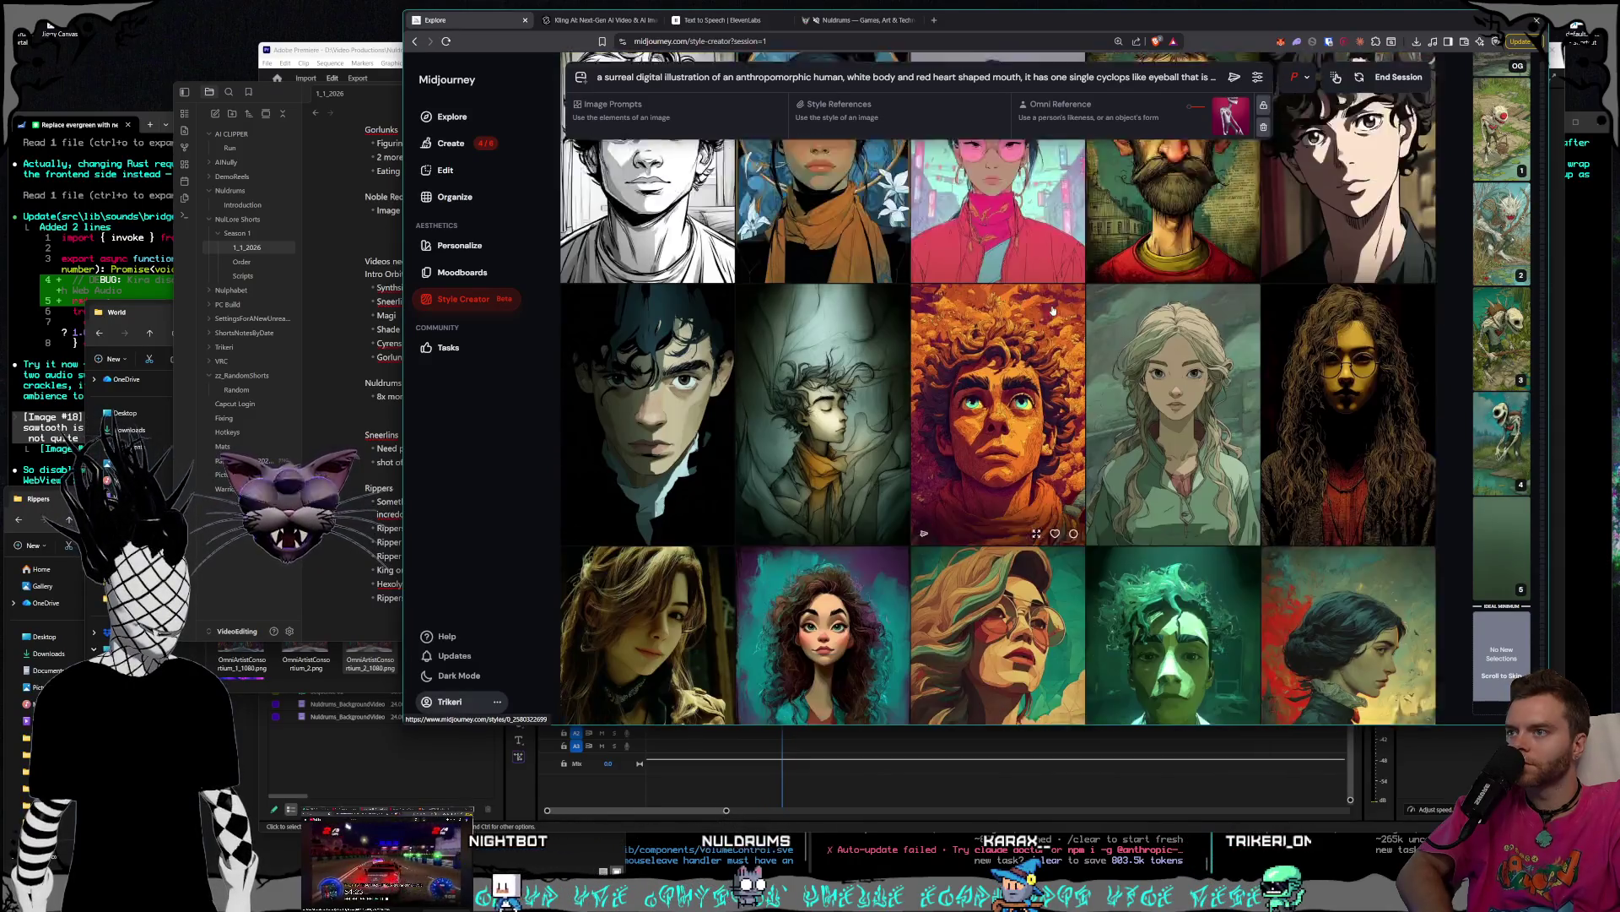
pyautogui.scroll(2, 1054, 310)
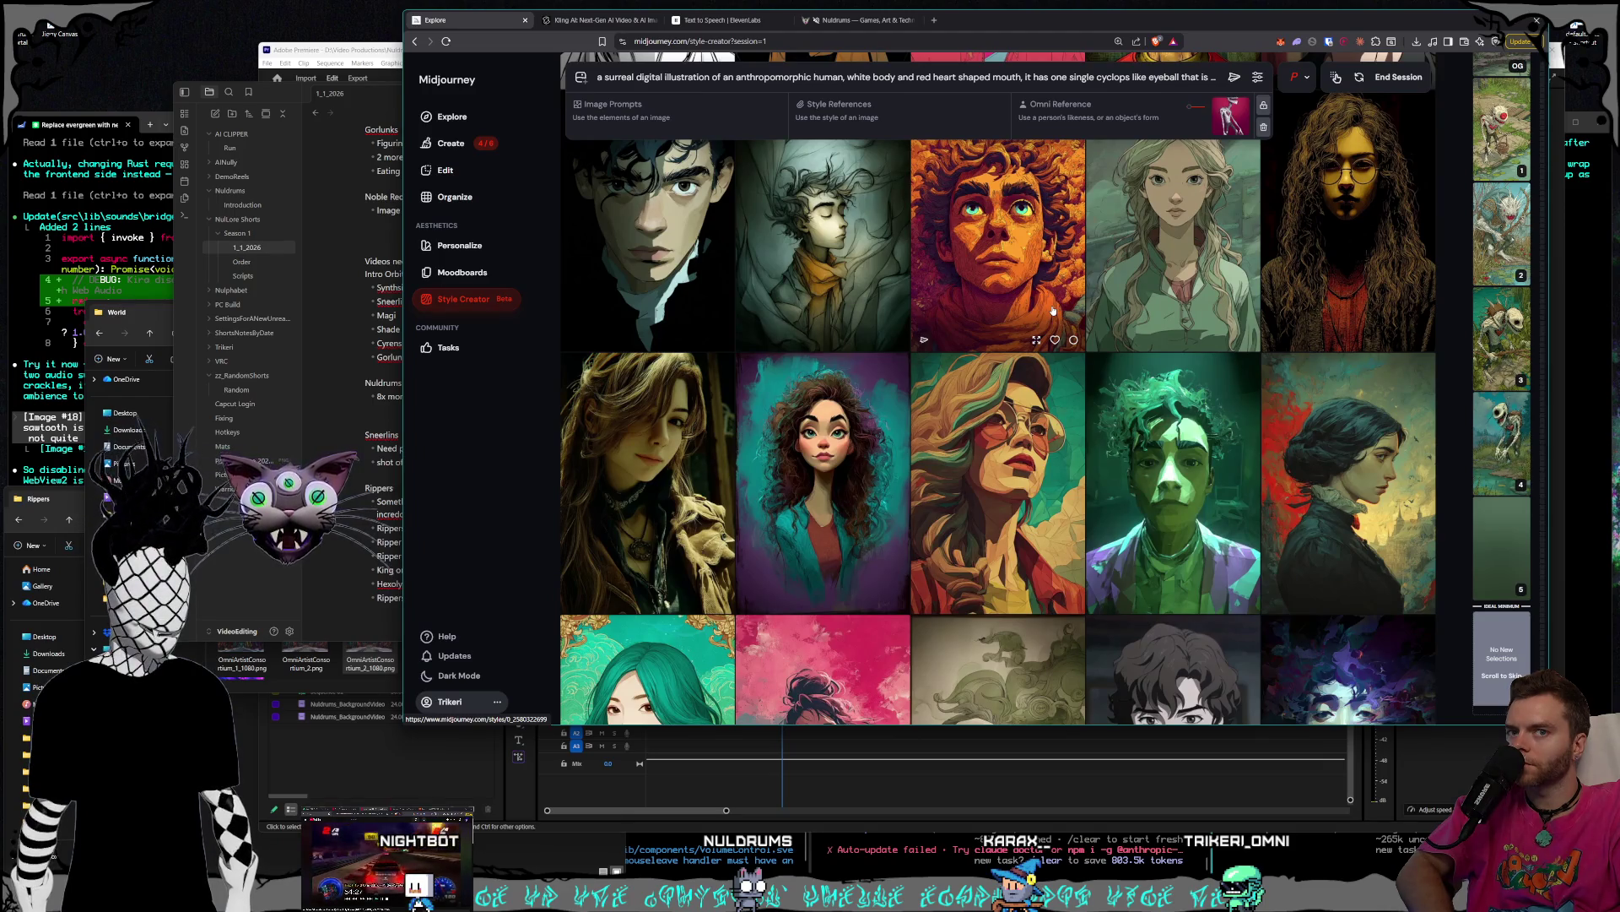
pyautogui.scroll(-3, 1053, 311)
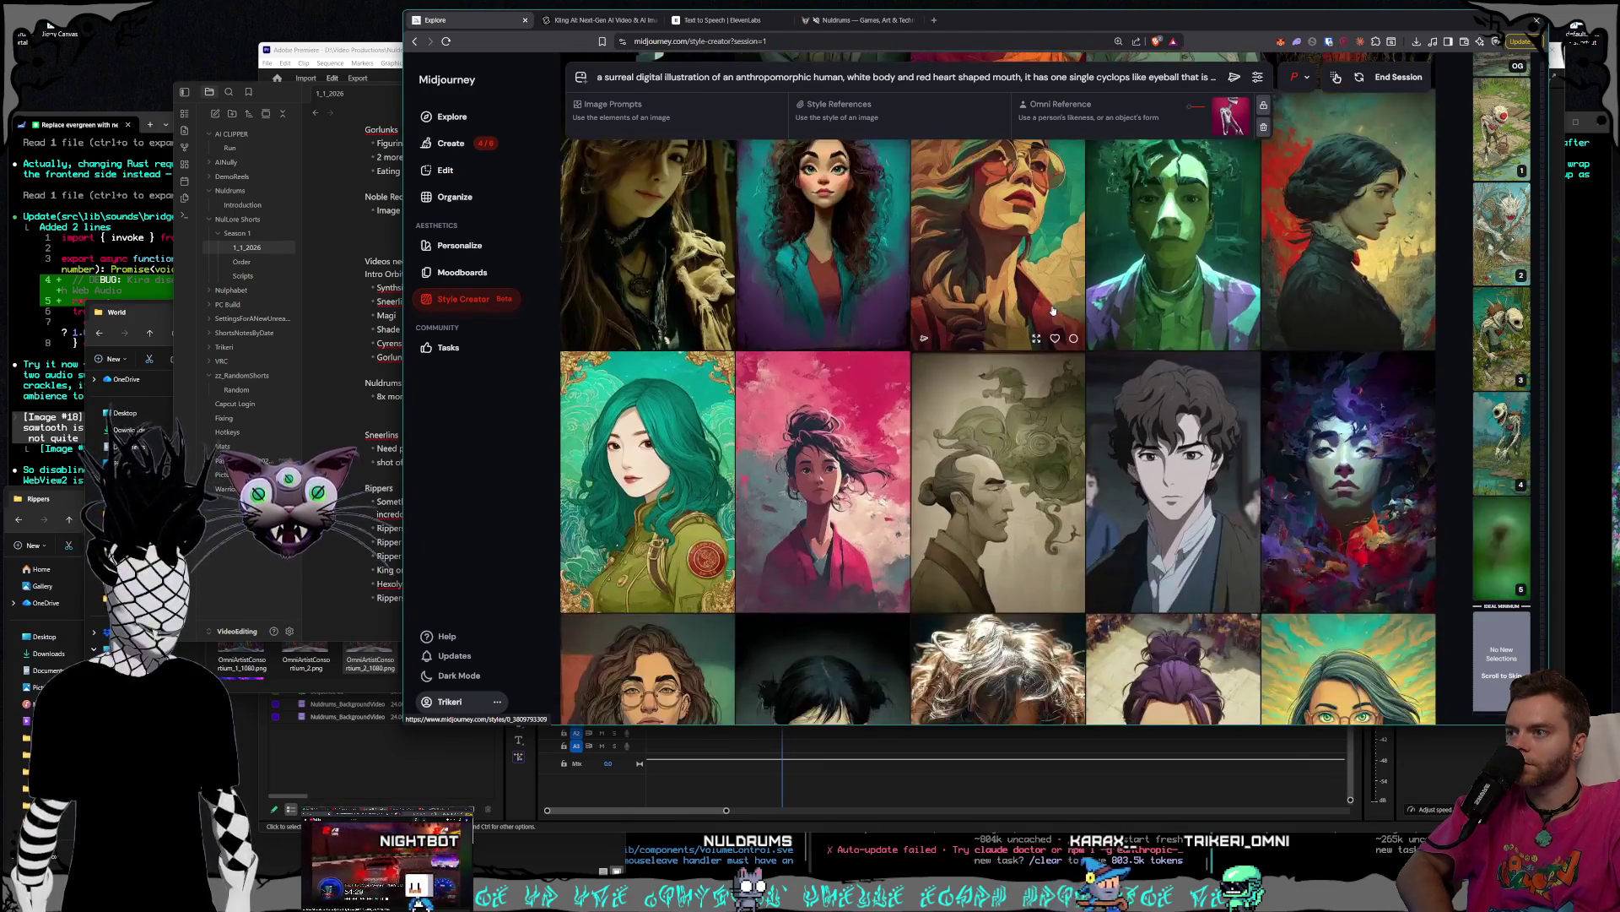
pyautogui.scroll(-5, 1053, 311)
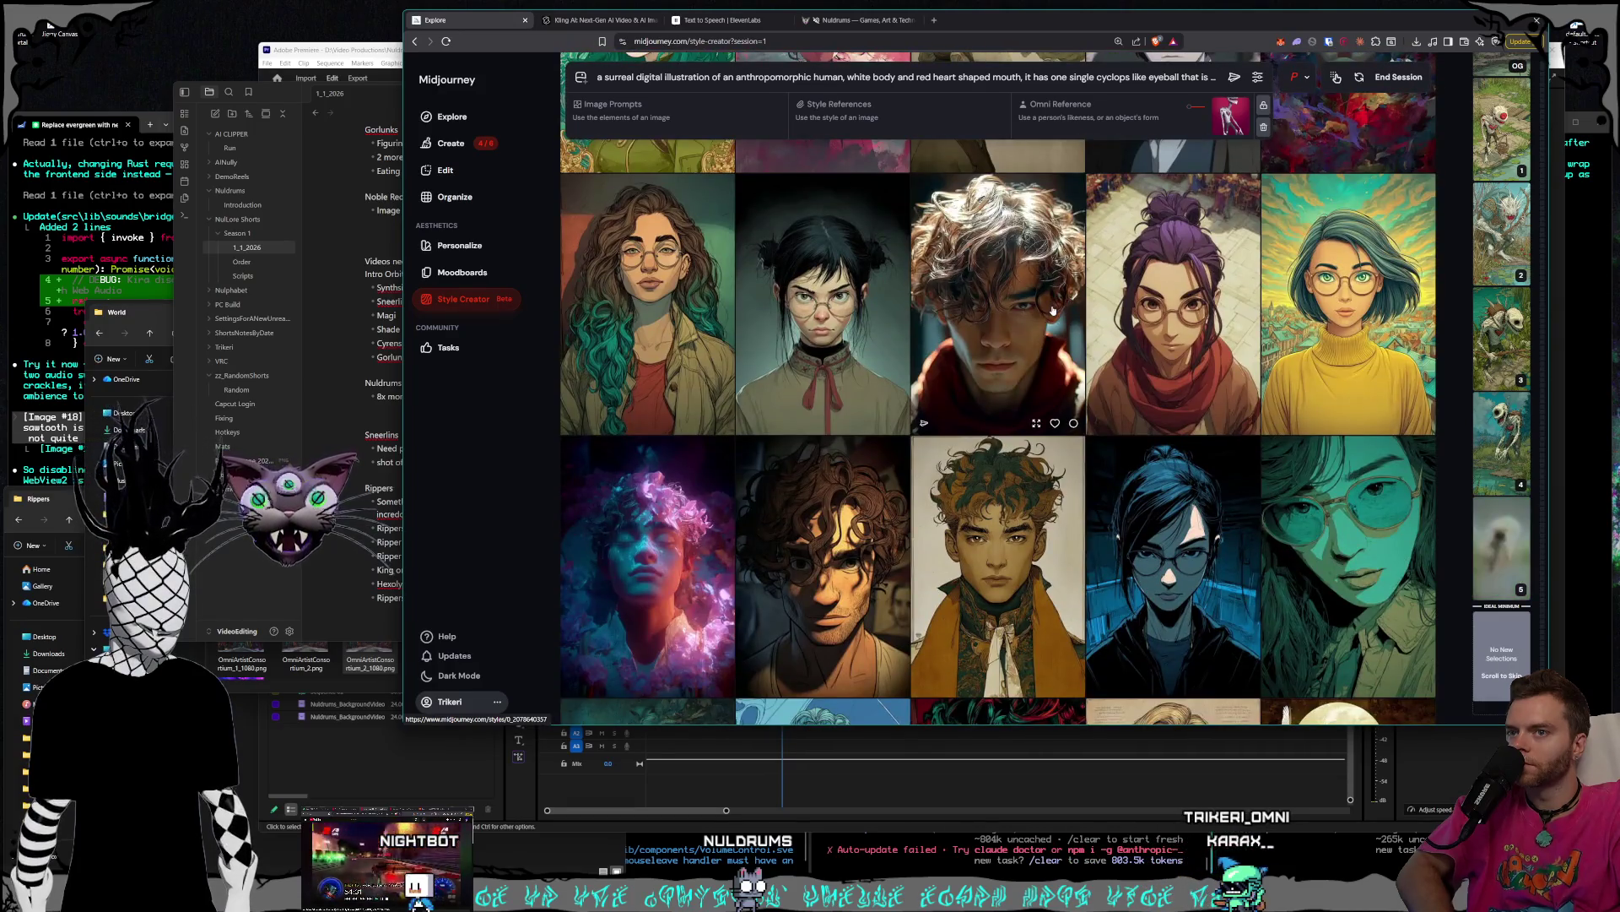
pyautogui.scroll(-2, 1054, 311)
pyautogui.scroll(-3, 1053, 310)
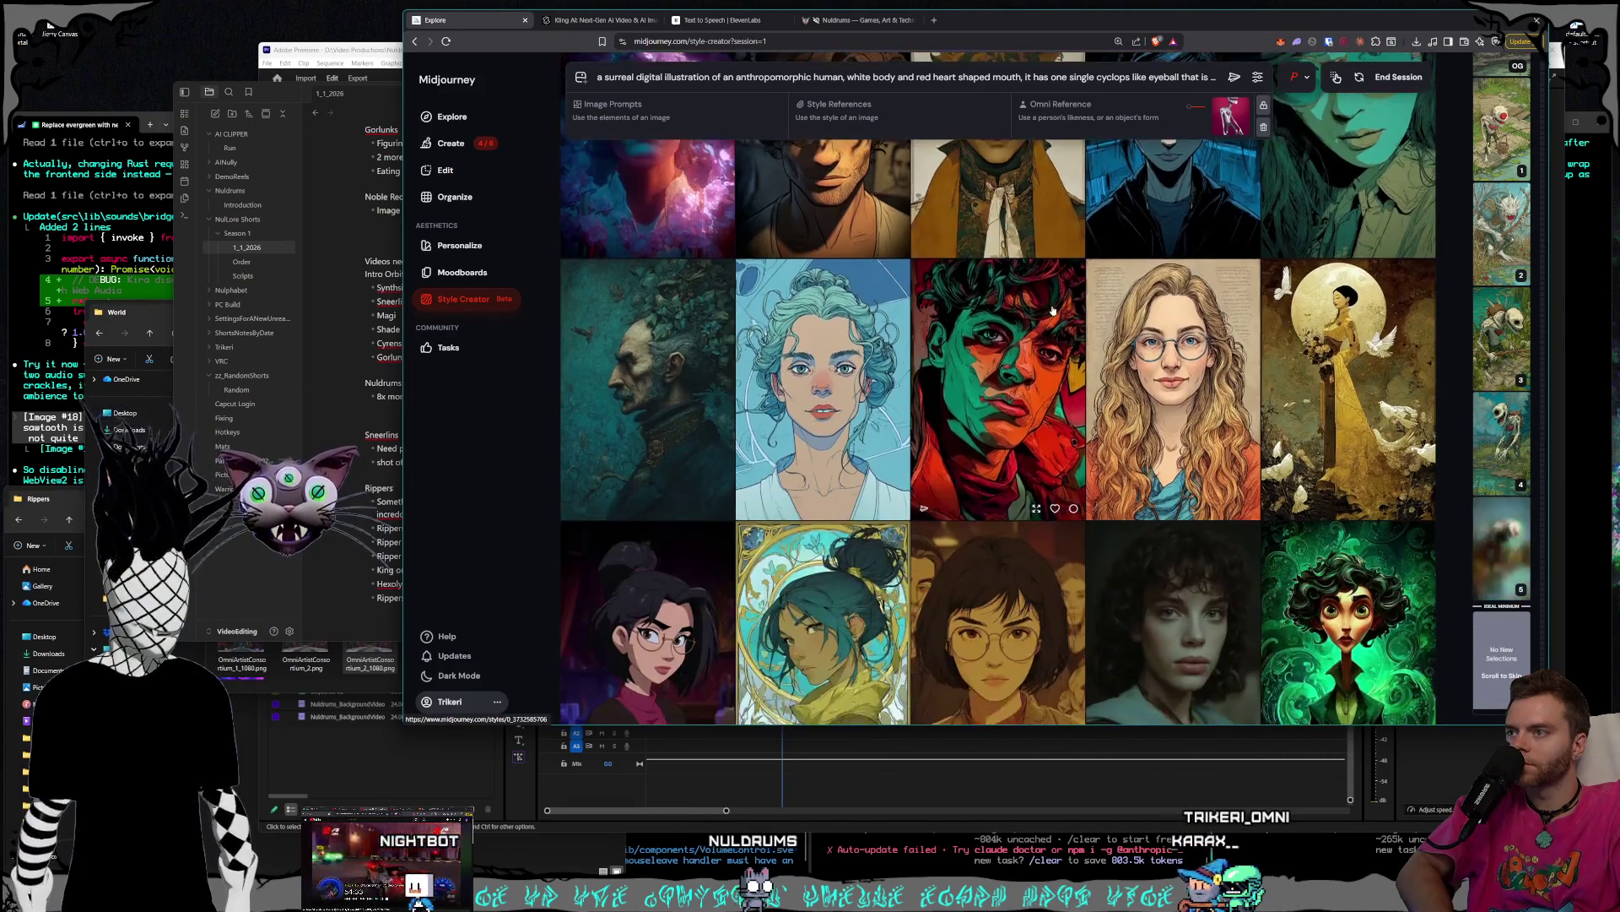
pyautogui.scroll(-4, 1054, 311)
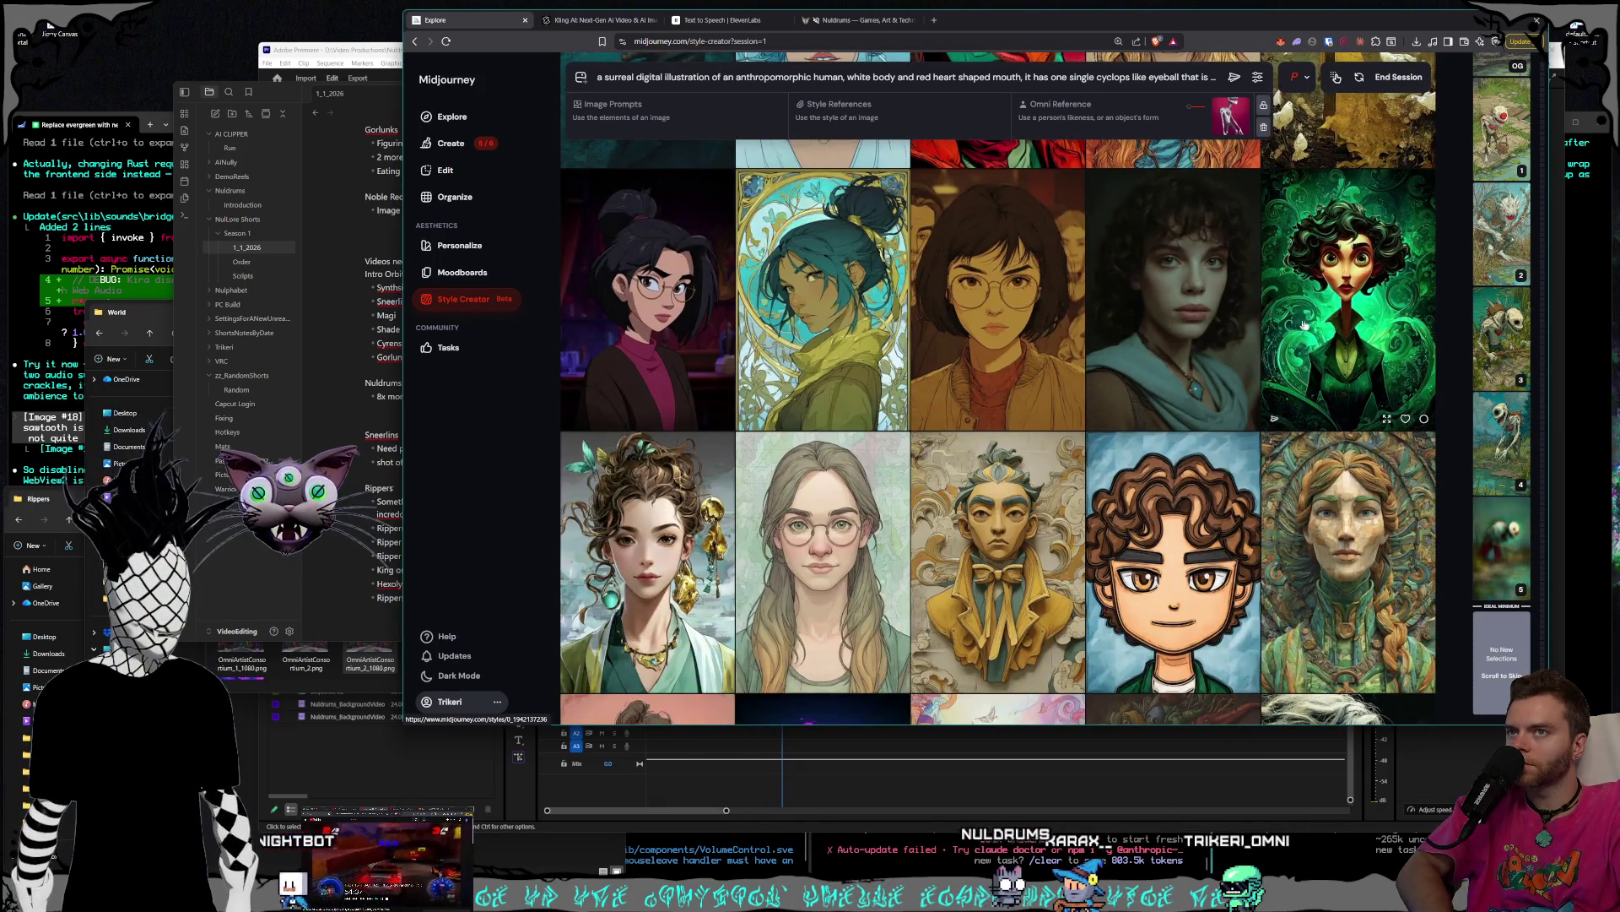
pyautogui.scroll(-8, 1315, 327)
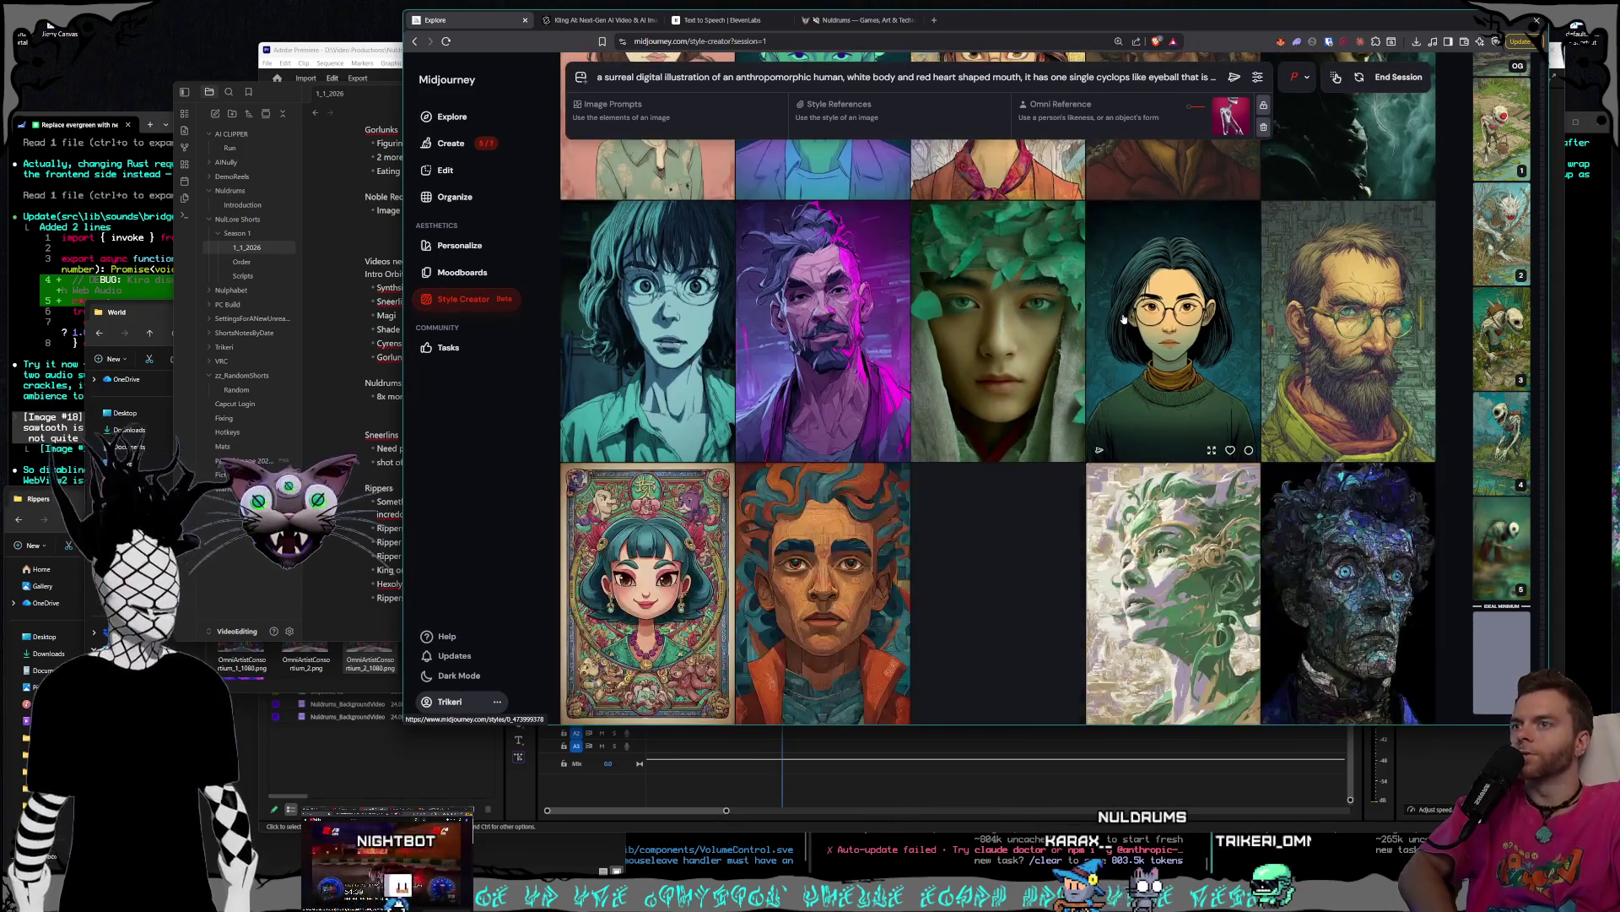
pyautogui.scroll(-2, 1124, 322)
pyautogui.scroll(-15, 1125, 322)
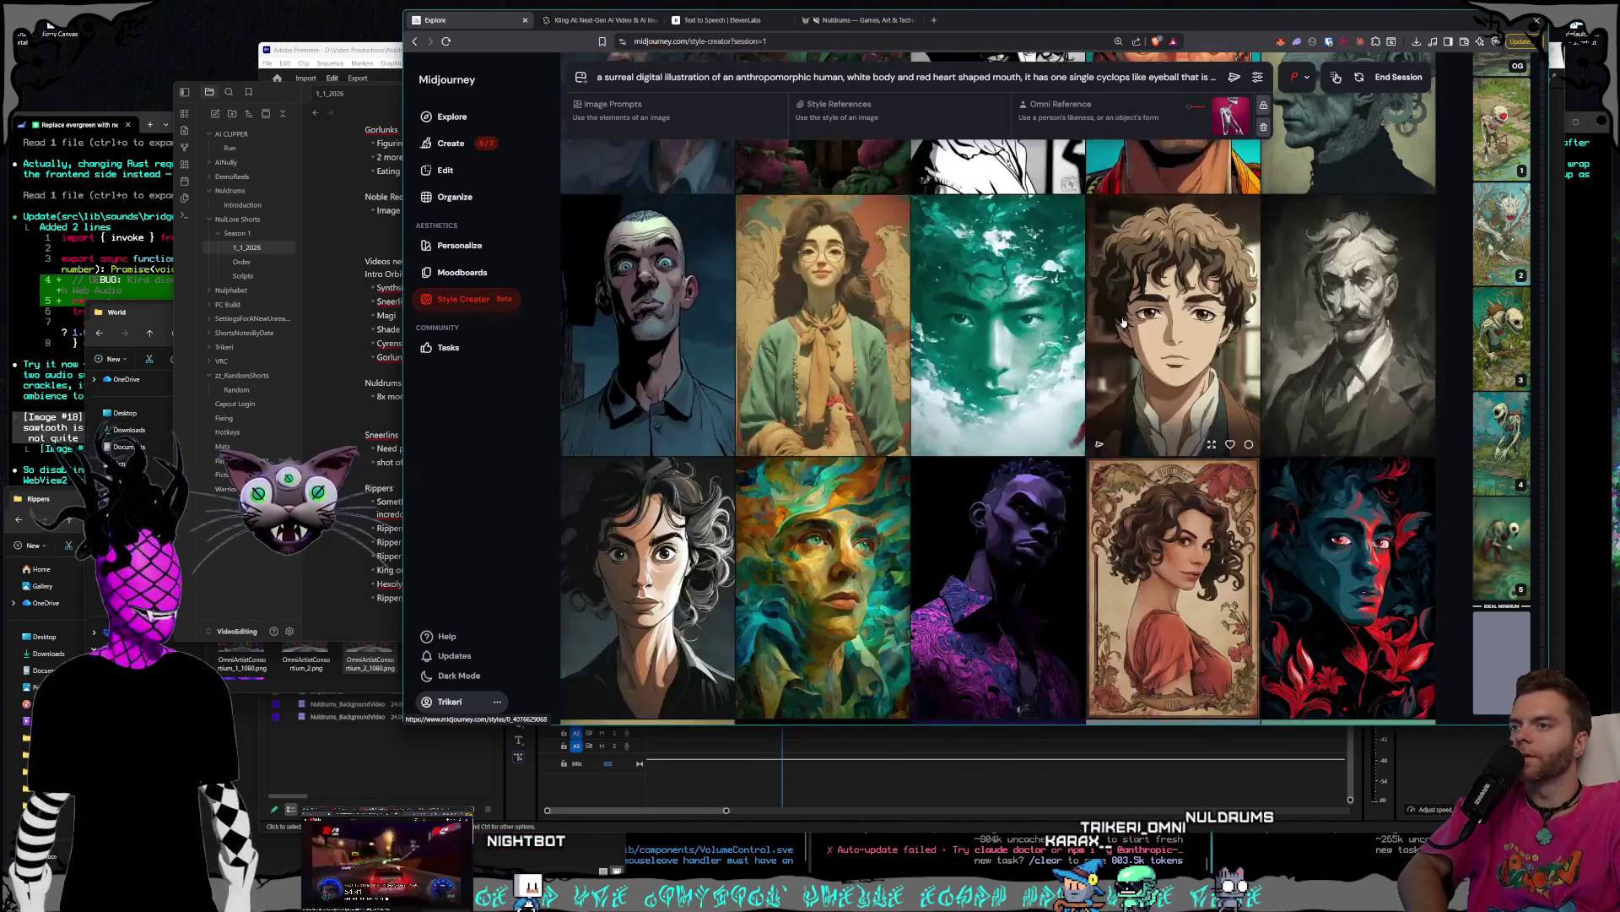
pyautogui.scroll(-10, 1124, 321)
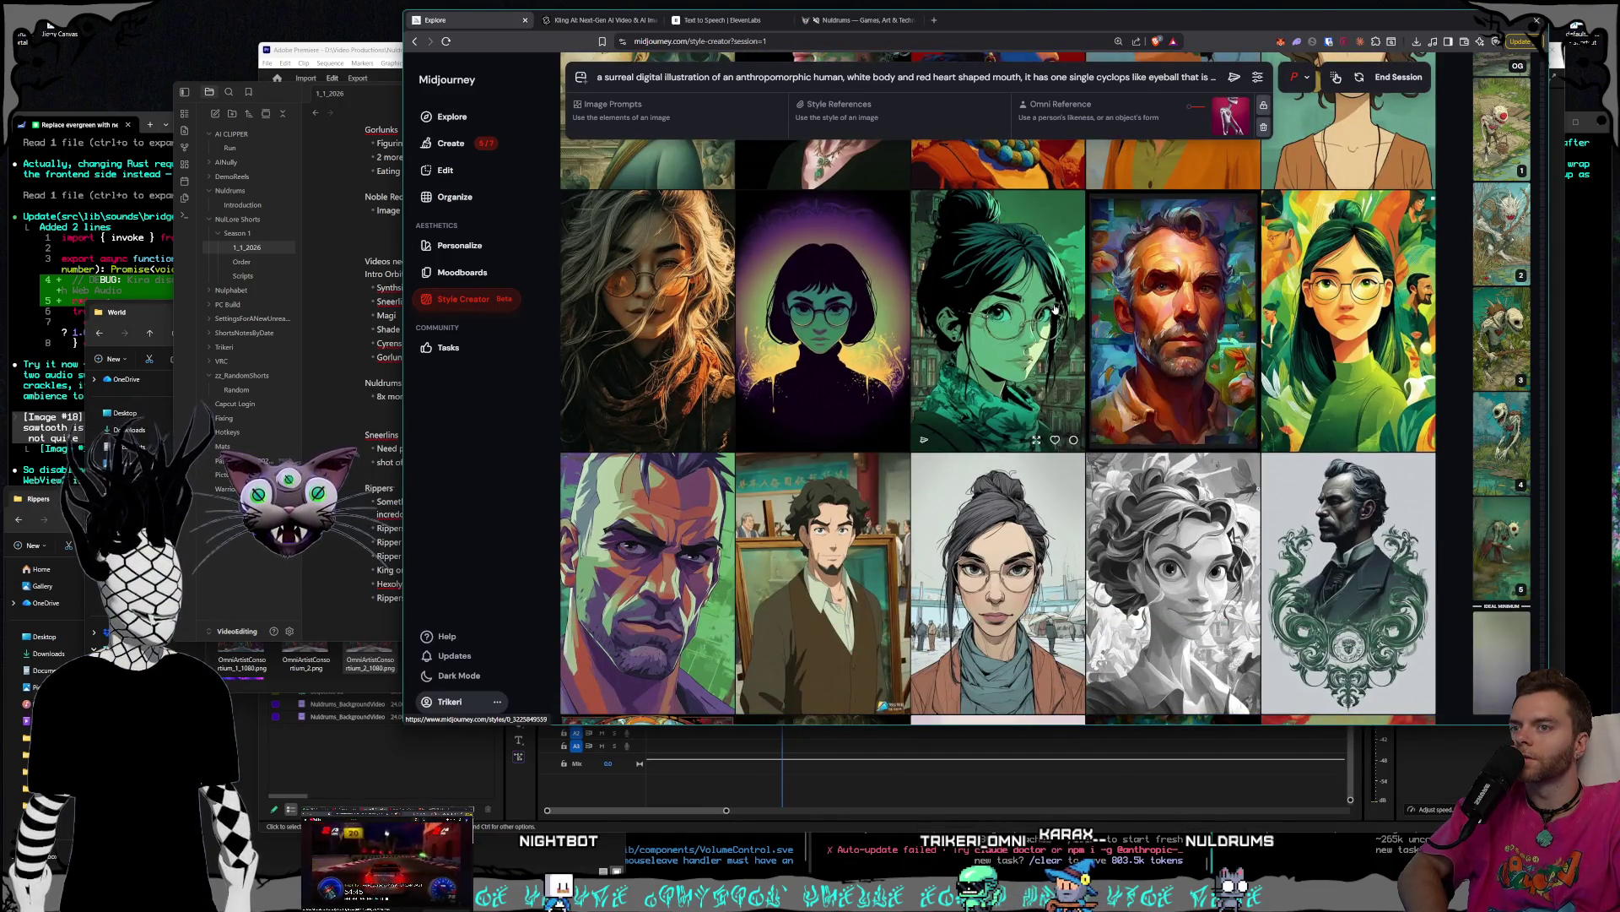
pyautogui.scroll(-12, 1056, 309)
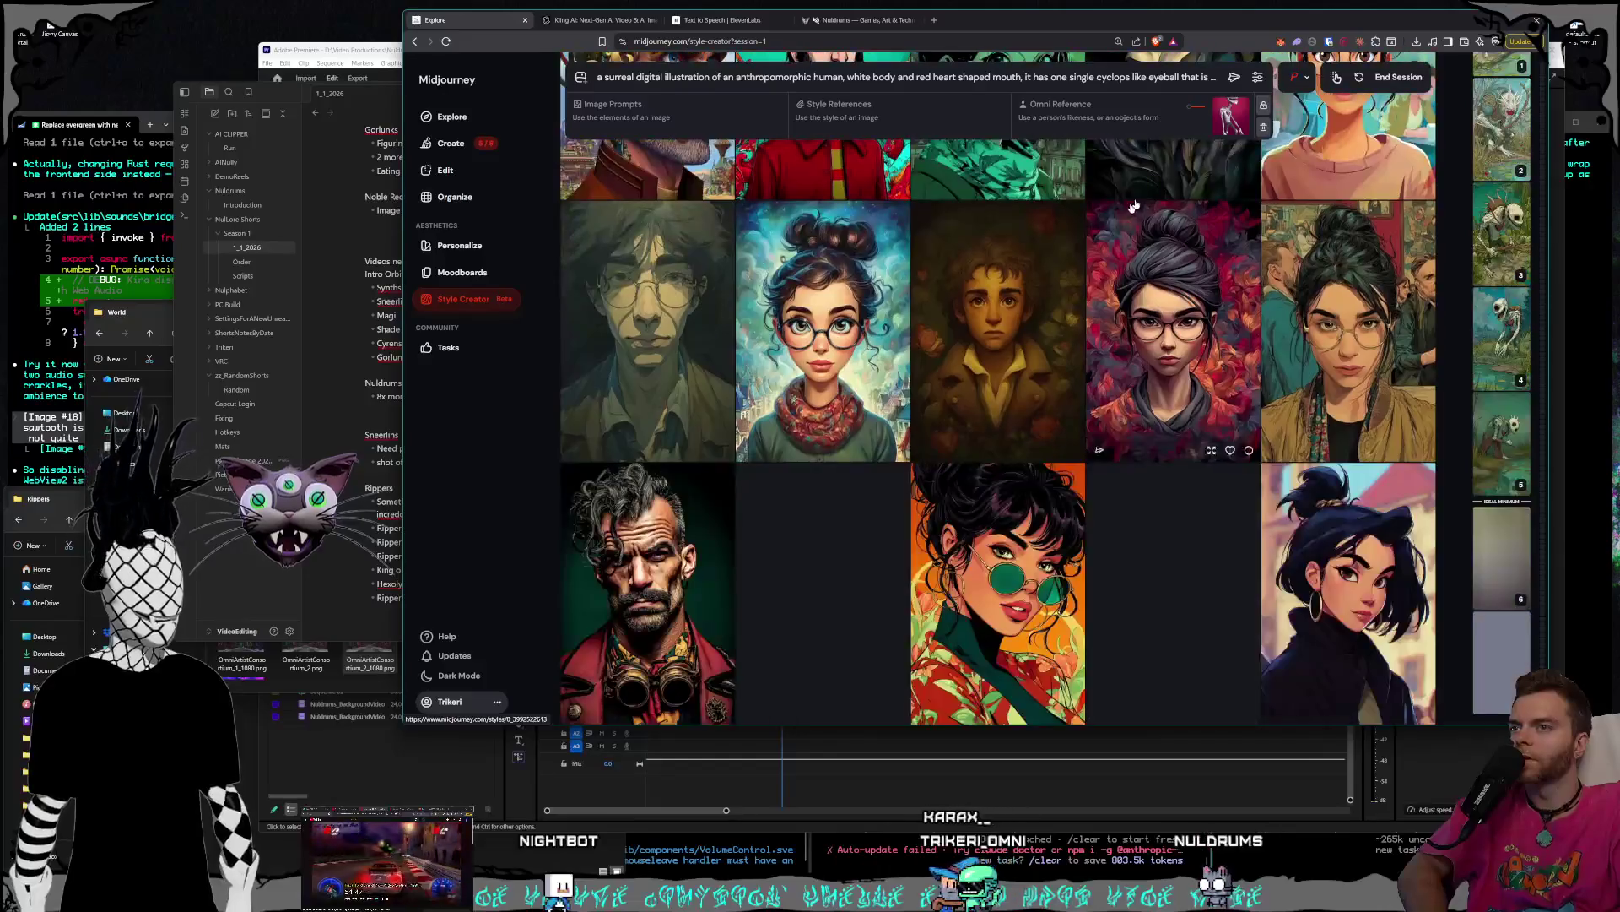
pyautogui.click(1399, 77)
# - Open the Create feed and glance at the Rippers idea list in the notes window
pyautogui.click(460, 144)
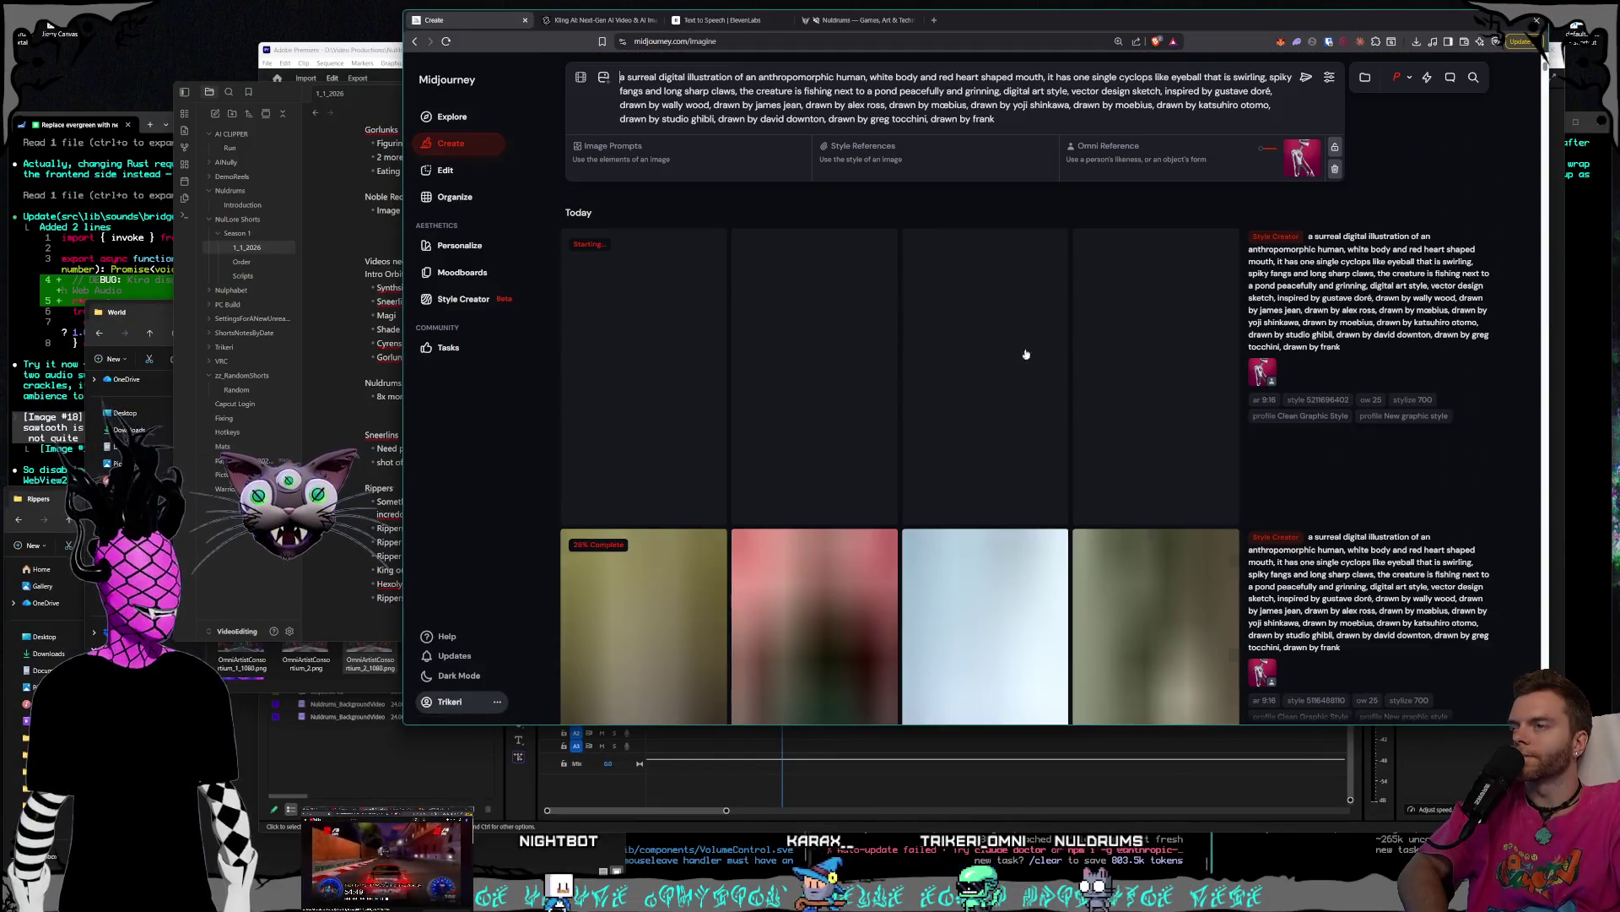
pyautogui.hotkey('alt', 'Tab')
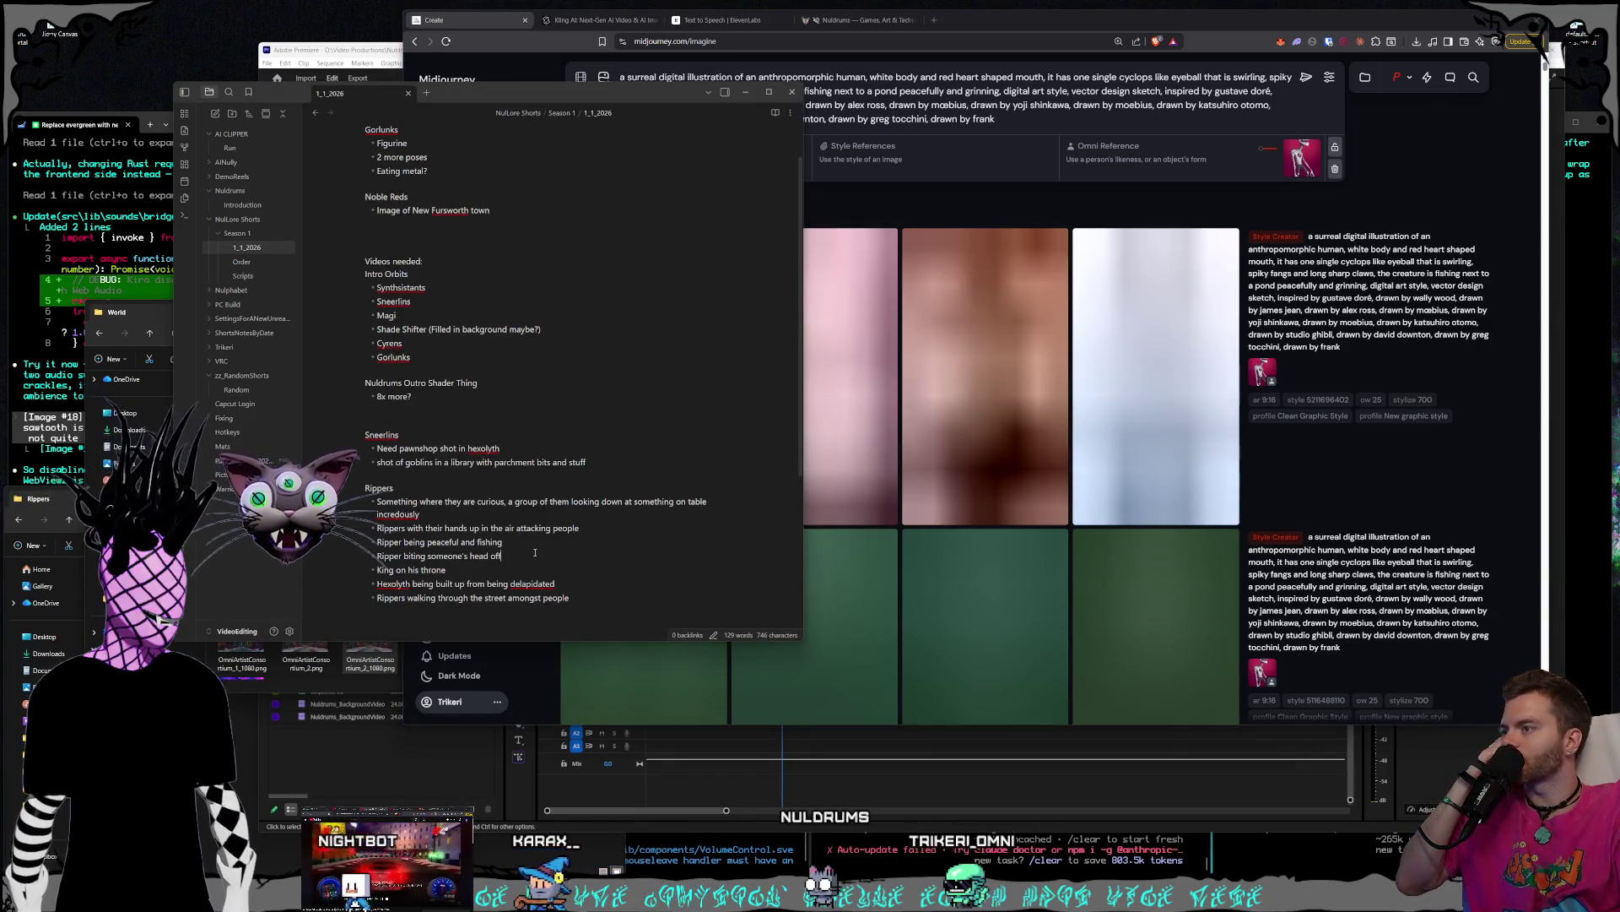
pyautogui.click(602, 532)
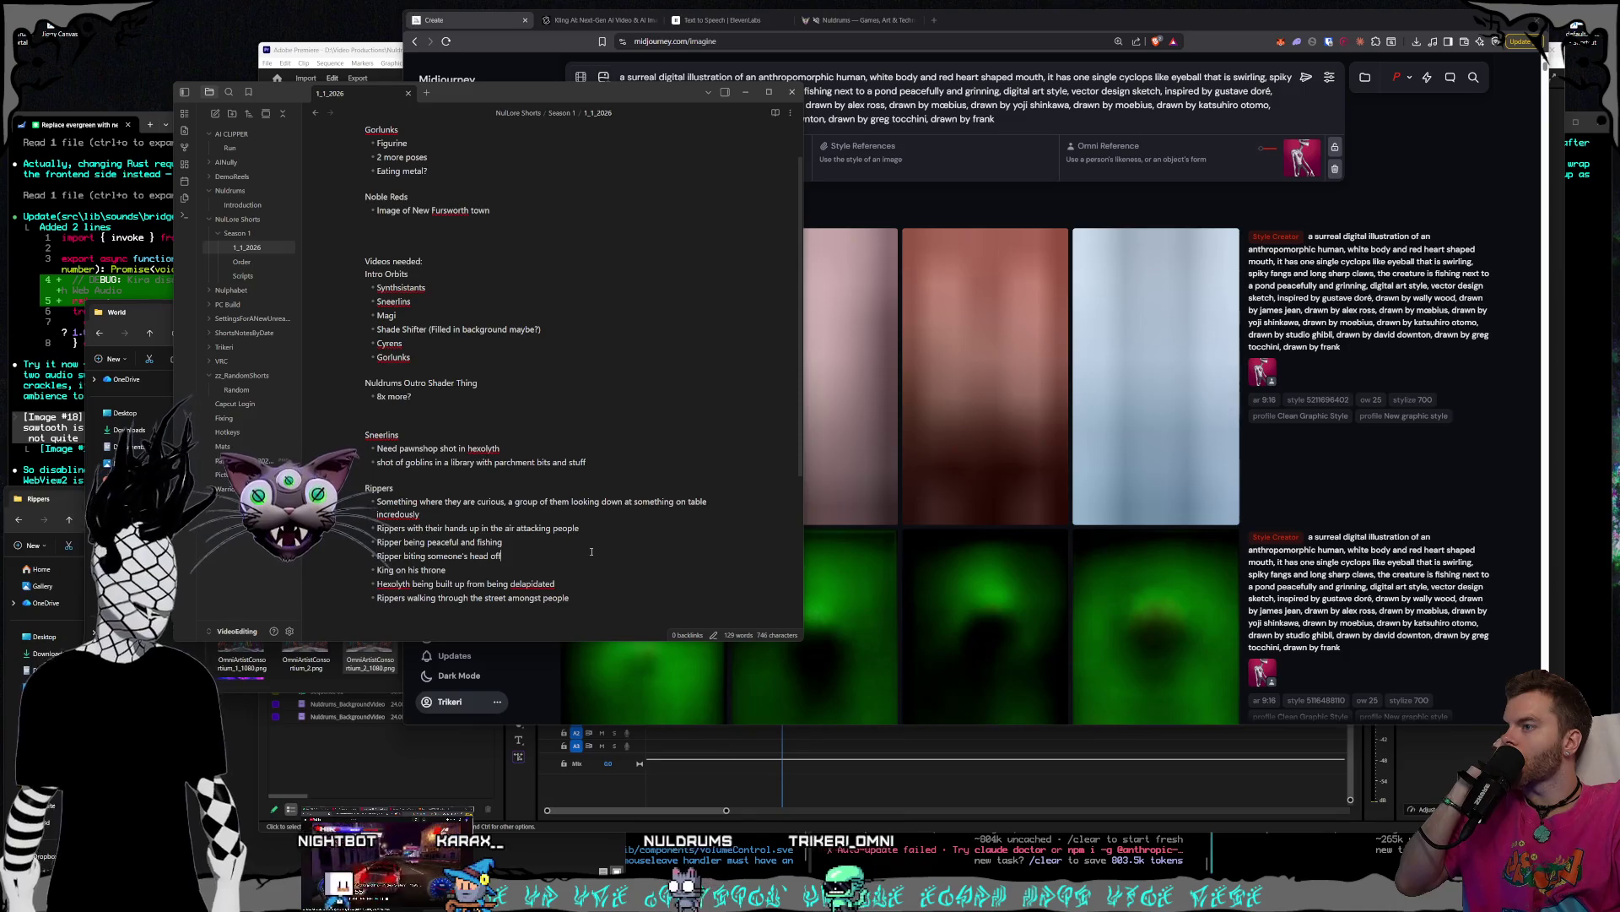
pyautogui.click(1055, 300)
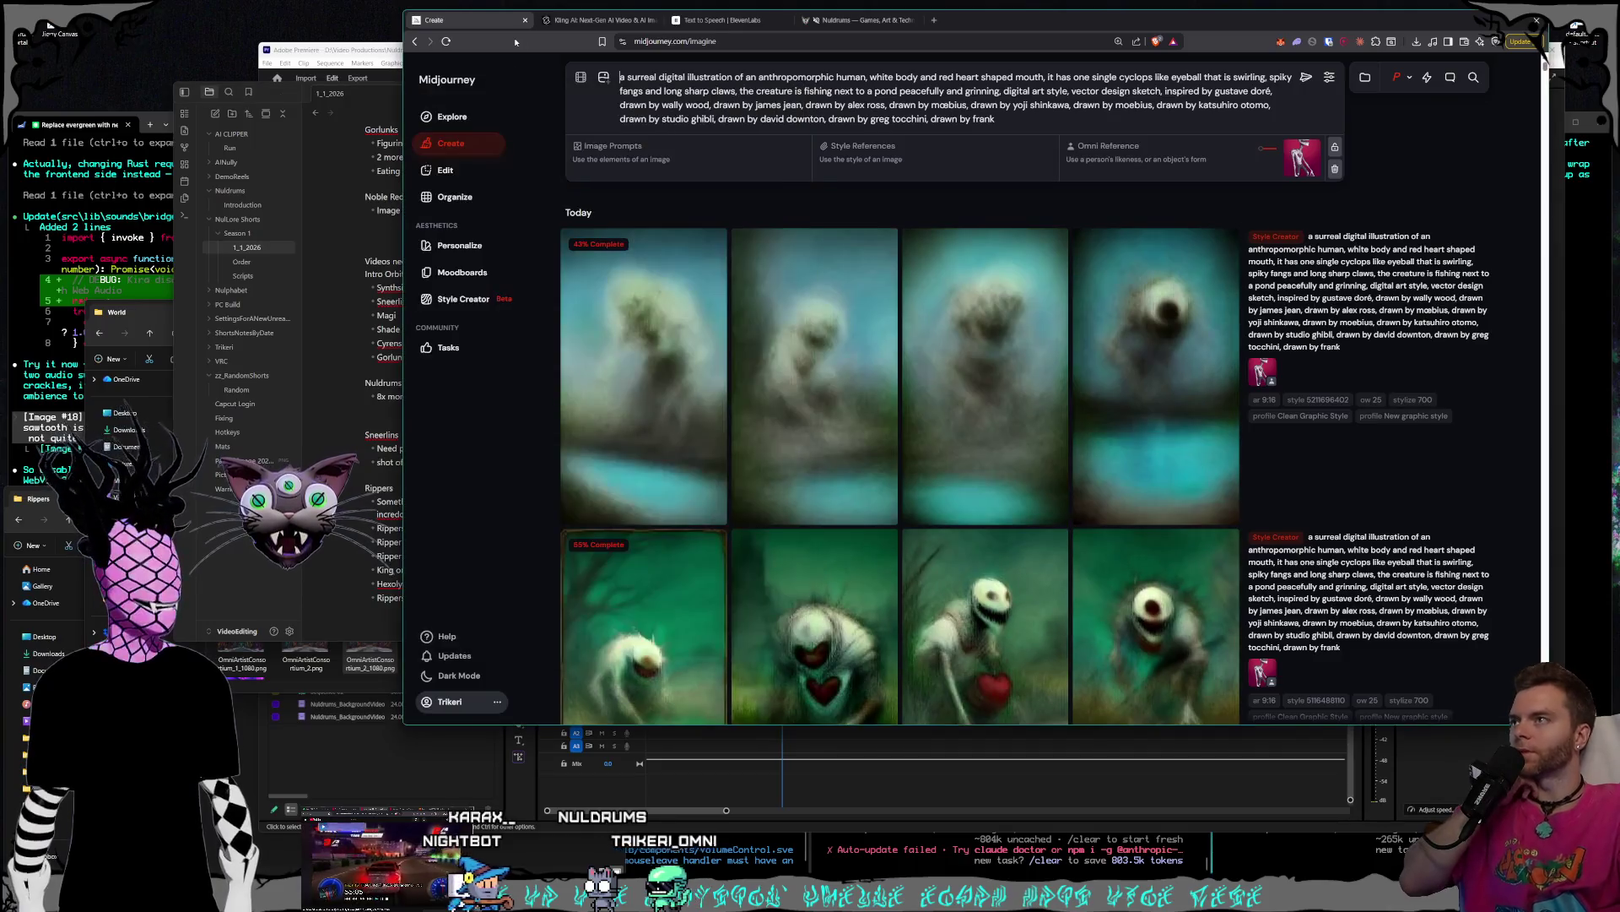
# - Find the worn-down Tudor cathedral city images and reuse their prompt in the prompt bar
pyautogui.scroll(-4, 1097, 312)
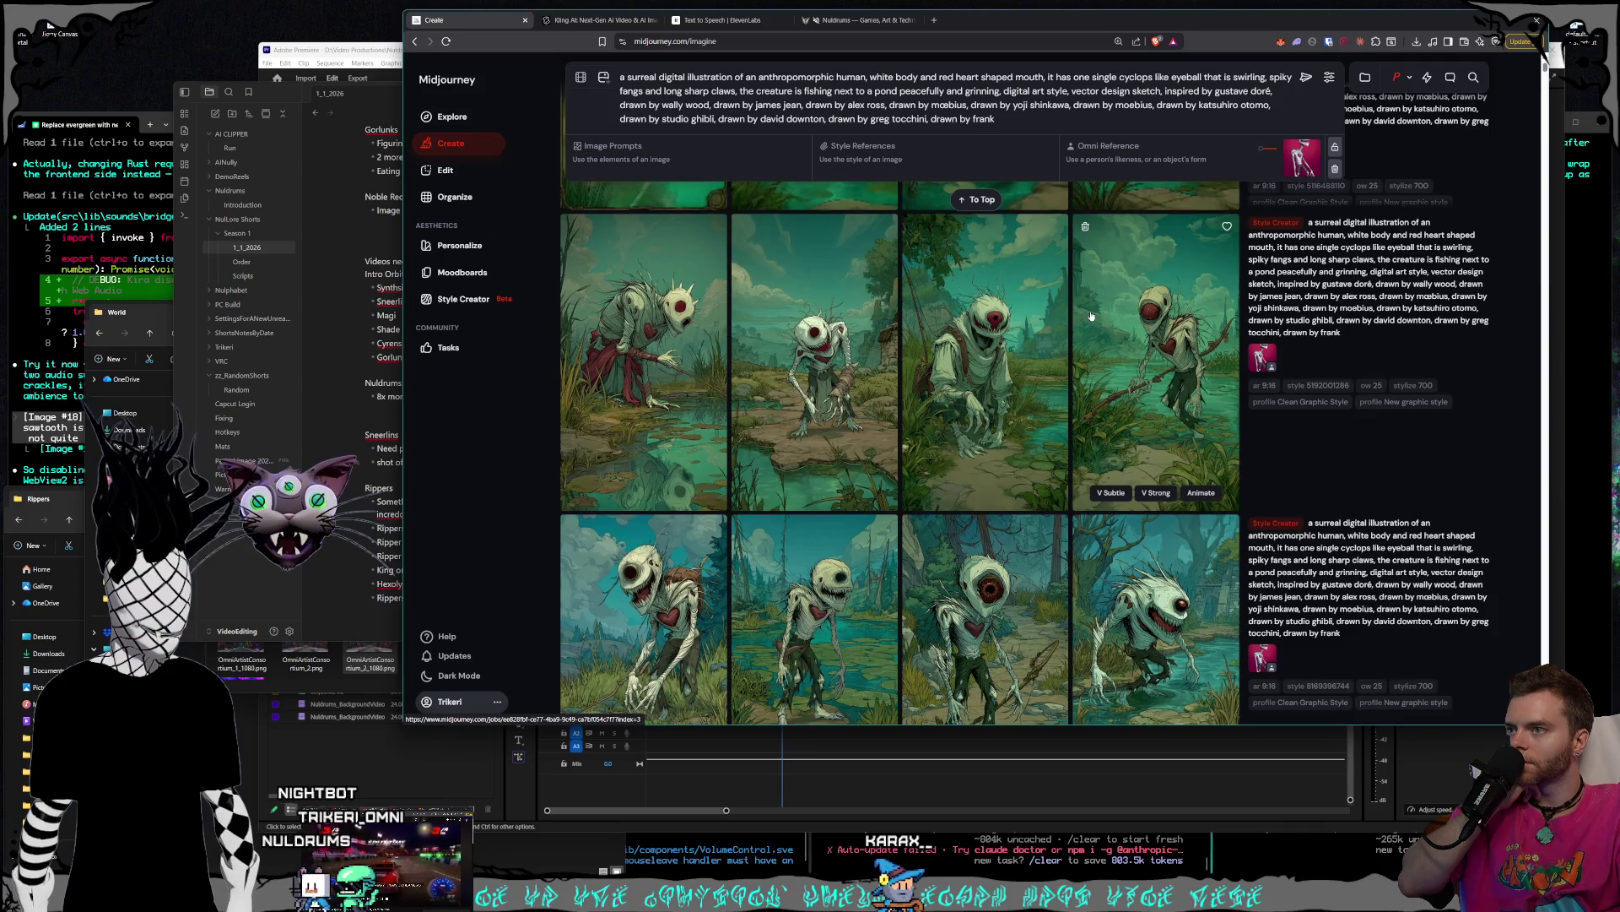
pyautogui.scroll(-10, 1092, 316)
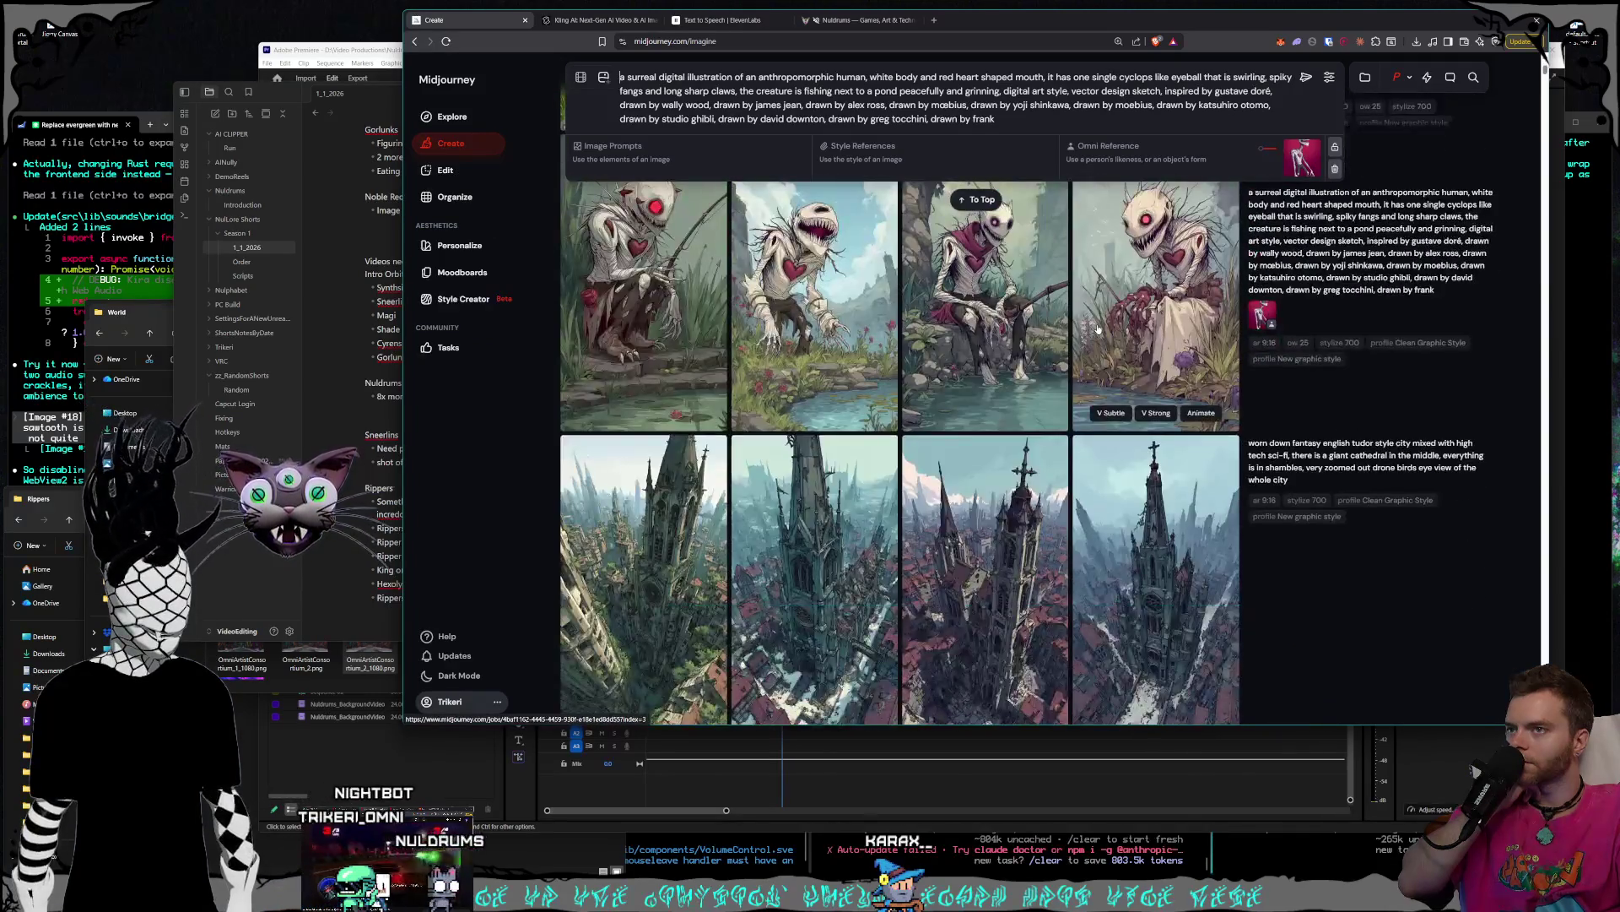
pyautogui.scroll(1, 1097, 329)
pyautogui.scroll(-4, 1094, 329)
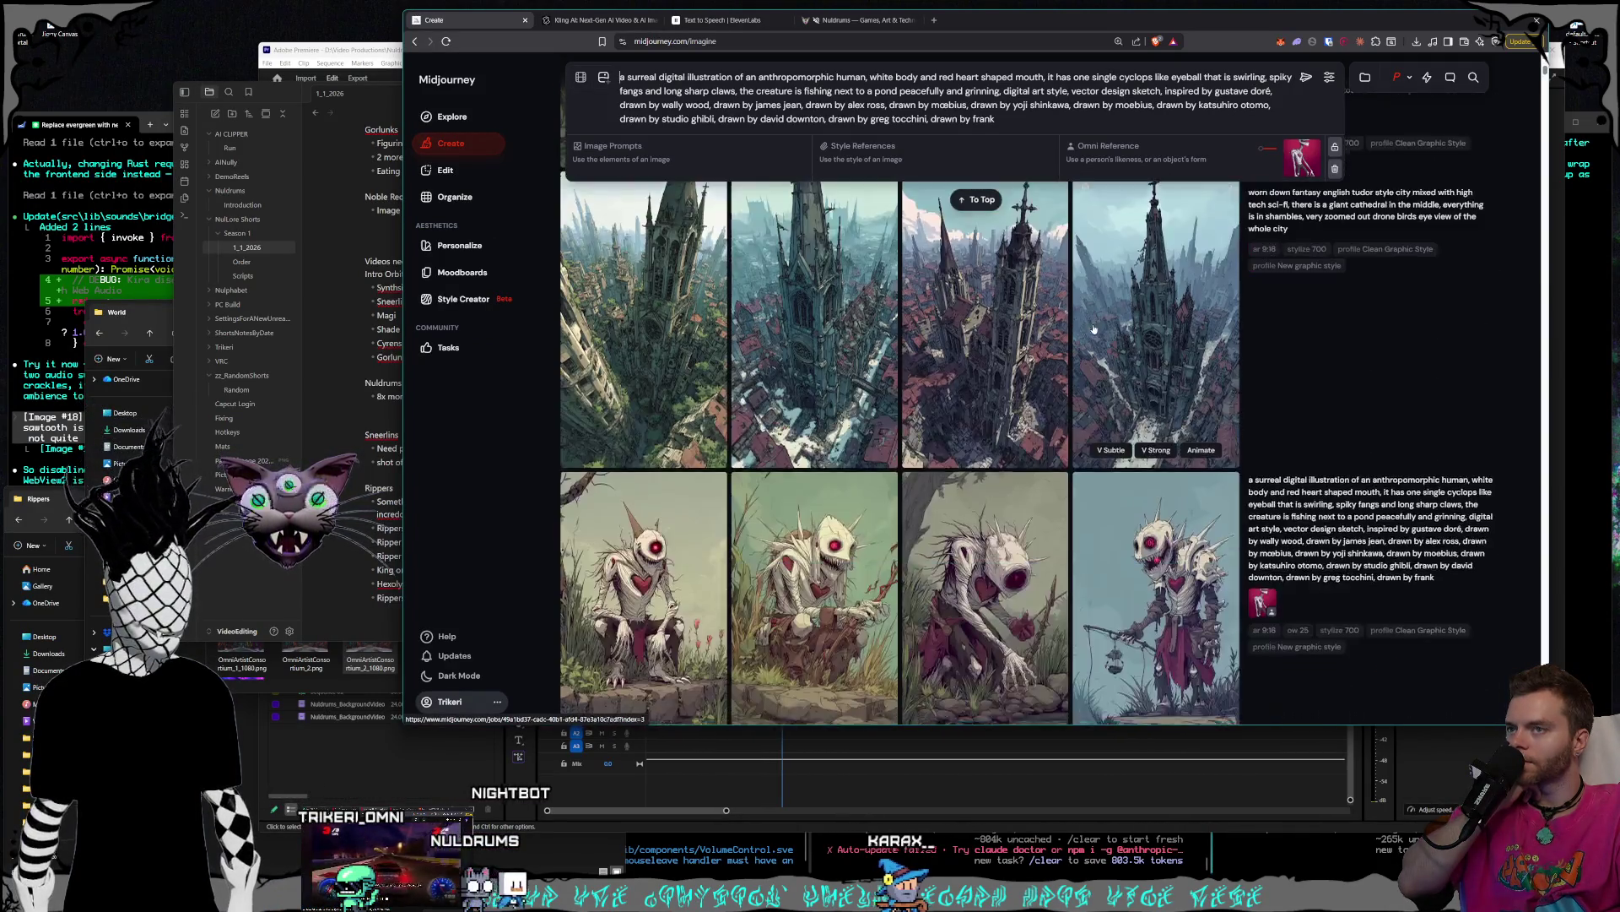
pyautogui.scroll(3, 1094, 329)
pyautogui.scroll(-3, 1094, 330)
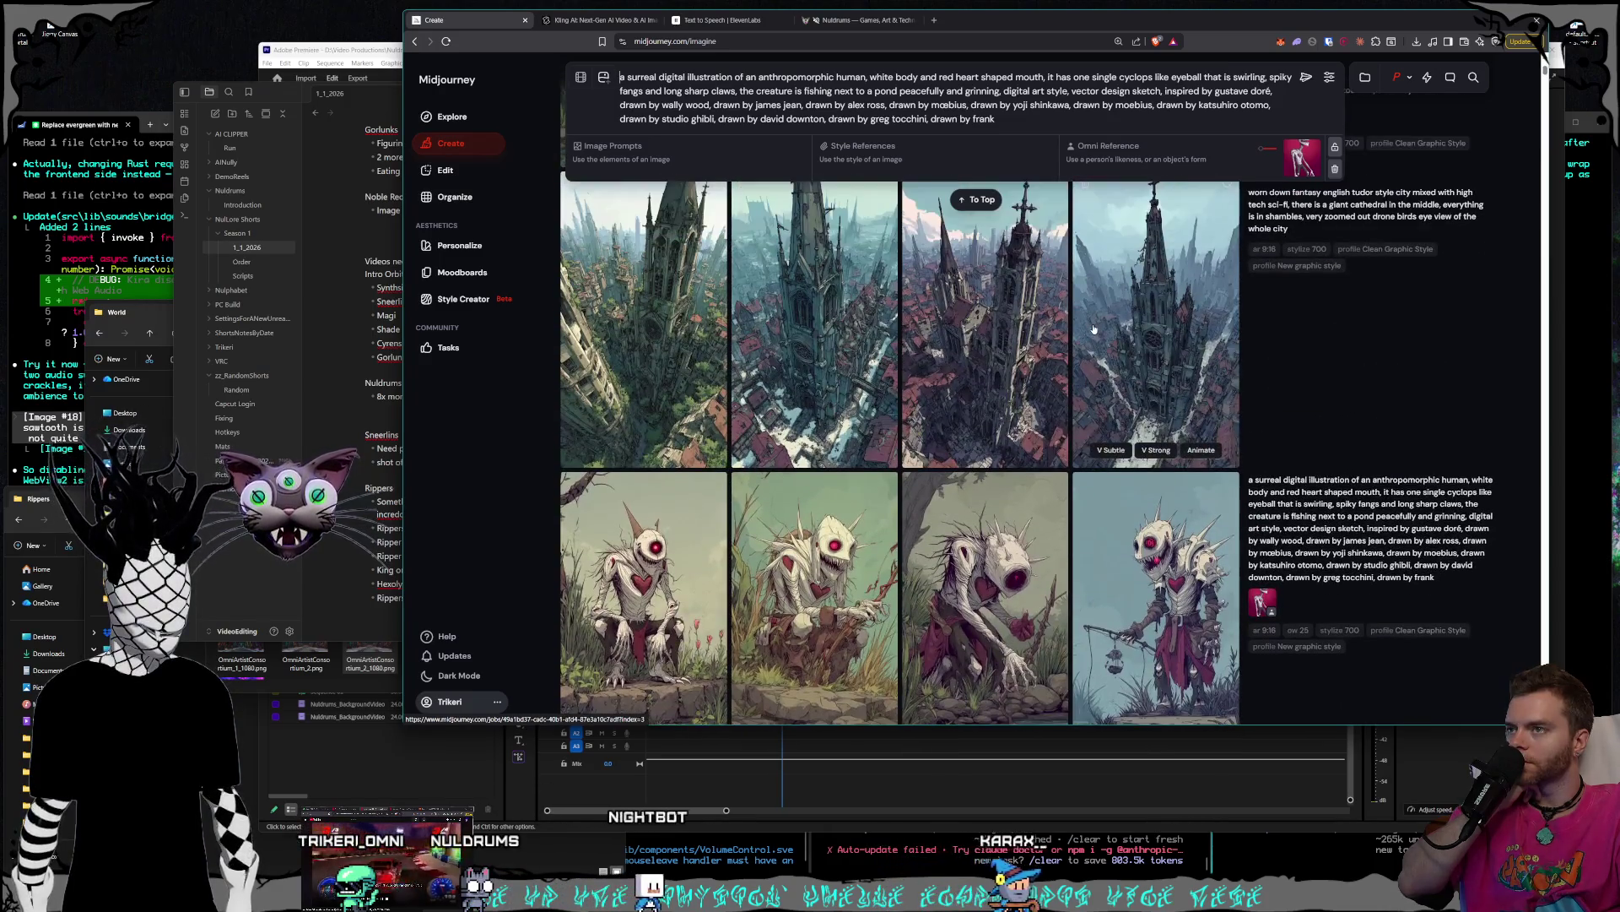
pyautogui.scroll(4, 1094, 329)
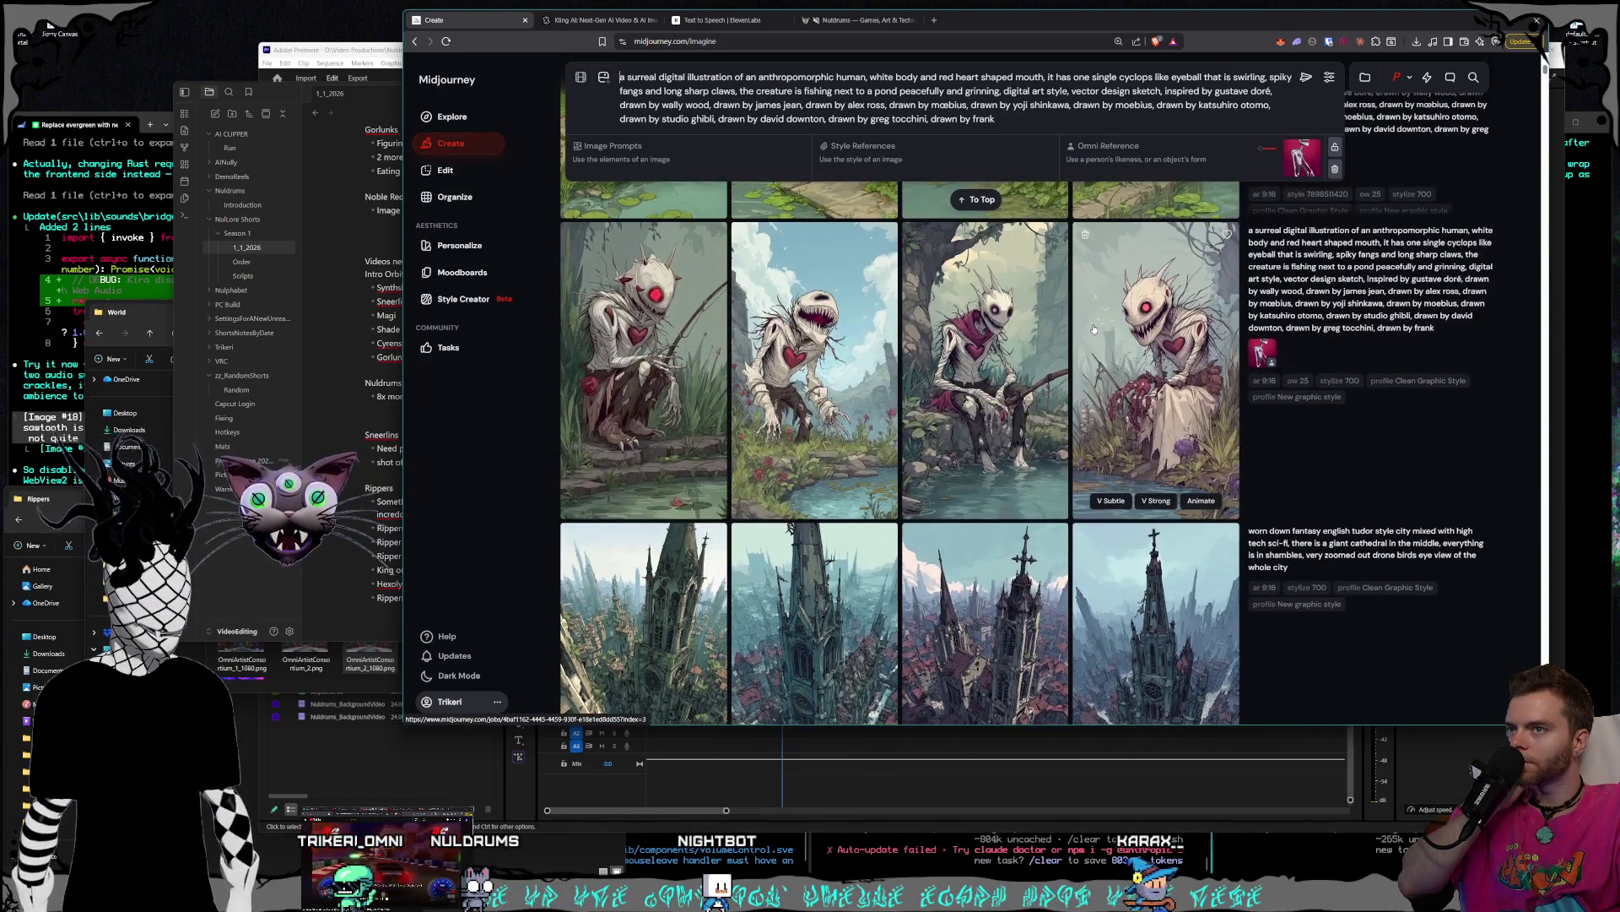
pyautogui.scroll(4, 1094, 329)
pyautogui.scroll(-8, 1094, 330)
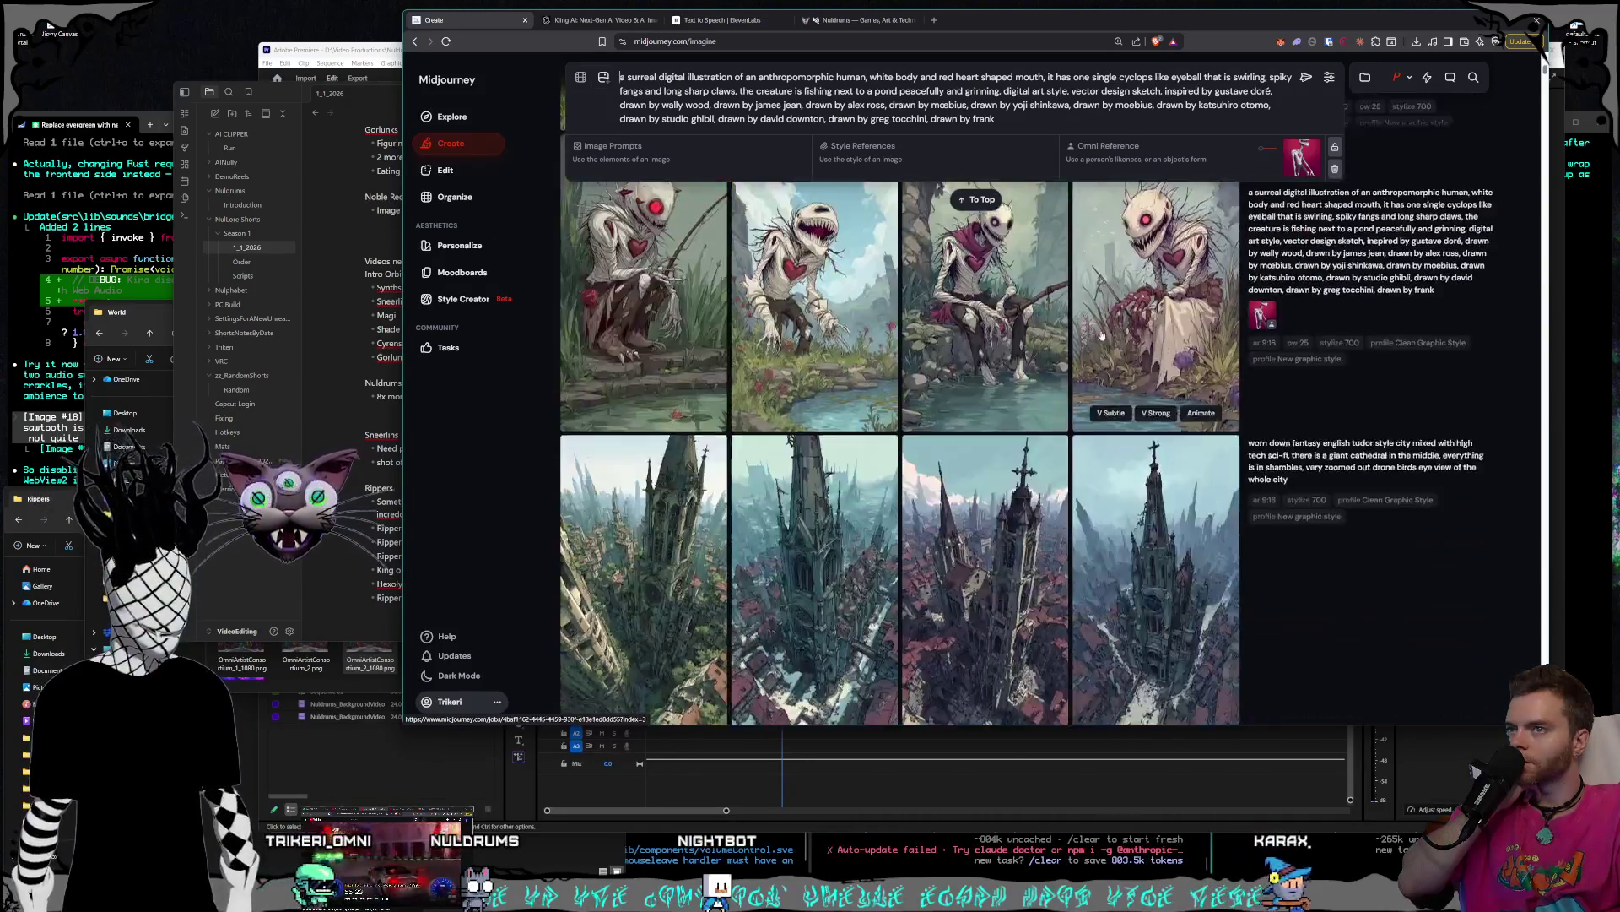
pyautogui.scroll(4, 1469, 490)
pyautogui.click(1472, 479)
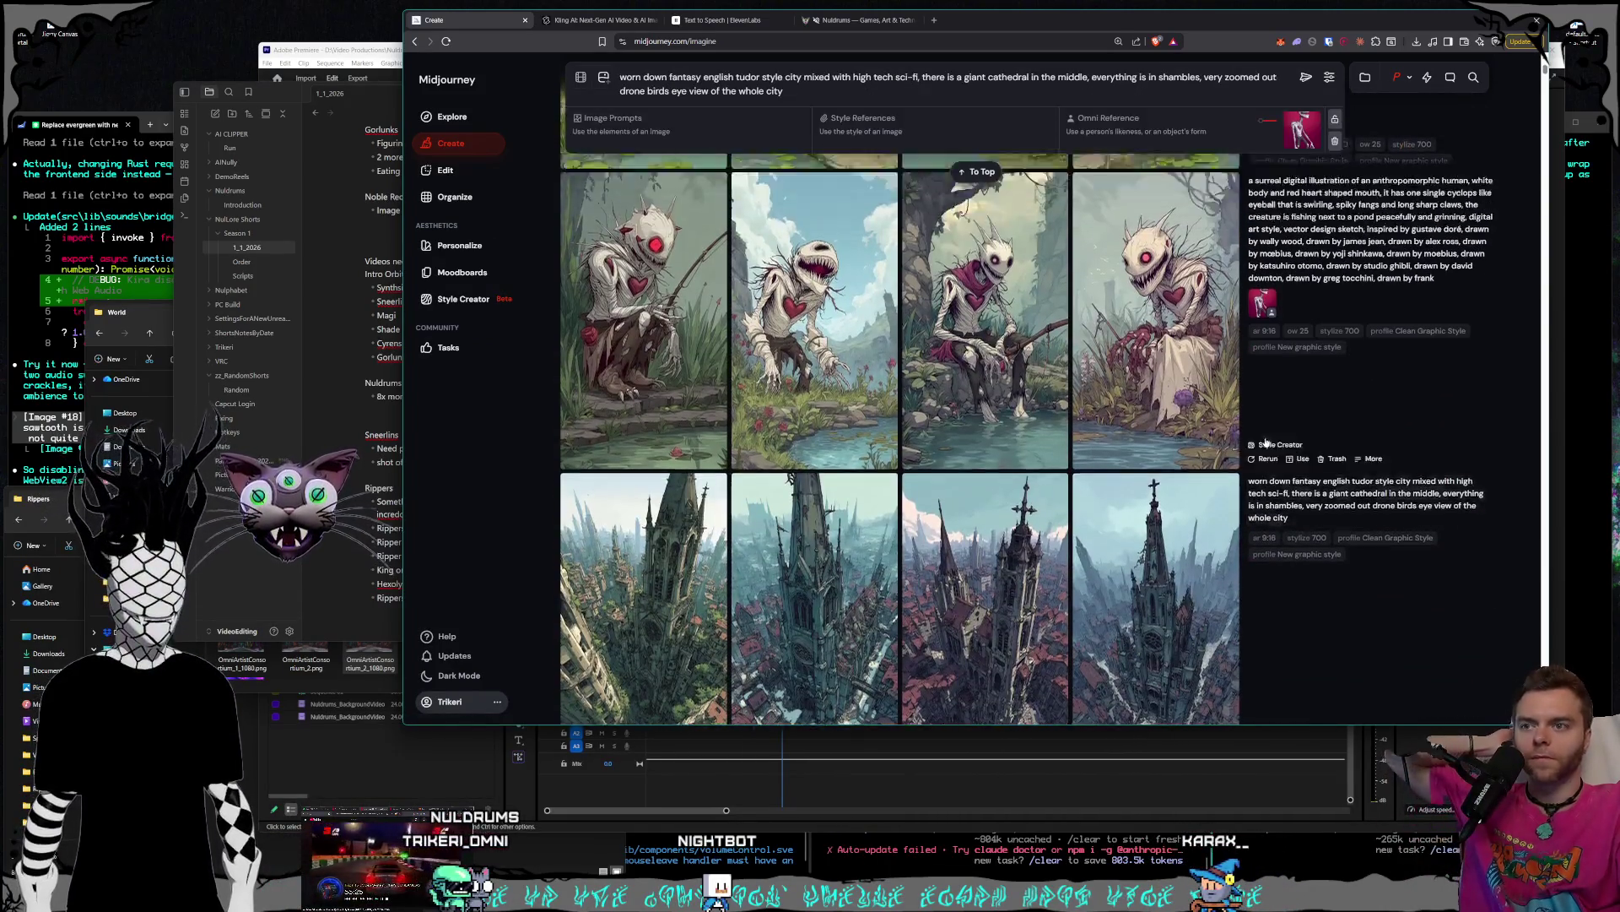
# - In Style Creator, delete the Omni Reference image and start a session for the cathedral city prompt
pyautogui.scroll(2, 1244, 454)
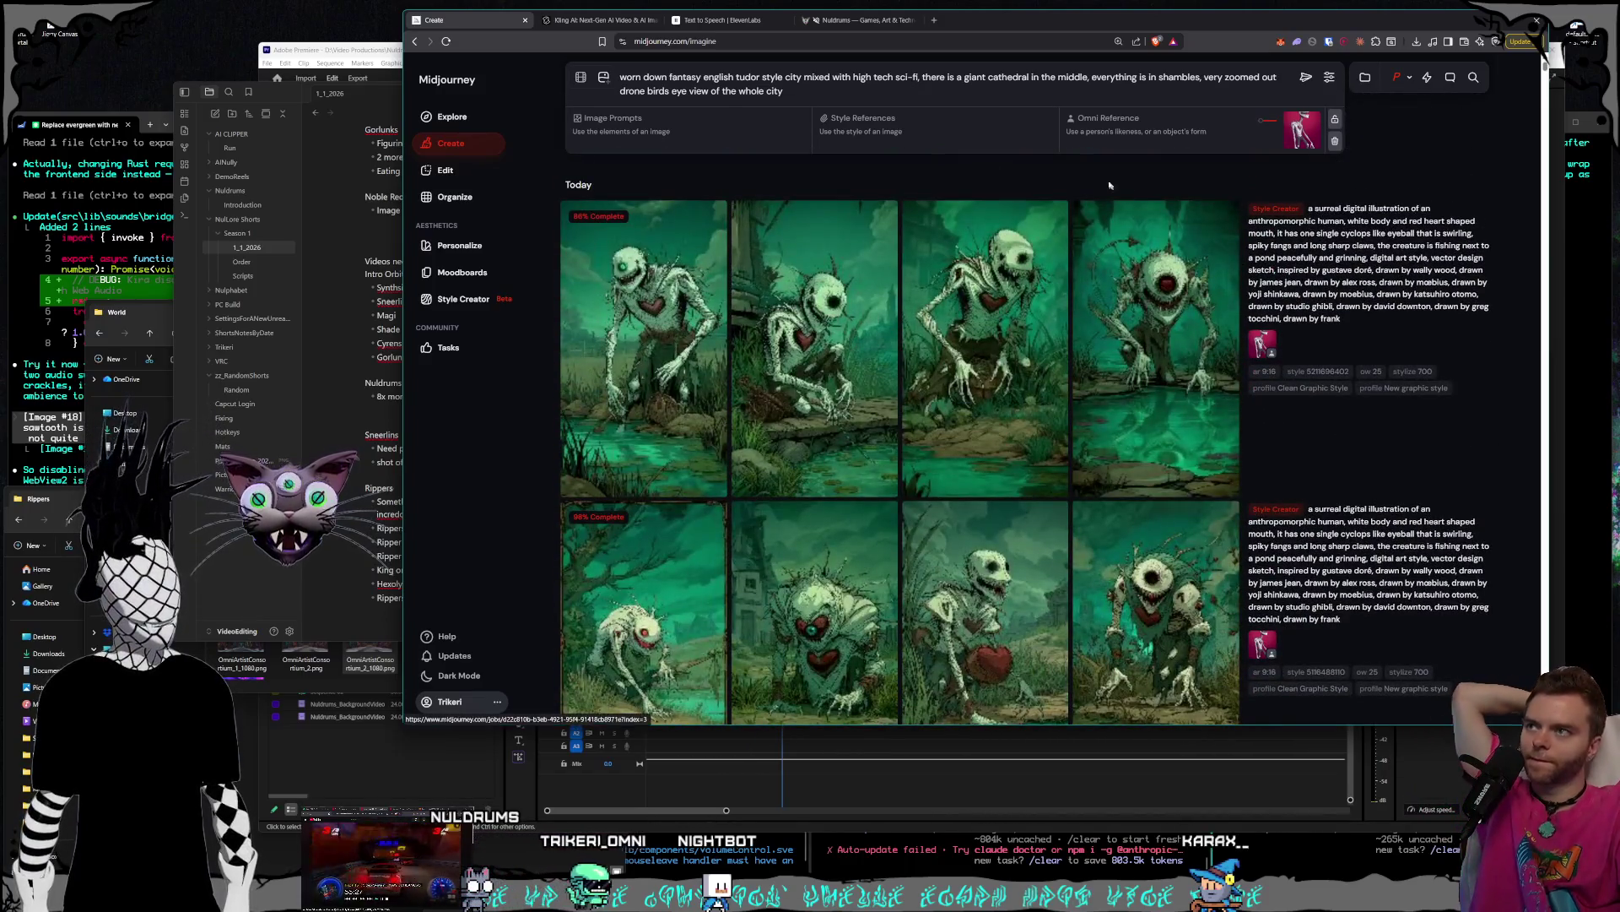
pyautogui.click(464, 299)
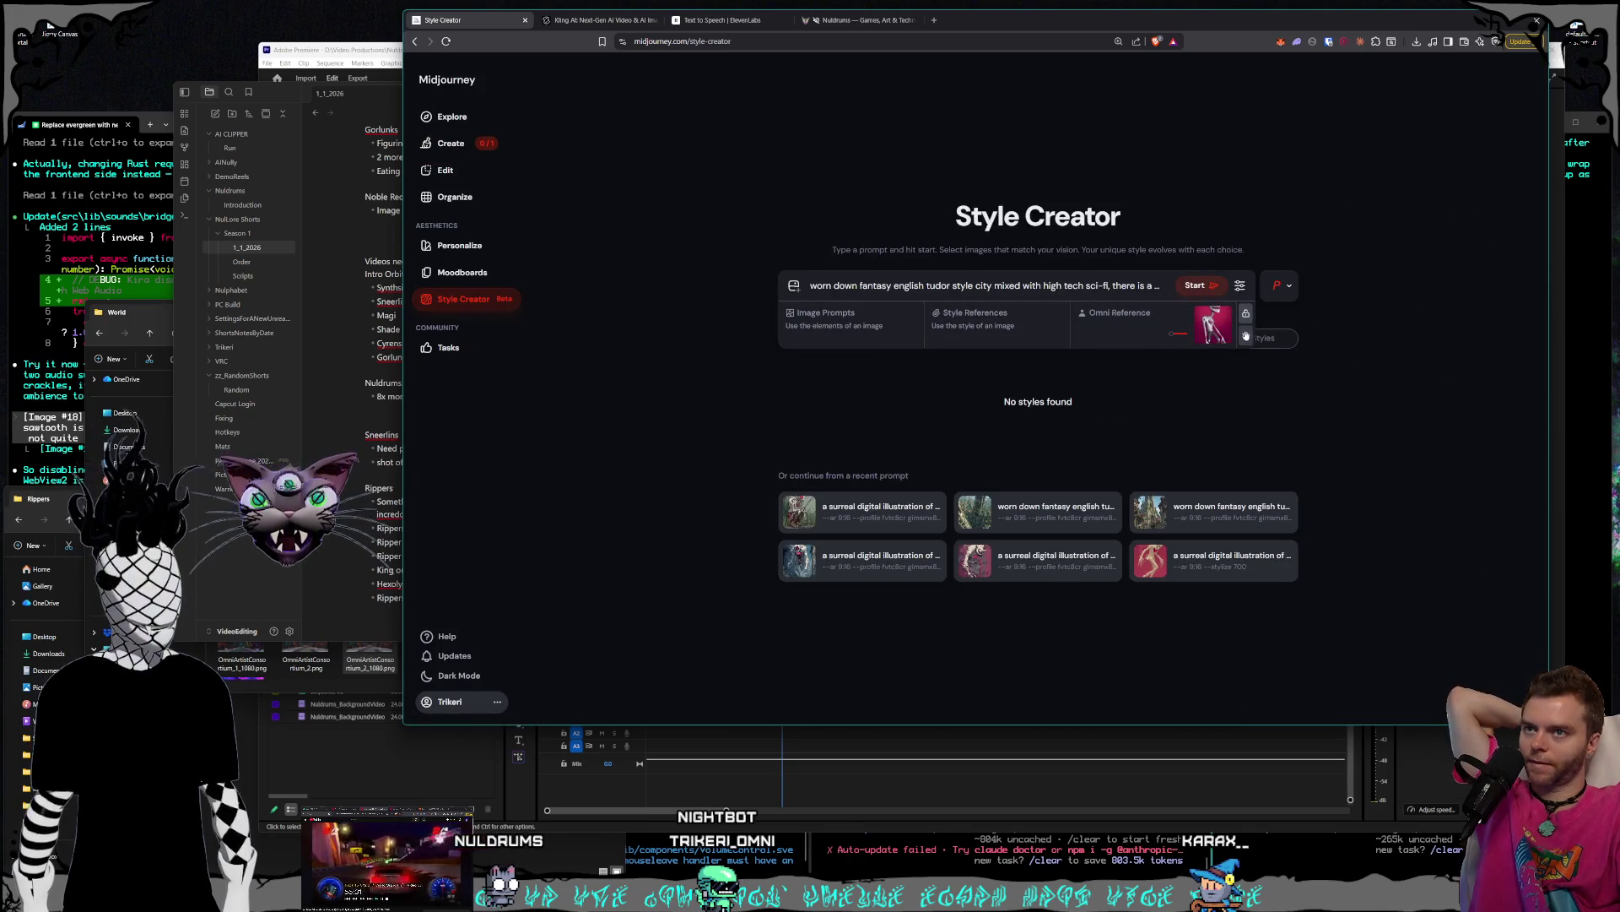
pyautogui.click(1246, 337)
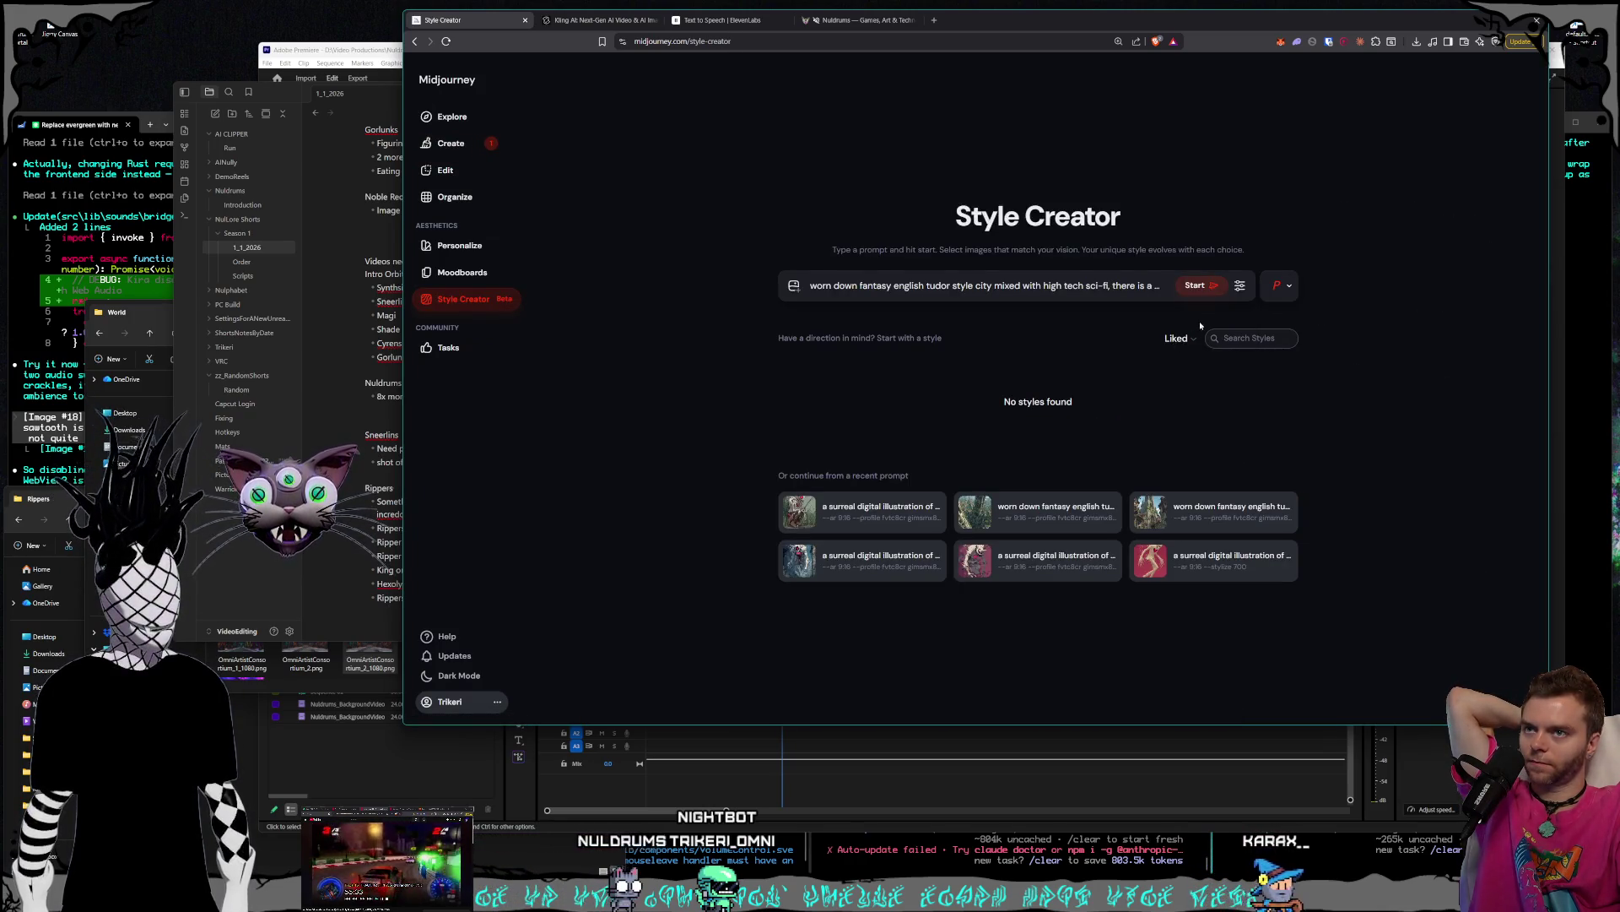
pyautogui.click(794, 287)
pyautogui.click(795, 288)
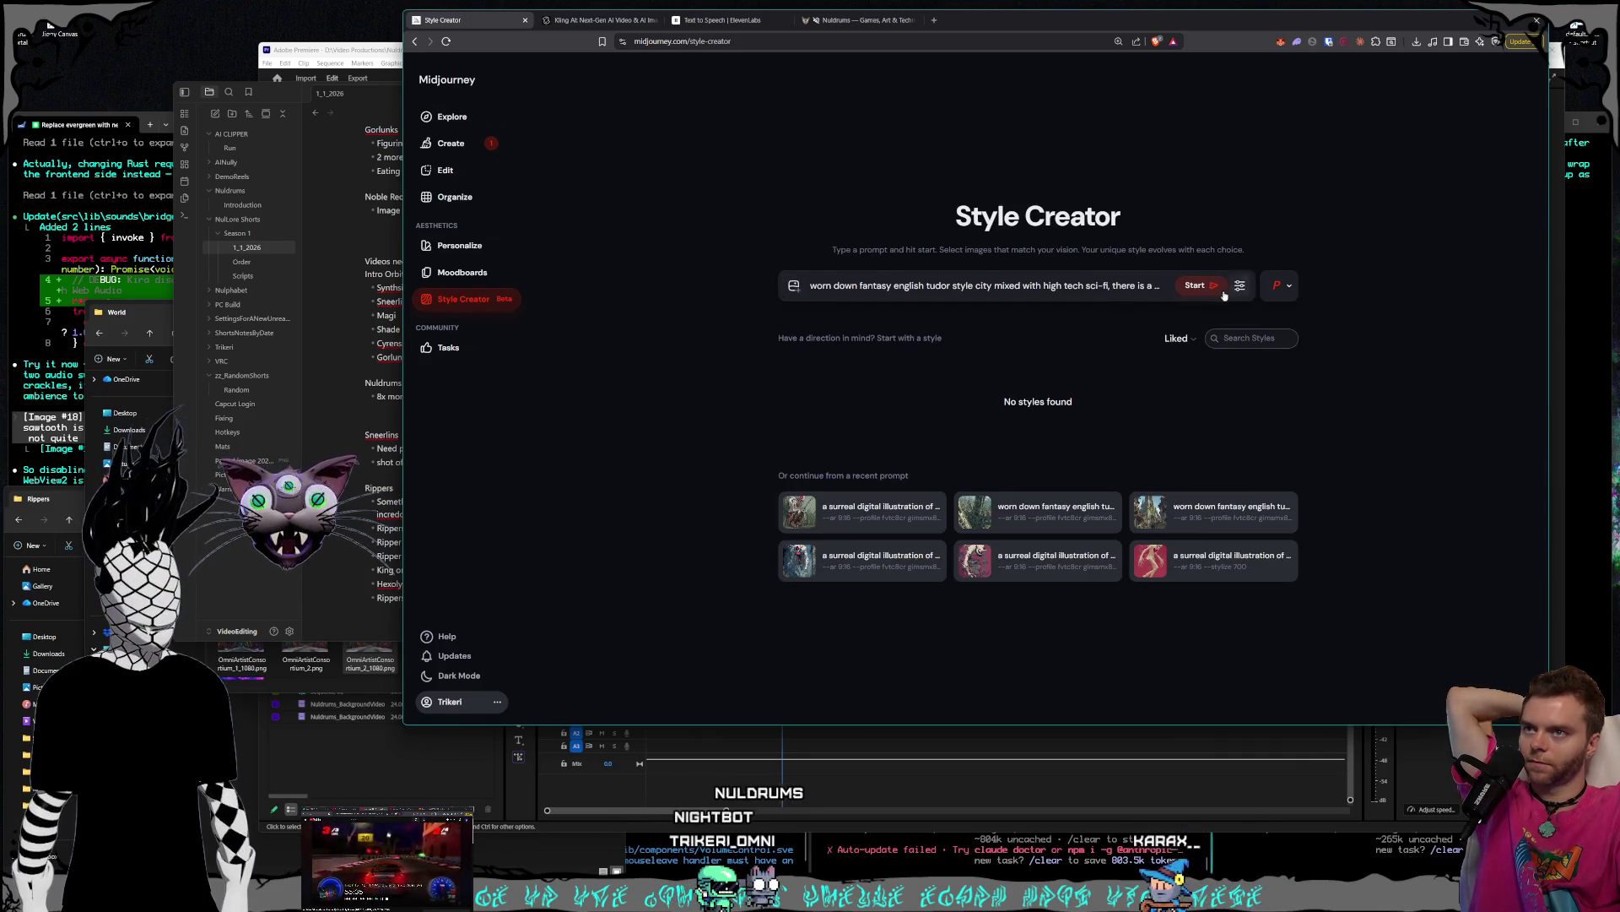
pyautogui.click(1195, 285)
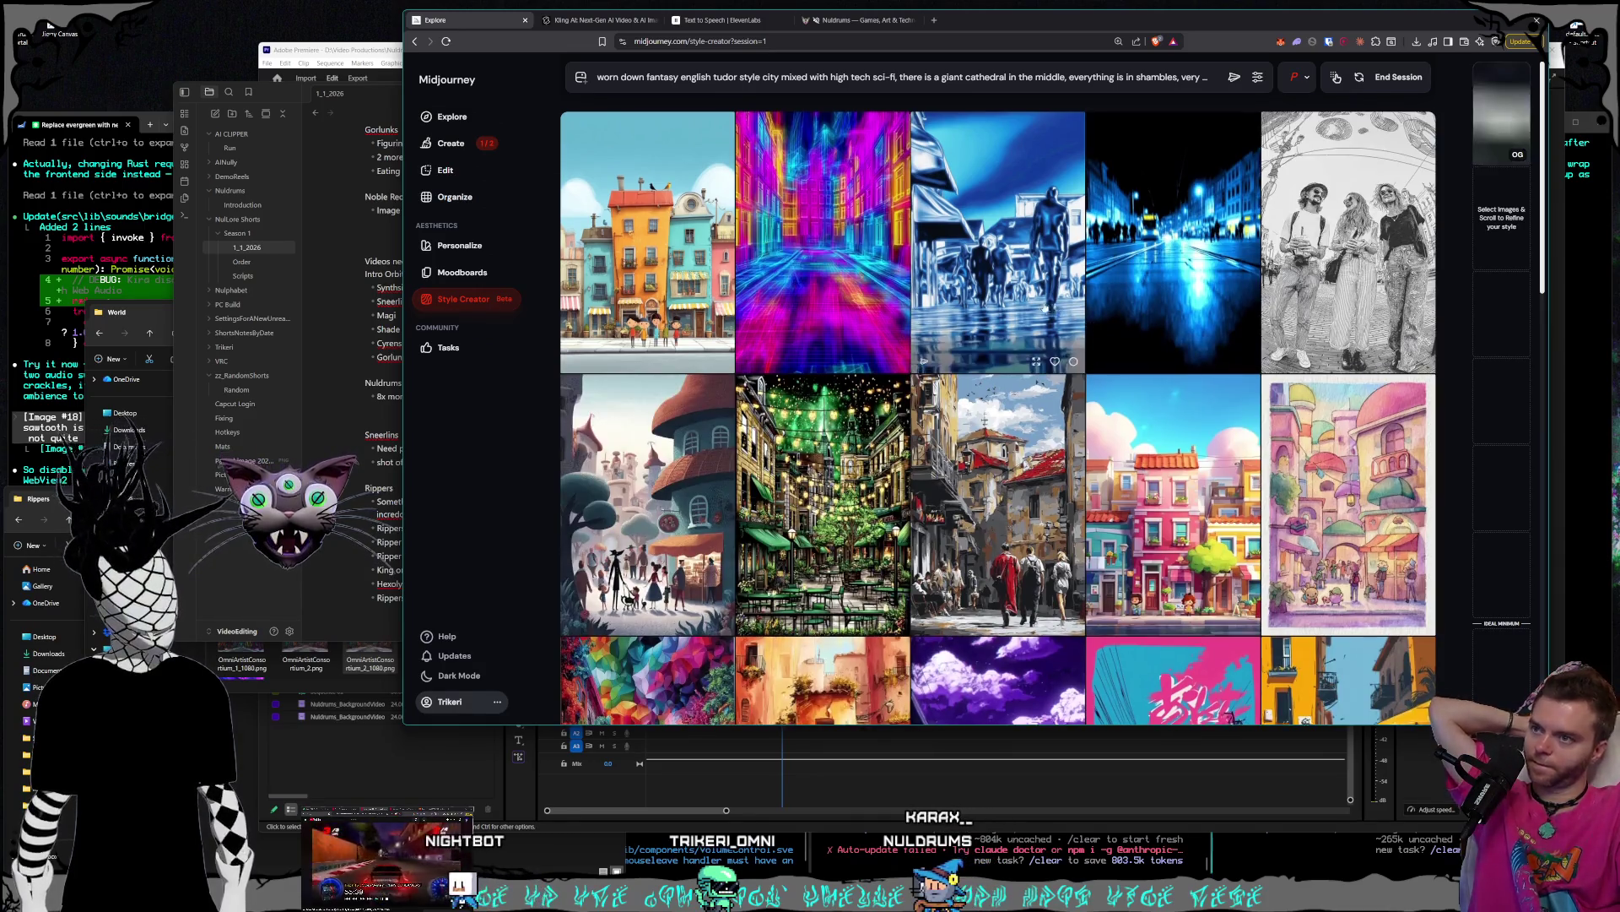
# - Browse through the batches of Tudor sci-fi city images in the session grid
pyautogui.scroll(-7, 1044, 309)
pyautogui.scroll(-10, 1072, 316)
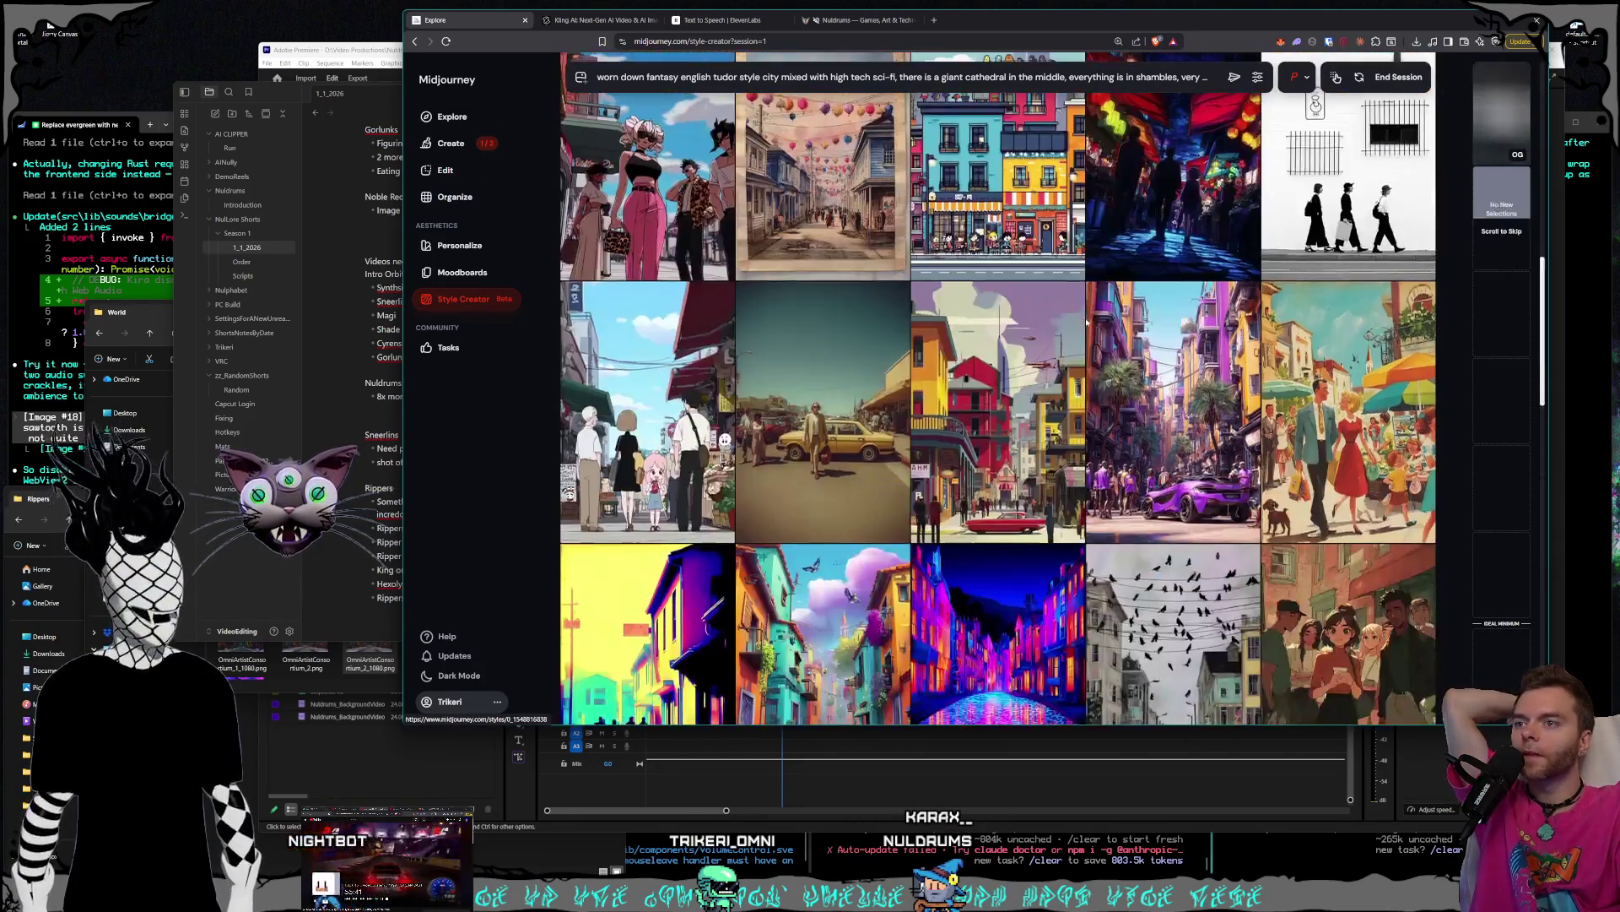
pyautogui.scroll(-10, 1089, 324)
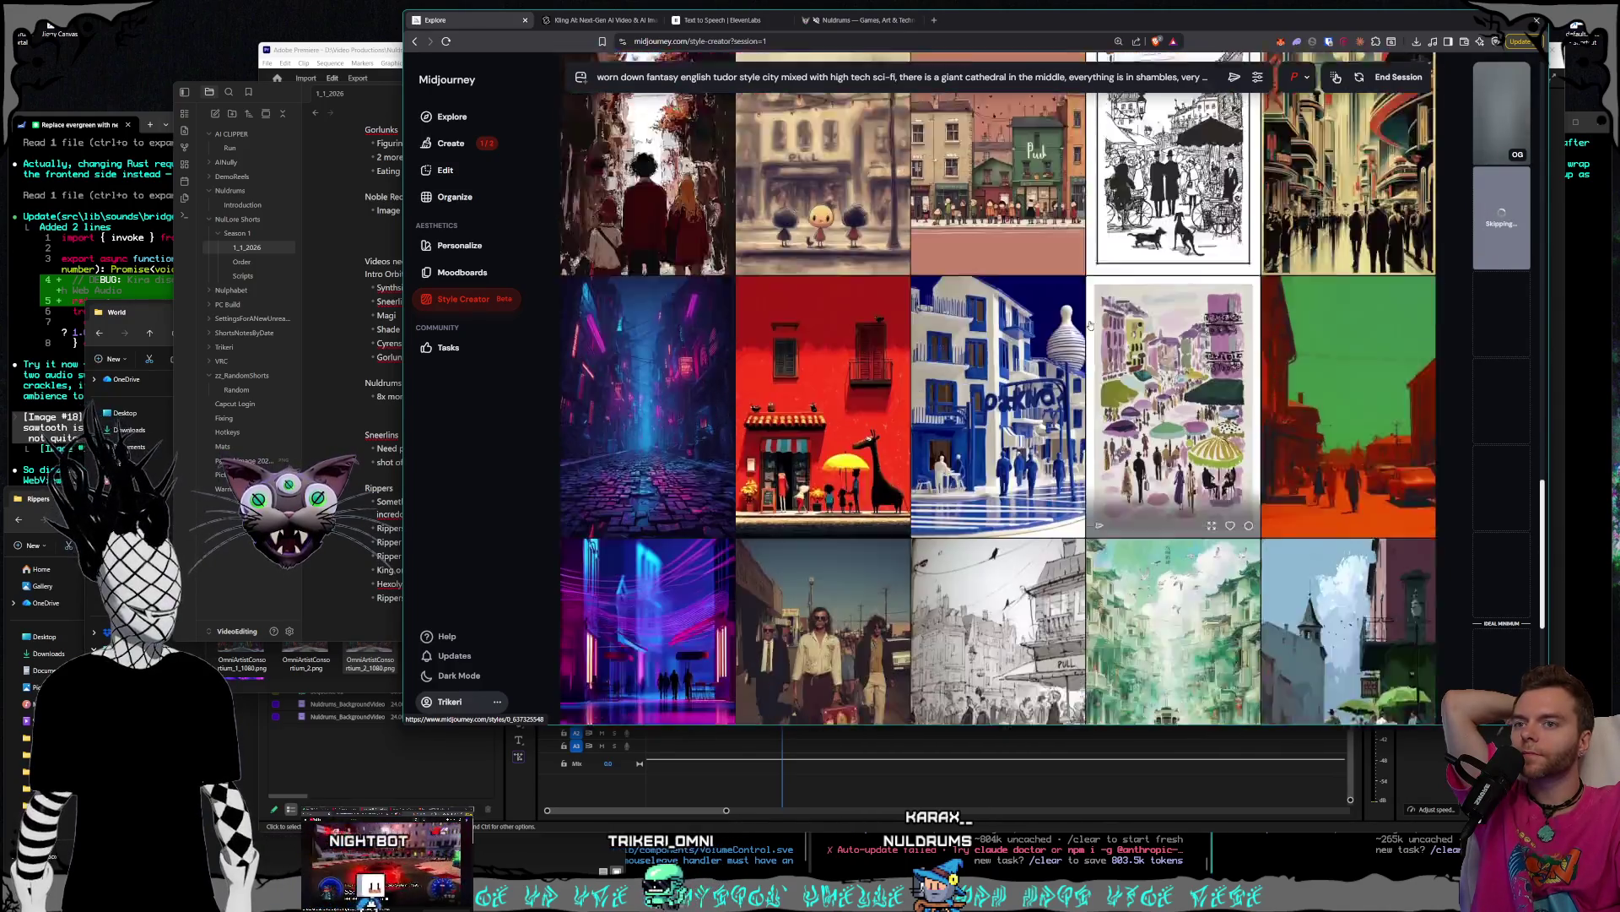
pyautogui.scroll(-10, 1090, 323)
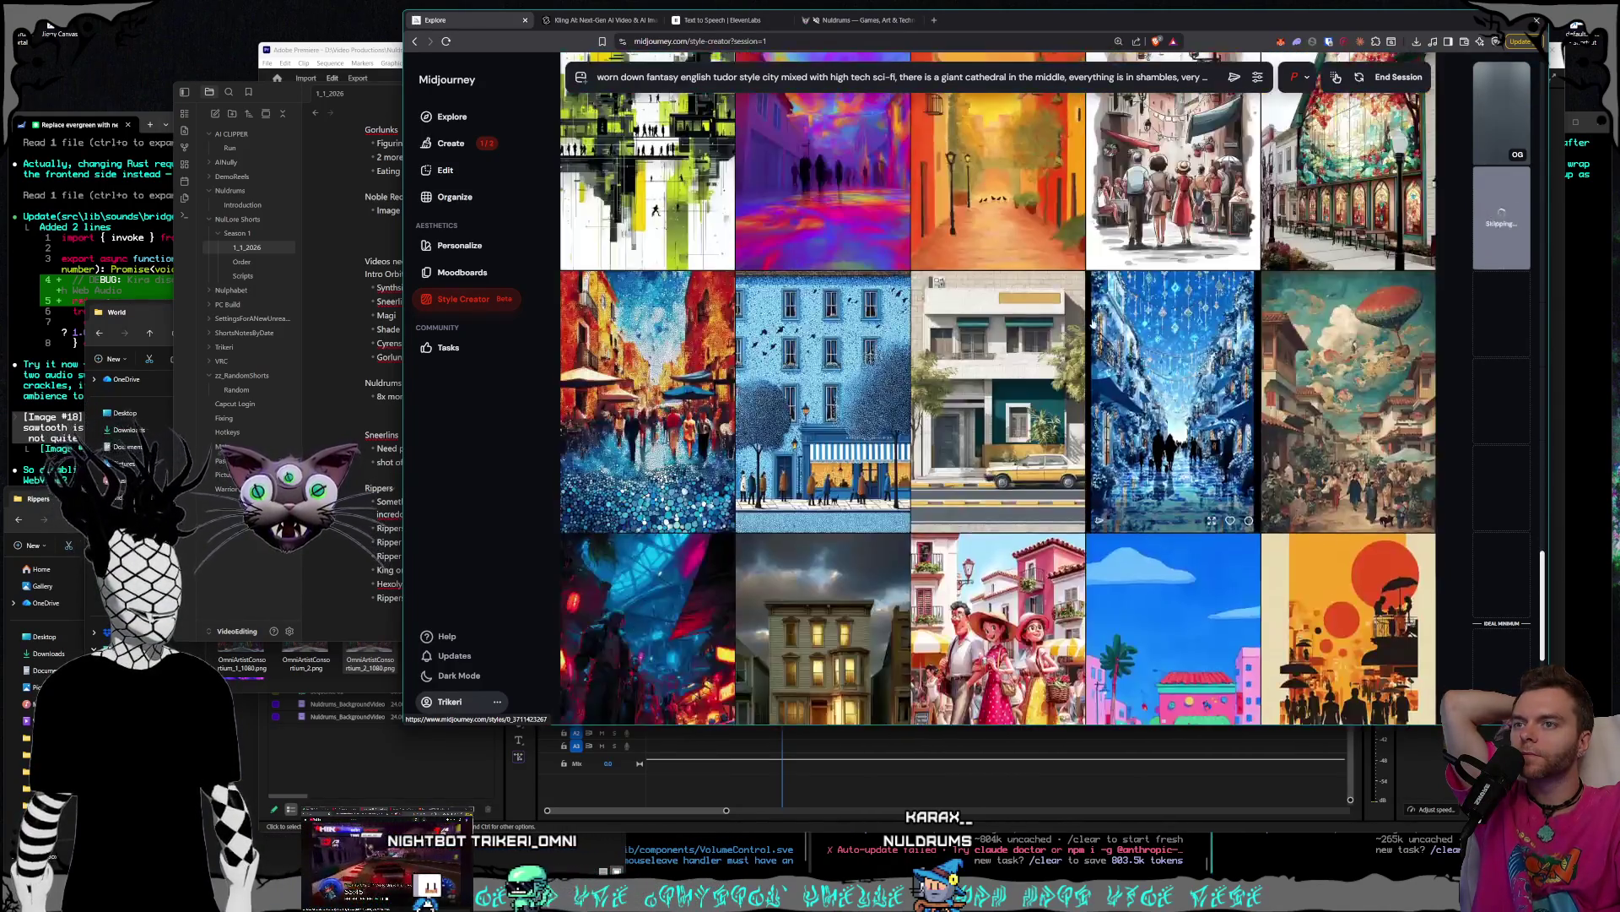
pyautogui.scroll(-2, 1094, 325)
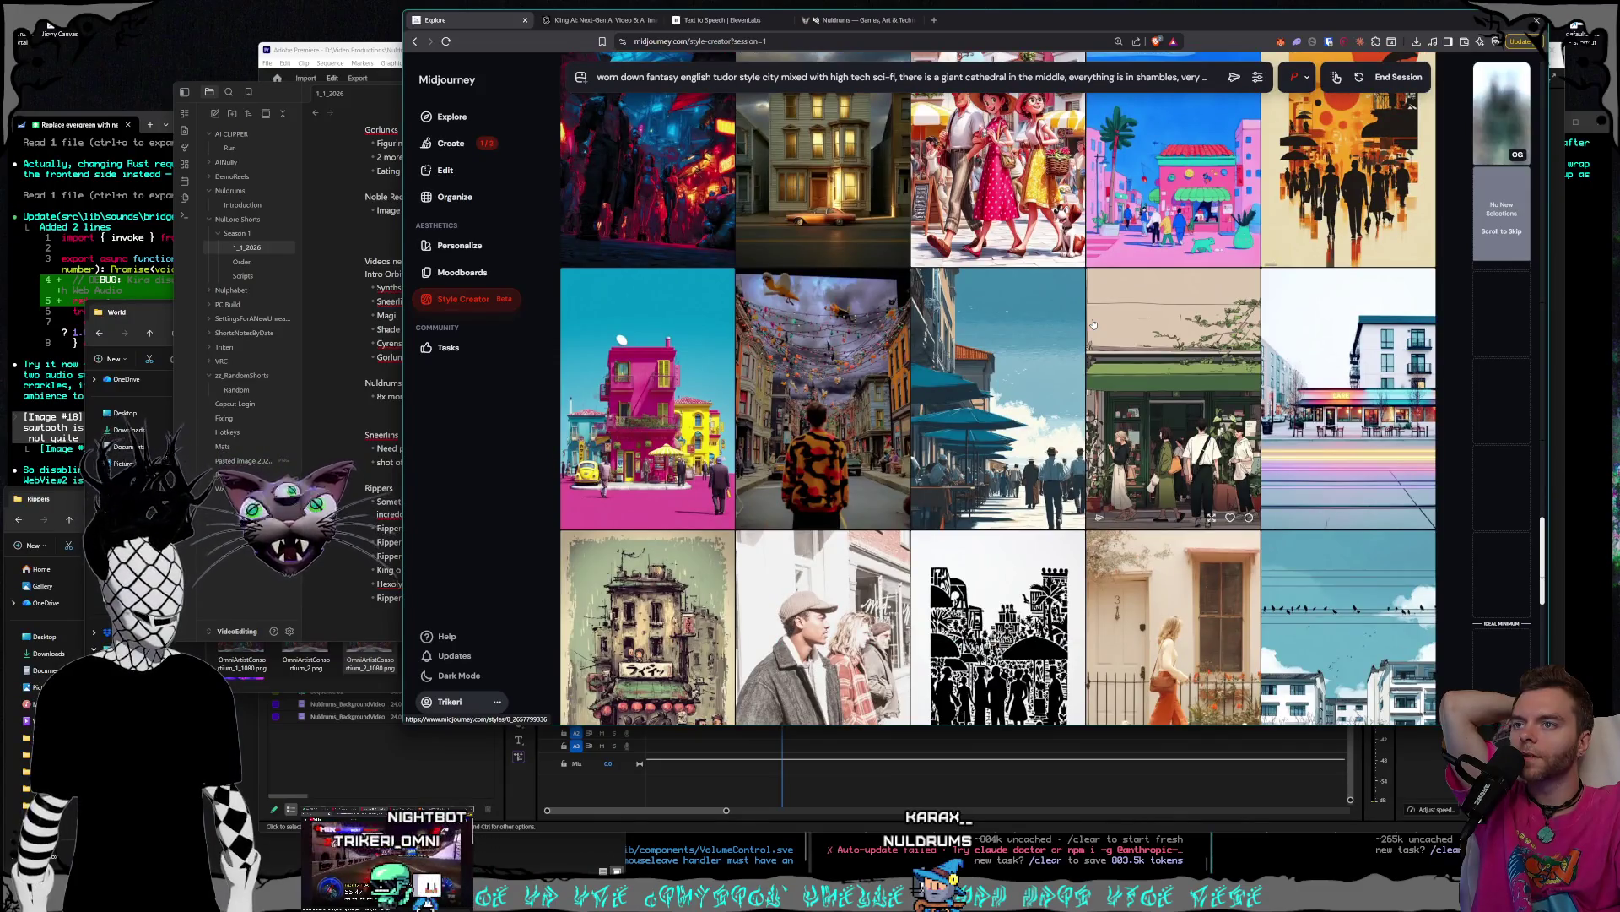
pyautogui.scroll(-1, 1094, 324)
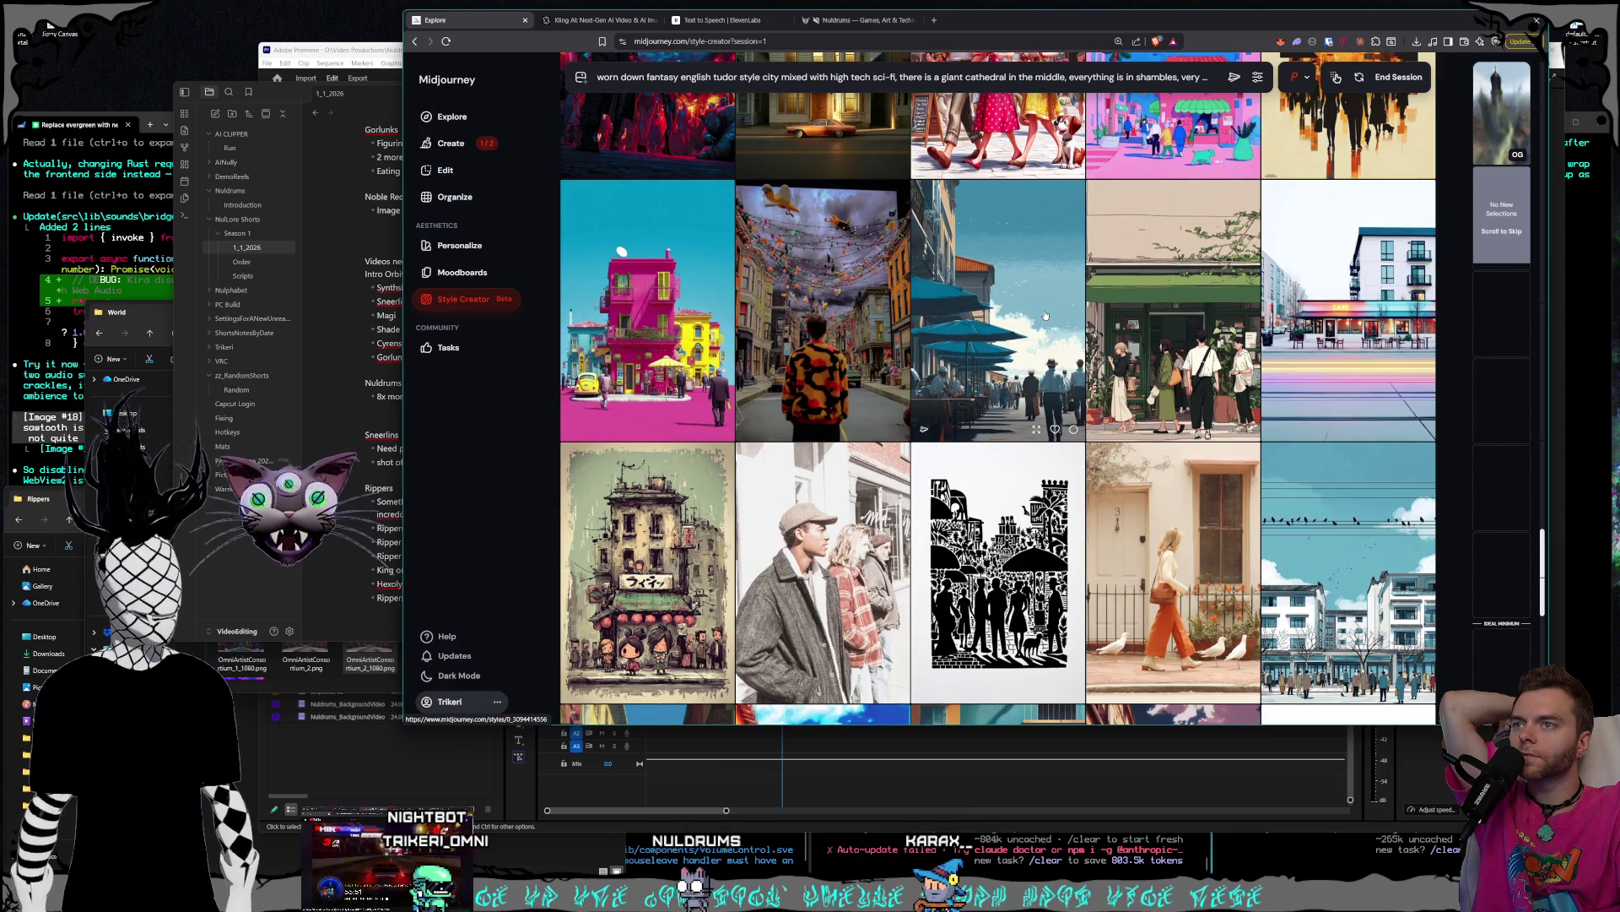
pyautogui.scroll(-5, 1046, 315)
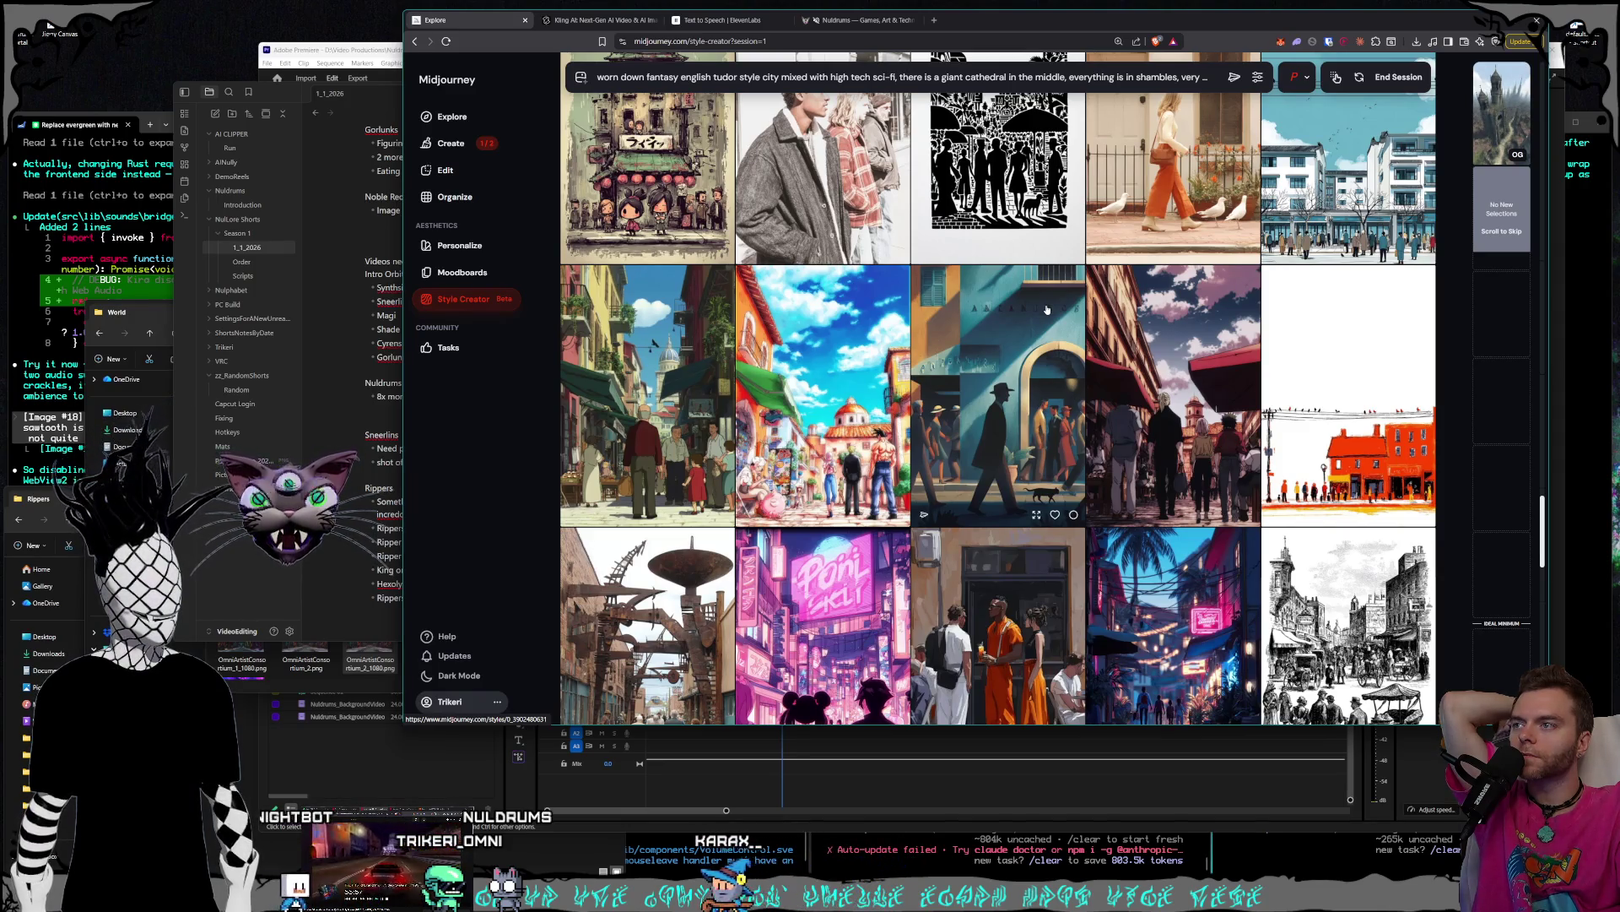
pyautogui.scroll(3, 1046, 310)
pyautogui.scroll(2, 1031, 321)
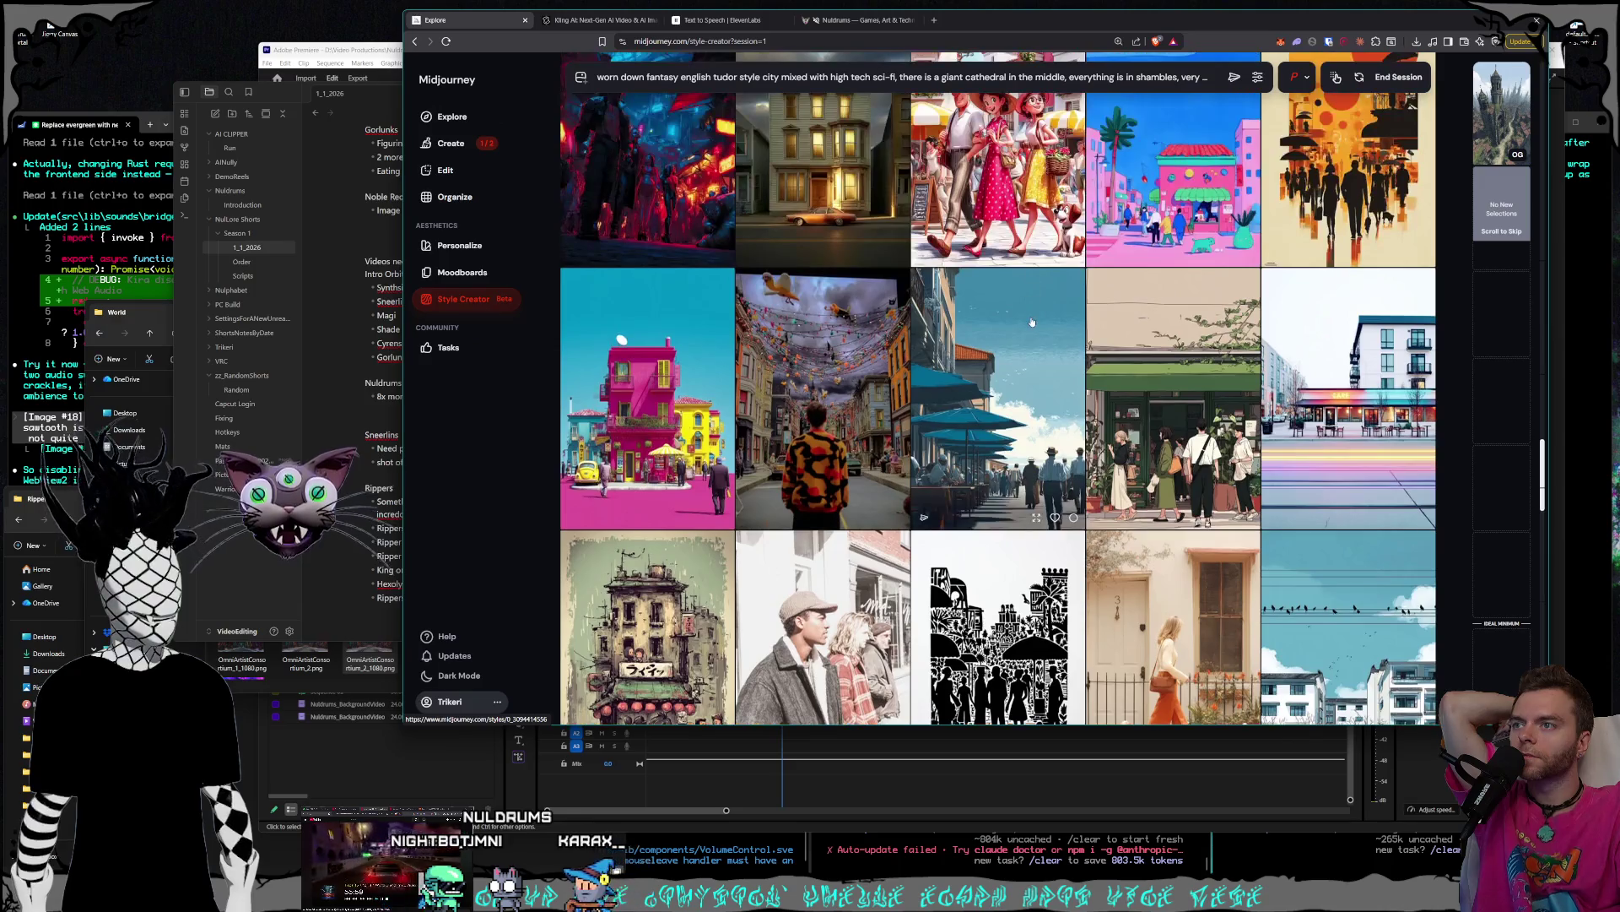
pyautogui.scroll(-15, 1051, 323)
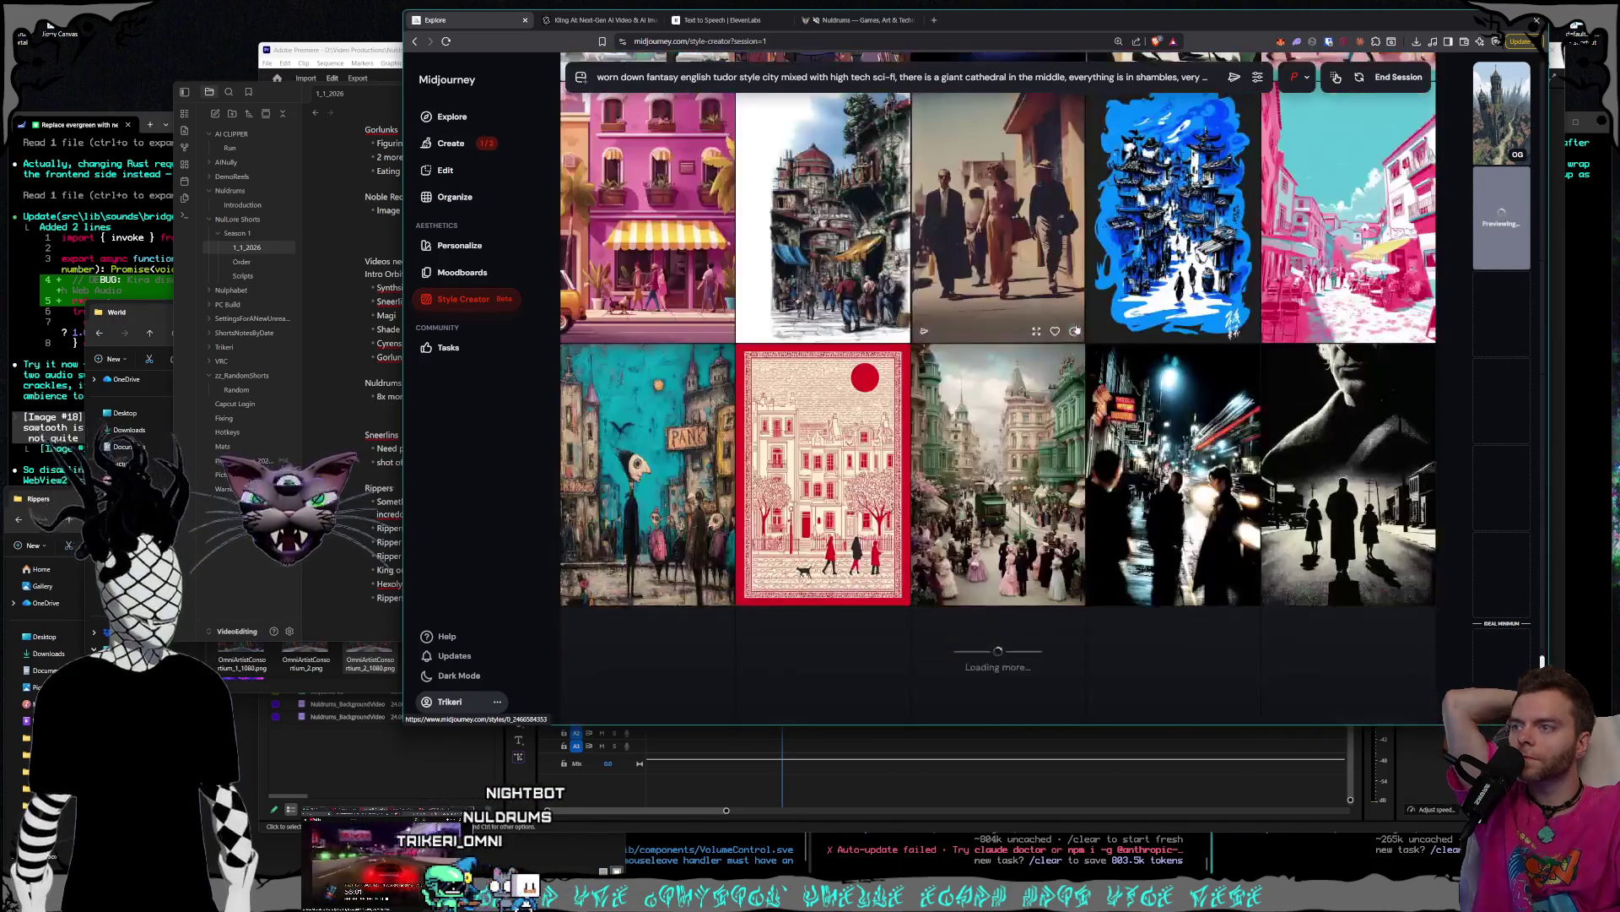
pyautogui.scroll(-10, 1077, 325)
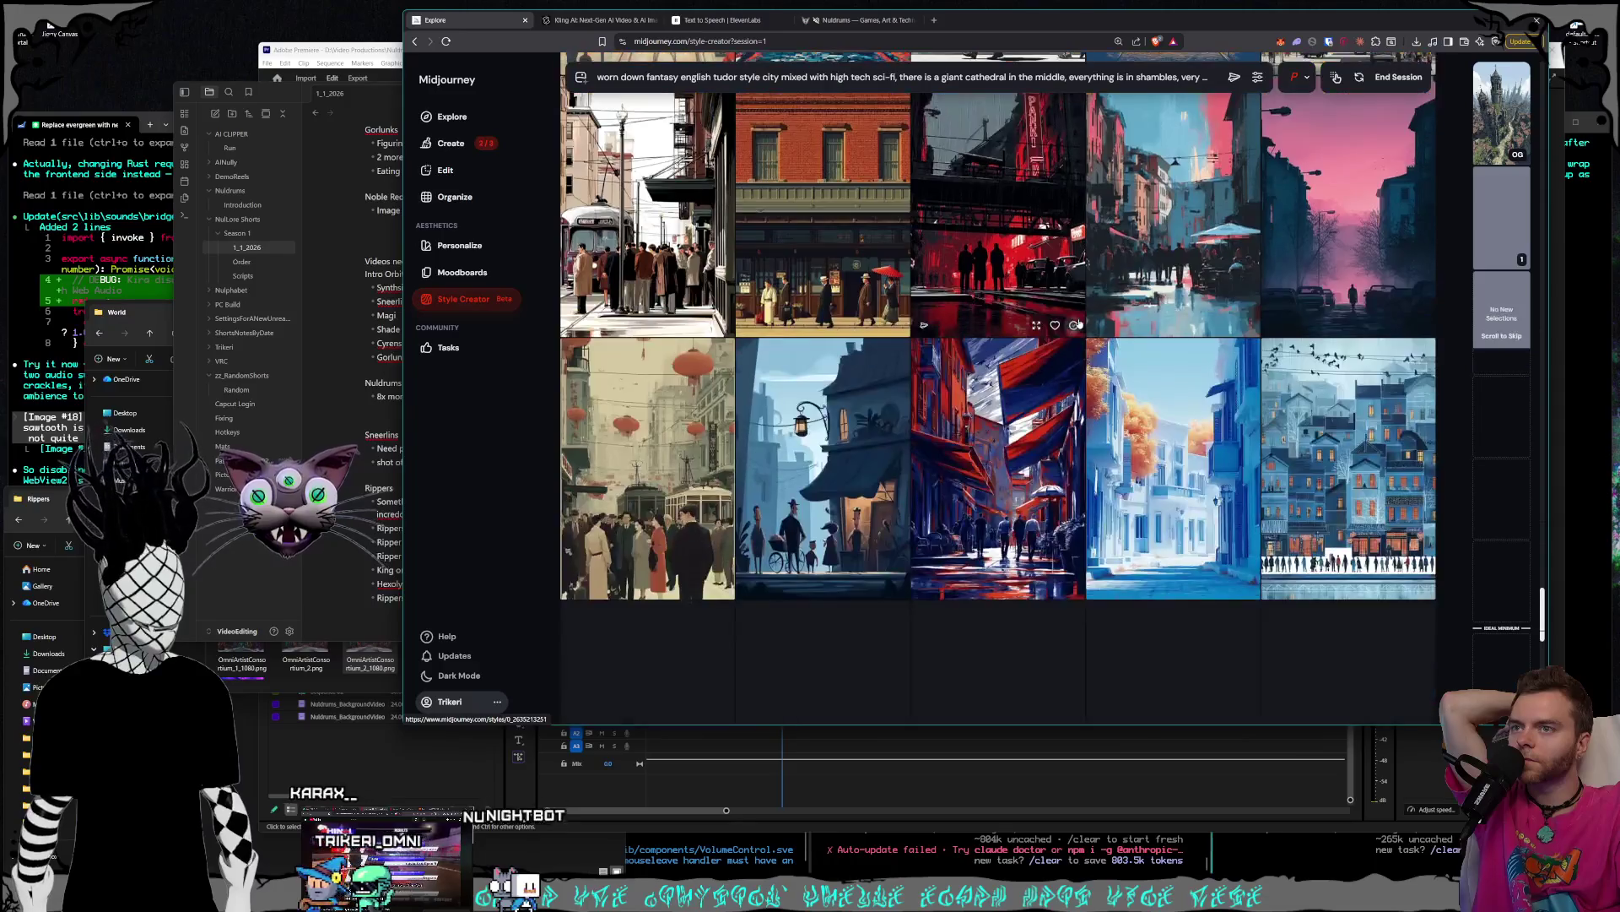
pyautogui.scroll(-5, 1077, 324)
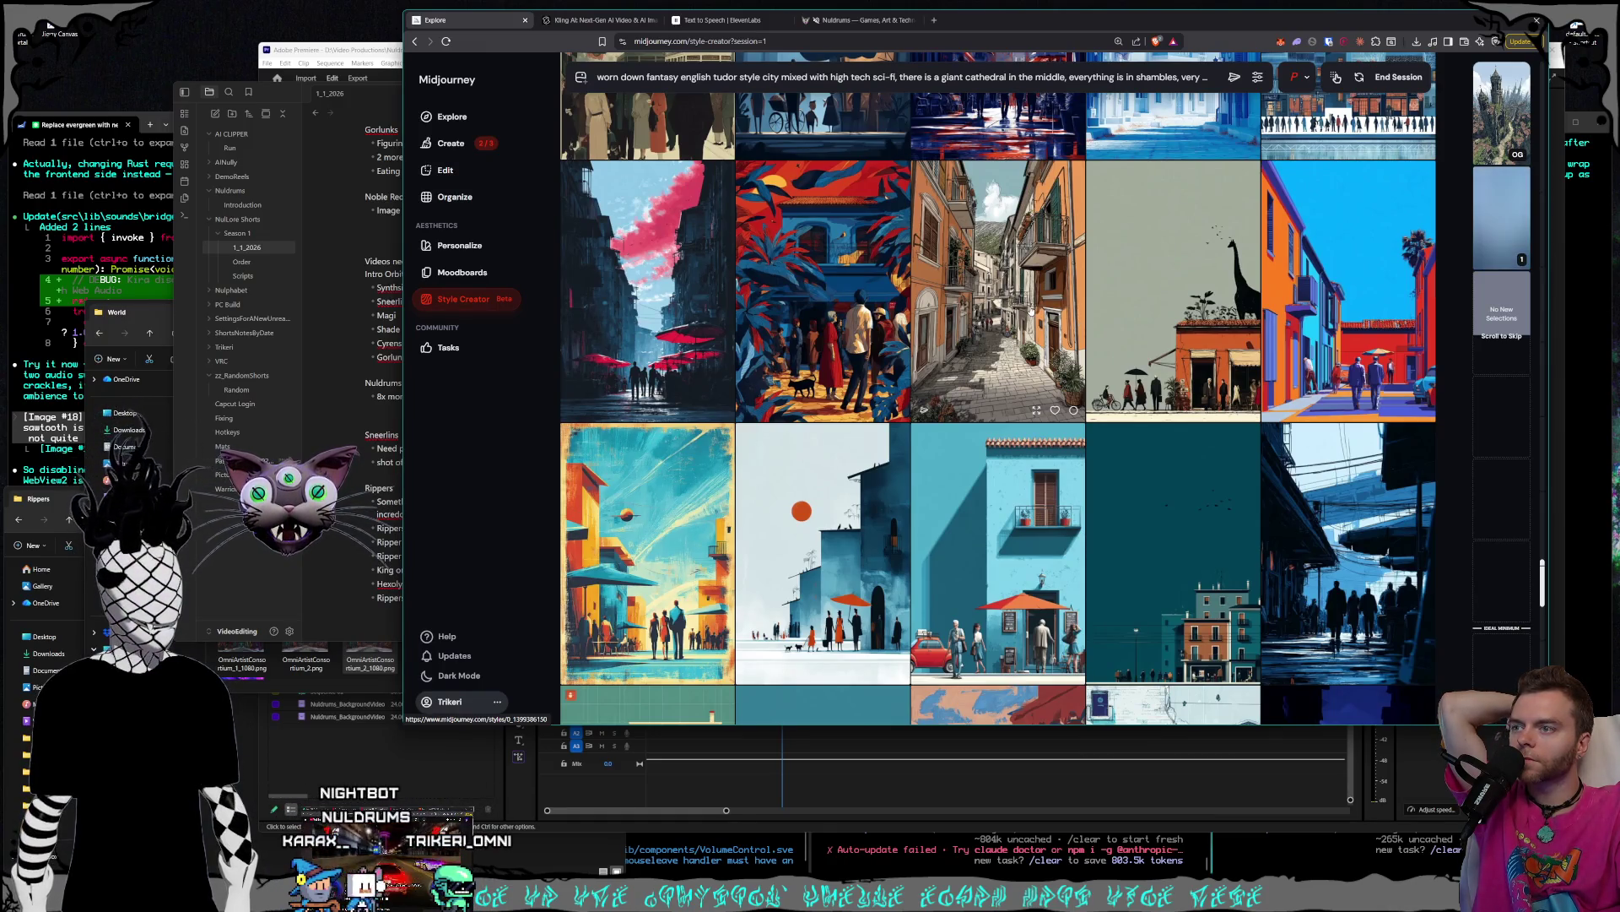
pyautogui.scroll(-10, 1030, 312)
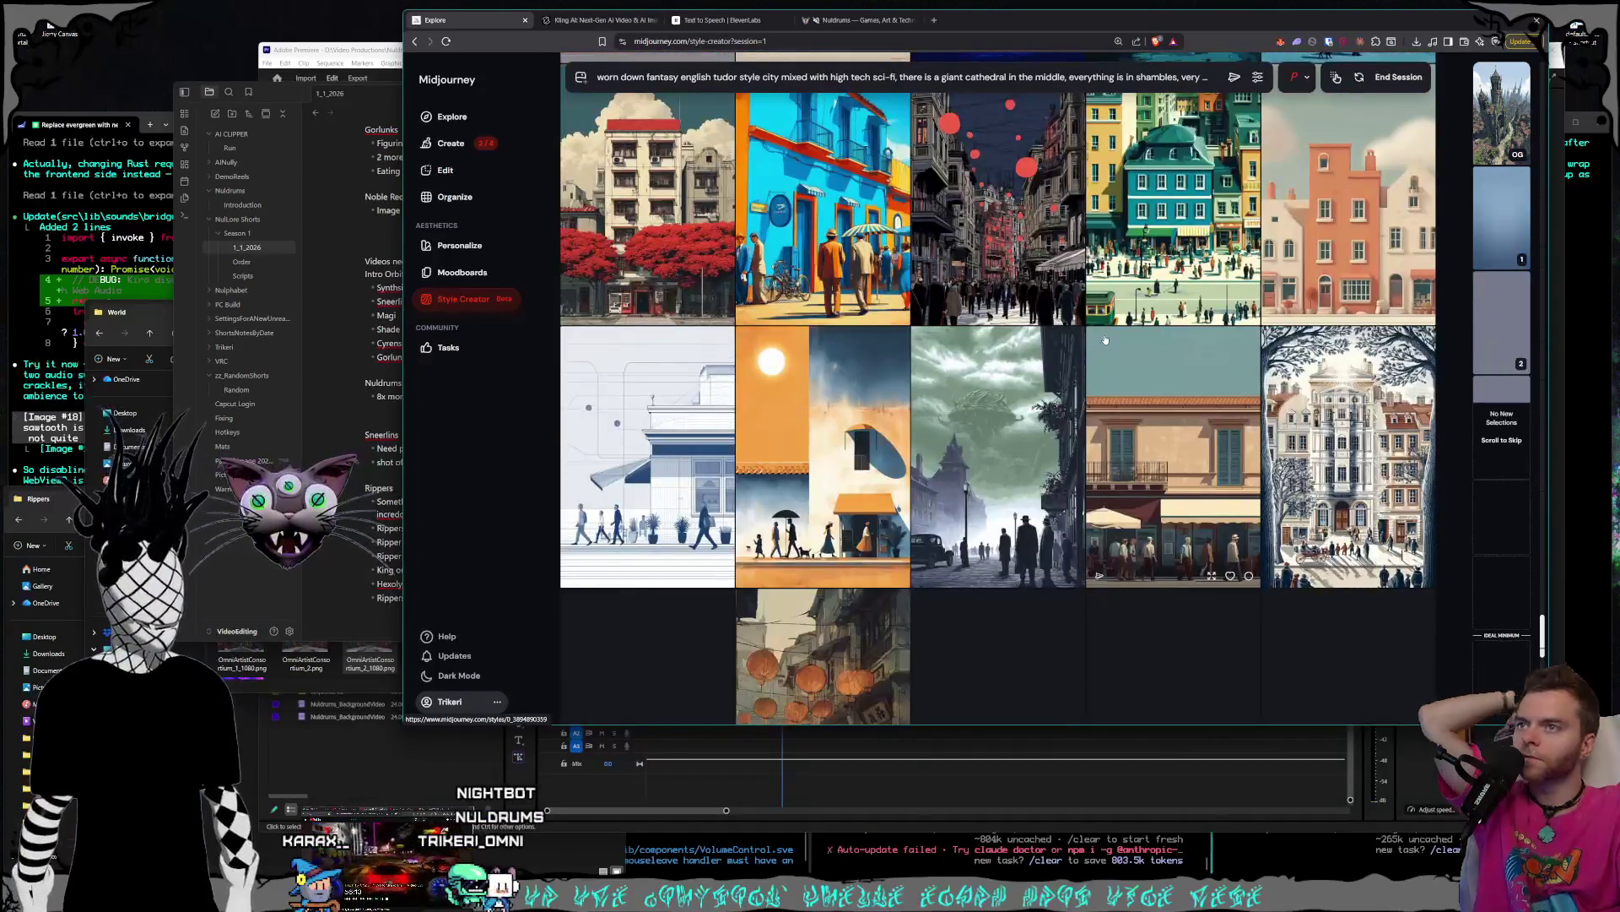
pyautogui.scroll(-10, 1105, 338)
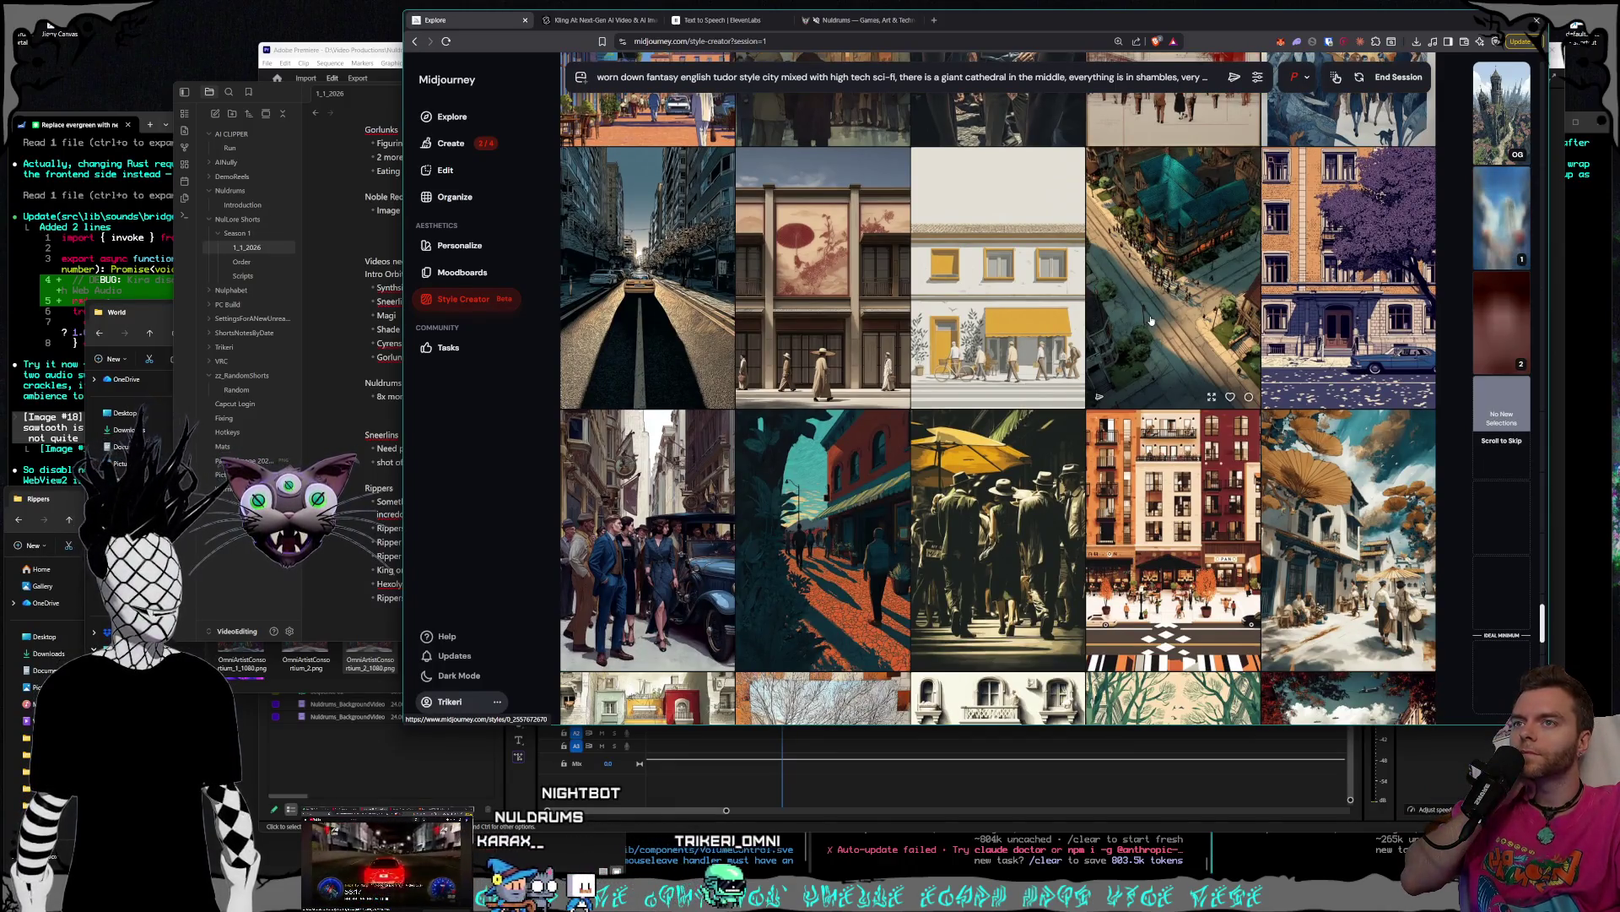
pyautogui.scroll(-10, 1130, 358)
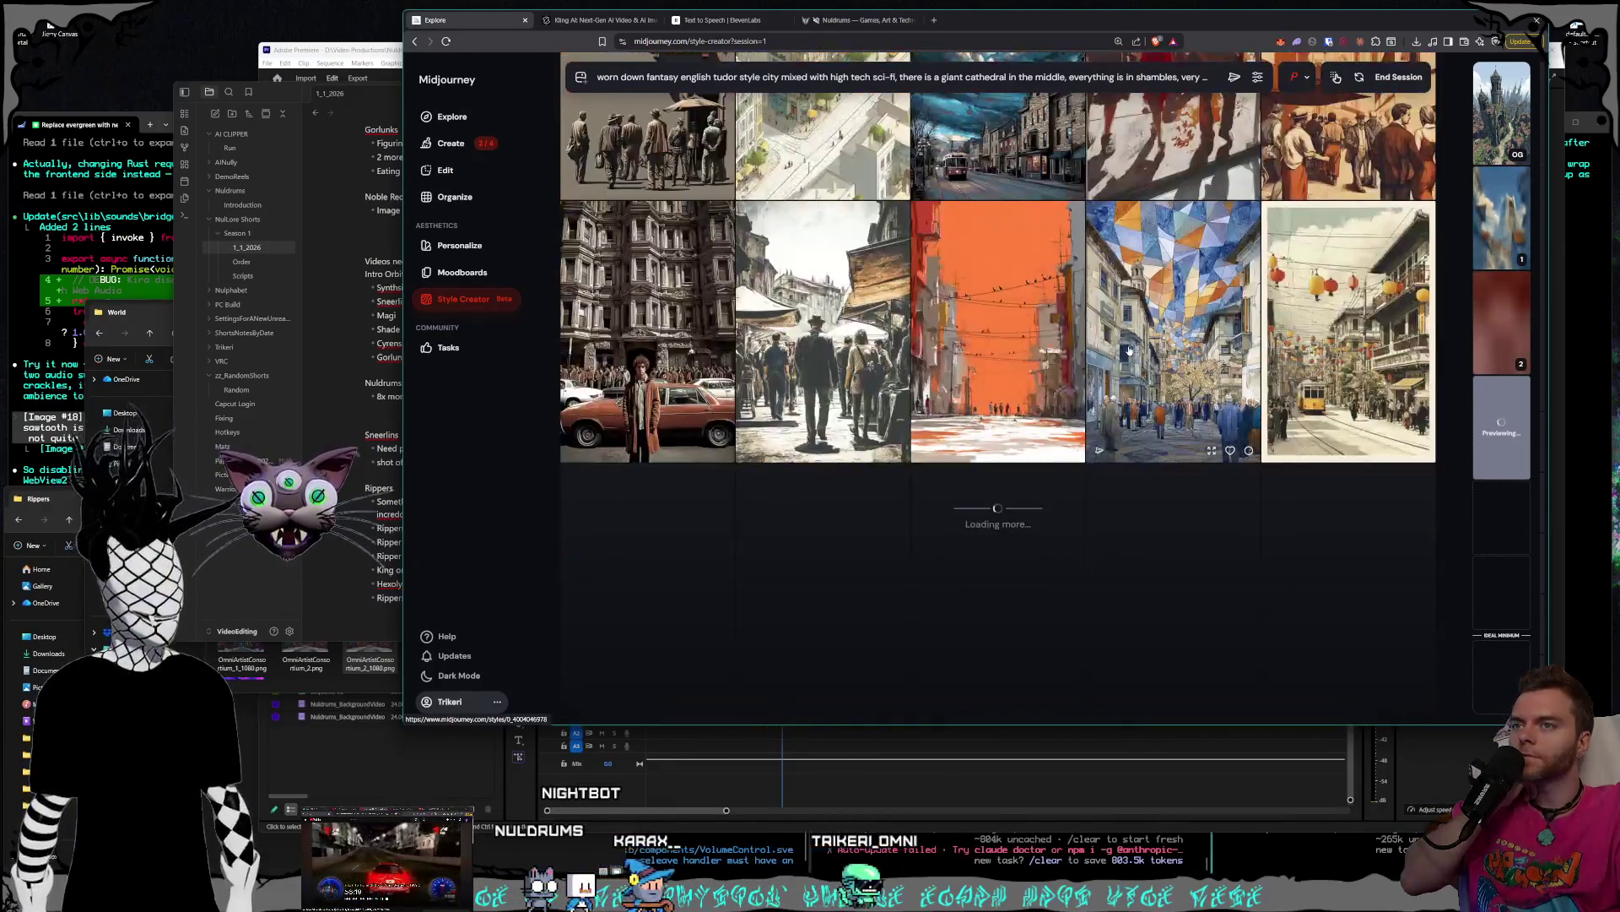
pyautogui.scroll(-10, 1130, 348)
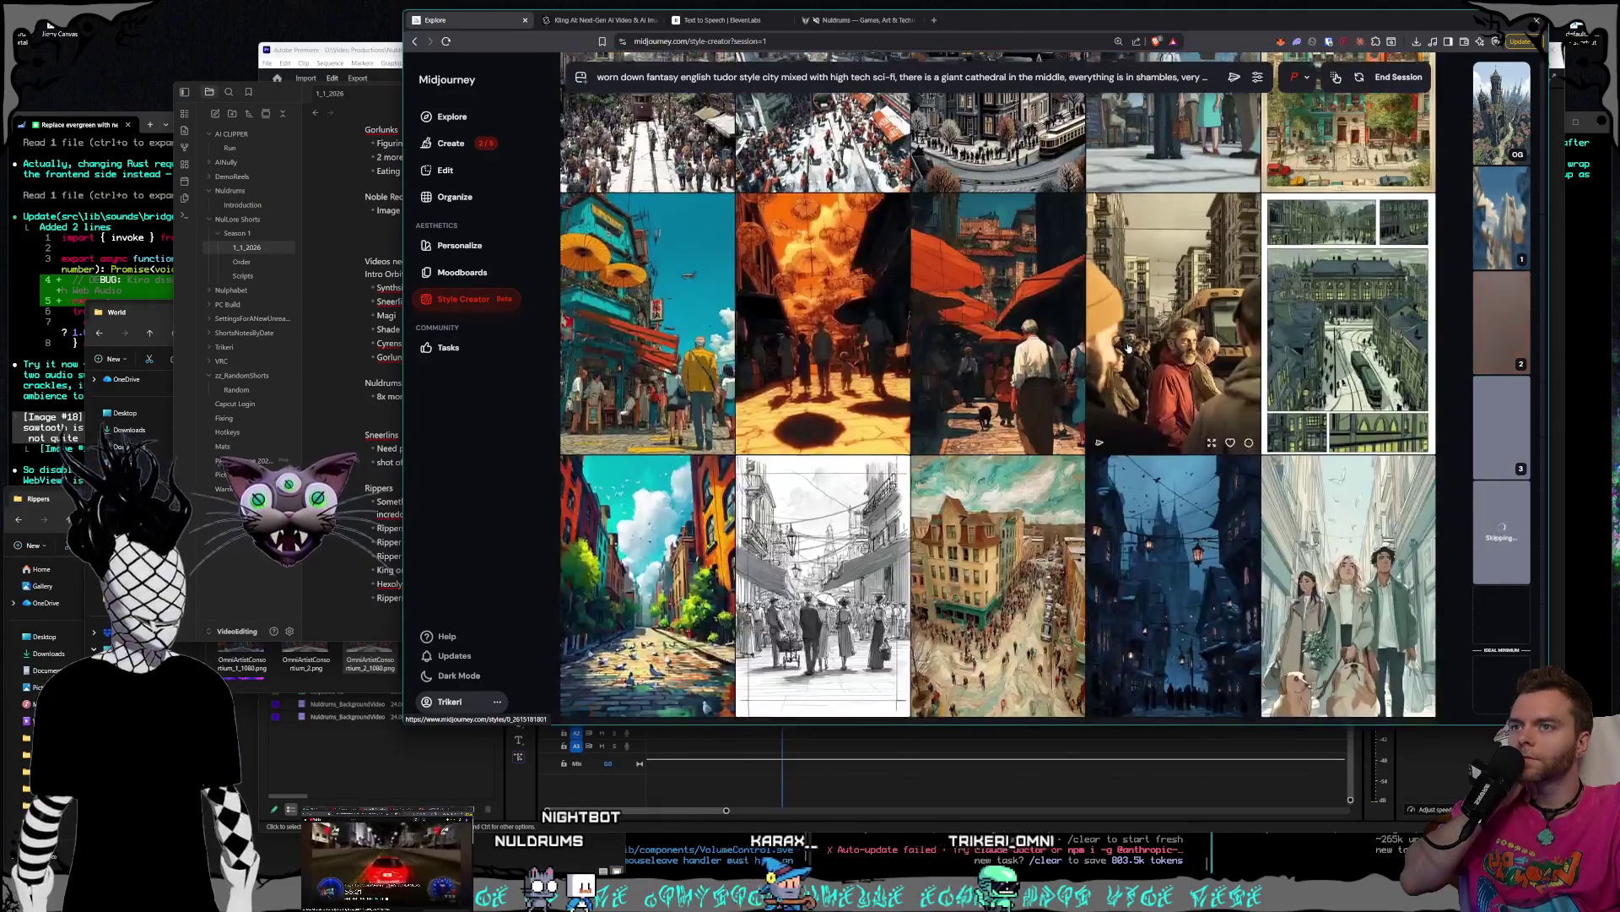
pyautogui.scroll(-10, 1128, 348)
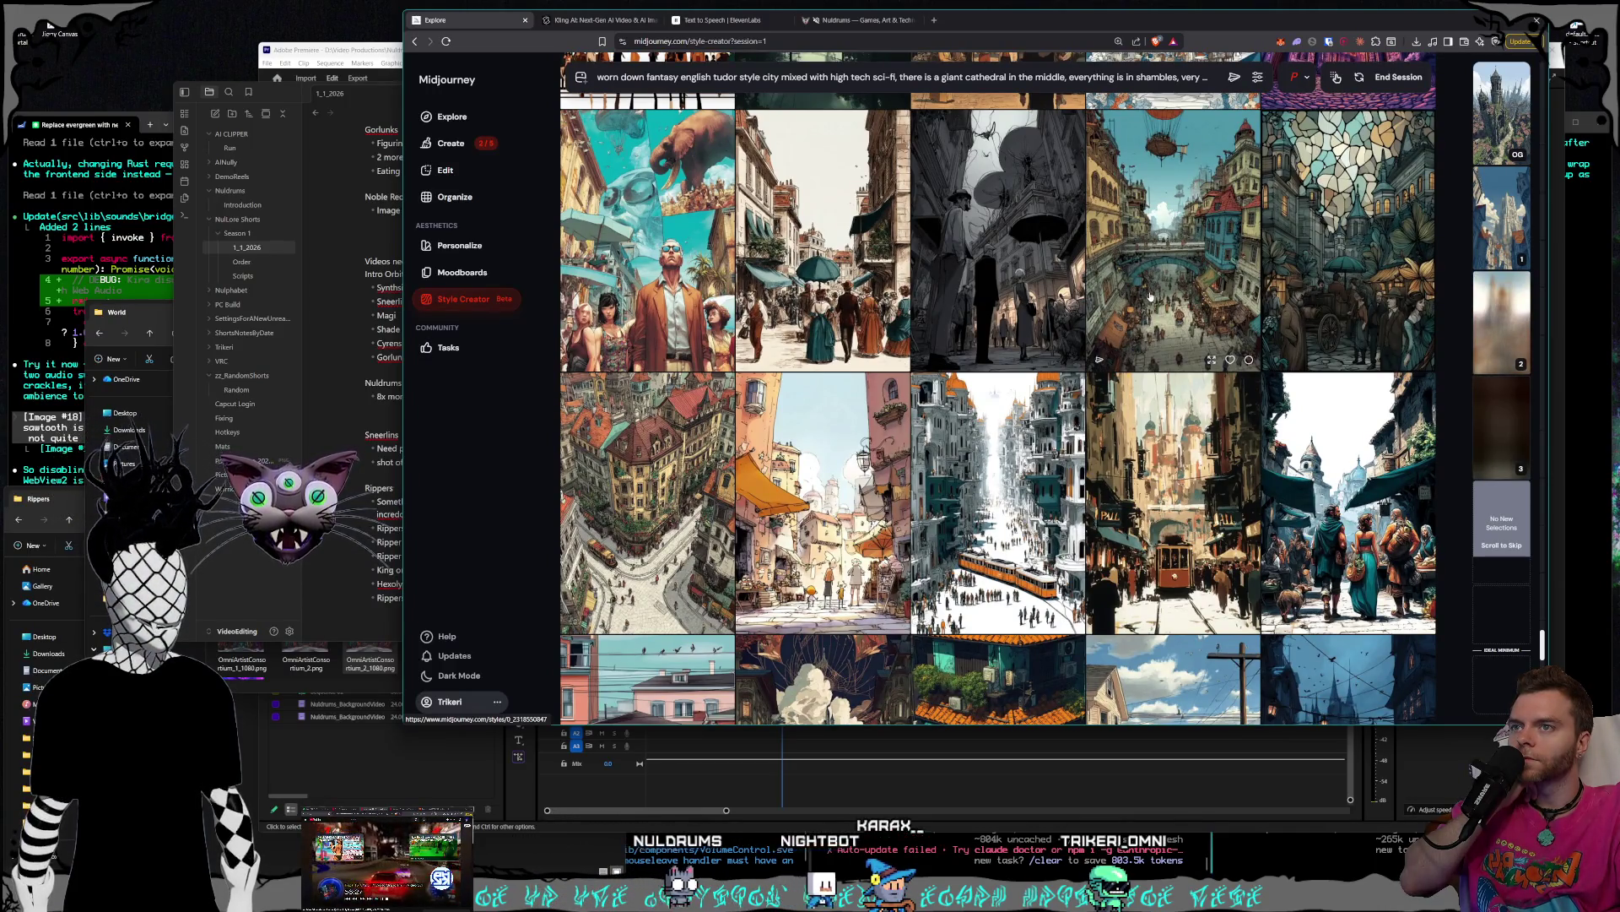
pyautogui.scroll(-8, 1148, 304)
pyautogui.scroll(-10, 1145, 325)
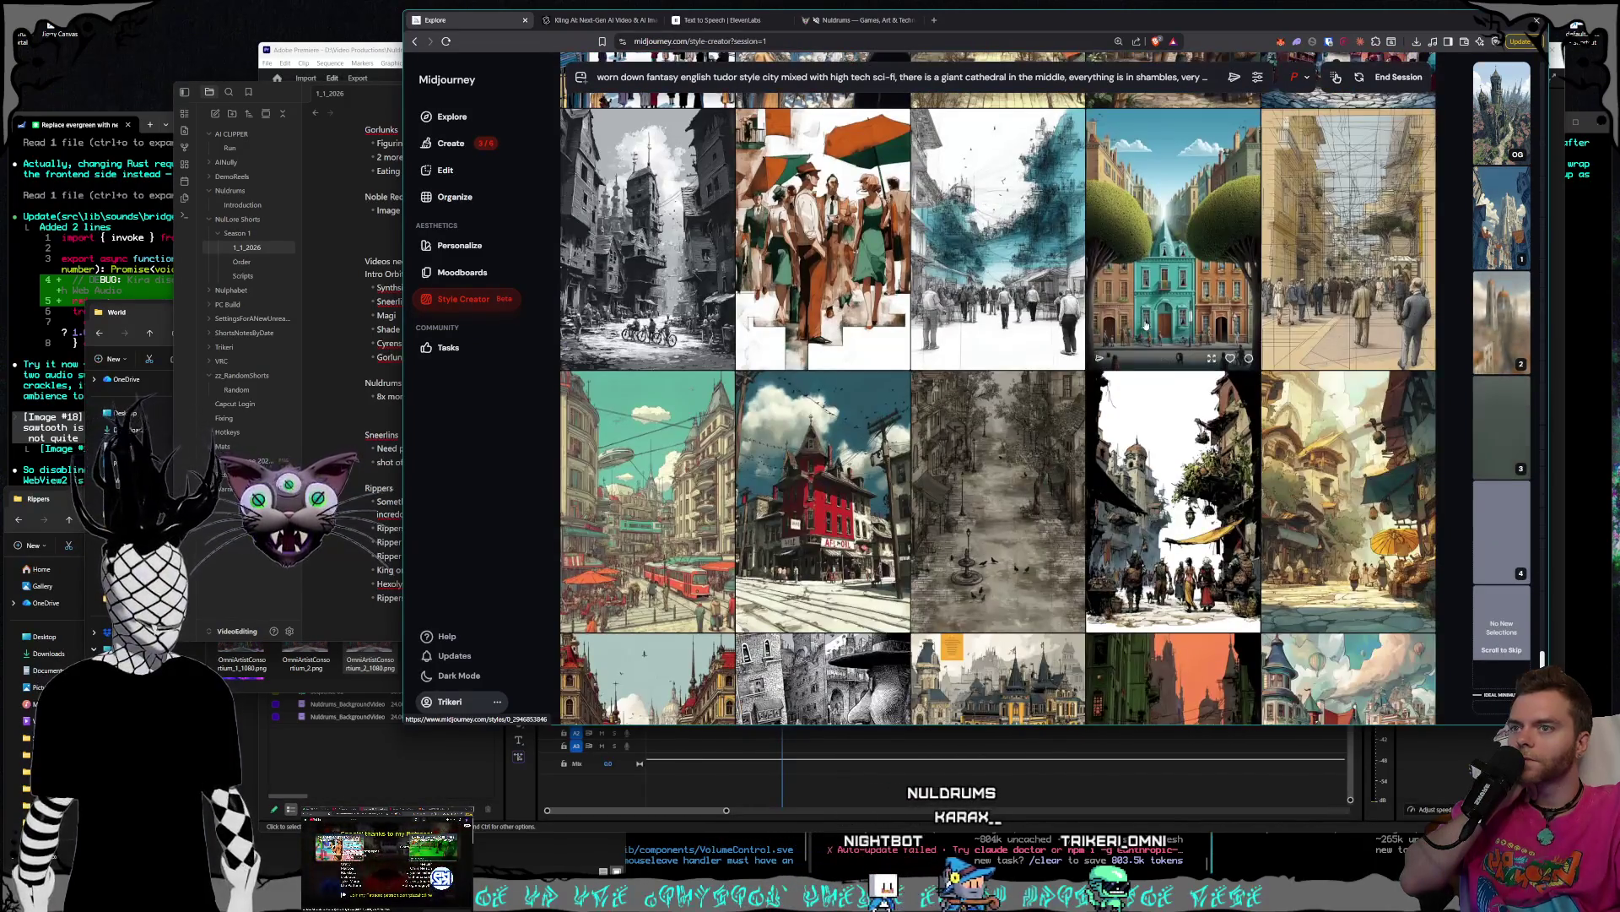
pyautogui.scroll(-10, 1145, 325)
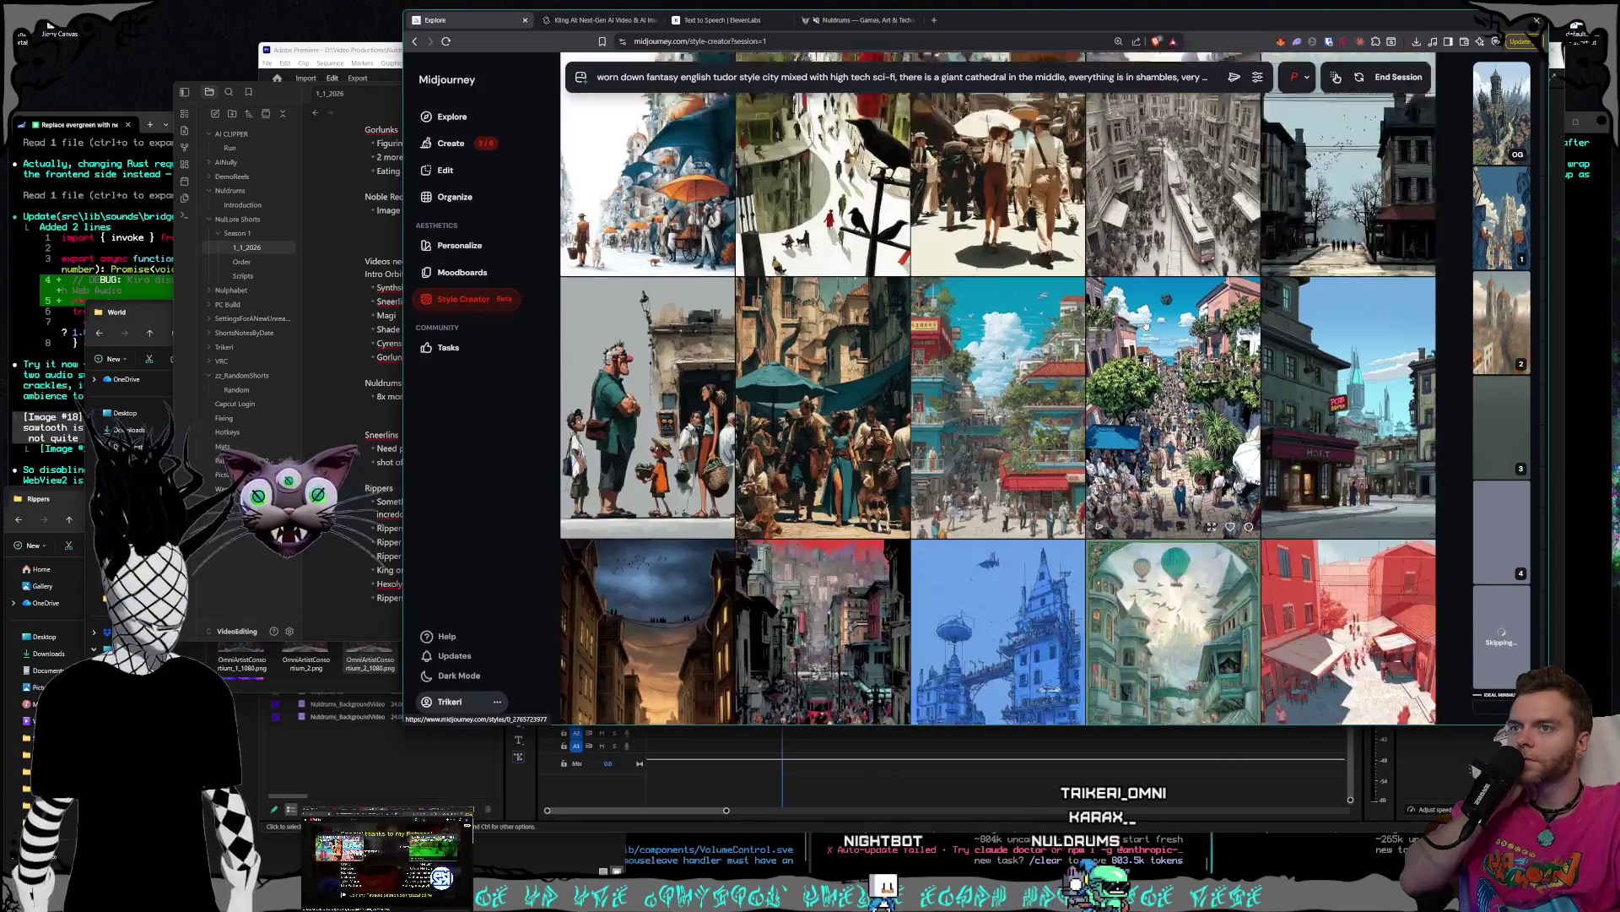
pyautogui.scroll(-3, 1145, 325)
pyautogui.scroll(-1, 1145, 325)
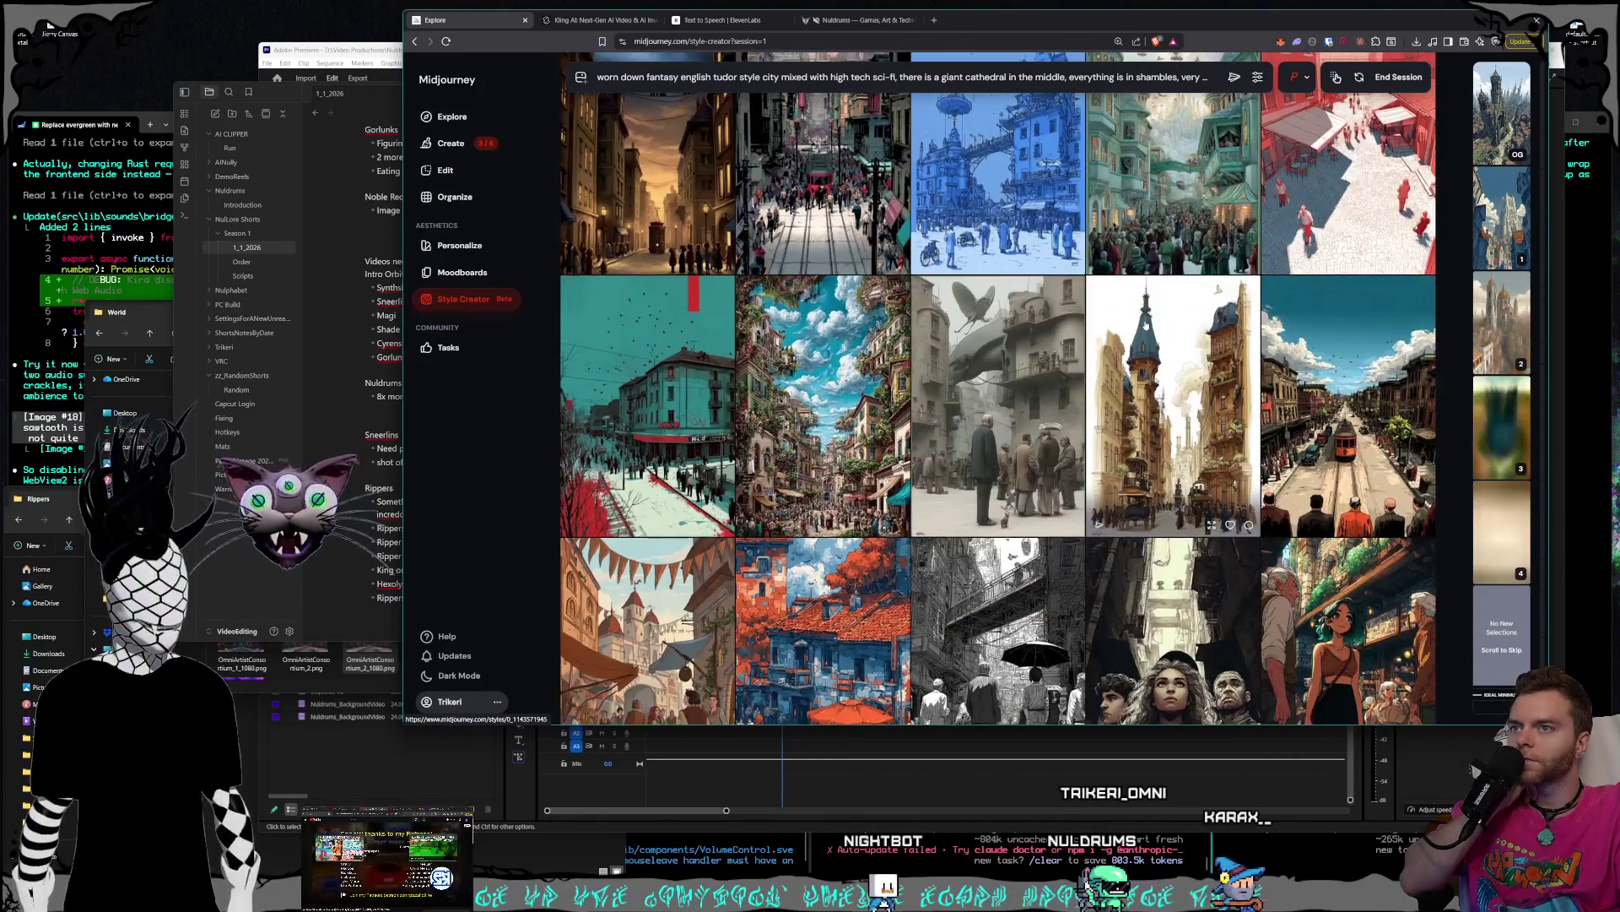
pyautogui.scroll(-1, 1146, 325)
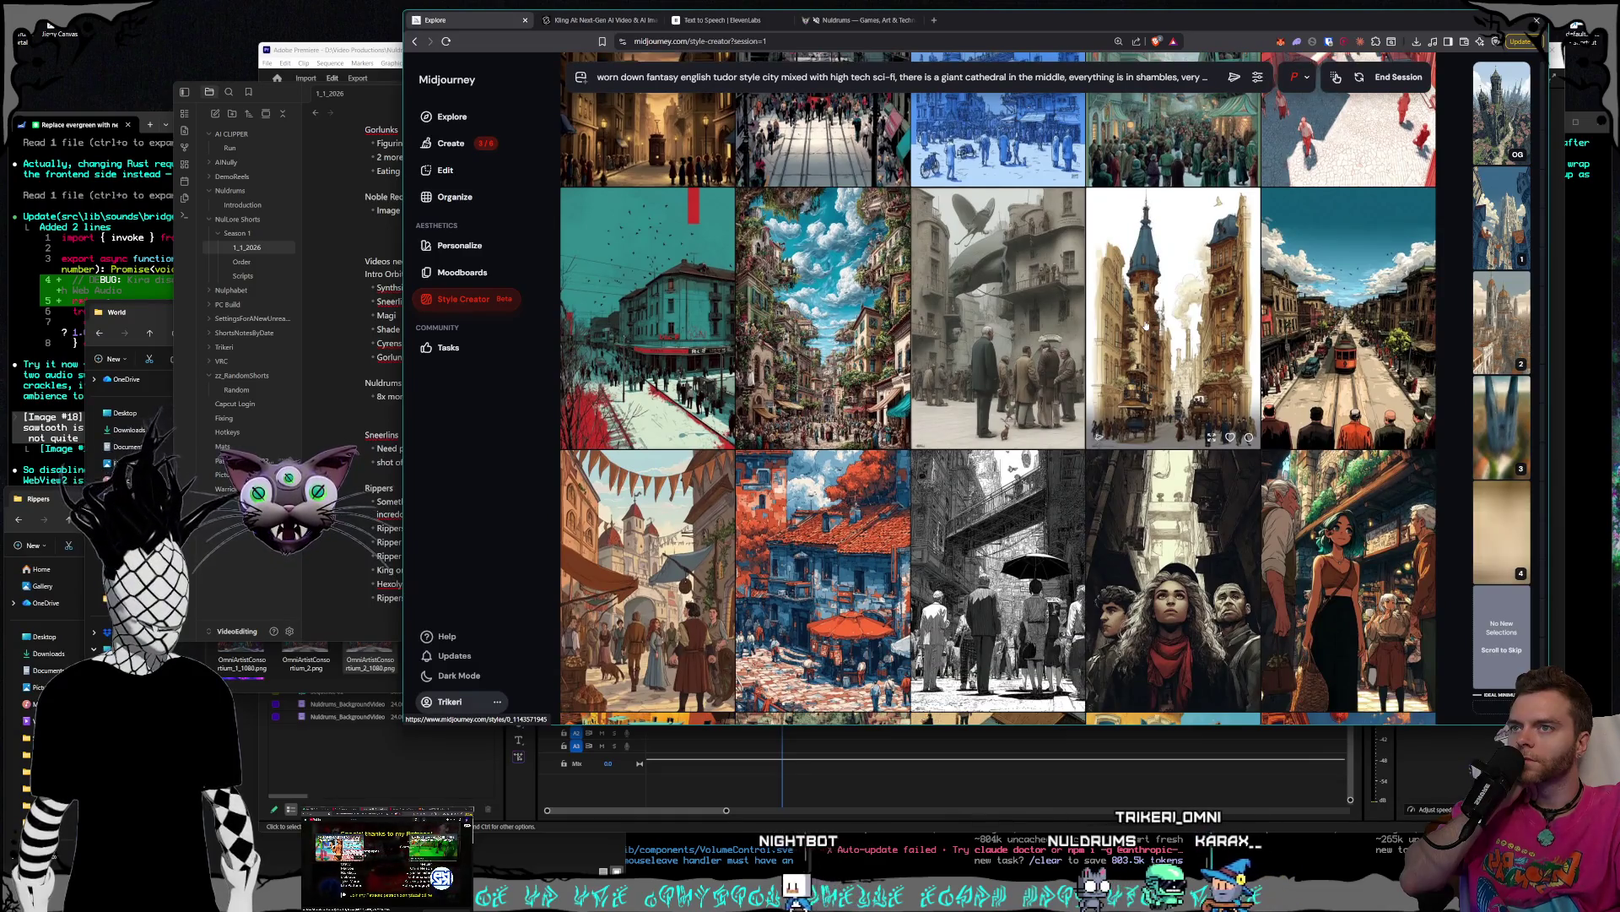
pyautogui.scroll(-4, 1146, 325)
pyautogui.scroll(-3, 1146, 325)
pyautogui.scroll(-2, 1146, 325)
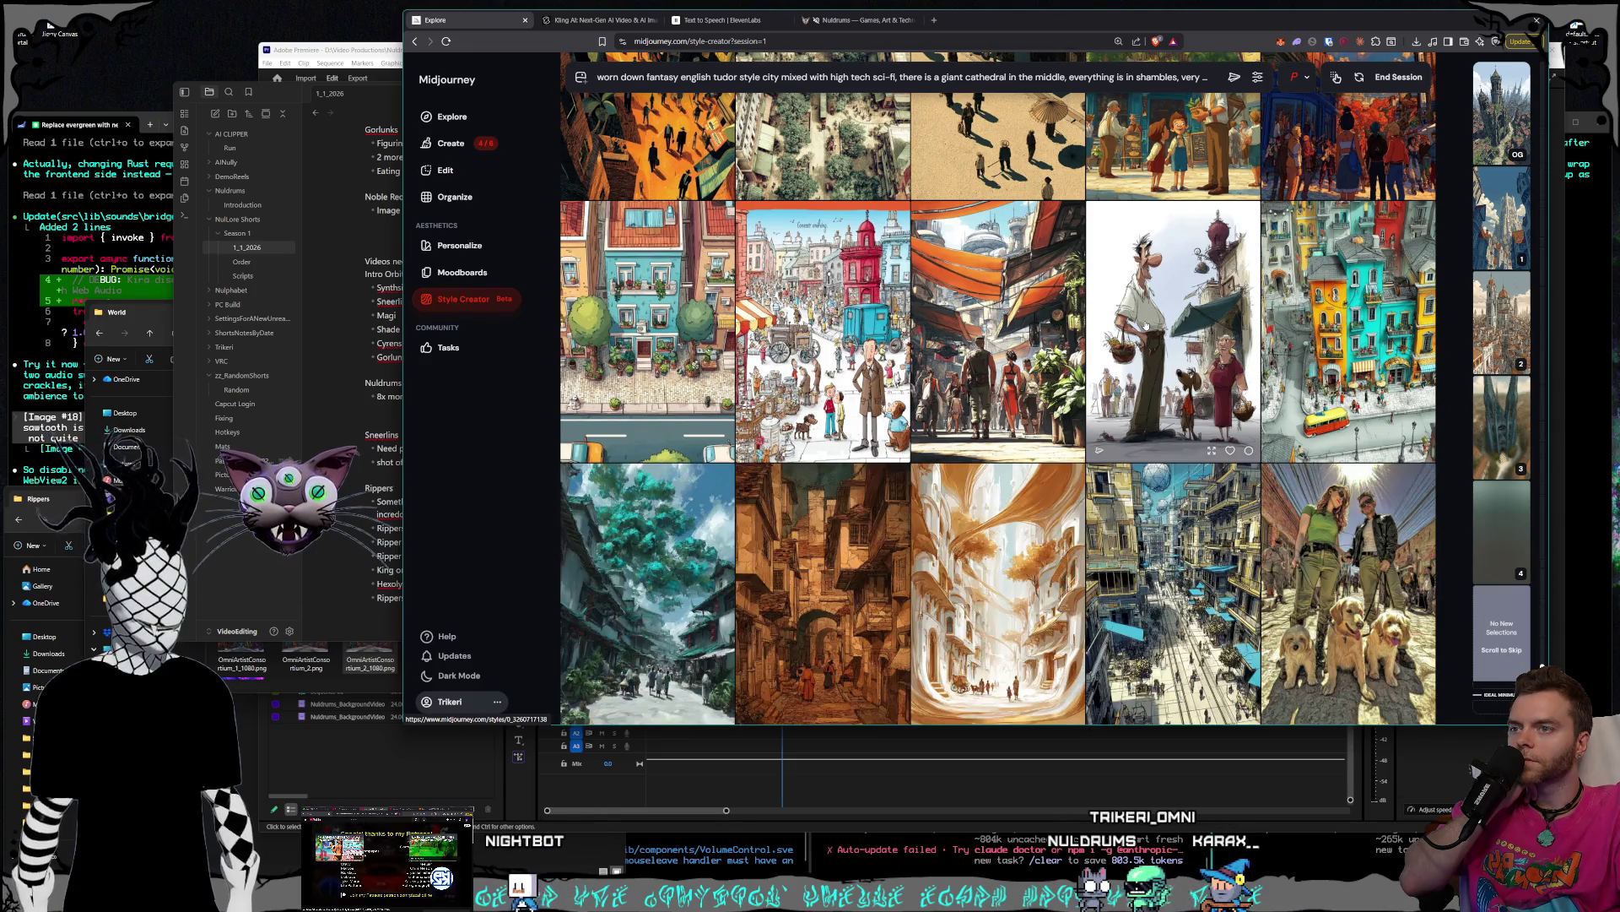
pyautogui.scroll(-3, 1145, 325)
pyautogui.scroll(-3, 1145, 325)
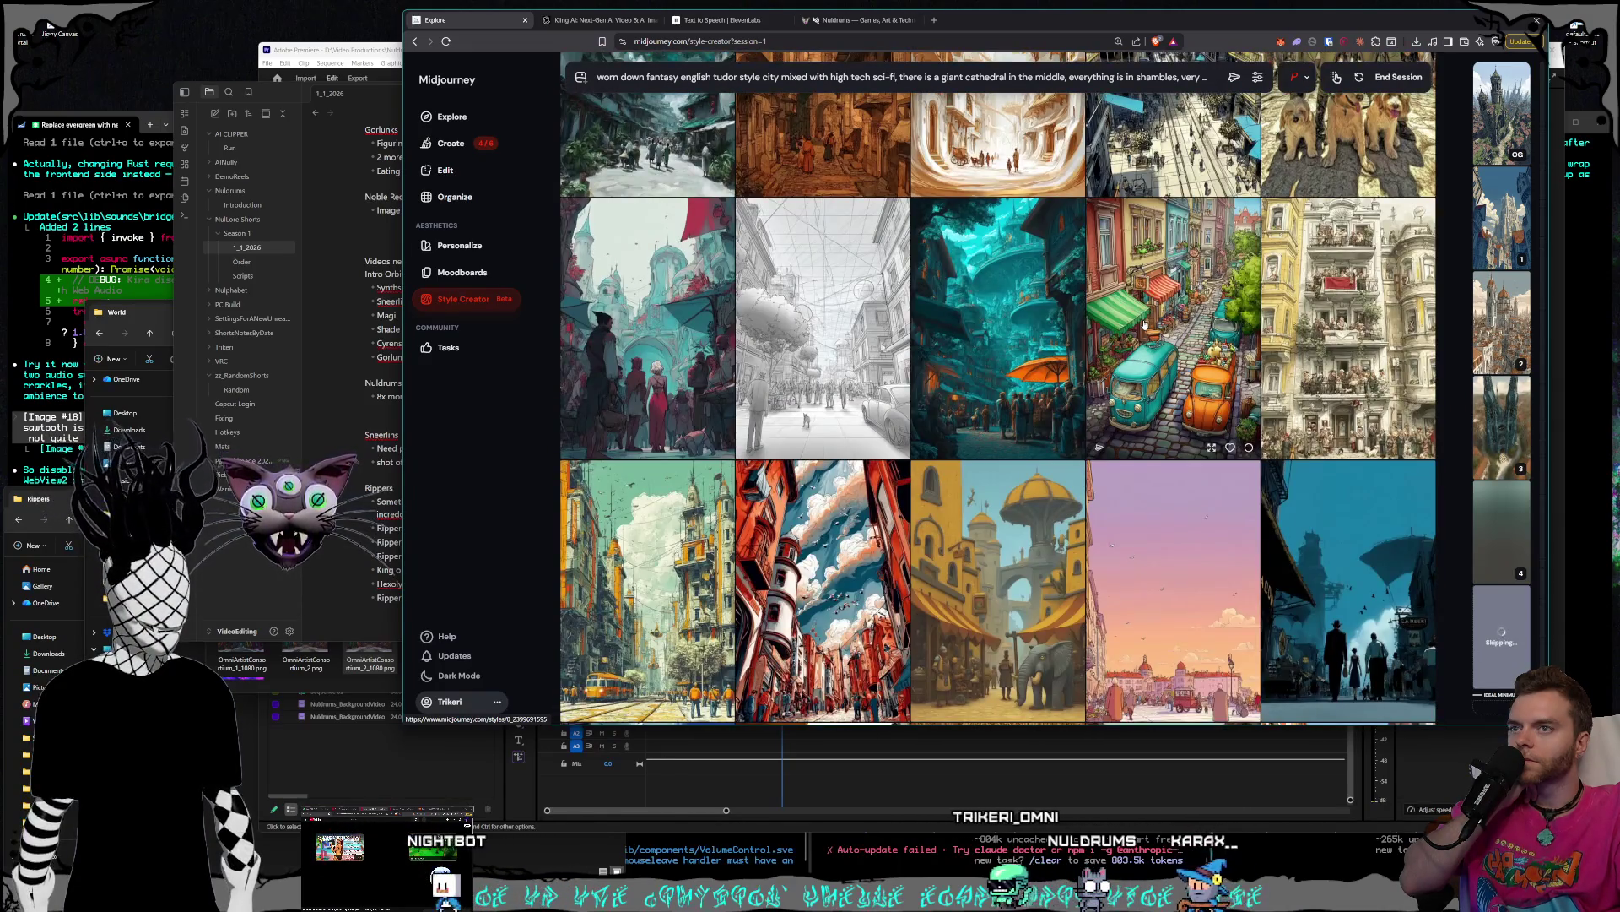
pyautogui.scroll(-4, 1145, 325)
pyautogui.scroll(-5, 1145, 325)
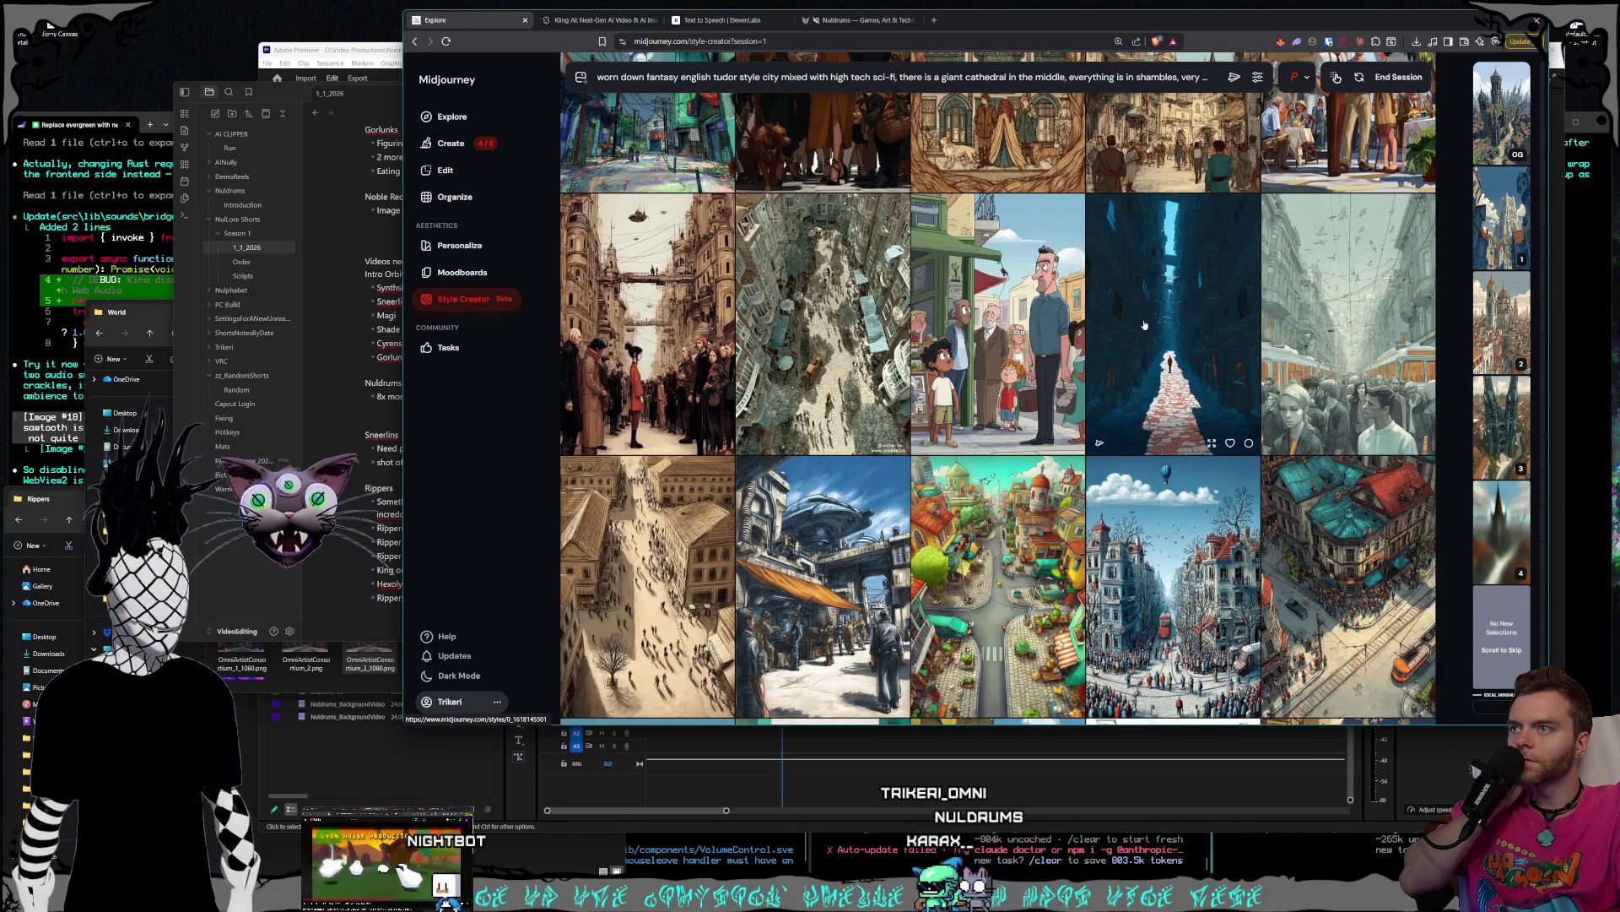
pyautogui.scroll(-2, 1145, 325)
pyautogui.scroll(-2, 1146, 325)
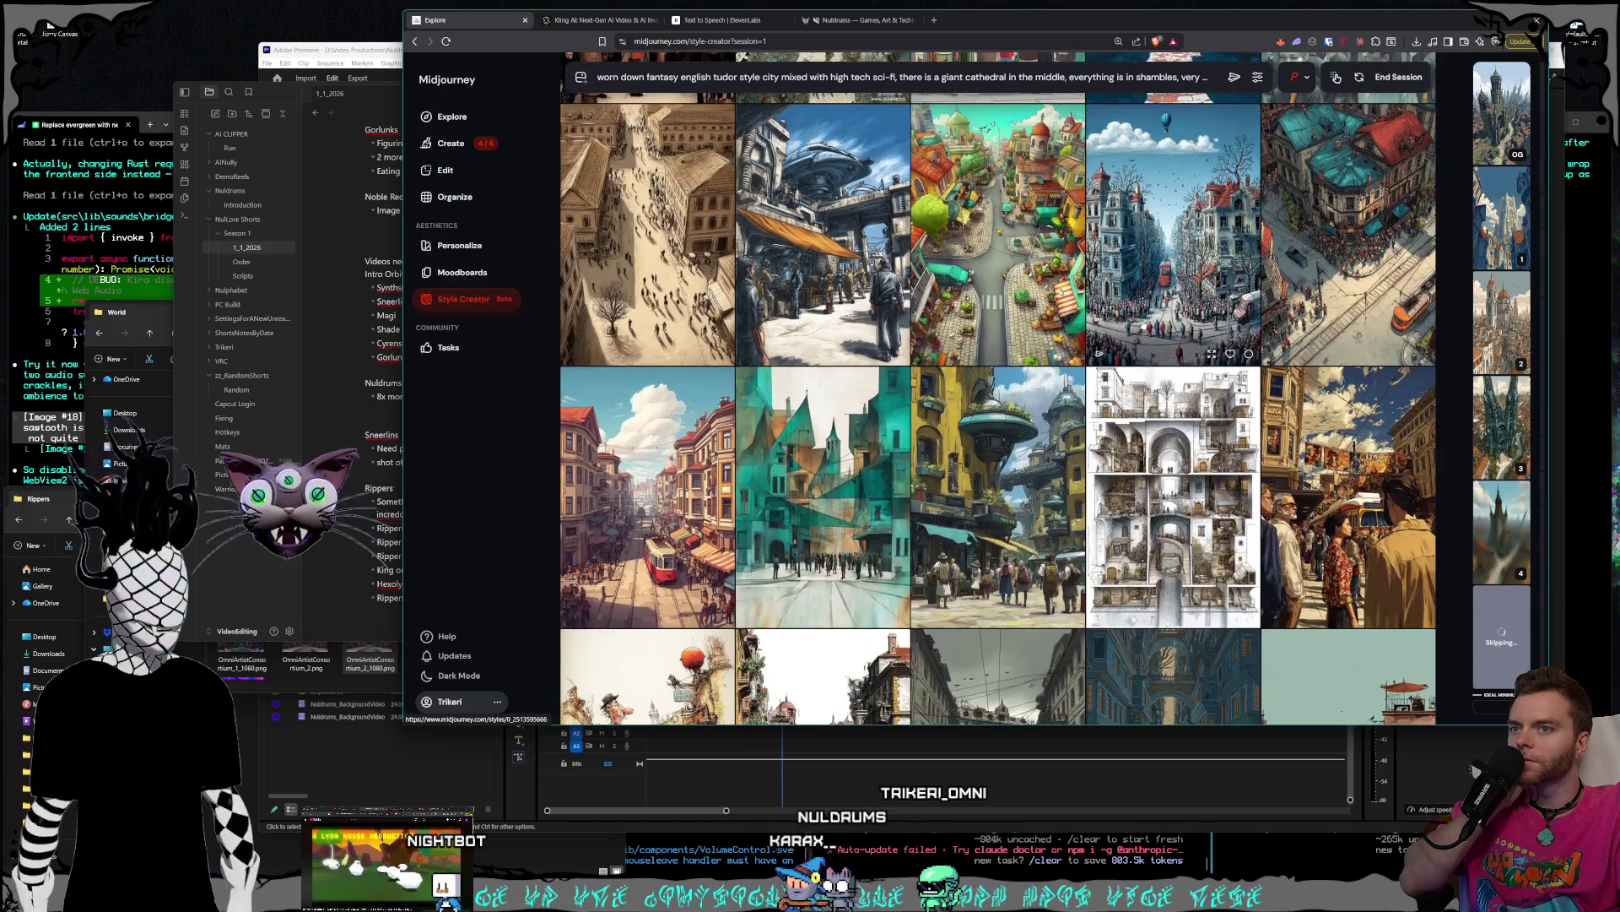
pyautogui.scroll(-2, 1144, 324)
pyautogui.scroll(-3, 1143, 324)
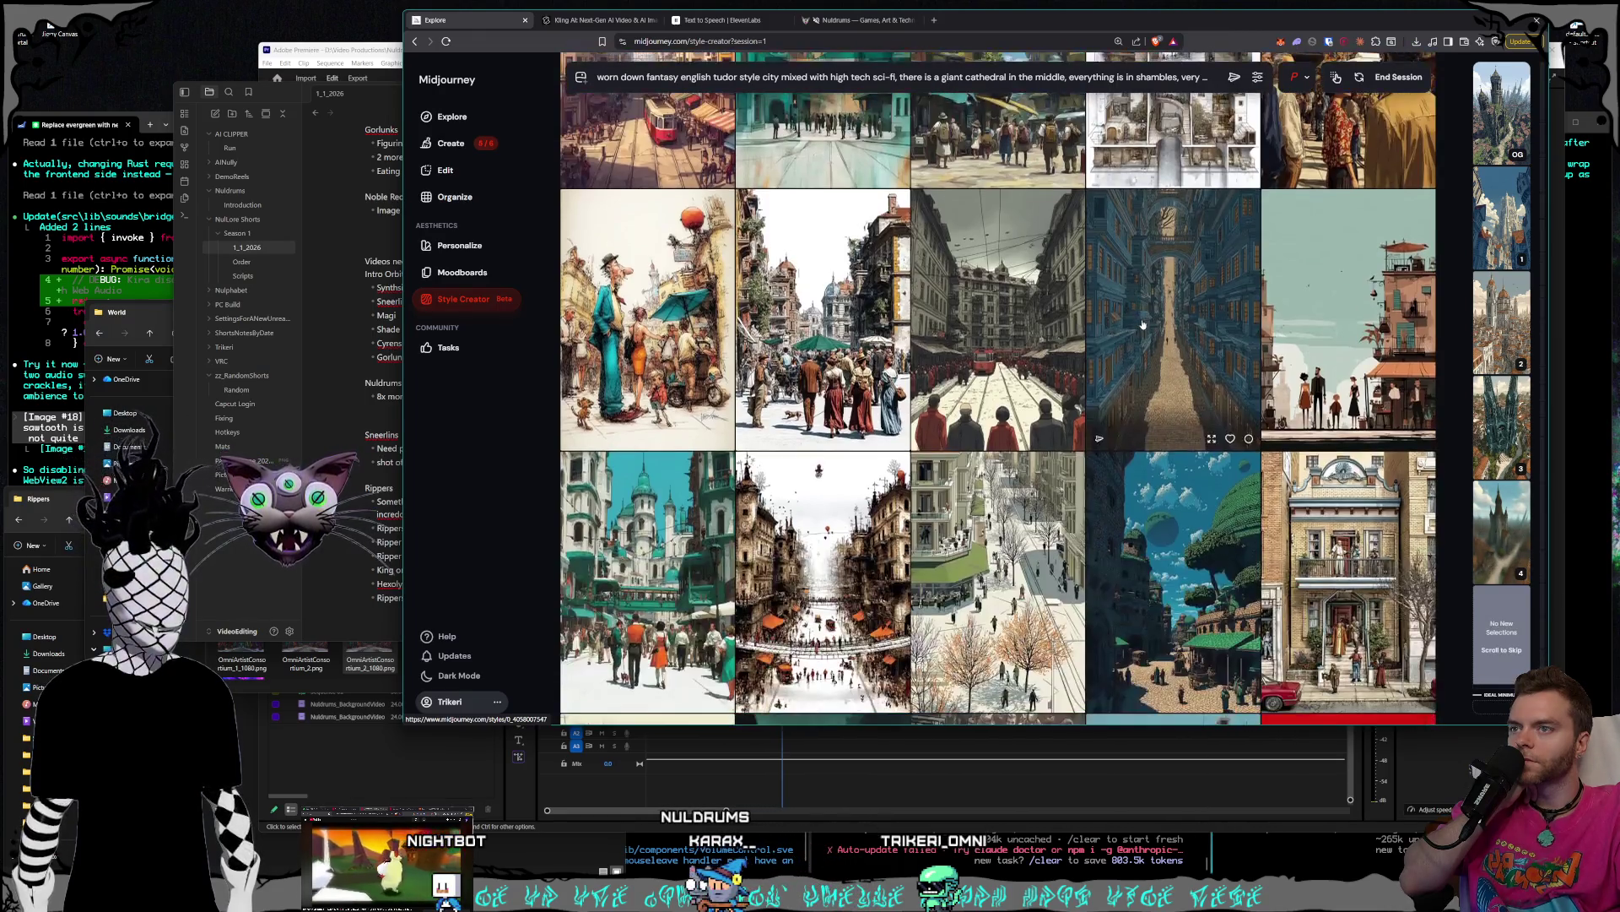
pyautogui.scroll(-2, 1141, 324)
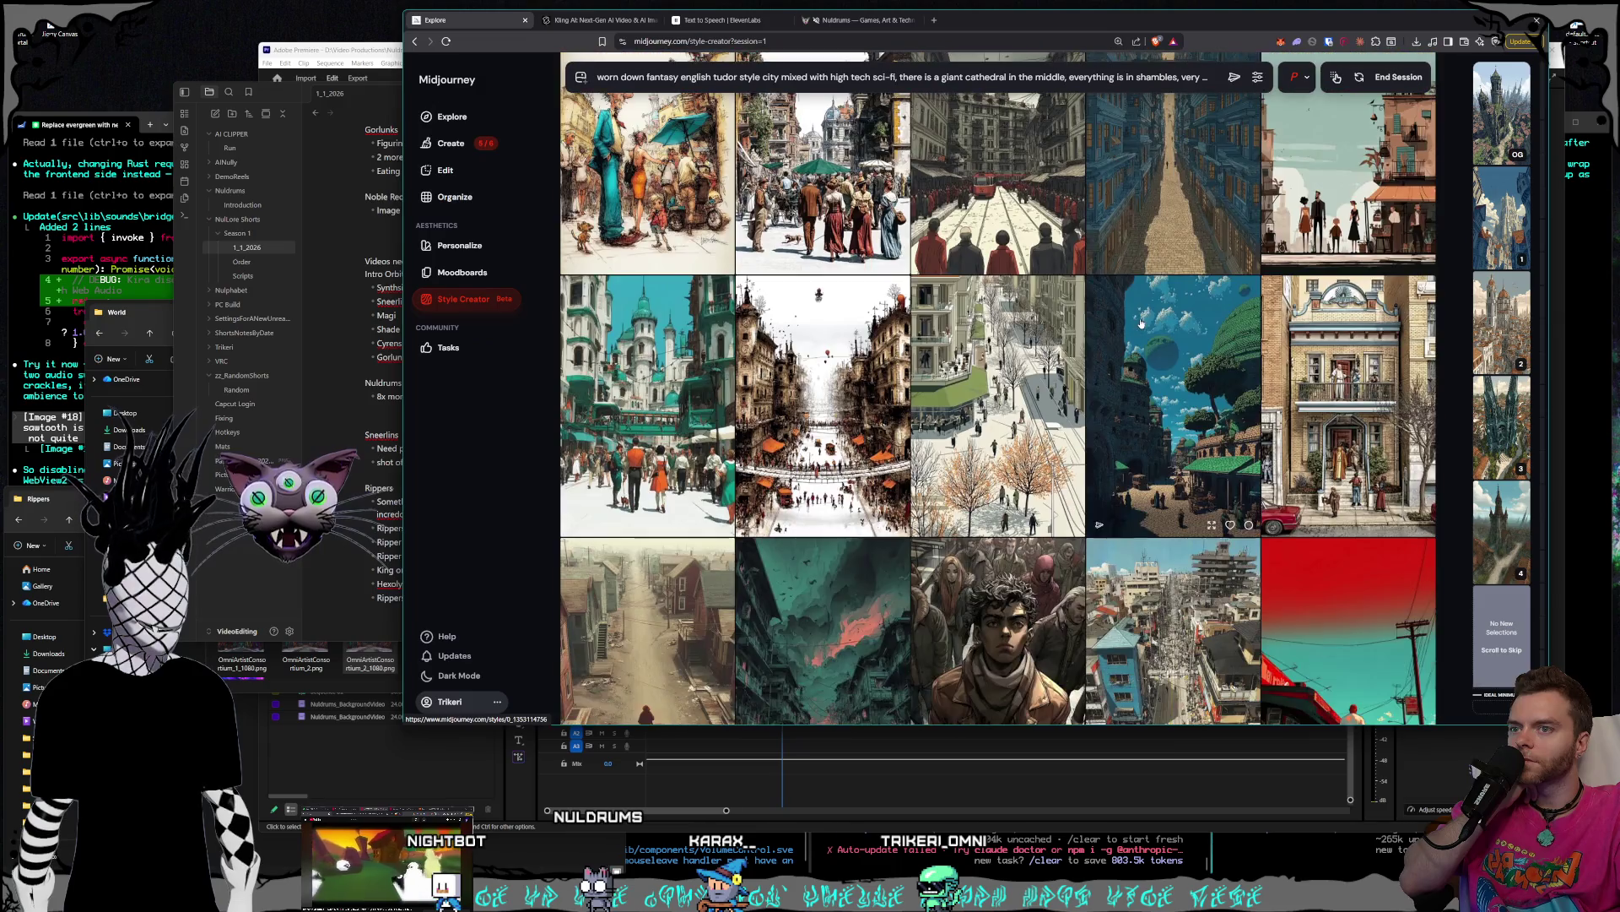
pyautogui.scroll(-3, 1141, 323)
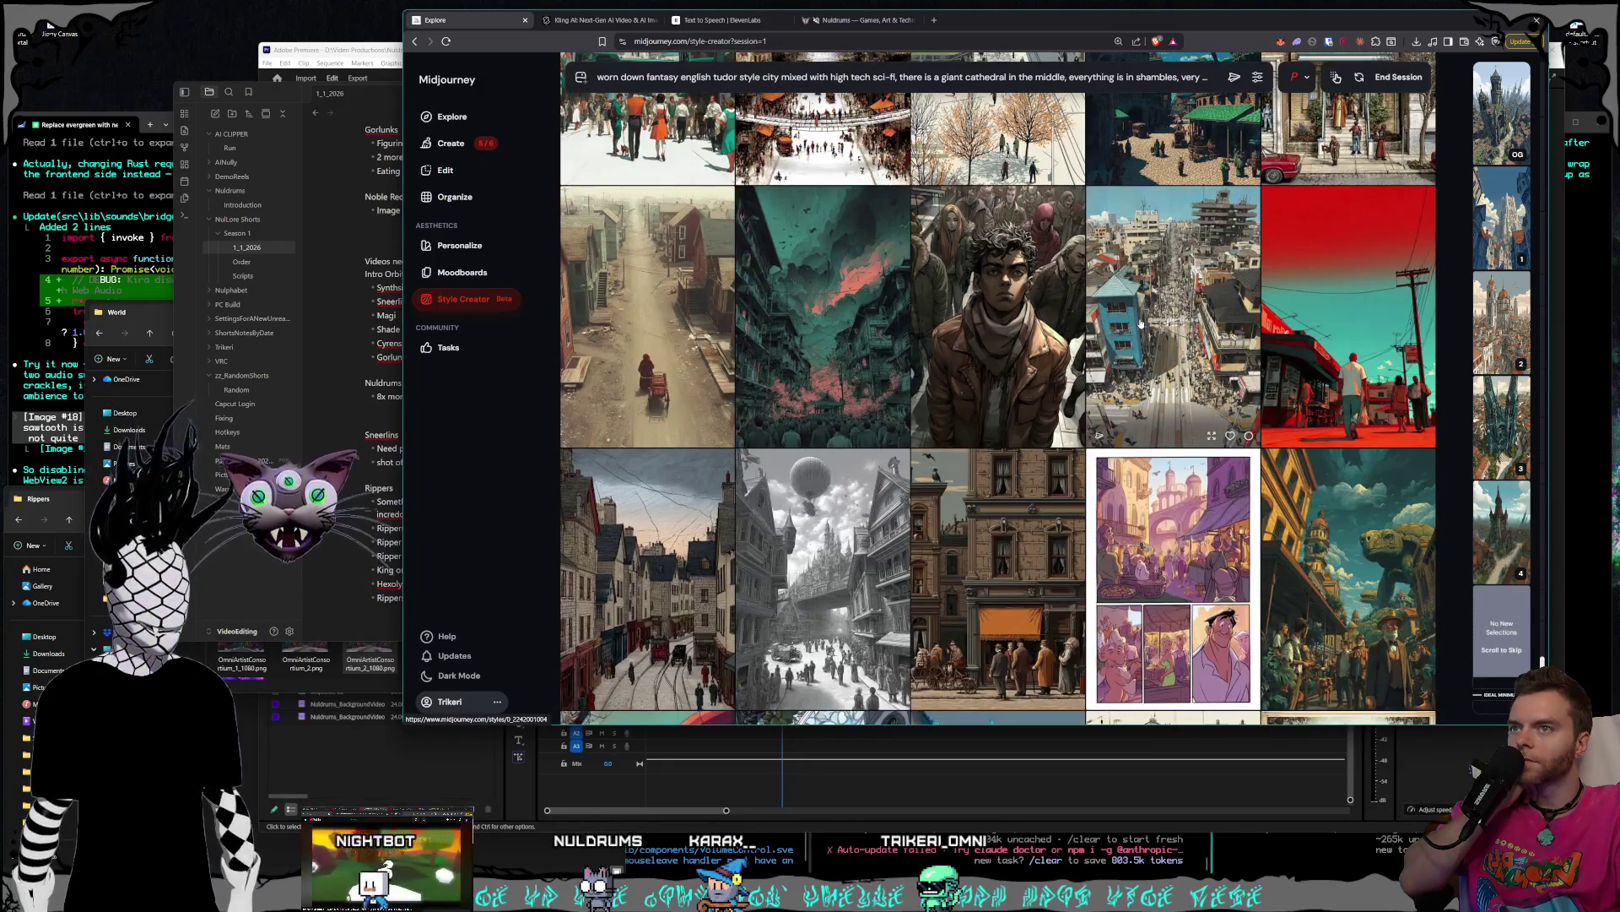
pyautogui.scroll(-2, 1141, 324)
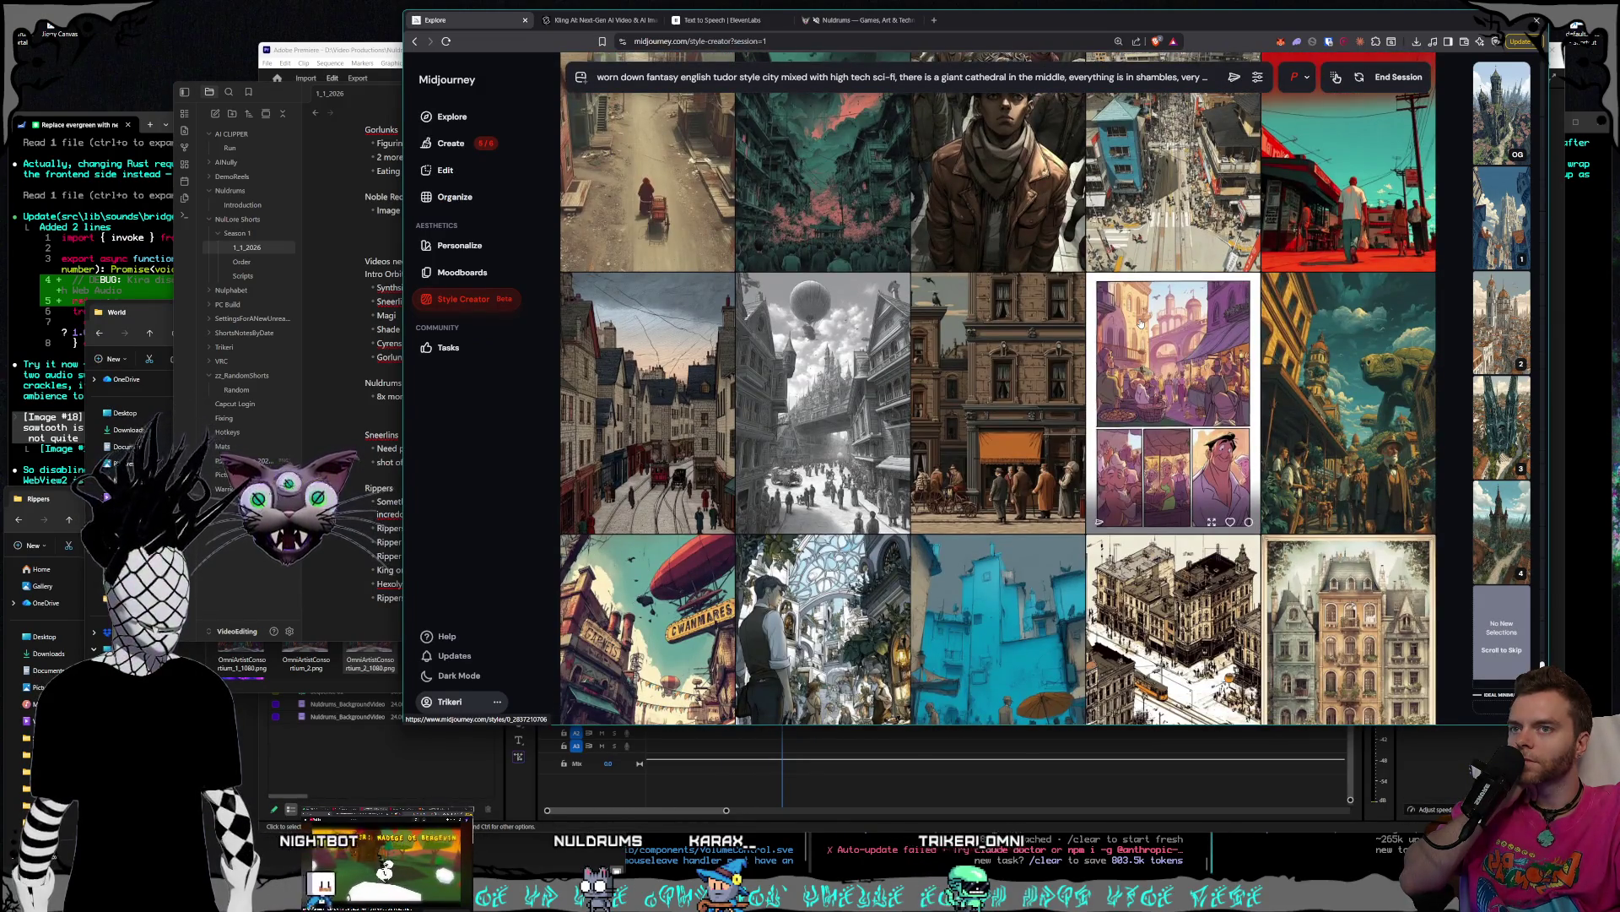
pyautogui.scroll(-4, 1141, 324)
pyautogui.scroll(-4, 1141, 323)
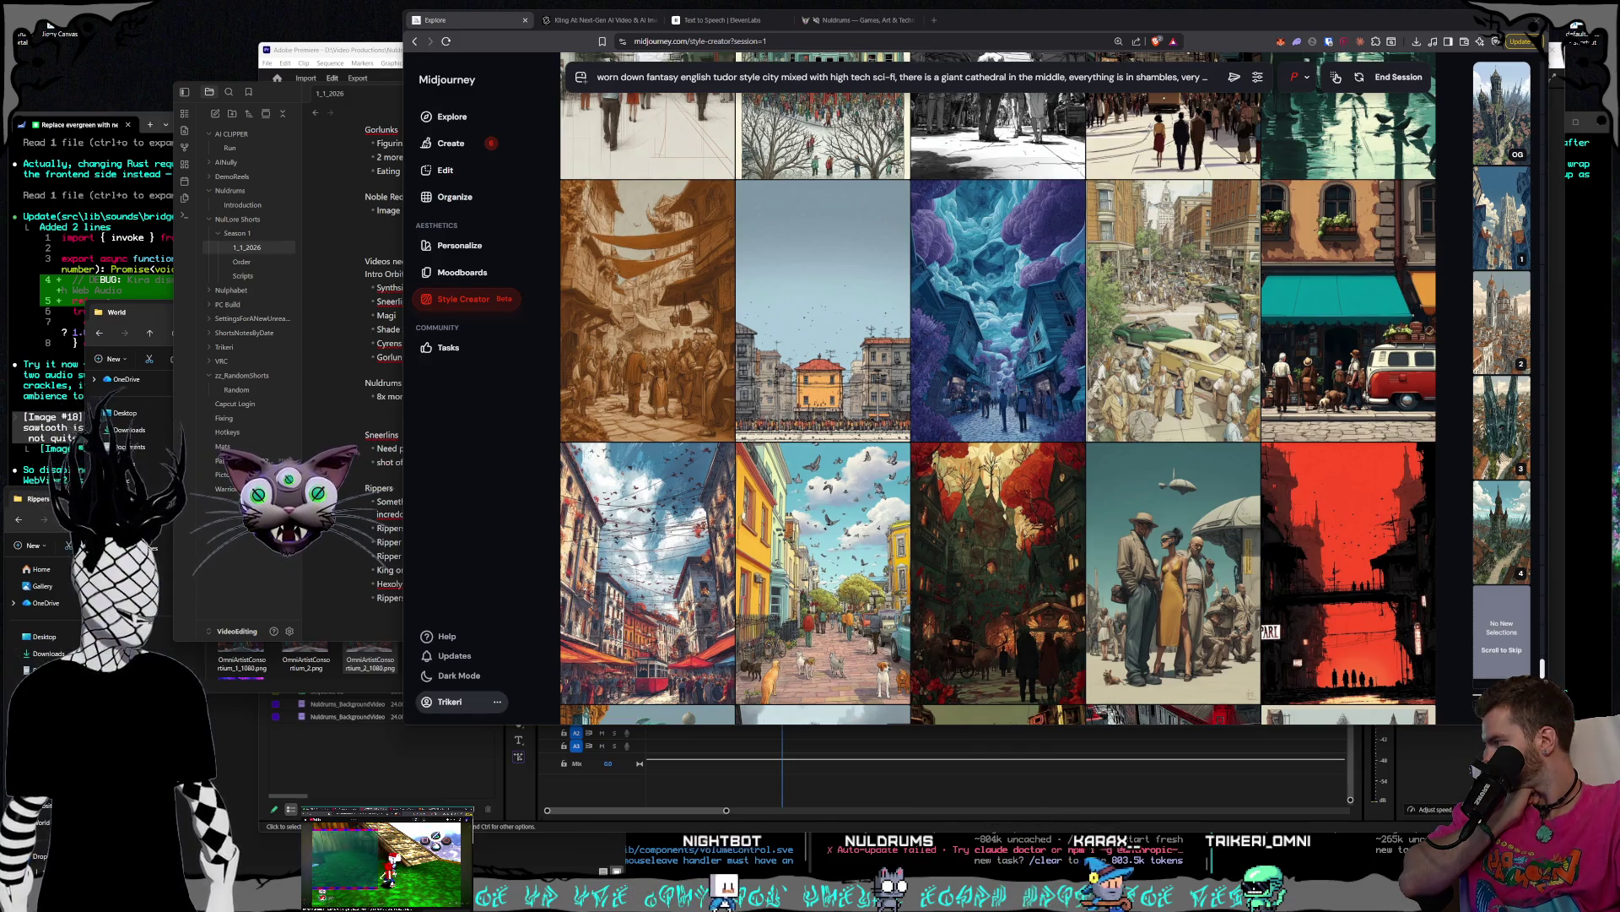
# - Review the final image batches, then end the Style Creator session
pyautogui.scroll(-10, 1095, 462)
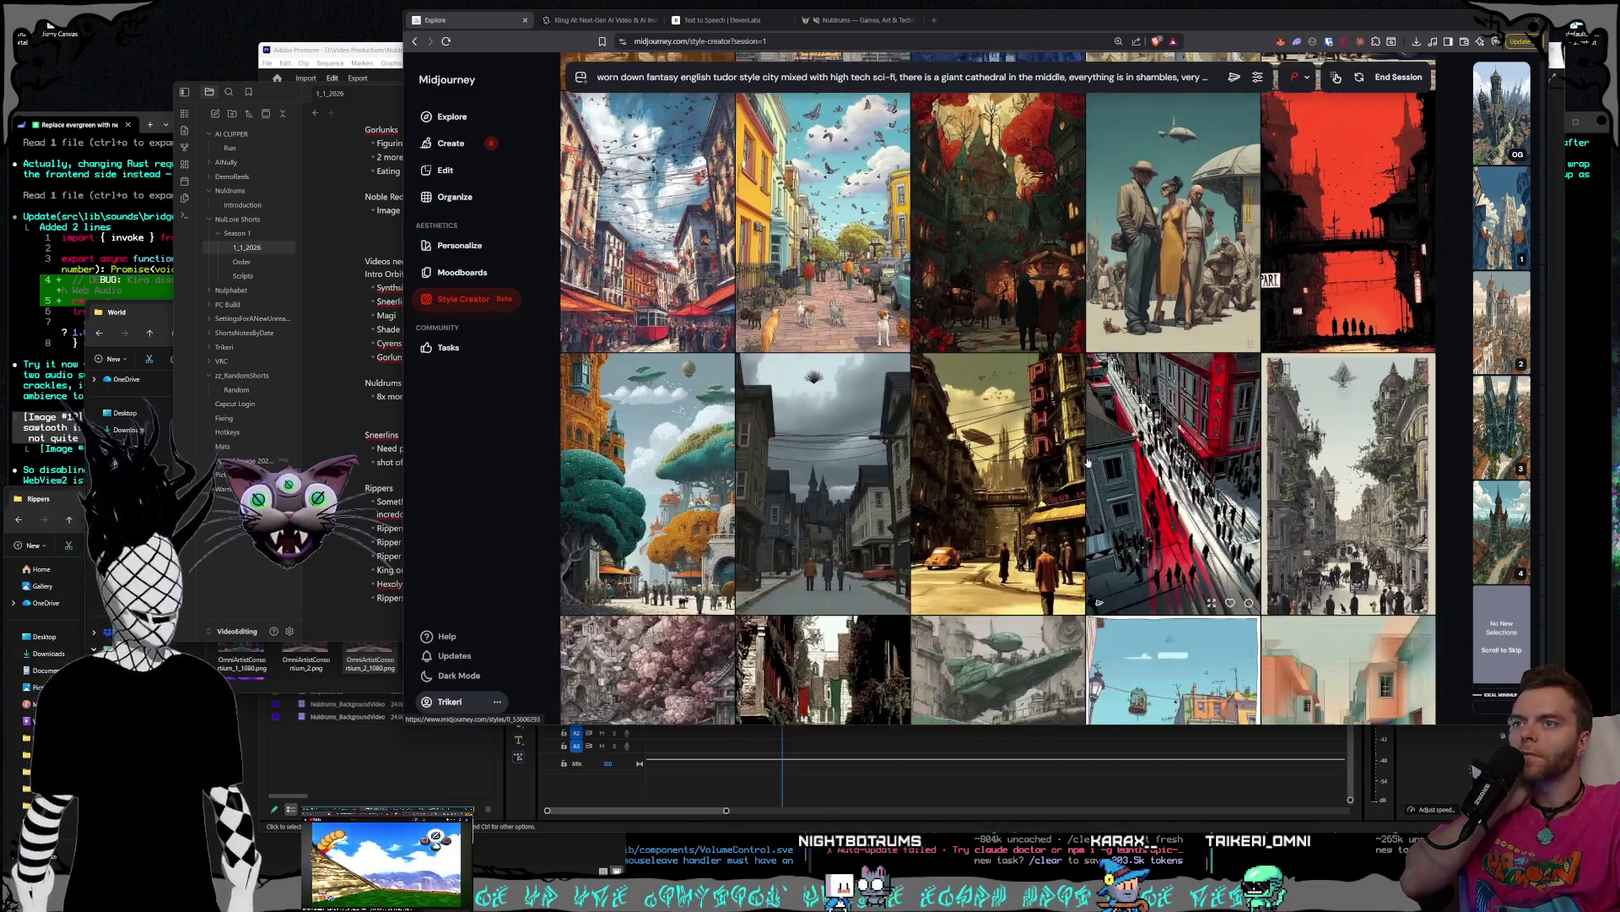
pyautogui.scroll(-4, 1095, 462)
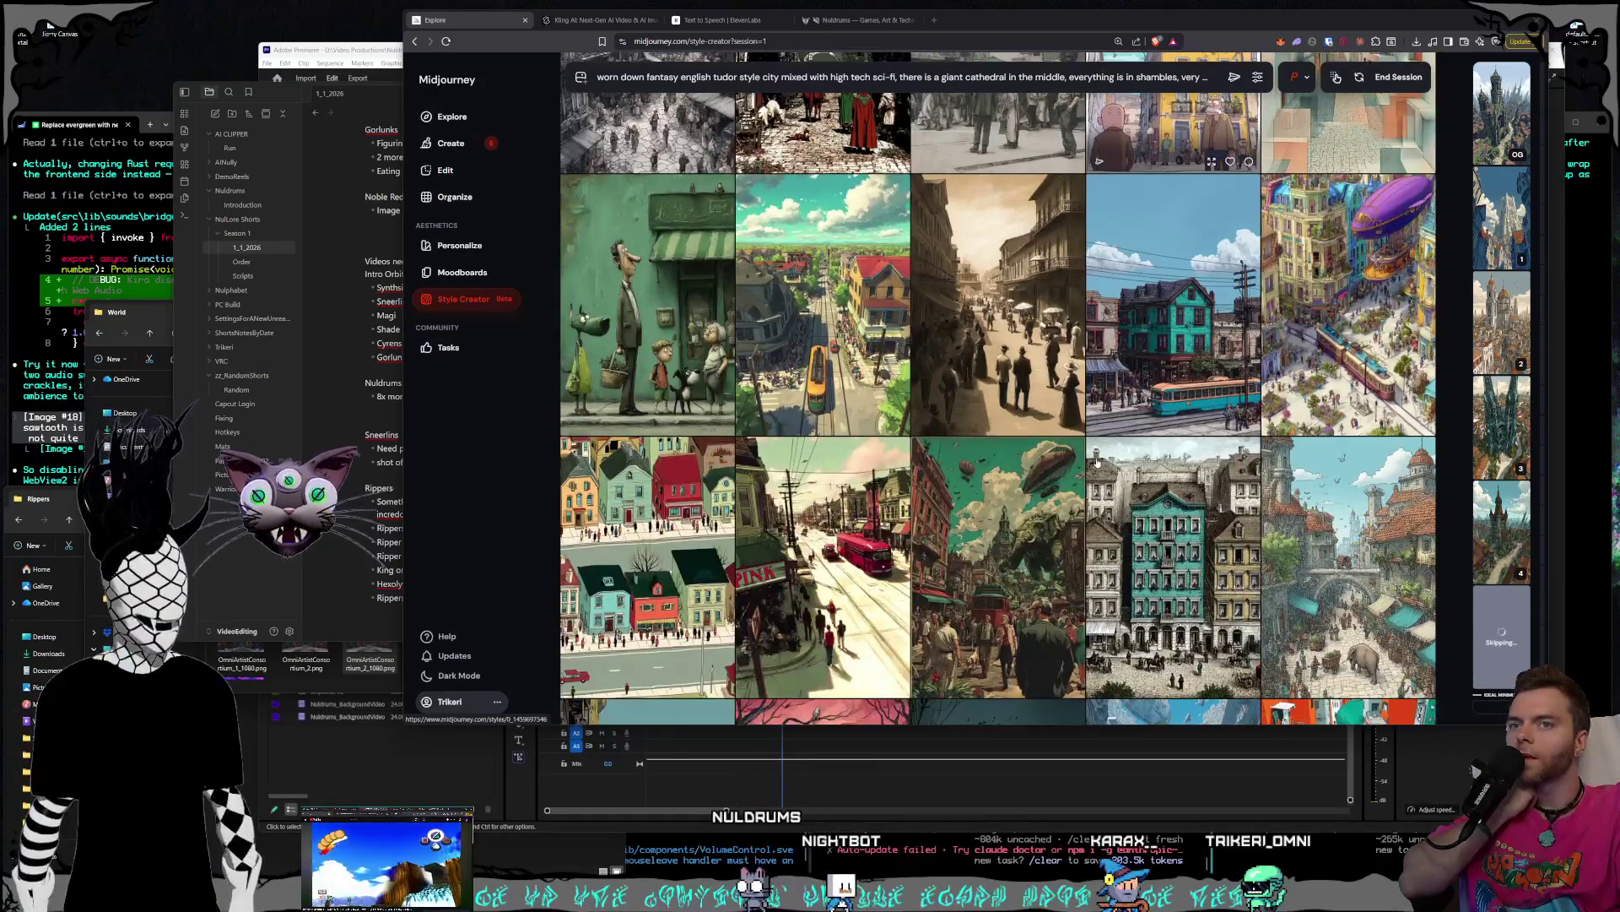
pyautogui.scroll(-3, 1096, 460)
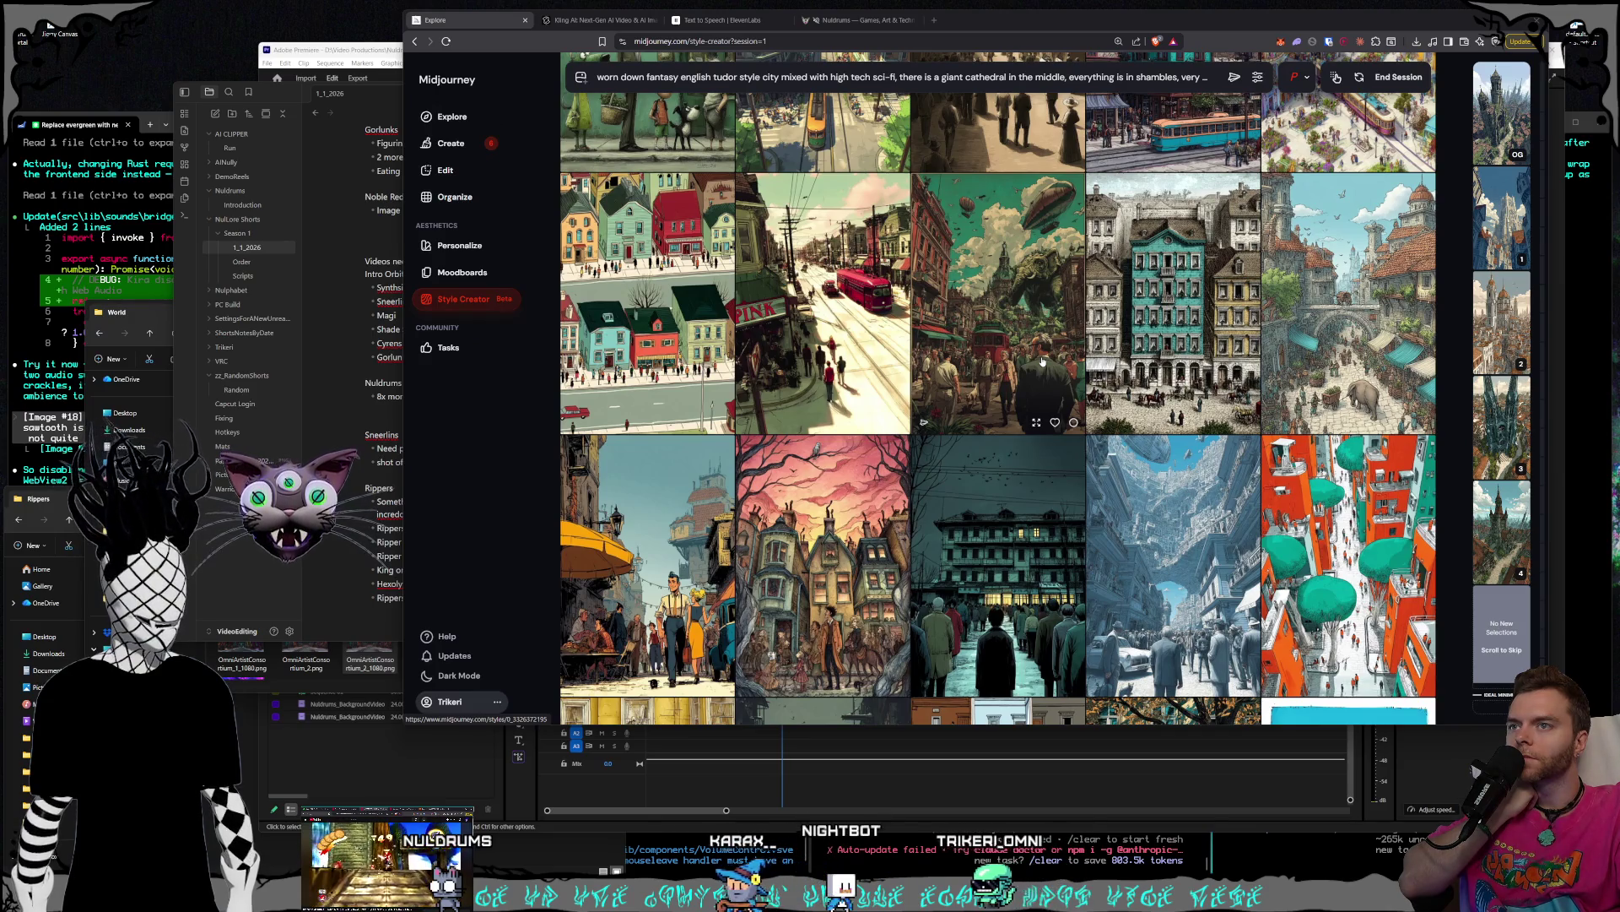
pyautogui.scroll(-3, 1115, 385)
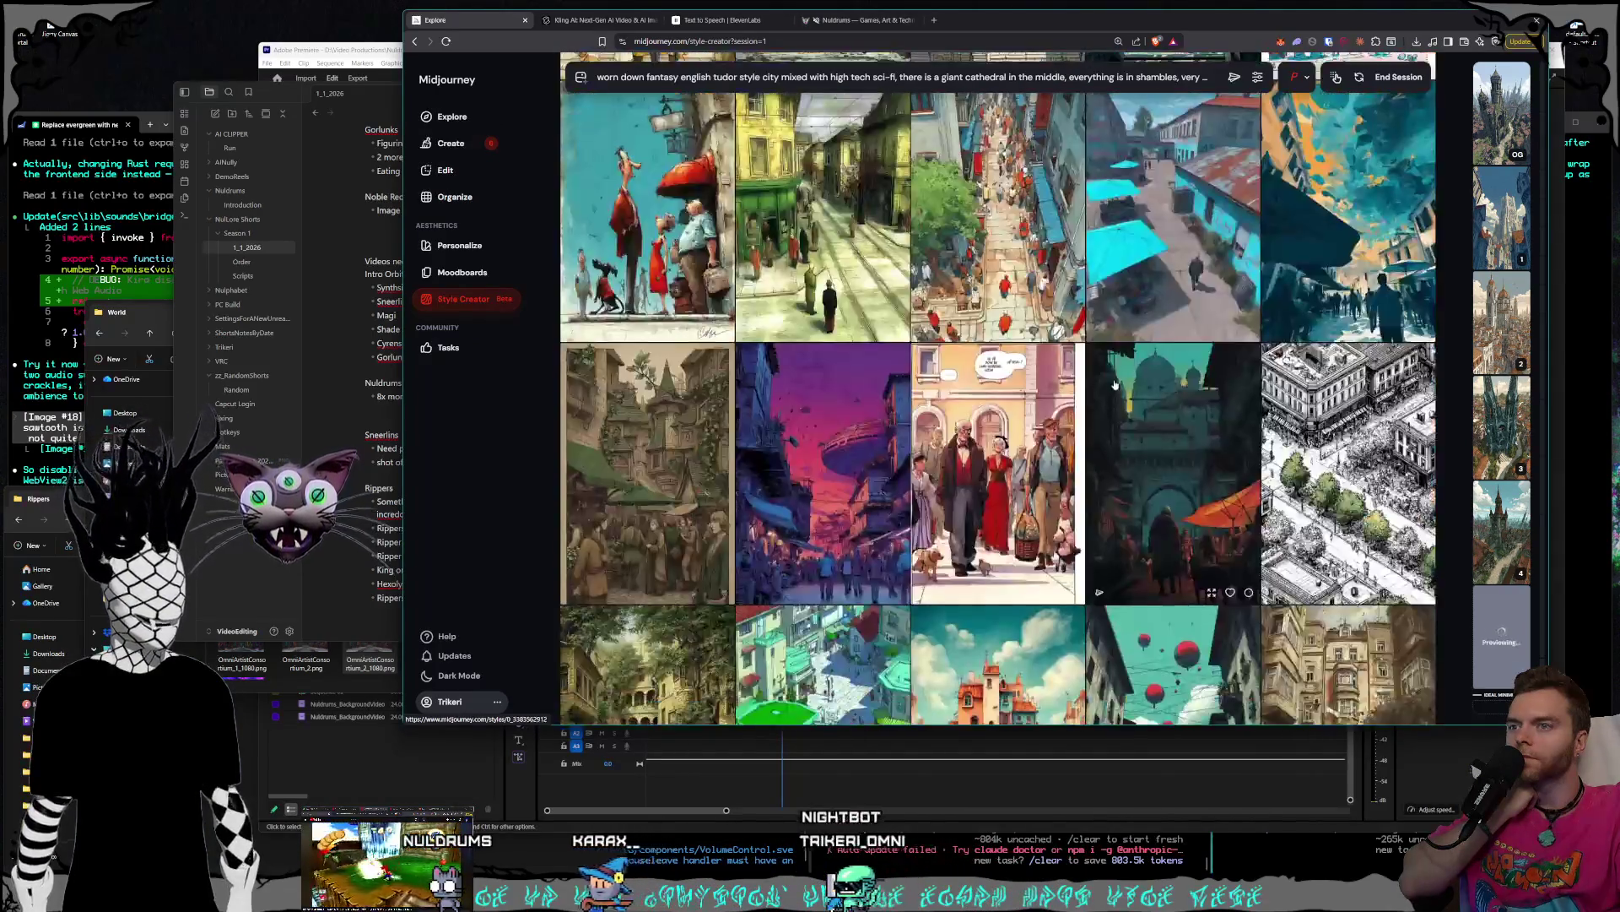
pyautogui.scroll(-5, 1115, 385)
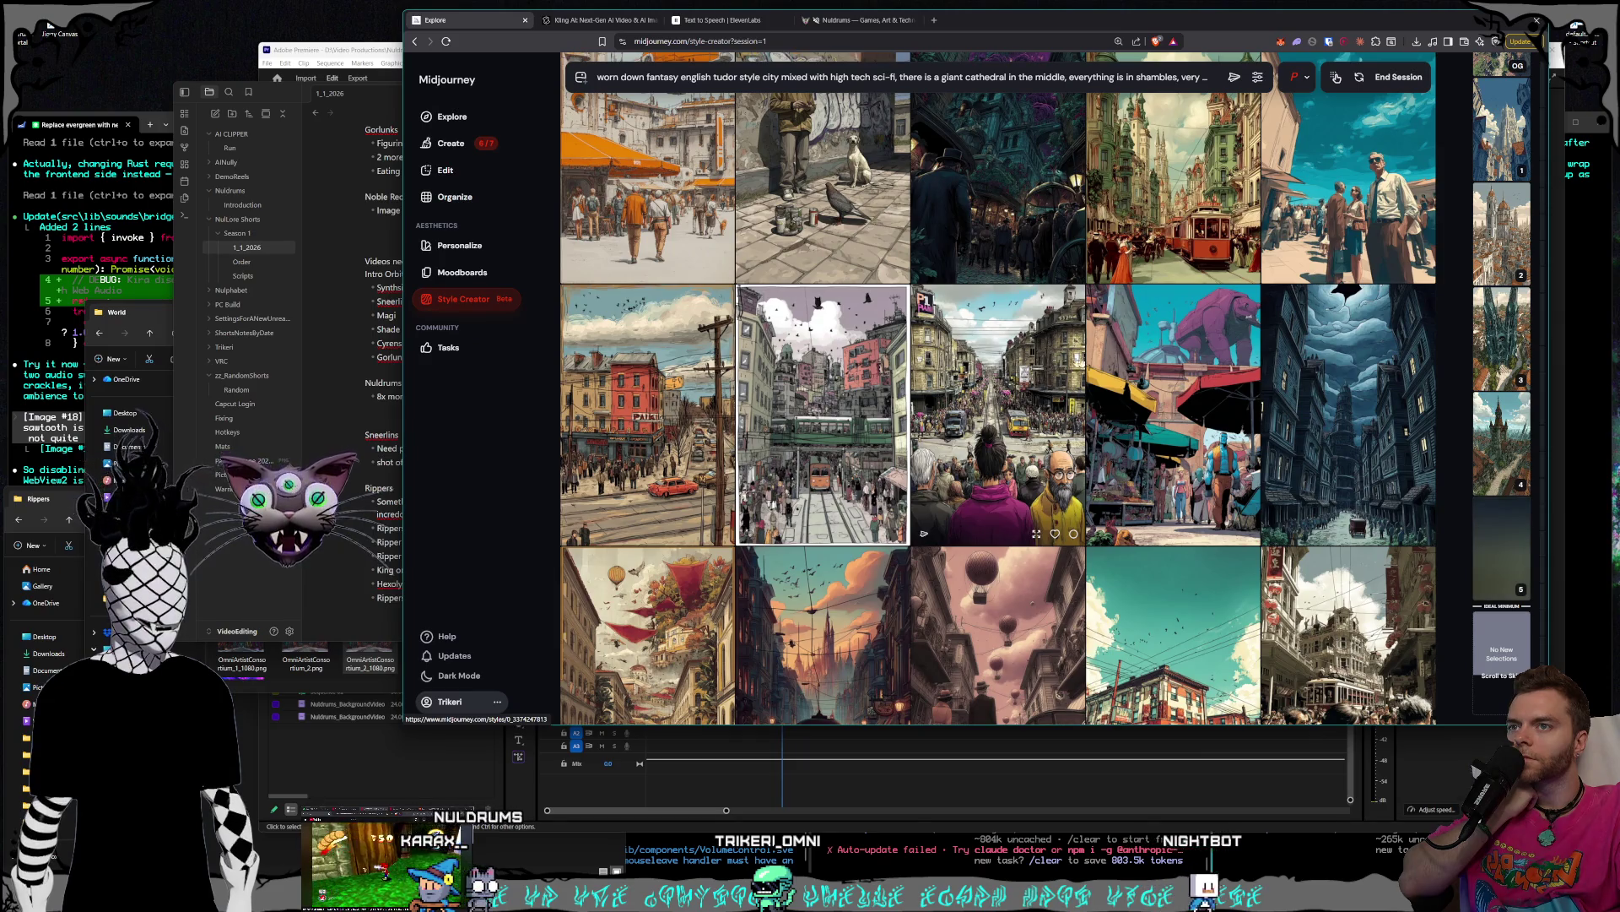
pyautogui.scroll(-10, 1137, 370)
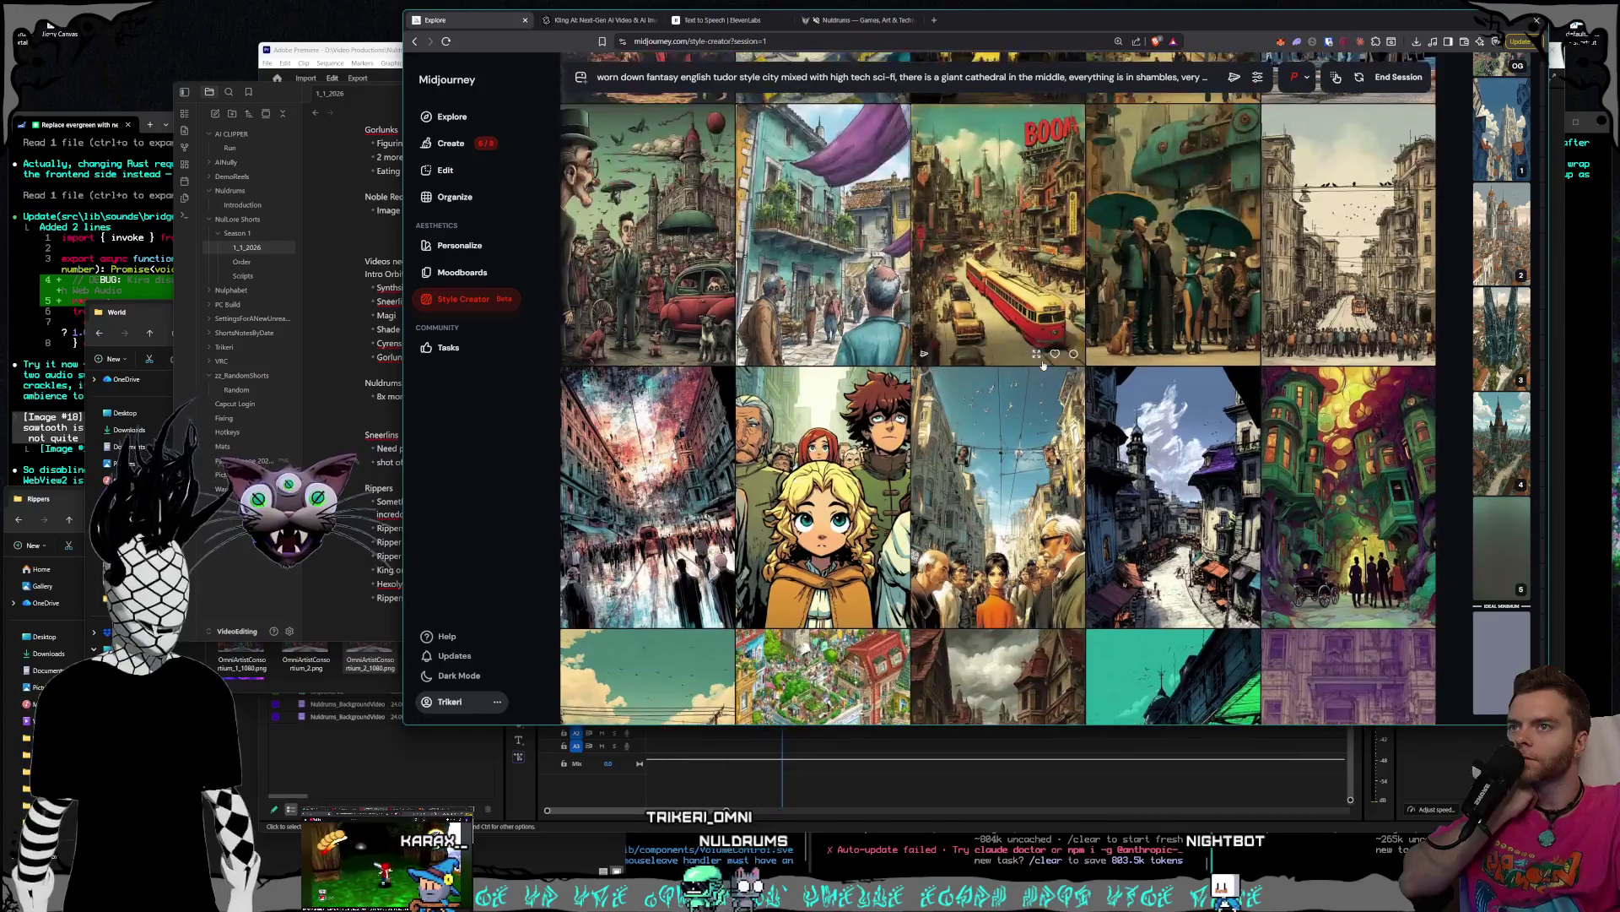
pyautogui.scroll(-3, 1043, 365)
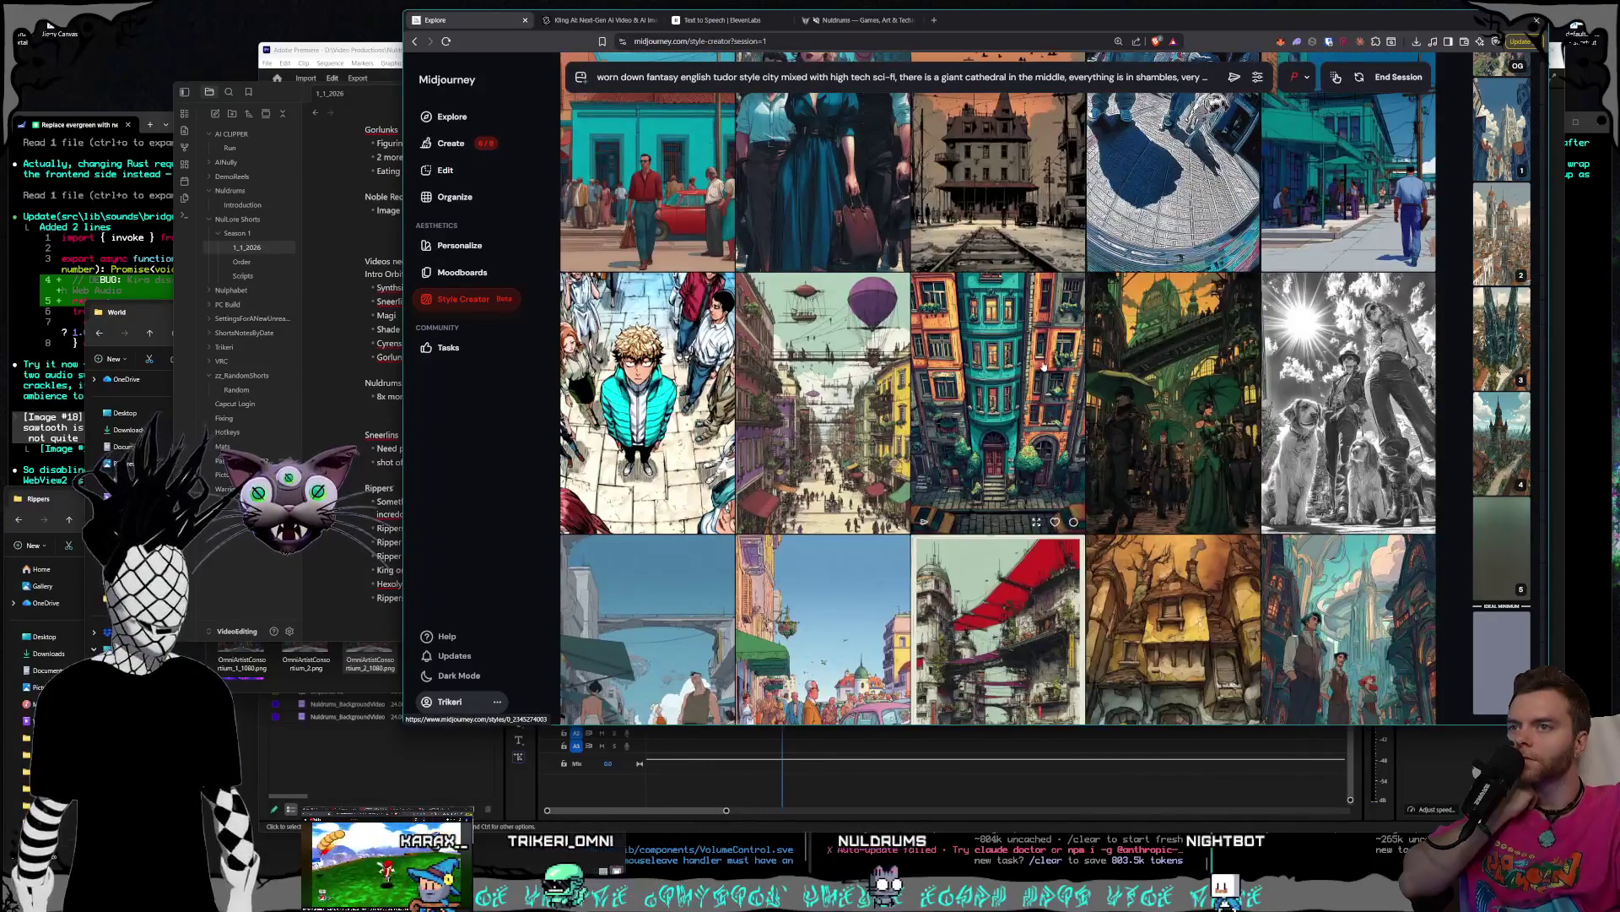
pyautogui.scroll(-10, 1044, 365)
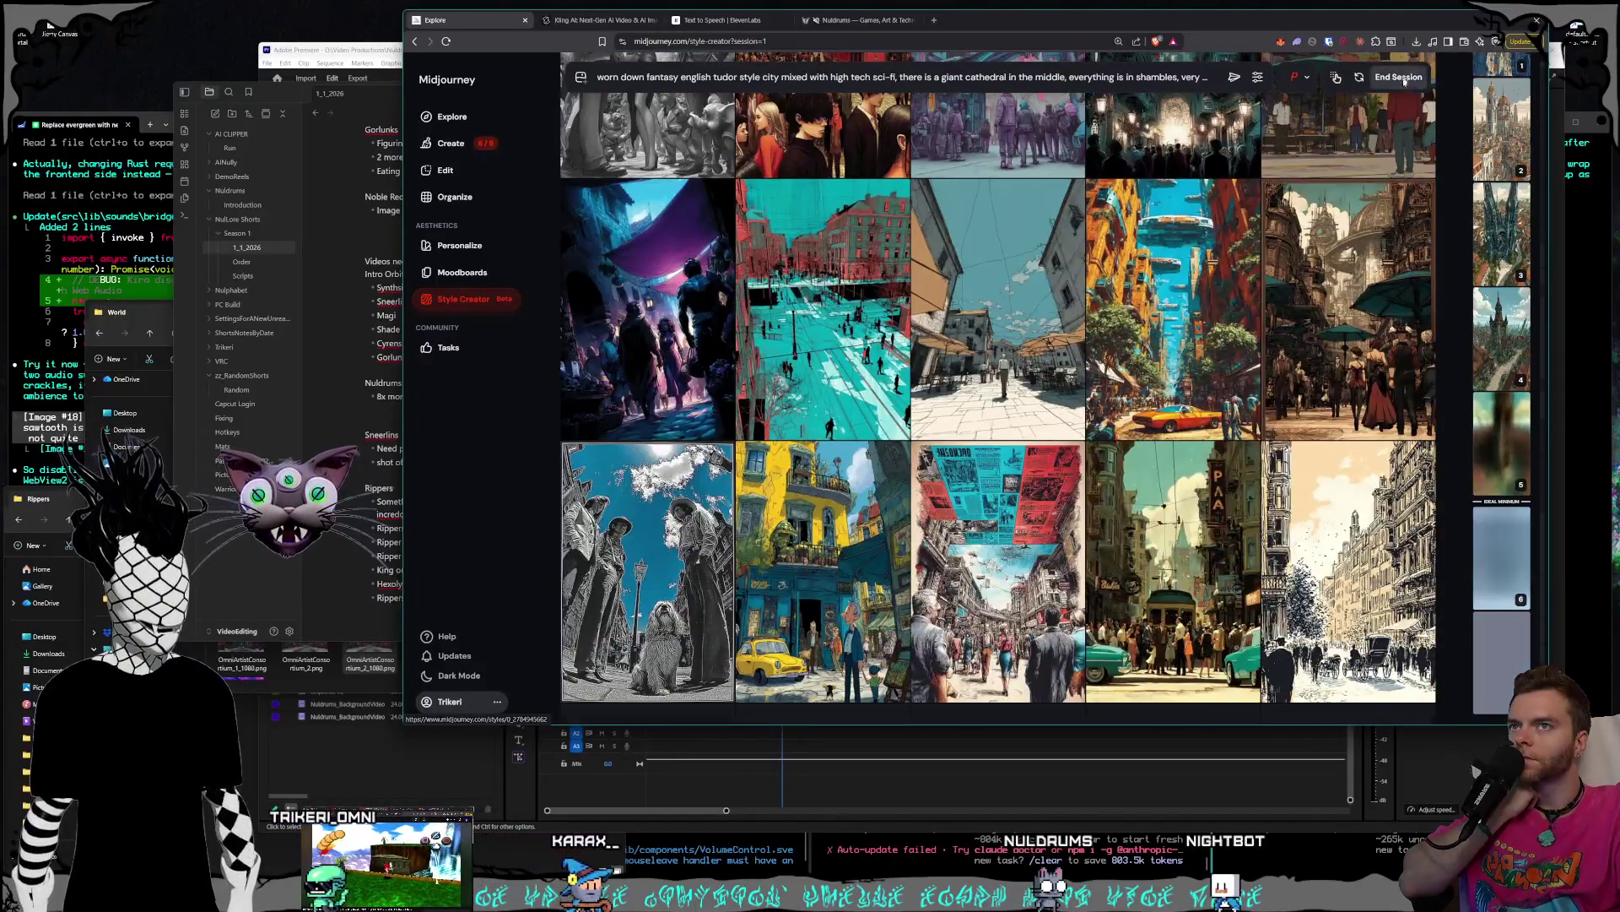
pyautogui.click(1398, 77)
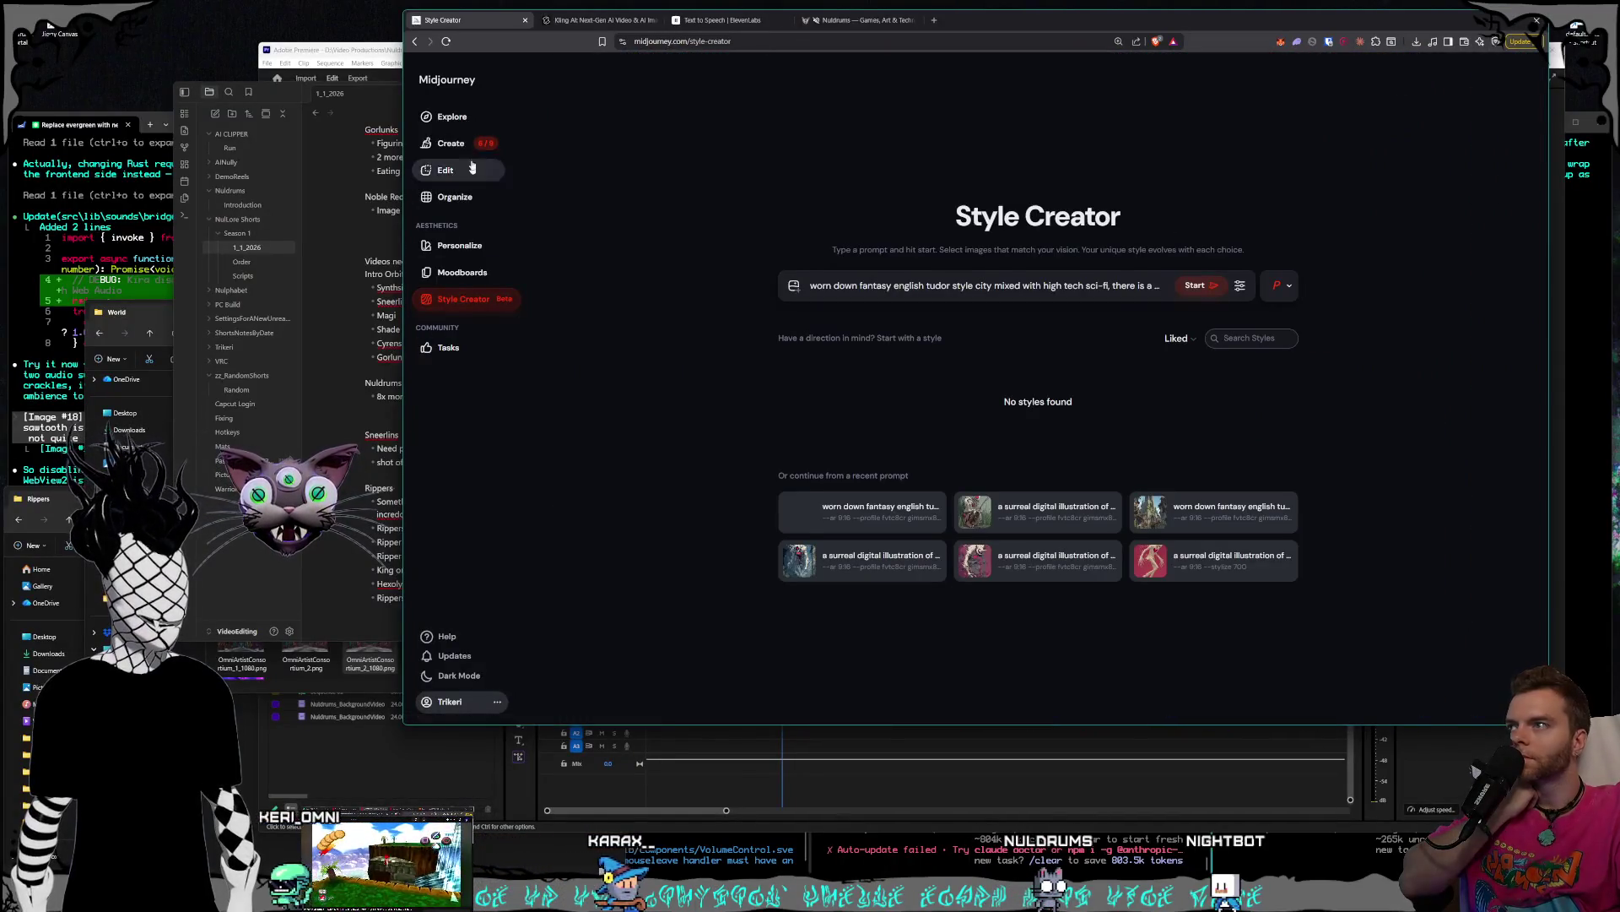
# - Check the new cathedral city images in the Create feed and the notes, then return to Kling AI
pyautogui.click(451, 142)
pyautogui.scroll(-15, 928, 490)
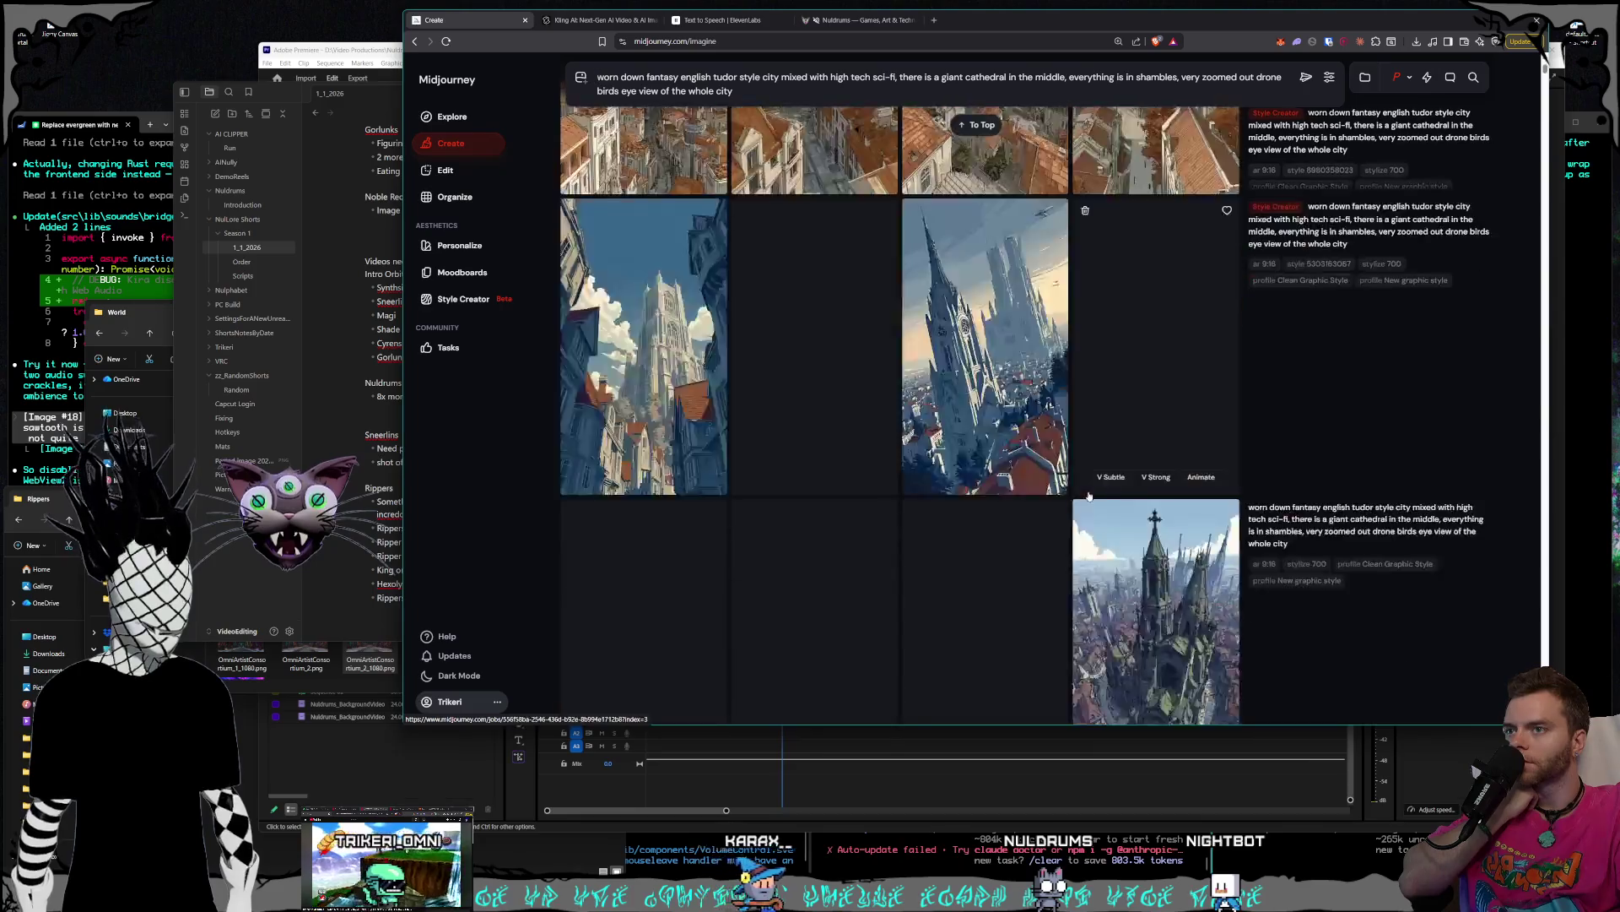
pyautogui.scroll(15, 1086, 505)
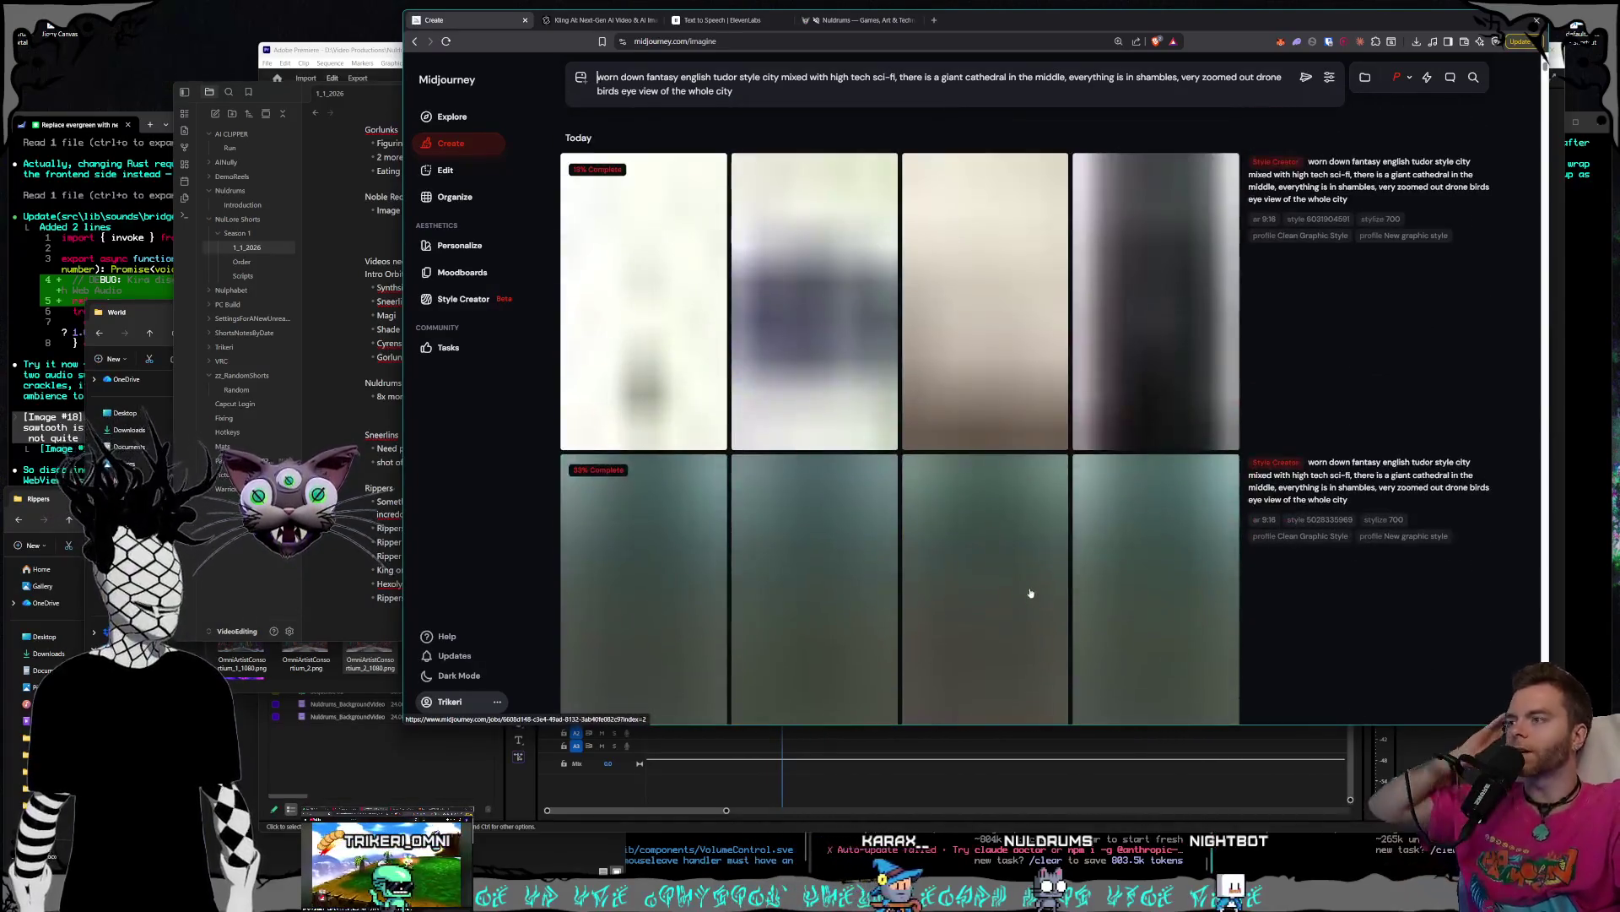
pyautogui.click(368, 96)
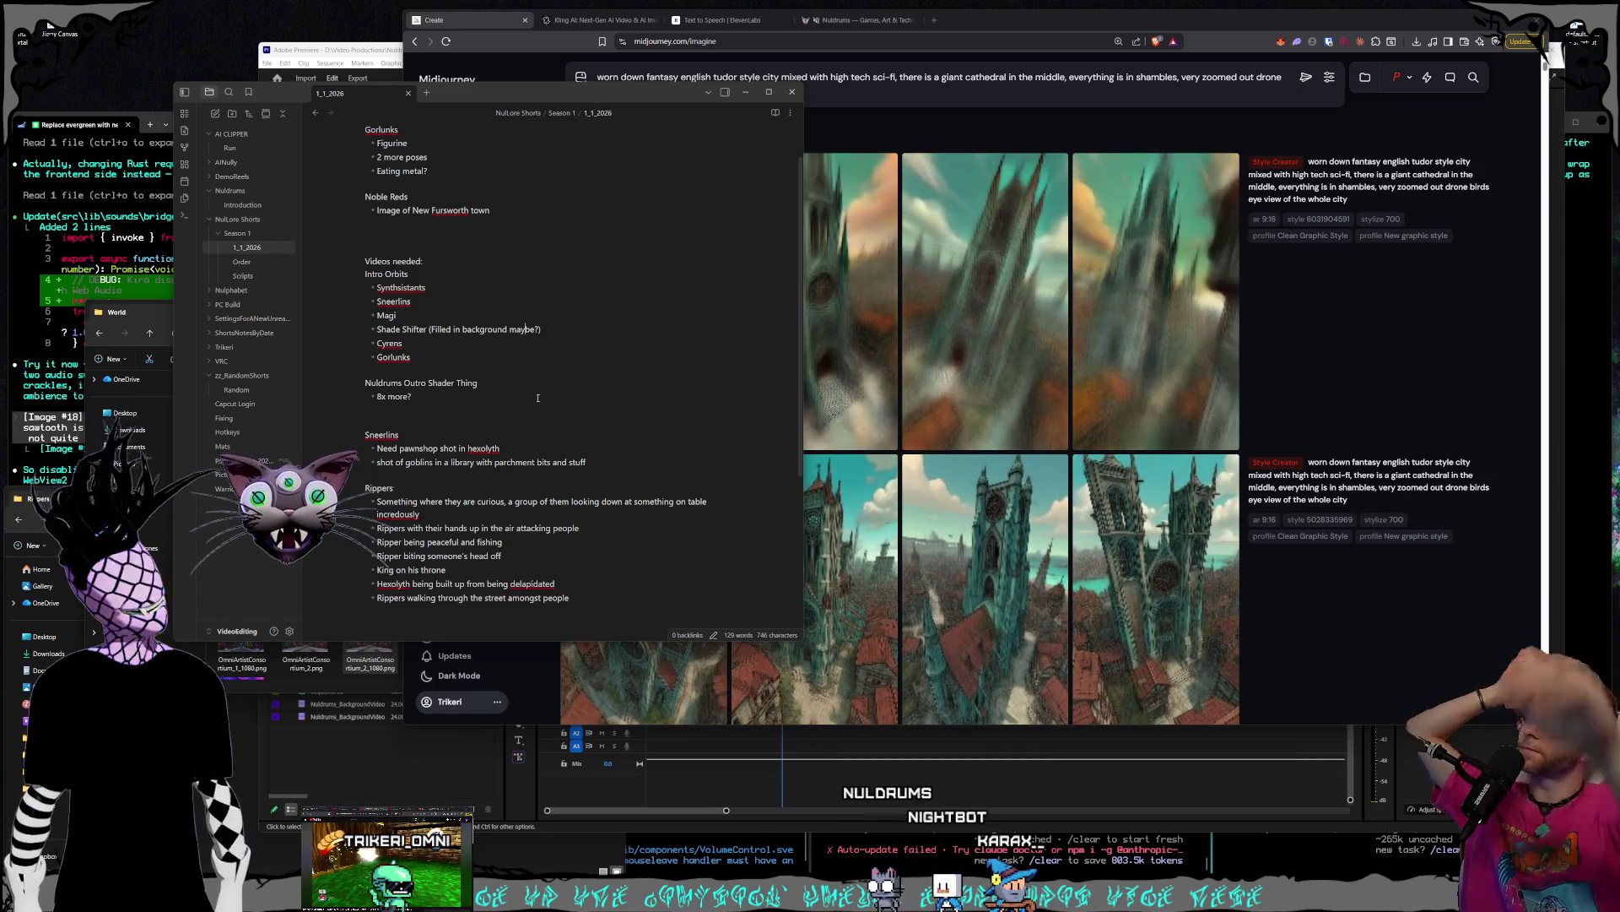
pyautogui.click(606, 22)
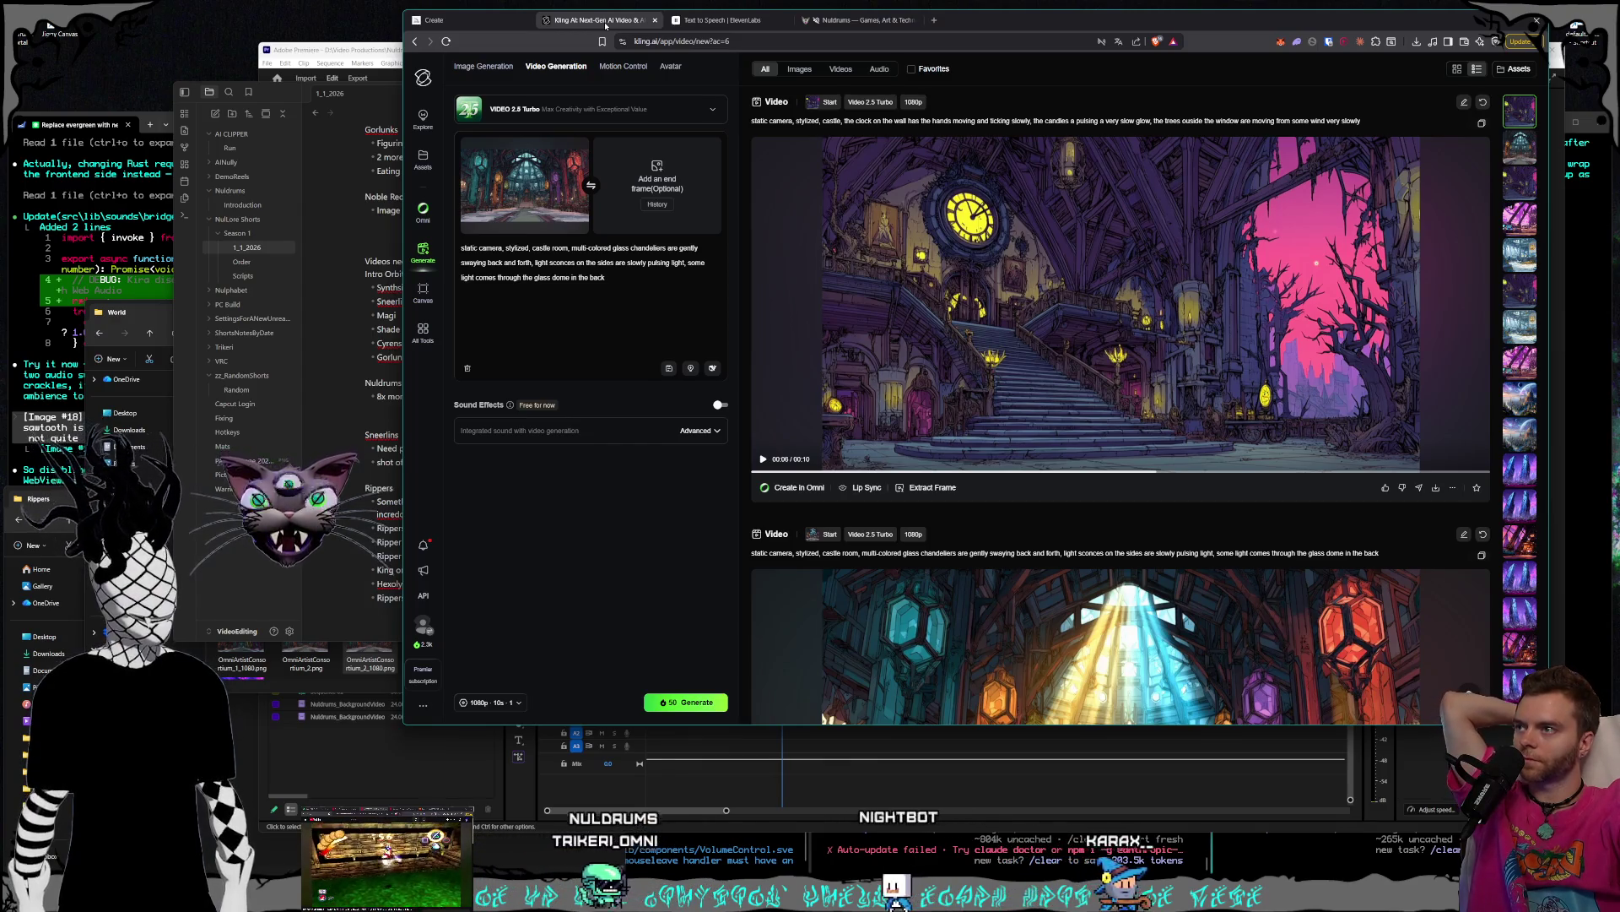
# - Append 'slowly, no jittering or shaking keep the scene still' to the castle room prompt and queue it
pyautogui.click(647, 275)
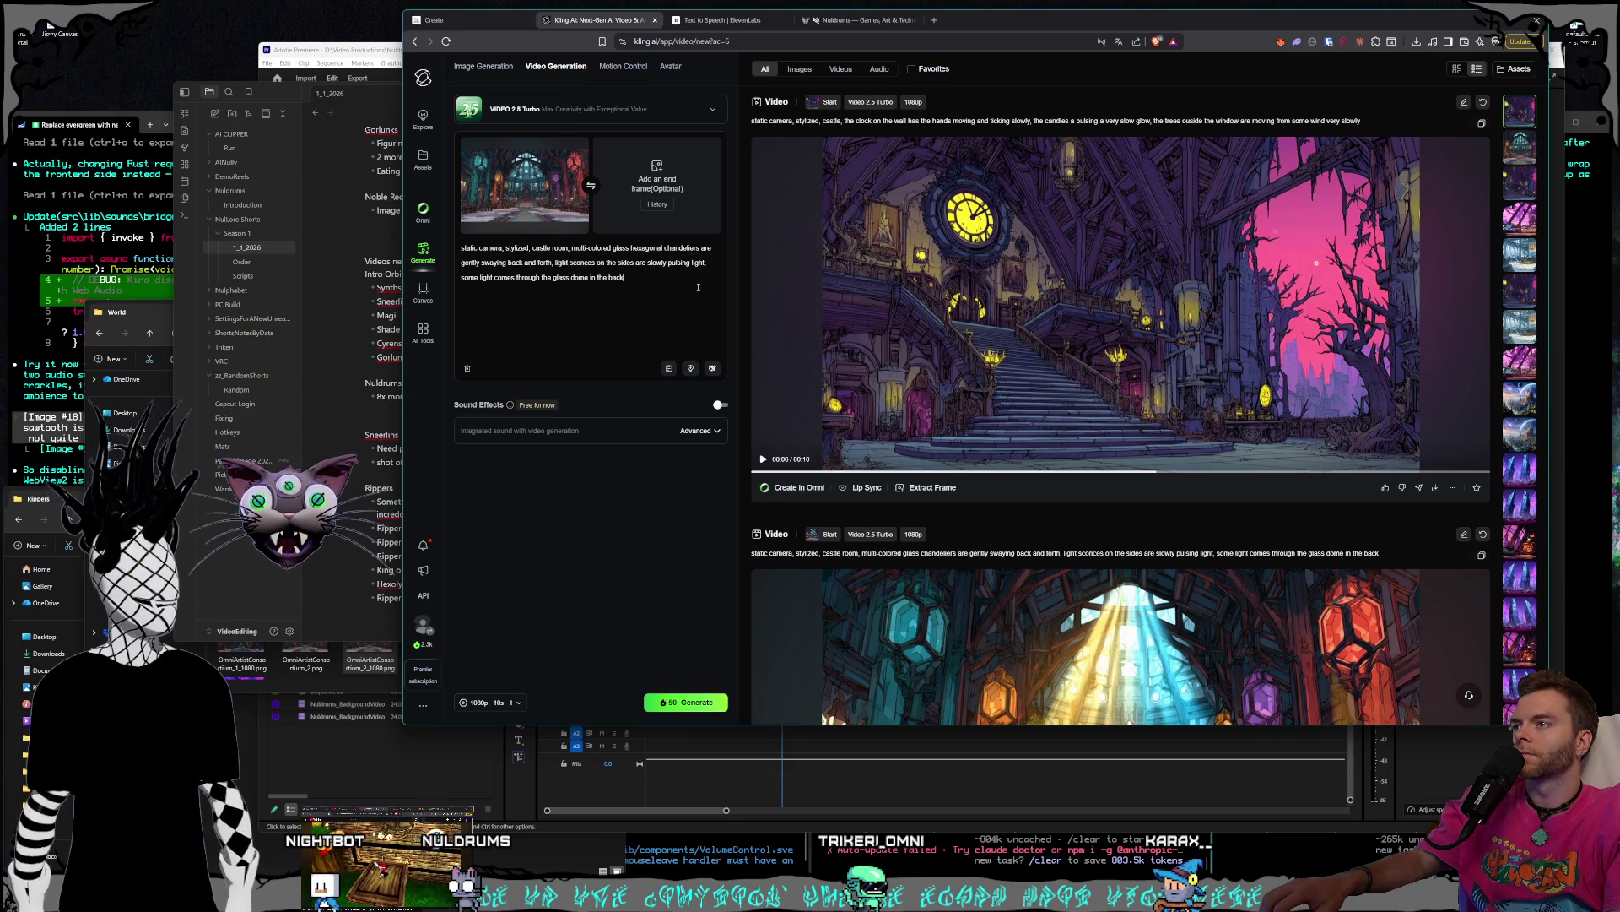
pyautogui.write('hexagonal')
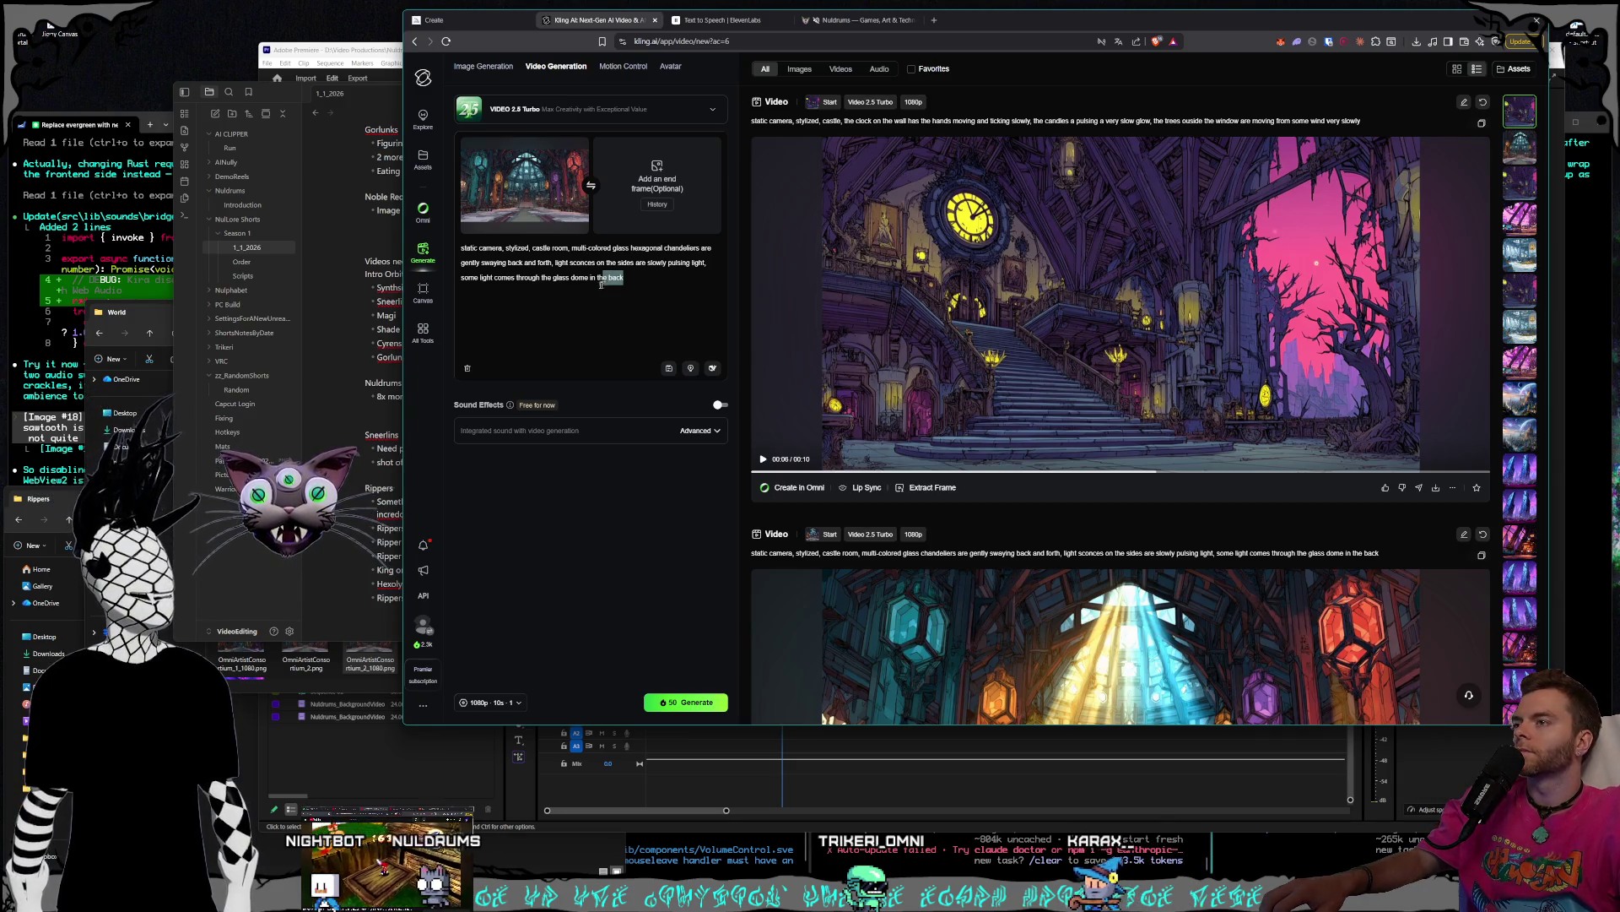
pyautogui.write('sl')
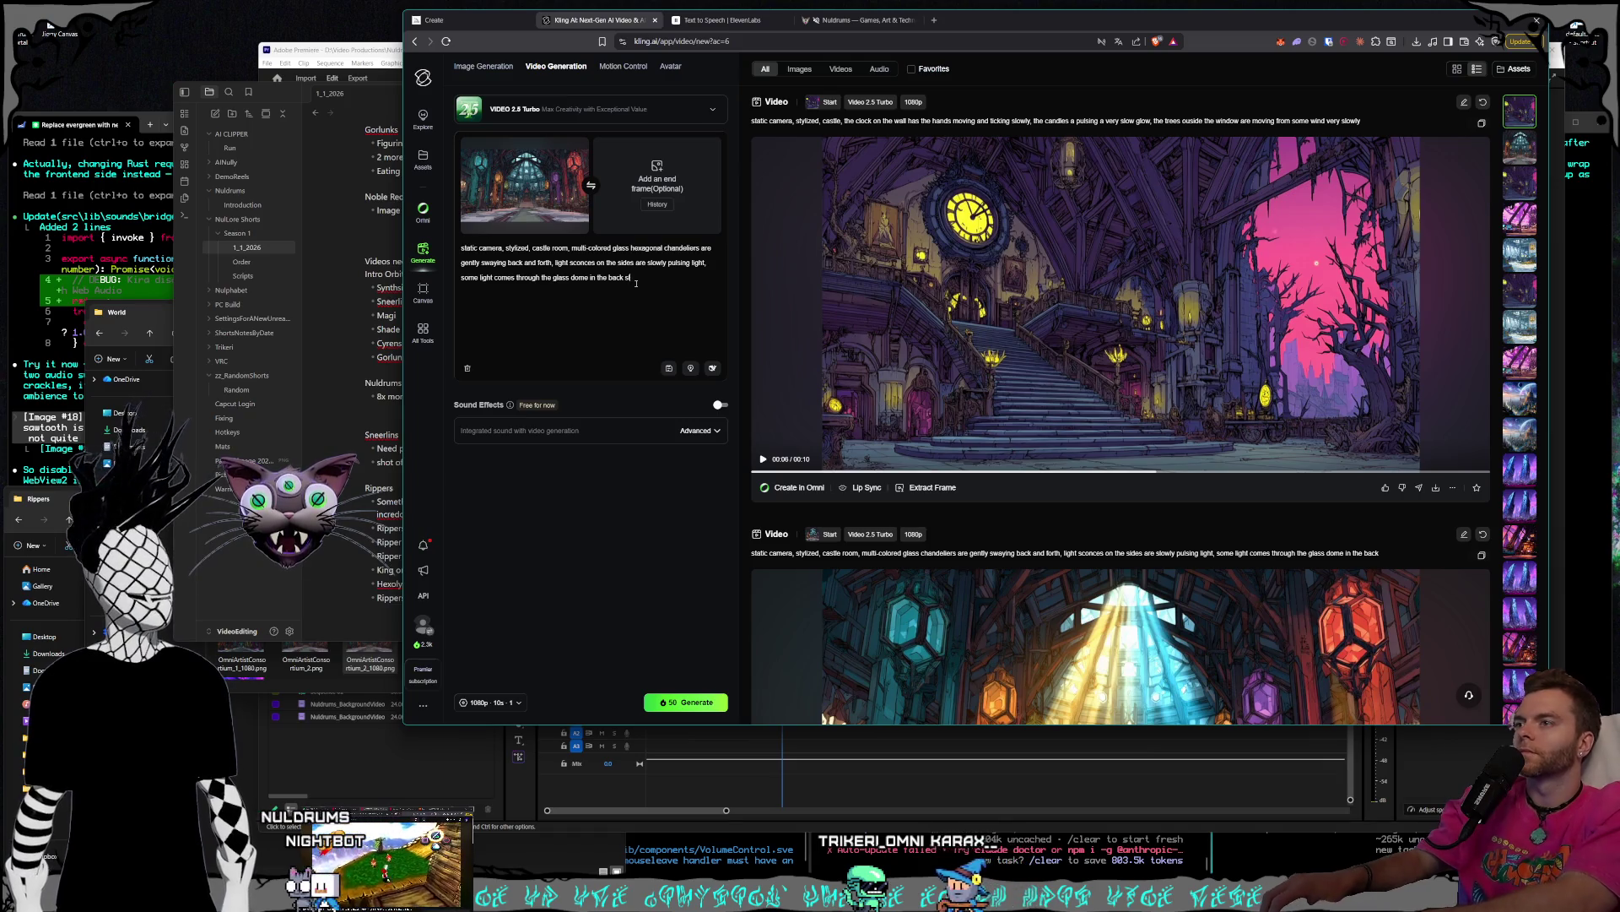
pyautogui.write('owly, no ji')
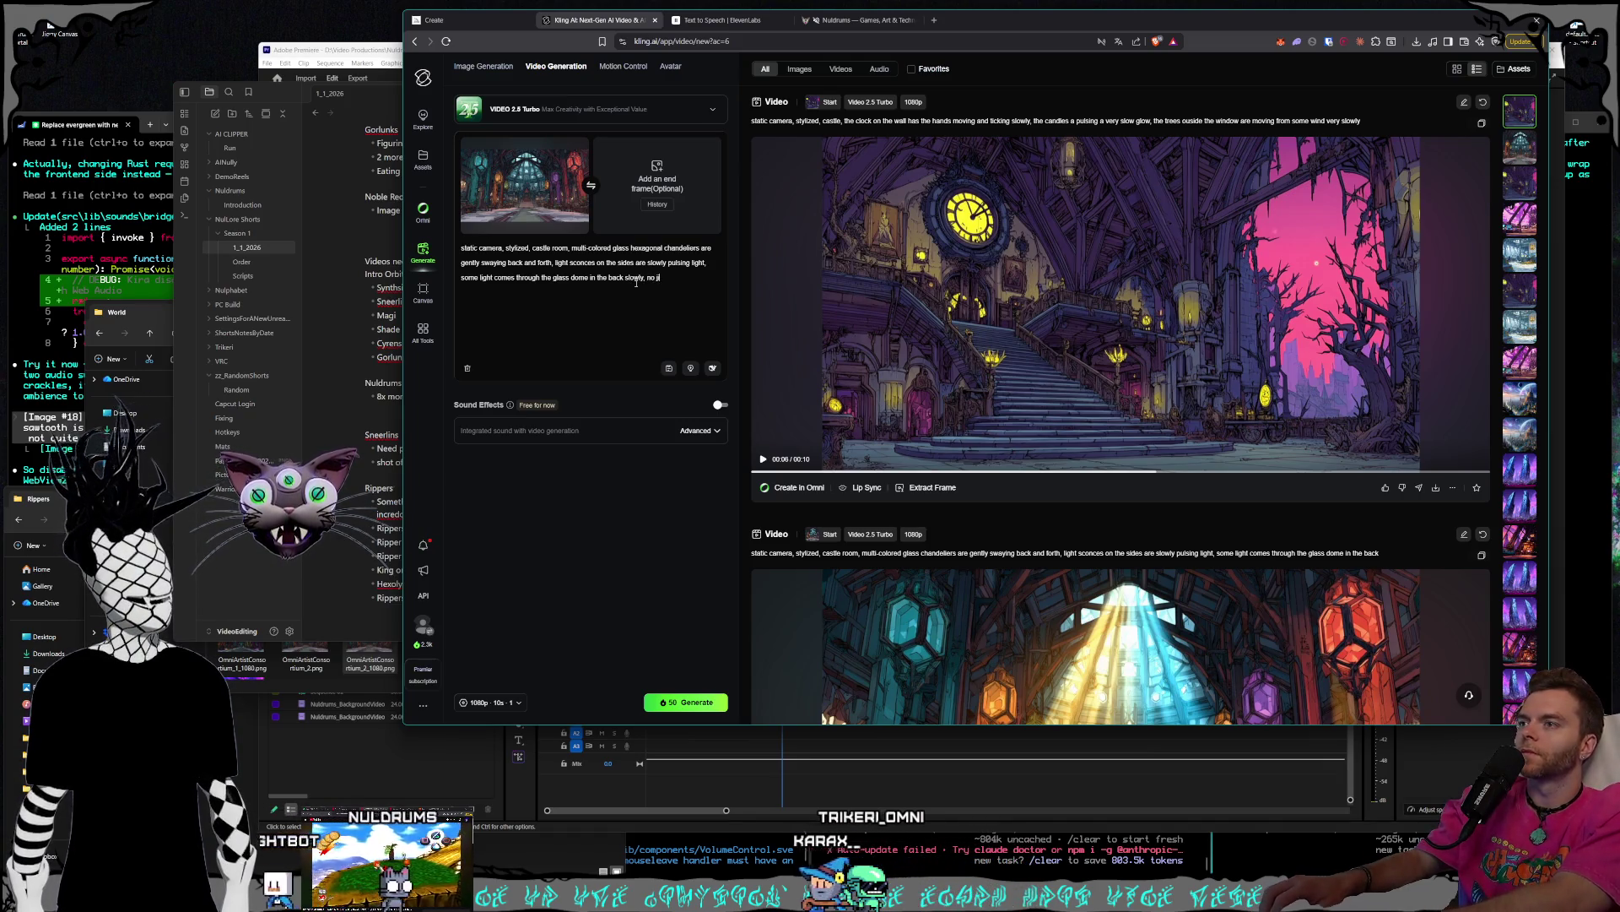
pyautogui.write('ttering or shaking')
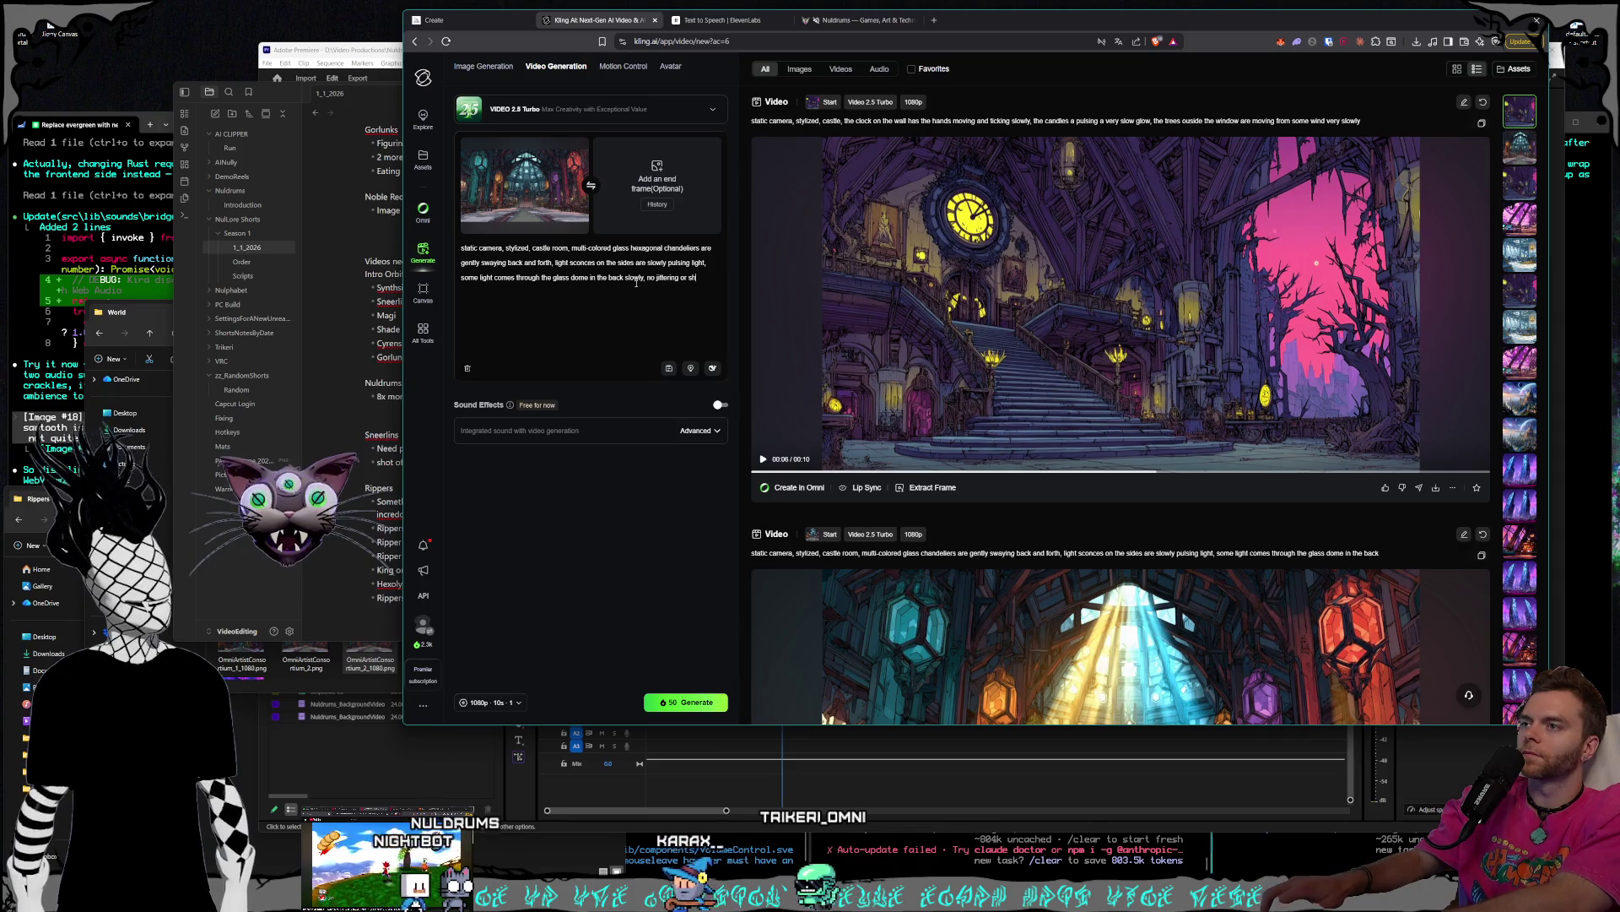
pyautogui.write(' kee')
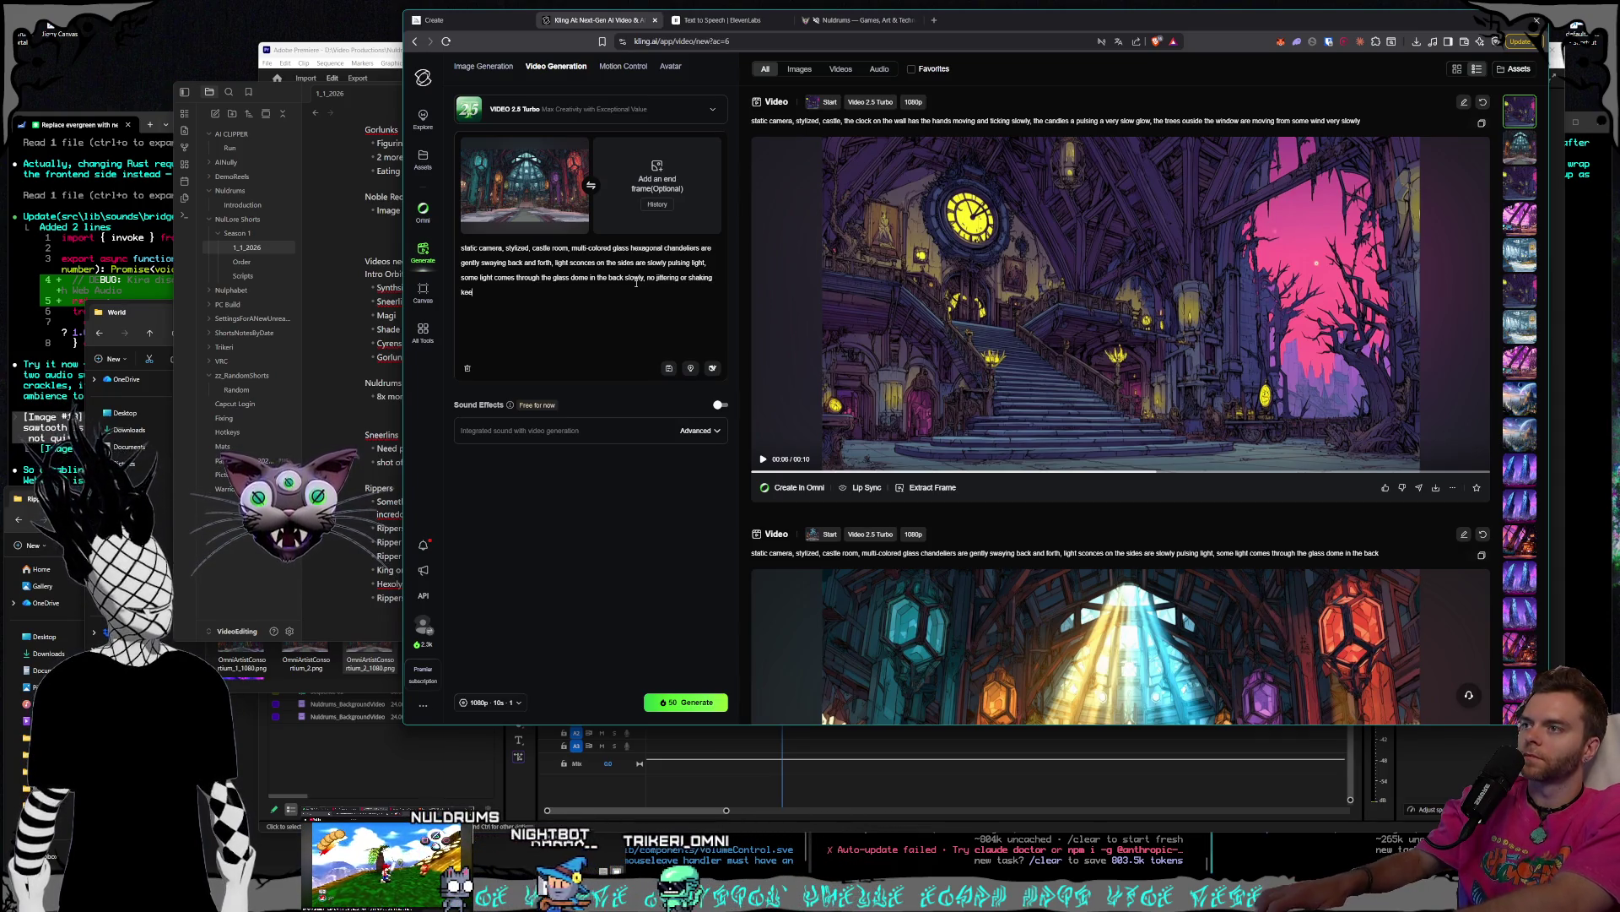
pyautogui.write('p the scene still')
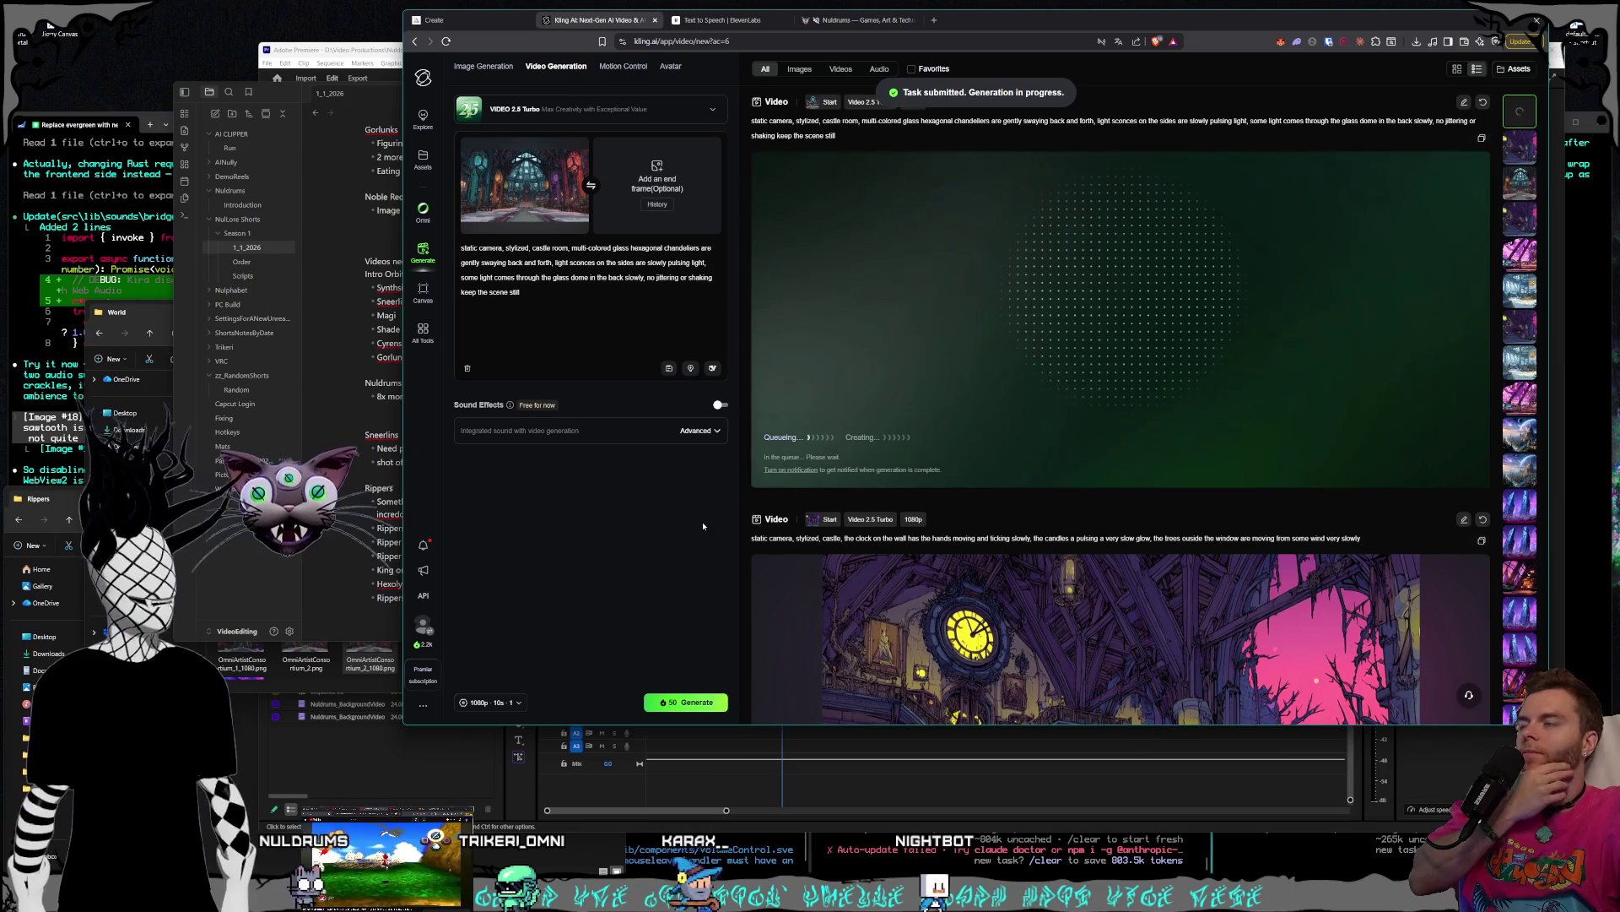
pyautogui.click(579, 148)
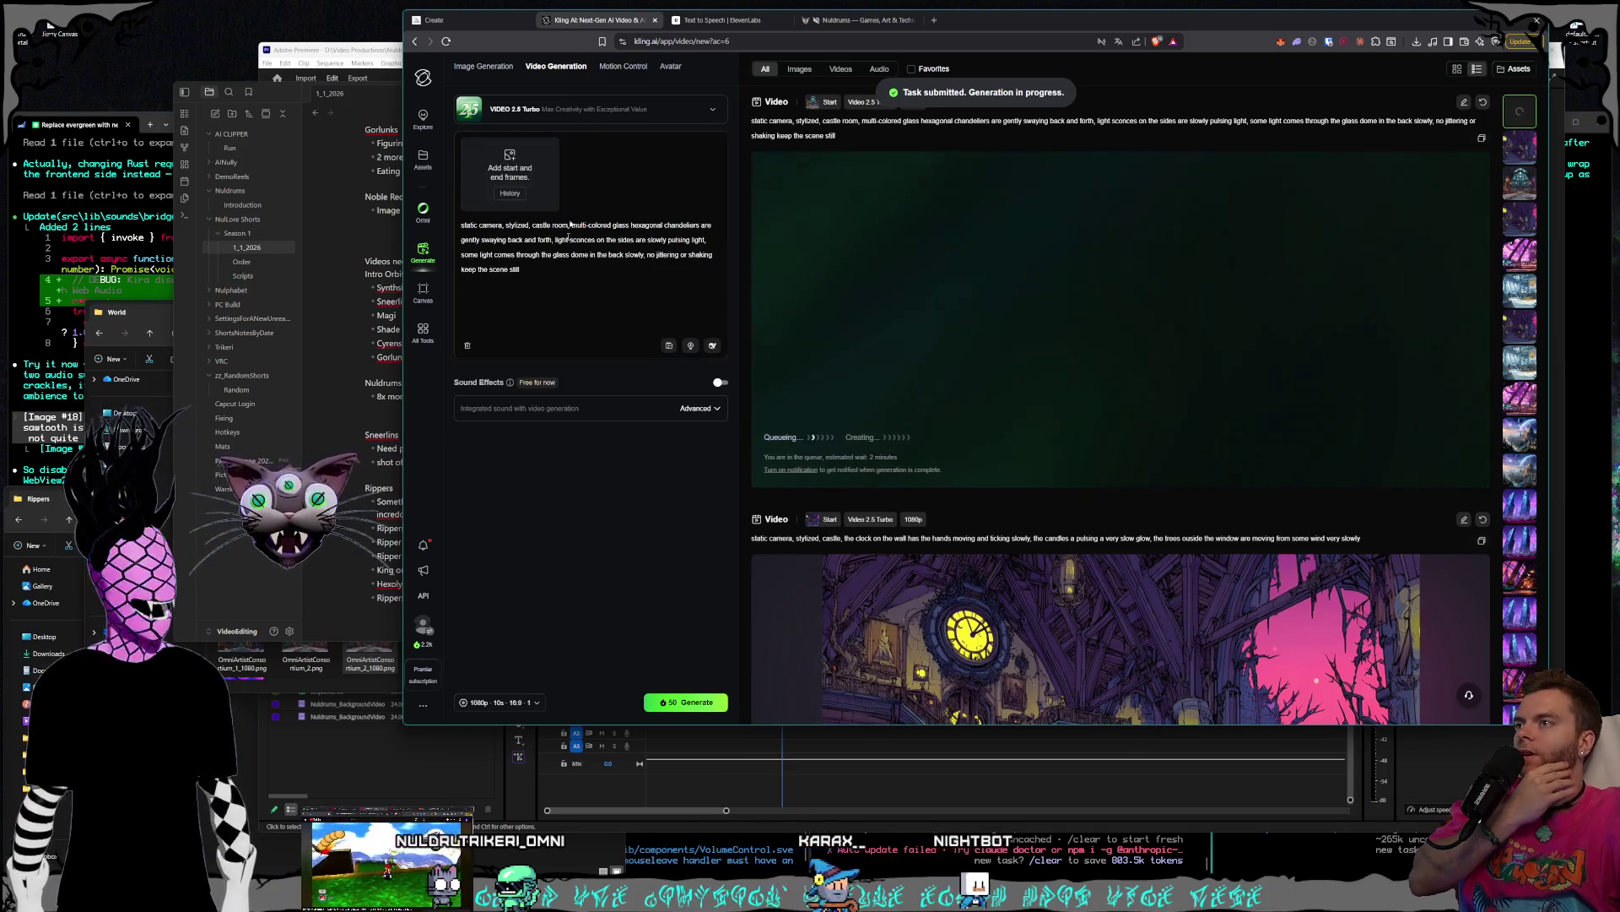
# - Clear the old prompt text and scroll down to the queued castle room video
pyautogui.hotkey('ctrl', 'a')
pyautogui.press('BackSpace')
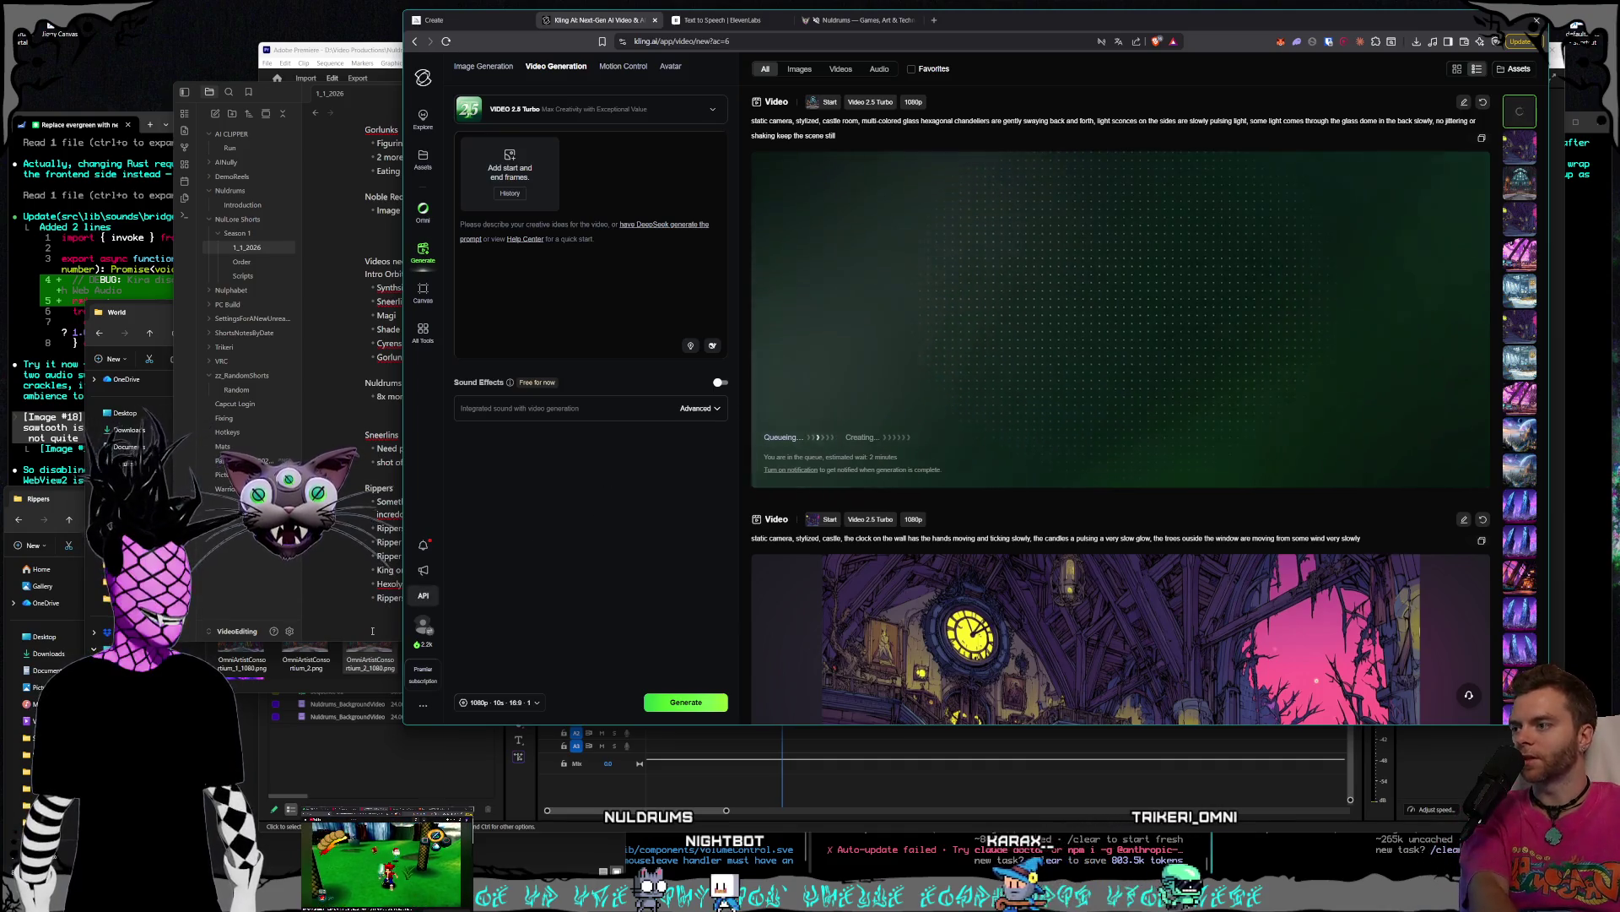
pyautogui.scroll(-3, 1185, 443)
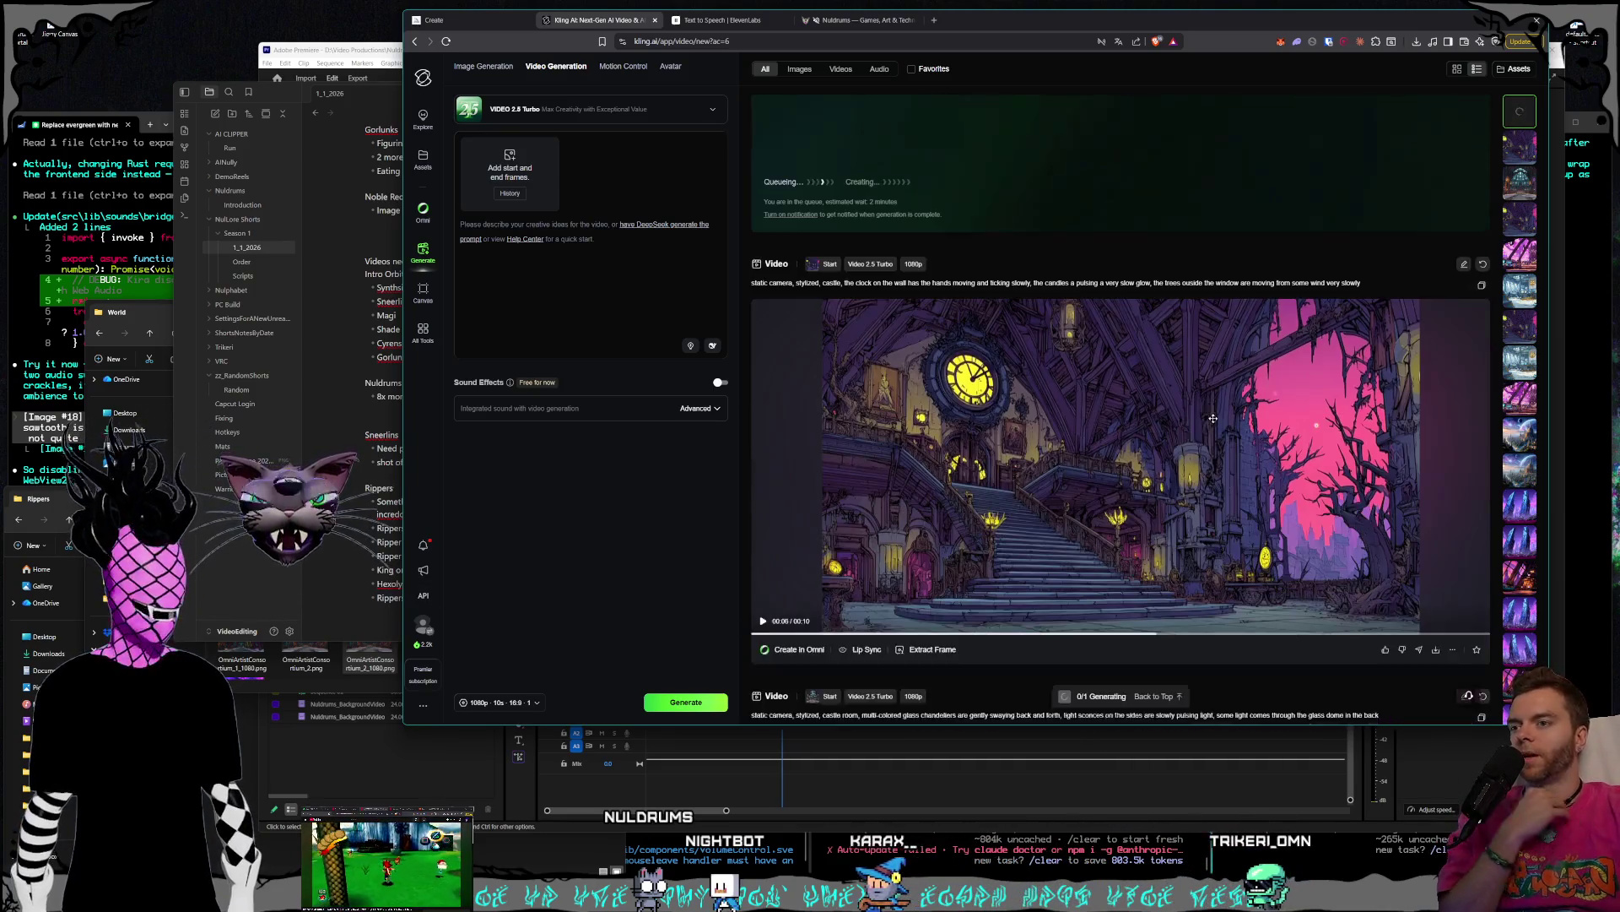
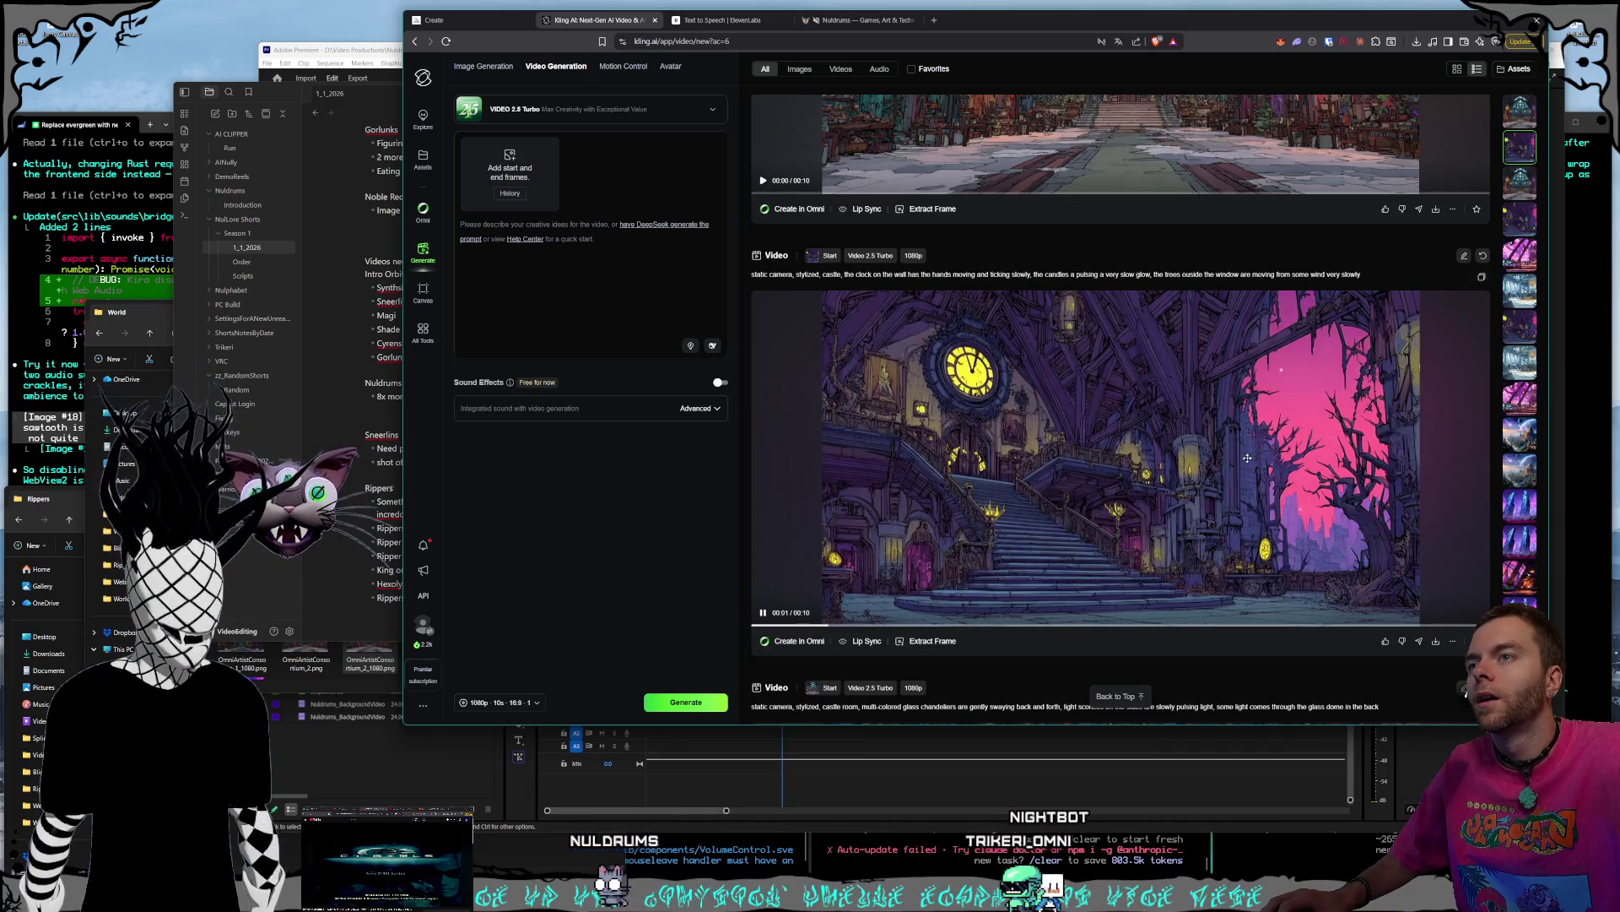
# - Switch to Midjourney's Create results and open the skeleton creature image full size
pyautogui.scroll(3, 1247, 457)
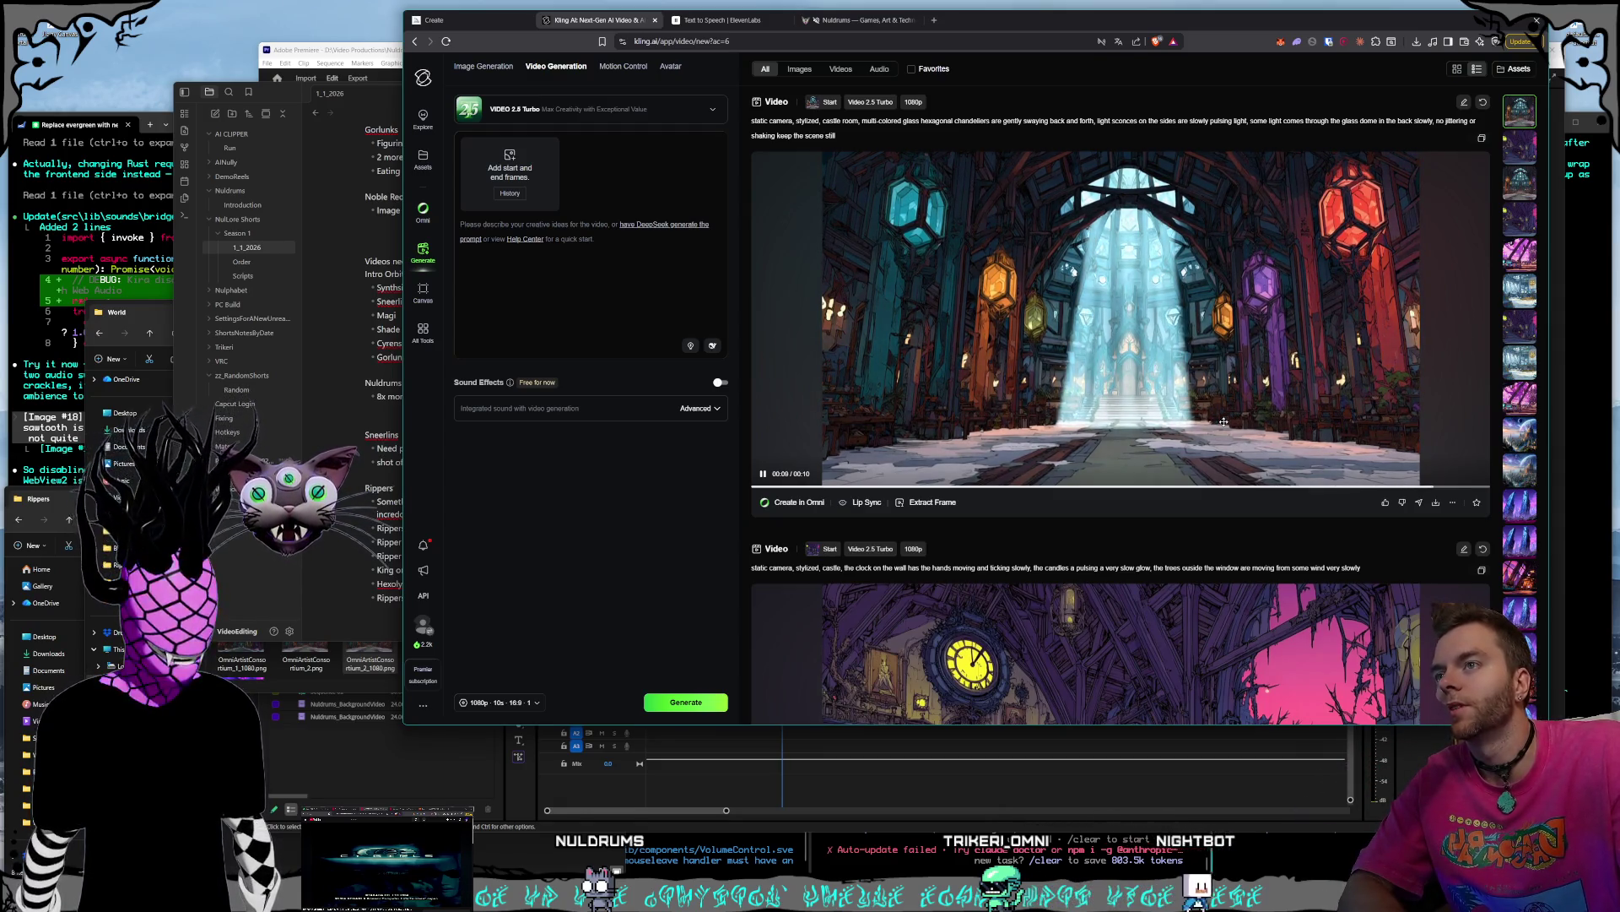
pyautogui.scroll(-2, 1138, 448)
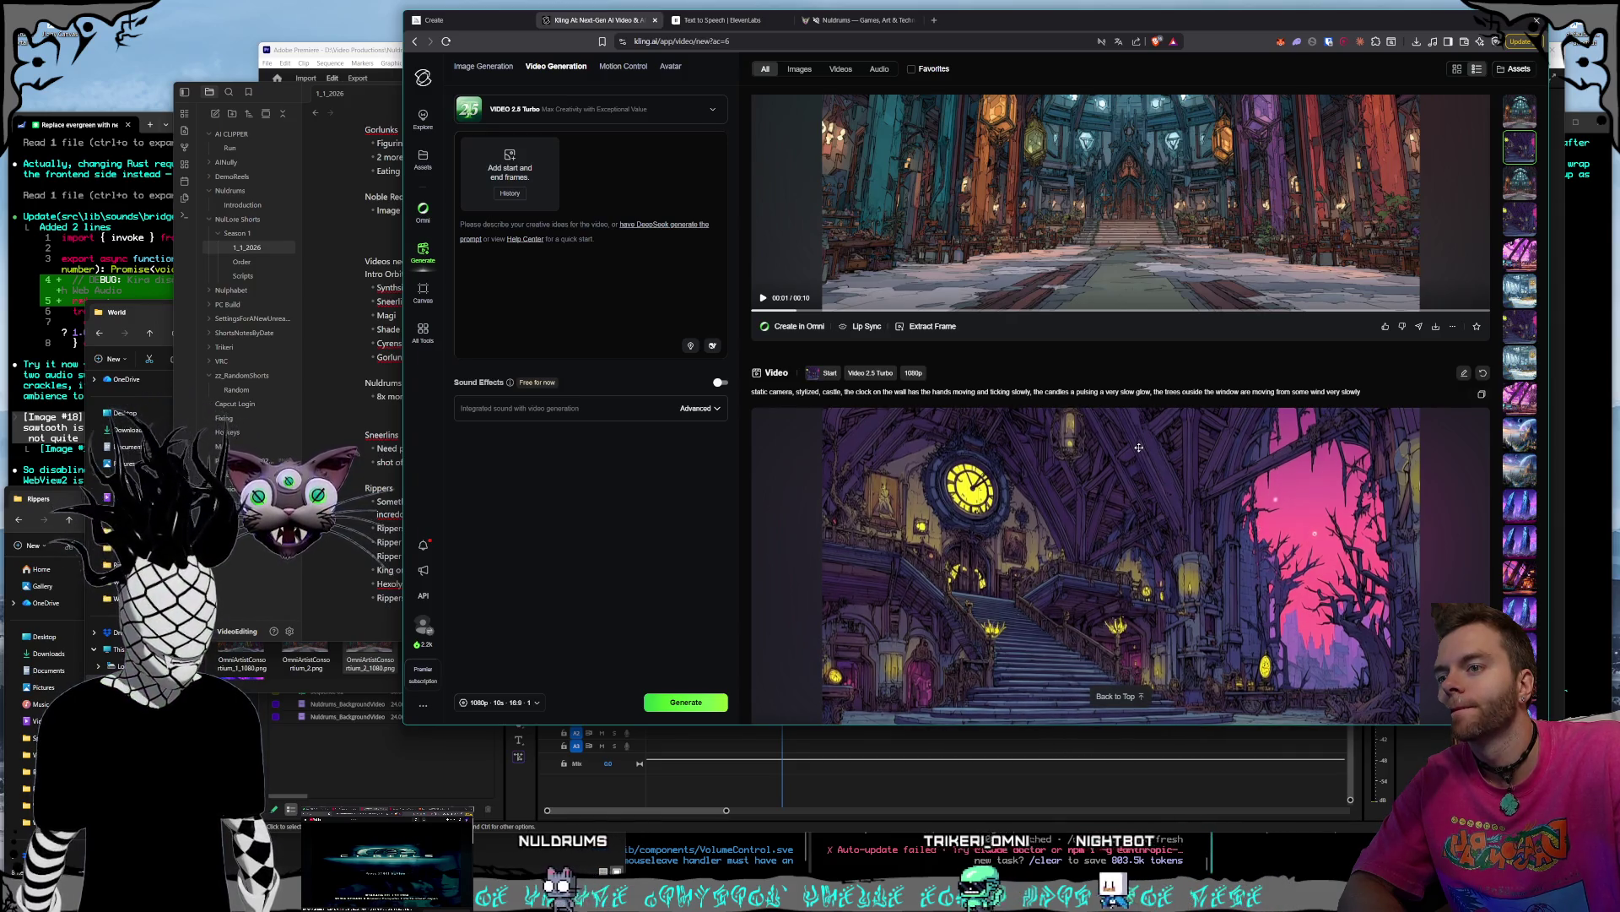
pyautogui.scroll(2, 1141, 426)
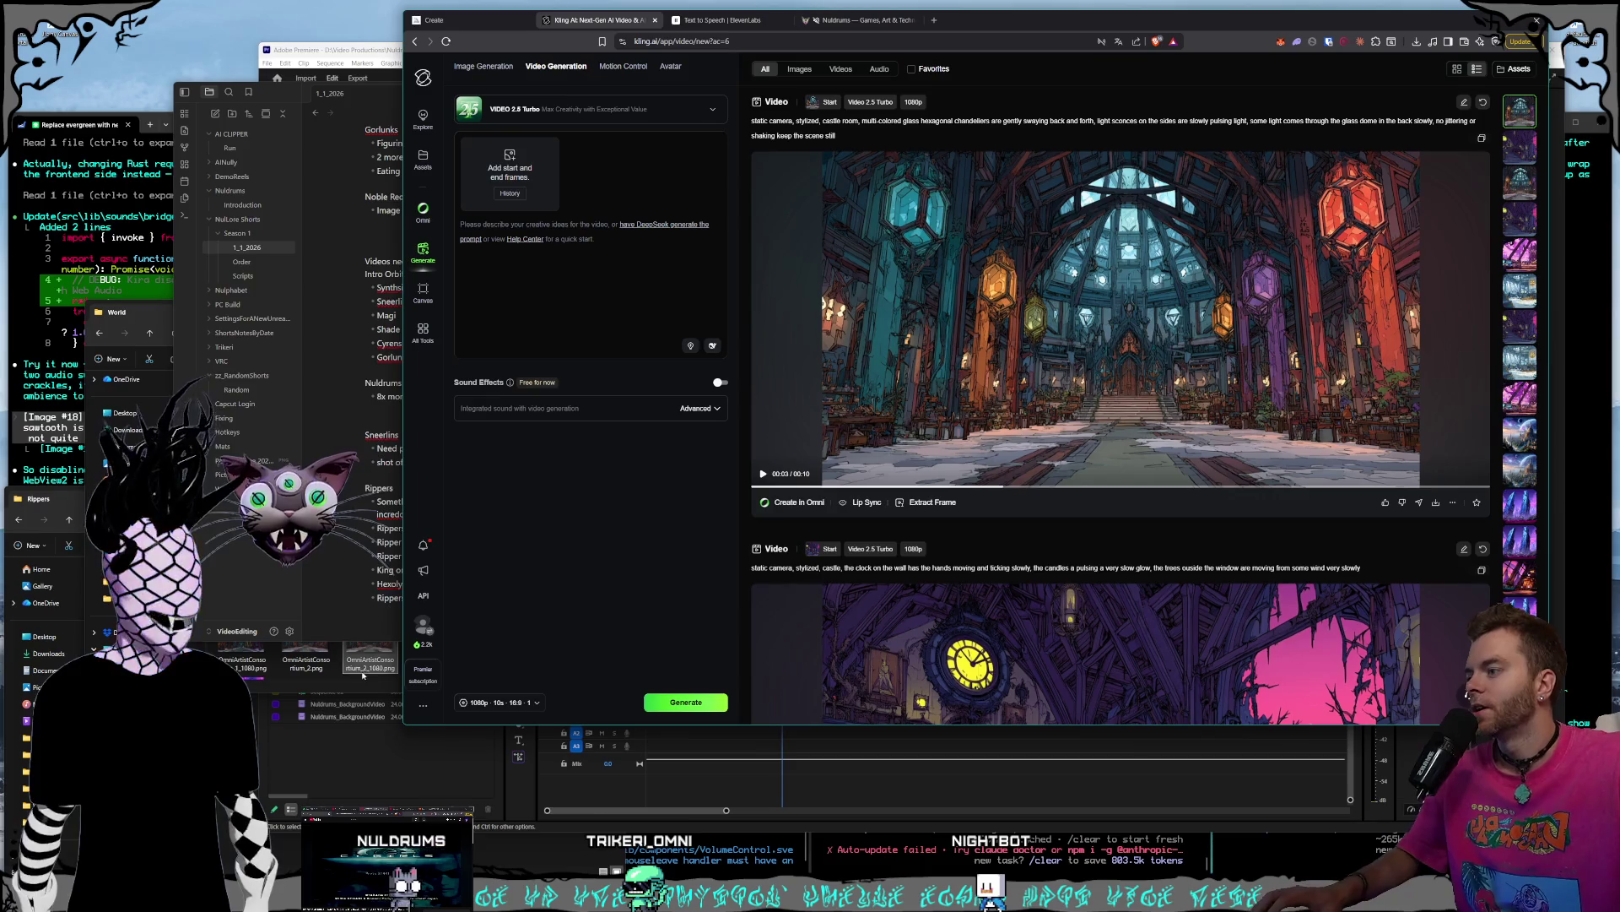
pyautogui.click(473, 25)
pyautogui.moveTo(1075, 353)
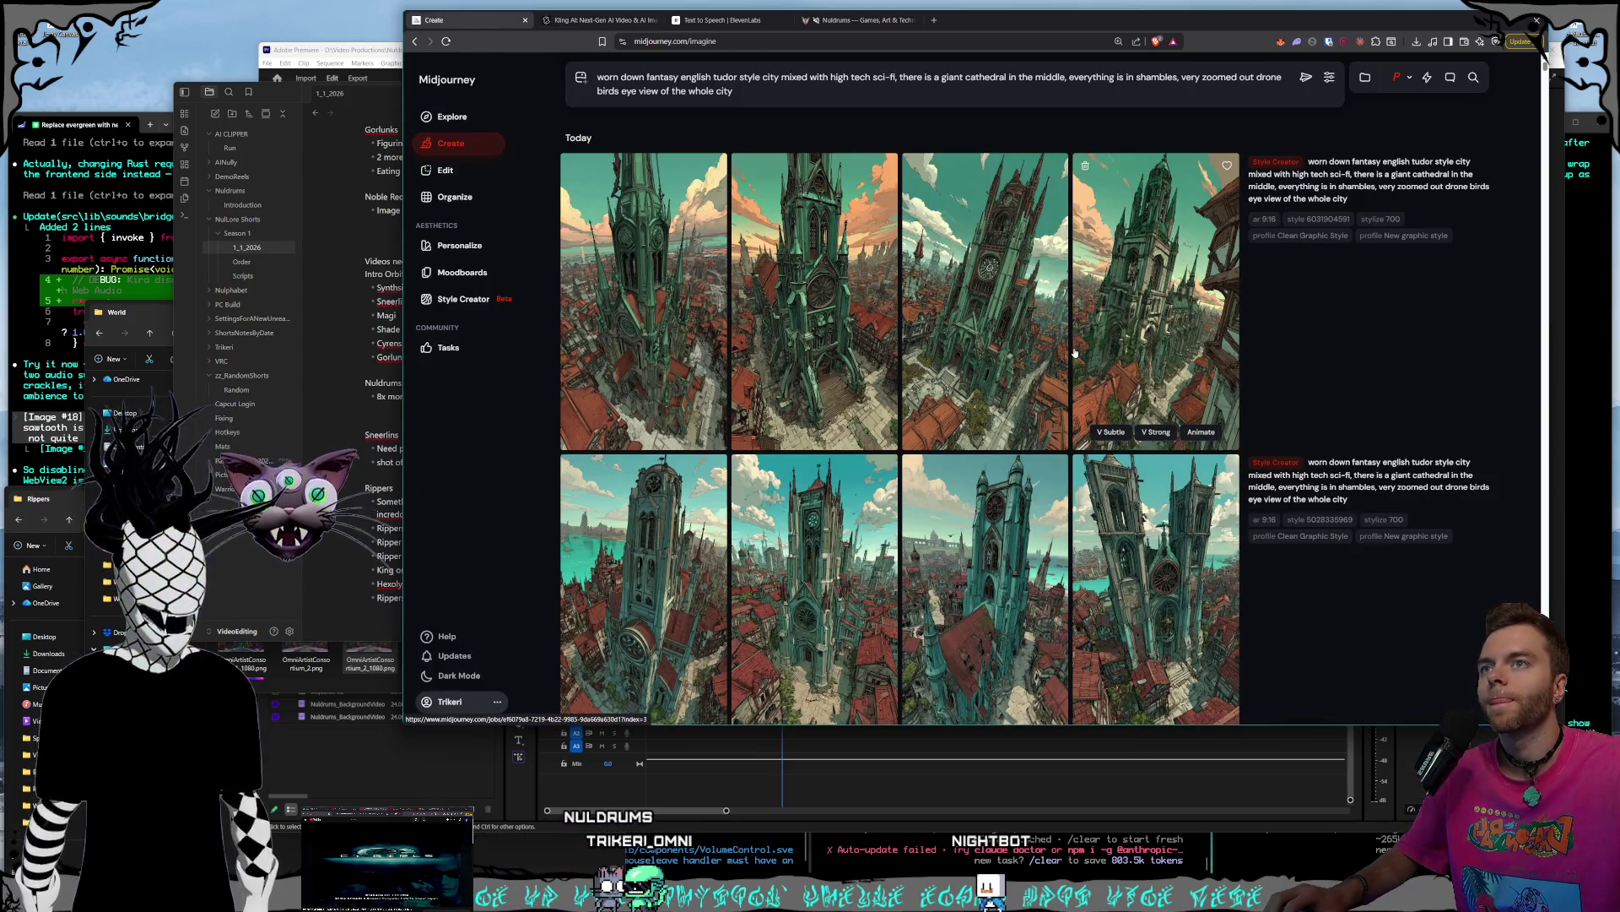
pyautogui.scroll(-15, 735, 307)
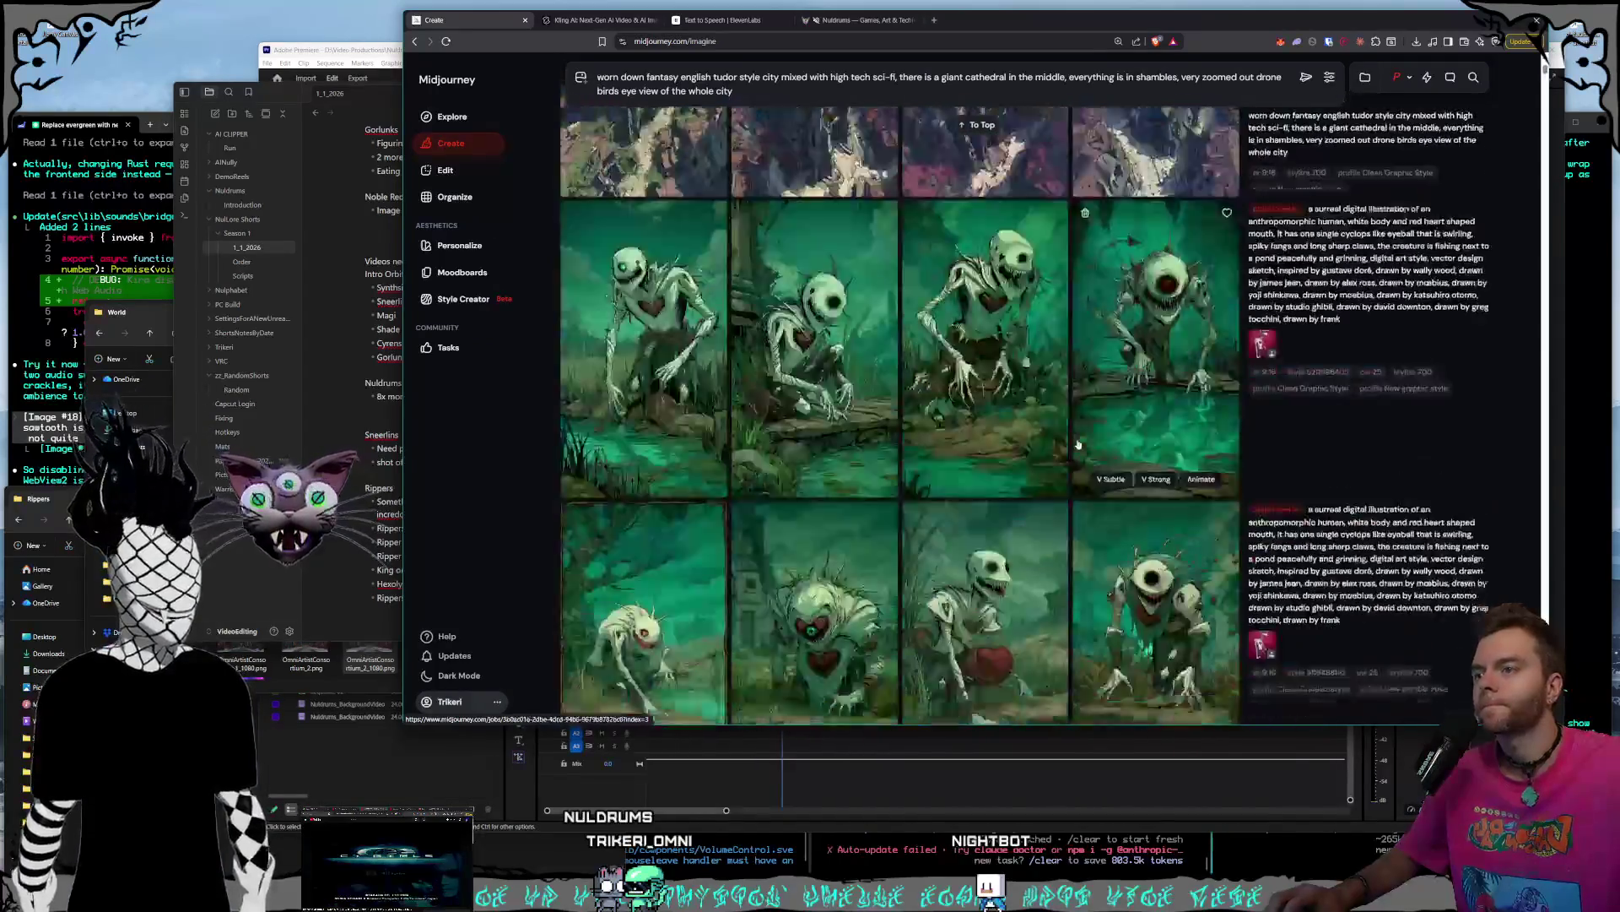
pyautogui.scroll(15, 1081, 444)
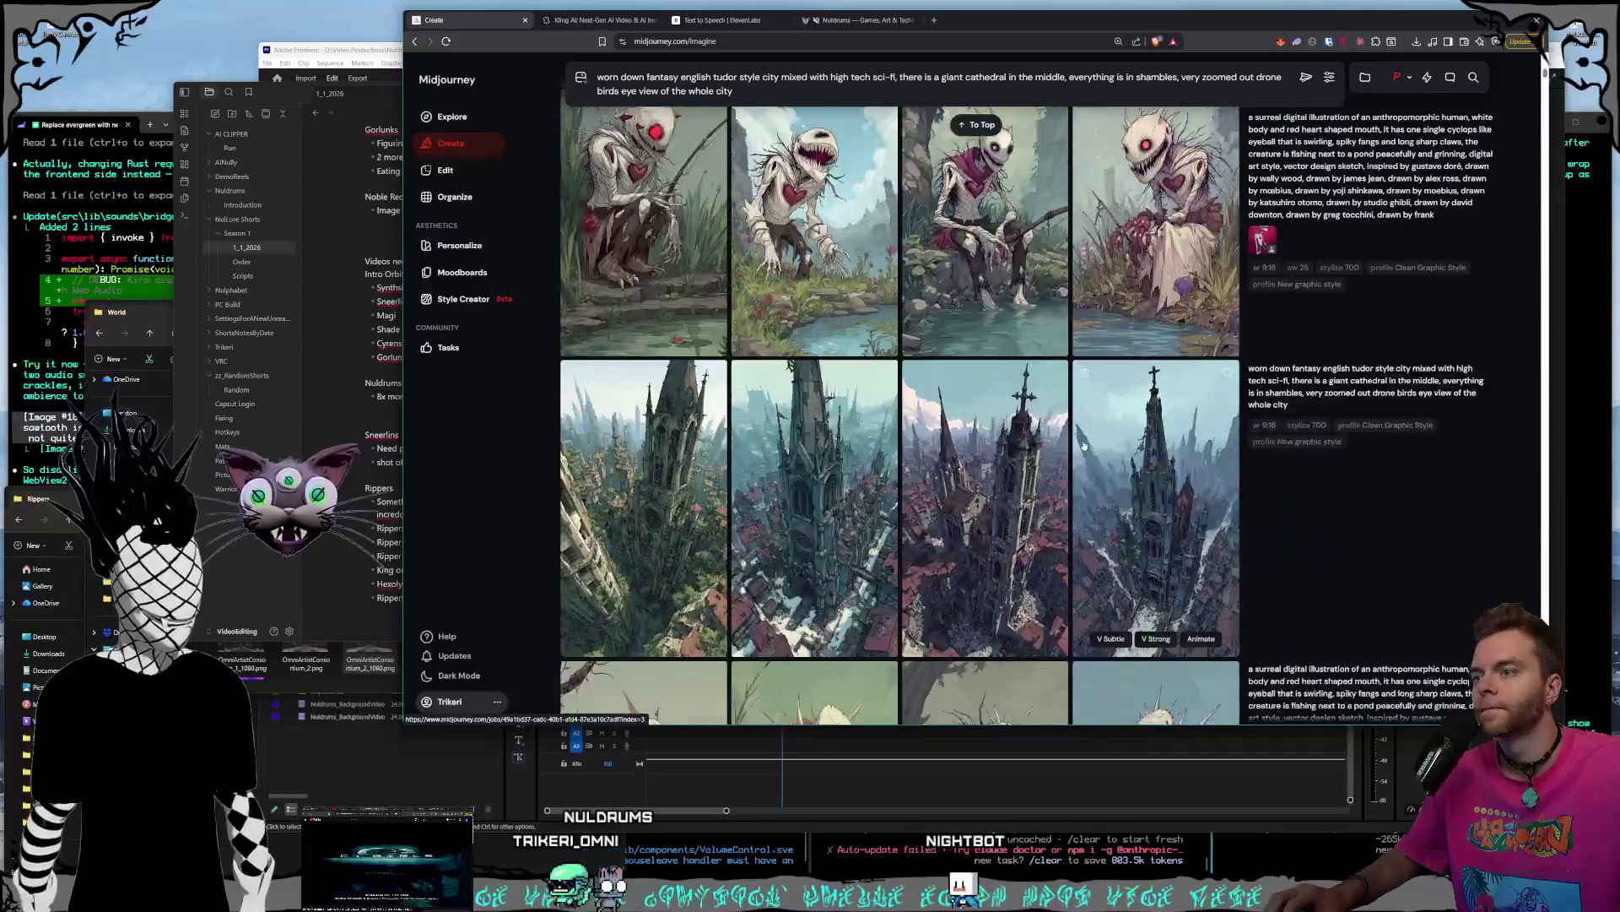
pyautogui.scroll(-3, 1084, 445)
pyautogui.click(1084, 445)
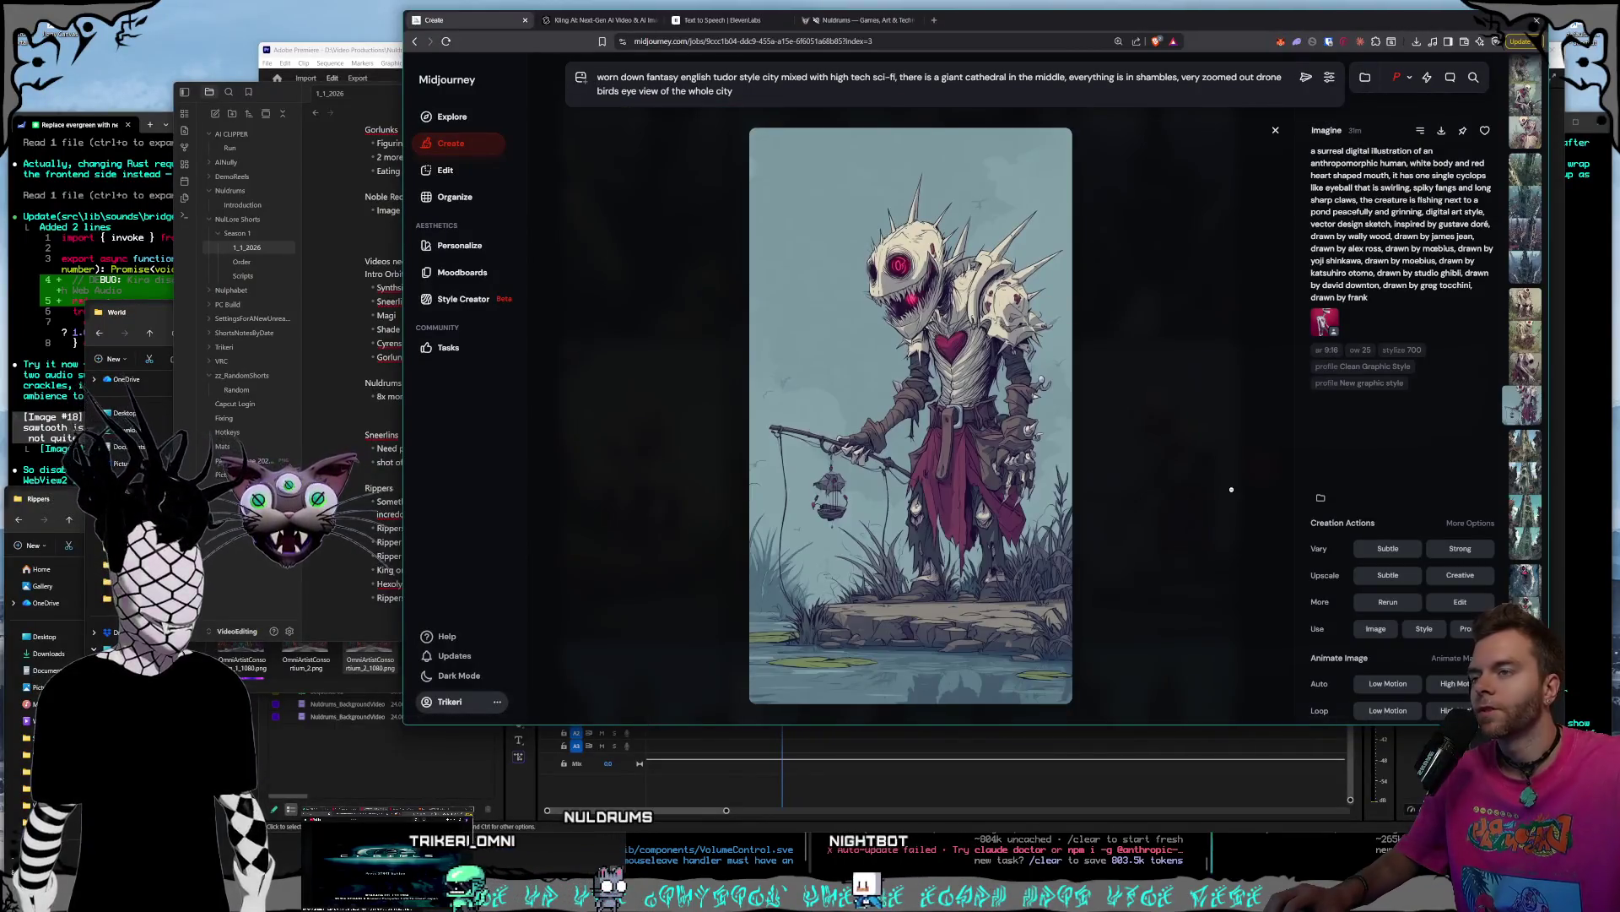
# - Scroll through the images to the one-eyed creature holding a basket of greens
pyautogui.scroll(3, 1232, 489)
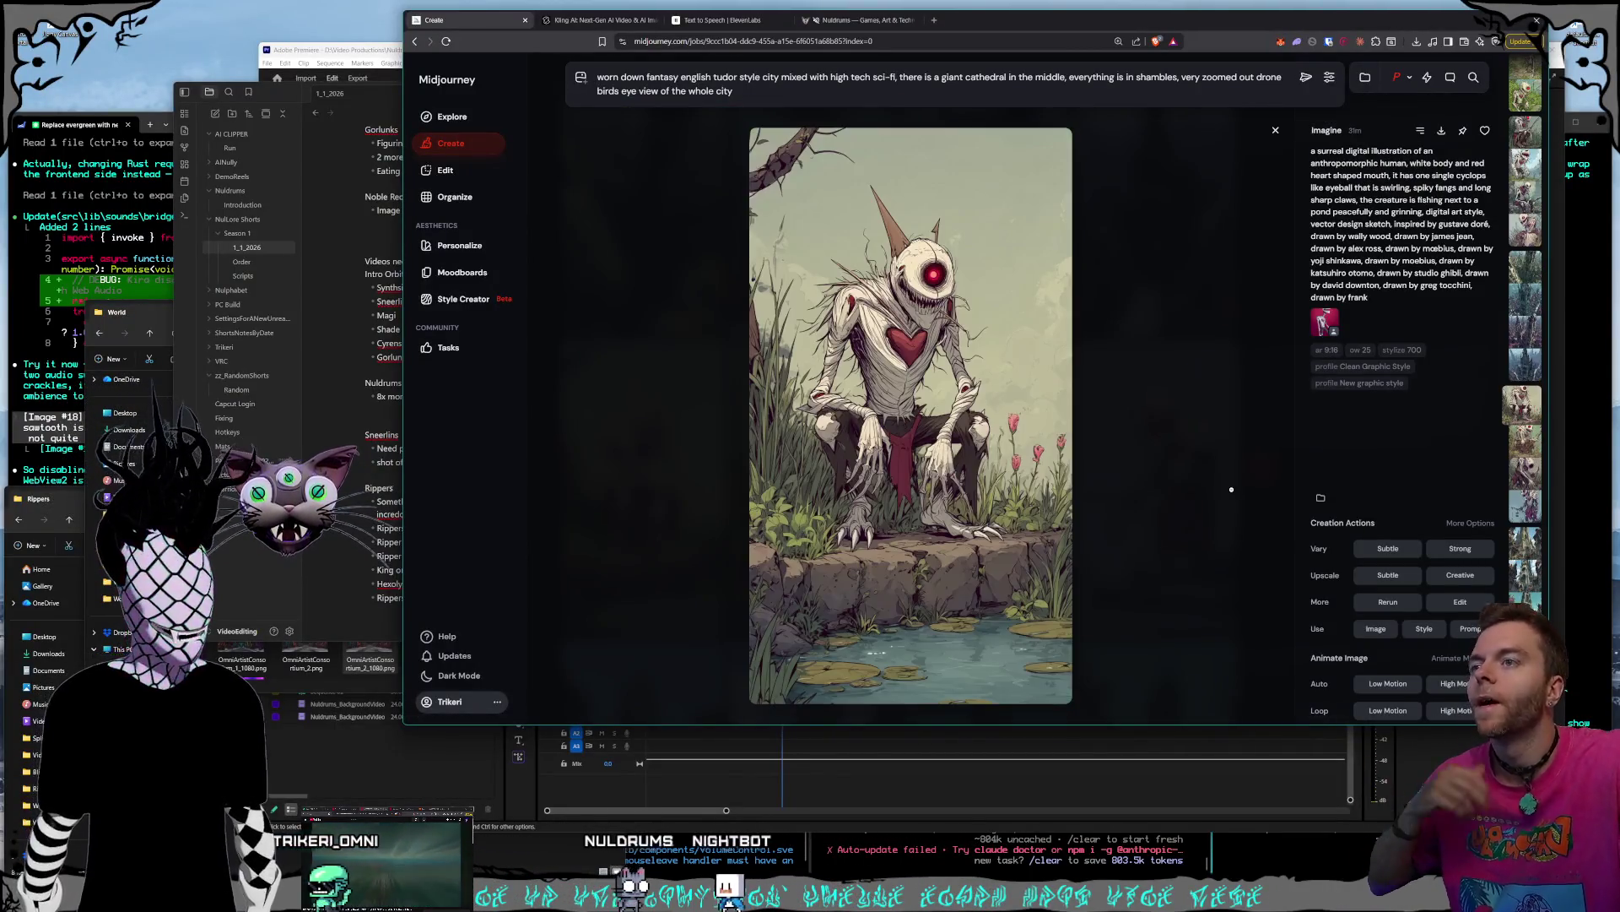
pyautogui.scroll(5, 1231, 488)
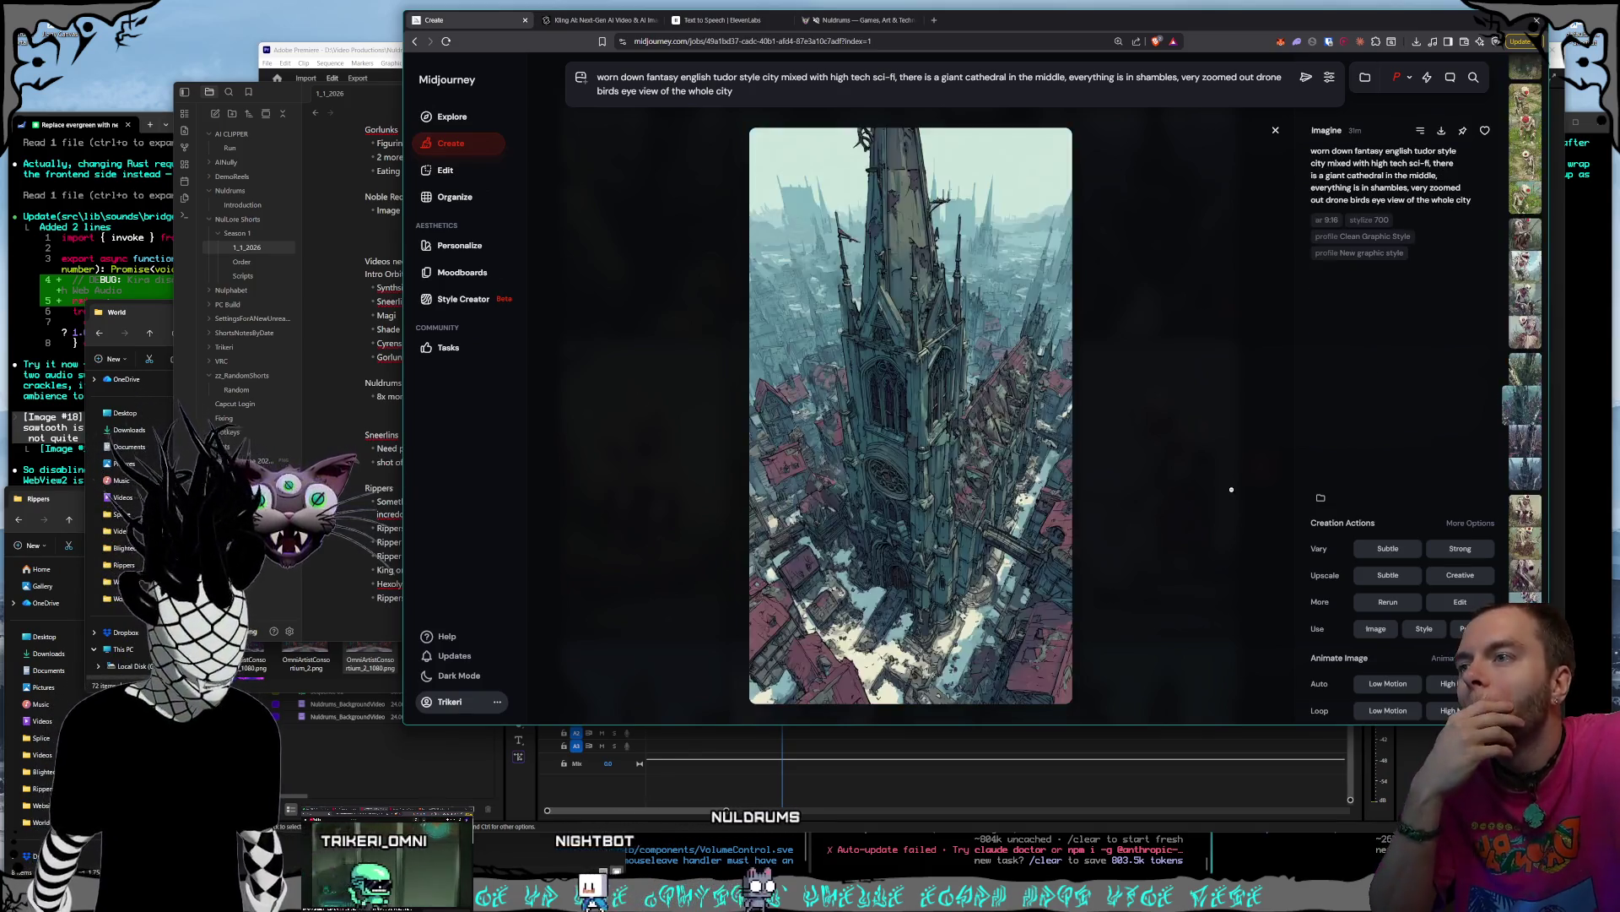
pyautogui.scroll(1, 1232, 488)
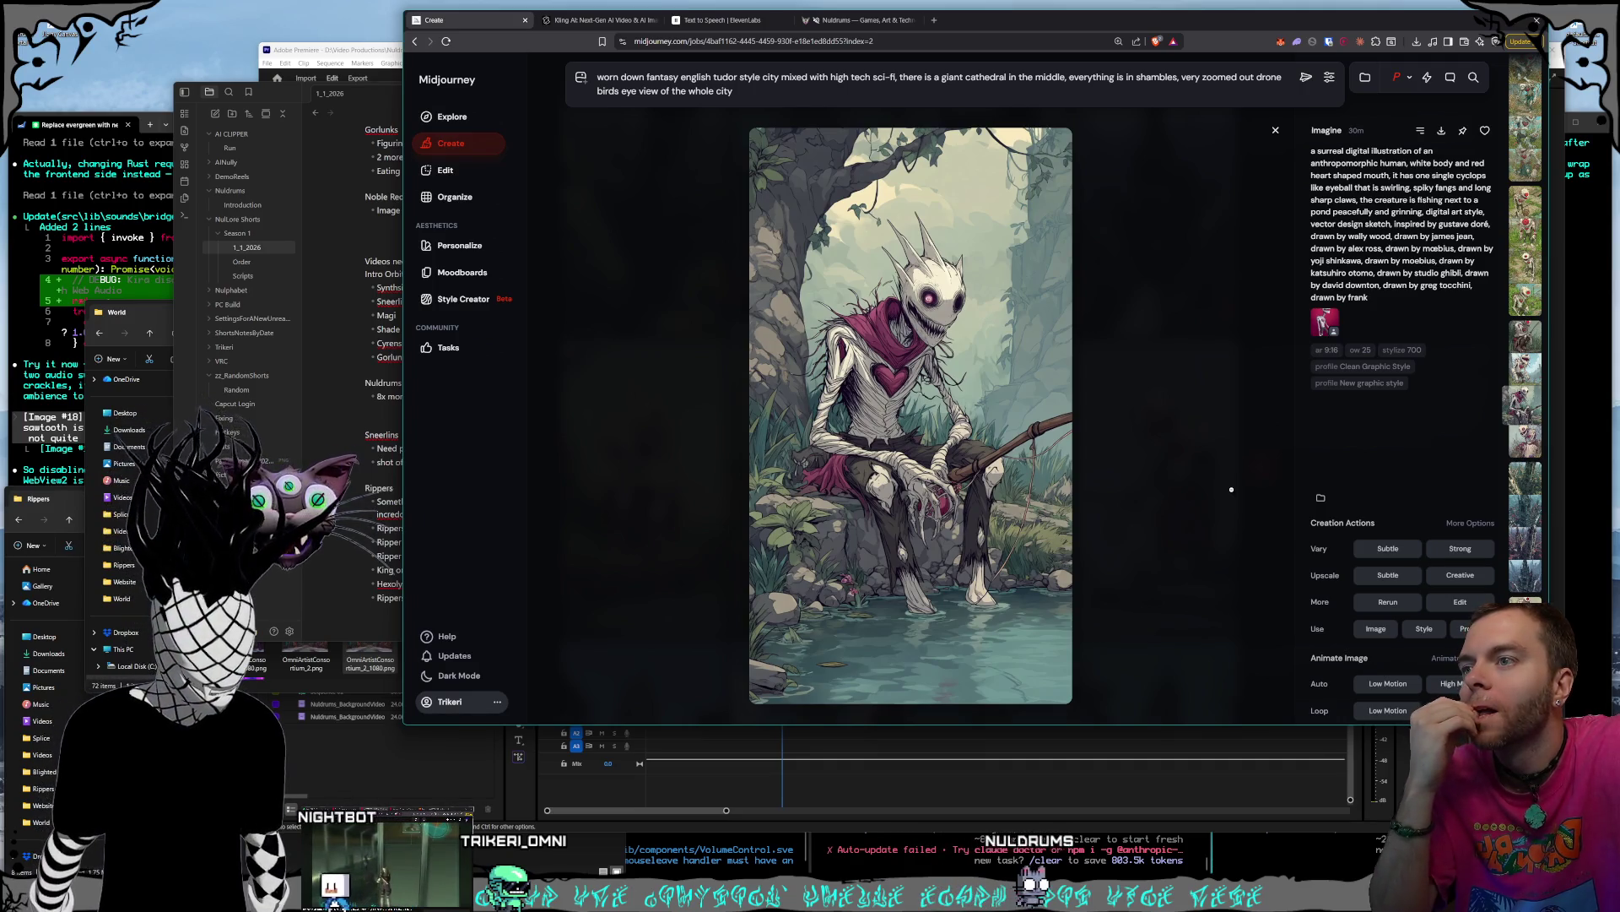
pyautogui.scroll(1, 1232, 489)
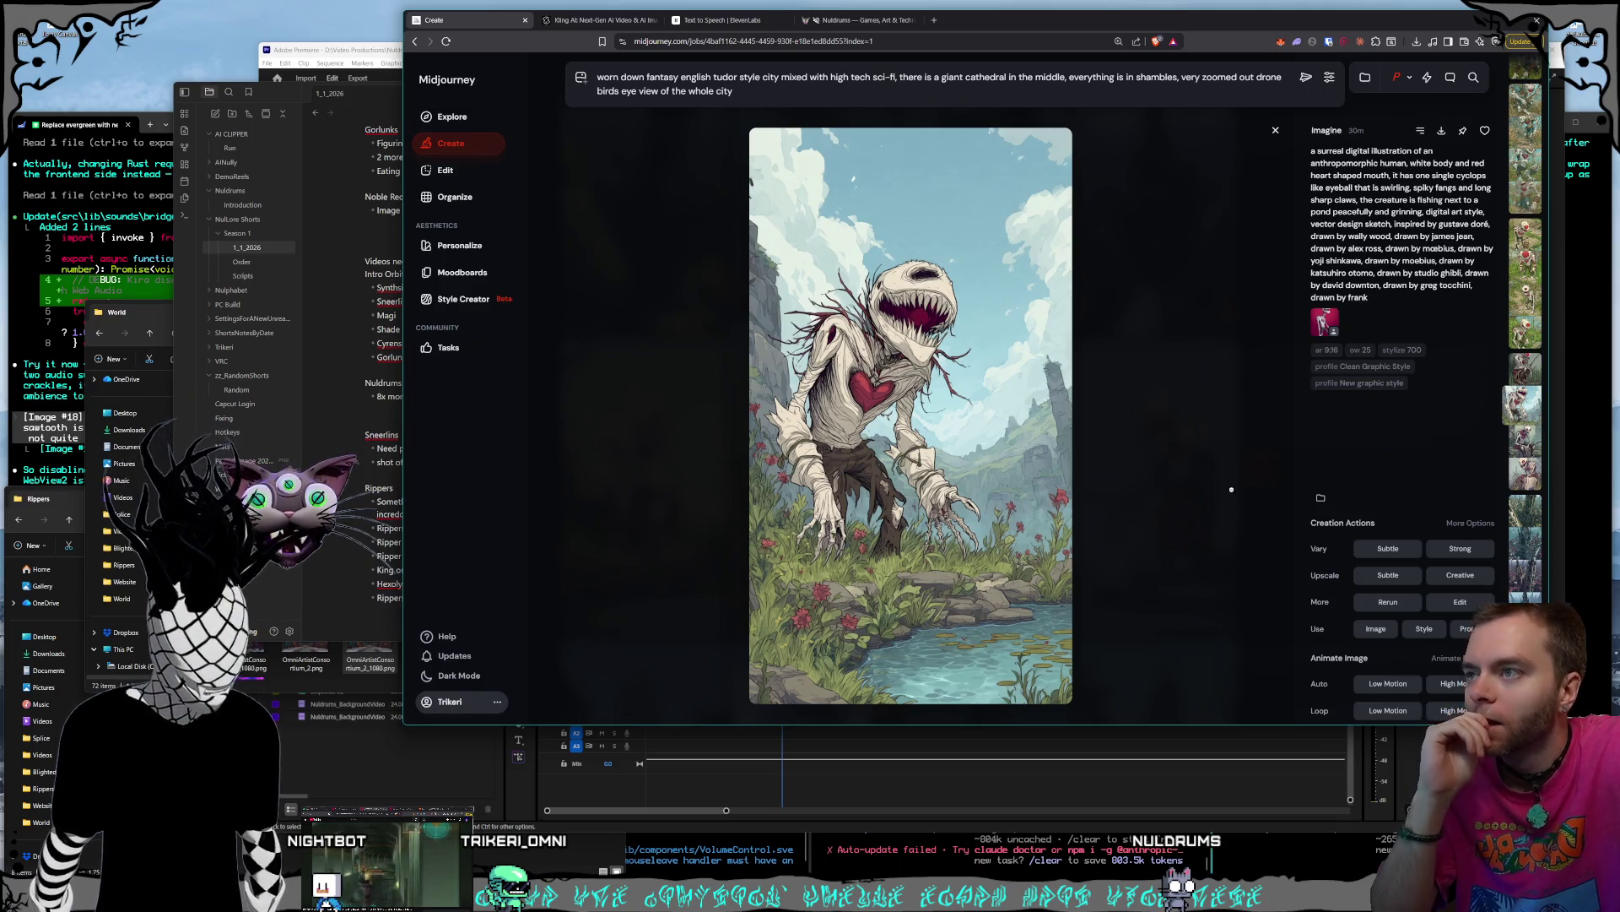
pyautogui.scroll(1, 1231, 488)
pyautogui.scroll(-1, 1232, 488)
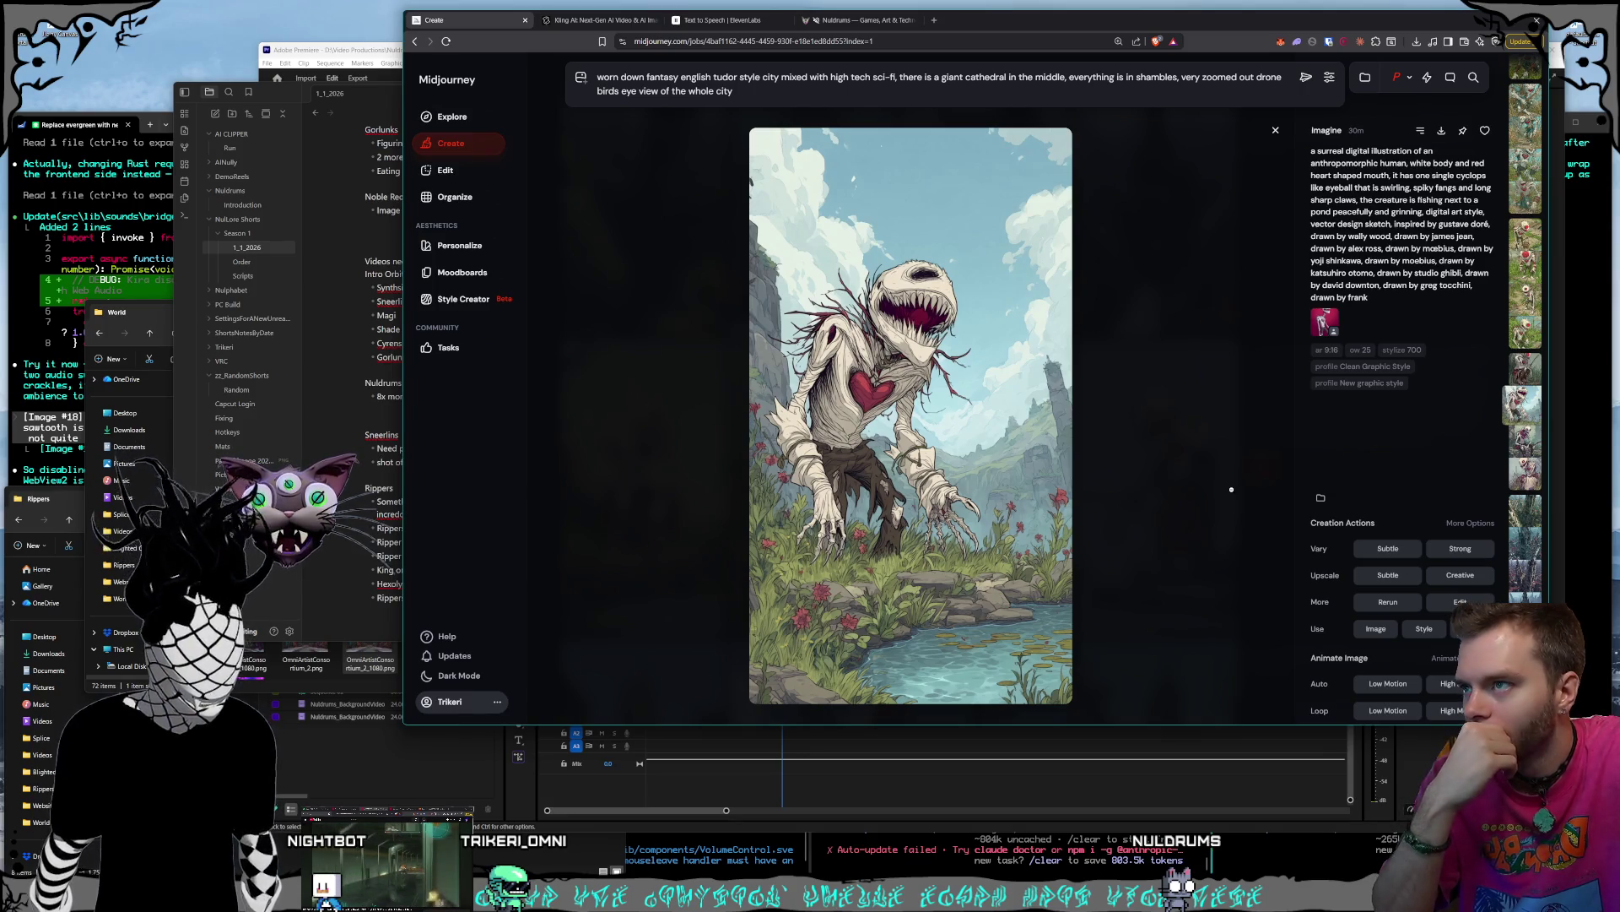
pyautogui.scroll(1, 1231, 489)
pyautogui.scroll(1, 1231, 488)
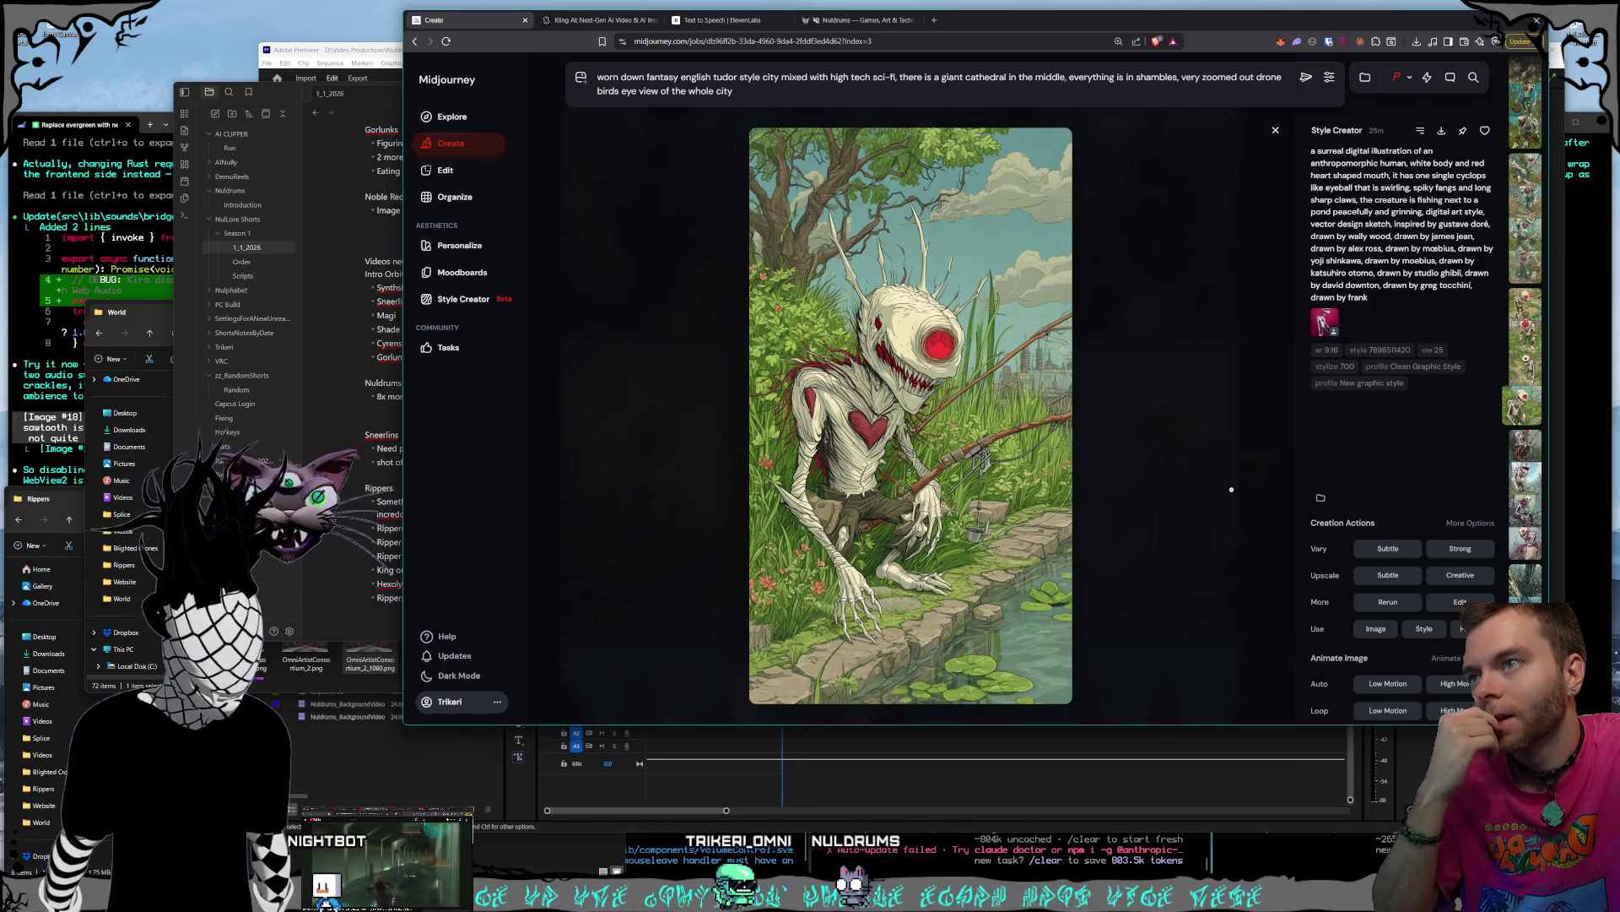
pyautogui.scroll(1, 1231, 488)
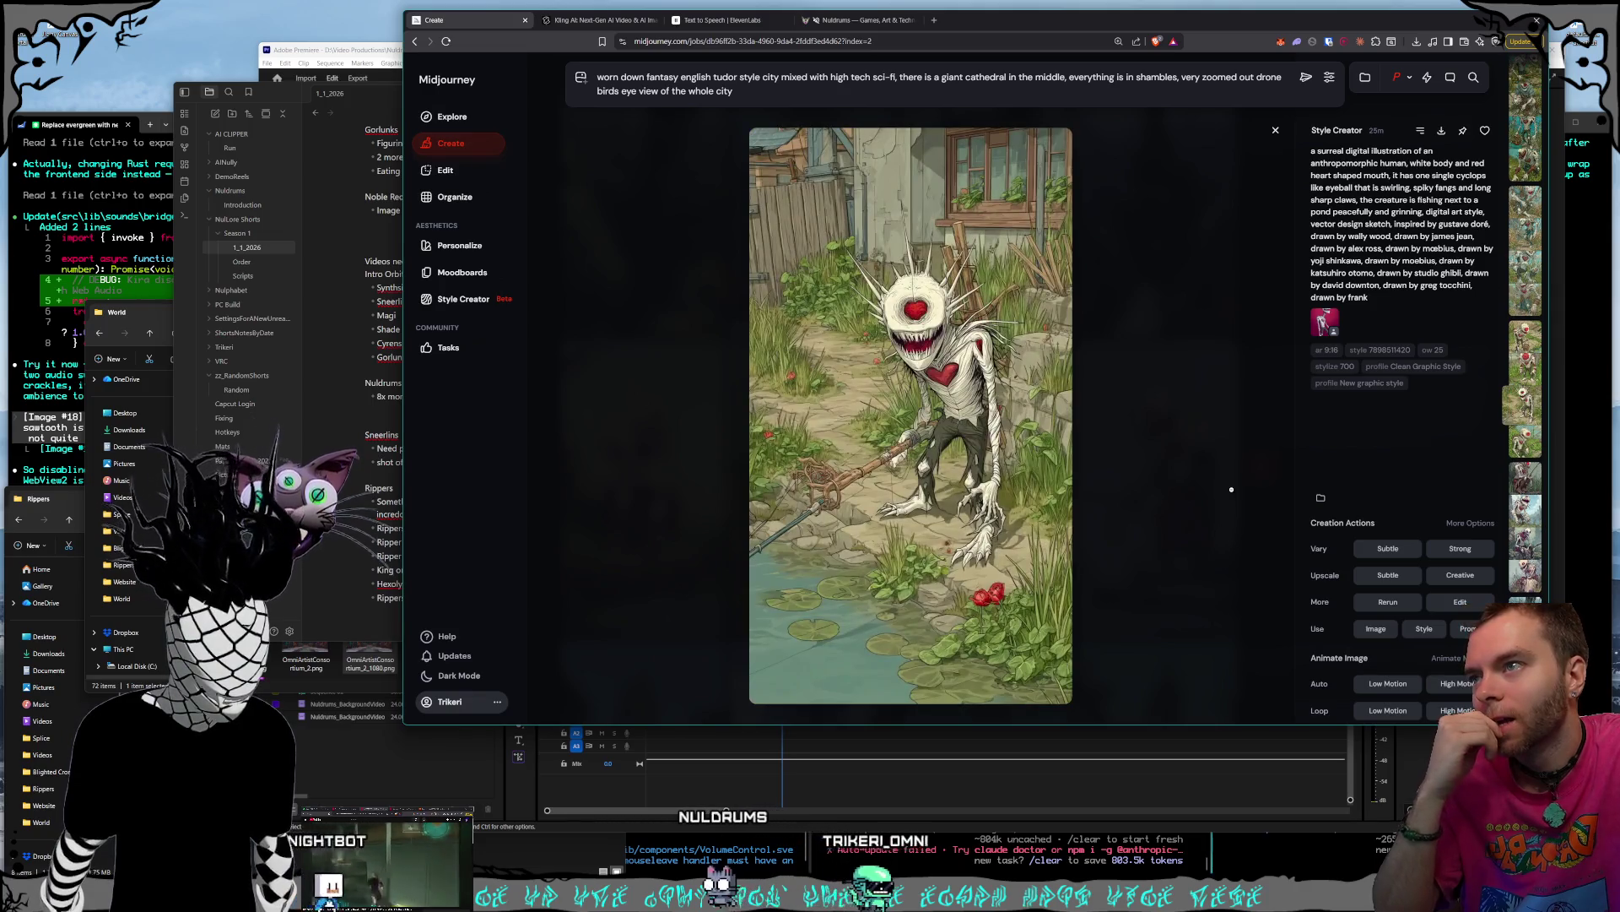
pyautogui.scroll(2, 1232, 489)
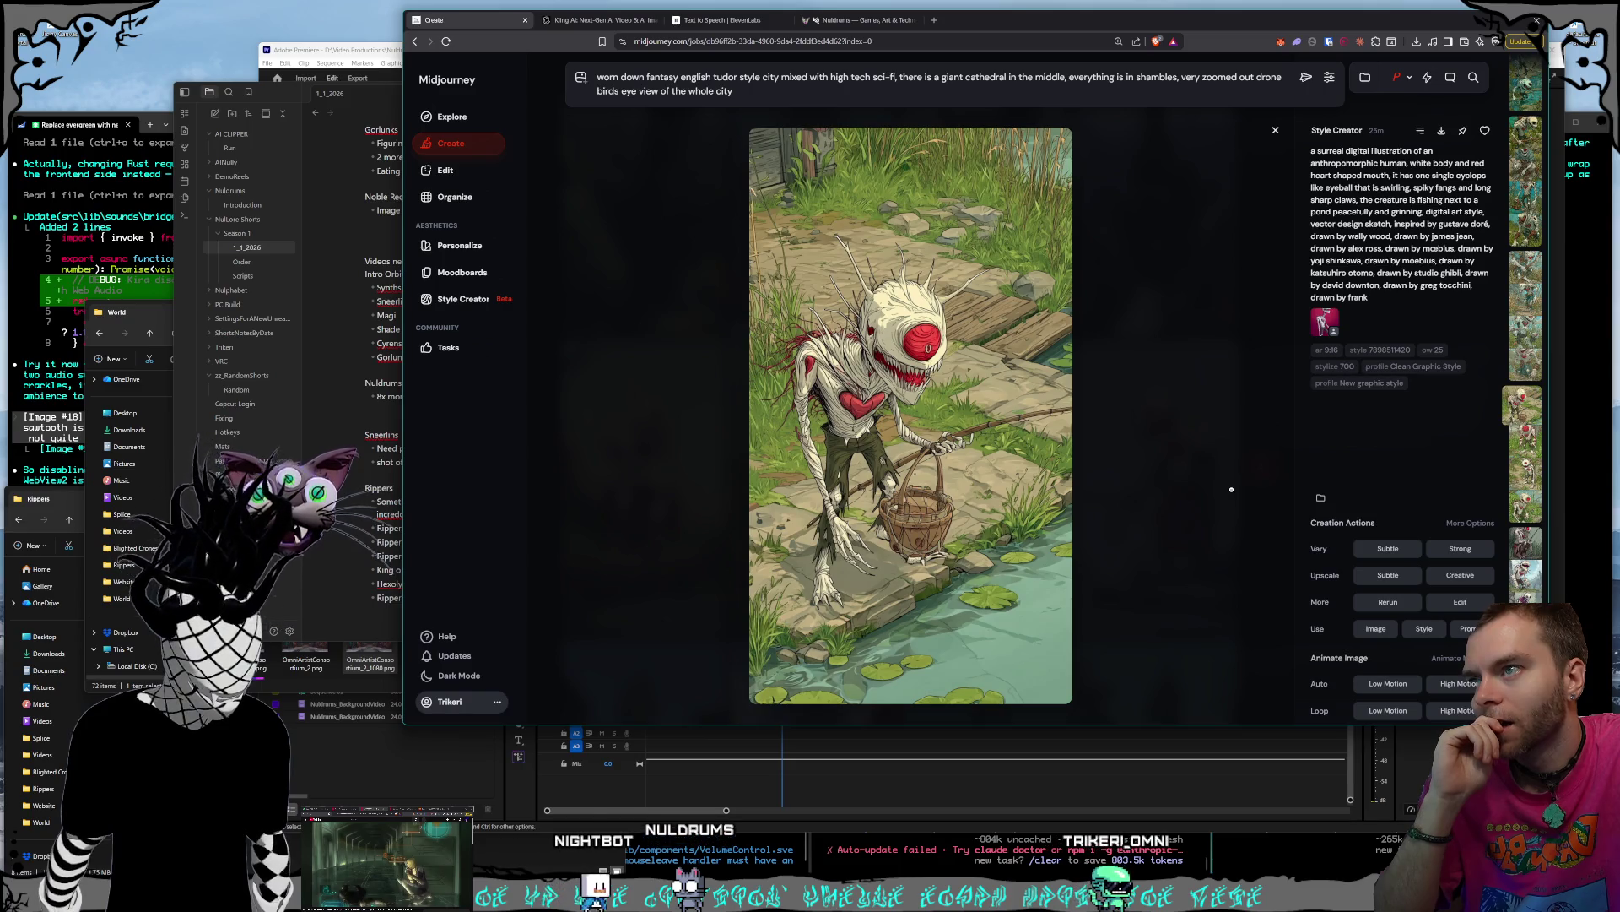
pyautogui.scroll(1, 1232, 489)
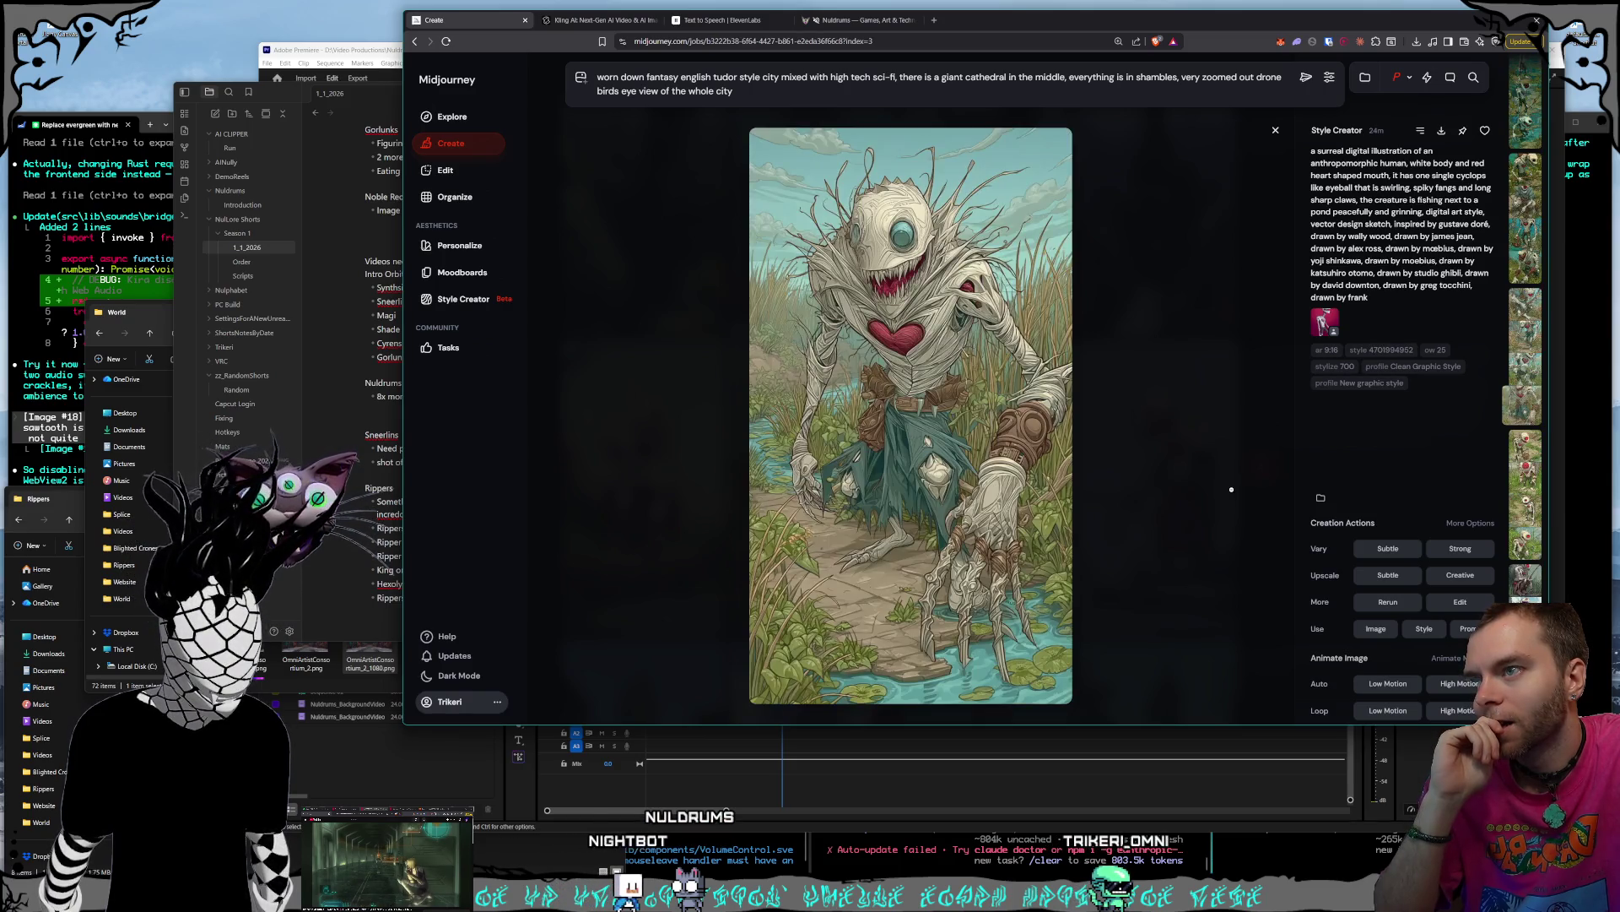
pyautogui.scroll(5, 1231, 489)
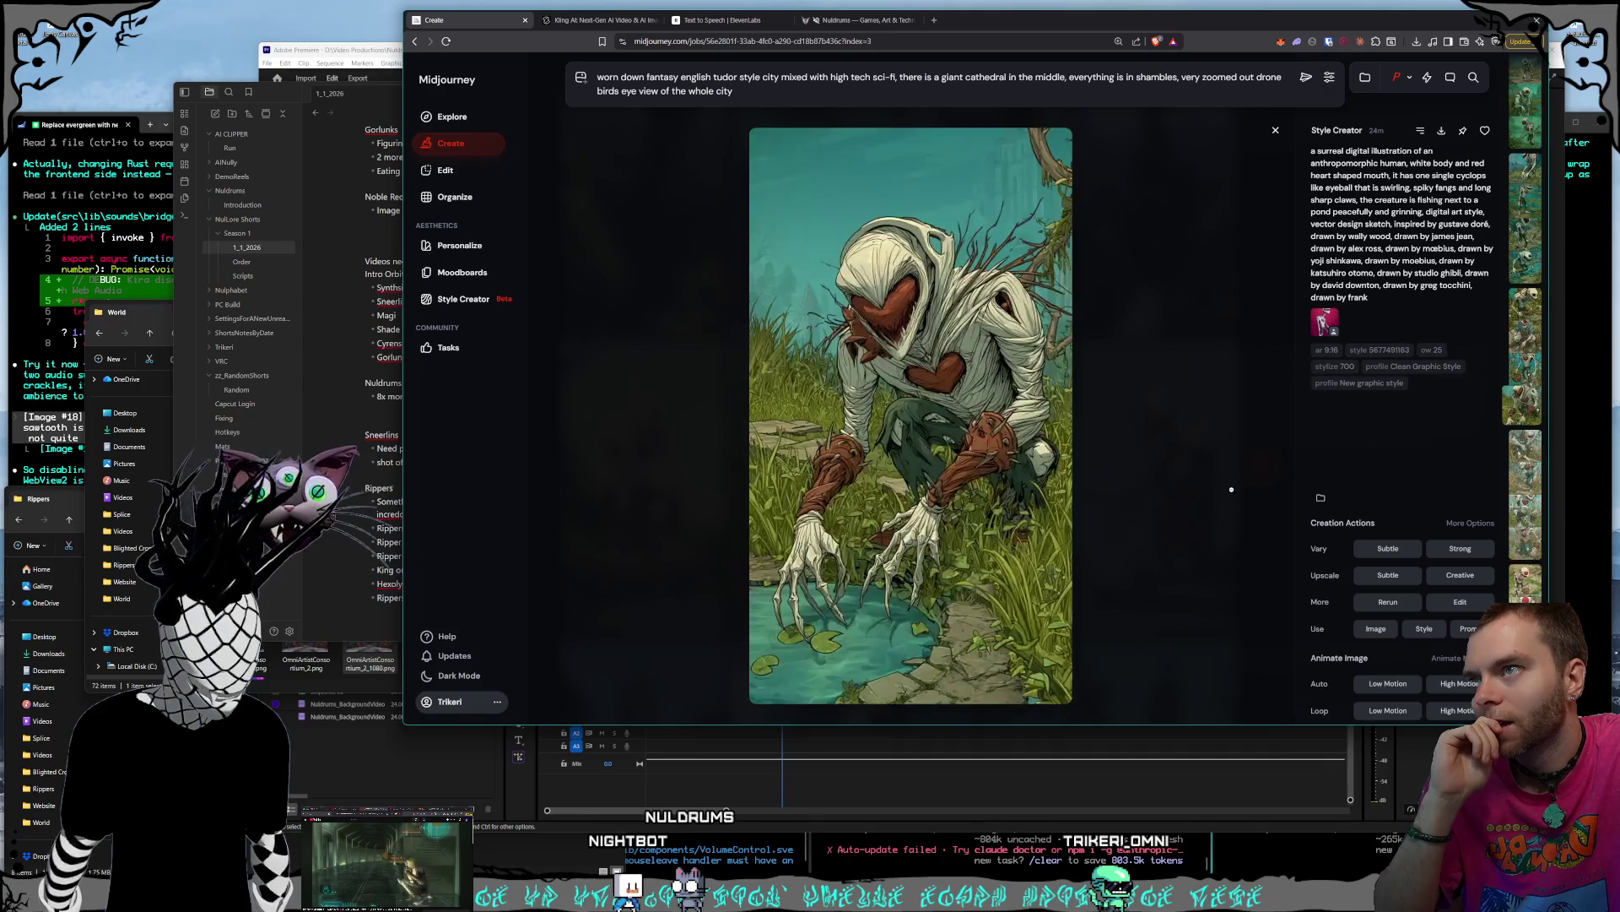
pyautogui.scroll(1, 1232, 488)
pyautogui.scroll(-1, 1232, 489)
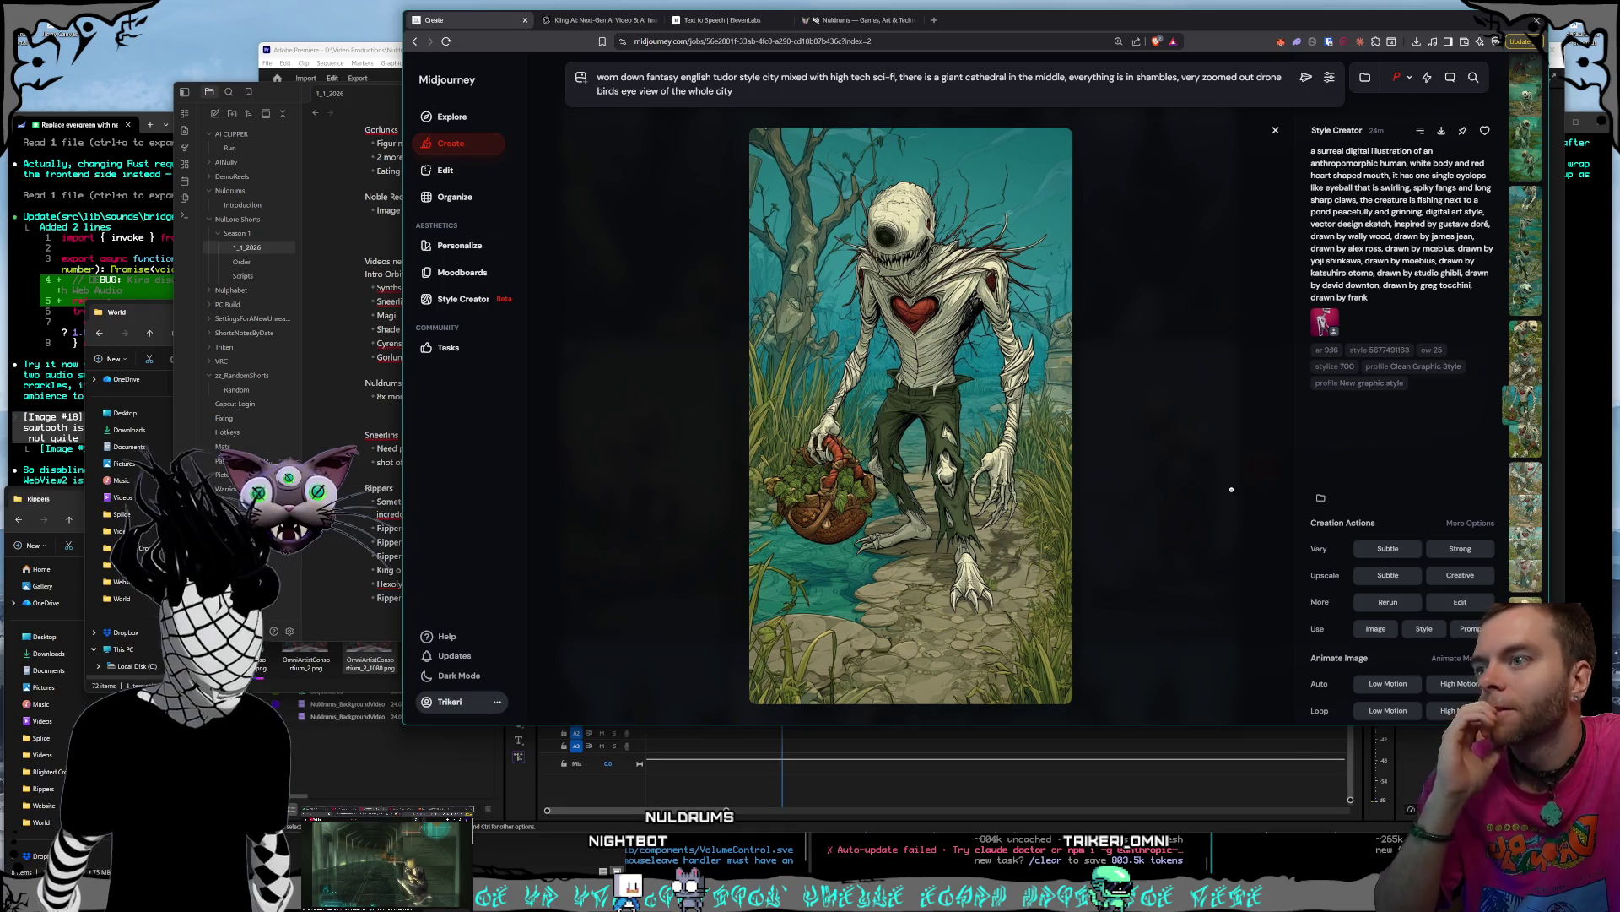
pyautogui.scroll(1, 1232, 489)
pyautogui.scroll(5, 1232, 489)
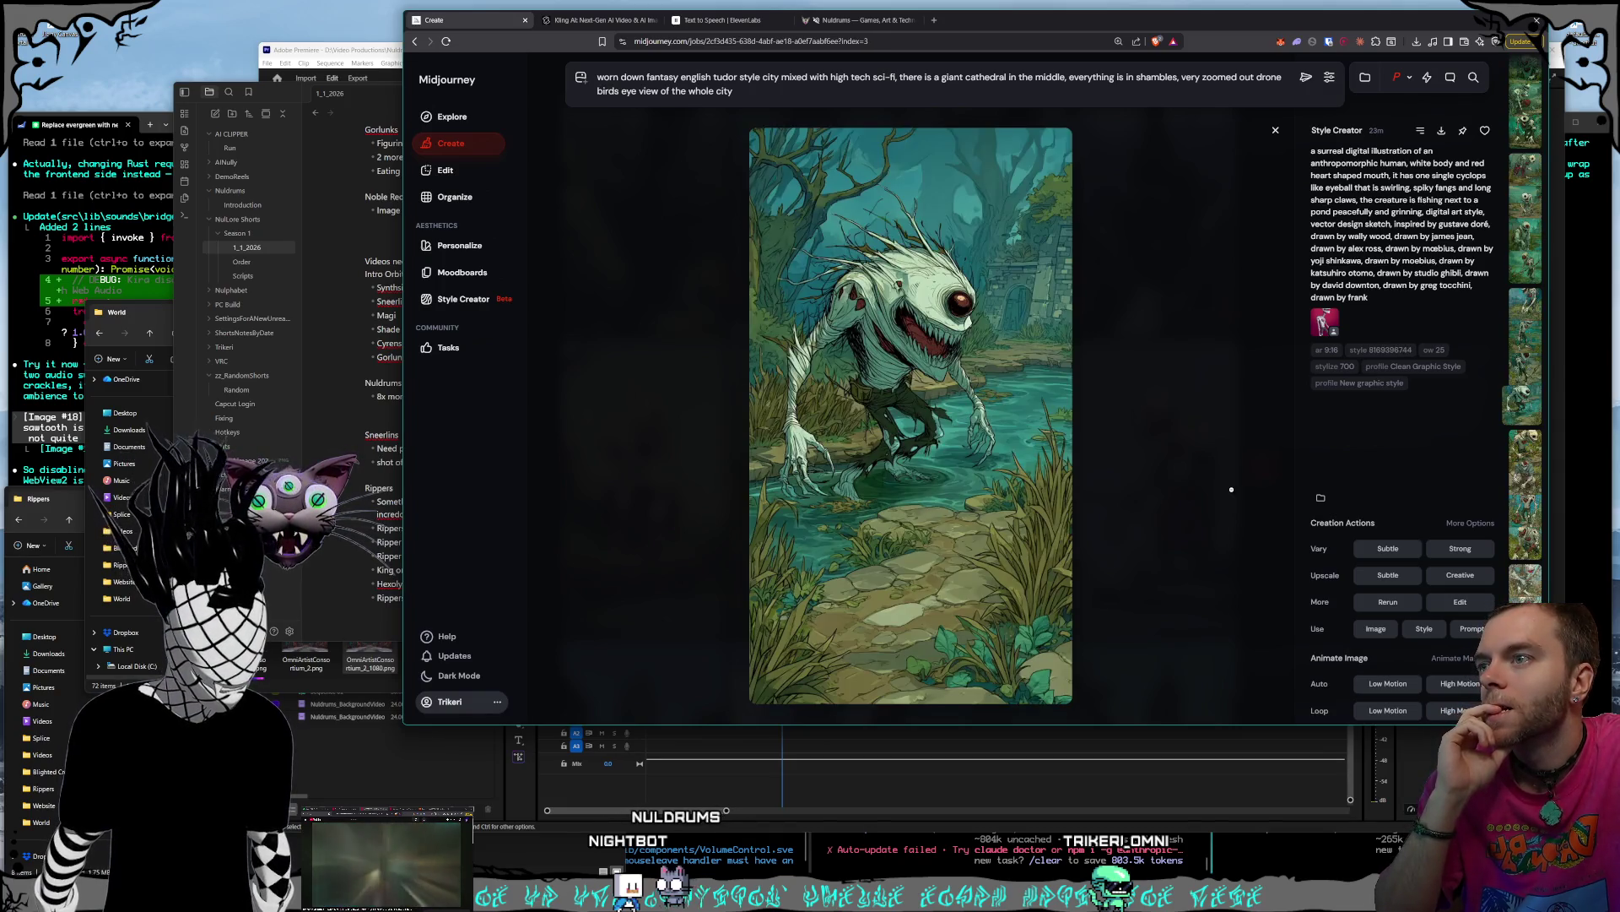
pyautogui.scroll(-1, 1231, 489)
pyautogui.scroll(1, 1231, 489)
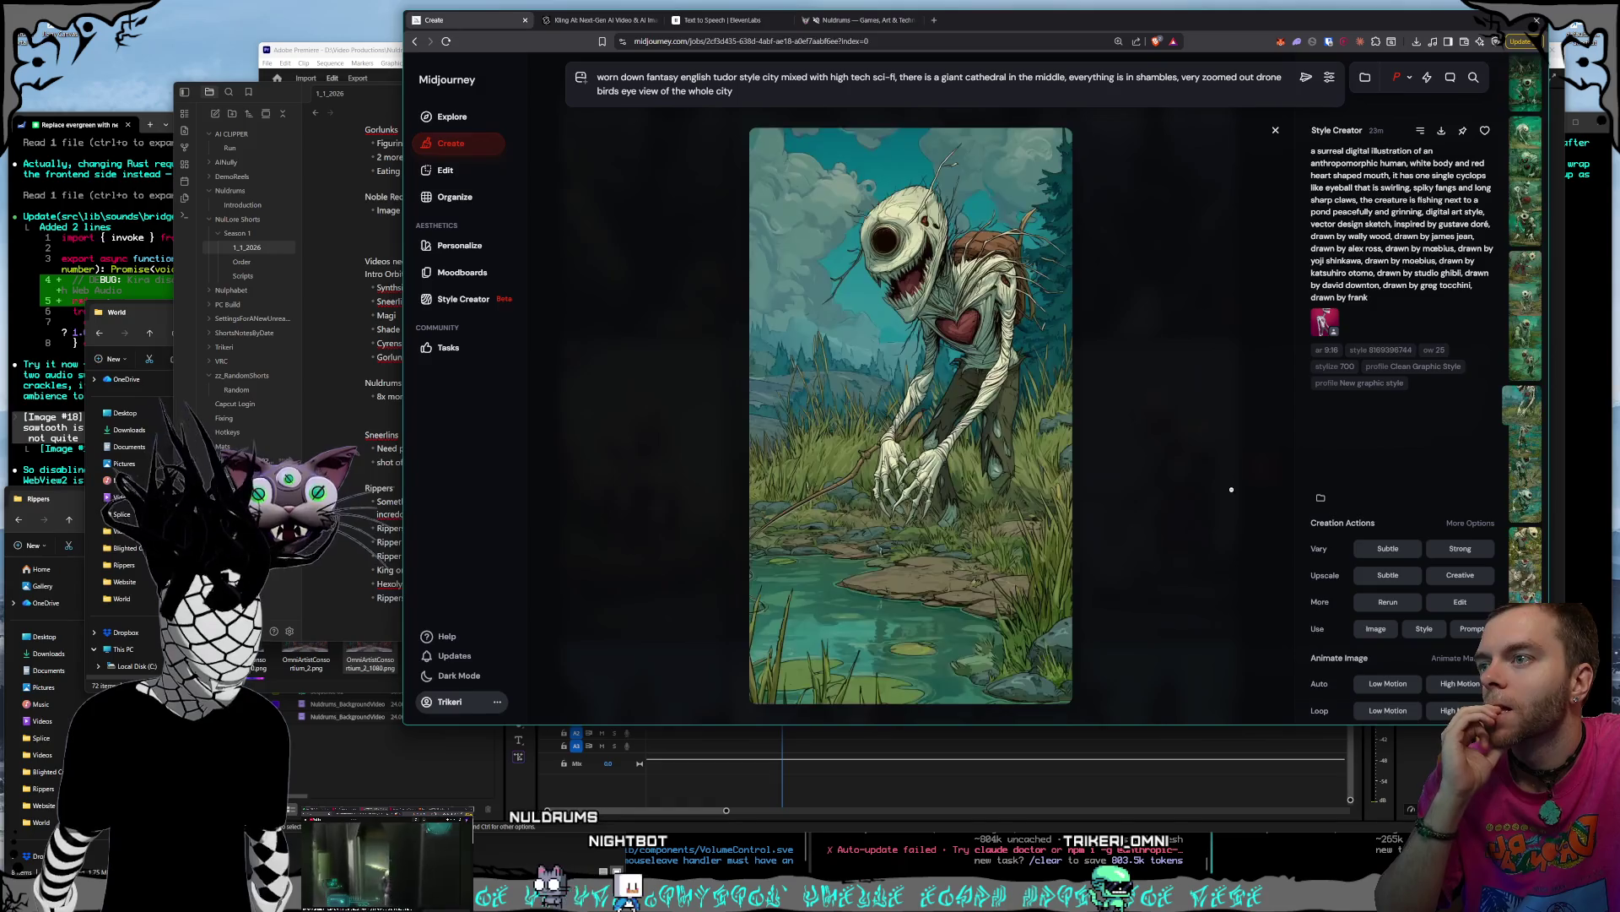
pyautogui.scroll(4, 1231, 488)
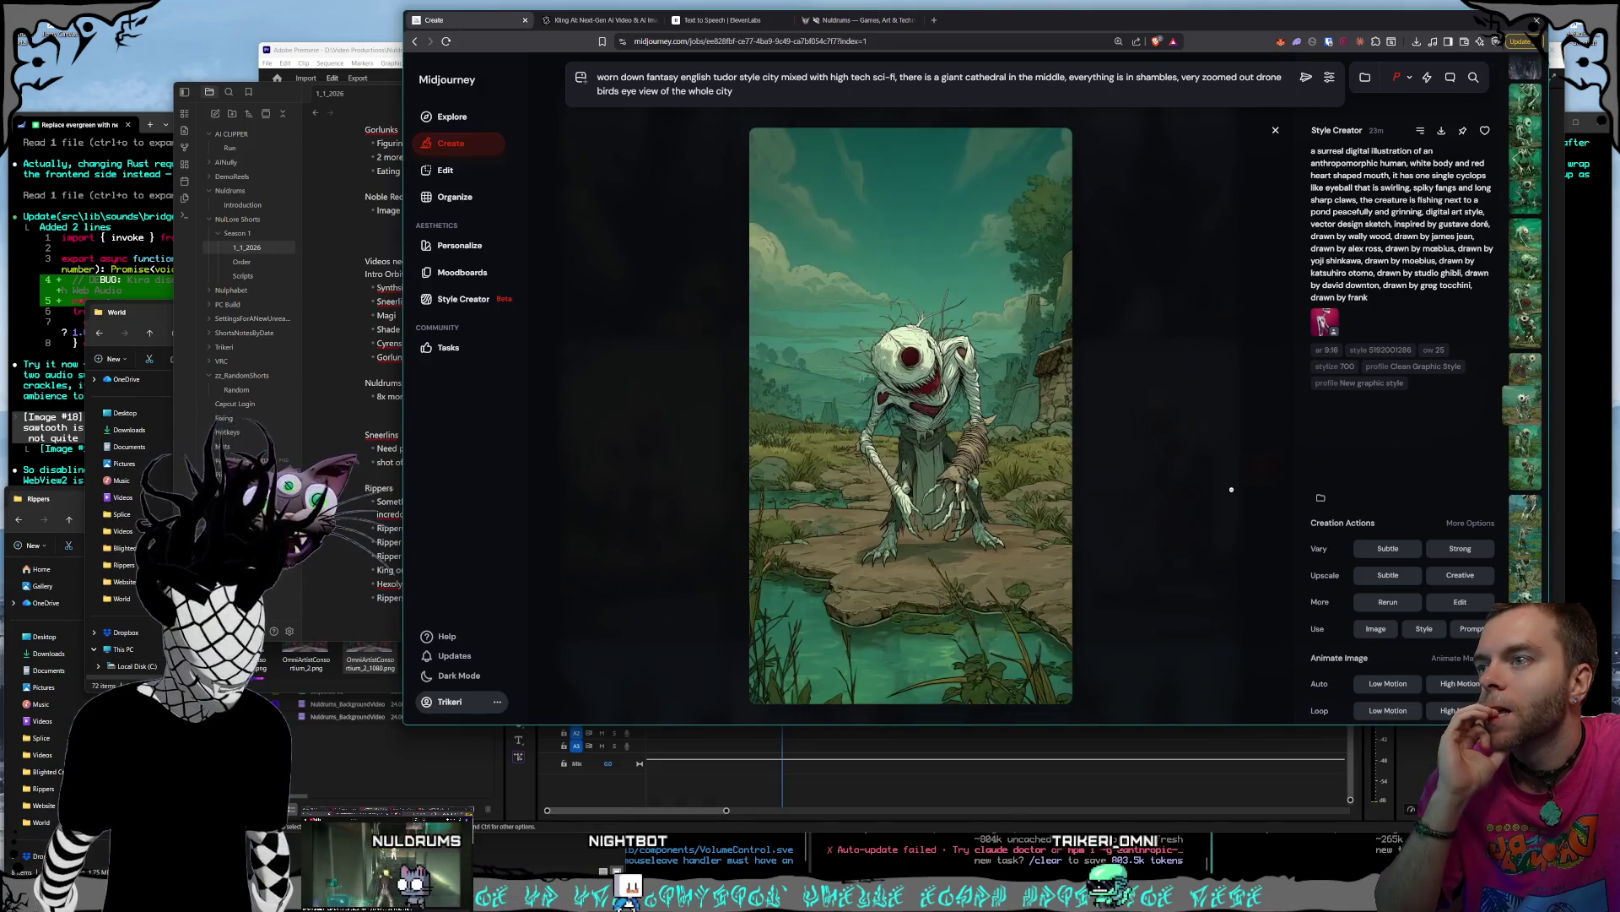
pyautogui.scroll(5, 1232, 492)
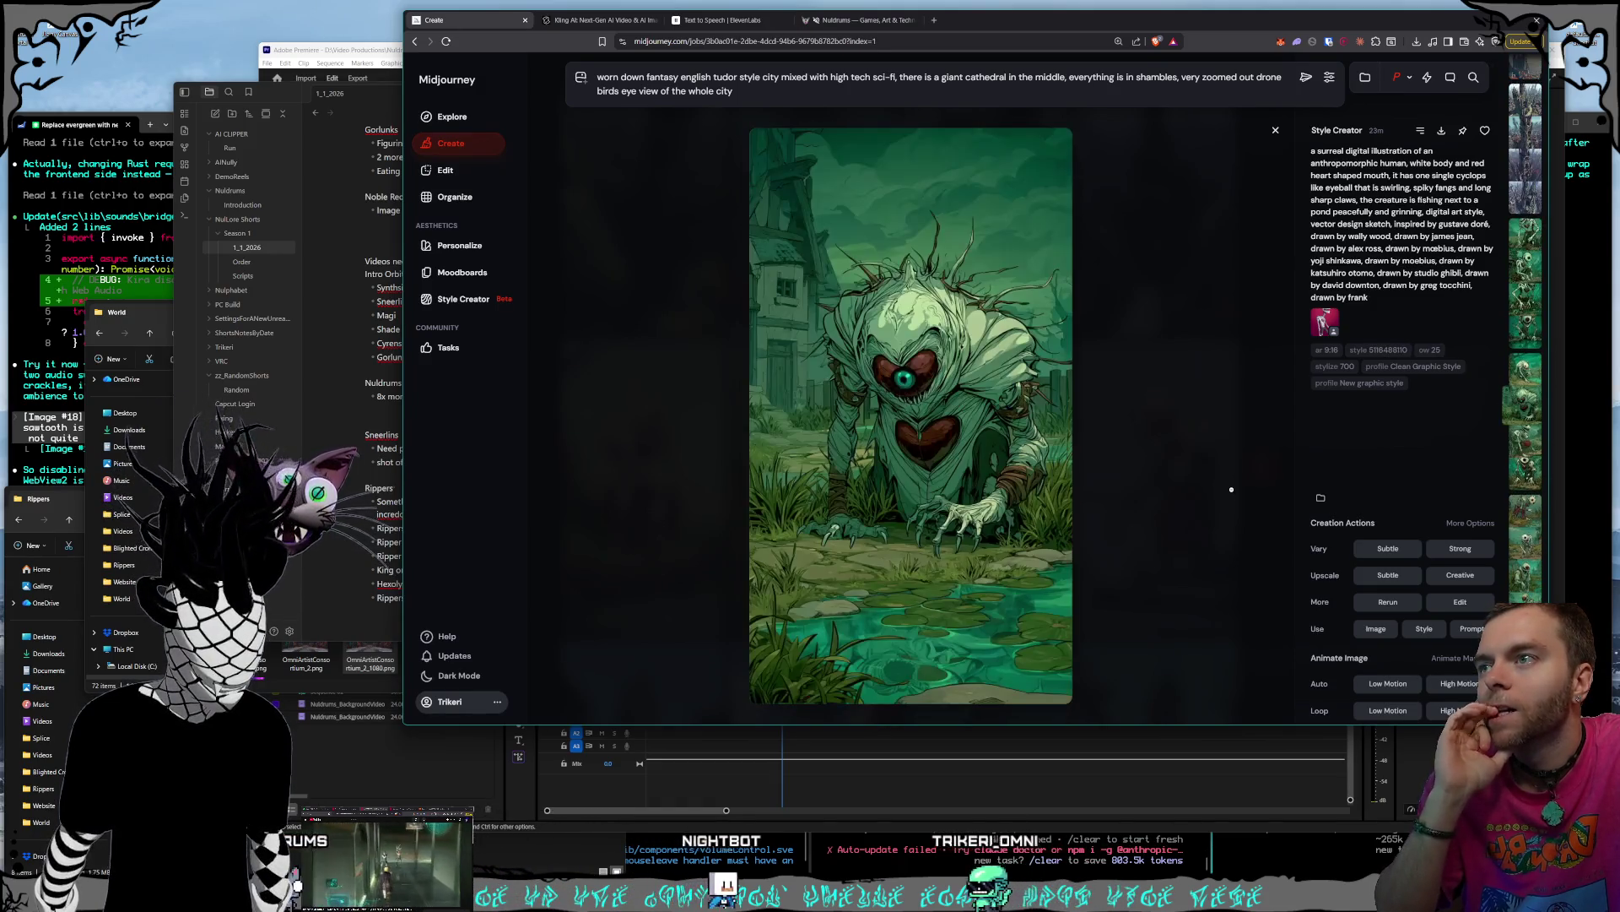
pyautogui.scroll(4, 1231, 489)
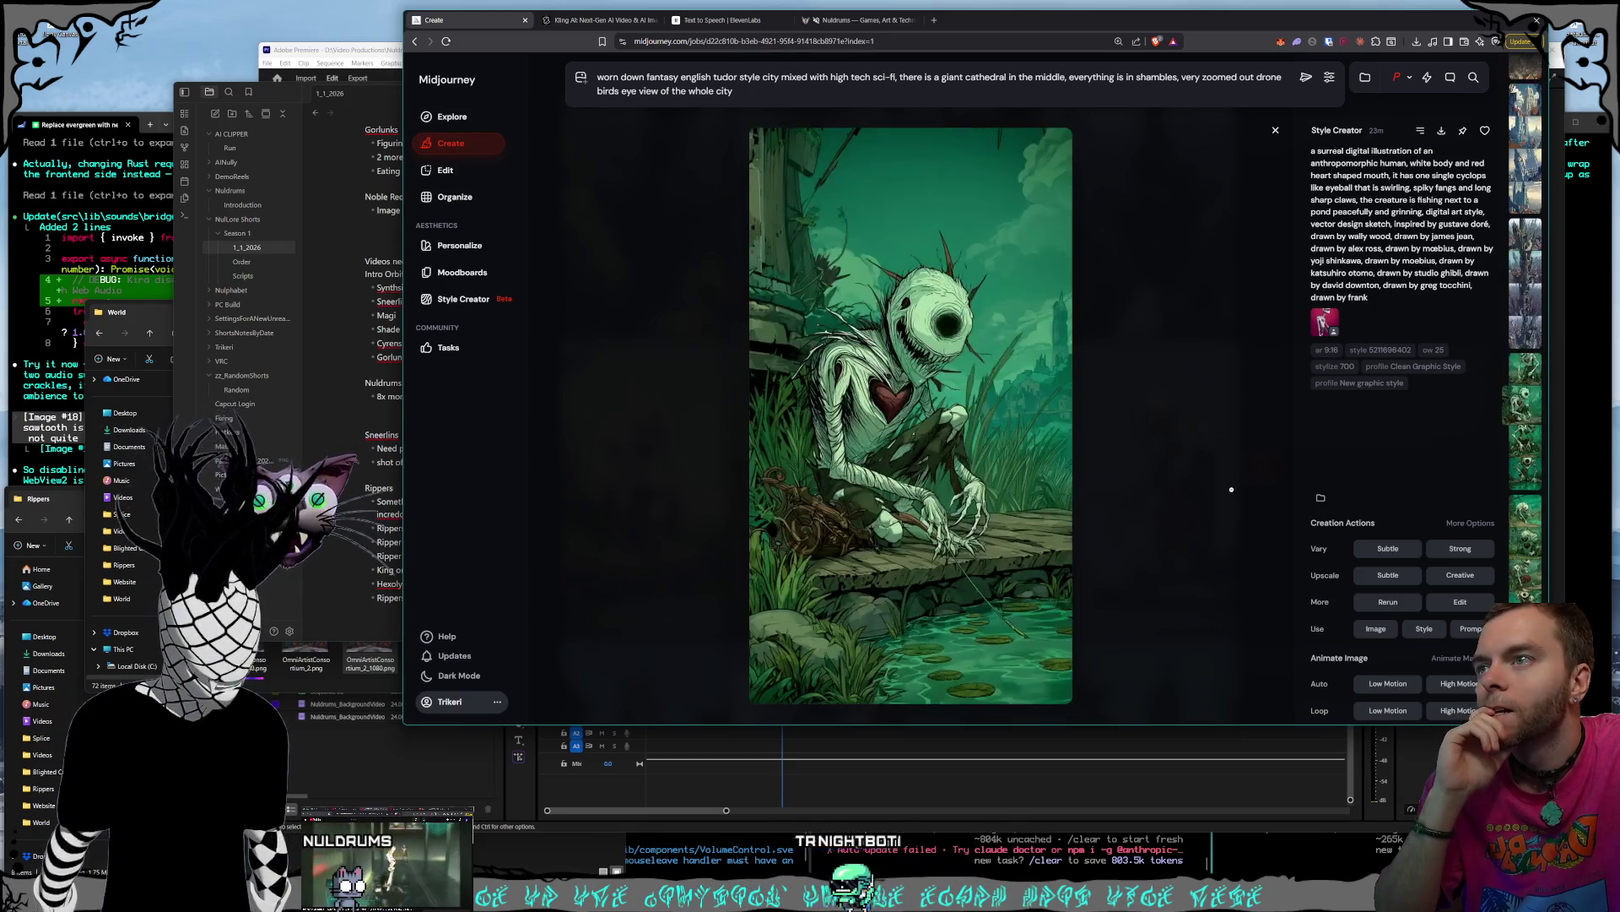
pyautogui.scroll(-4, 1232, 489)
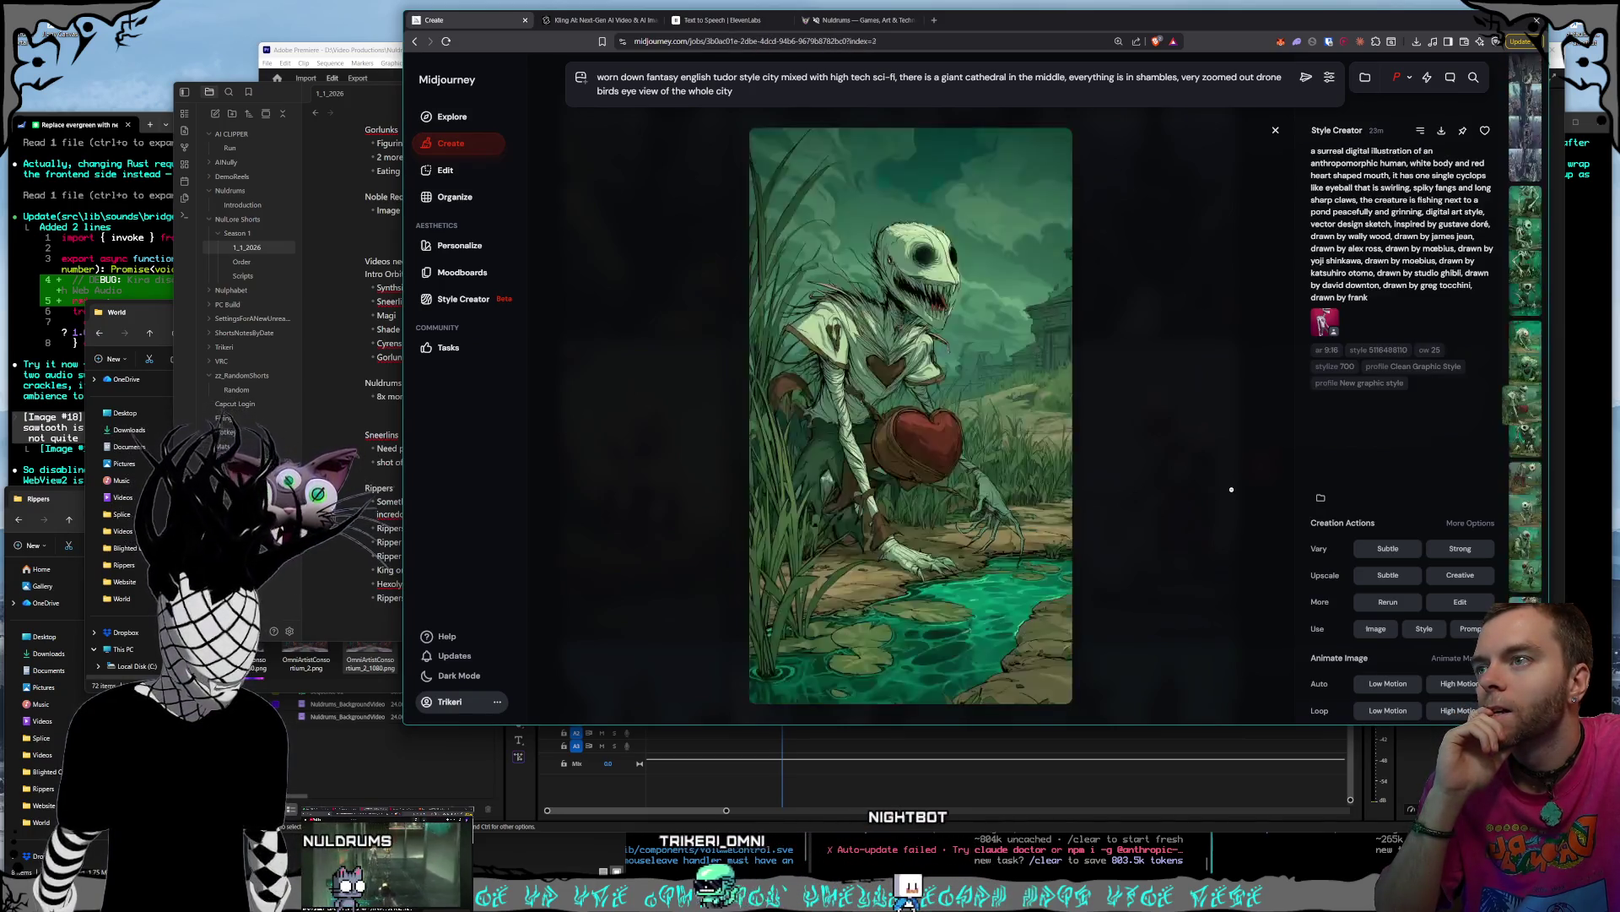
pyautogui.scroll(-5, 1231, 489)
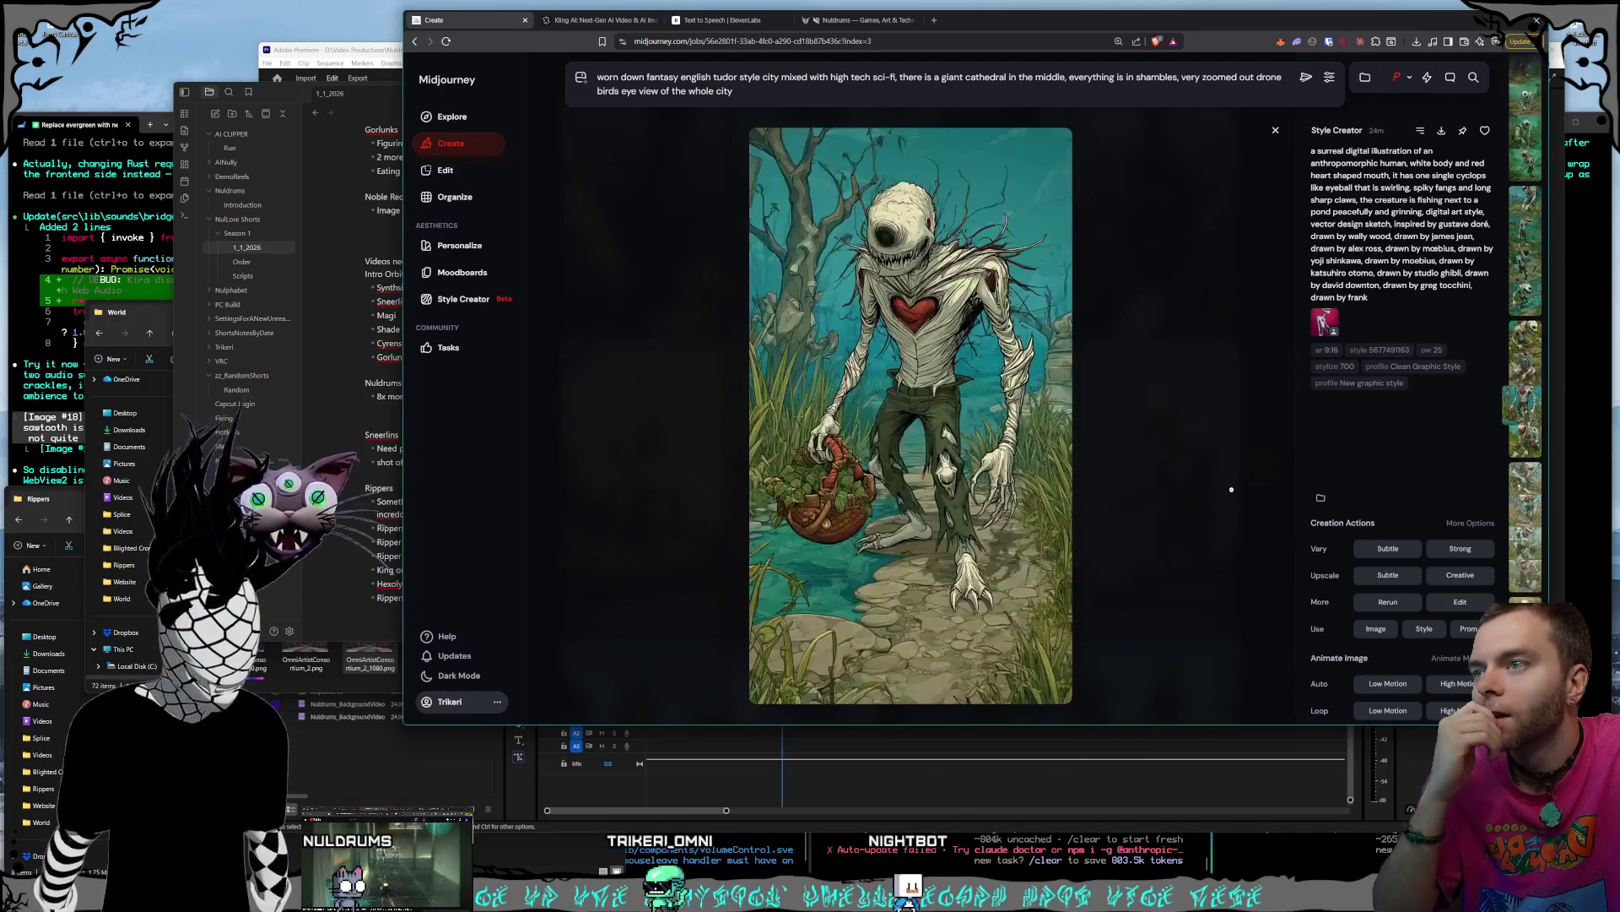
pyautogui.scroll(-3, 1231, 489)
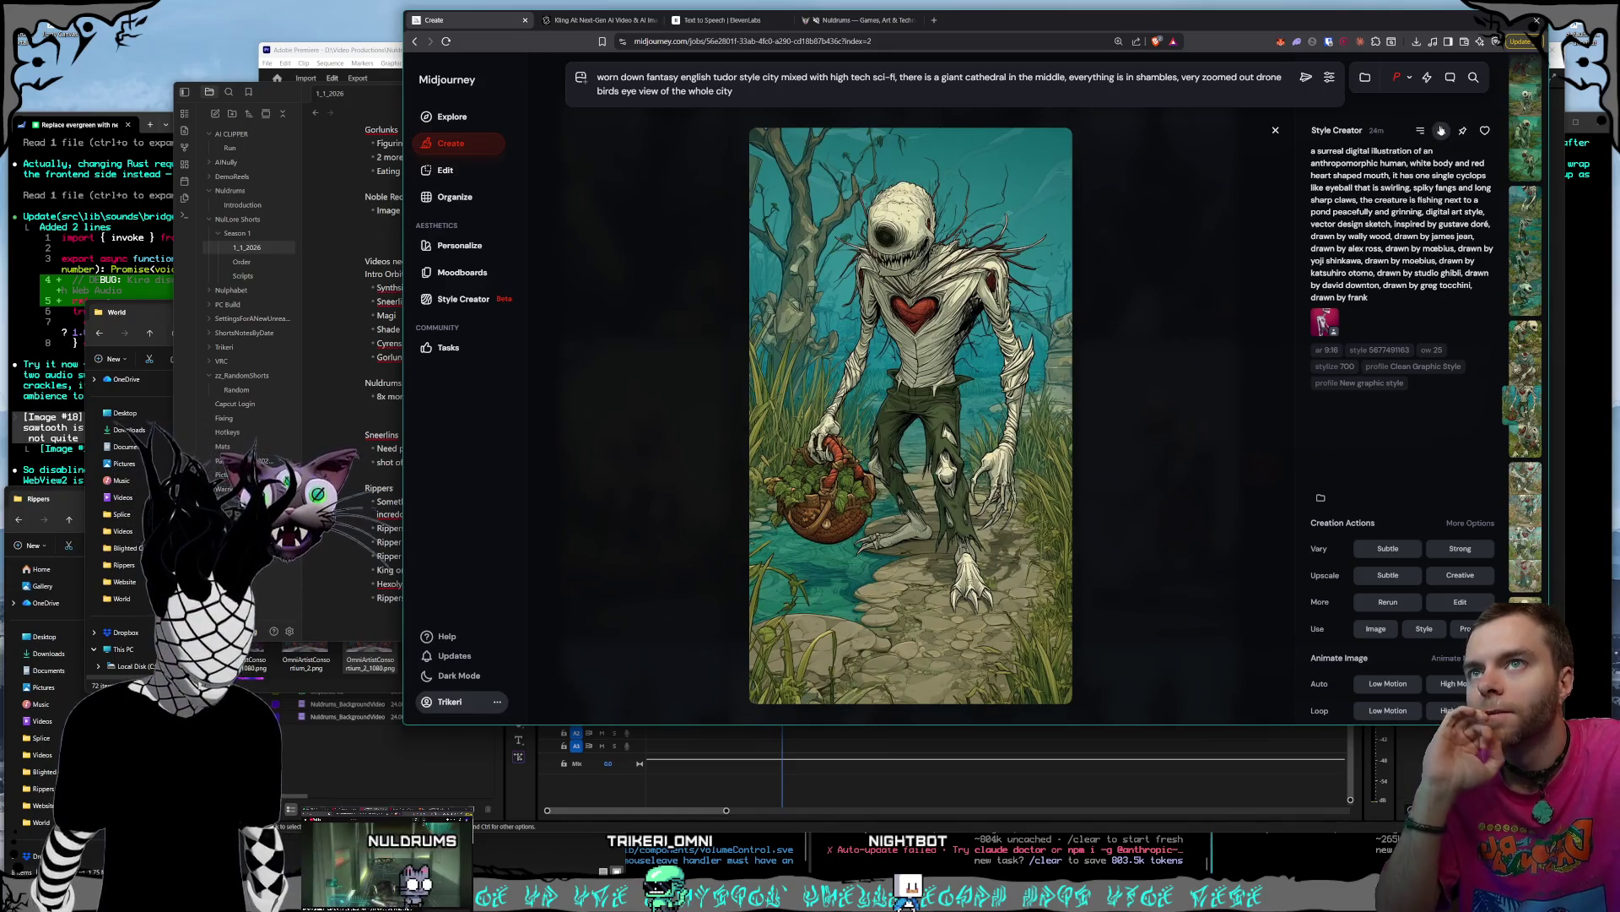
# - Save the pale cyclops creature image into Characters > Shorts > Rippers
pyautogui.hotkey('ctrl', 's')
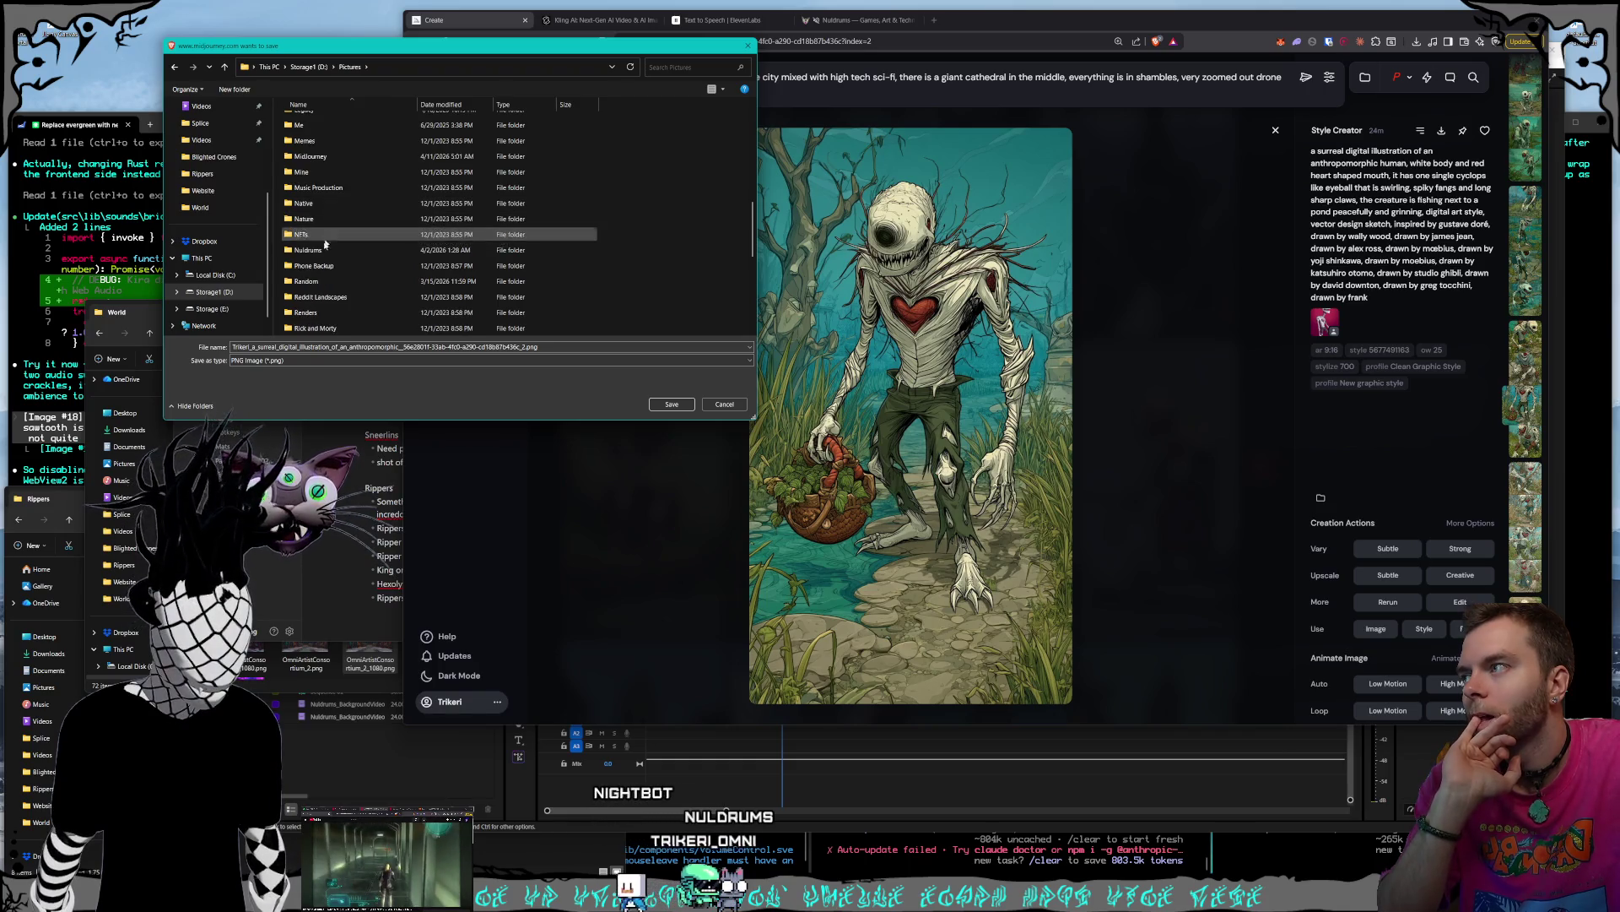
pyautogui.doubleClick(338, 328)
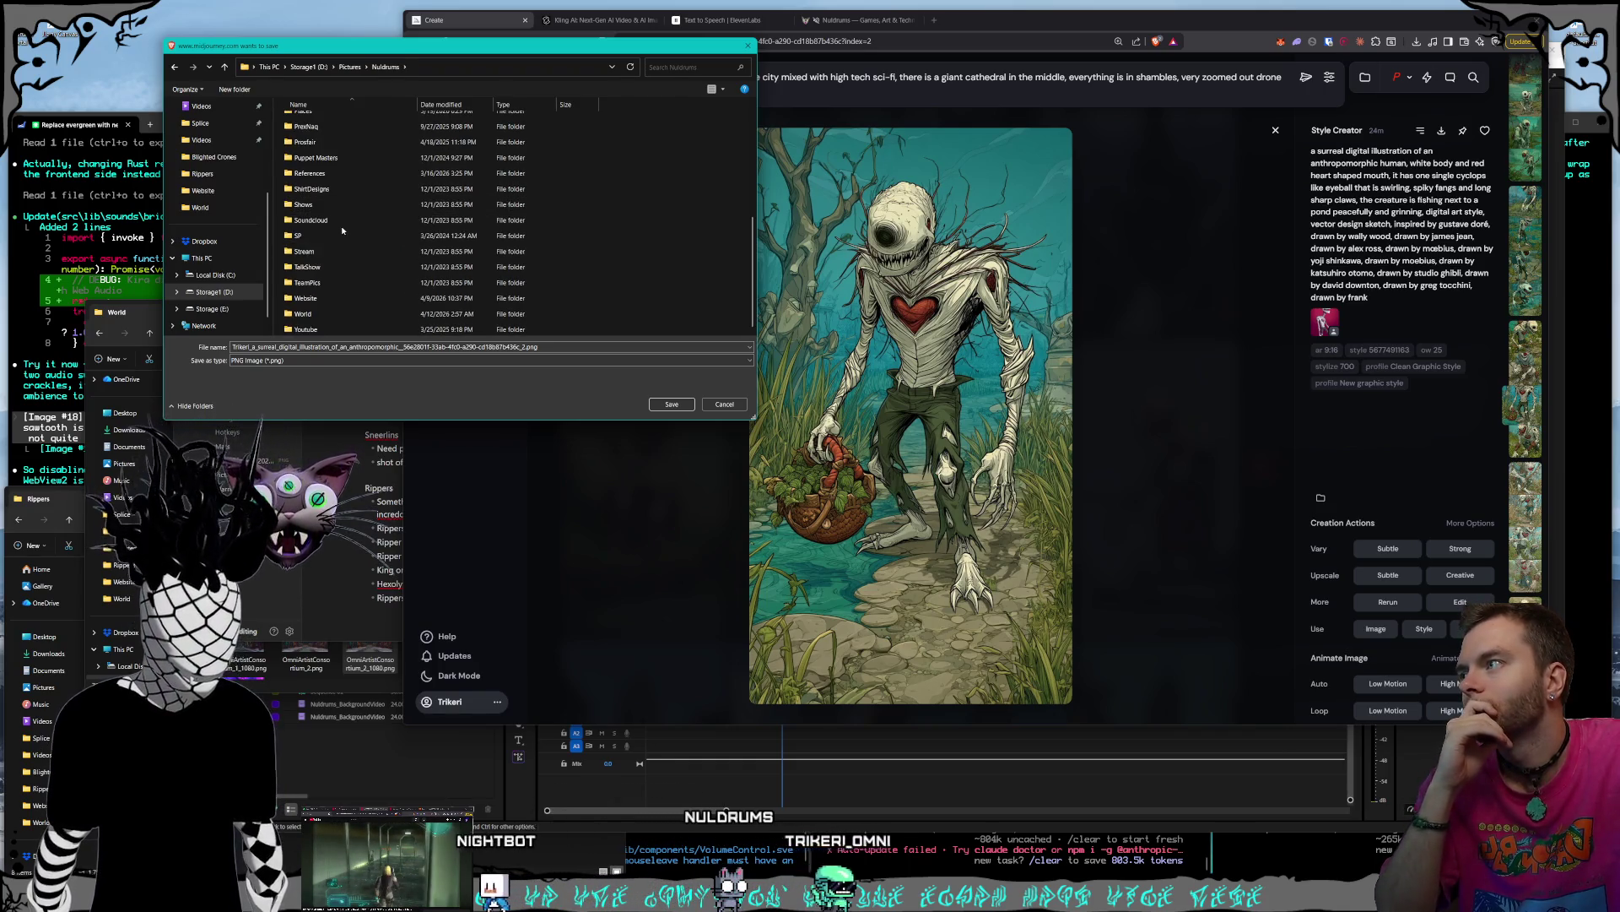
pyautogui.scroll(-3, 341, 225)
pyautogui.scroll(3, 329, 181)
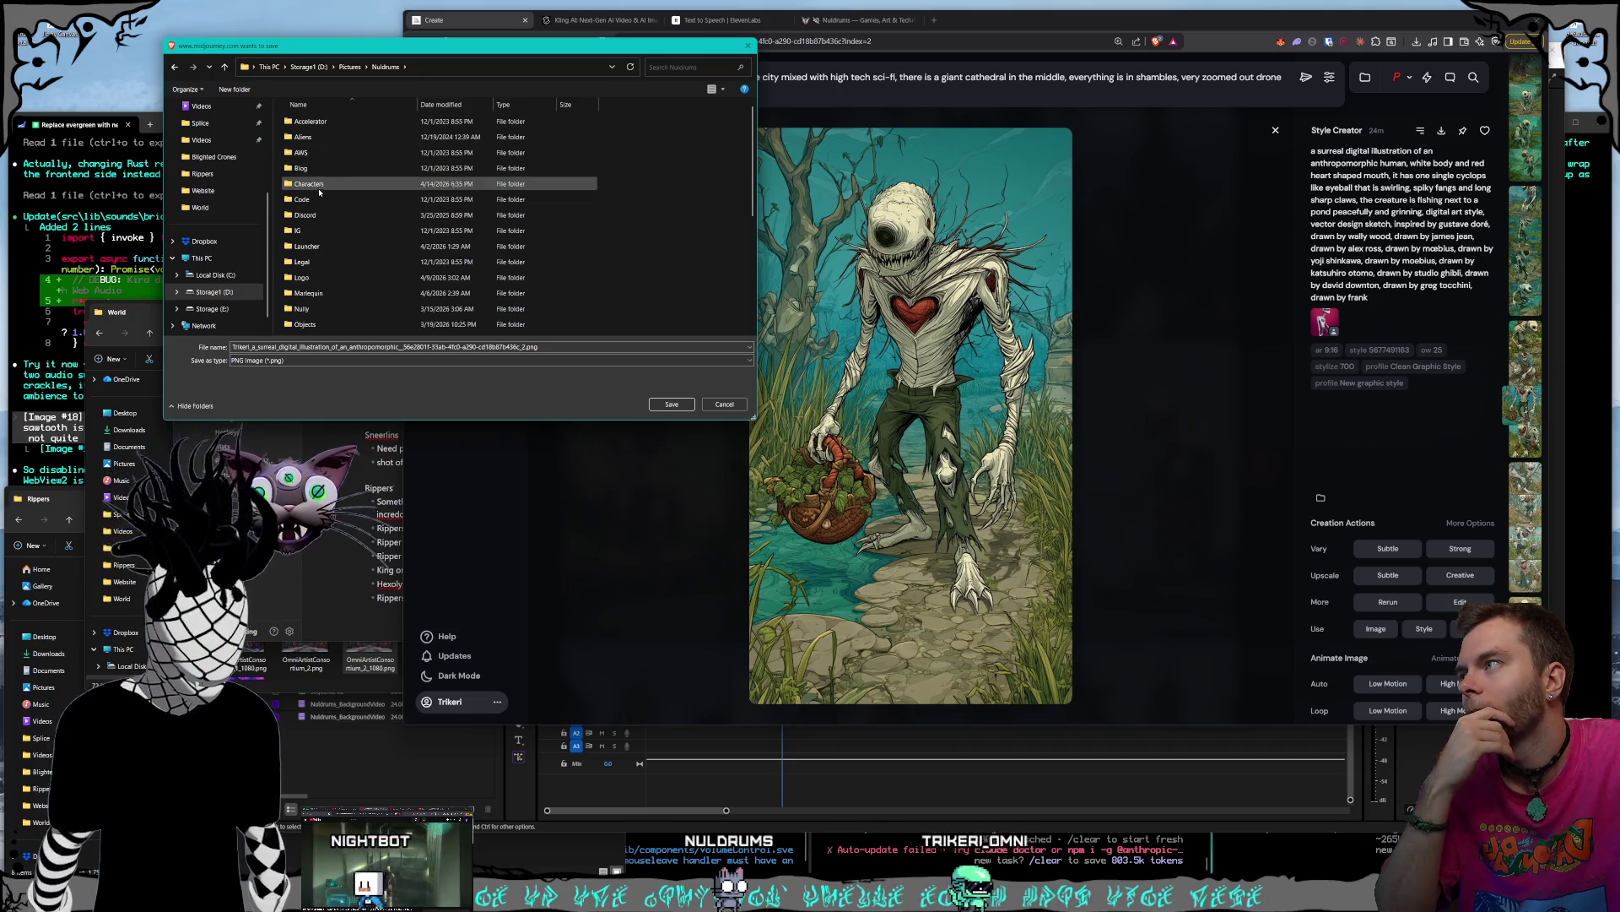
pyautogui.doubleClick(366, 185)
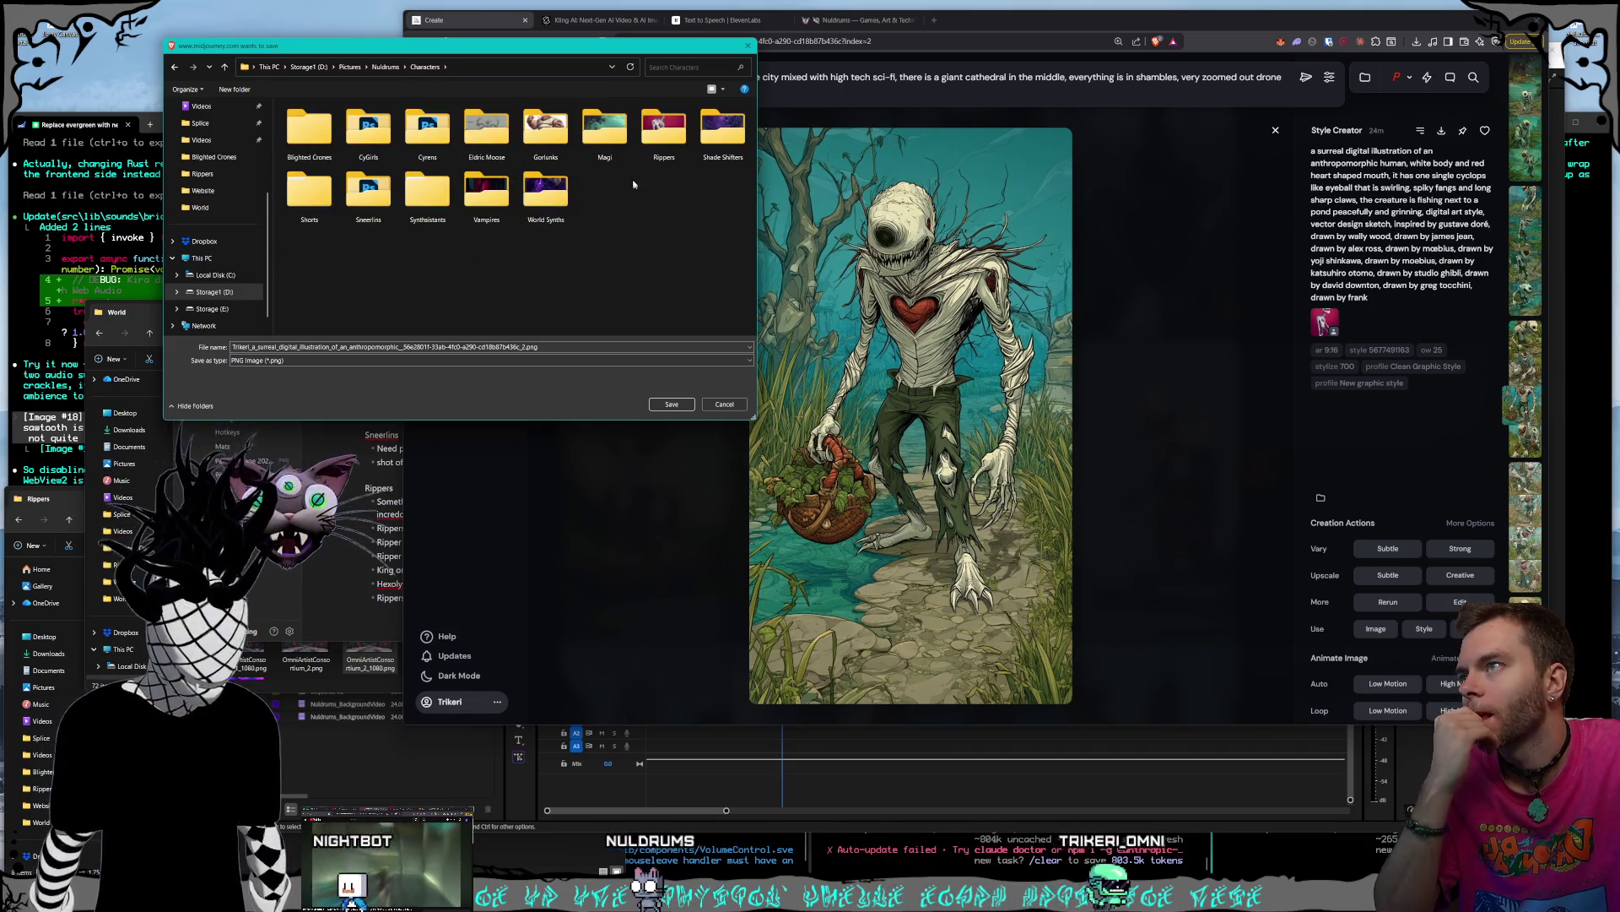
pyautogui.doubleClick(650, 156)
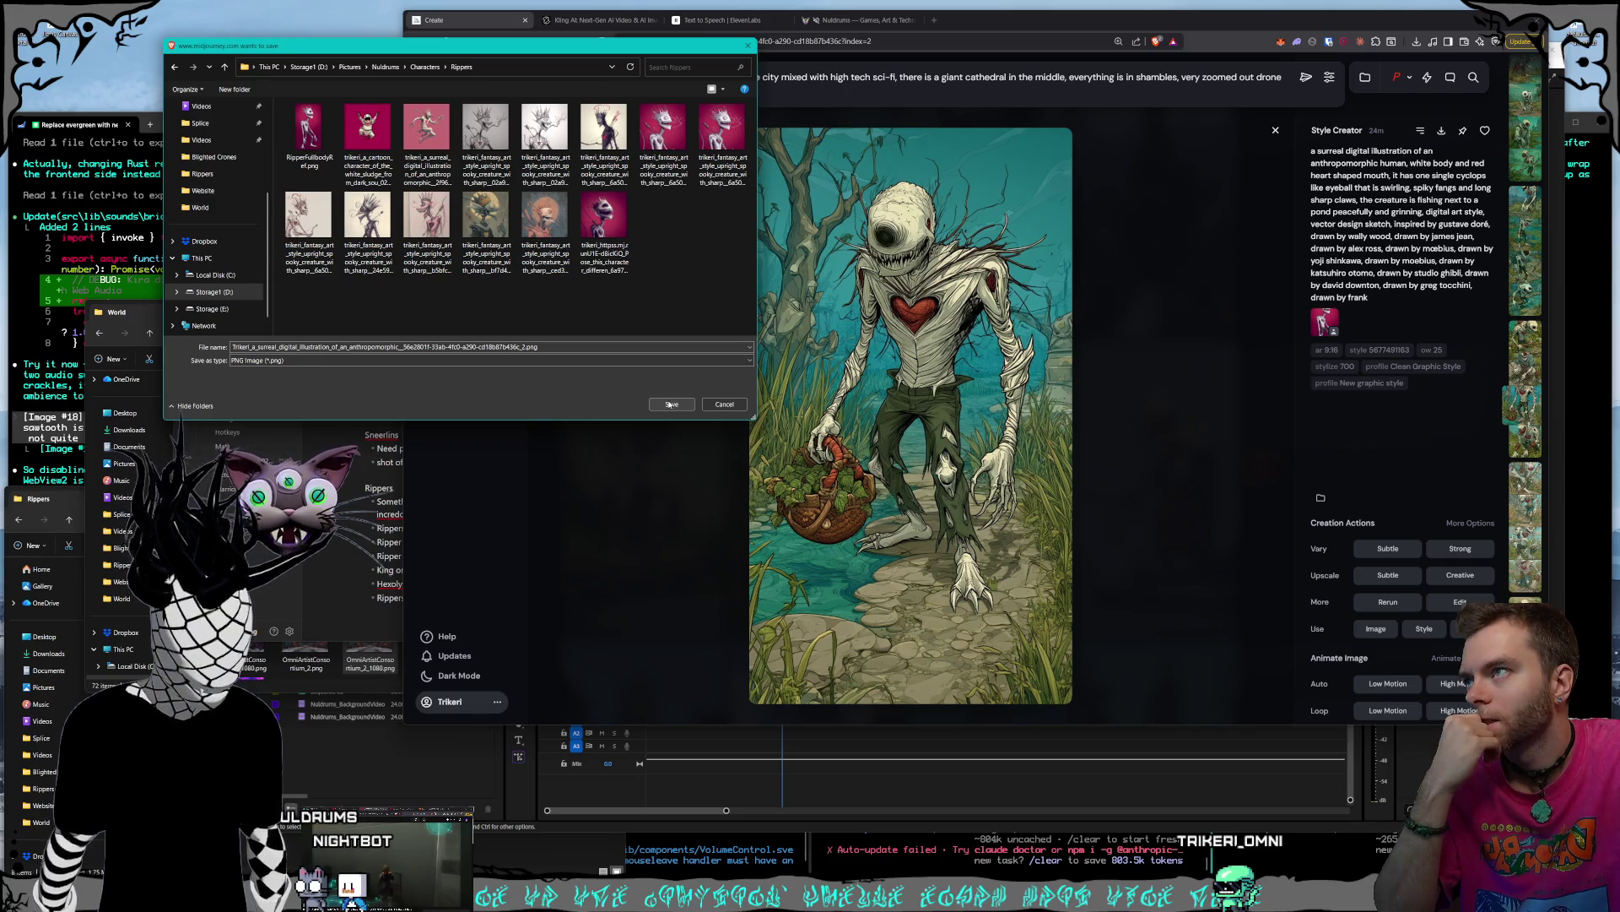
pyautogui.click(426, 69)
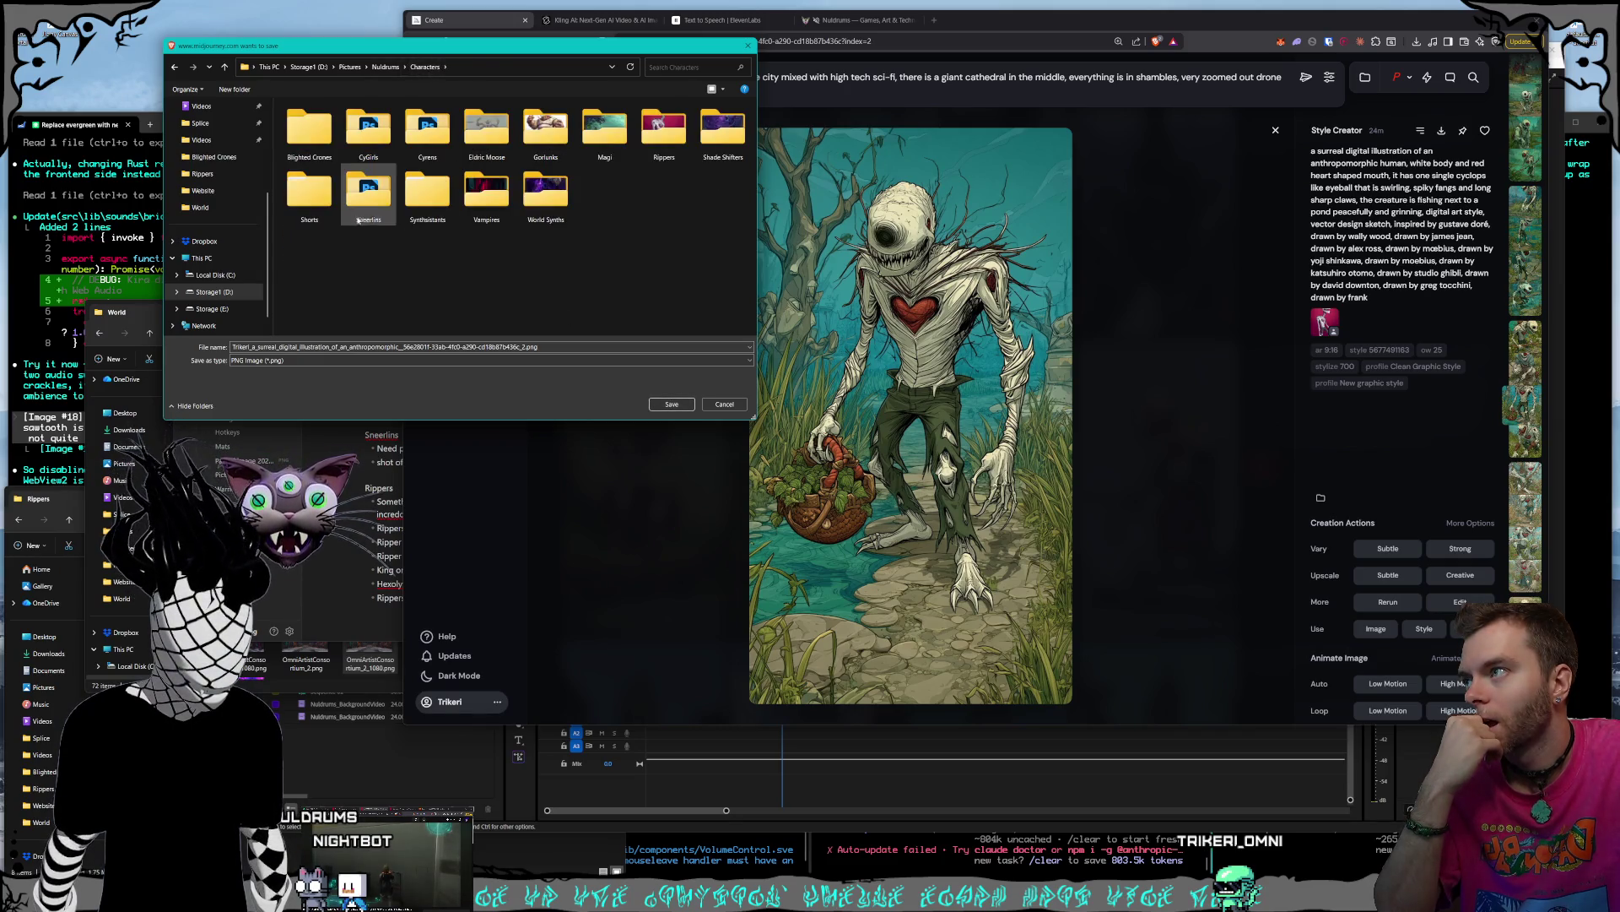
pyautogui.doubleClick(318, 208)
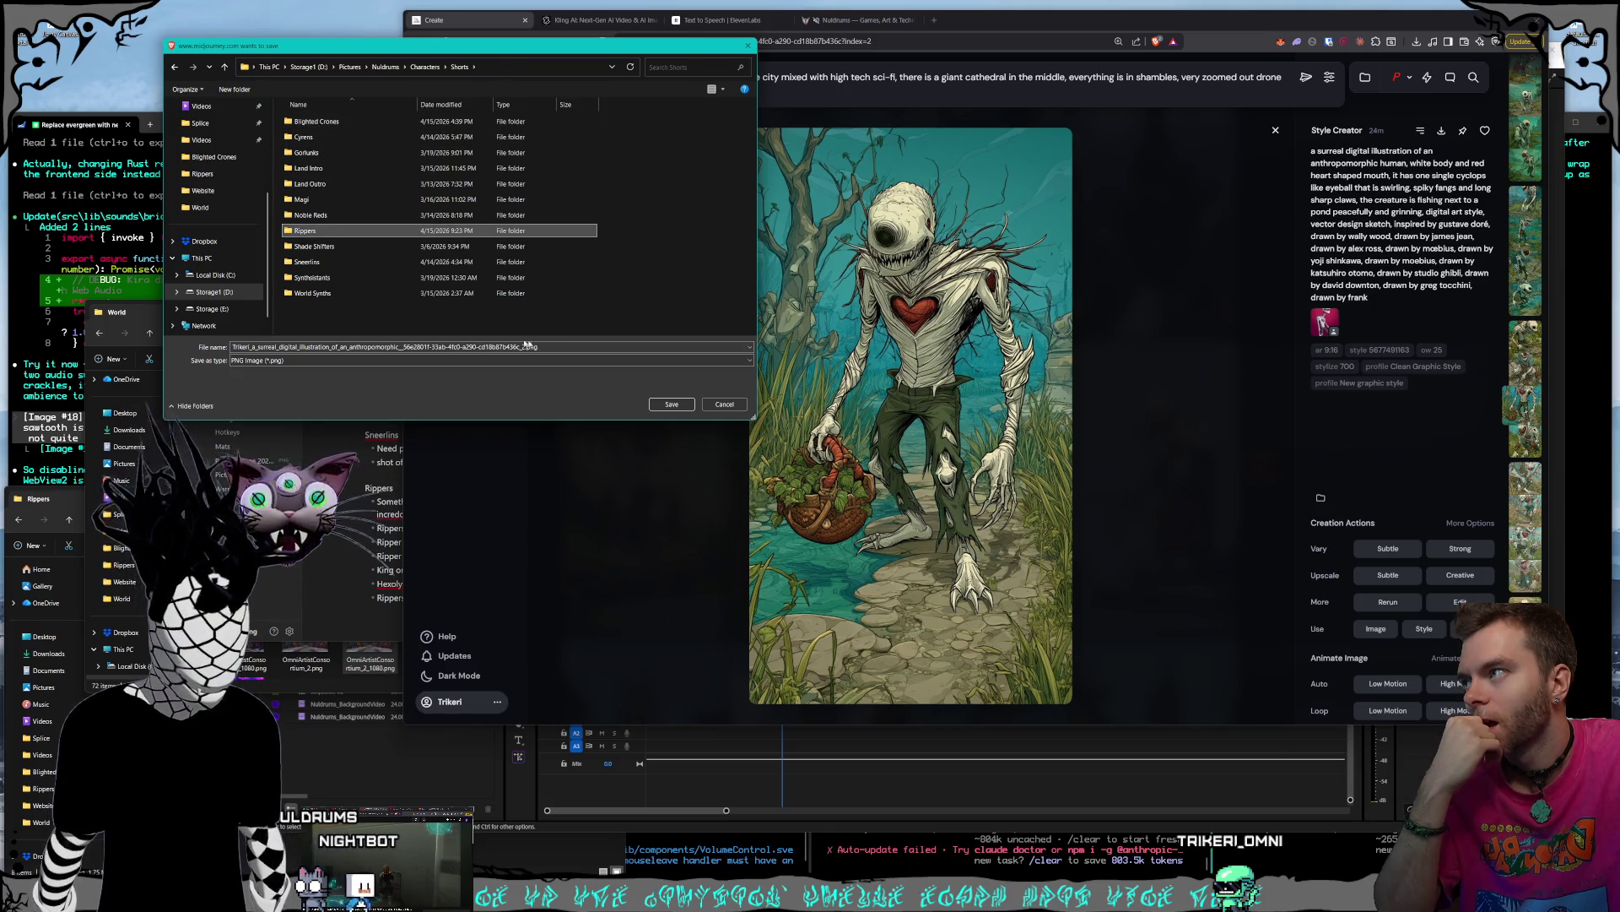
pyautogui.press('Return')
pyautogui.click(672, 404)
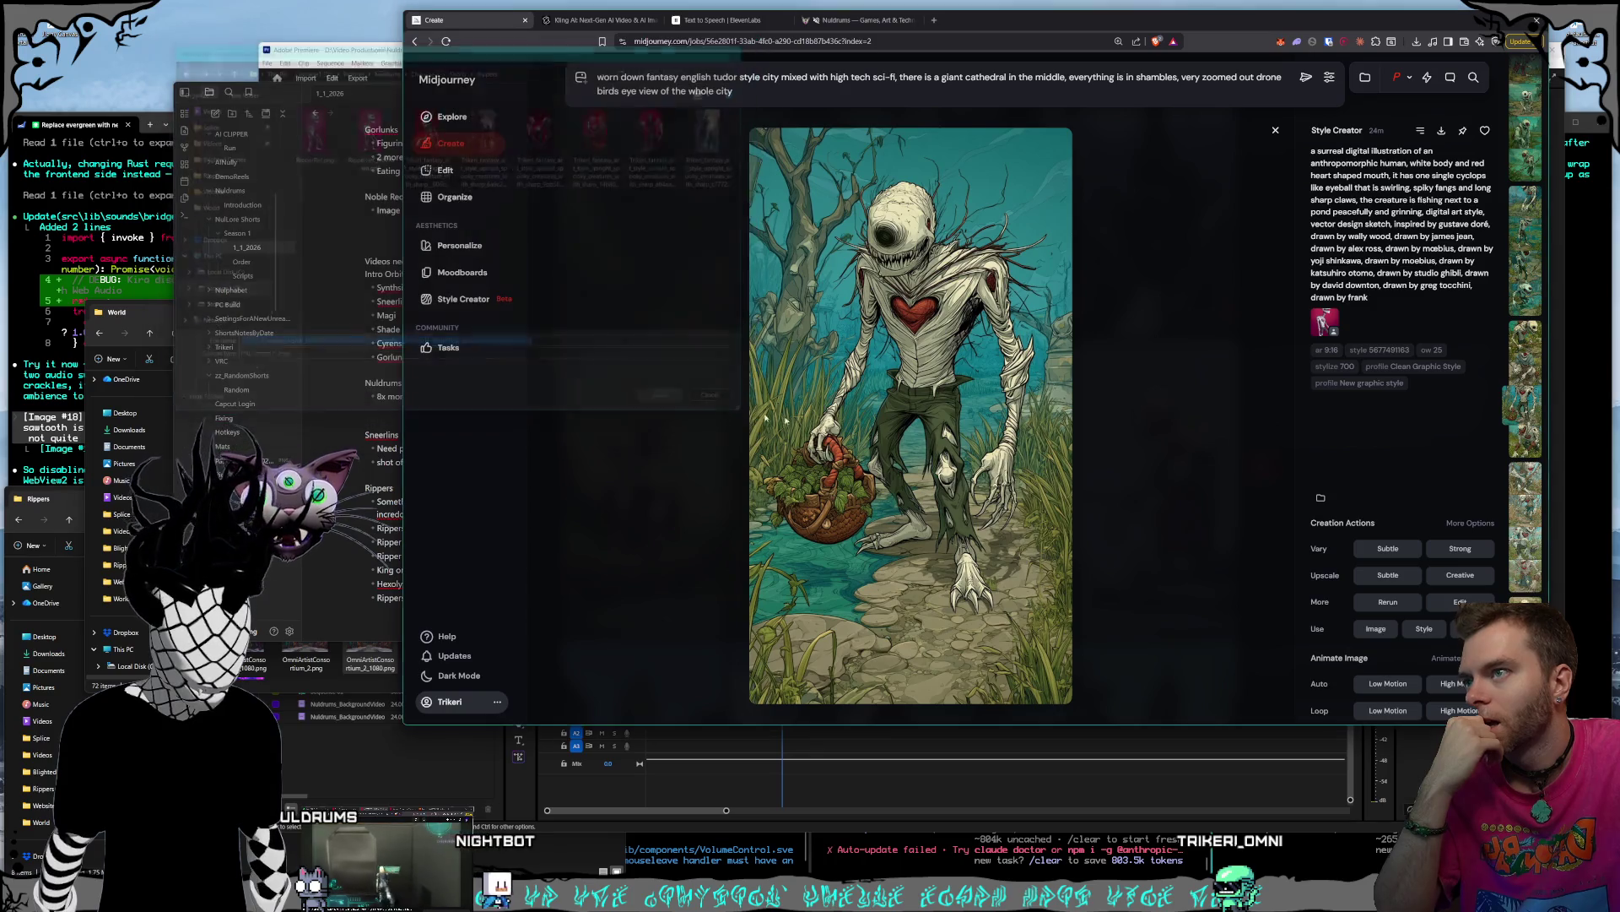
# - Download the red-eyed basket creature variant and return to the results grid
pyautogui.press('Right')
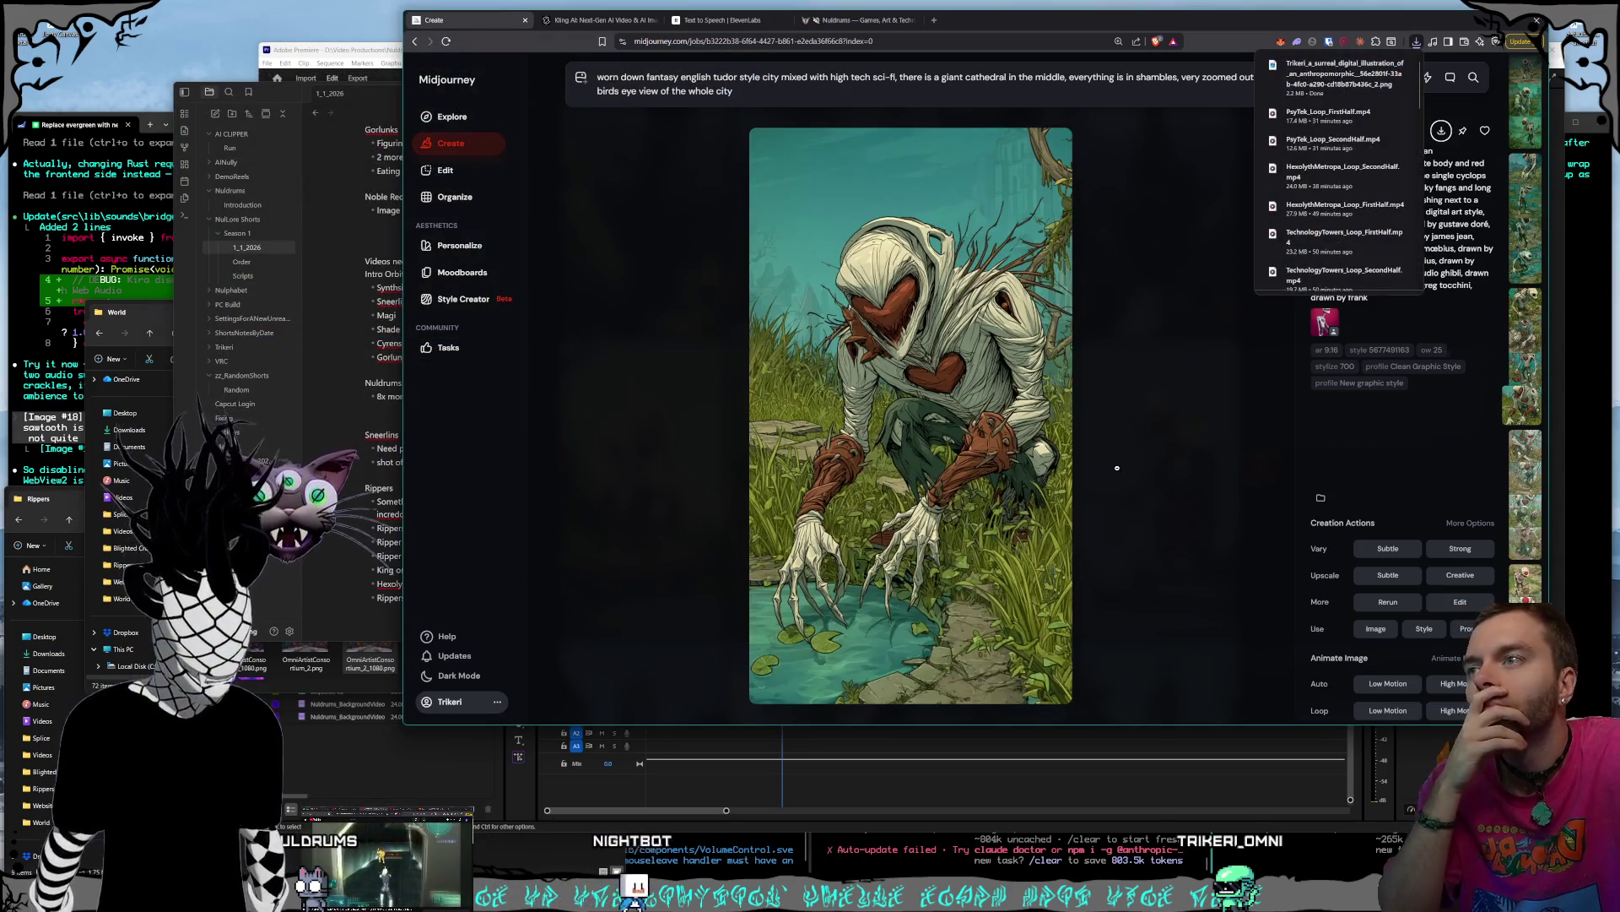
pyautogui.press('Right')
pyautogui.press('Right')
pyautogui.press('Right')
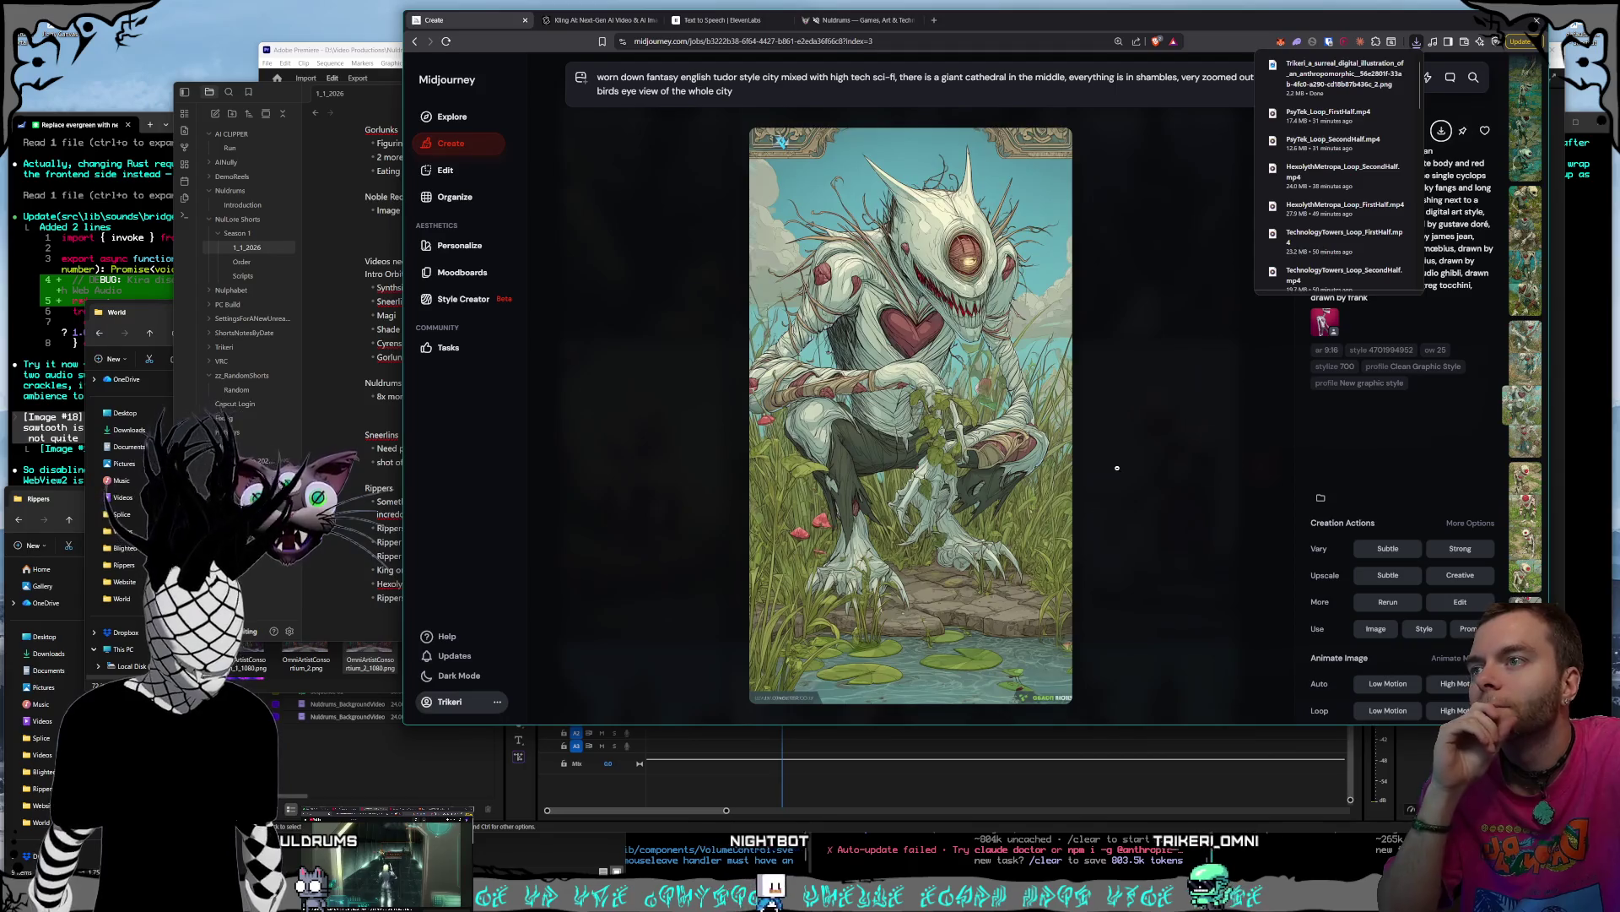
pyautogui.press('Right')
pyautogui.press('Right')
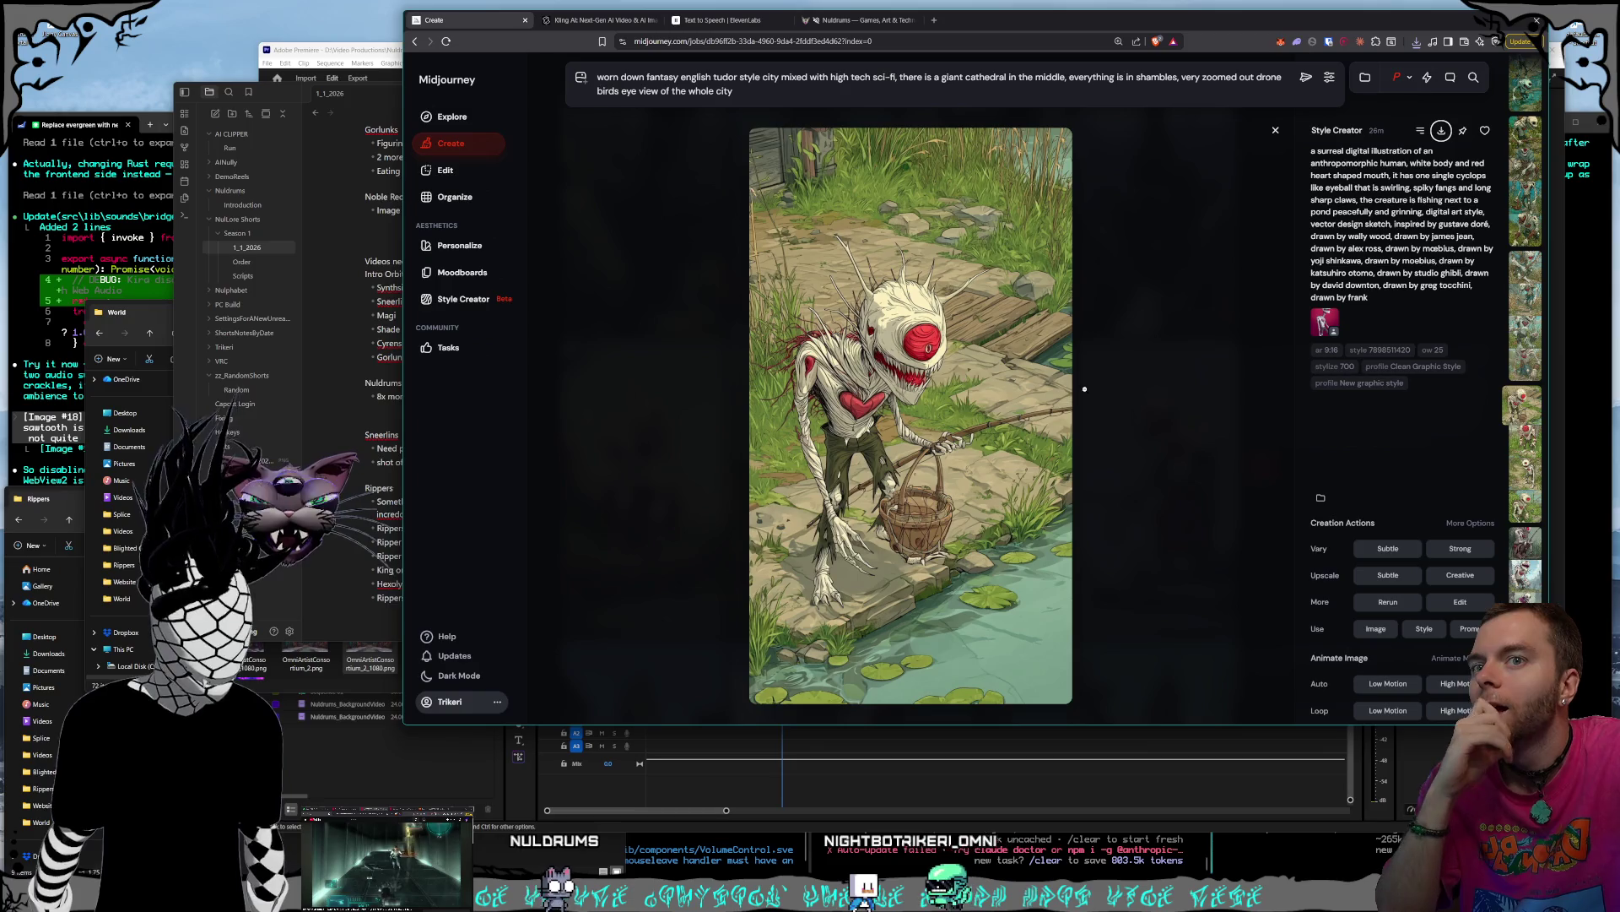
pyautogui.click(1441, 130)
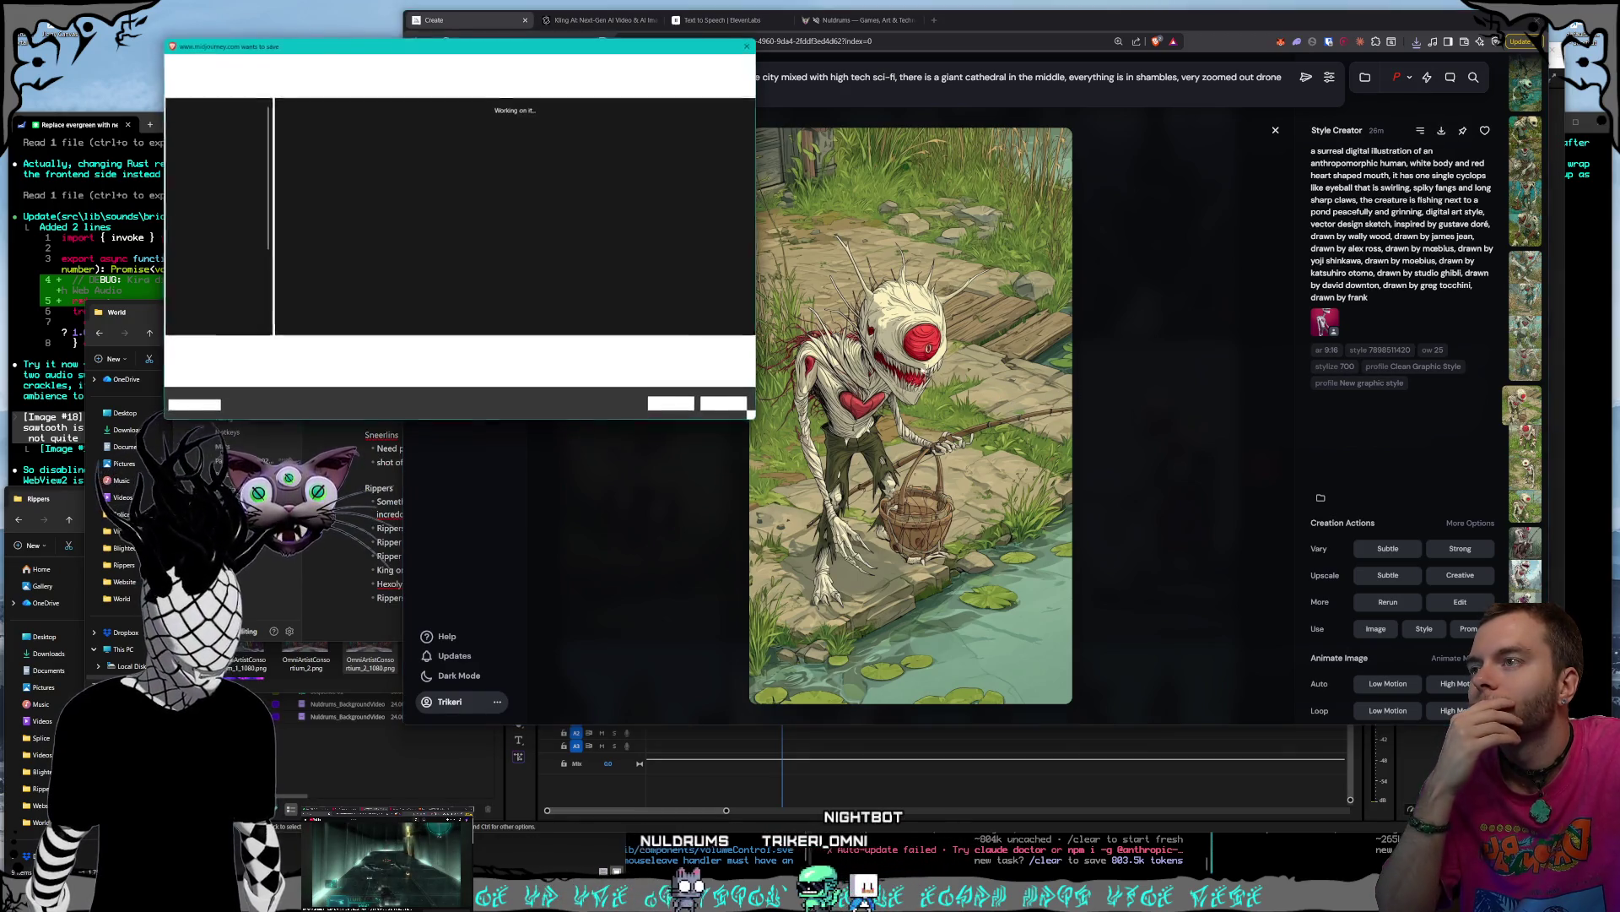
pyautogui.click(676, 405)
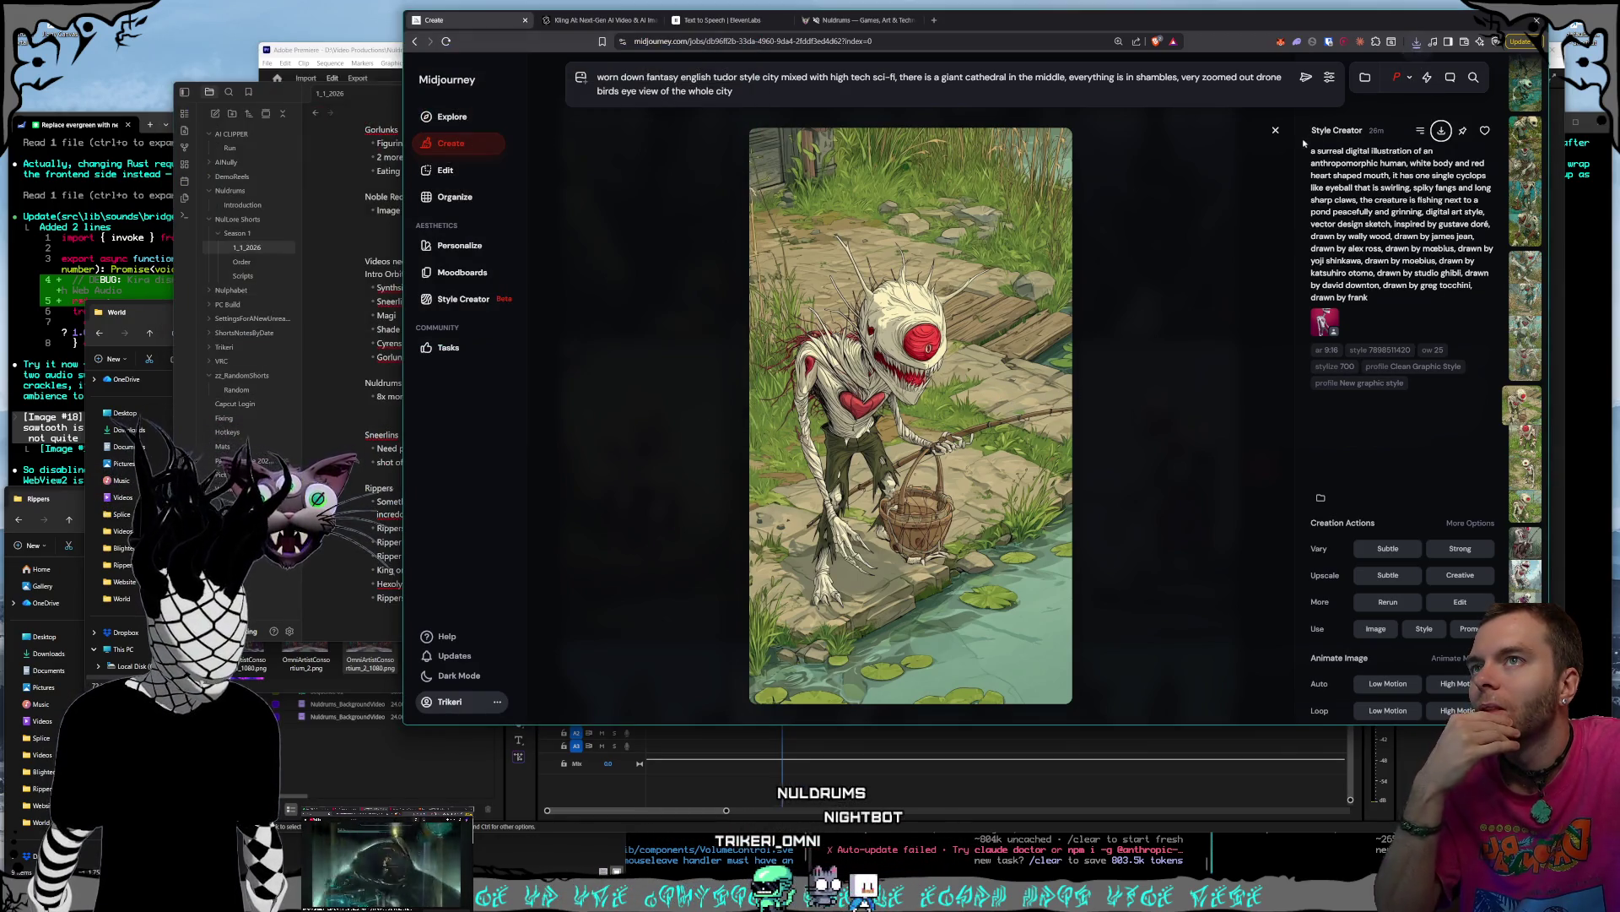
pyautogui.press('Escape')
pyautogui.scroll(-15, 1089, 545)
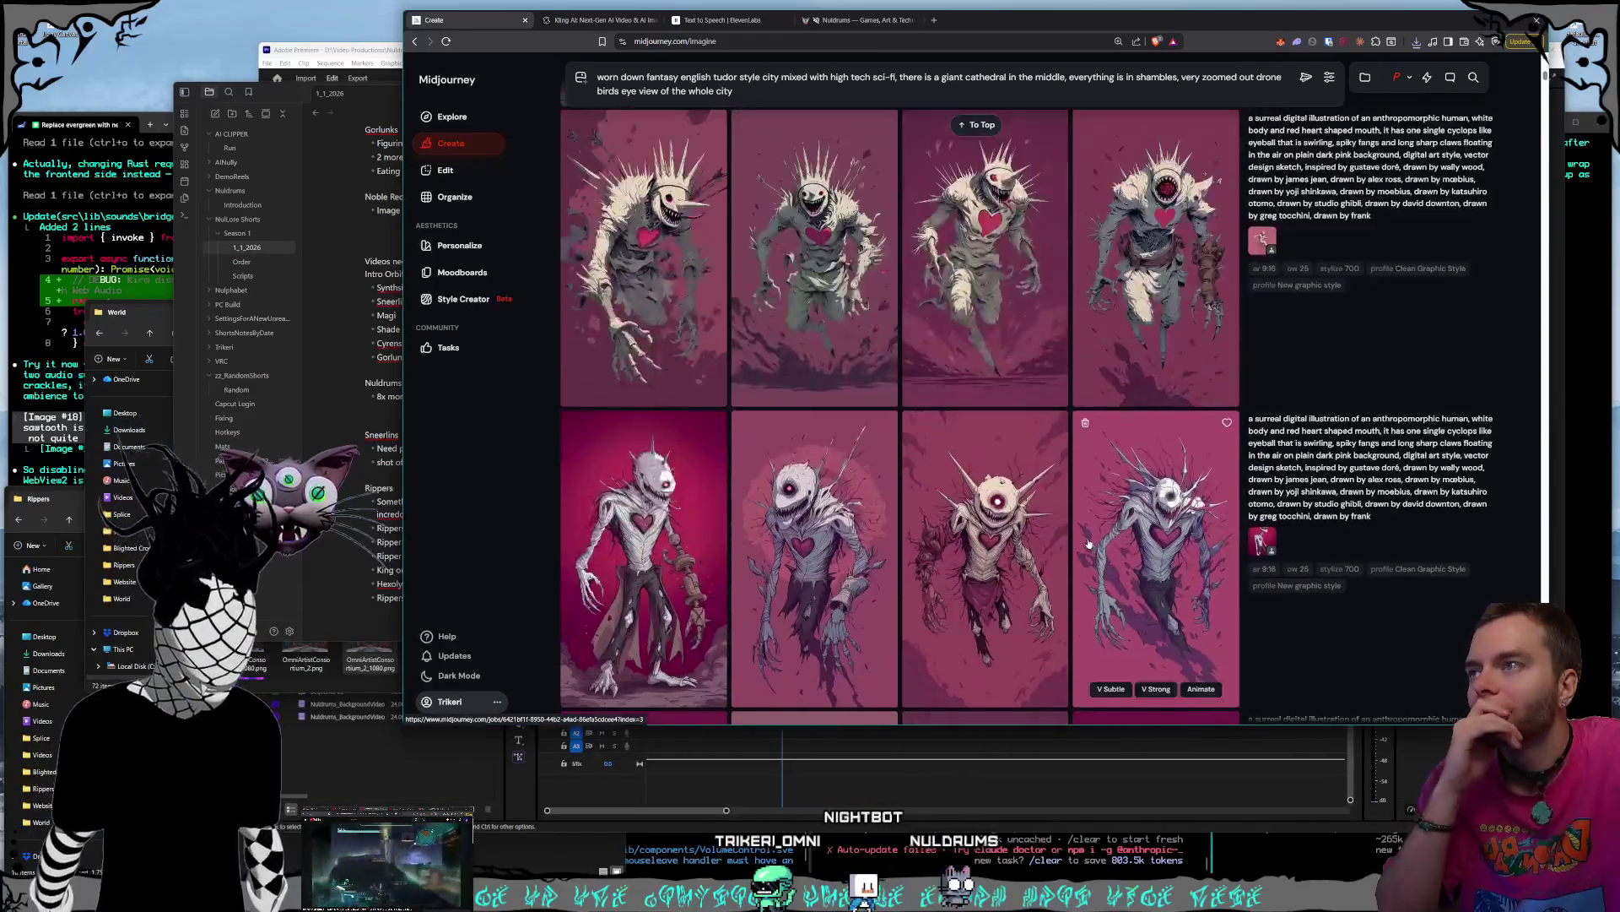
# - Scroll the results grid to the alleyway cyclops and open the arrow-pierced alley image large
pyautogui.scroll(1, 1088, 545)
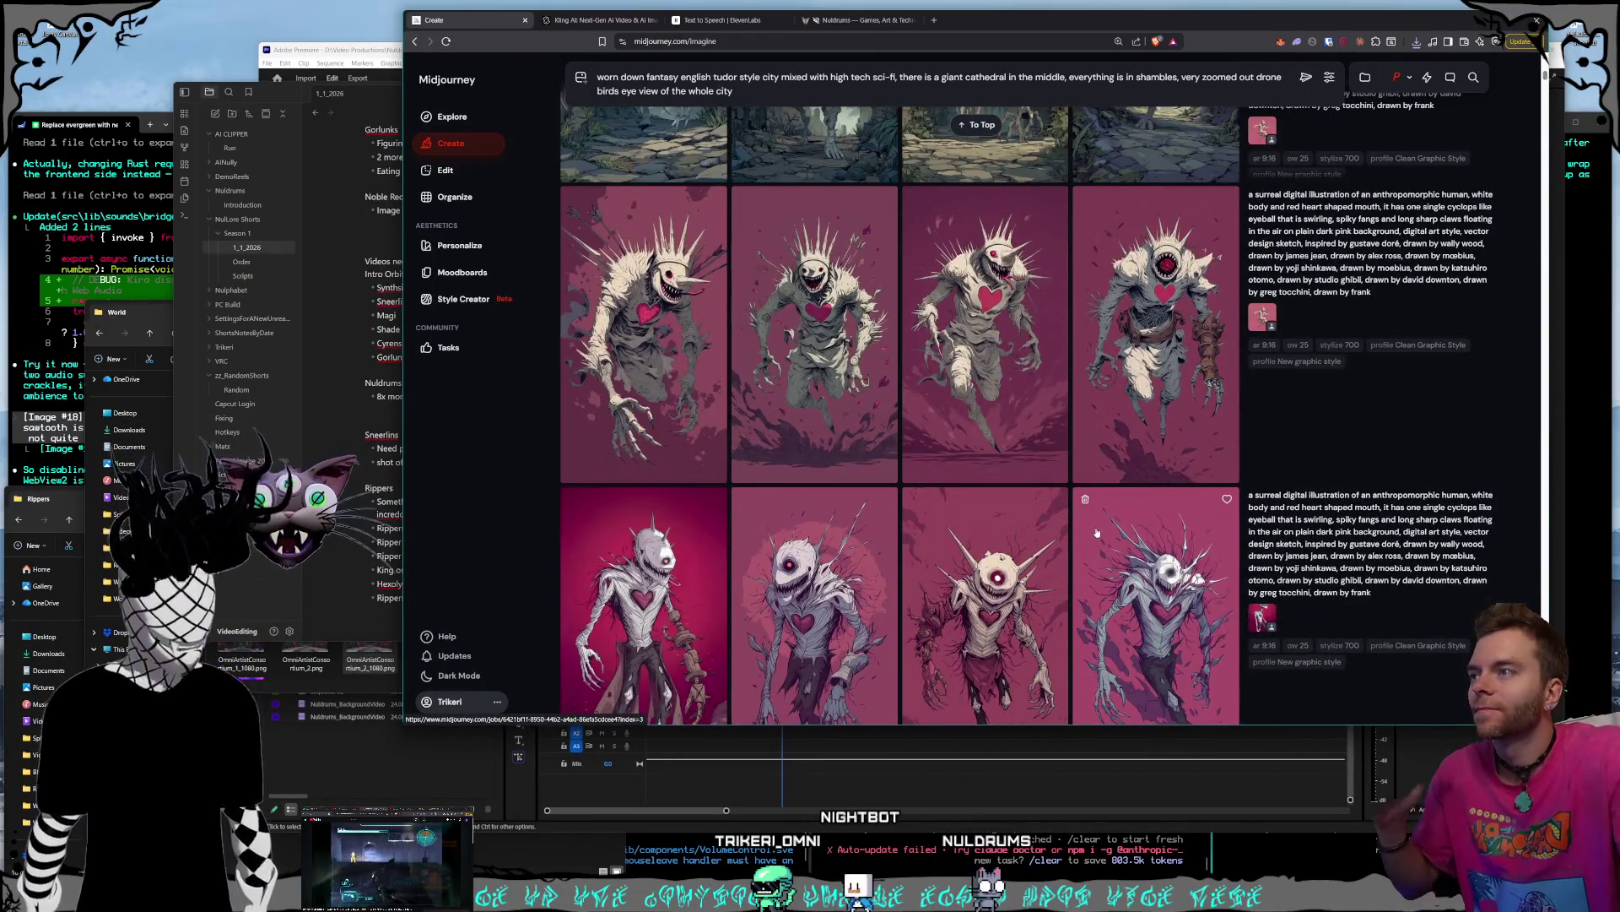
pyautogui.scroll(-10, 1094, 523)
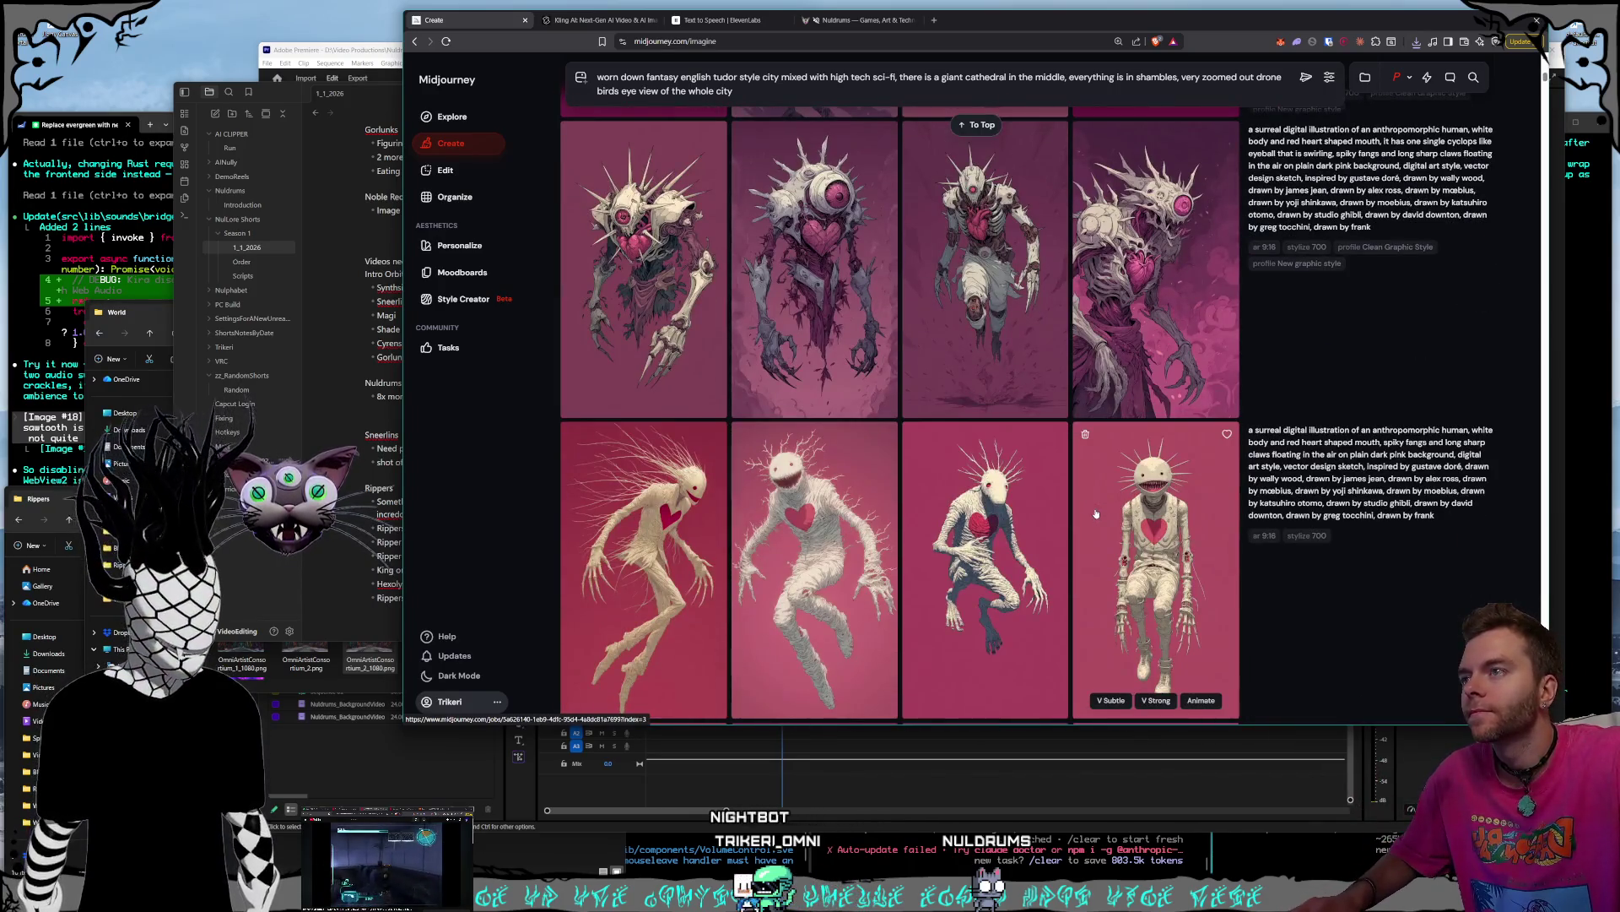
pyautogui.scroll(-5, 1095, 513)
pyautogui.scroll(2, 1095, 518)
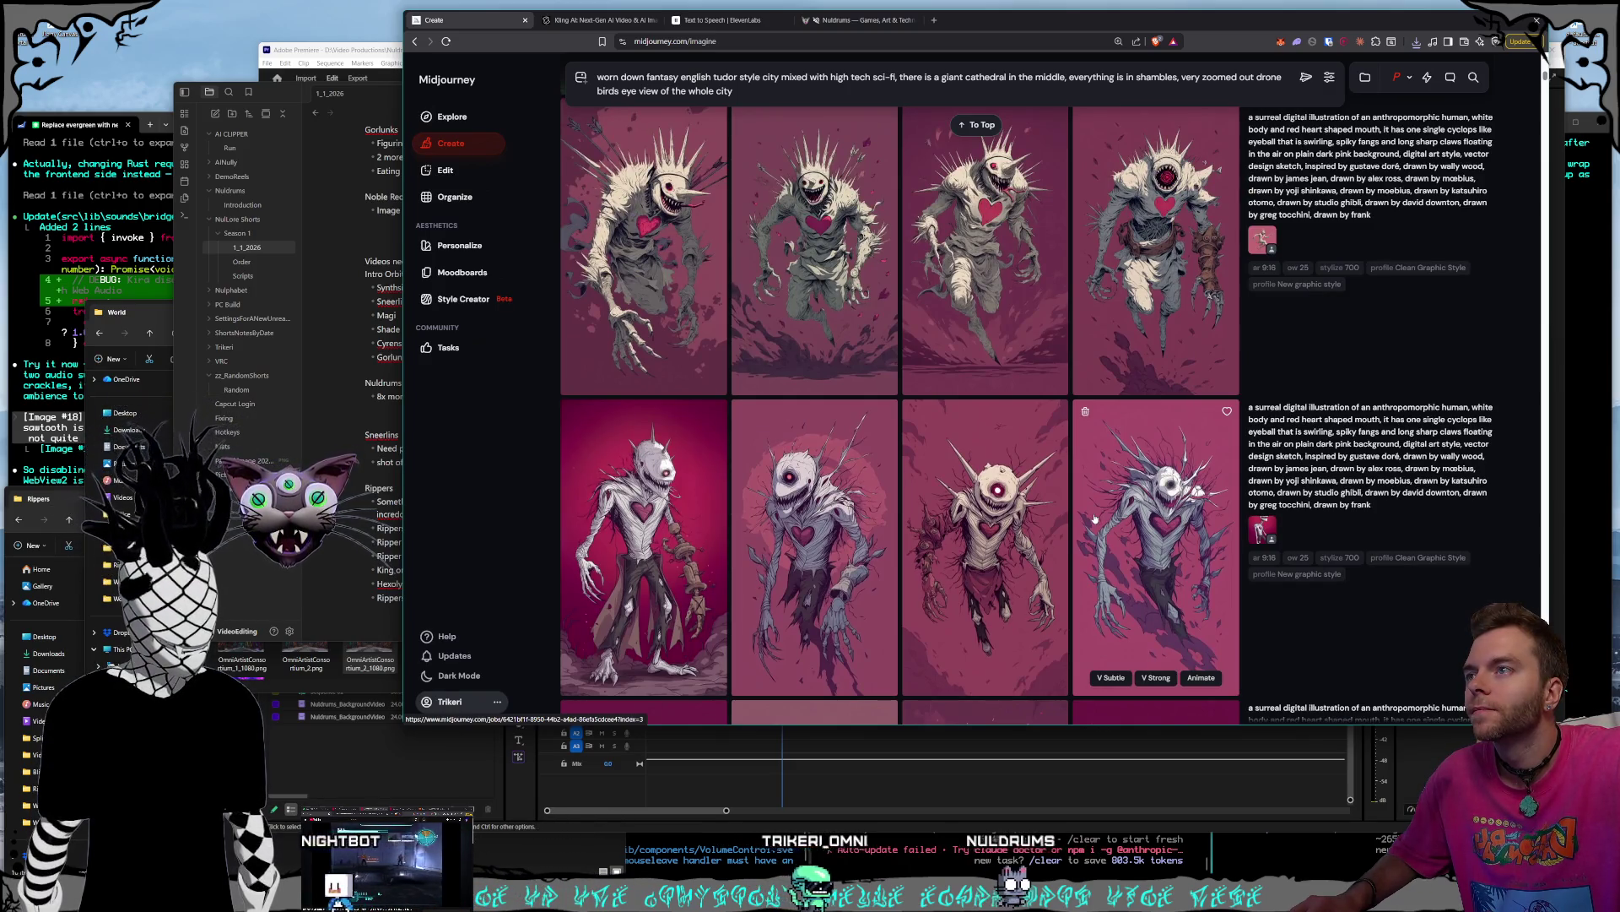
pyautogui.scroll(-5, 1094, 519)
pyautogui.scroll(-10, 1093, 521)
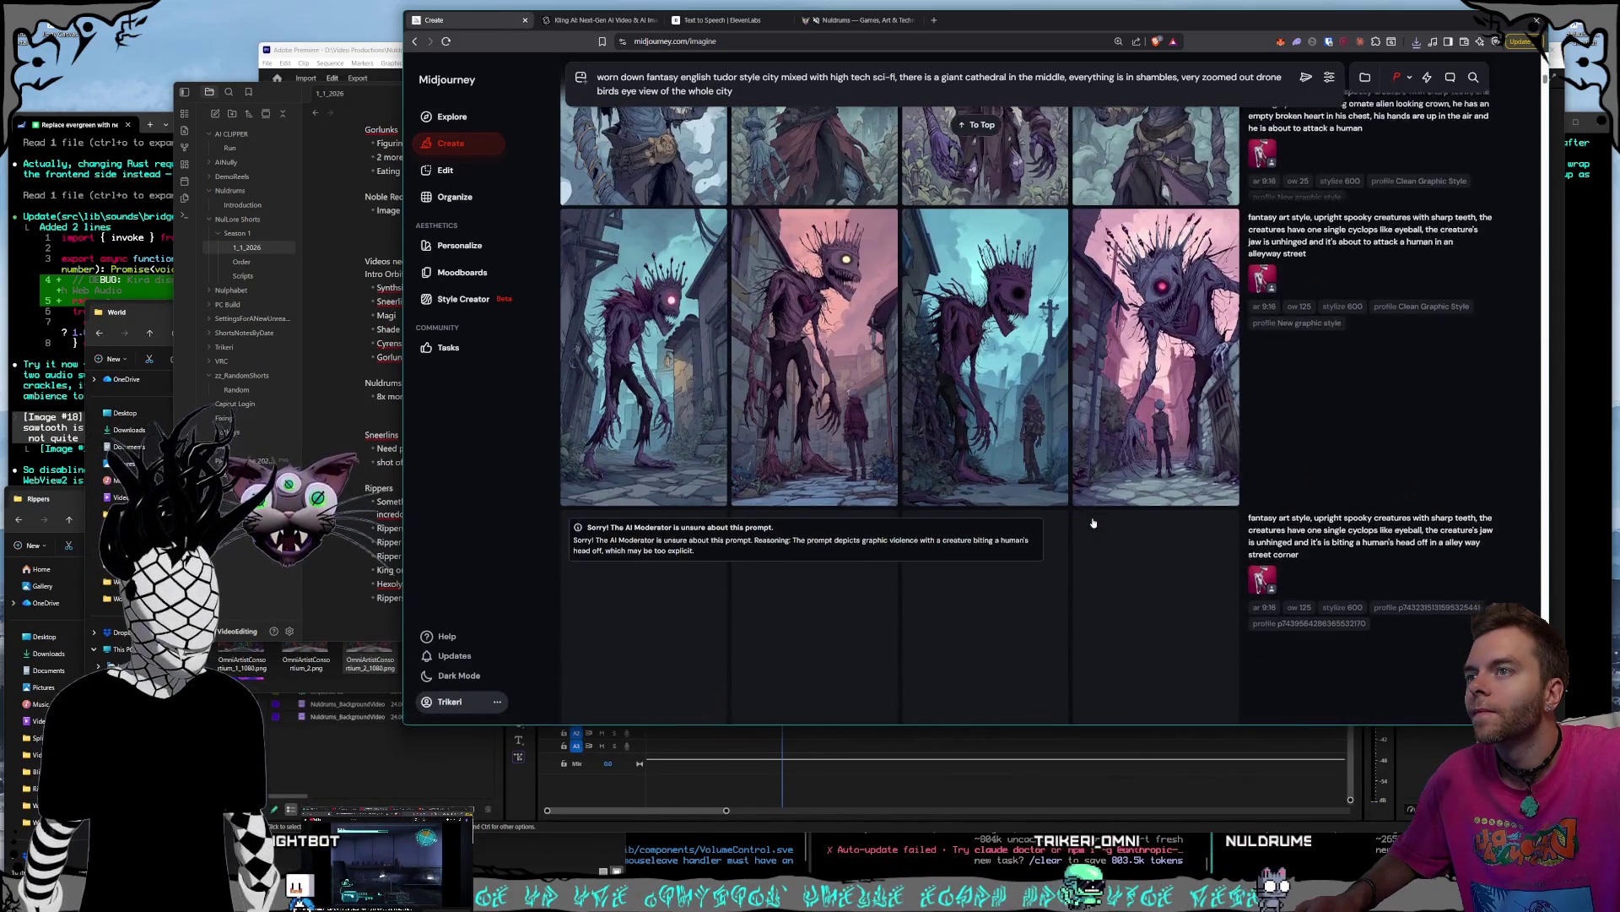
pyautogui.scroll(-8, 1093, 522)
pyautogui.scroll(-10, 1093, 536)
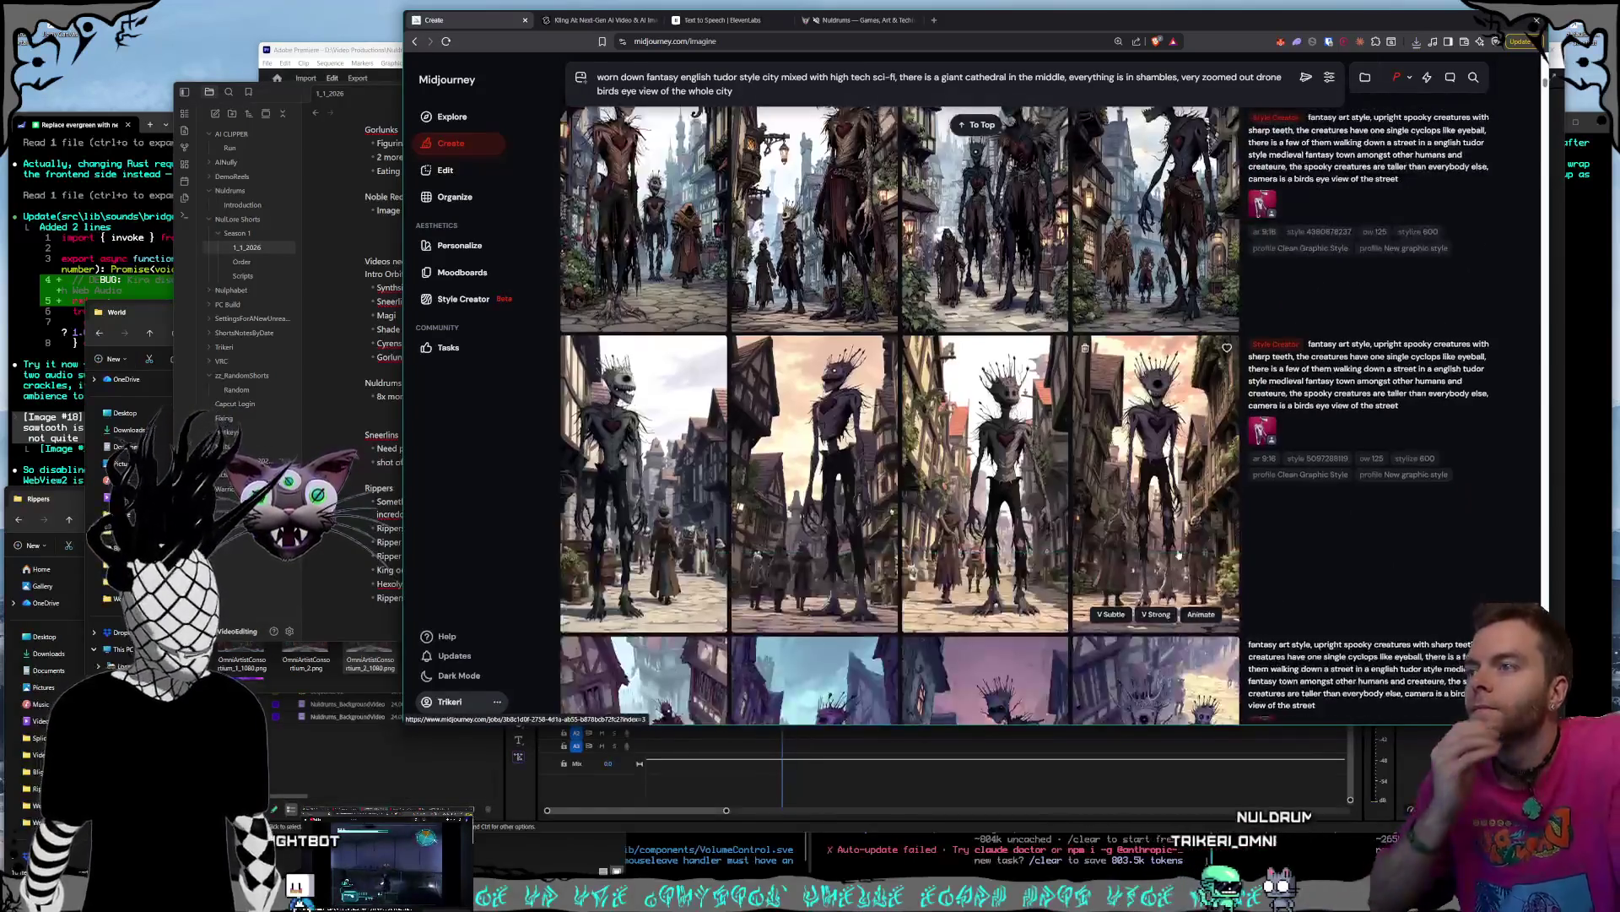
pyautogui.scroll(-10, 1140, 491)
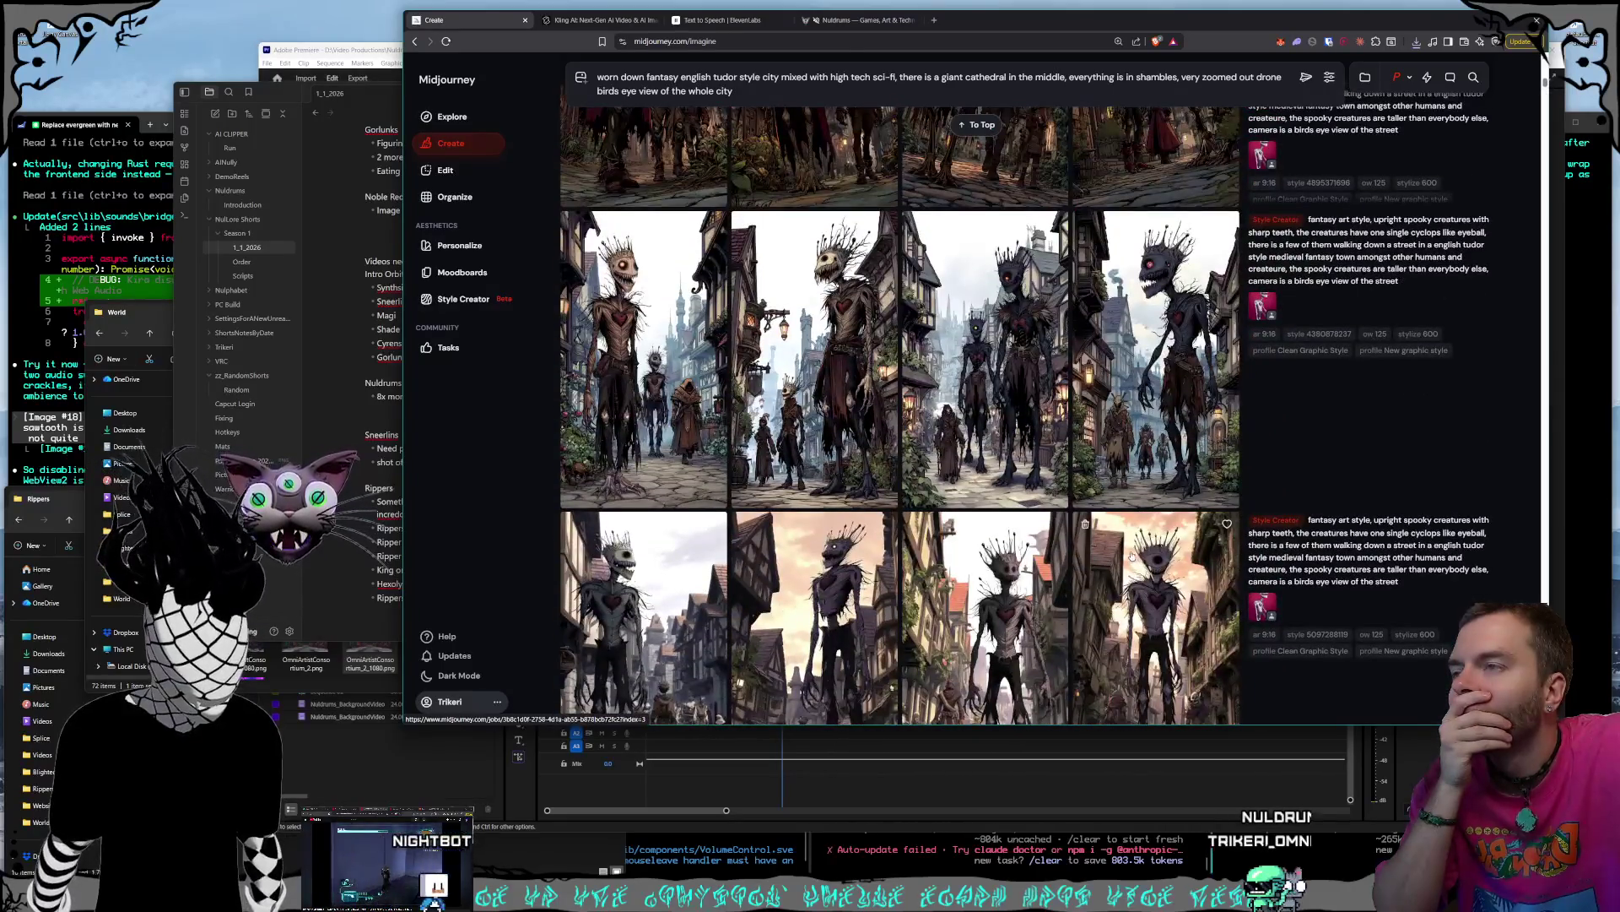
pyautogui.scroll(-10, 1132, 555)
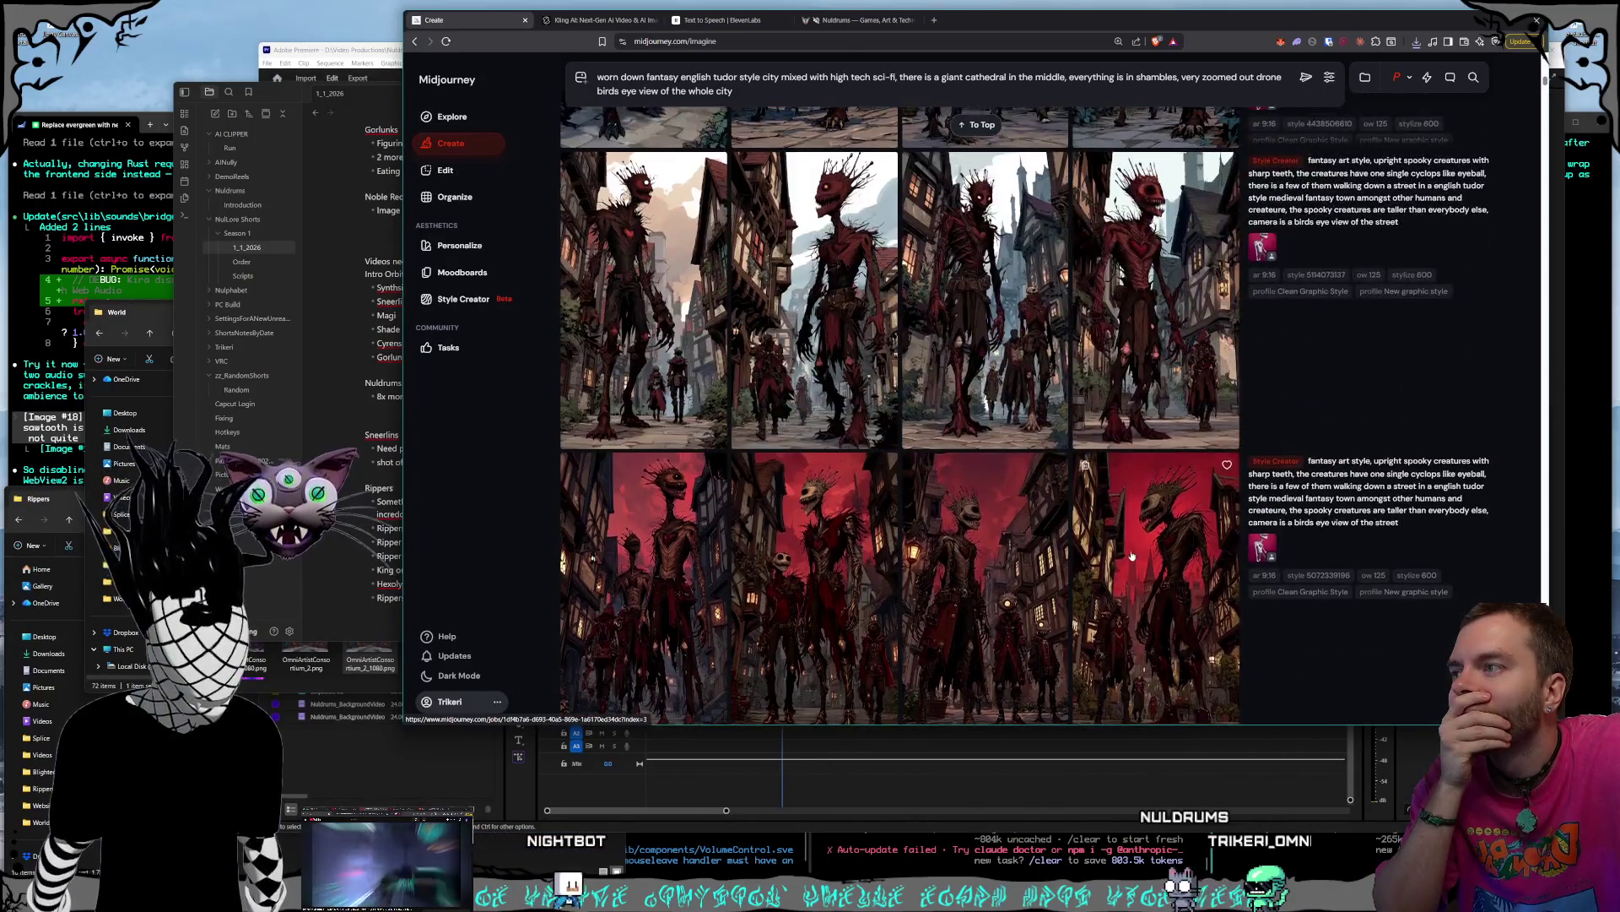
pyautogui.scroll(-10, 1131, 554)
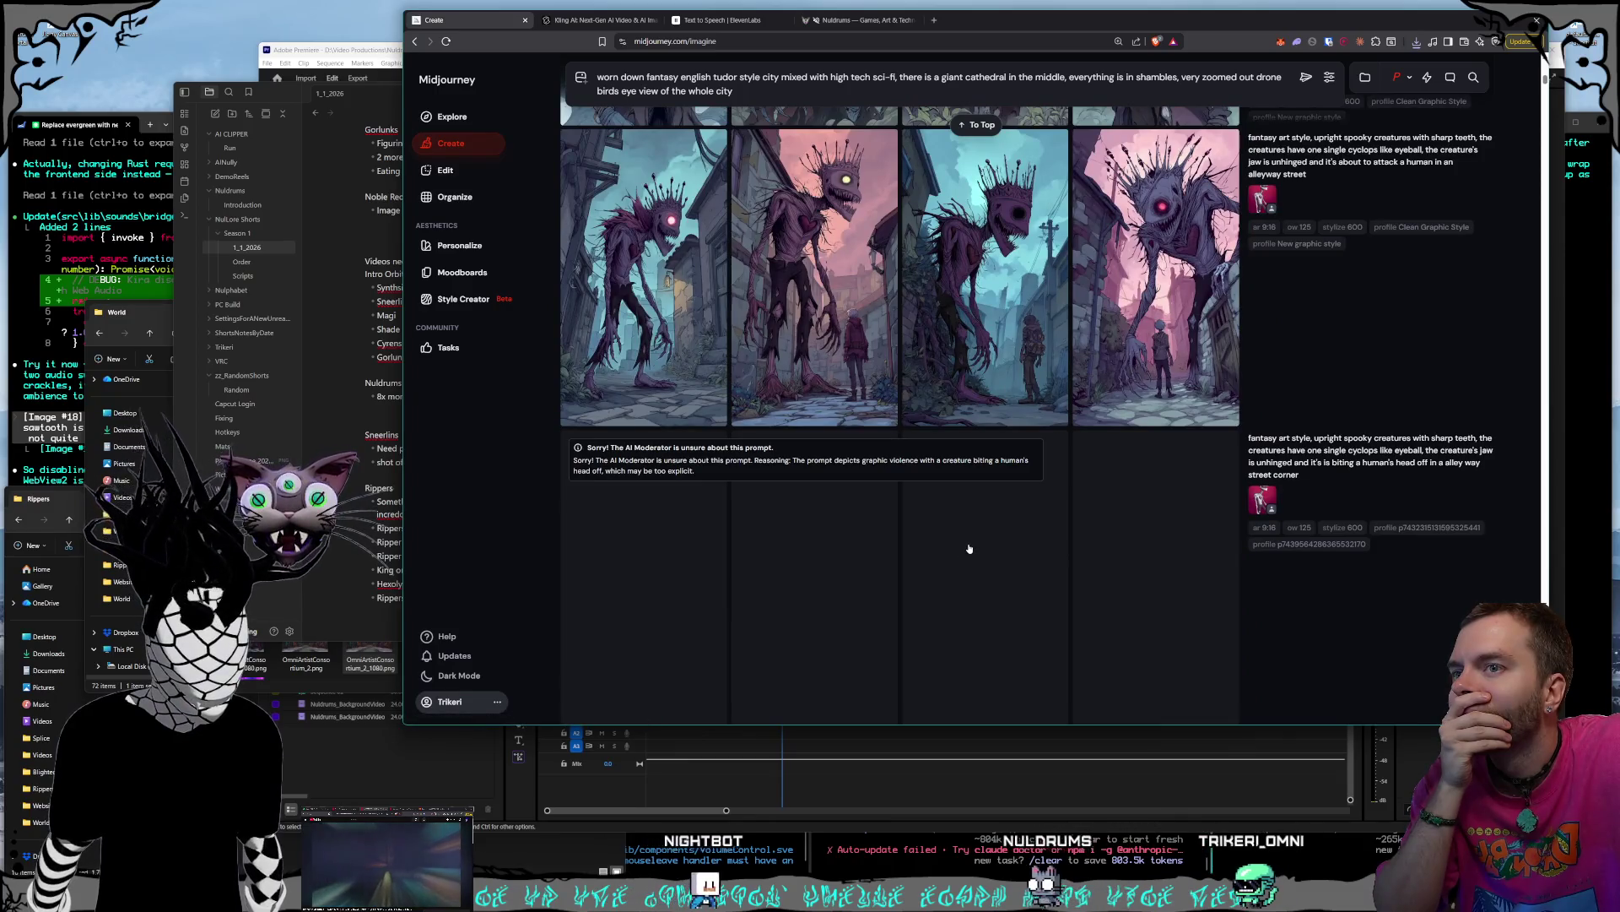
pyautogui.scroll(3, 969, 548)
pyautogui.scroll(1, 976, 544)
pyautogui.scroll(4, 977, 544)
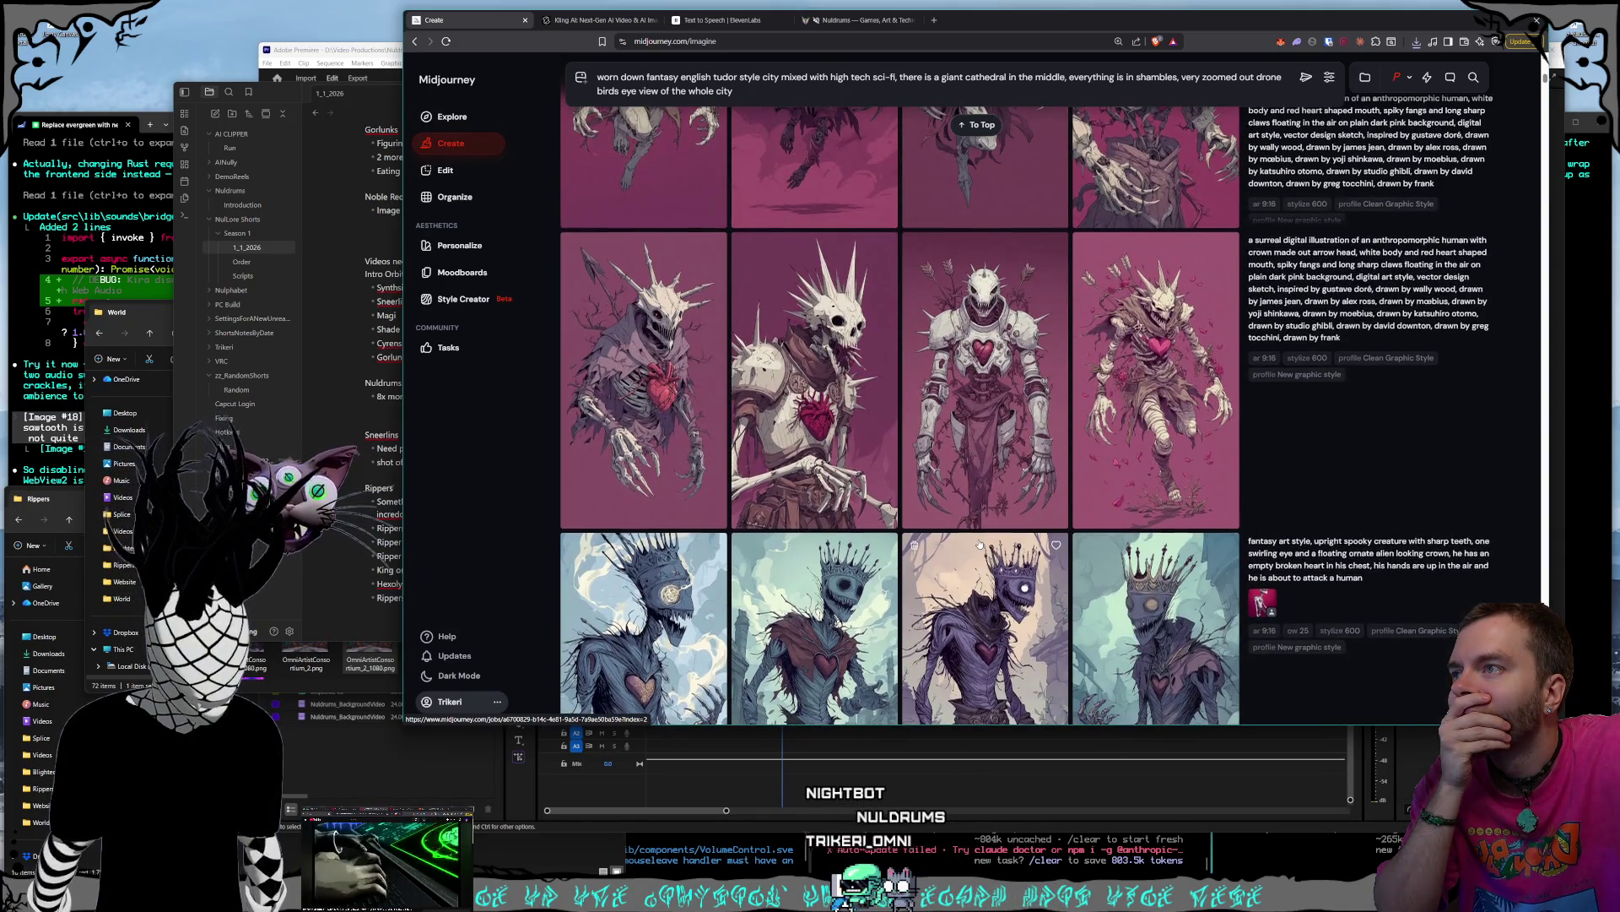
pyautogui.scroll(3, 980, 545)
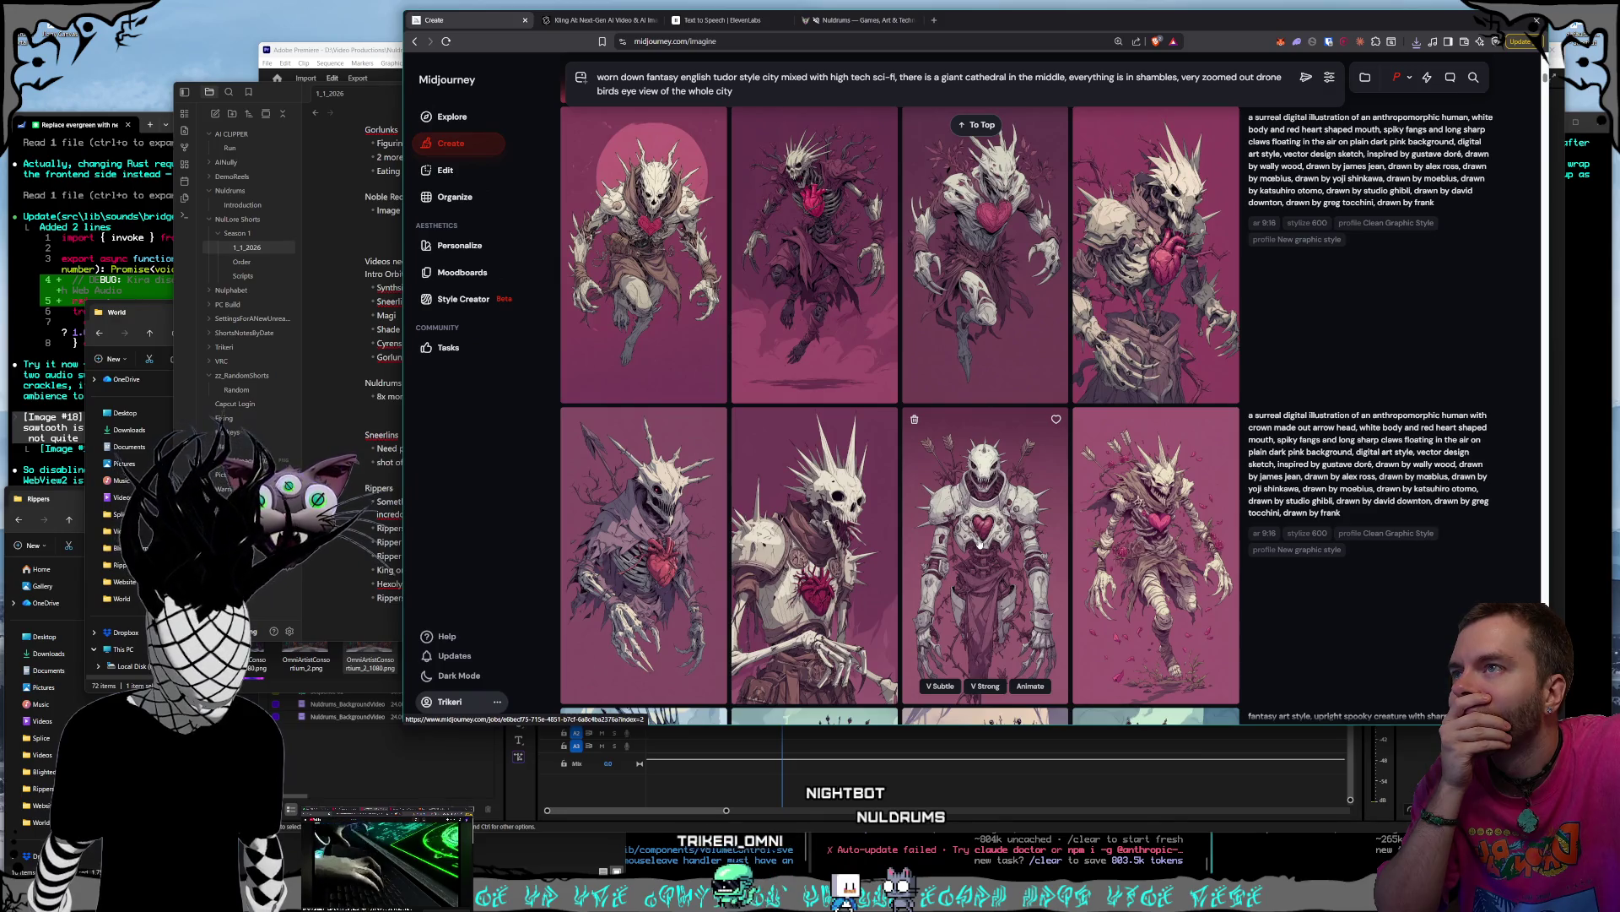
pyautogui.scroll(13, 979, 544)
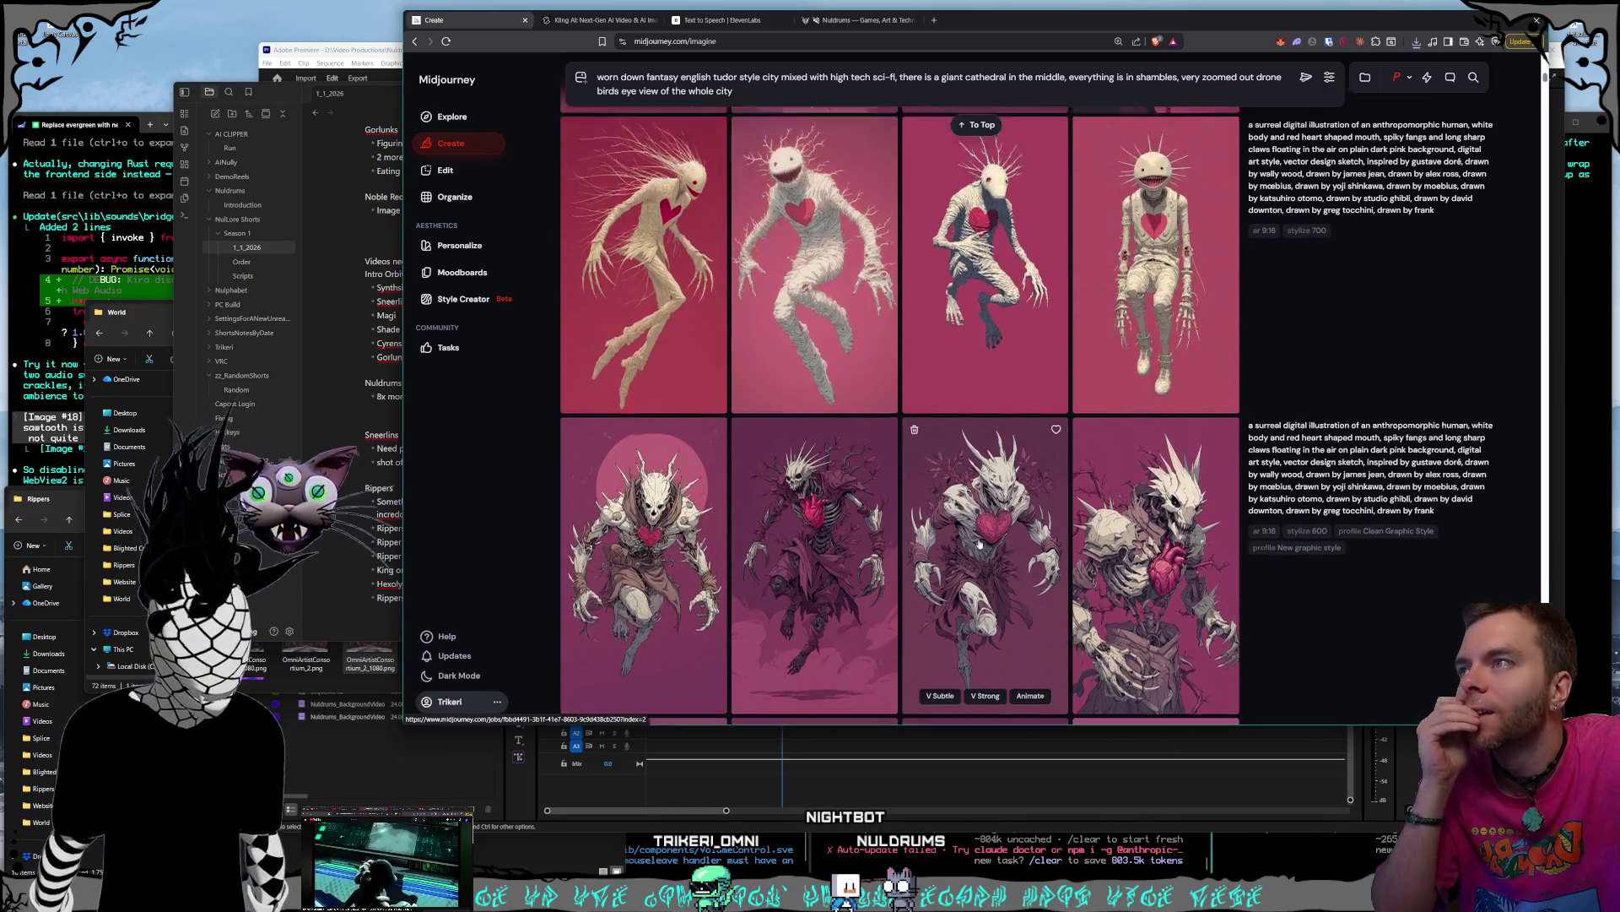
pyautogui.scroll(3, 979, 544)
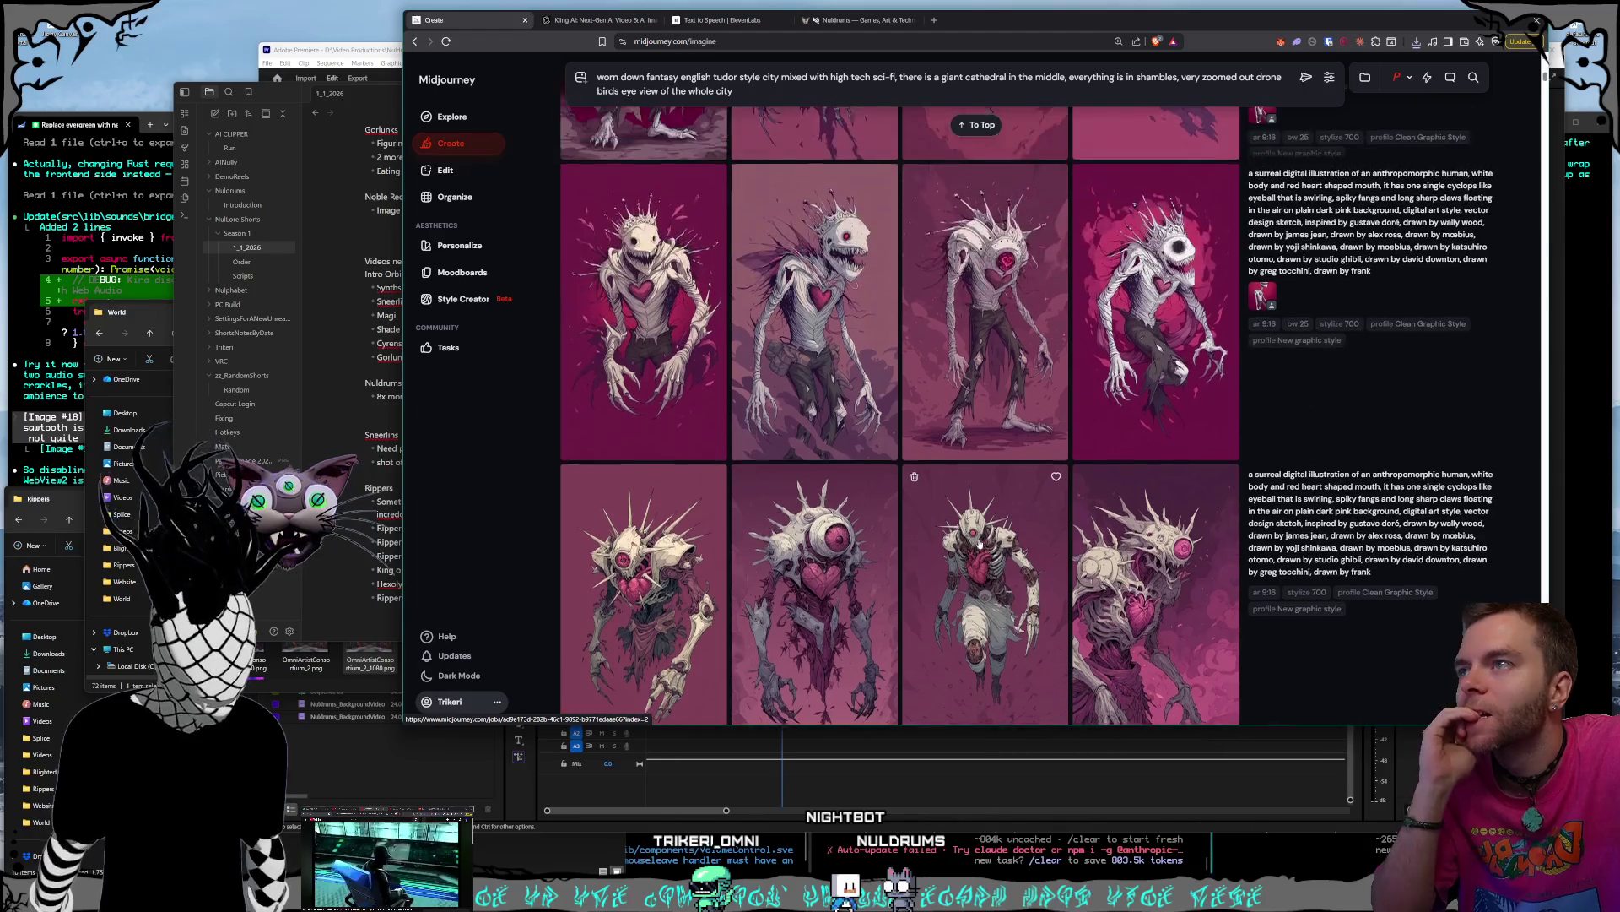
pyautogui.scroll(15, 980, 545)
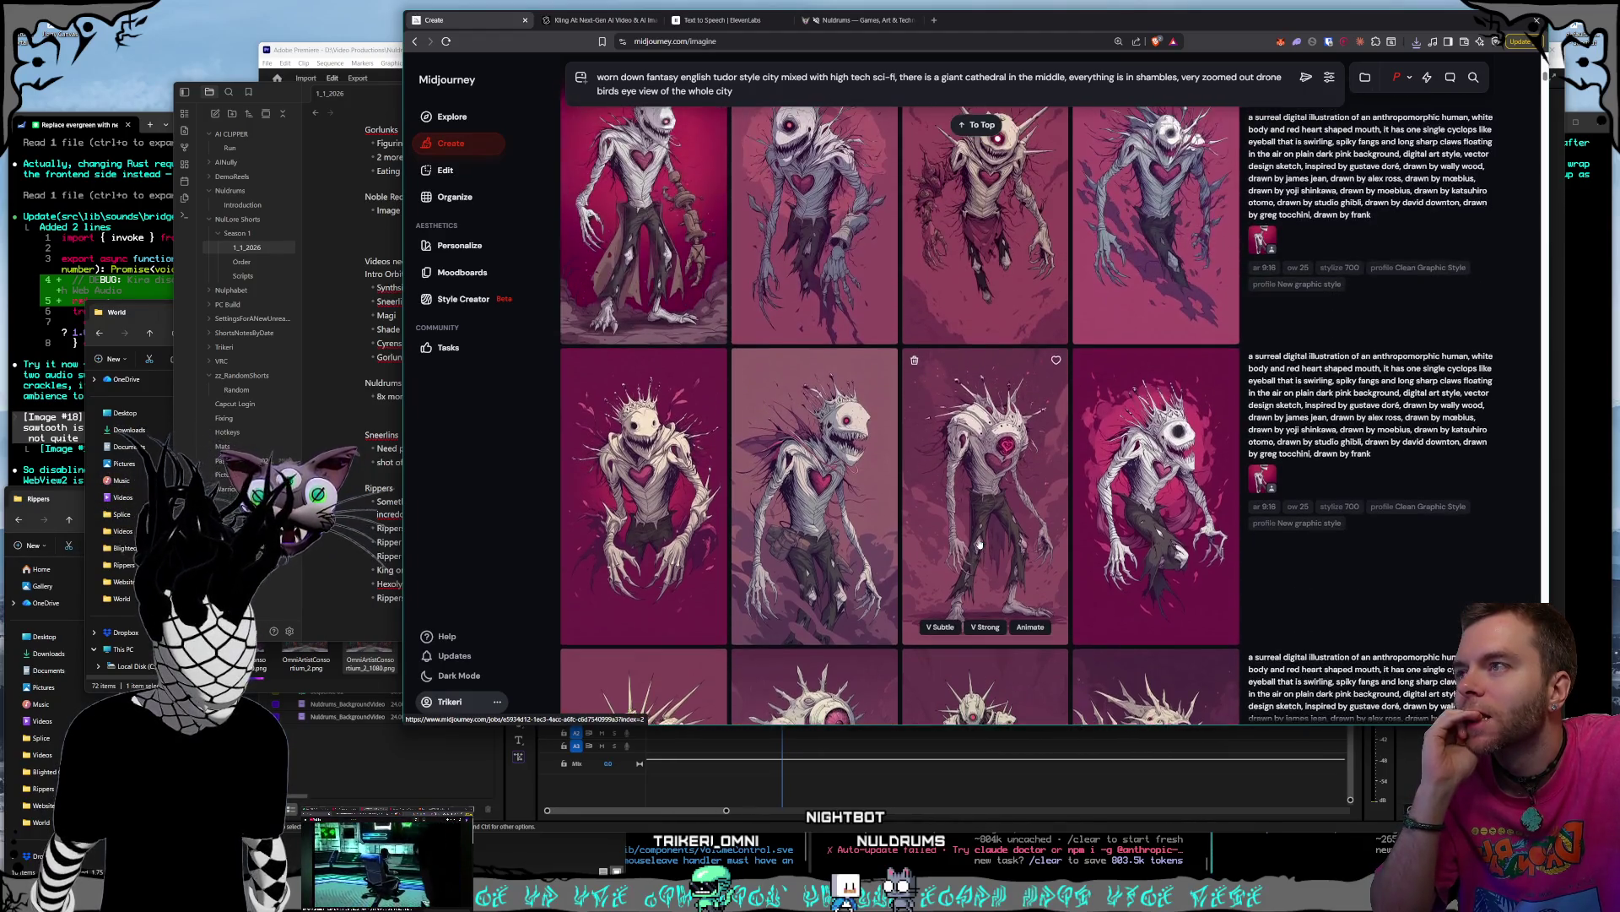
pyautogui.scroll(3, 979, 545)
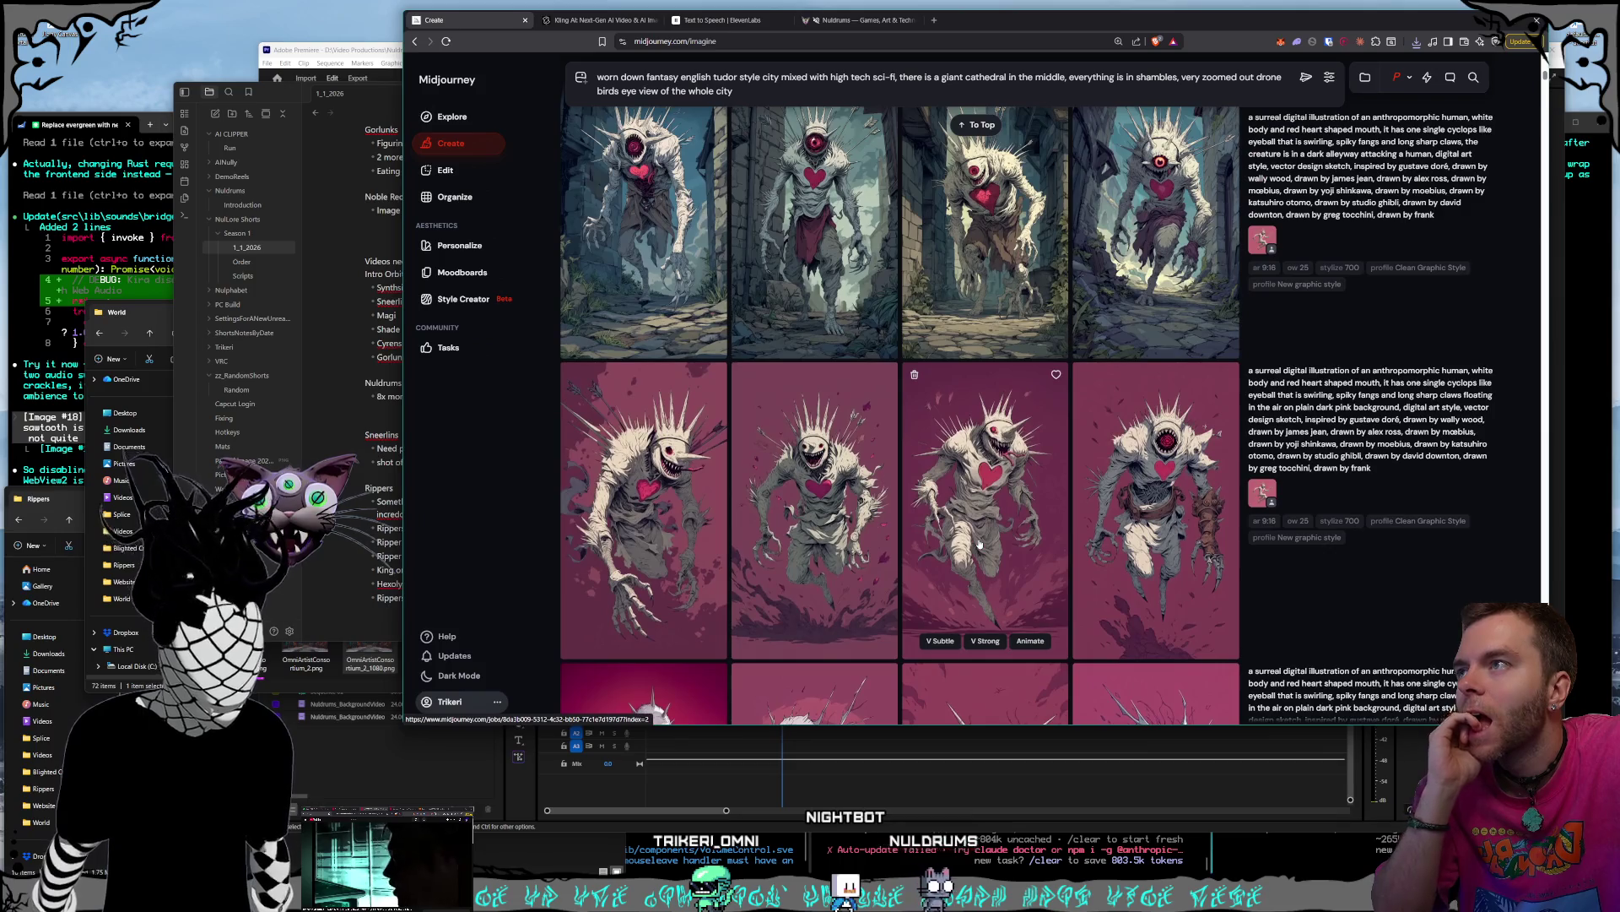
pyautogui.scroll(3, 979, 544)
pyautogui.click(979, 531)
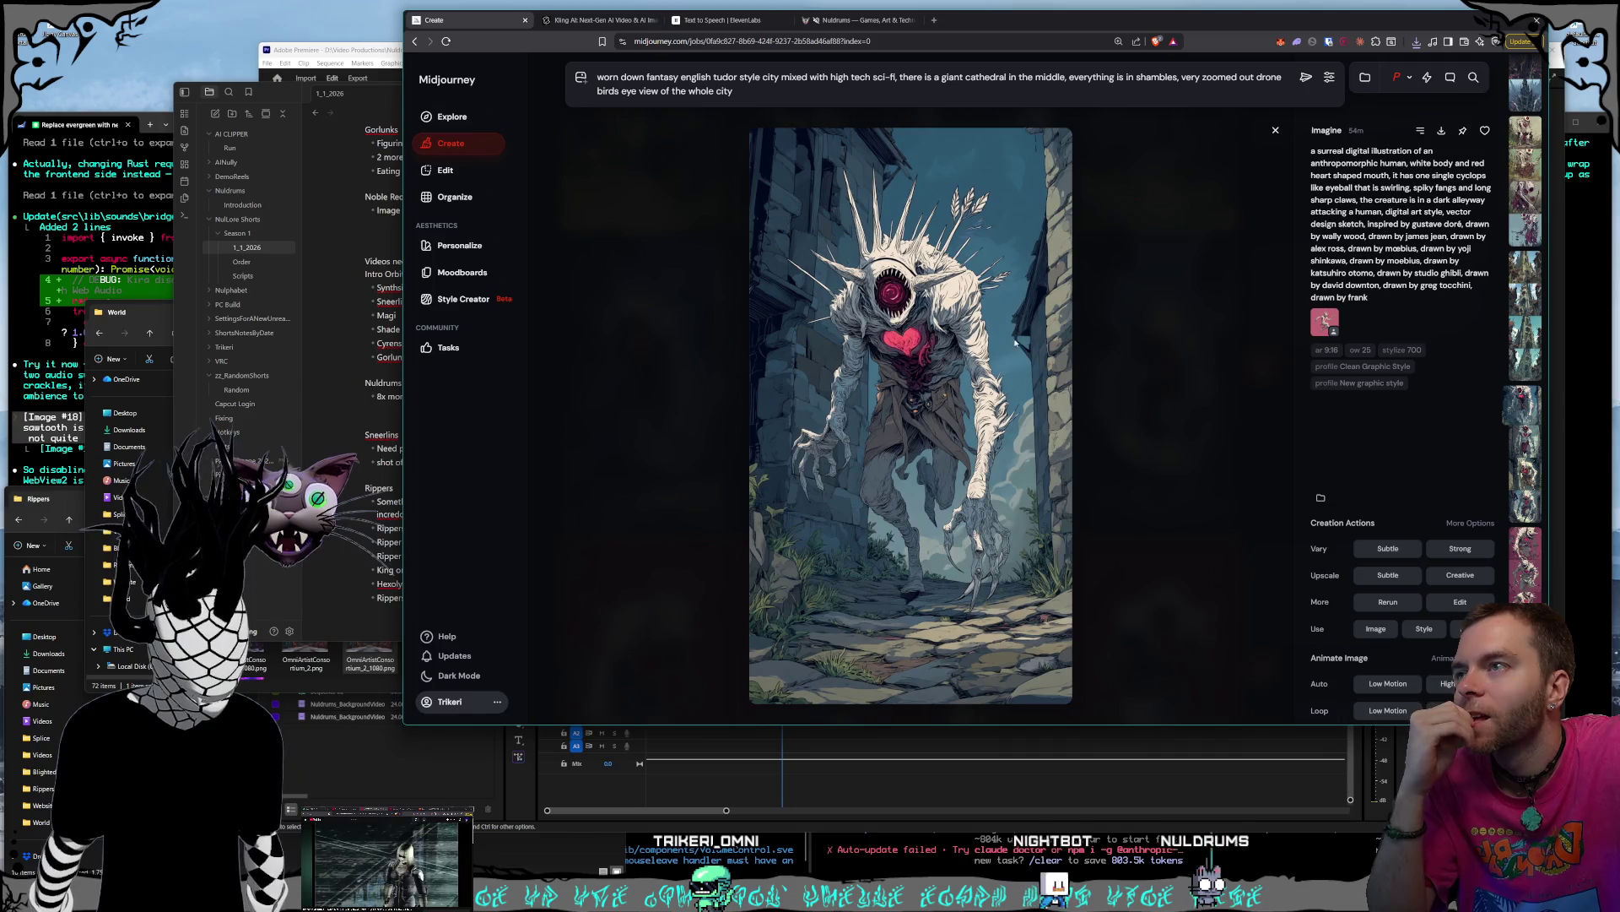
# - Save the alley cyclops image into the Rippers folder and close the large view
pyautogui.hotkey('ctrl', 's')
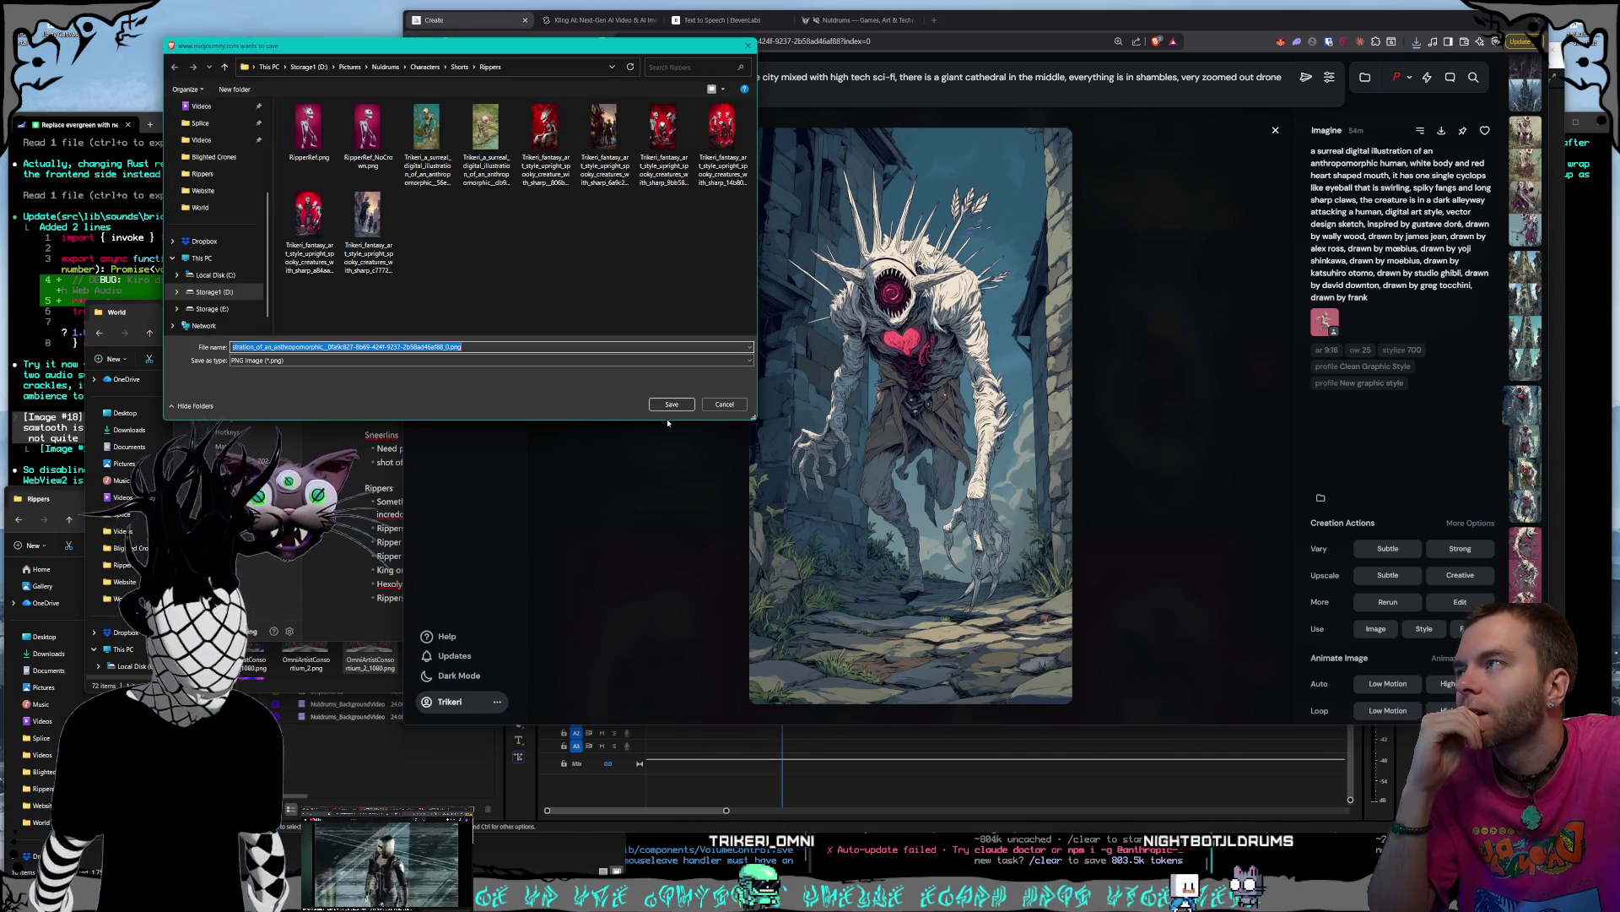
pyautogui.click(670, 407)
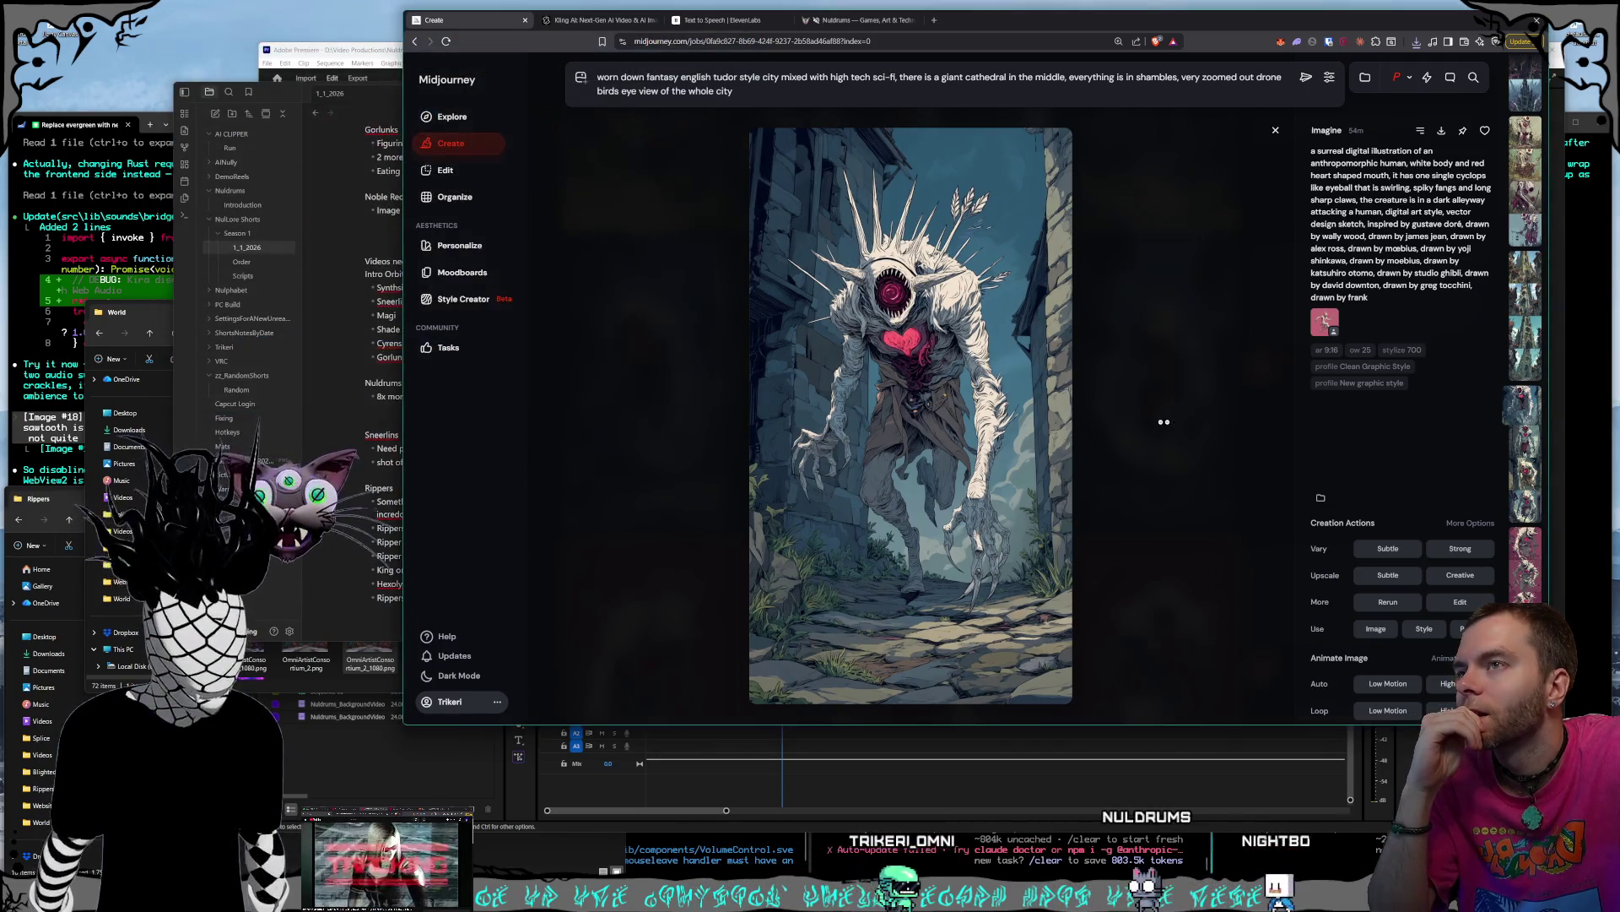
pyautogui.click(1276, 130)
# - Open the fourth drone-view cathedral image at full size
pyautogui.scroll(3, 1002, 539)
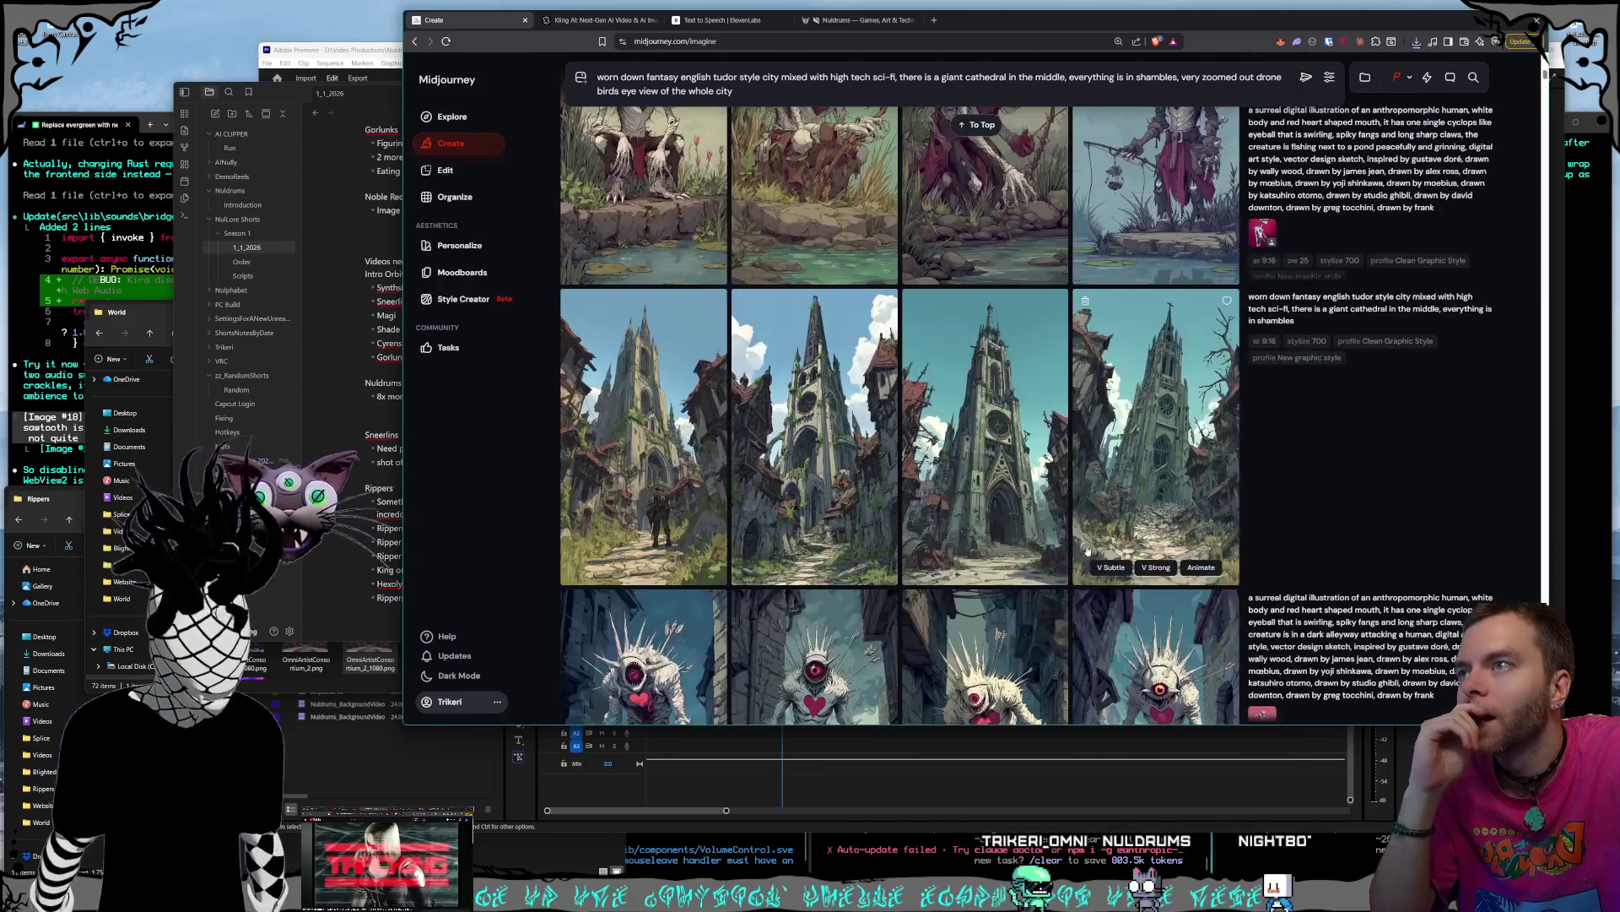
pyautogui.scroll(-2, 1002, 538)
pyautogui.scroll(8, 1013, 536)
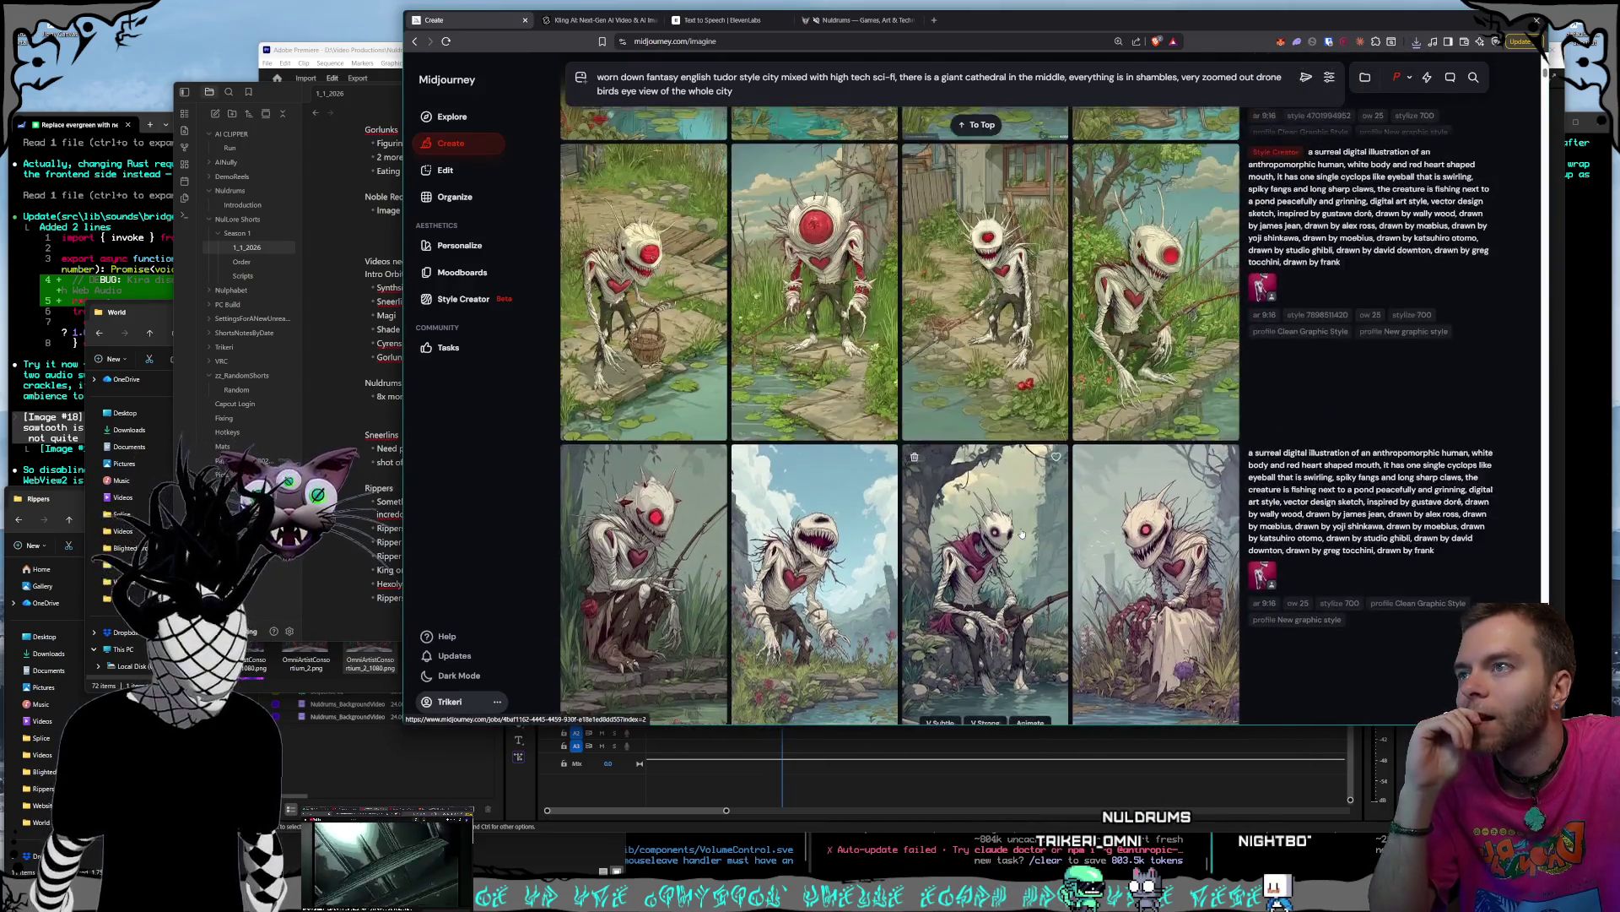
pyautogui.scroll(8, 1021, 534)
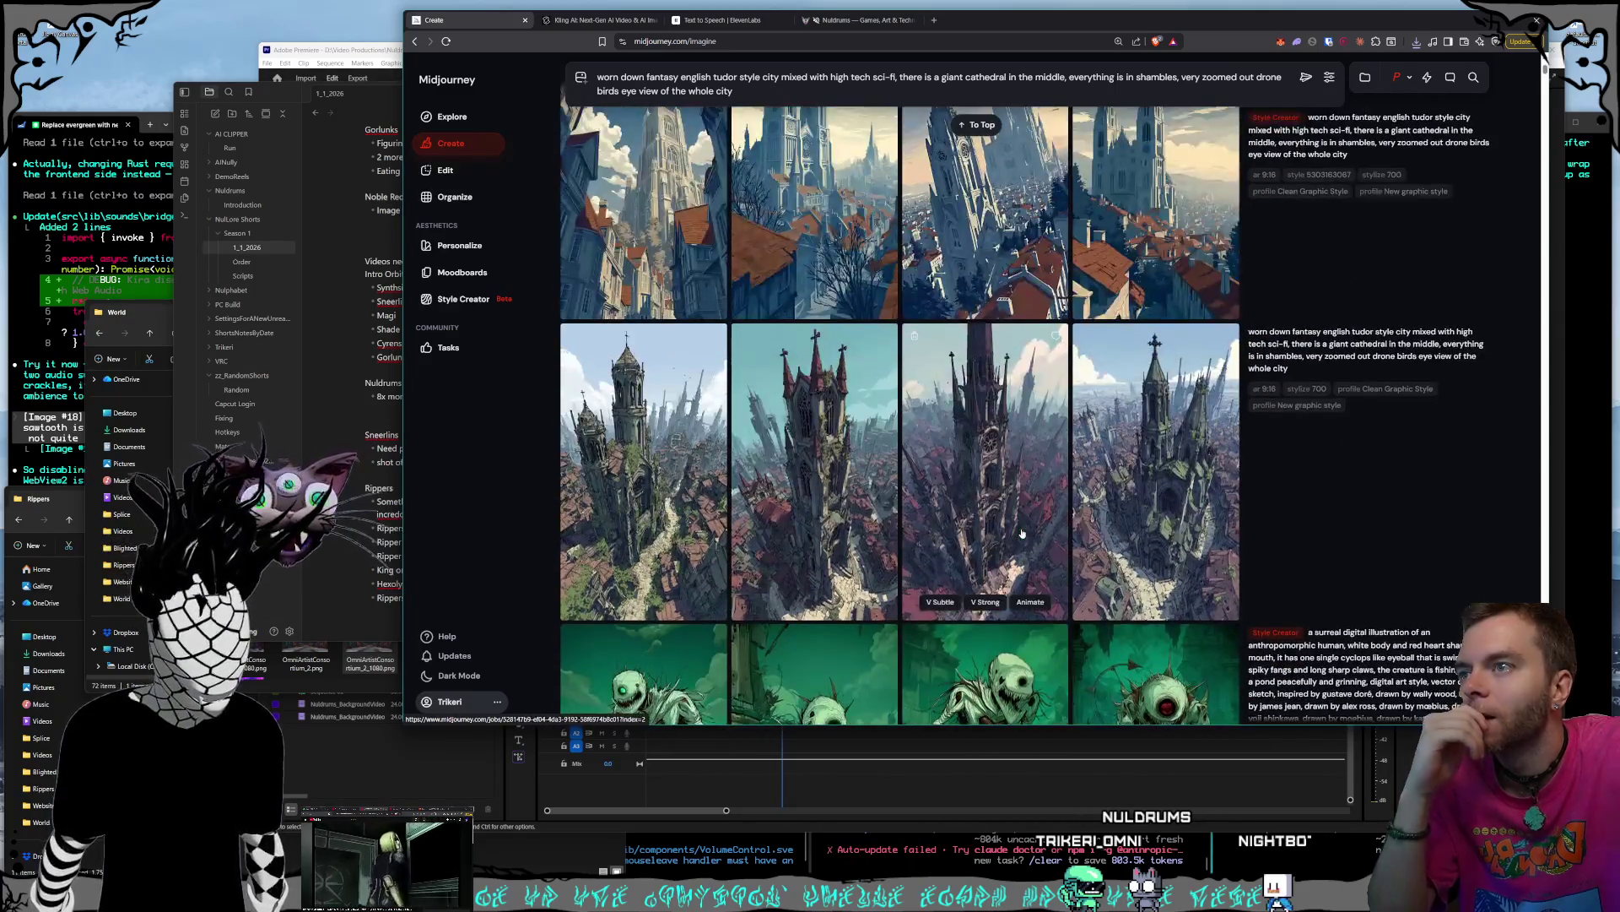
pyautogui.click(1157, 479)
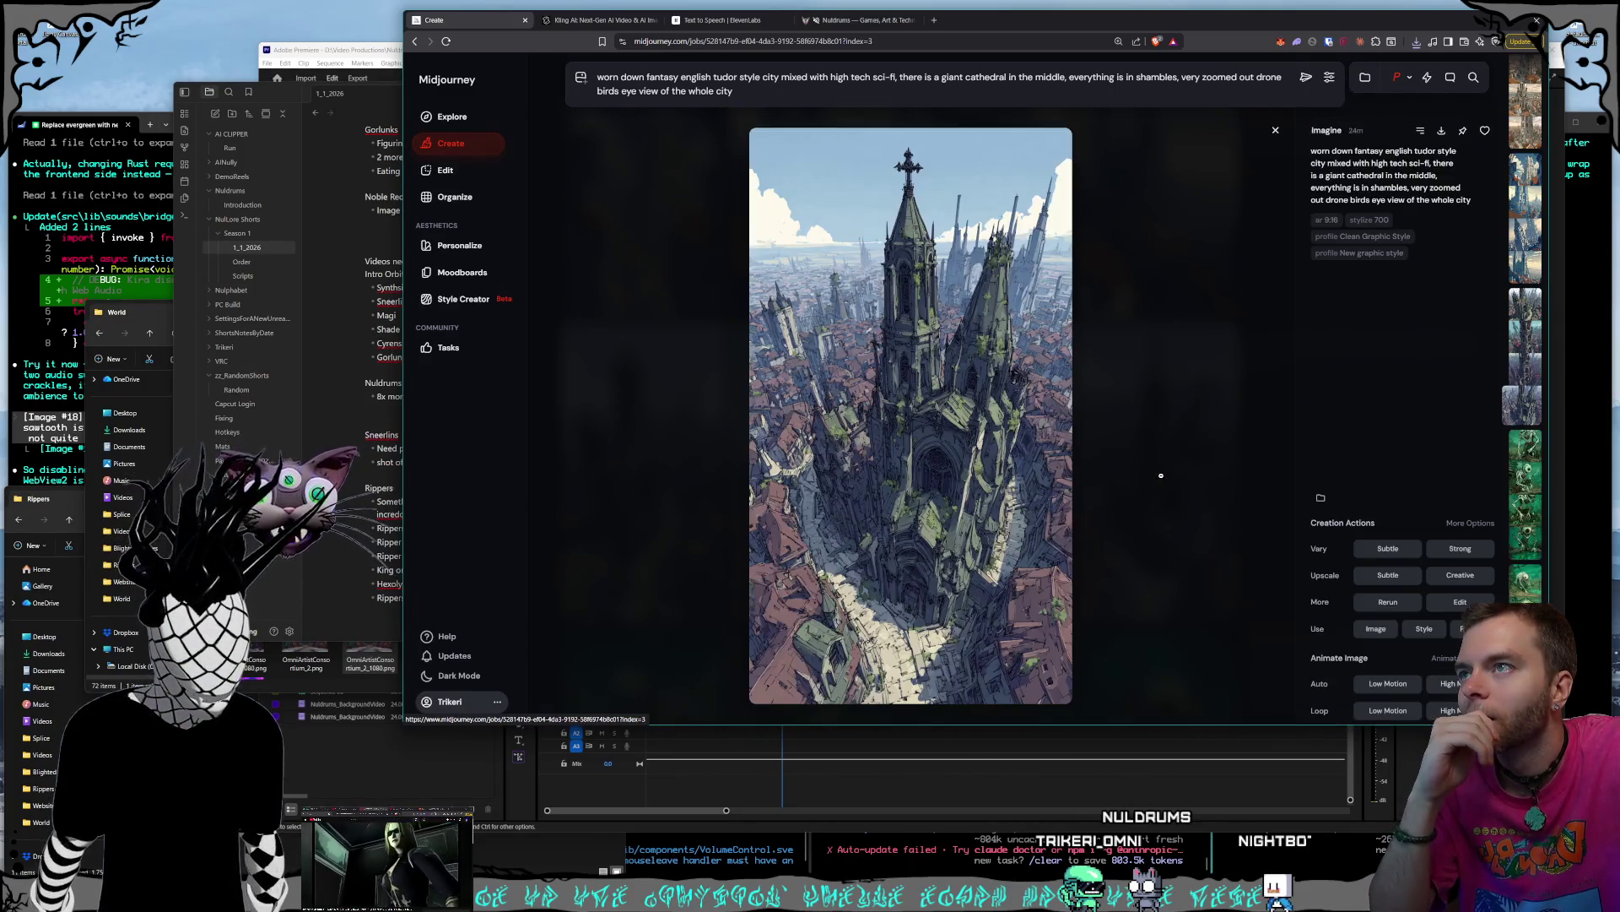
# - Browse the cathedral renders to the snowy teal cathedral tower image
pyautogui.press('Left')
pyautogui.press('Left')
pyautogui.press('Left')
pyautogui.press('Left')
pyautogui.press('Left')
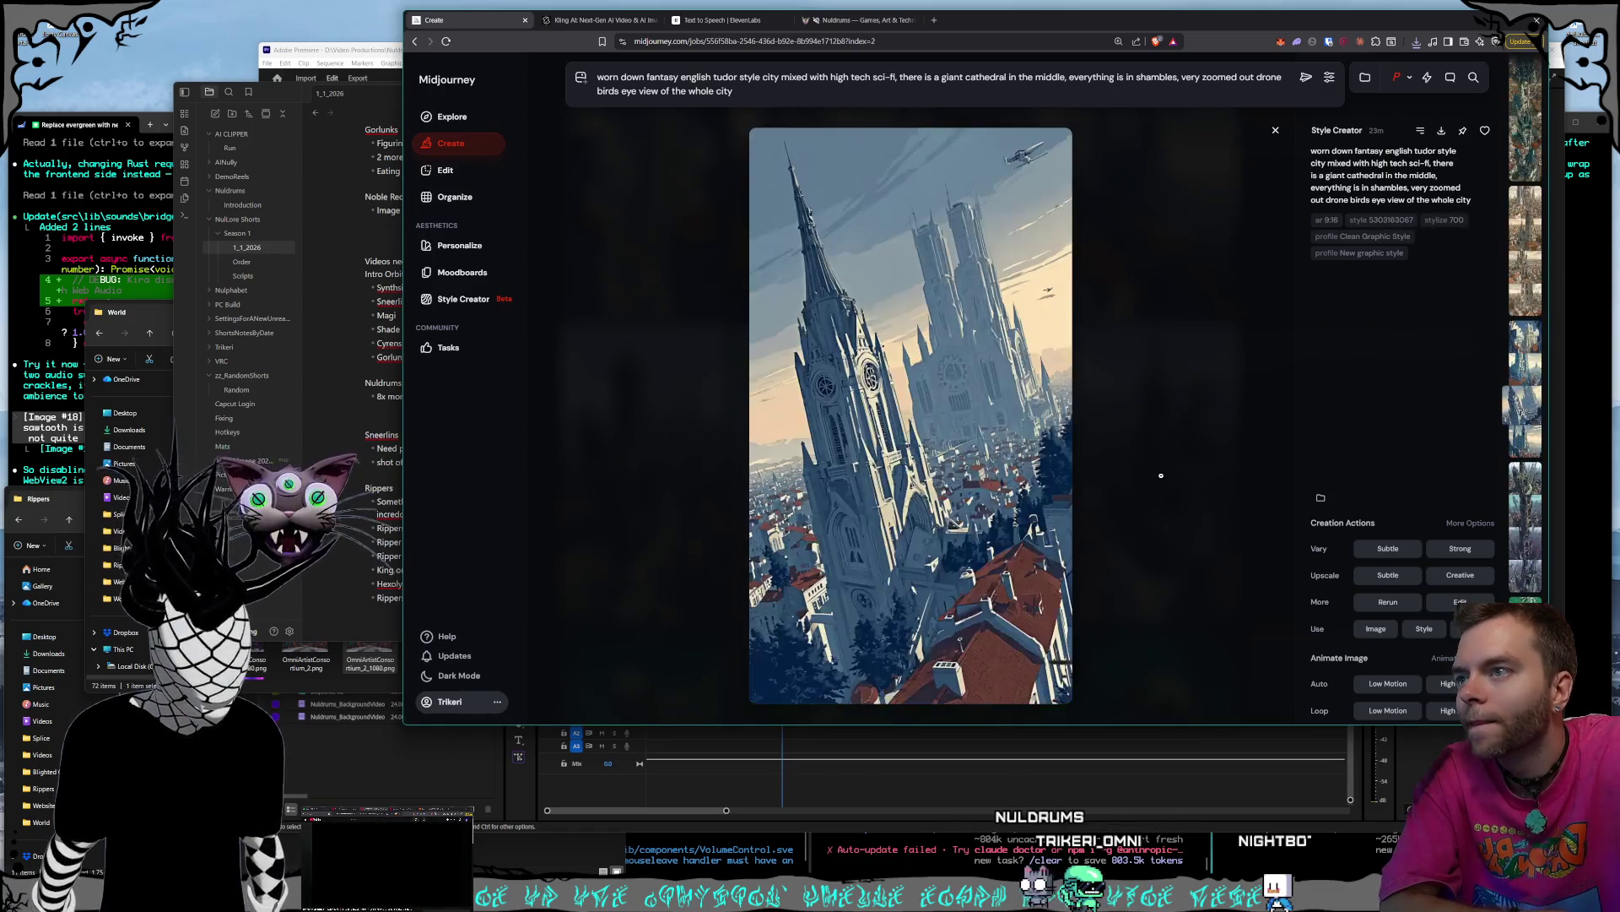
pyautogui.press('Left')
pyautogui.press('Left')
pyautogui.press('Left')
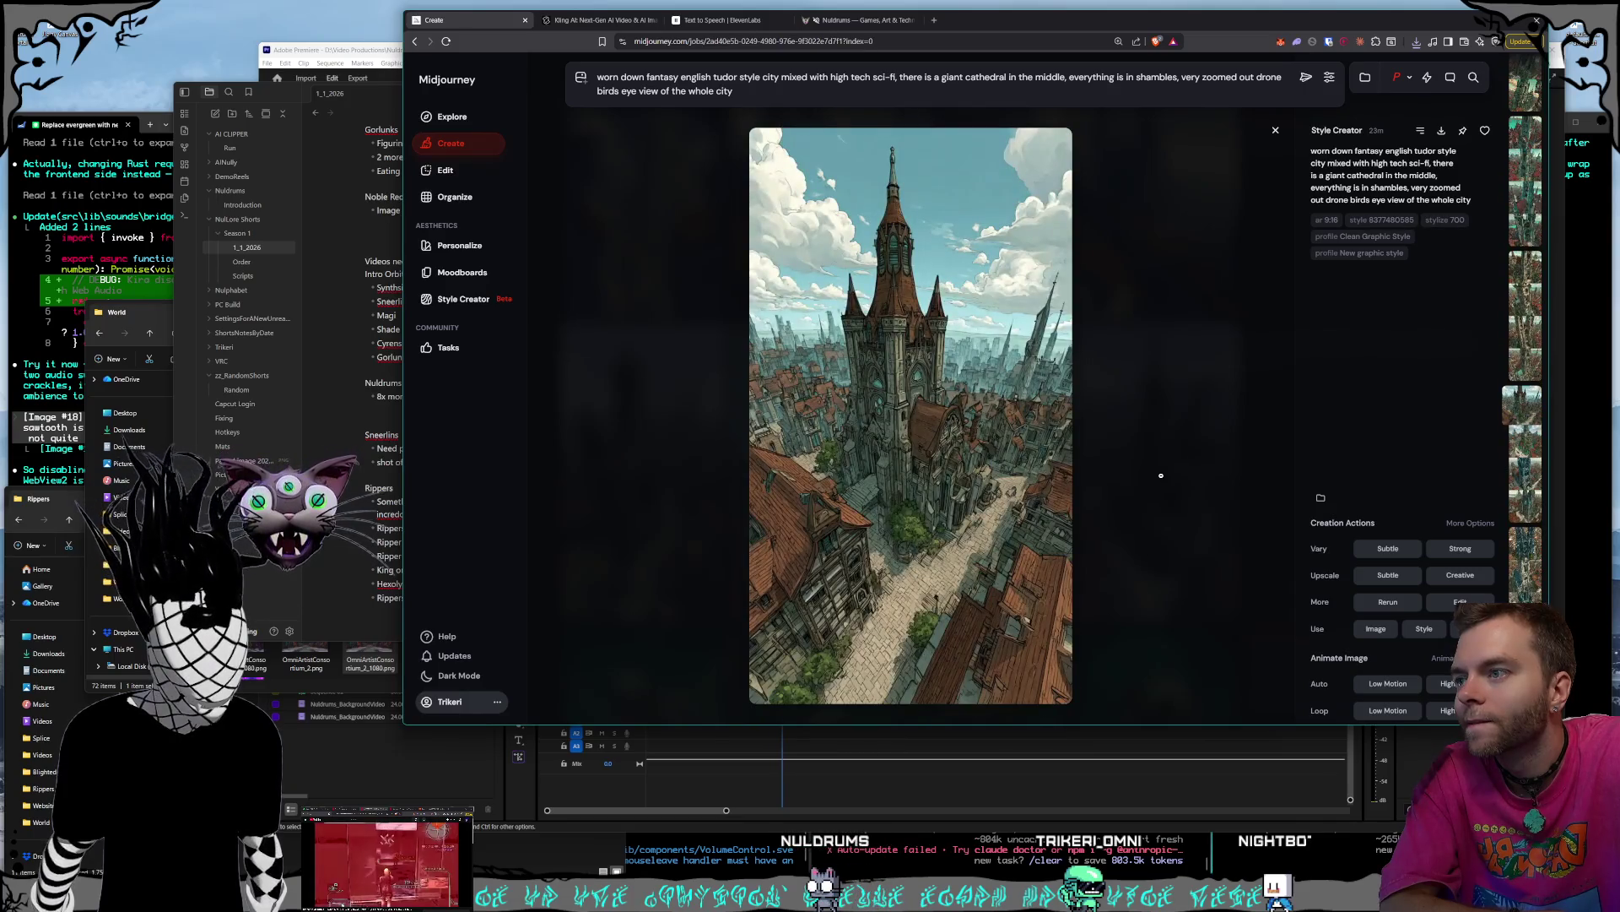
pyautogui.press('Left')
pyautogui.press('Left')
pyautogui.press('Left')
pyautogui.press('Left')
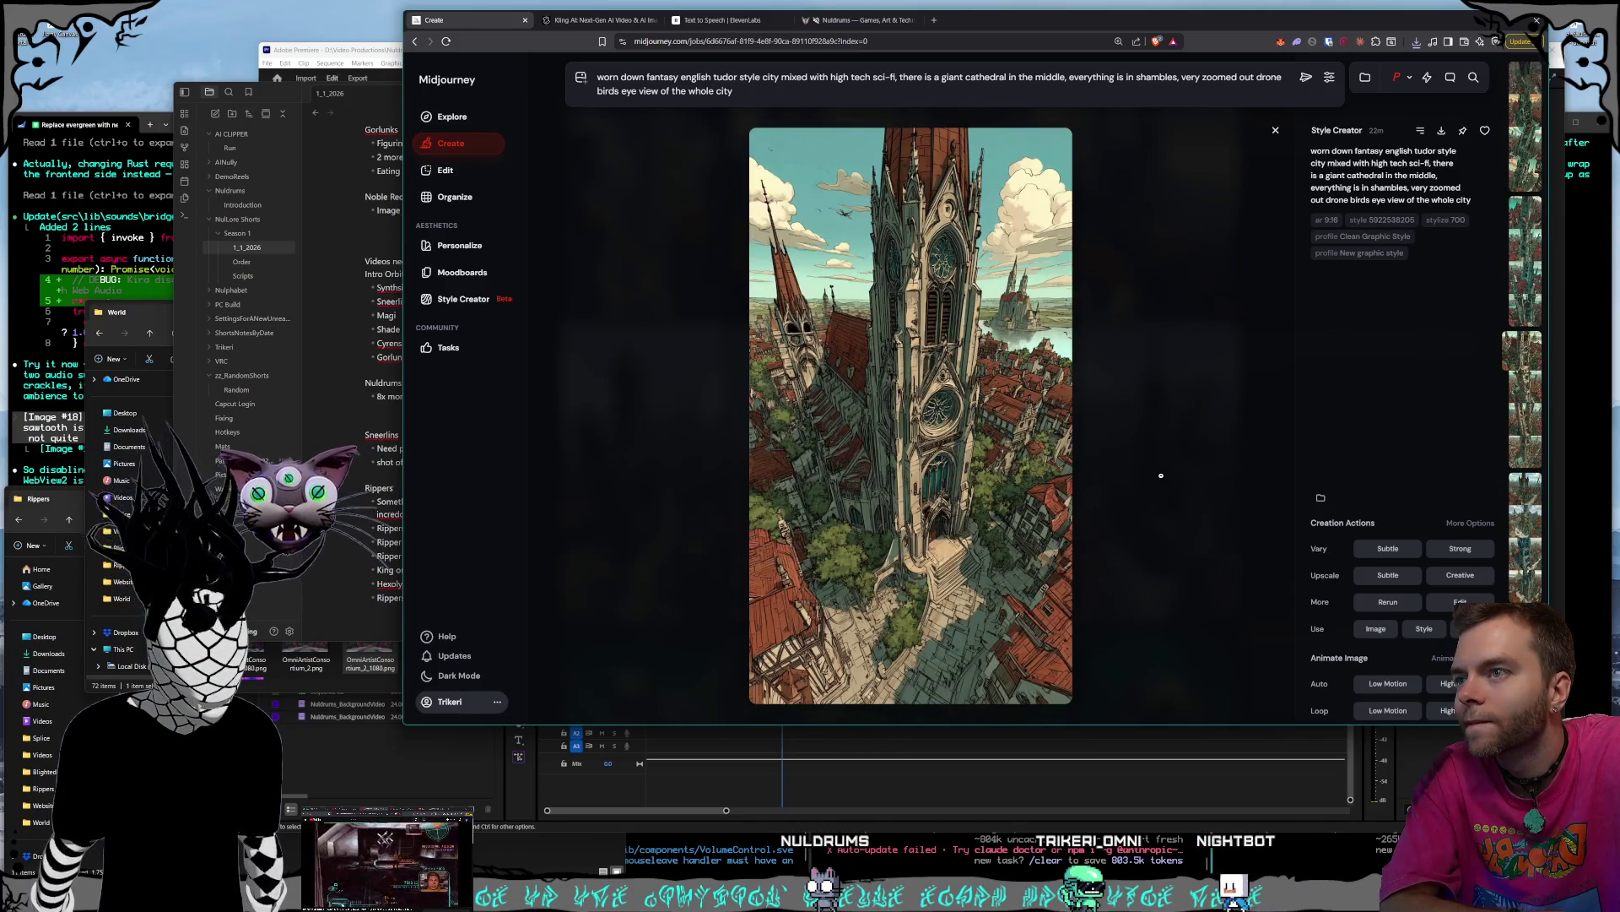
pyautogui.press('Left')
pyautogui.press('Left')
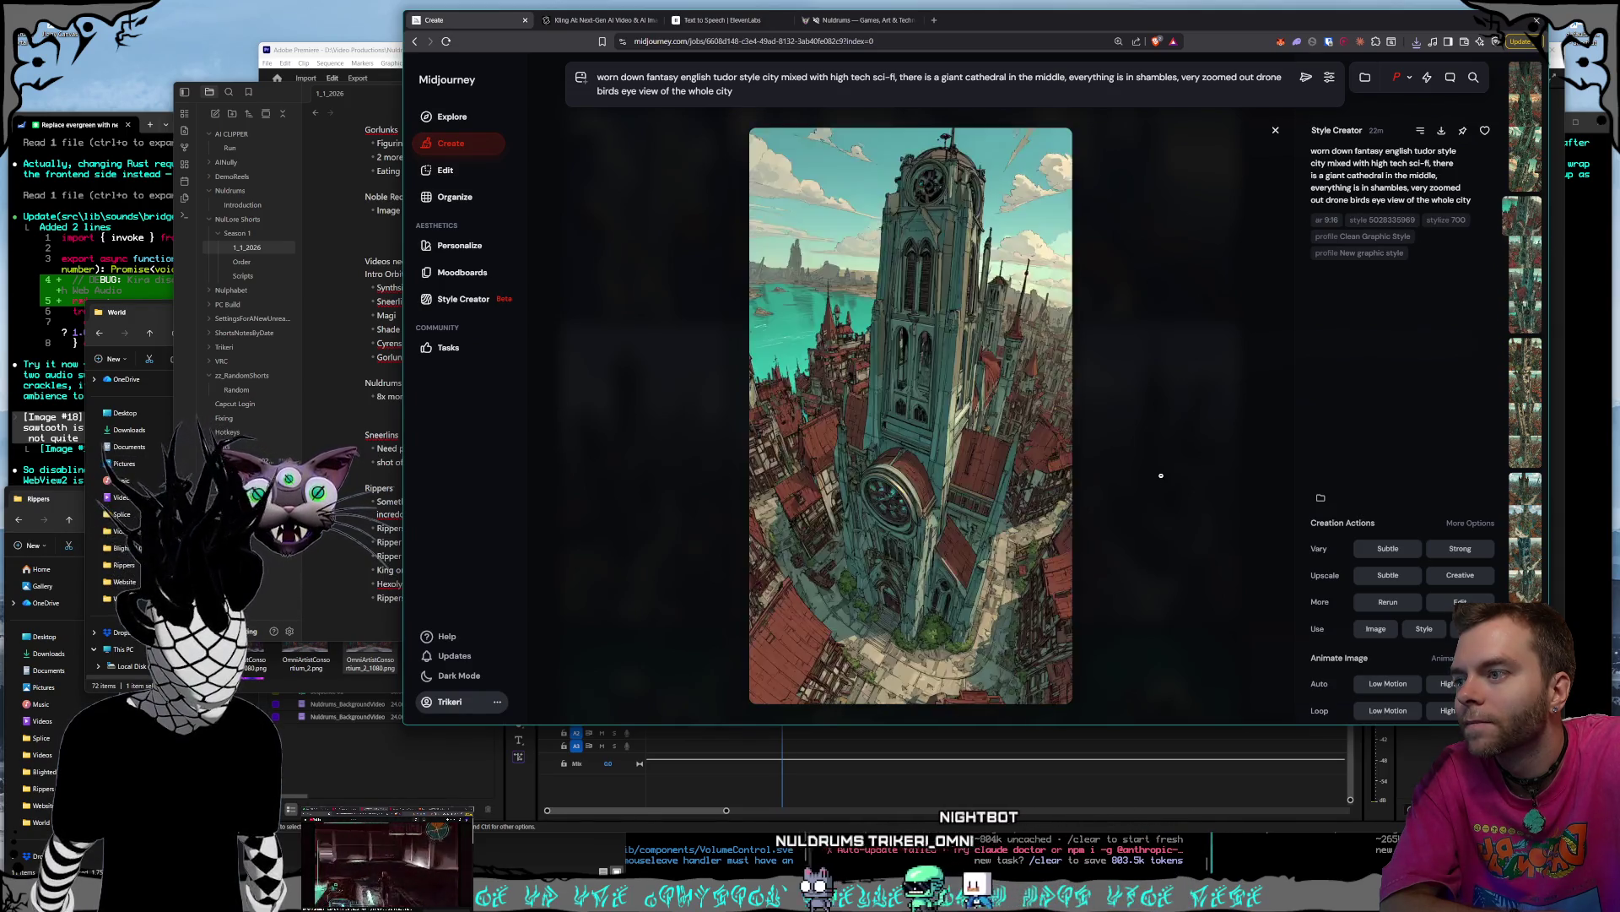
pyautogui.press('Left')
pyautogui.press('Left')
pyautogui.press('Left')
pyautogui.press('Left')
pyautogui.press('Left')
pyautogui.press('Left')
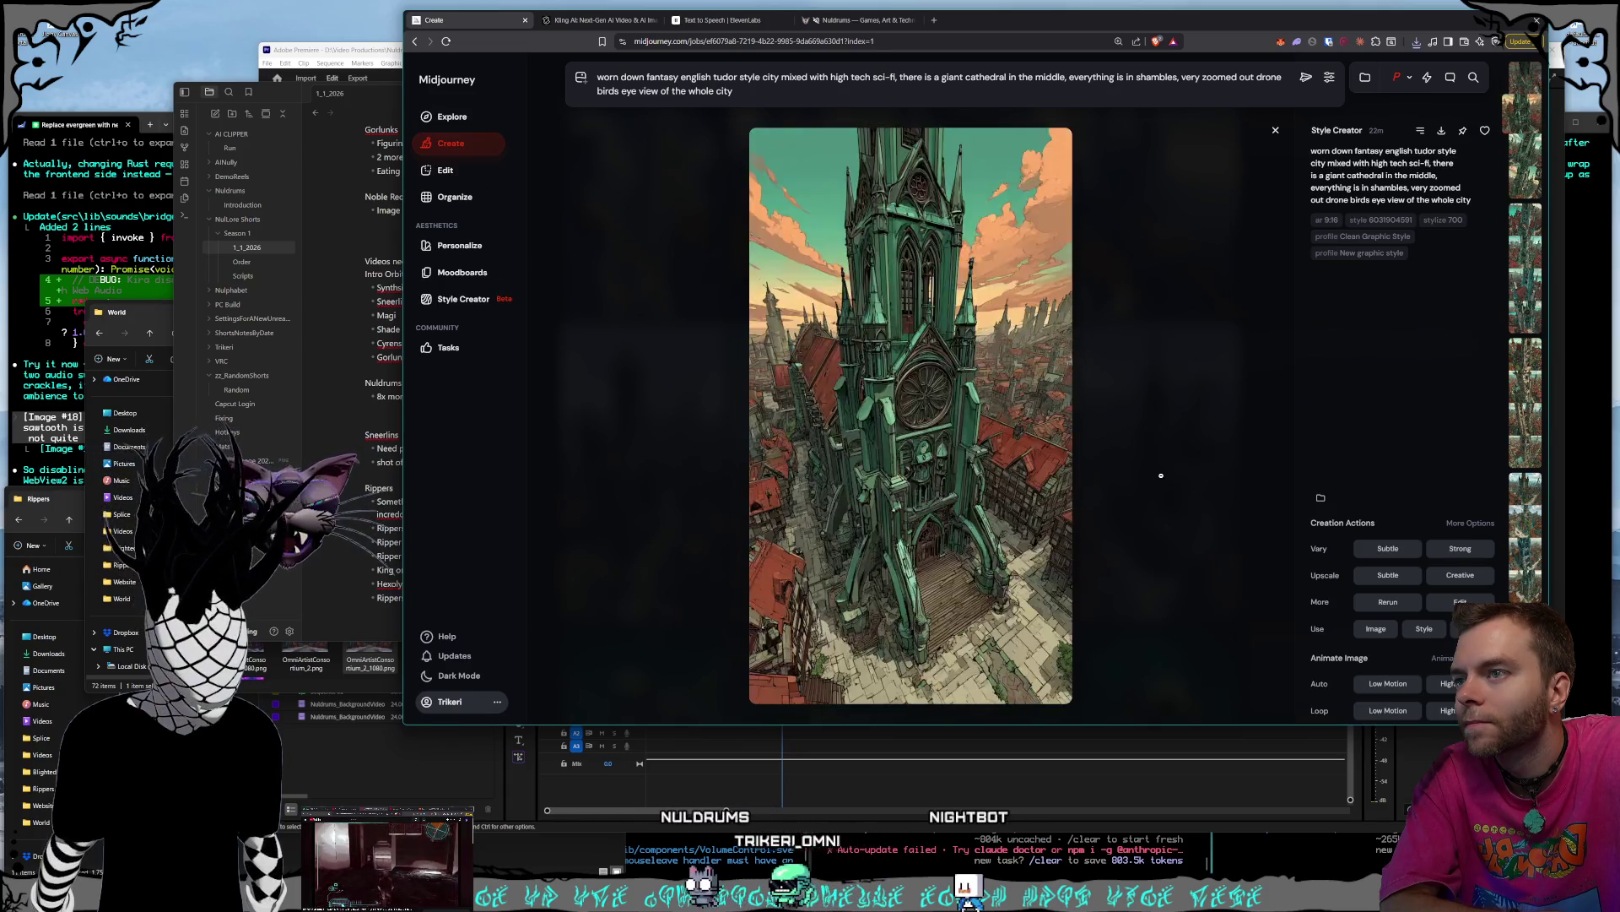
pyautogui.press('Left')
pyautogui.press('Left')
pyautogui.press('Left')
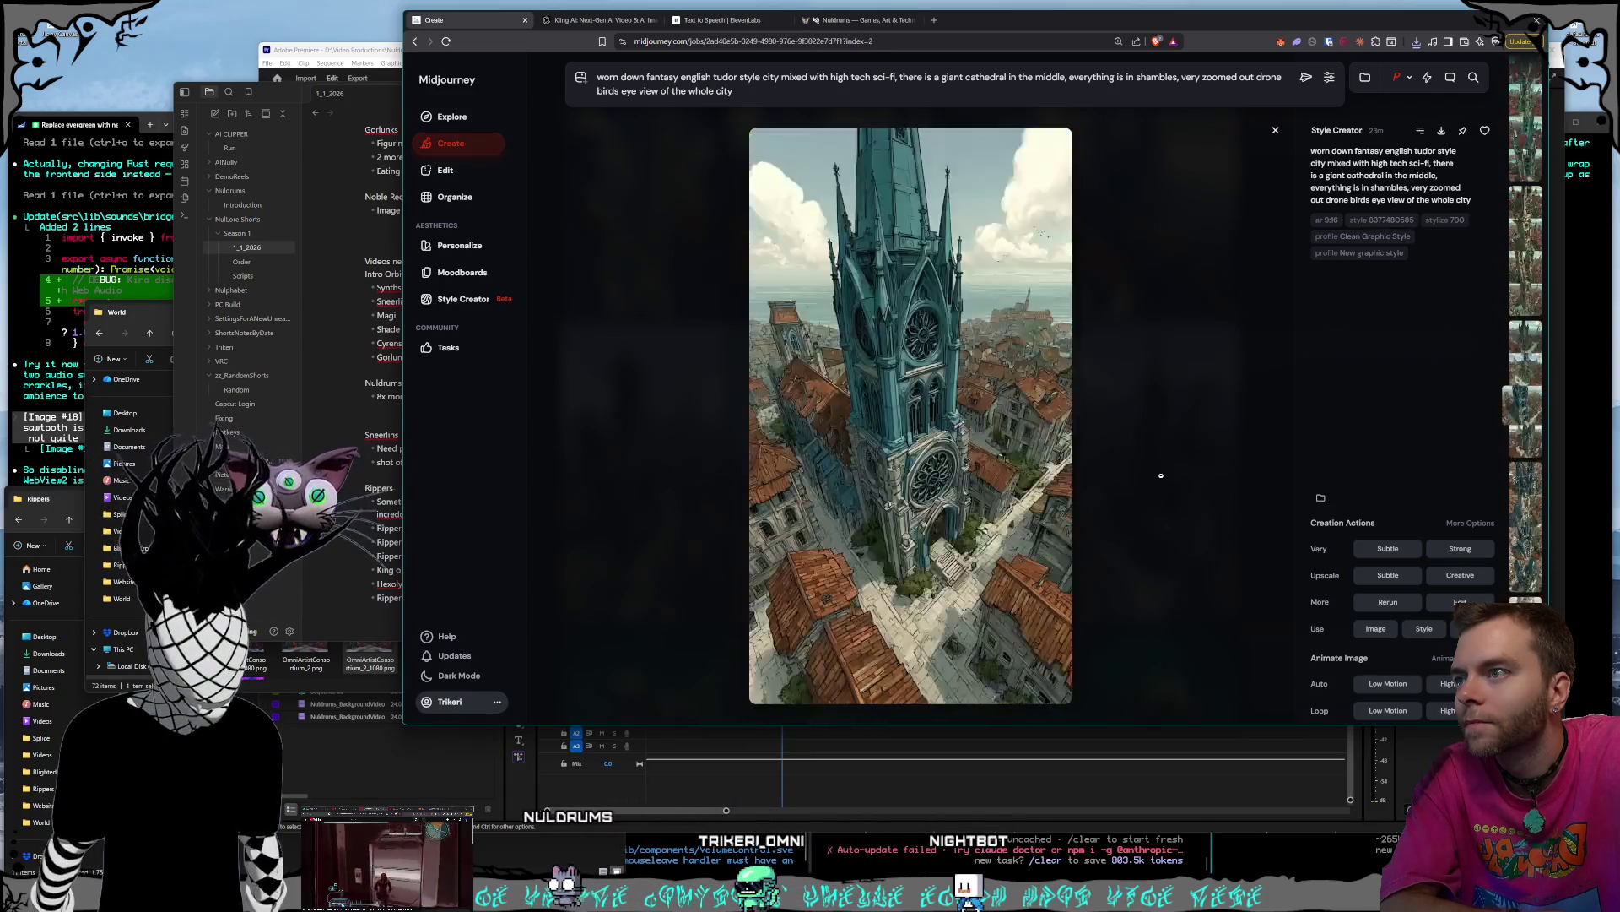
pyautogui.press('Left')
pyautogui.press('Left')
pyautogui.press('Left')
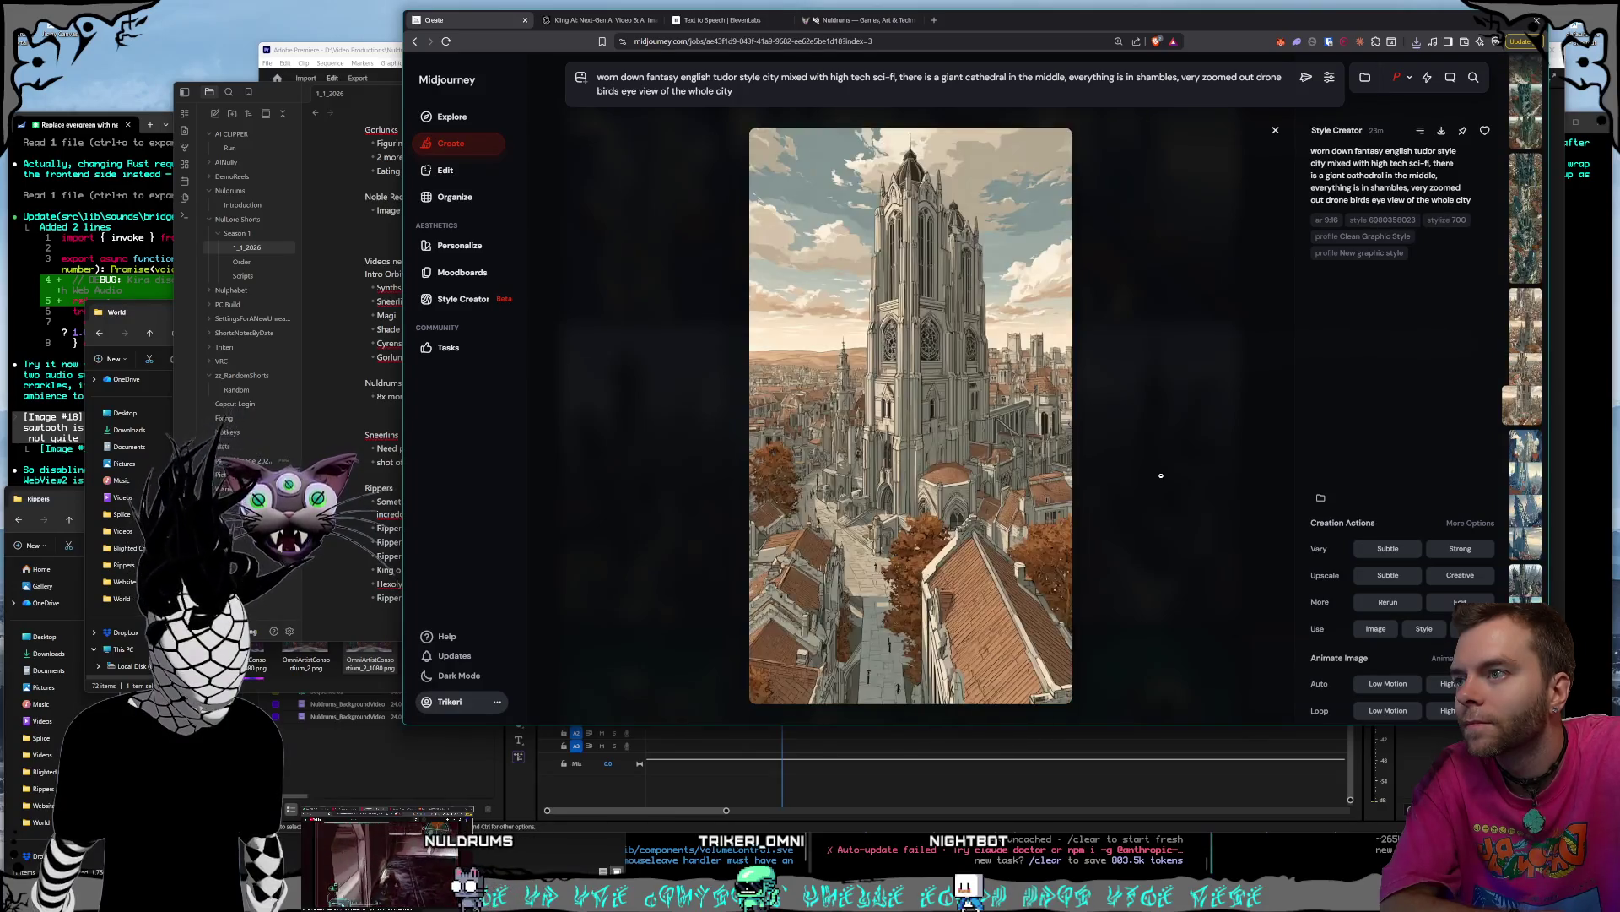
pyautogui.press('Right')
pyautogui.press('Right')
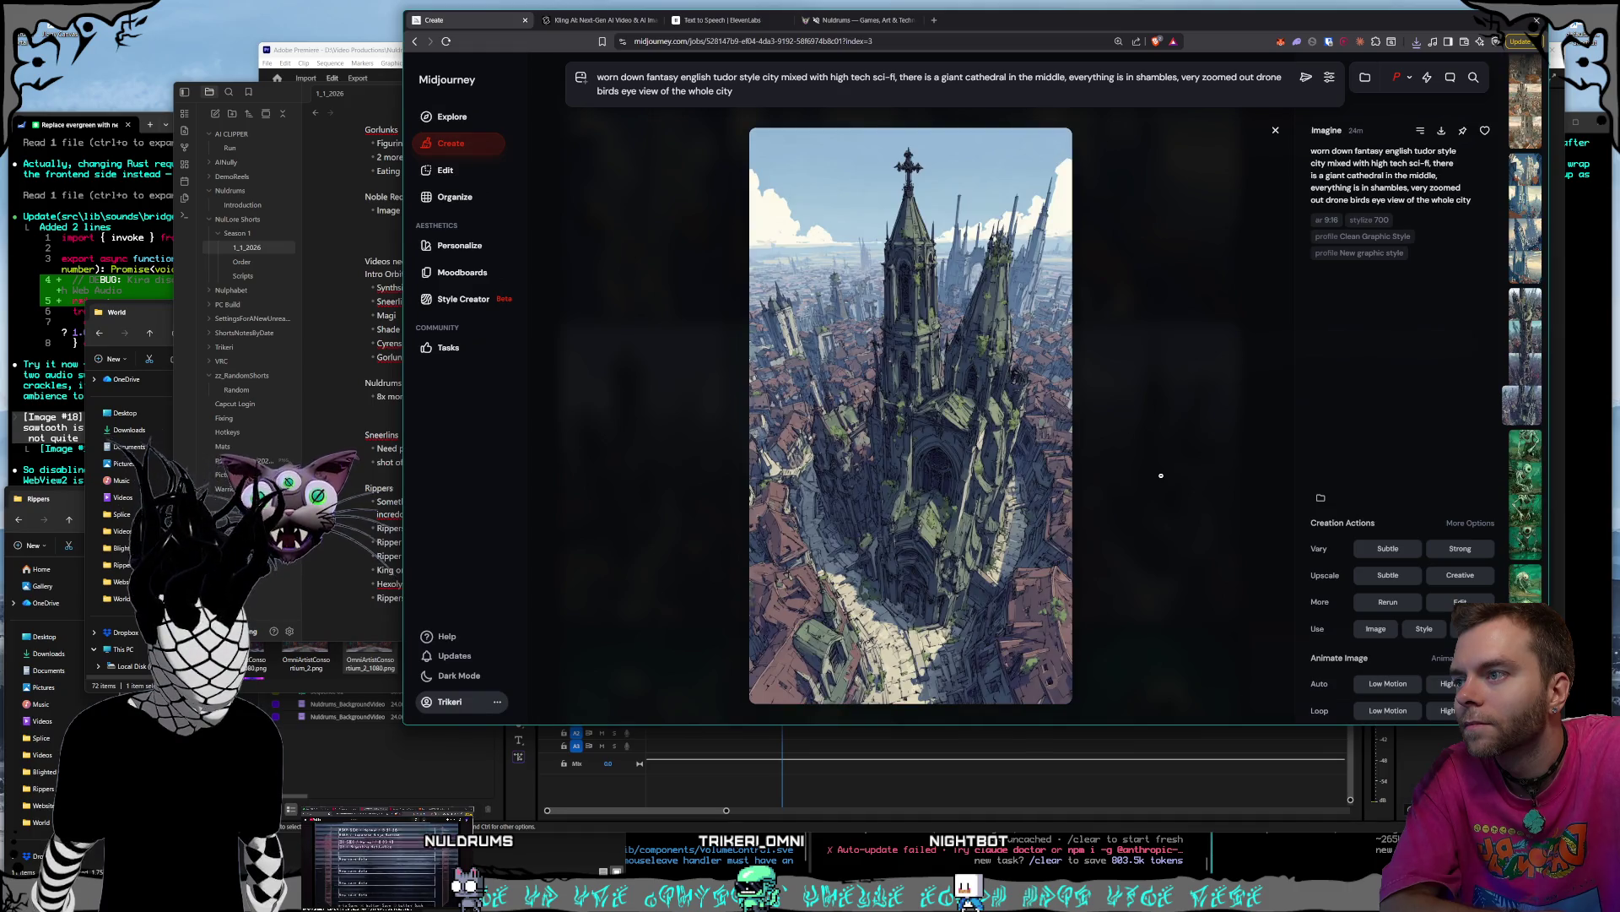
pyautogui.scroll(-4, 1161, 475)
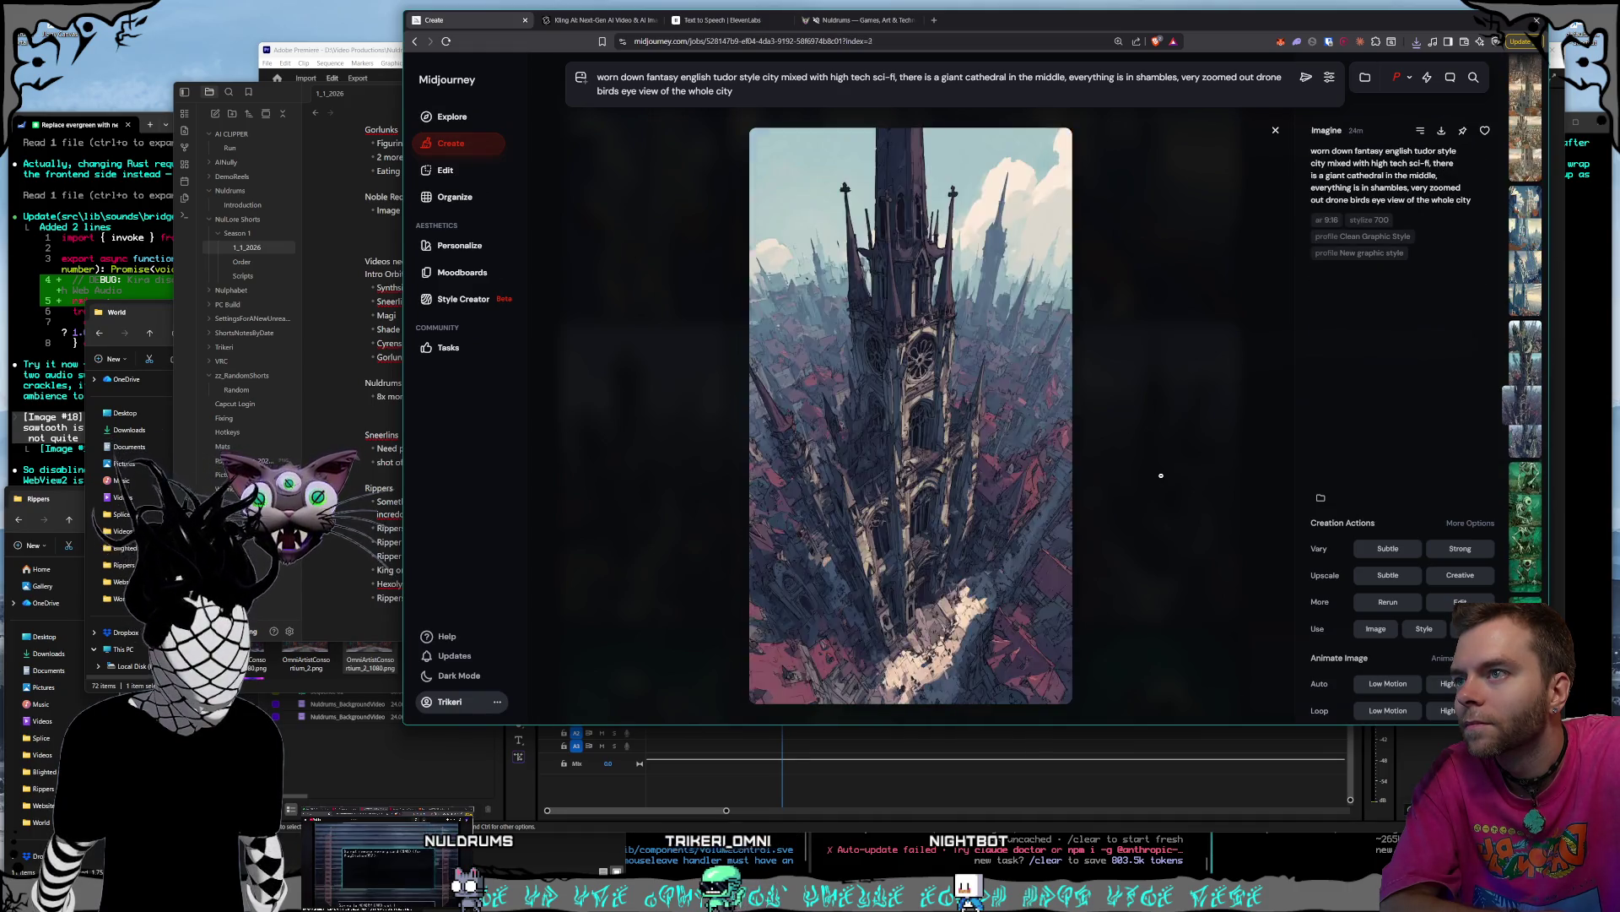
pyautogui.scroll(-6, 1161, 475)
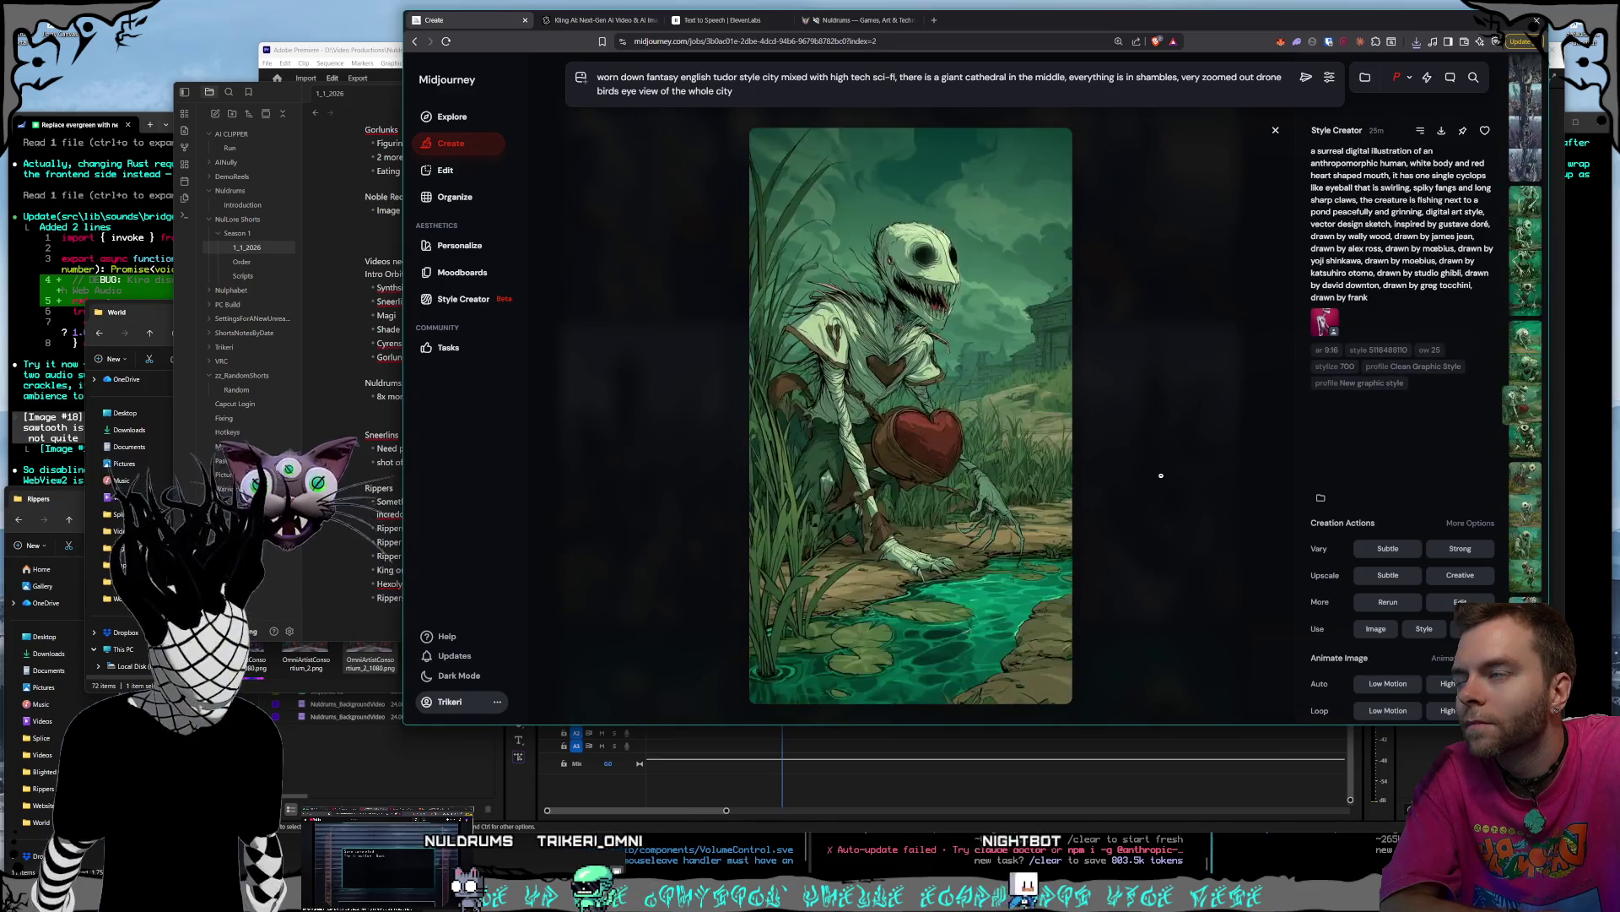
pyautogui.scroll(-5, 1160, 475)
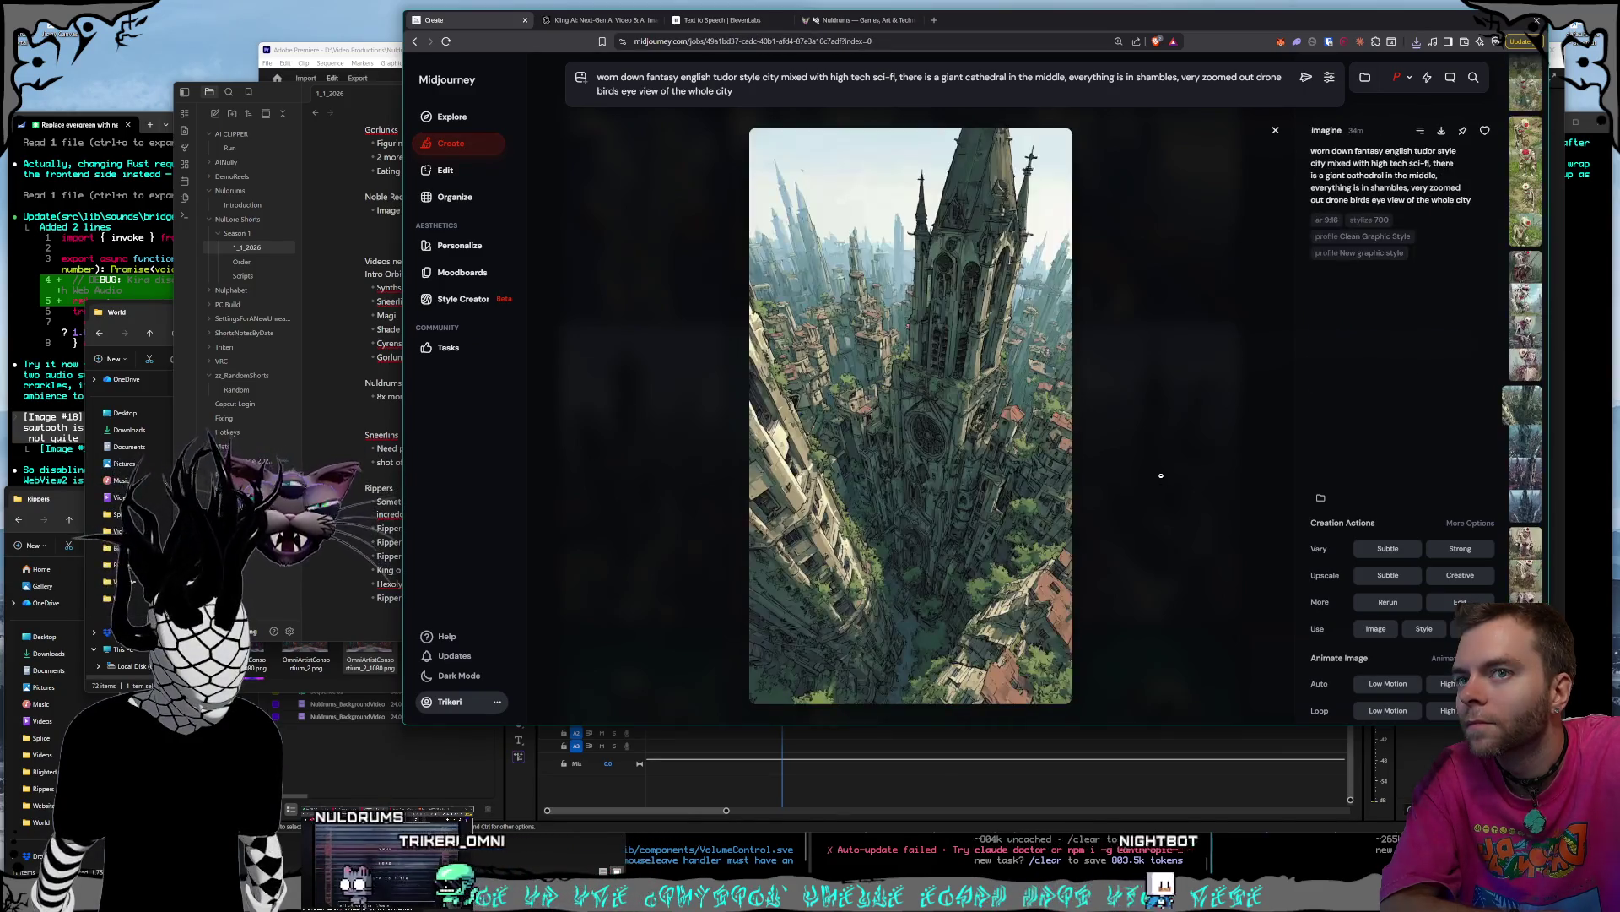
pyautogui.scroll(-1, 1161, 475)
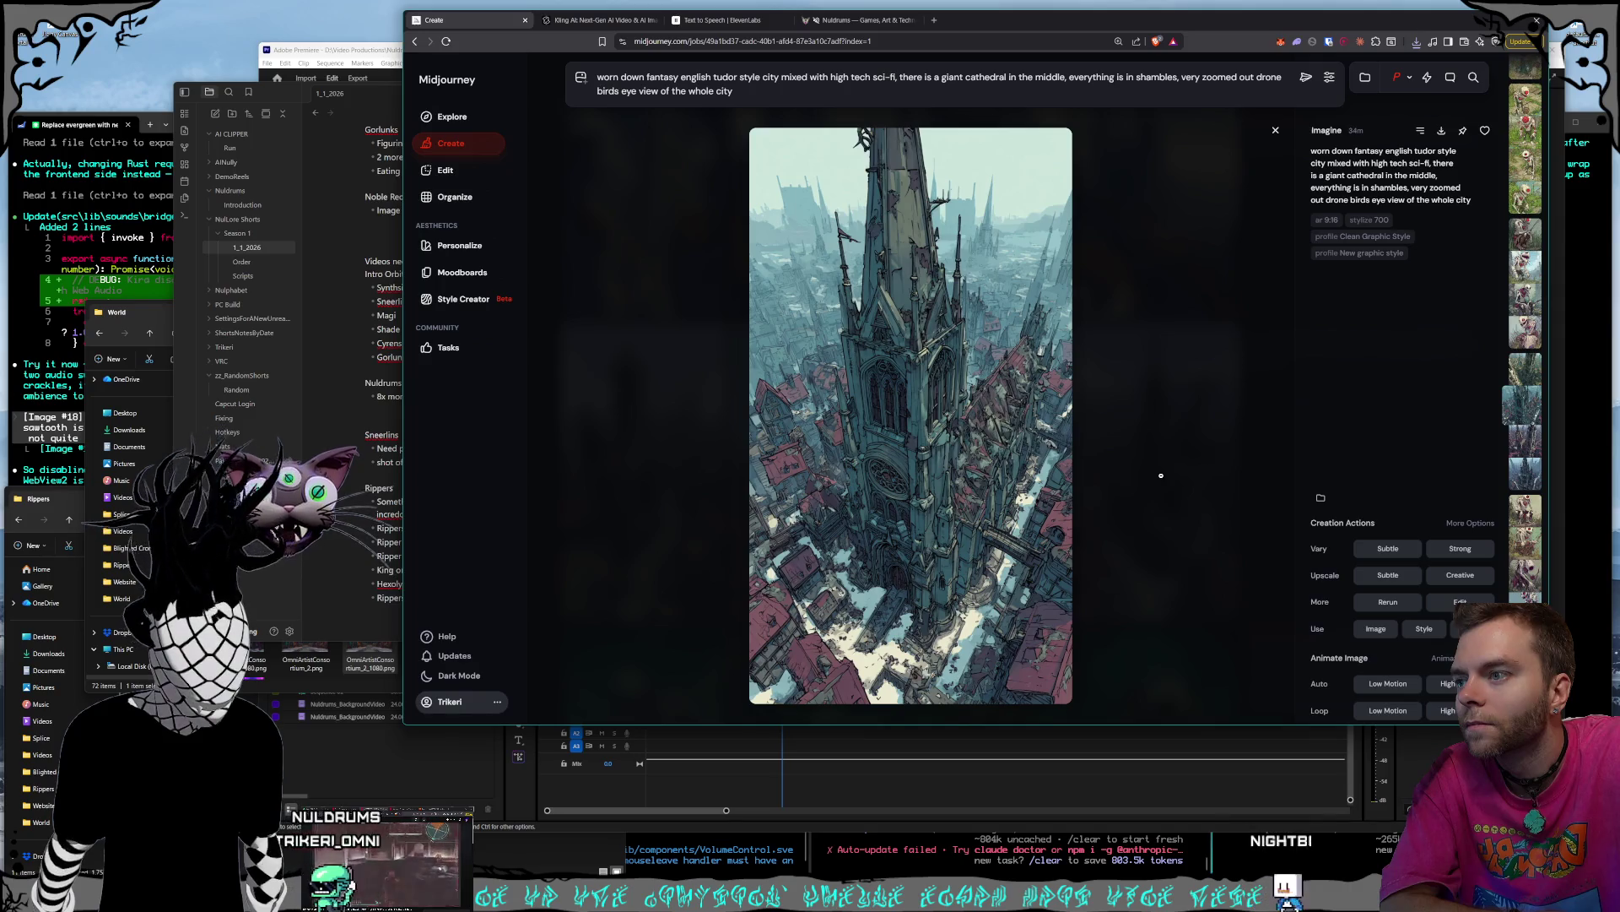
pyautogui.scroll(-1, 1162, 475)
pyautogui.scroll(1, 1160, 475)
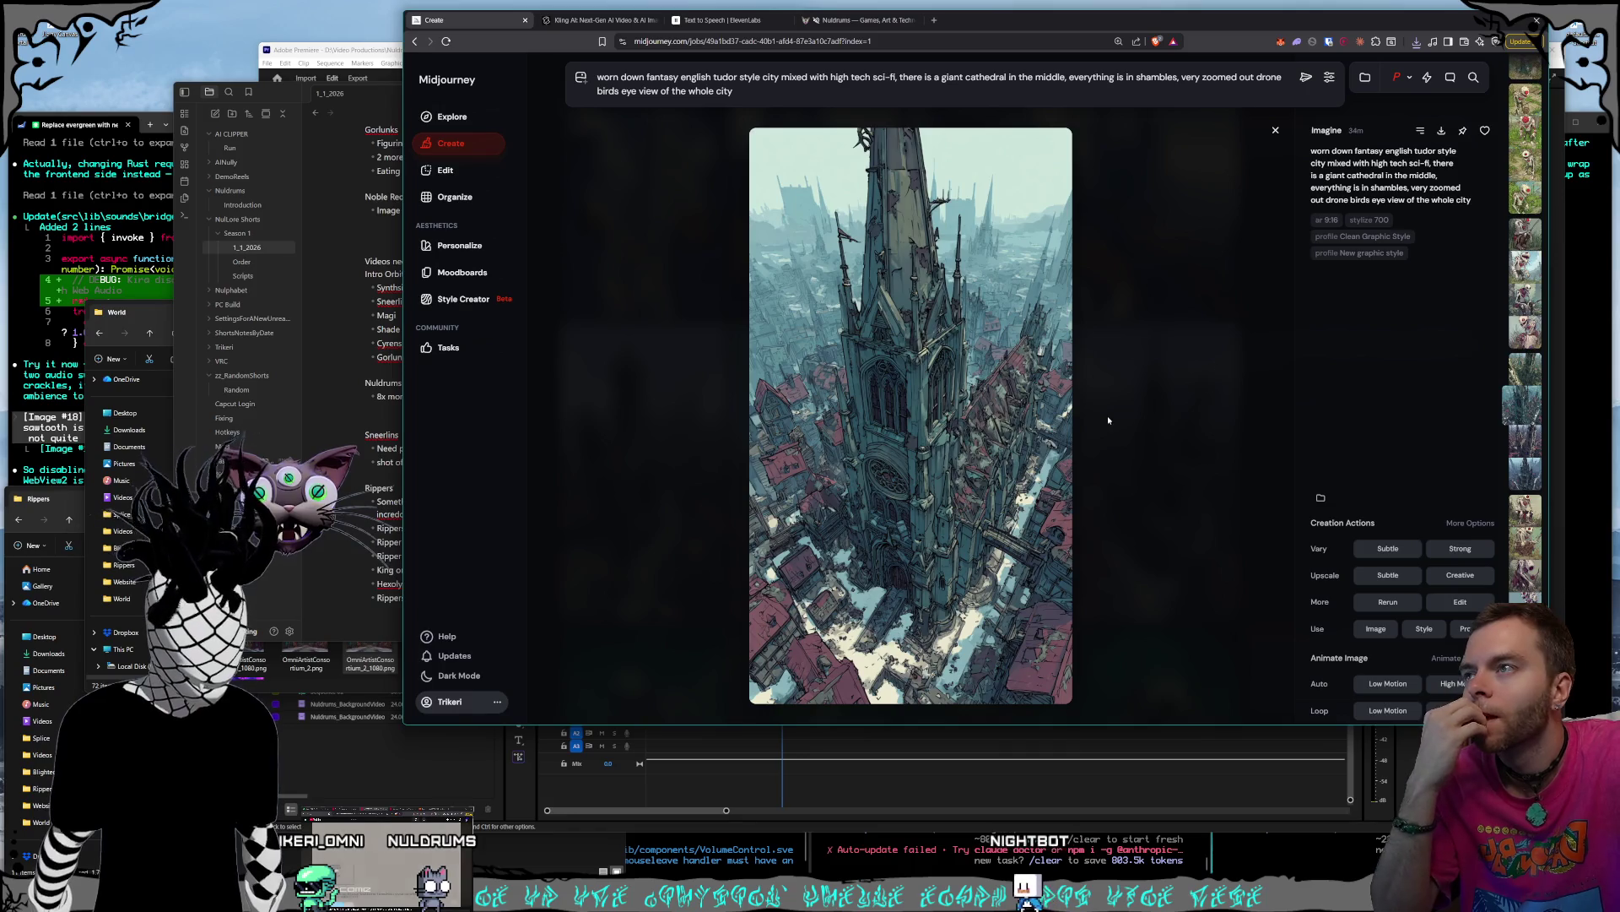
# - Save the teal cathedral tower image as a PNG in Rippers and return to the feed
pyautogui.hotkey('ctrl', 's')
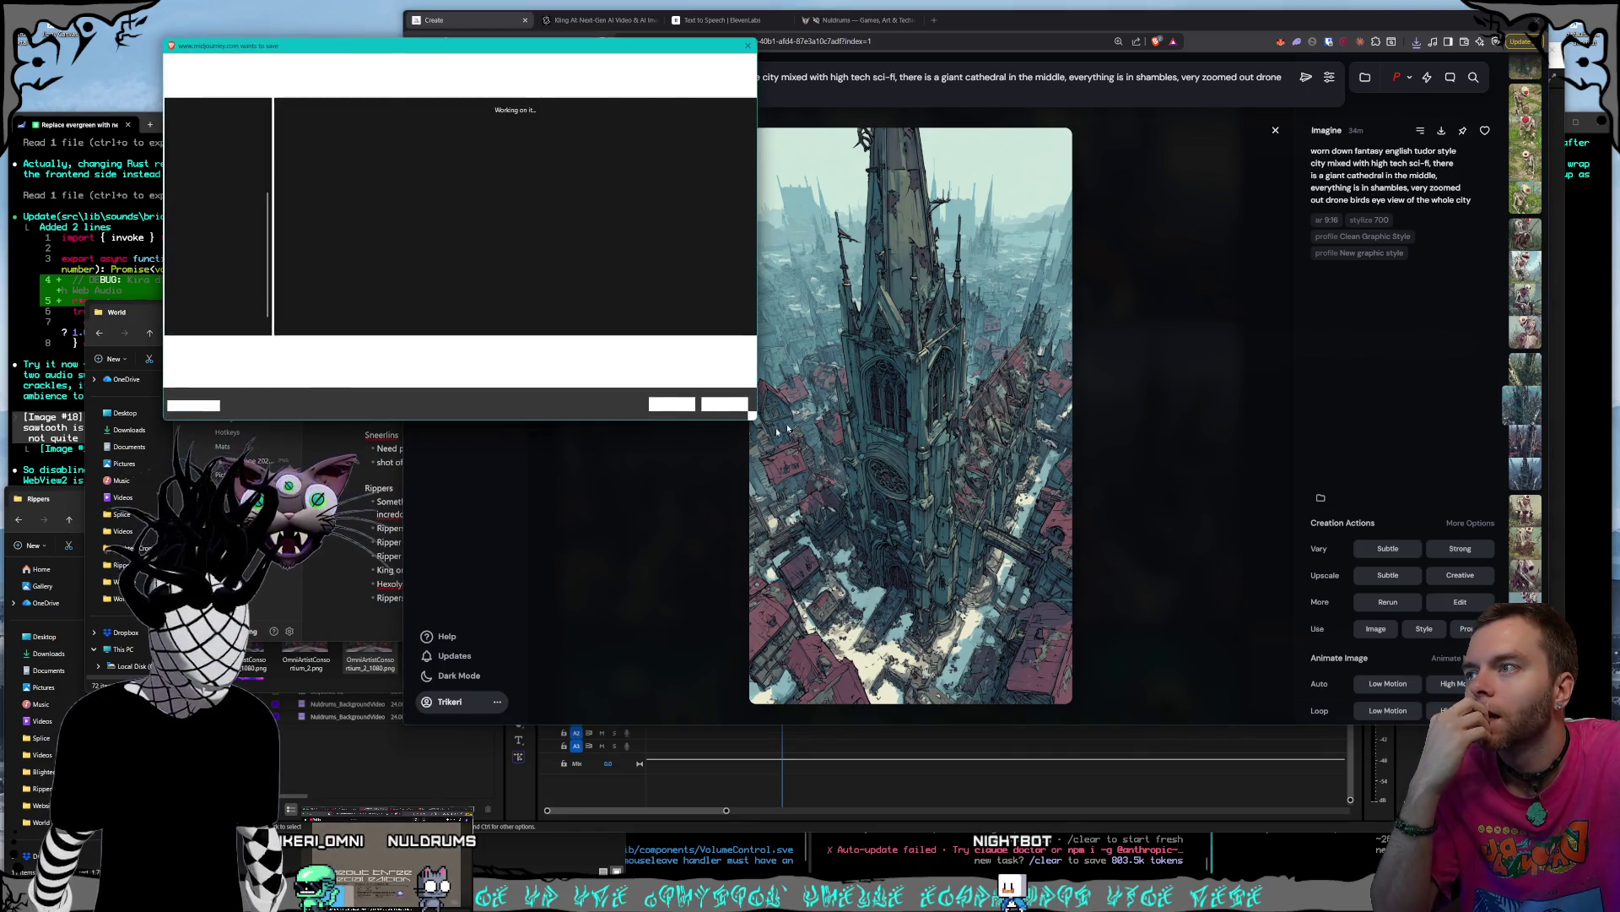
pyautogui.click(672, 406)
pyautogui.click(1167, 529)
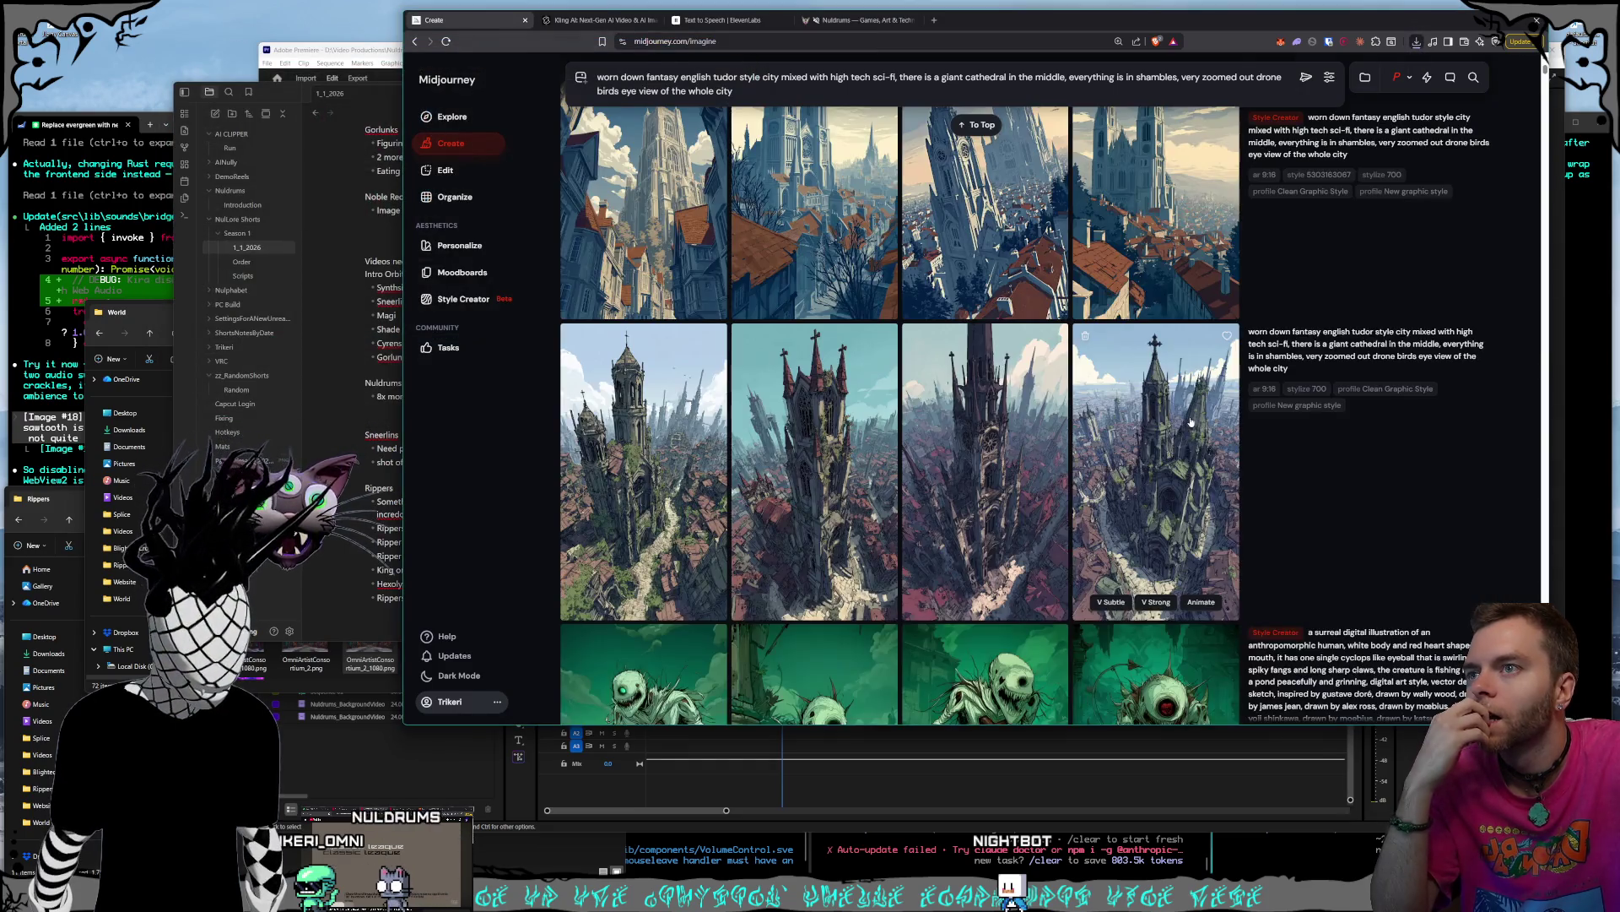
pyautogui.scroll(5, 1174, 523)
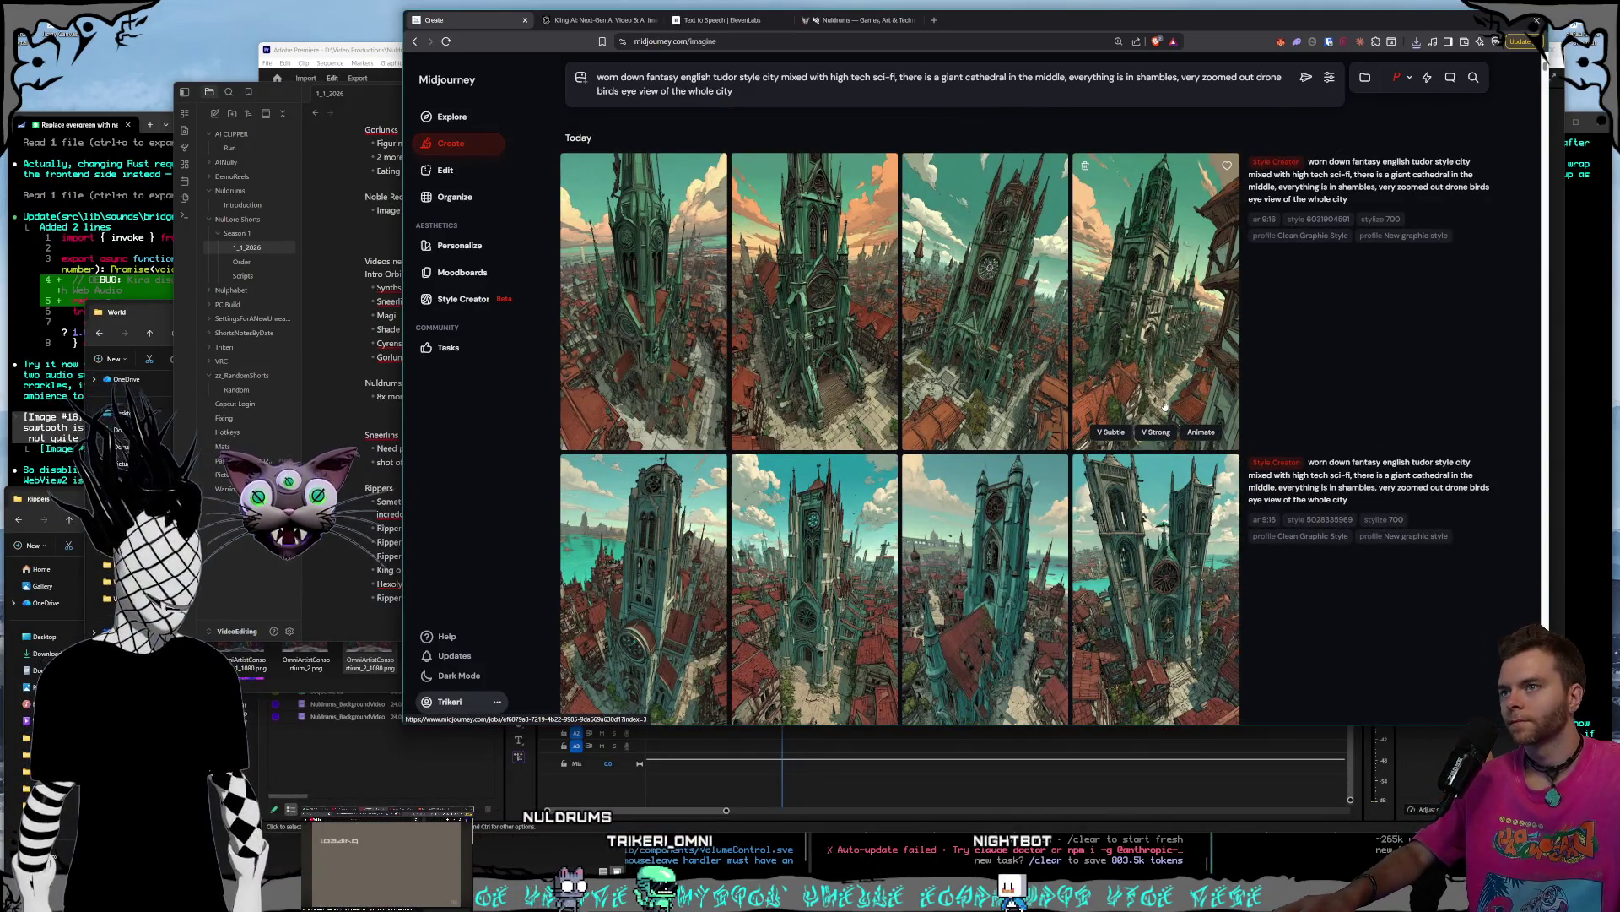
pyautogui.scroll(-5, 1181, 422)
pyautogui.scroll(5, 1098, 406)
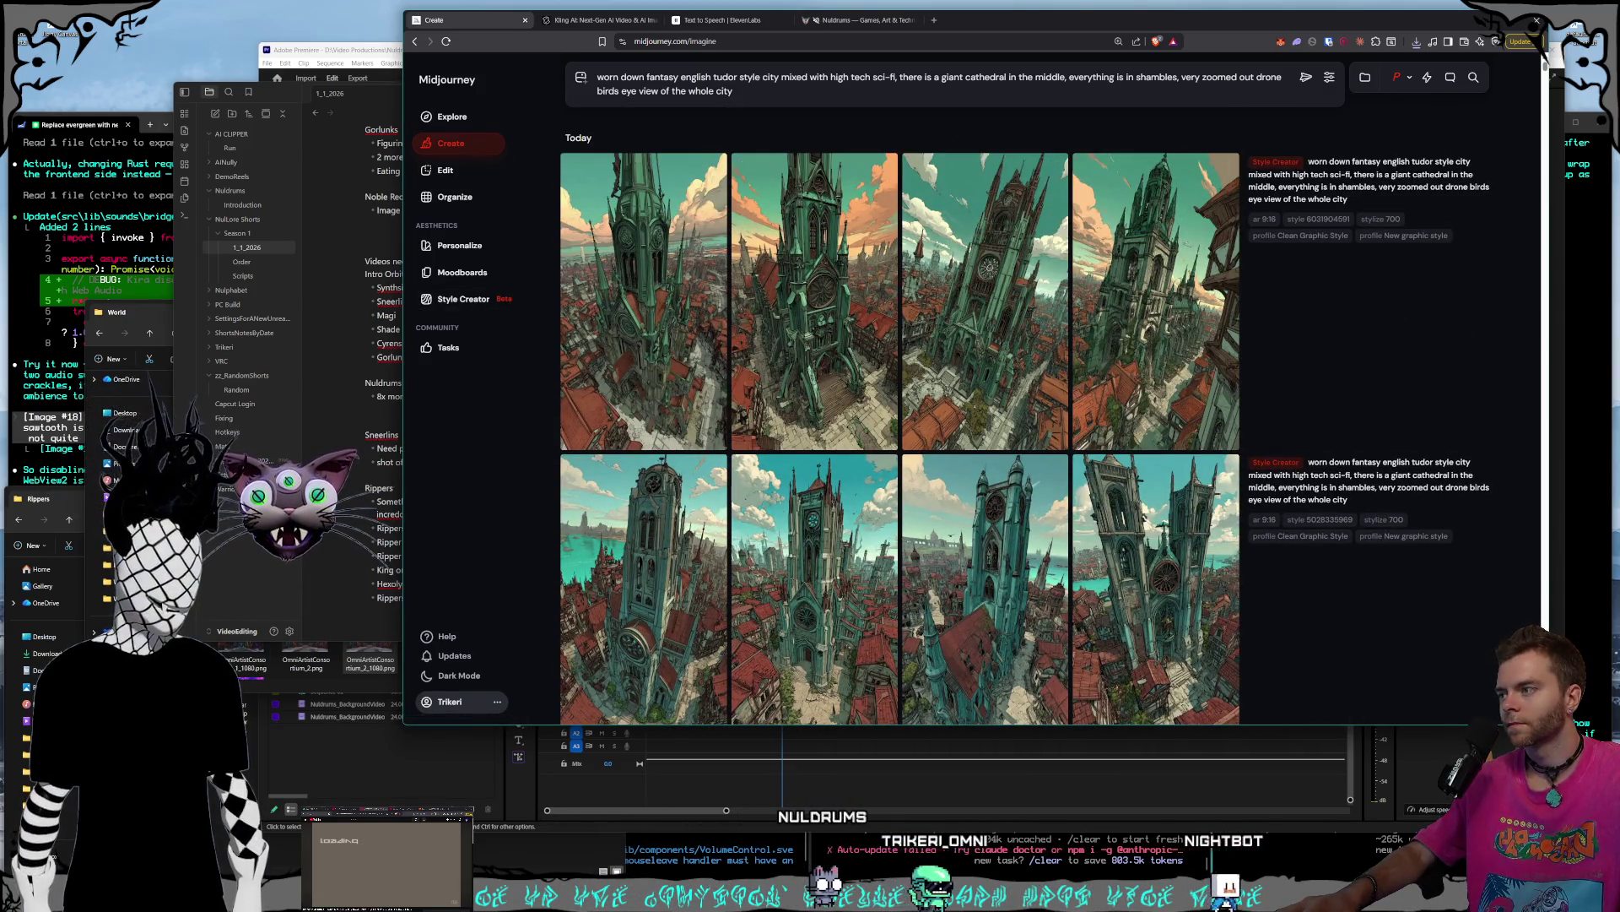
pyautogui.click(139, 339)
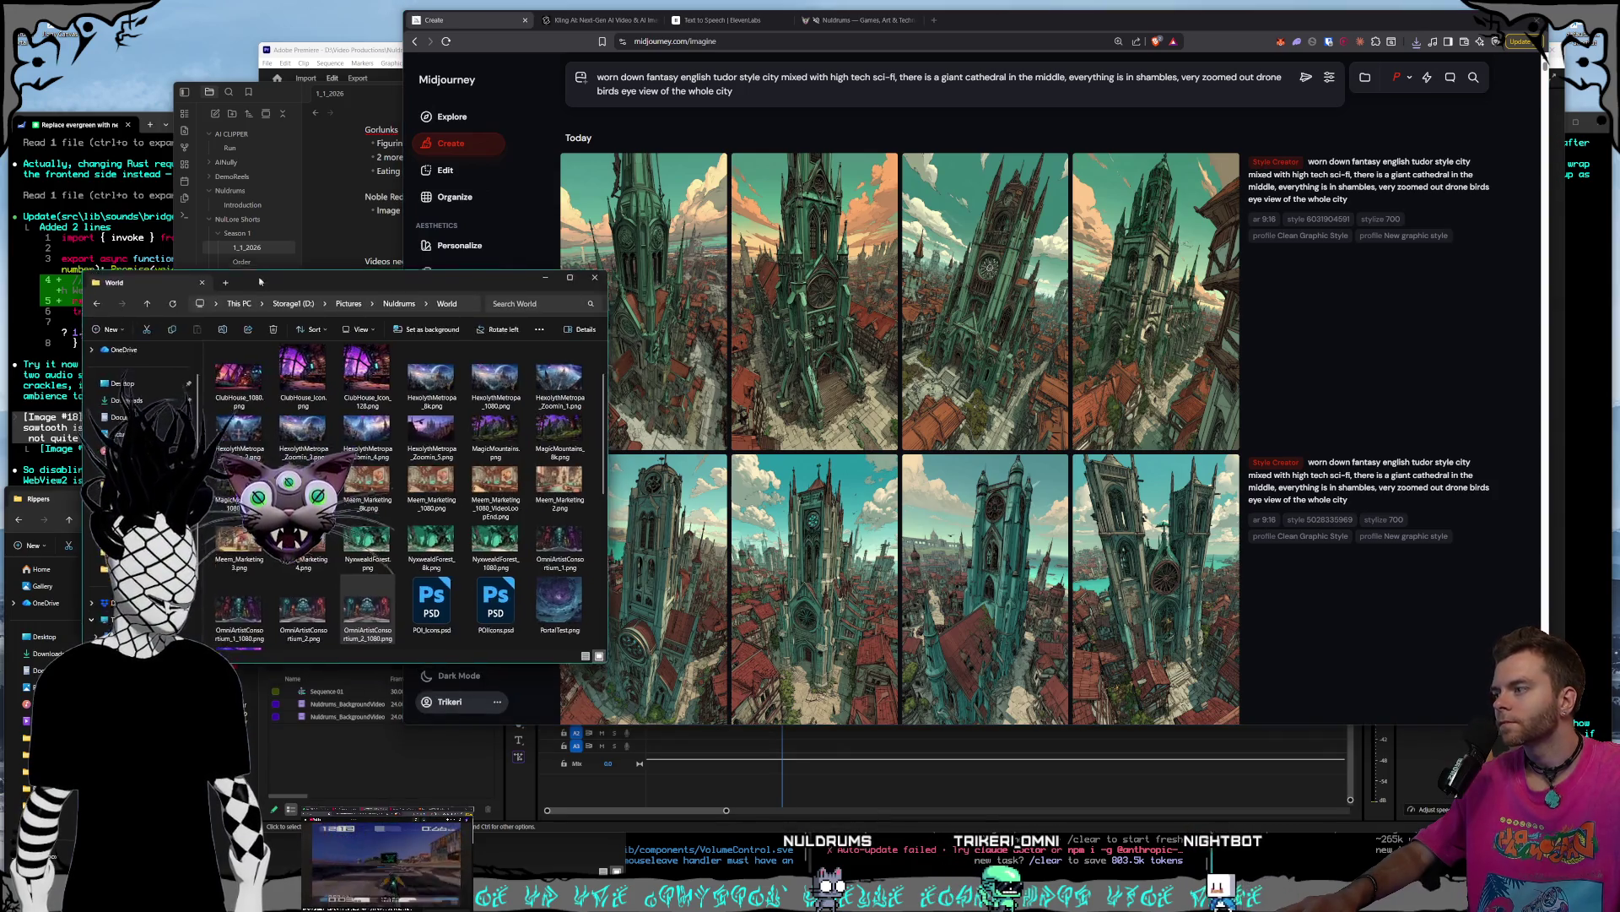
# - Look through the Shorts subfolders, including Land Intro, Land Outro and World Synths
pyautogui.click(51, 583)
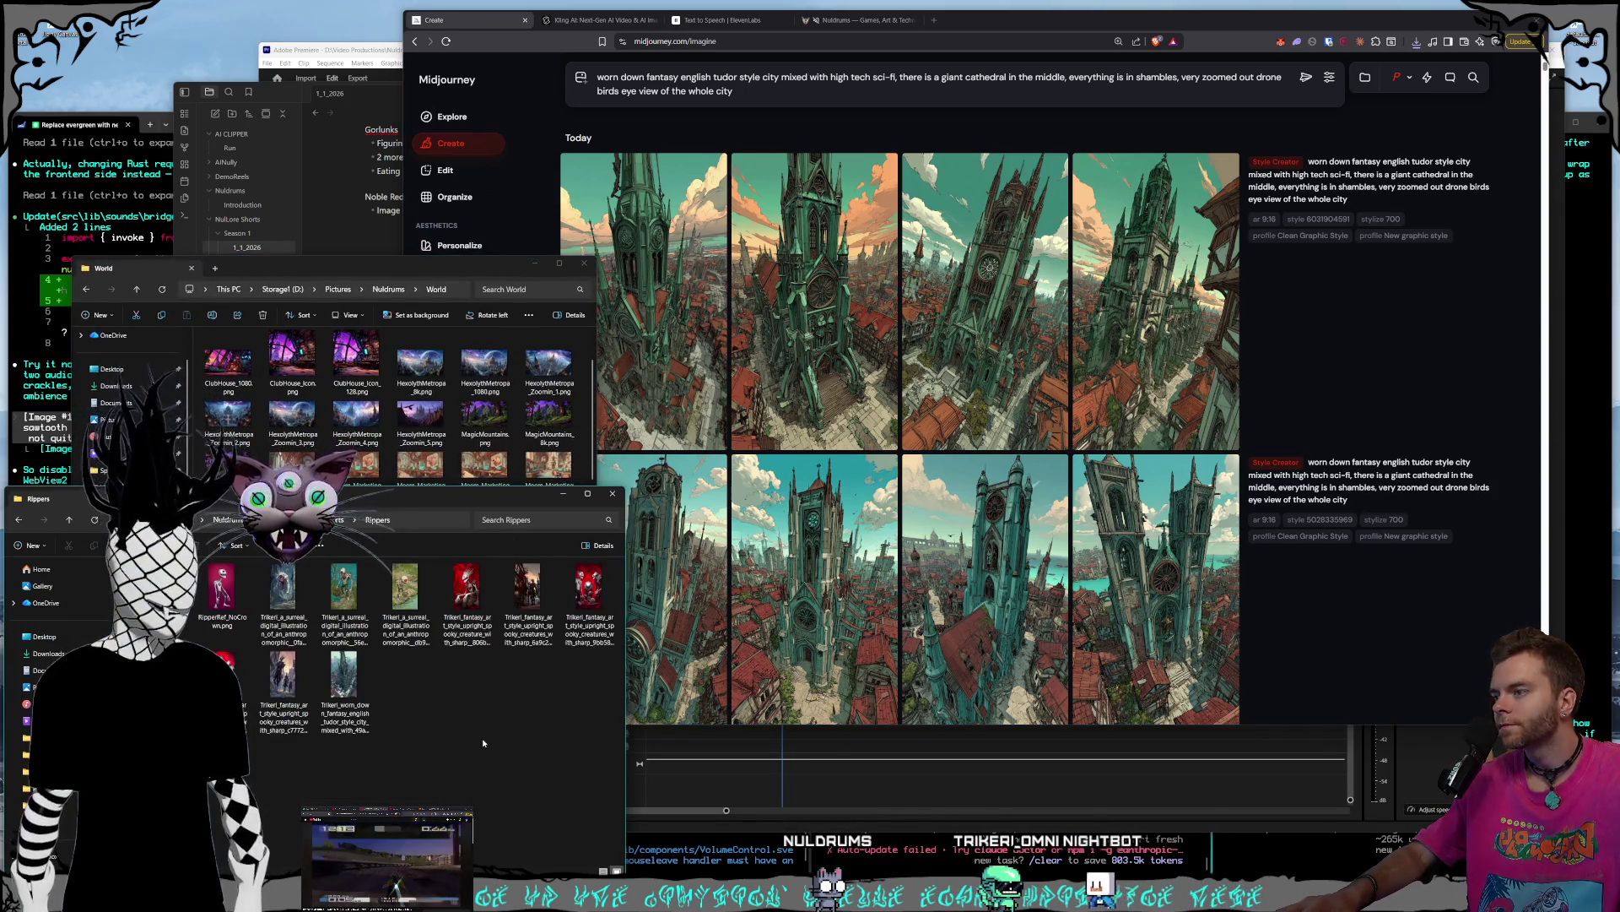
pyautogui.hotkey('alt', 'Left')
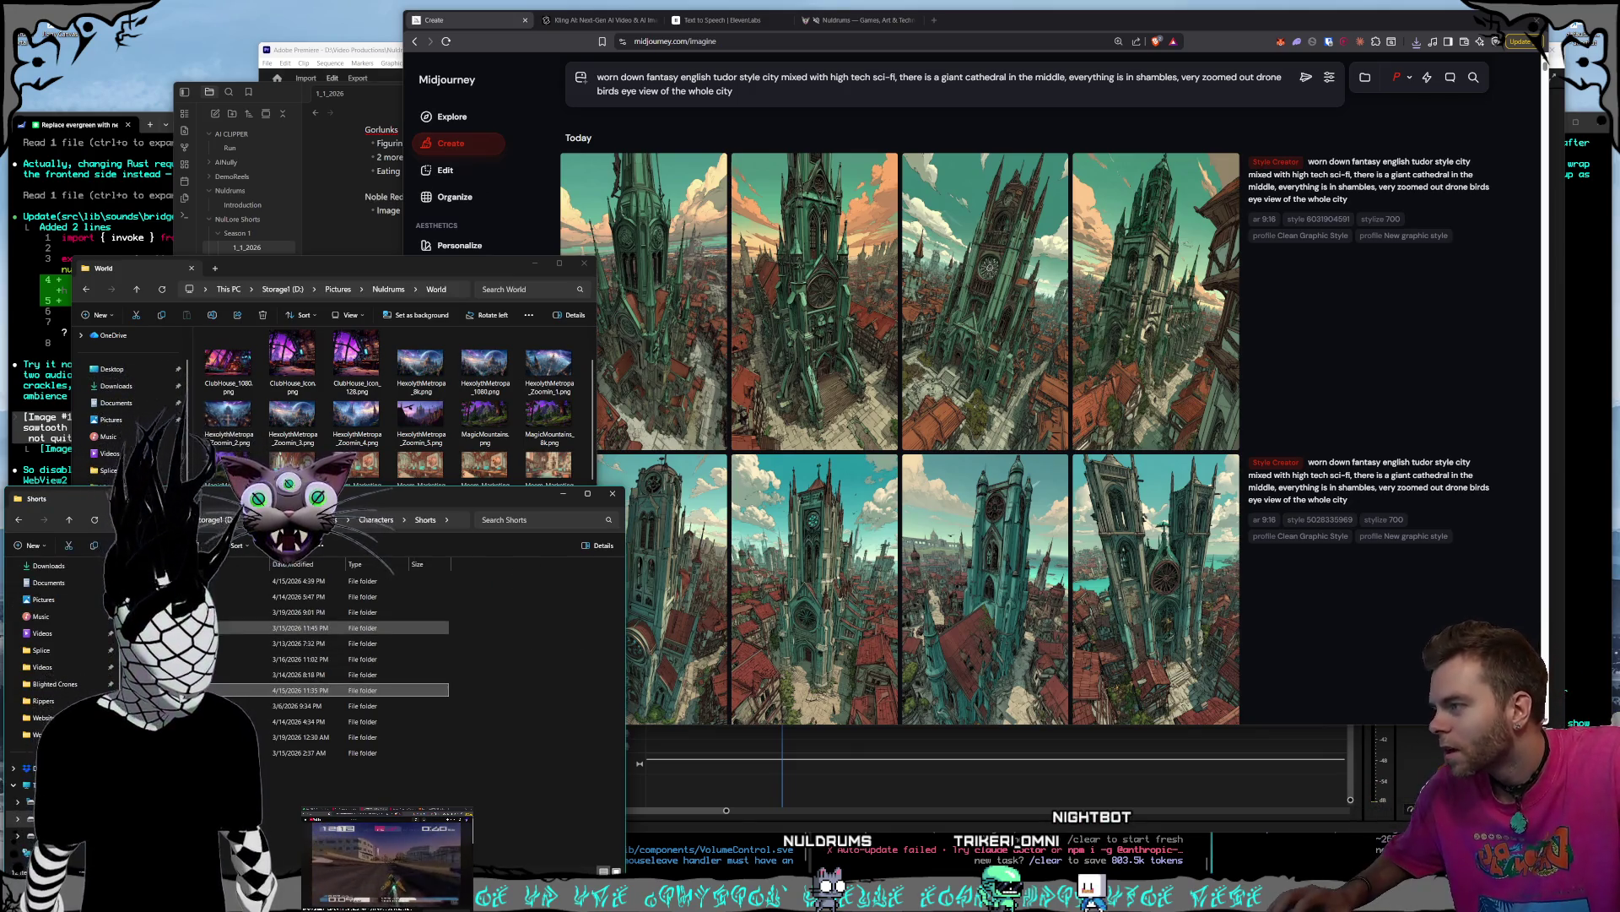
pyautogui.doubleClick(297, 682)
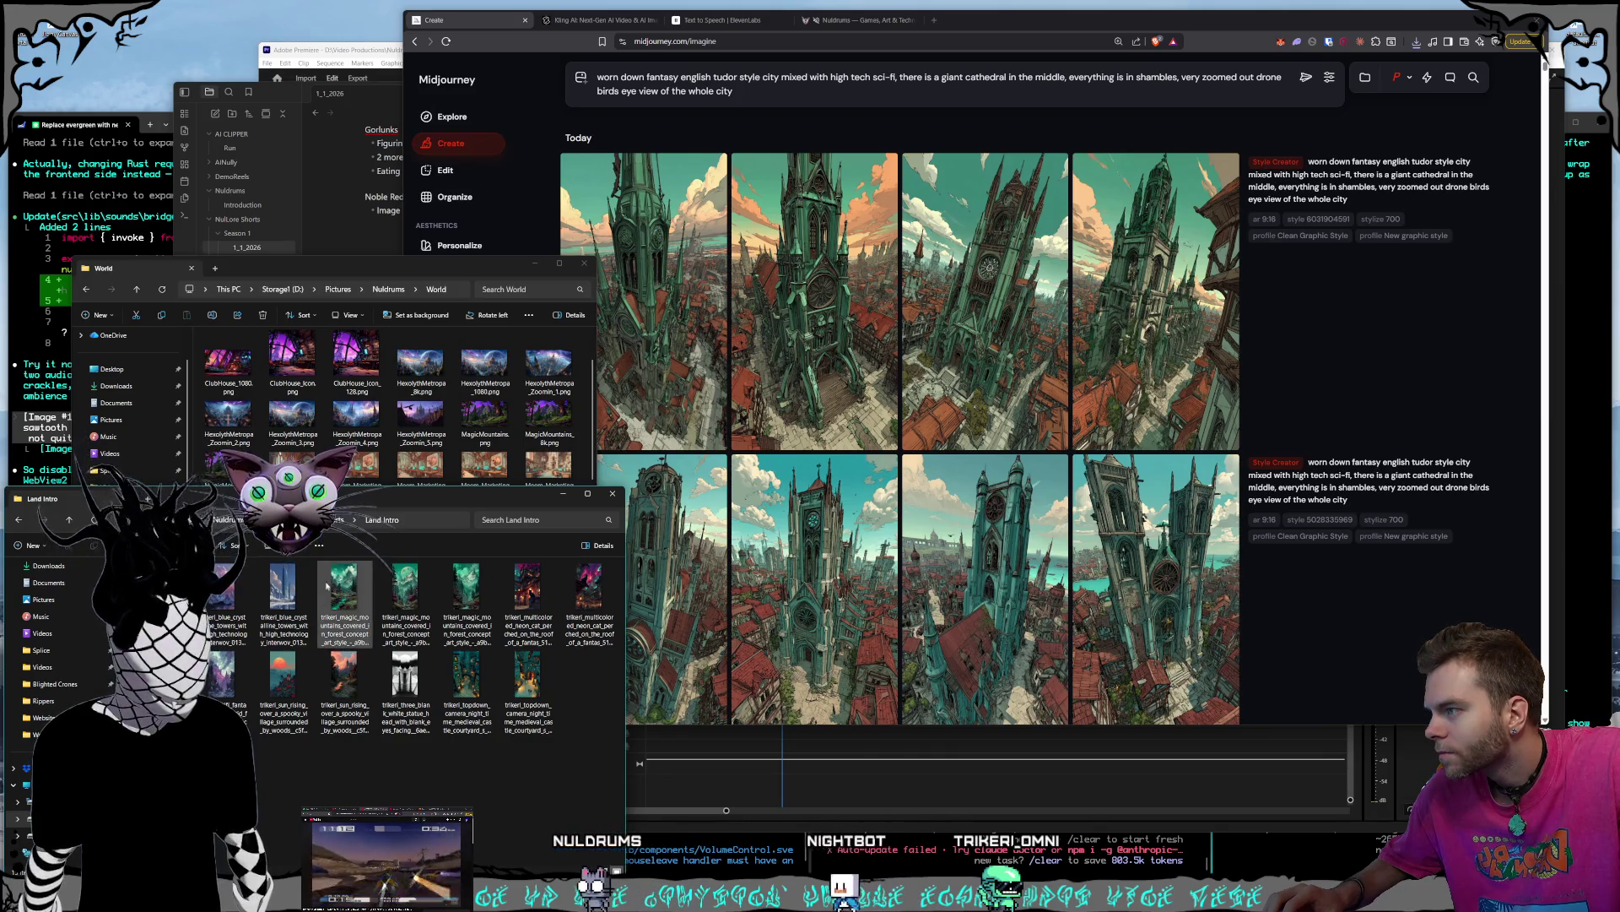
pyautogui.click(358, 520)
pyautogui.click(281, 713)
pyautogui.hotkey('alt', 'Up')
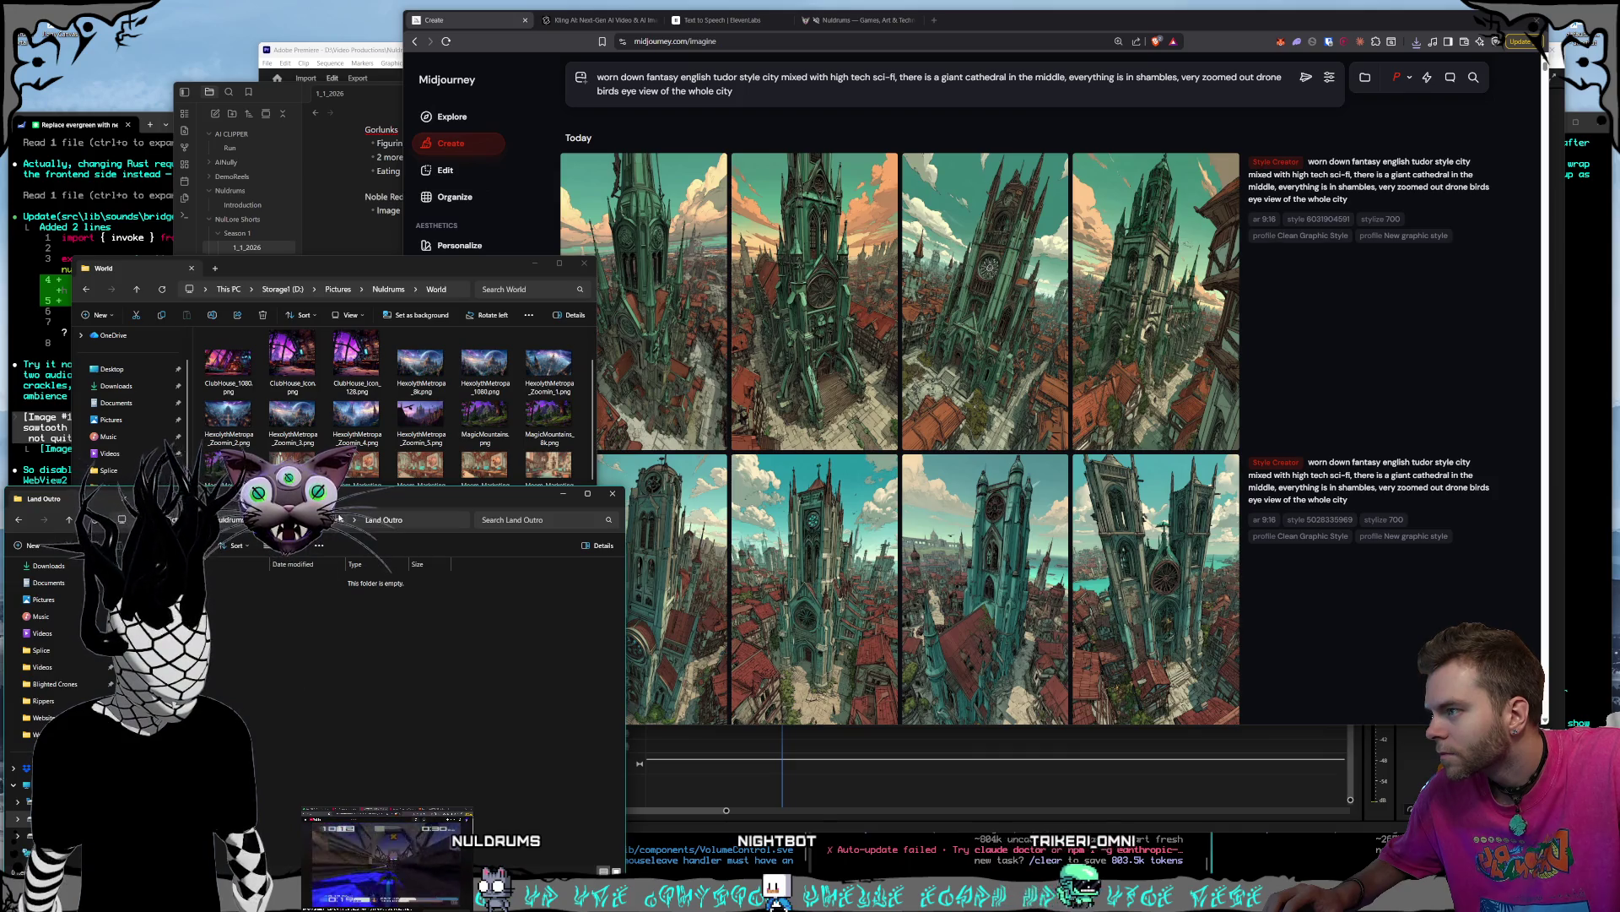
pyautogui.click(237, 612)
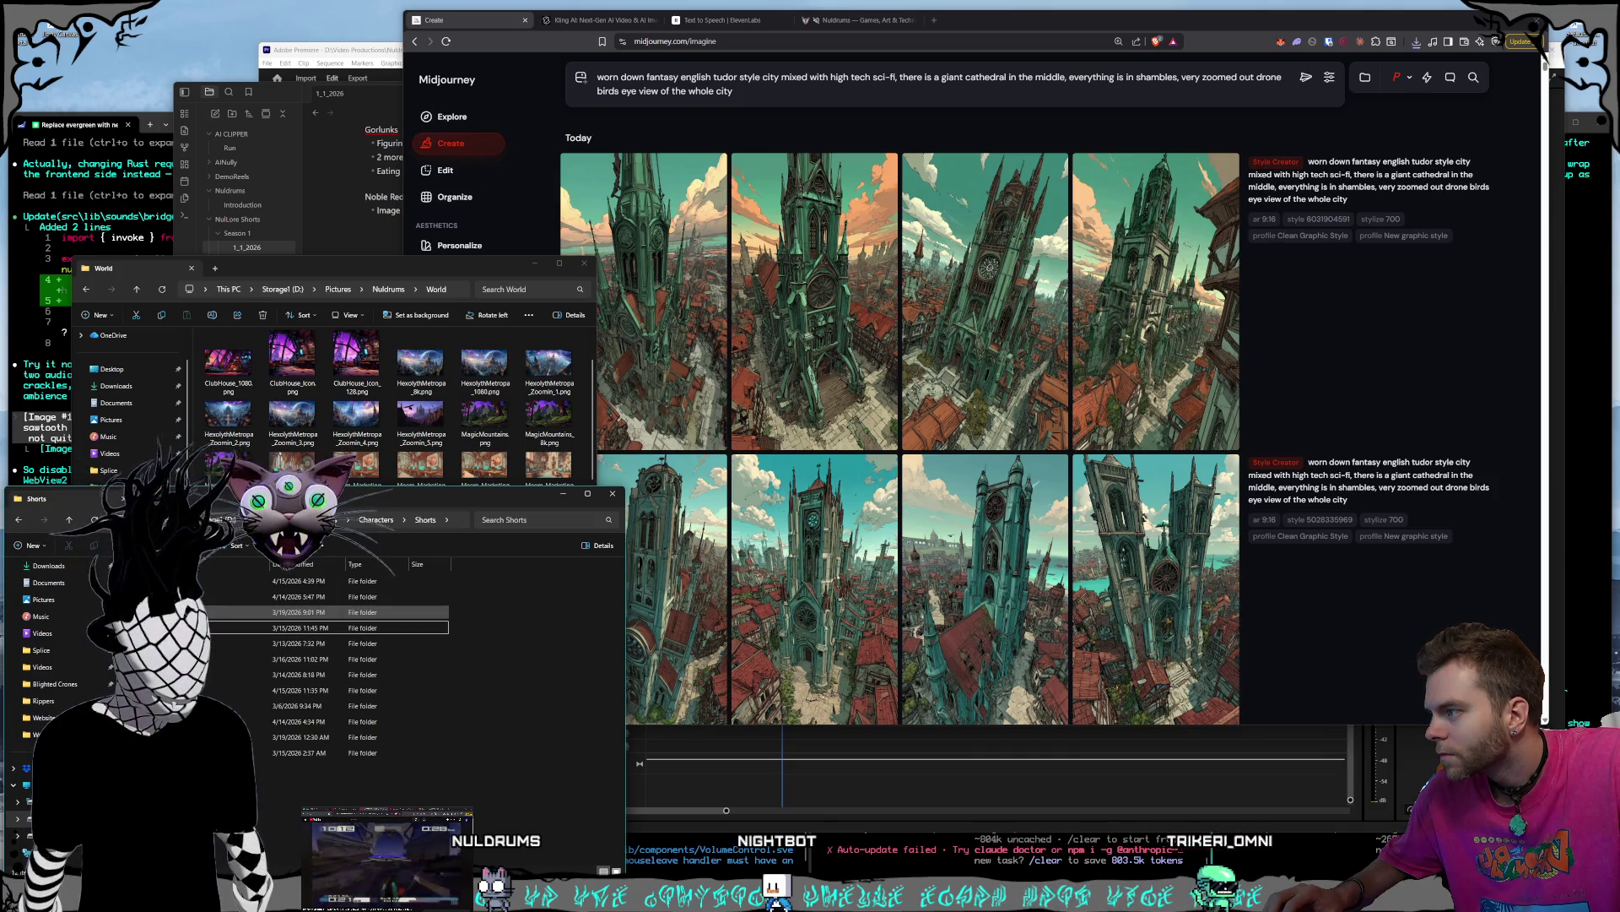
pyautogui.click(228, 674)
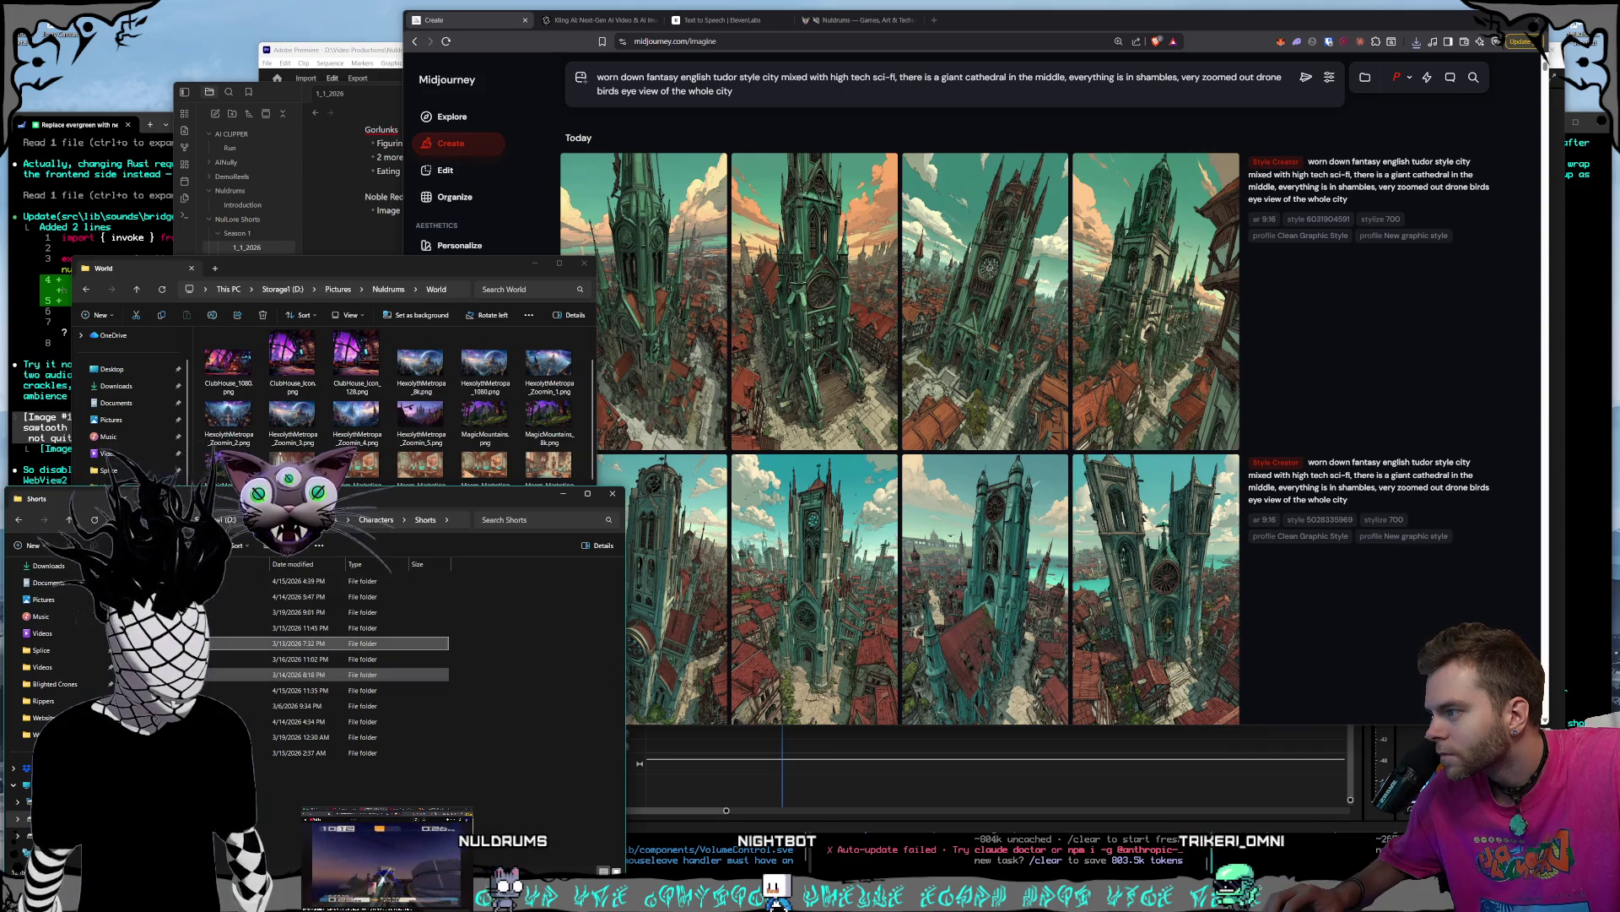
pyautogui.click(240, 737)
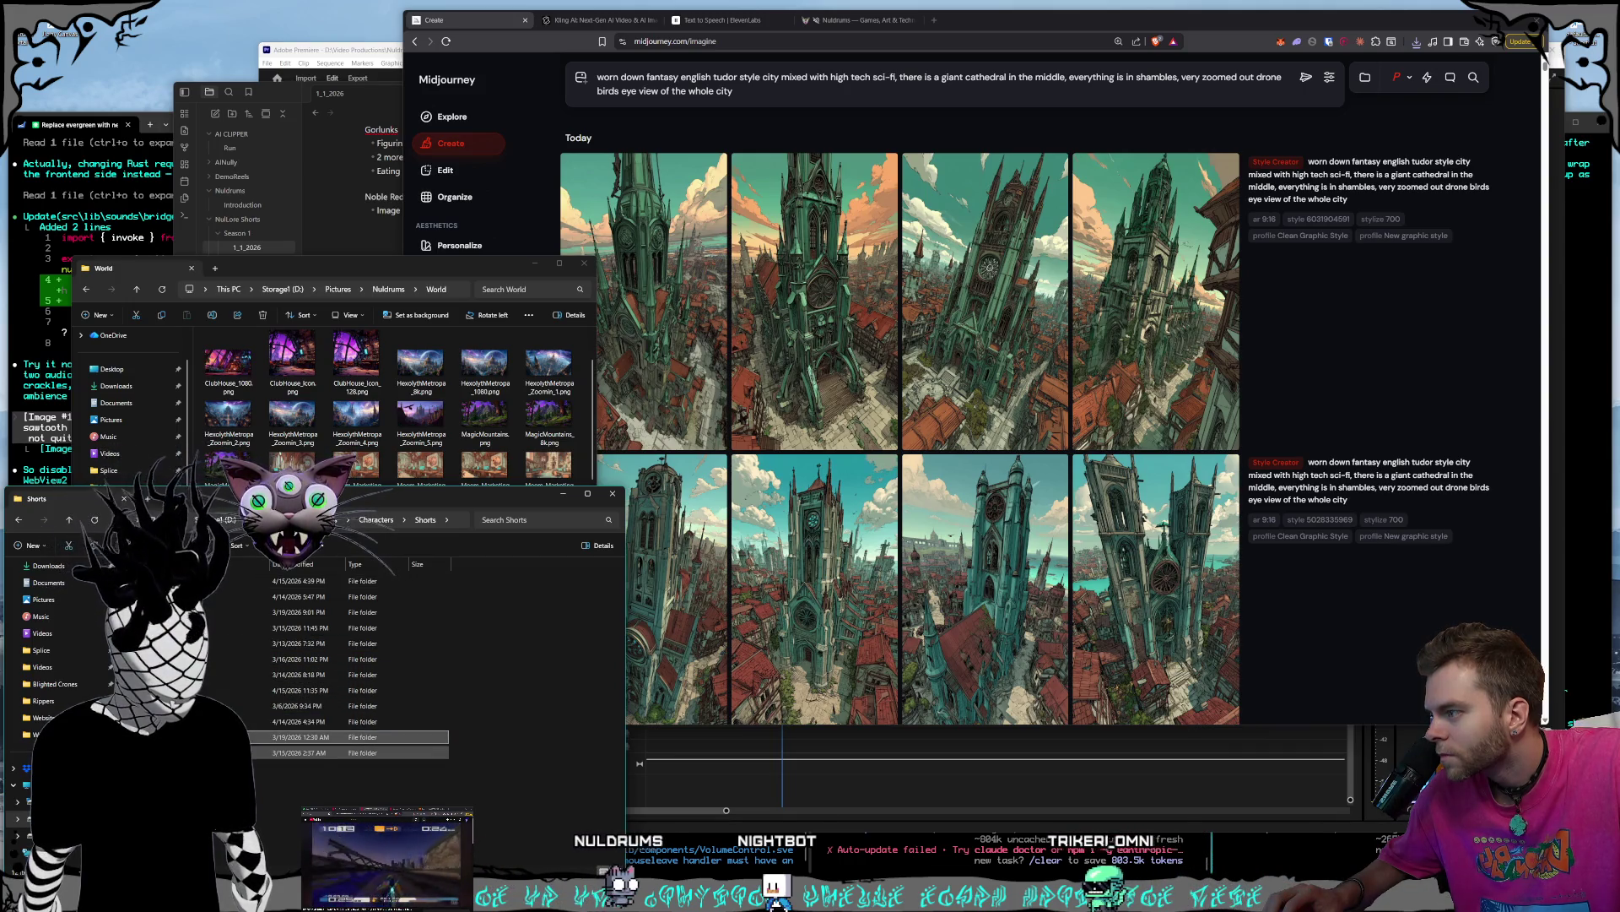
pyautogui.doubleClick(241, 752)
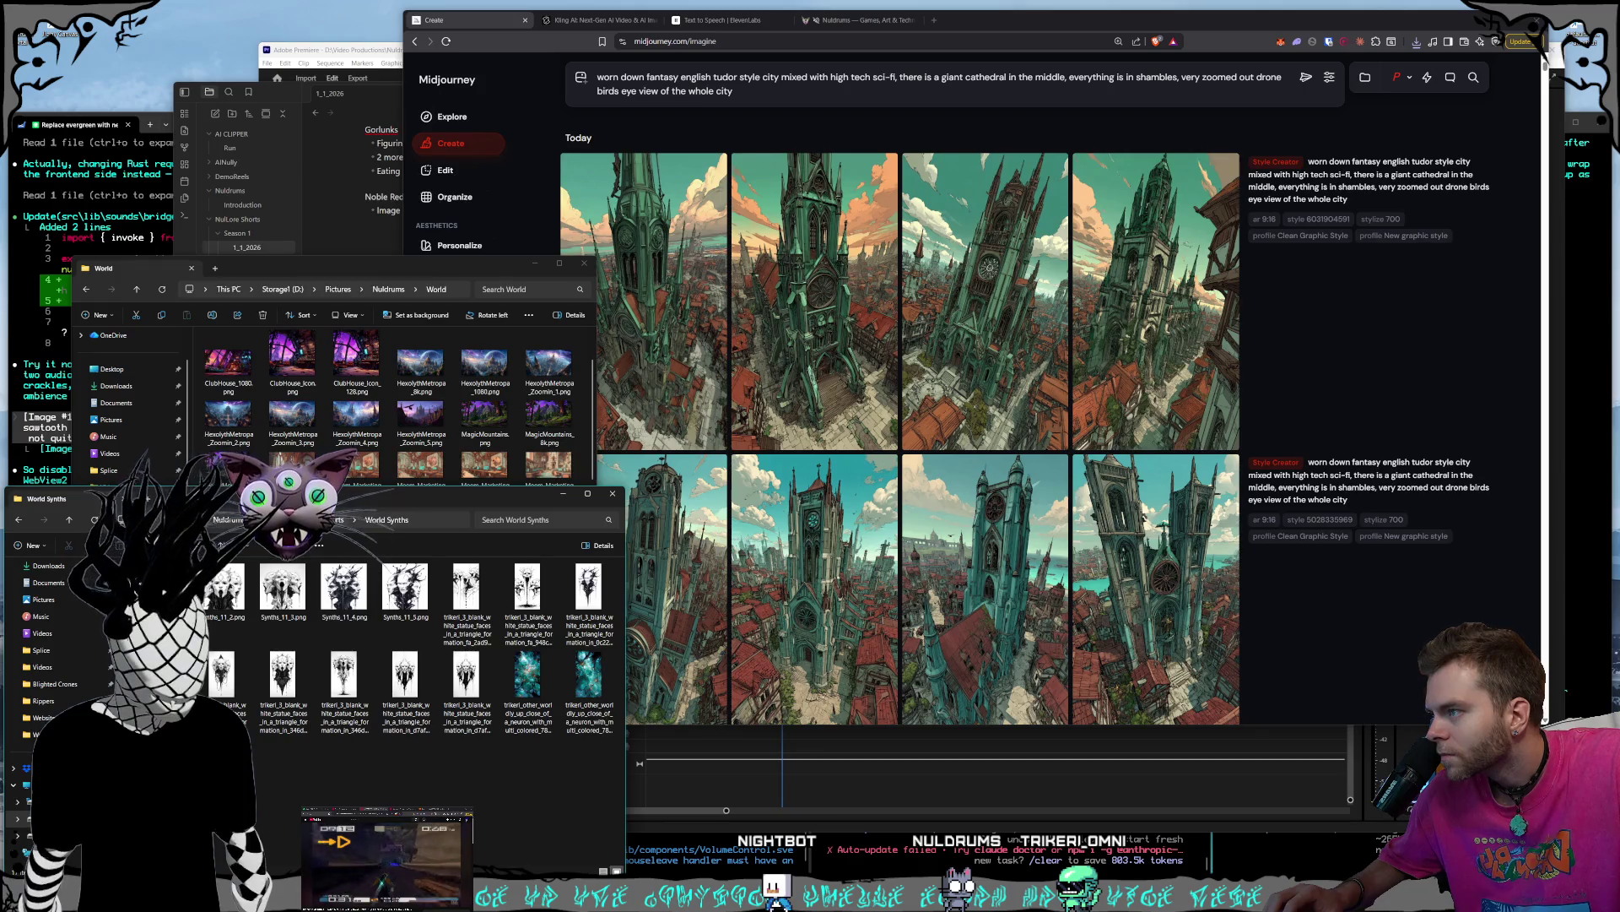
pyautogui.hotkey('alt', 'Left')
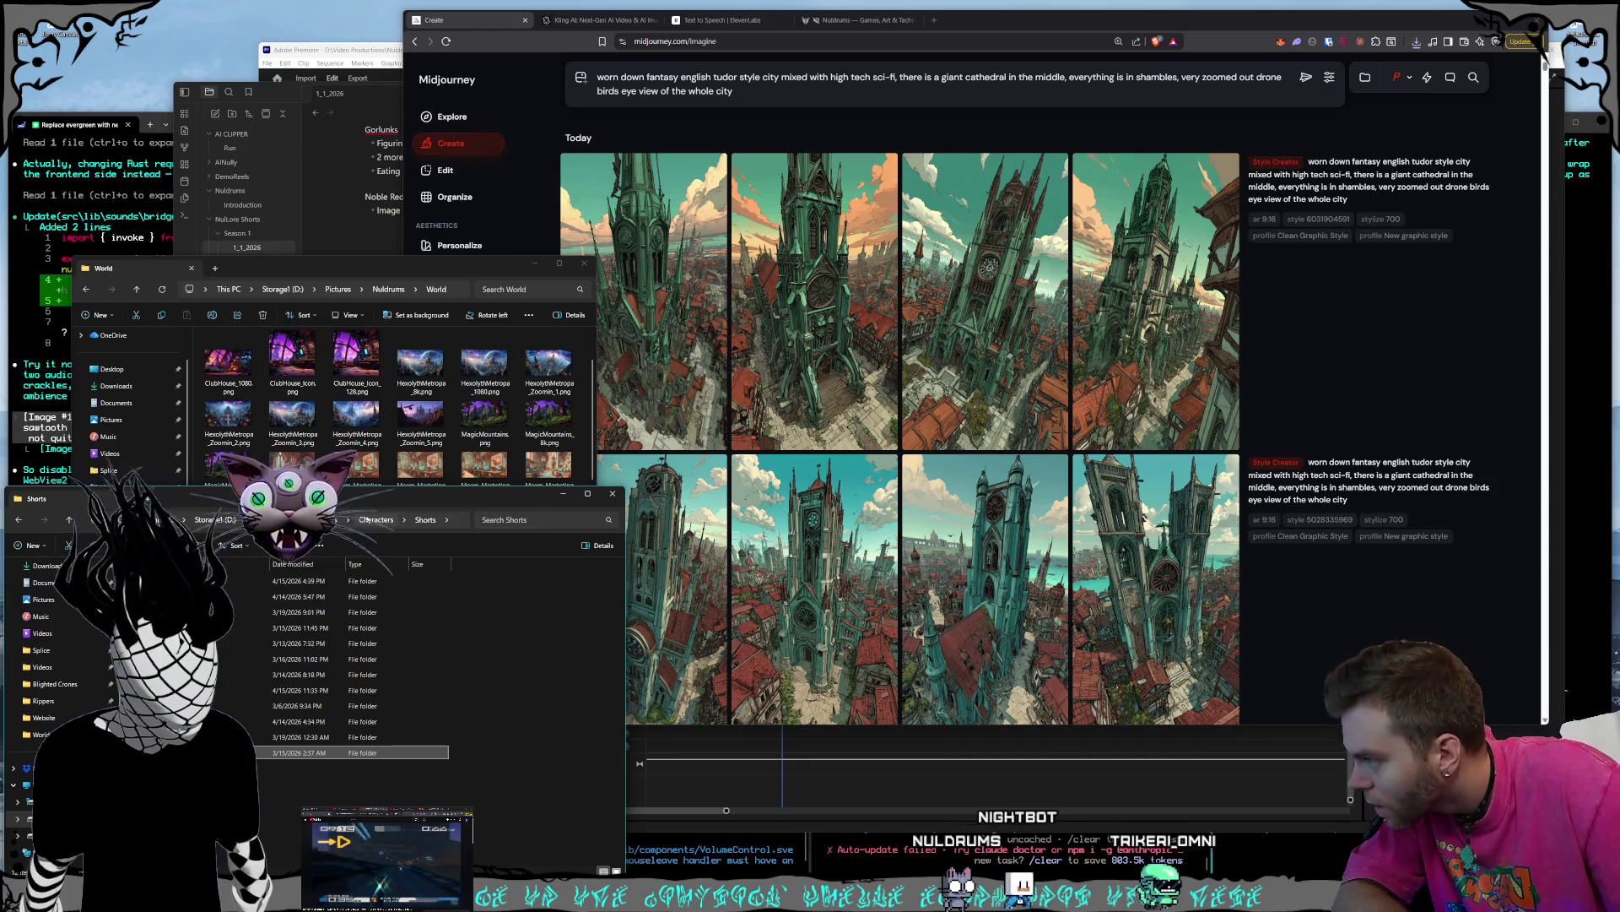
pyautogui.hotkey('alt', 'Left')
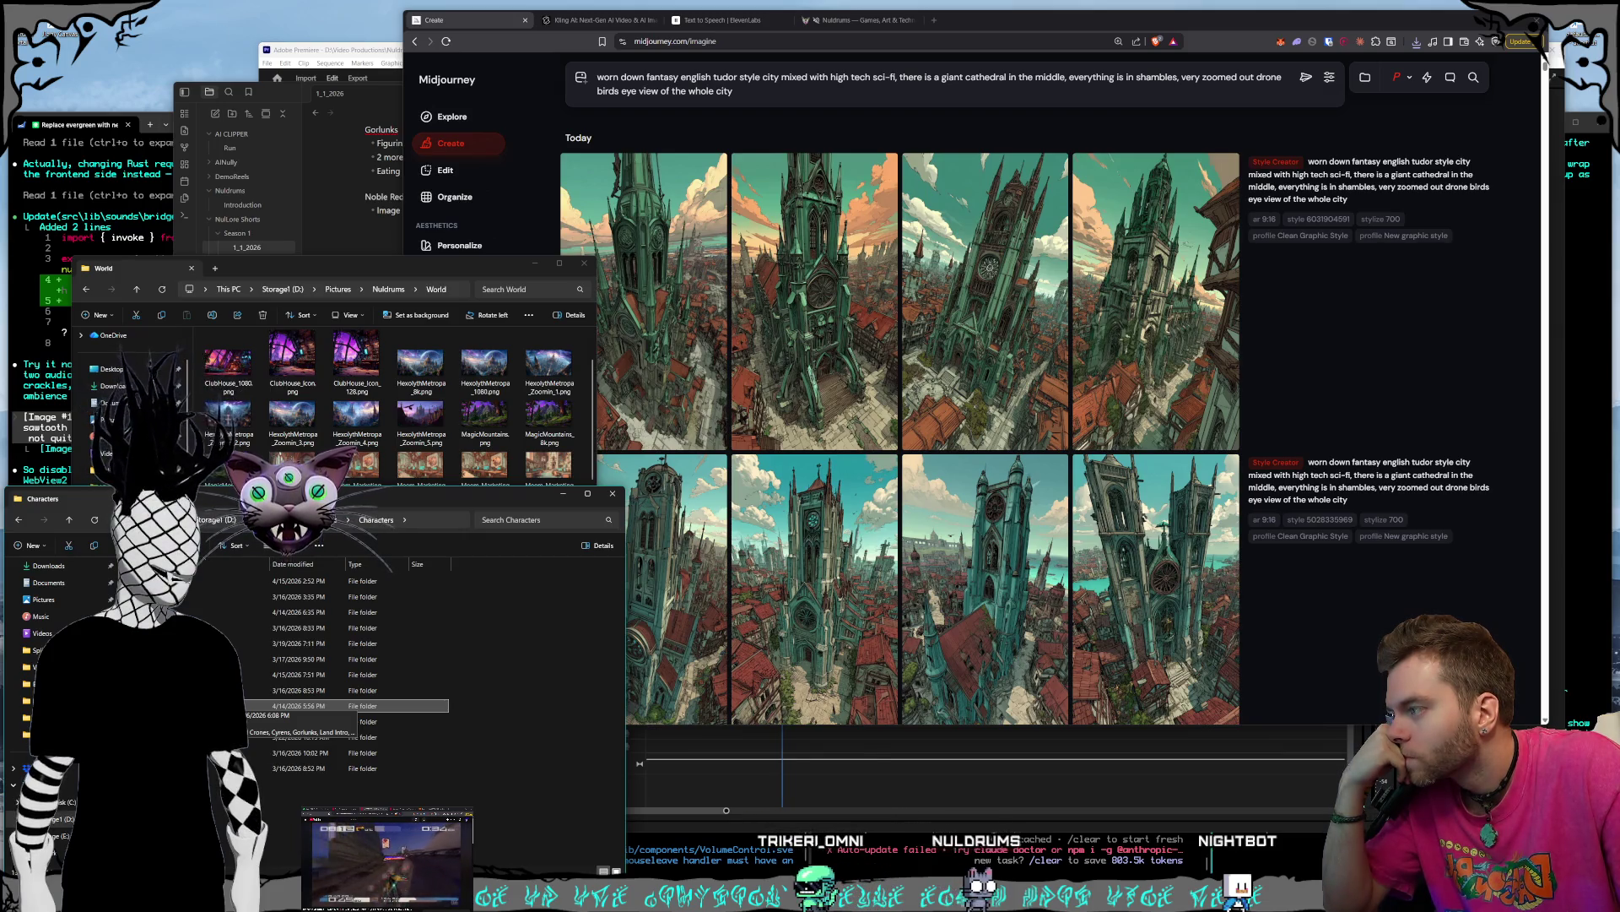
# - Preview the metropolis city image in Shorts > Gorlunks, then switch to Photoshop's Ripper reference
pyautogui.doubleClick(245, 643)
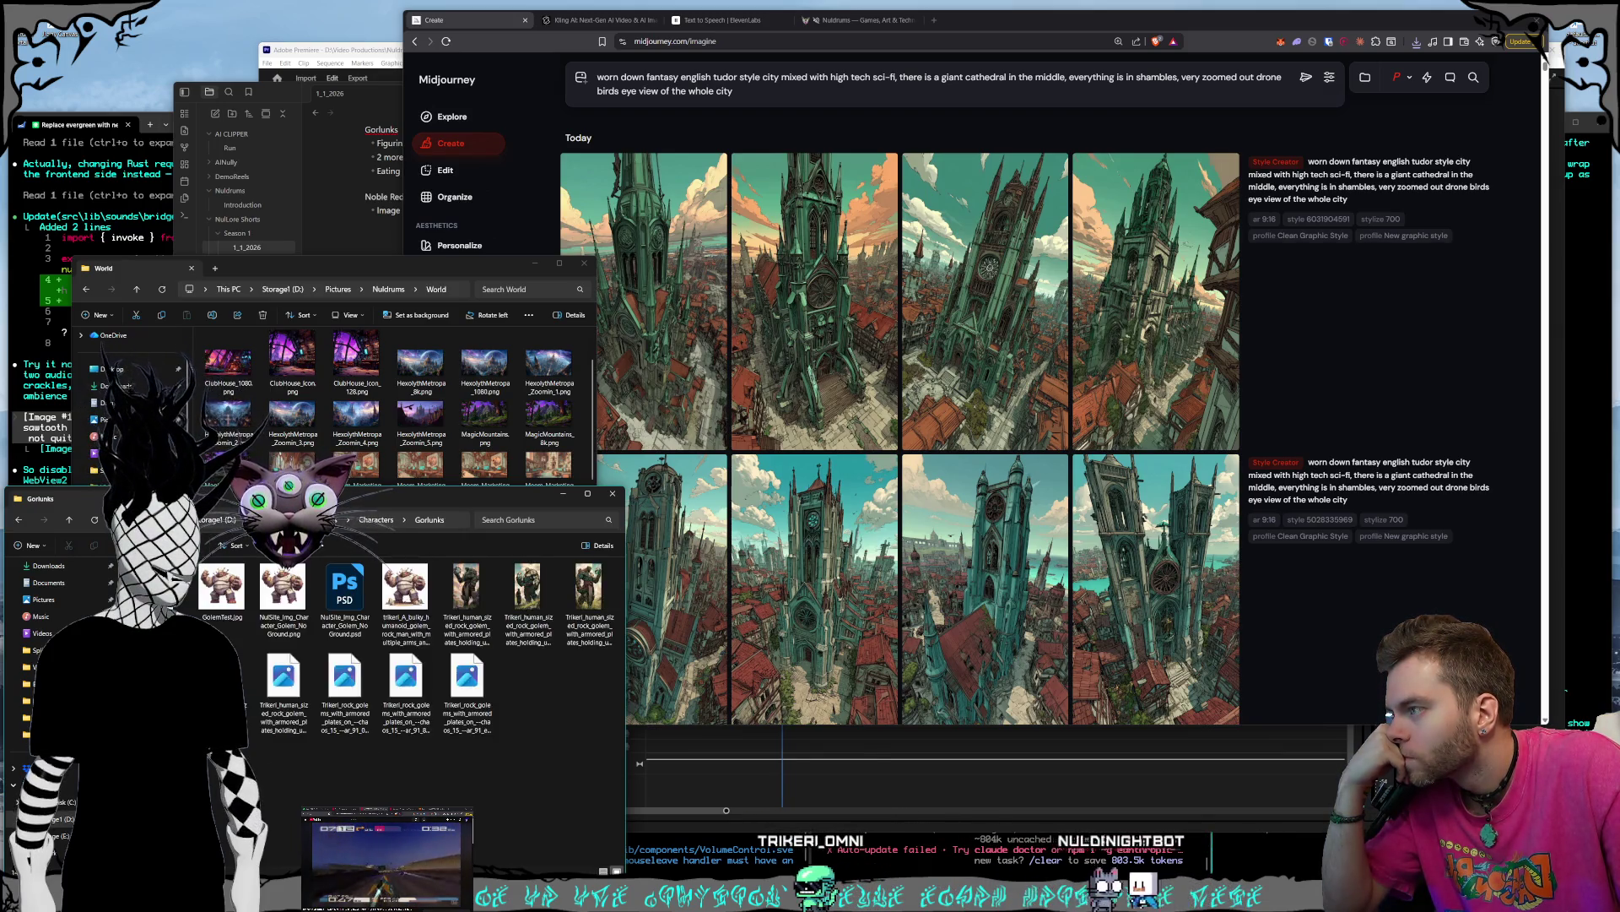
pyautogui.click(387, 519)
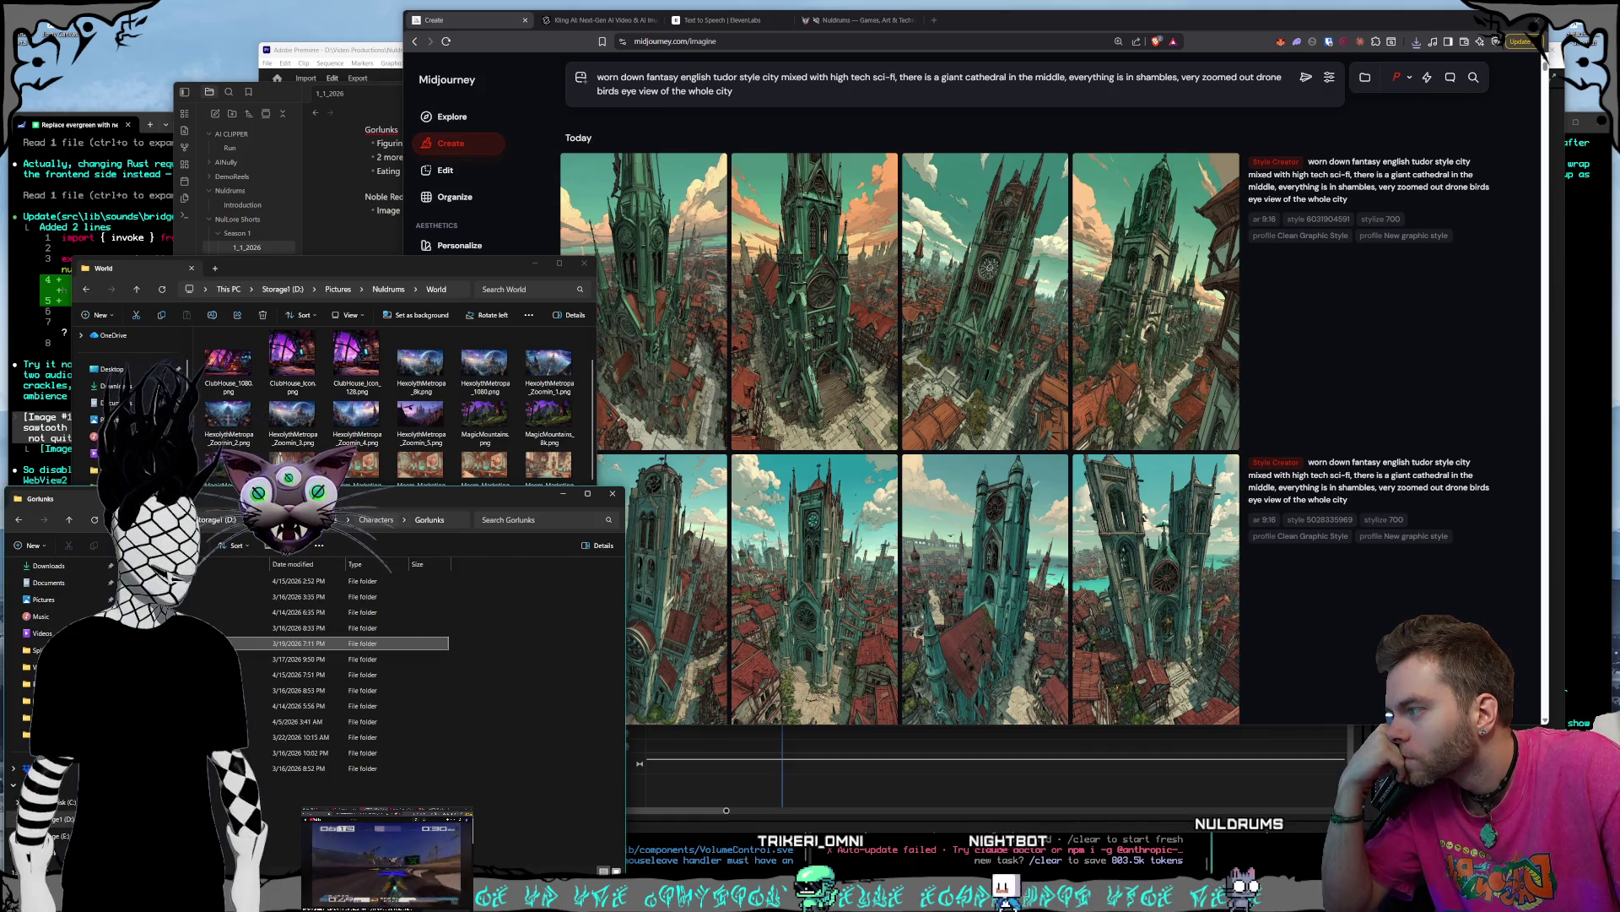
pyautogui.doubleClick(295, 722)
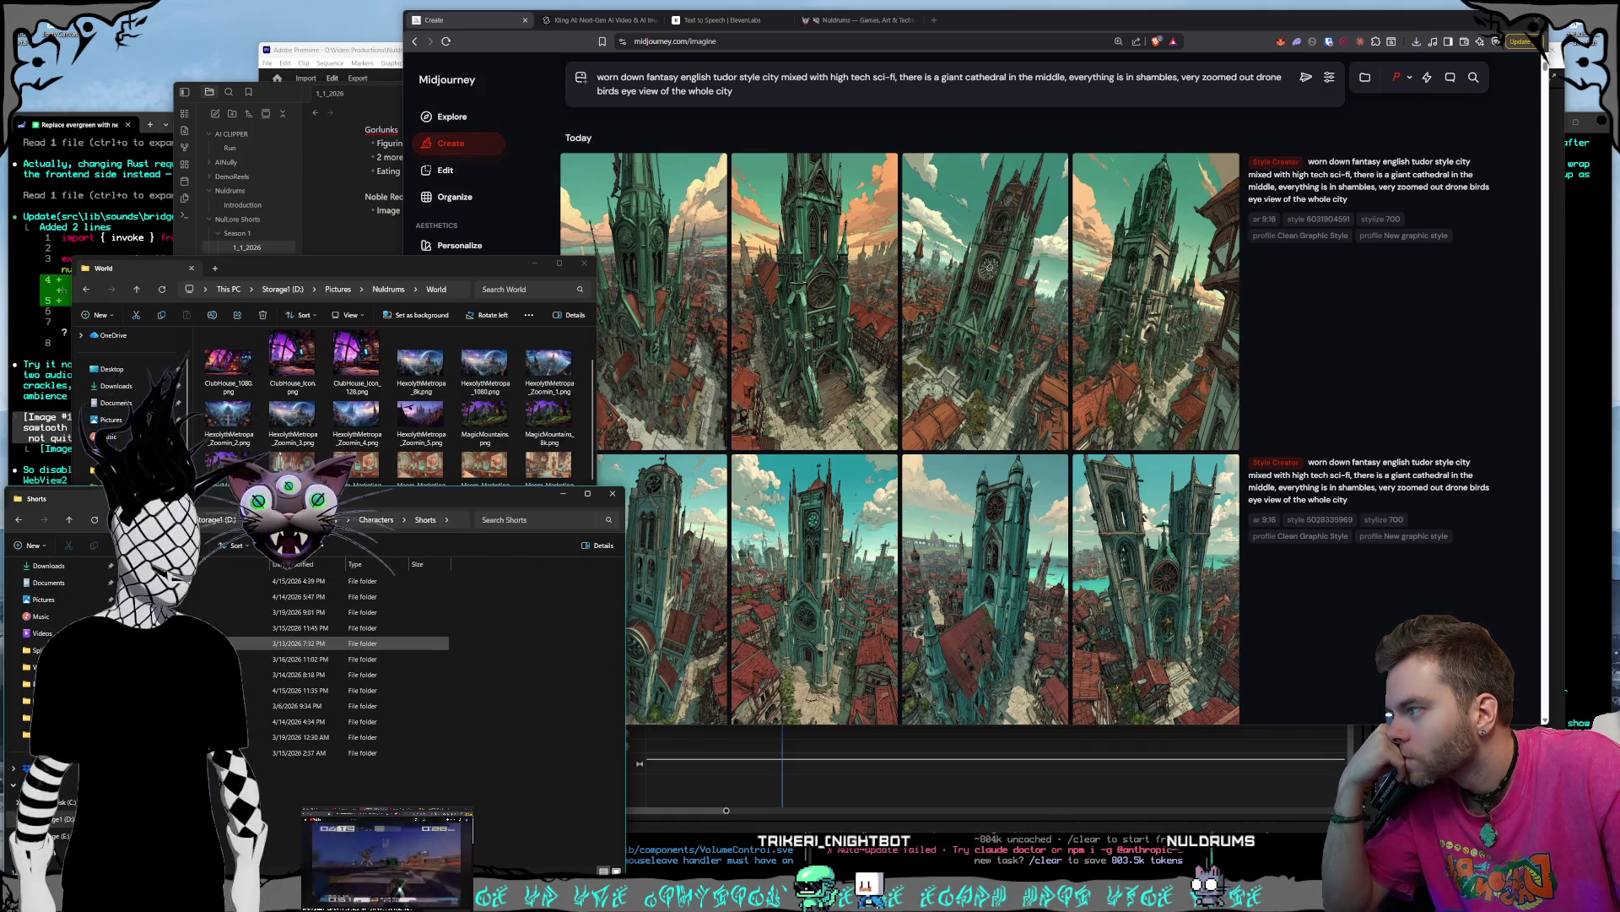
pyautogui.doubleClick(253, 612)
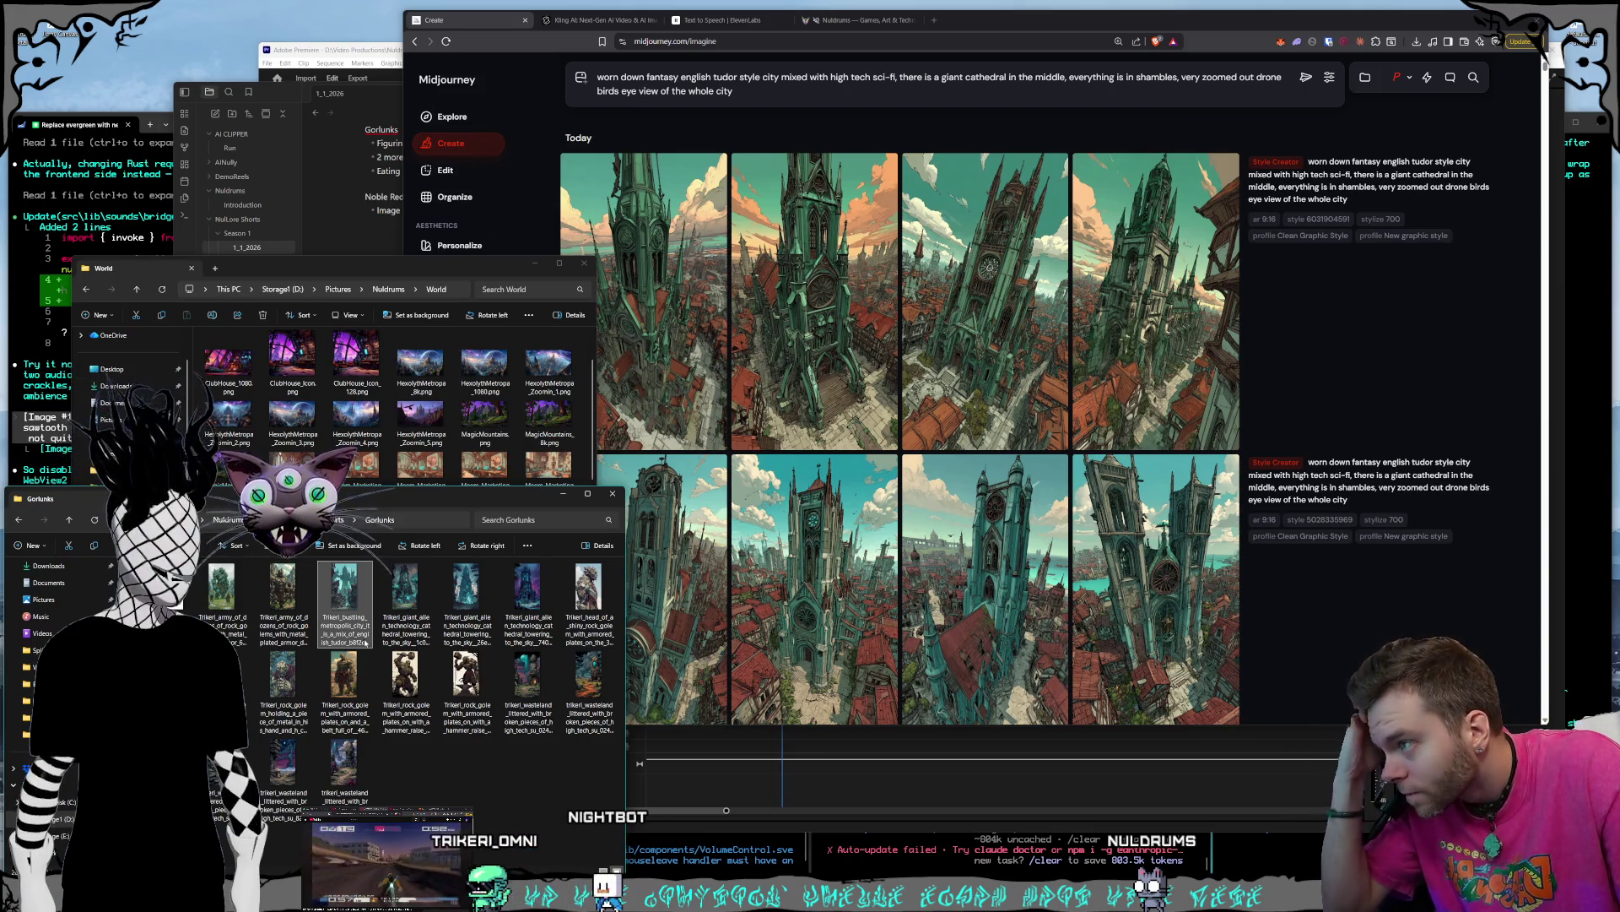
pyautogui.doubleClick(364, 644)
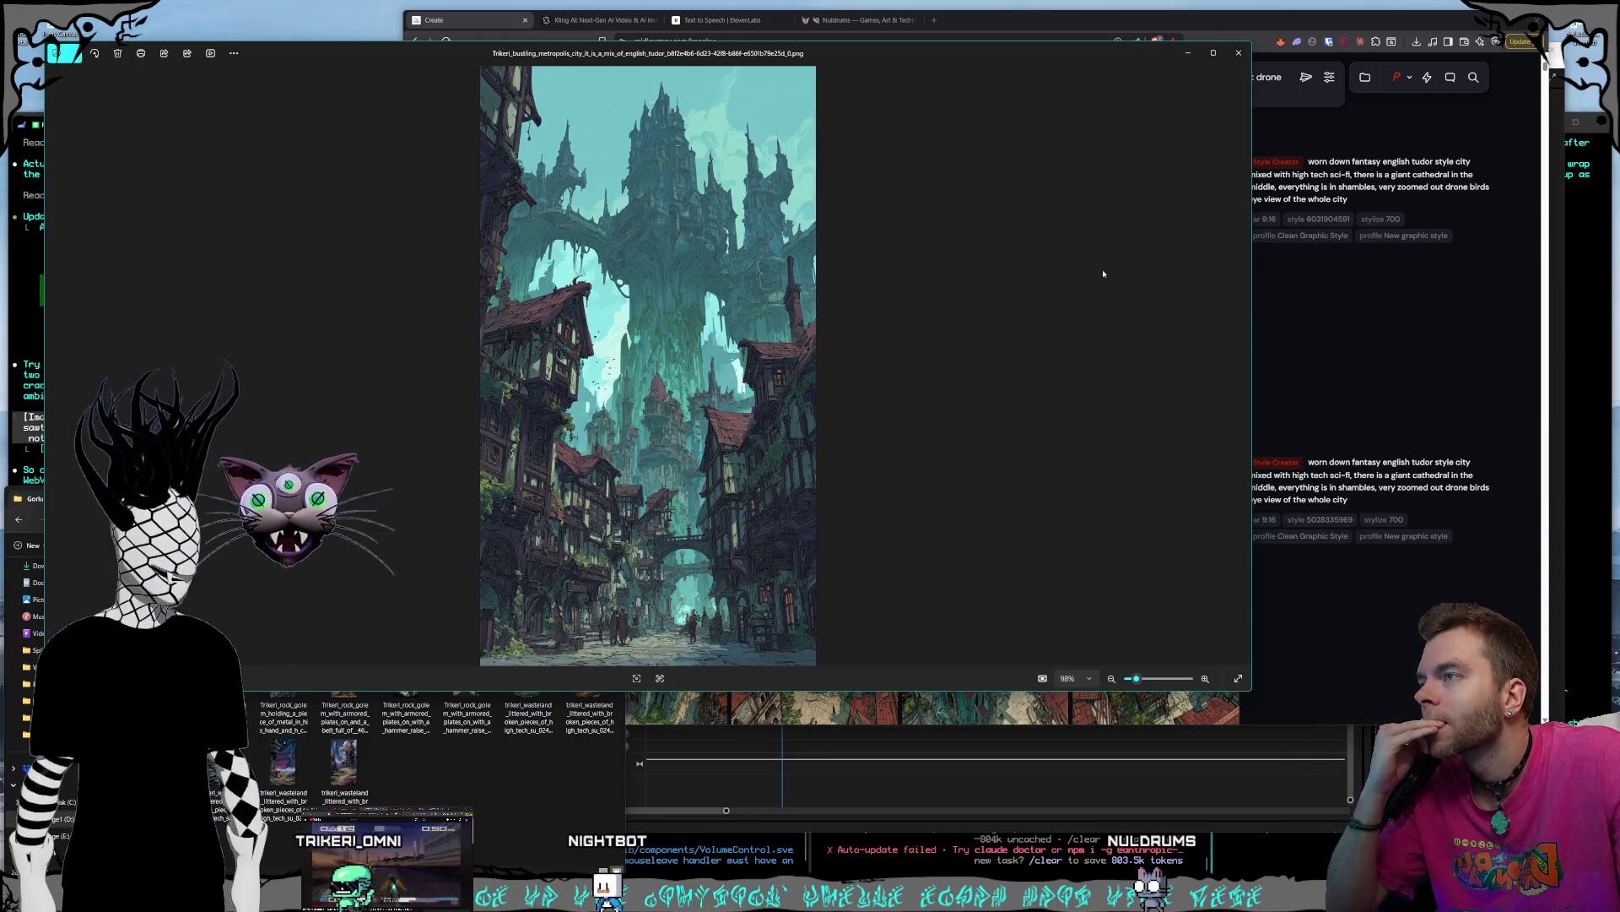
pyautogui.click(1235, 56)
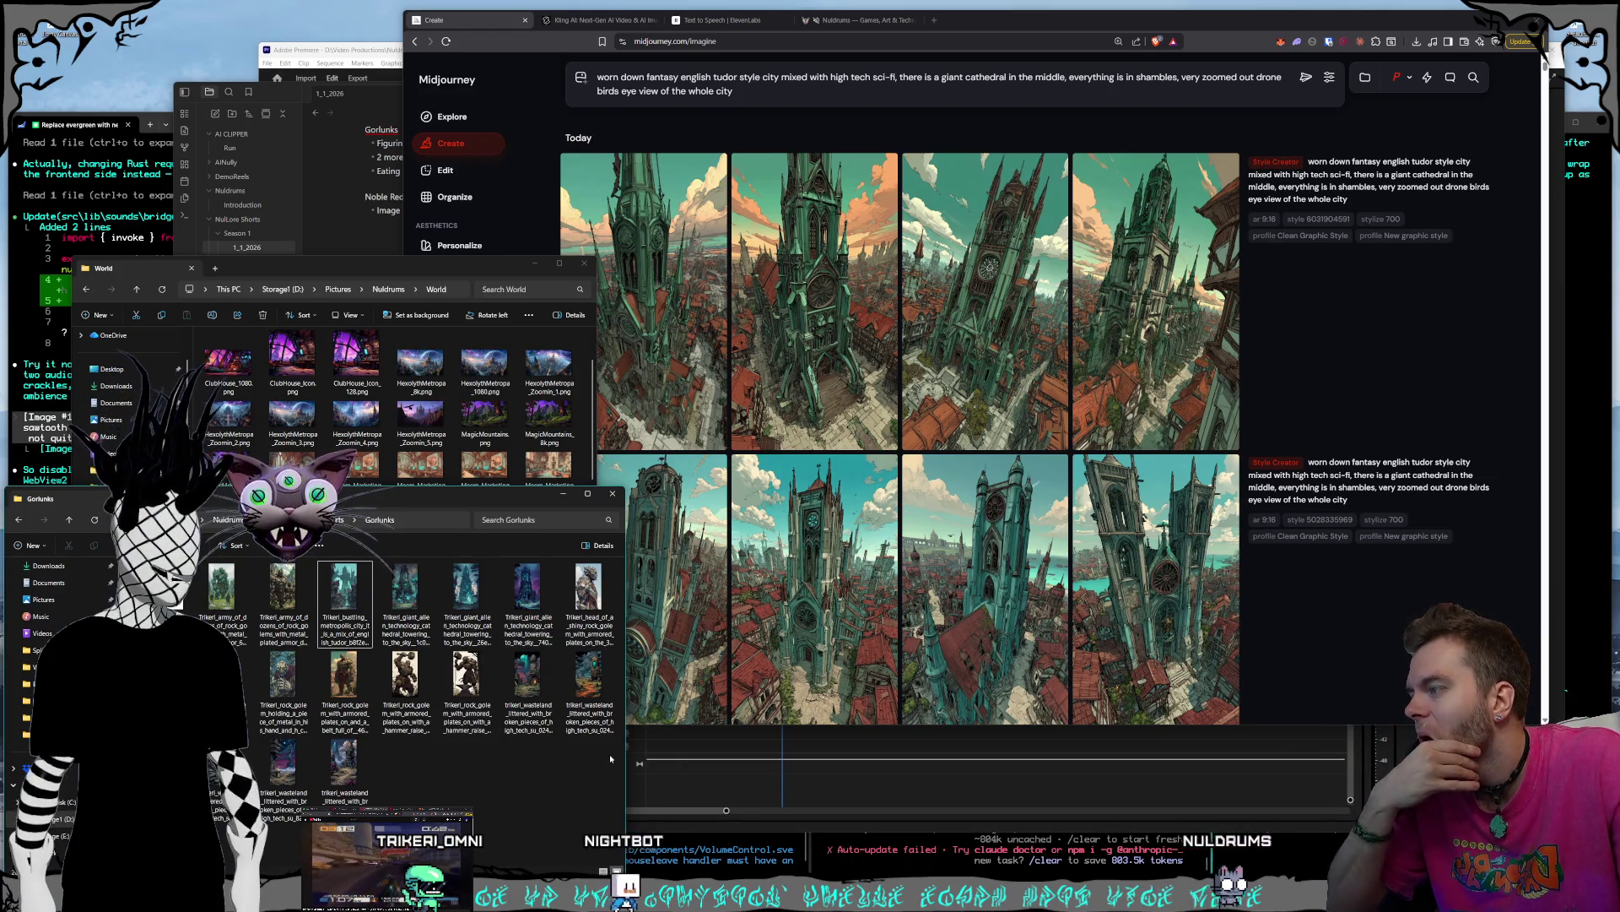
pyautogui.hotkey('alt', 'Tab')
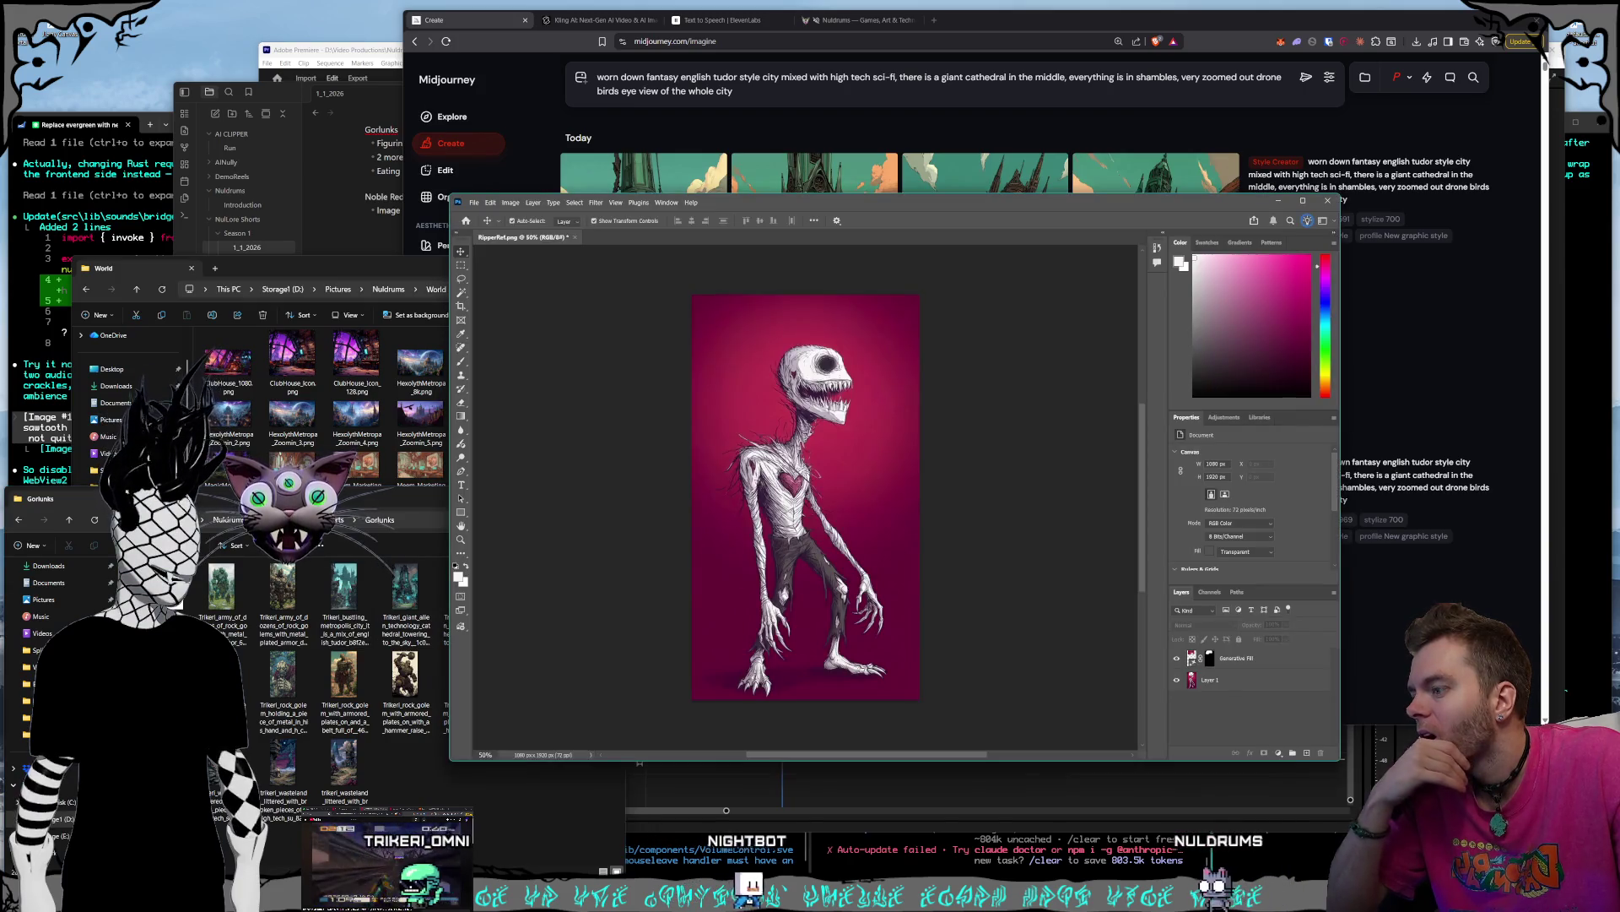
# - Open NulShort_Gorlunks_Intro_1_1 from Video Productions > Nuldrums > CreatureShorts in Premiere Pro
pyautogui.hotkey('alt', 'Tab')
pyautogui.click(267, 63)
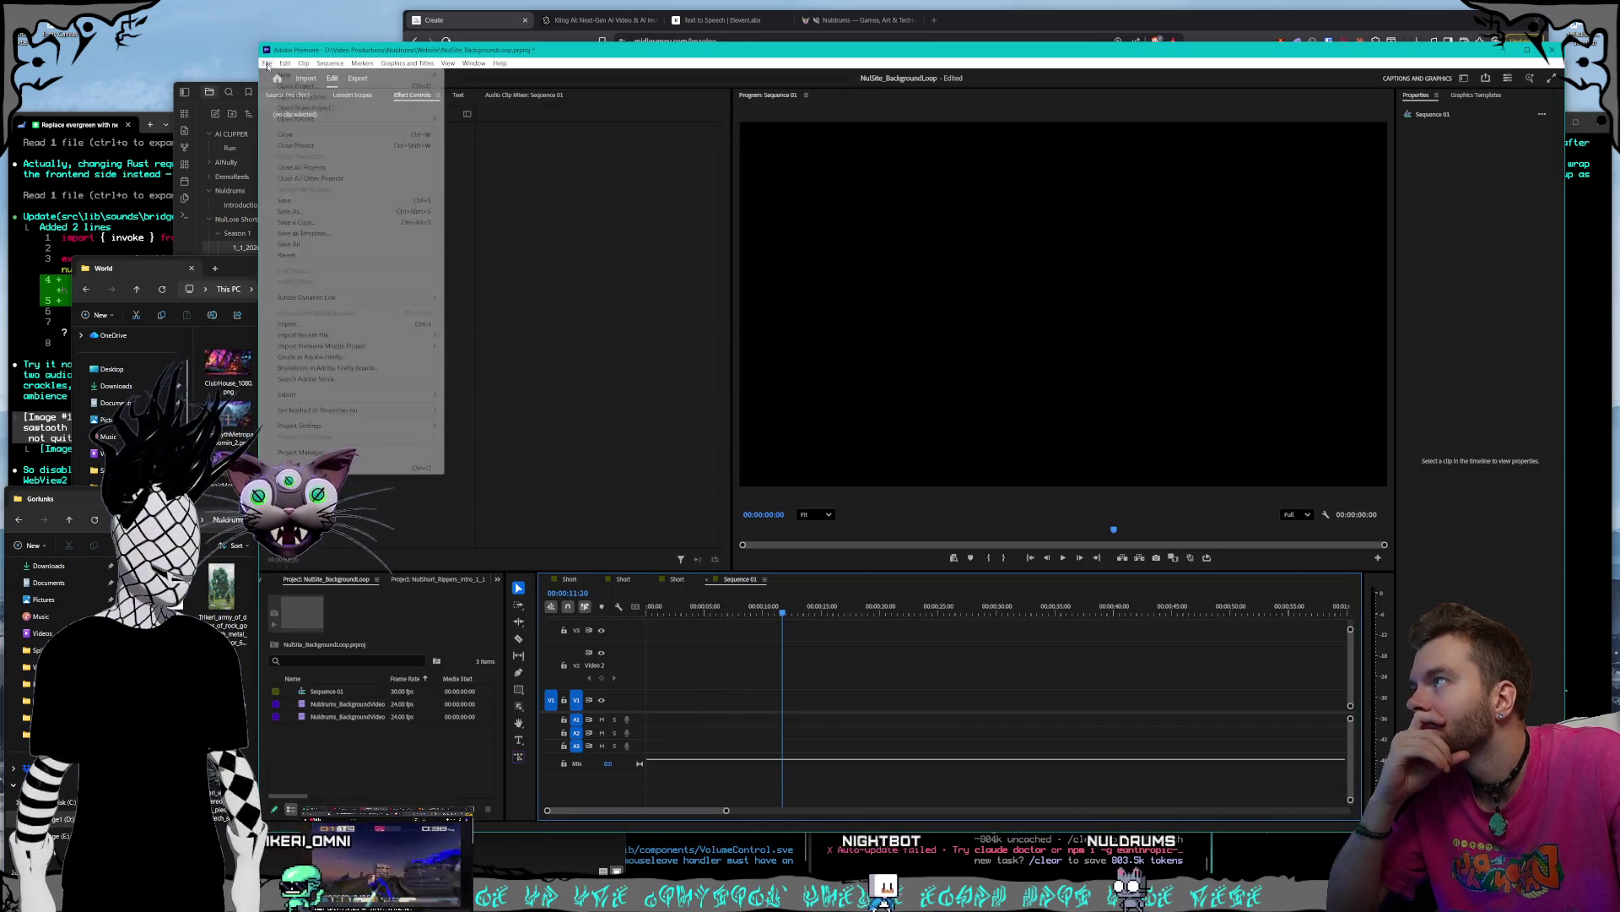
pyautogui.click(604, 378)
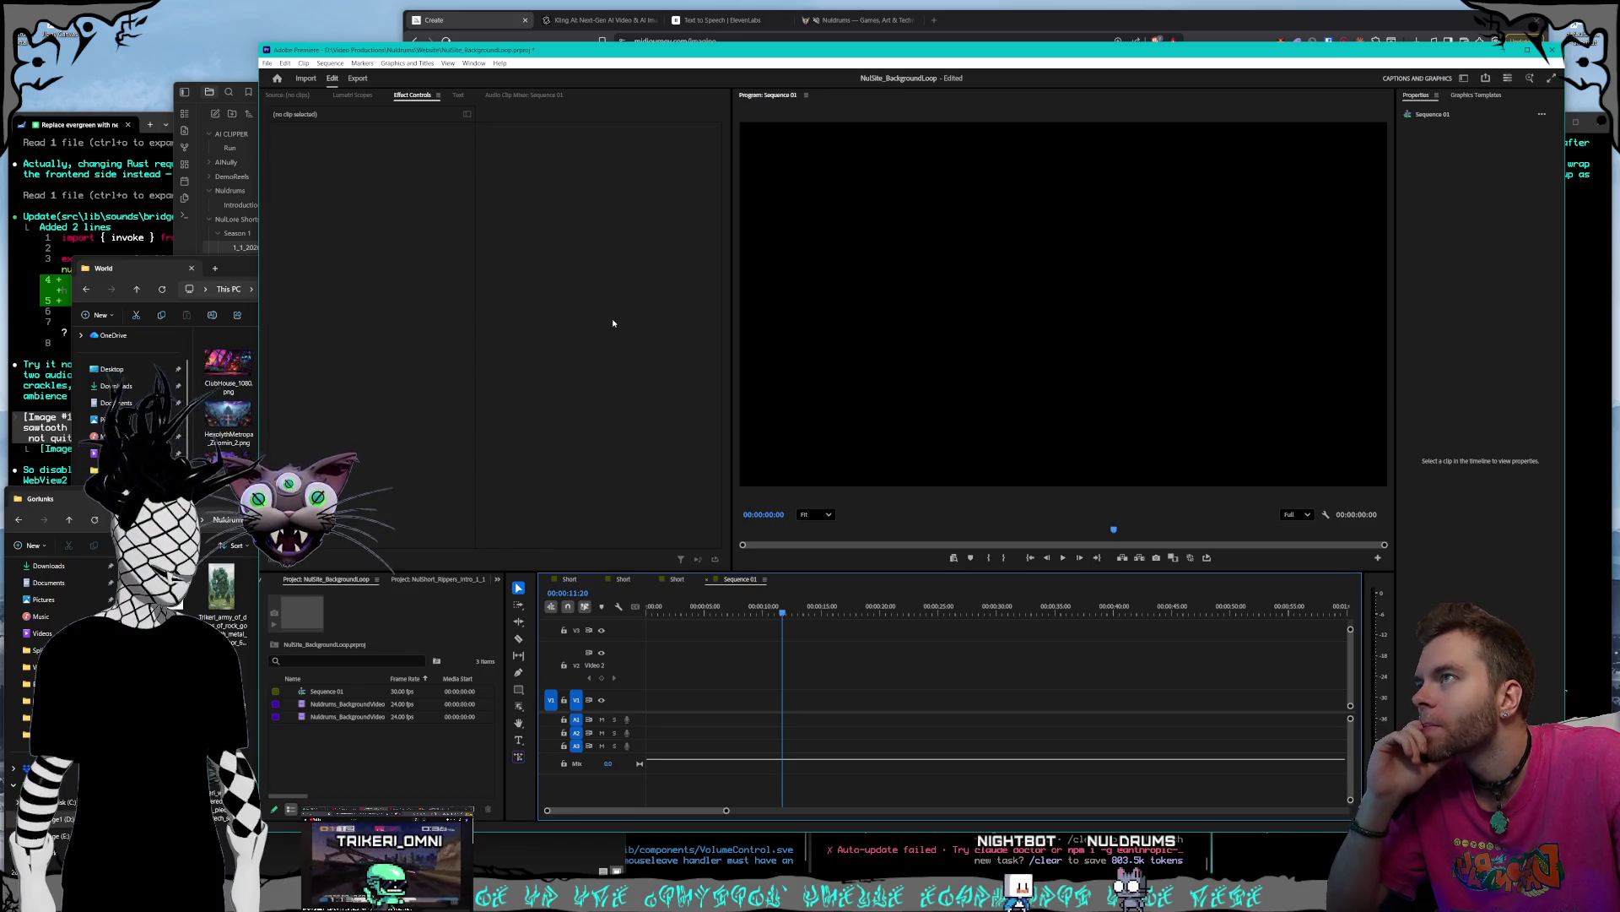
pyautogui.click(465, 99)
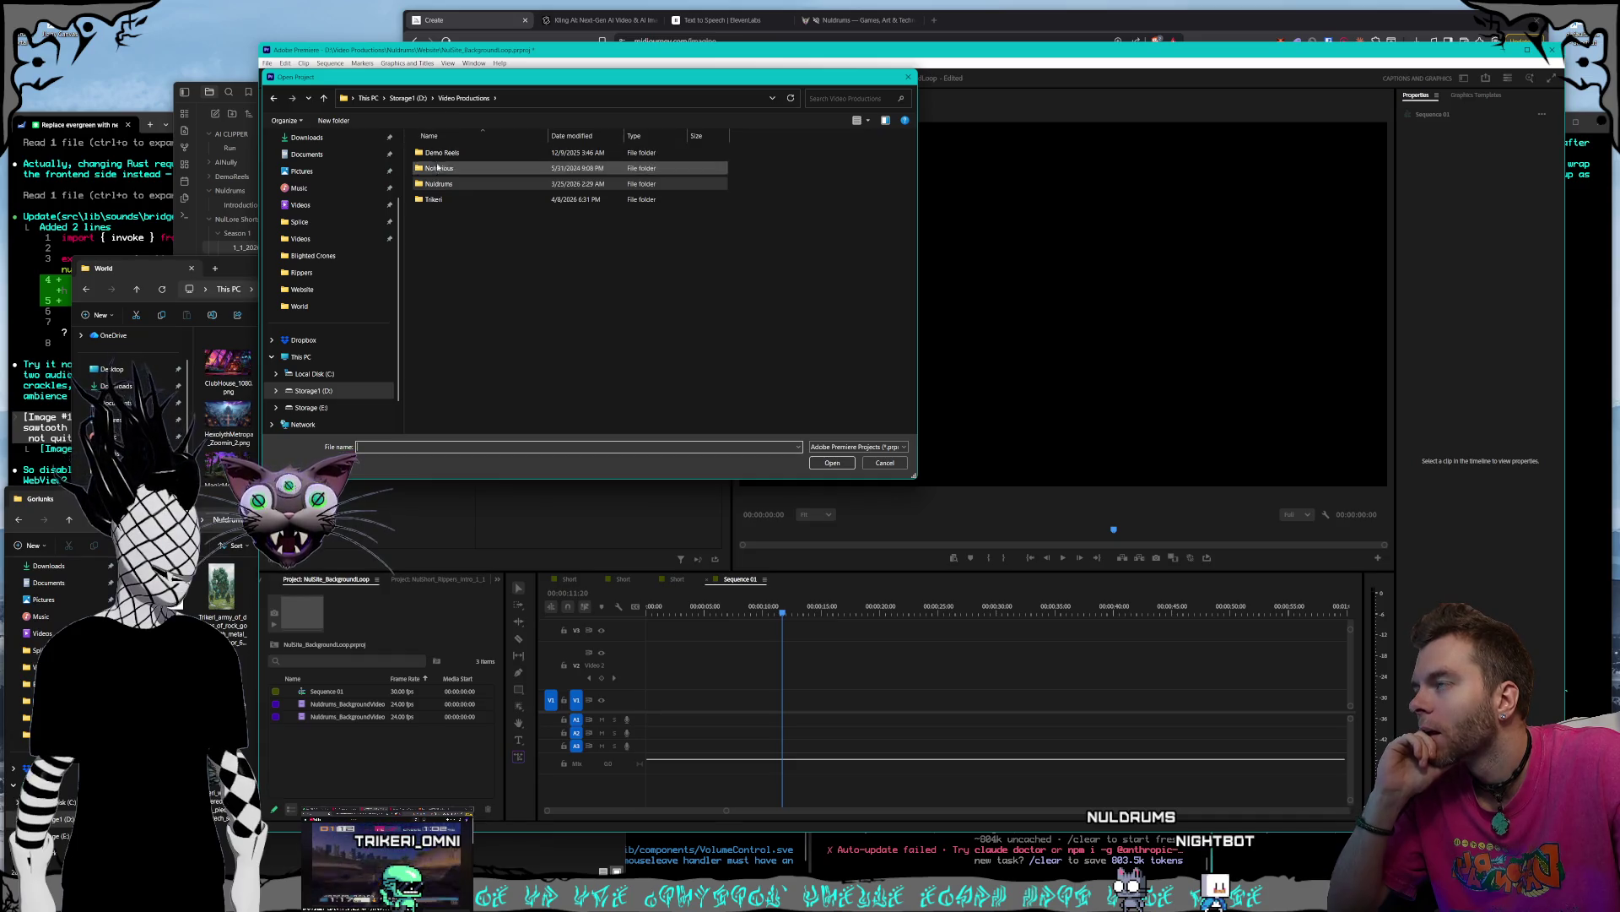
pyautogui.click(457, 186)
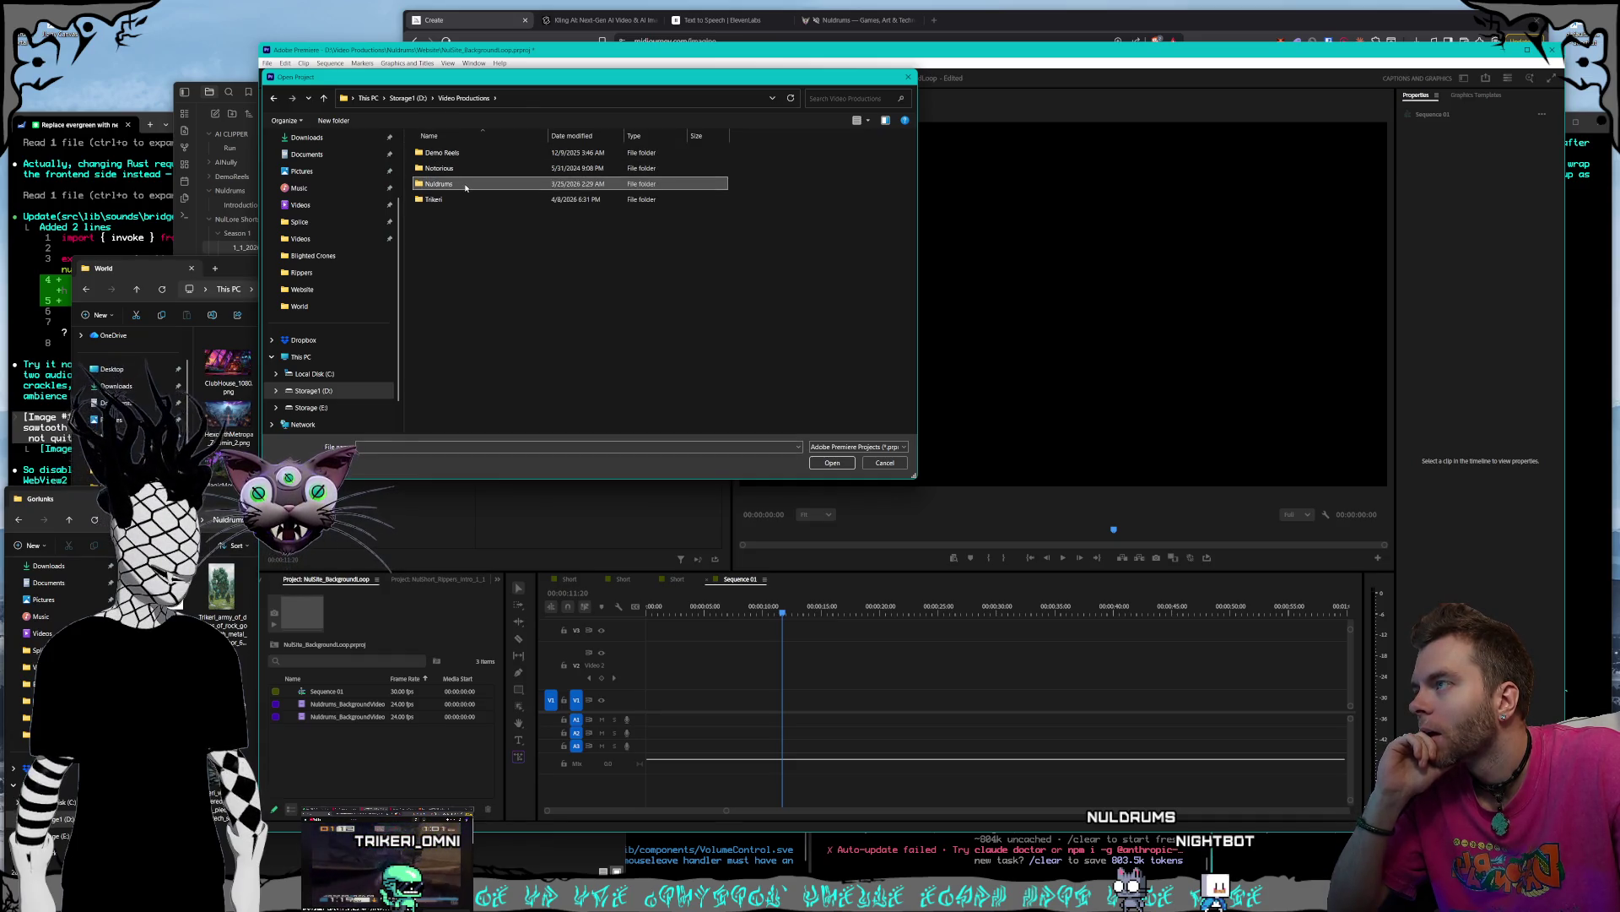
pyautogui.click(468, 185)
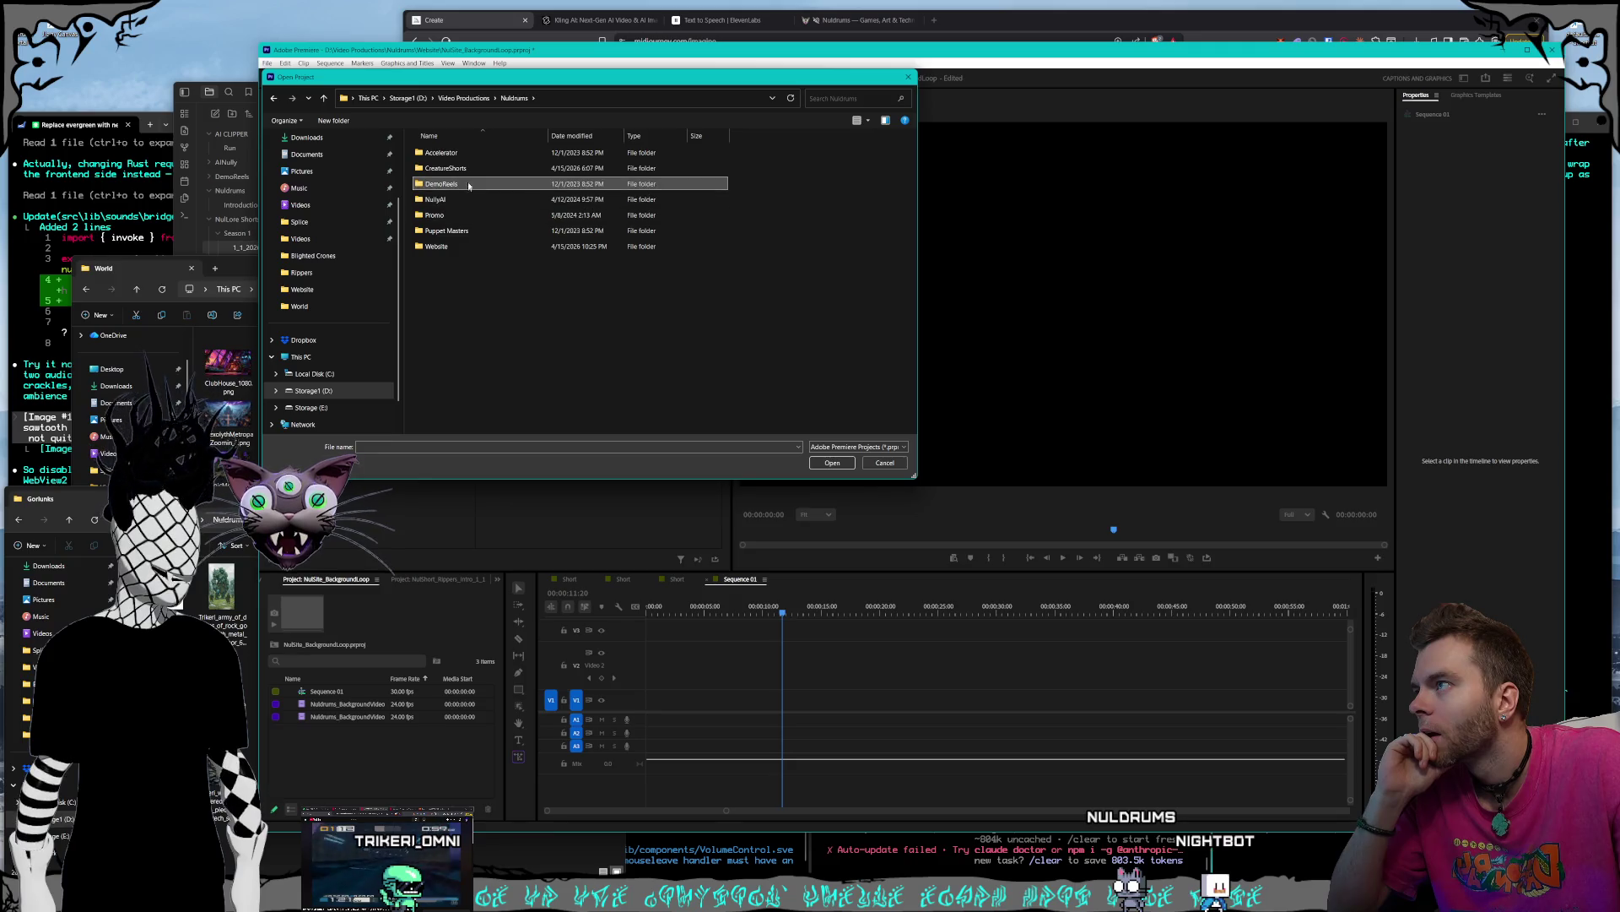
pyautogui.click(475, 172)
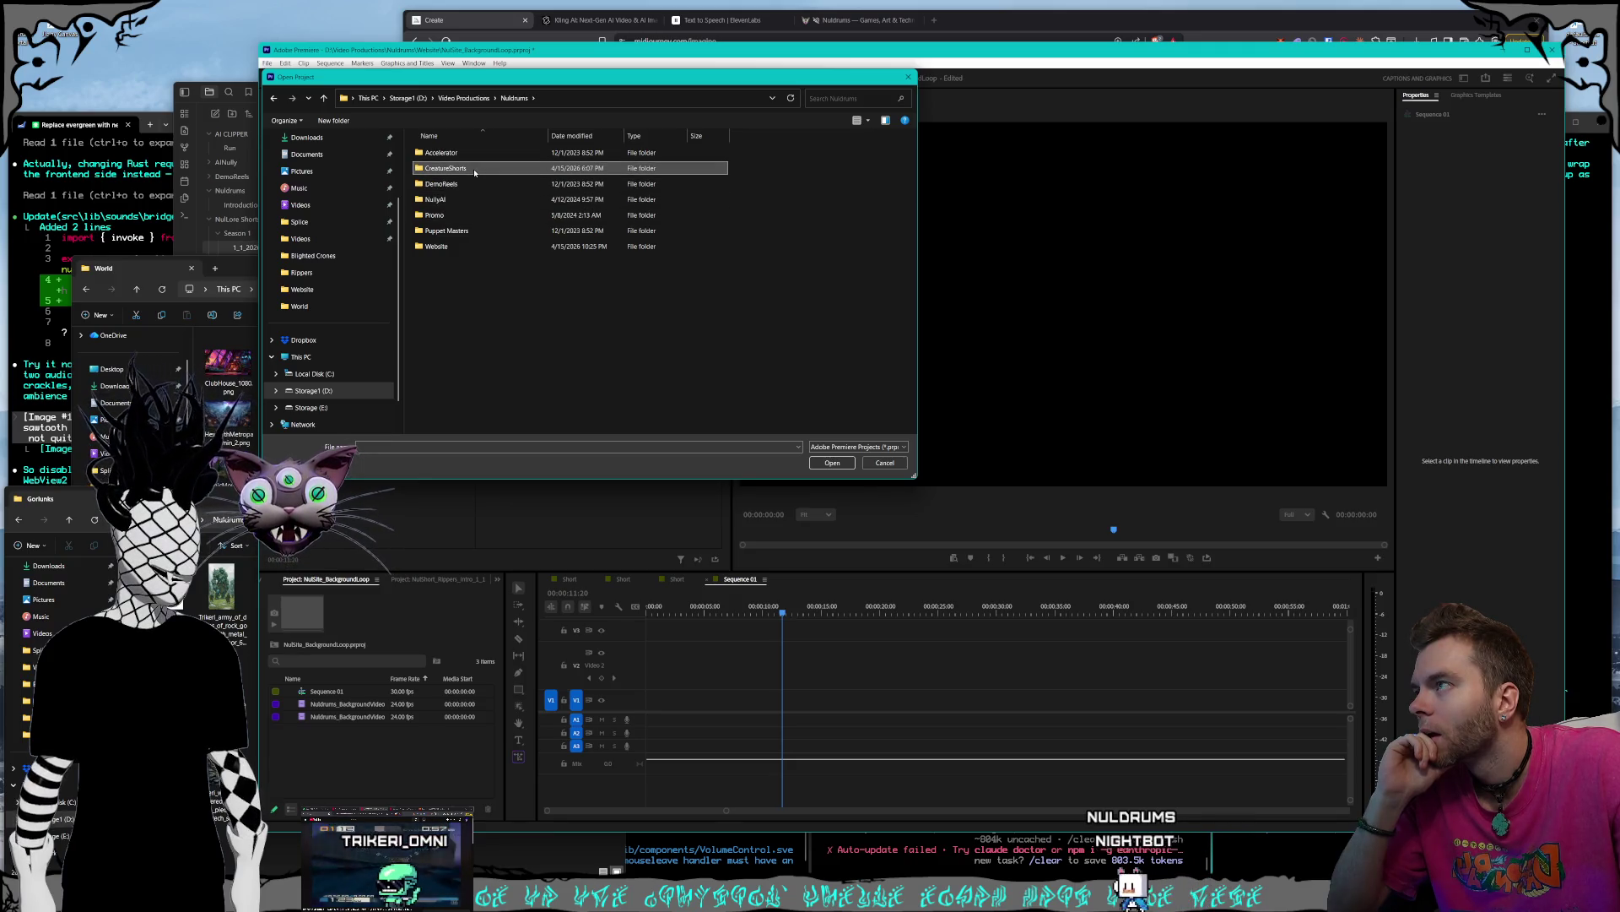
pyautogui.doubleClick(475, 172)
pyautogui.scroll(-3, 475, 173)
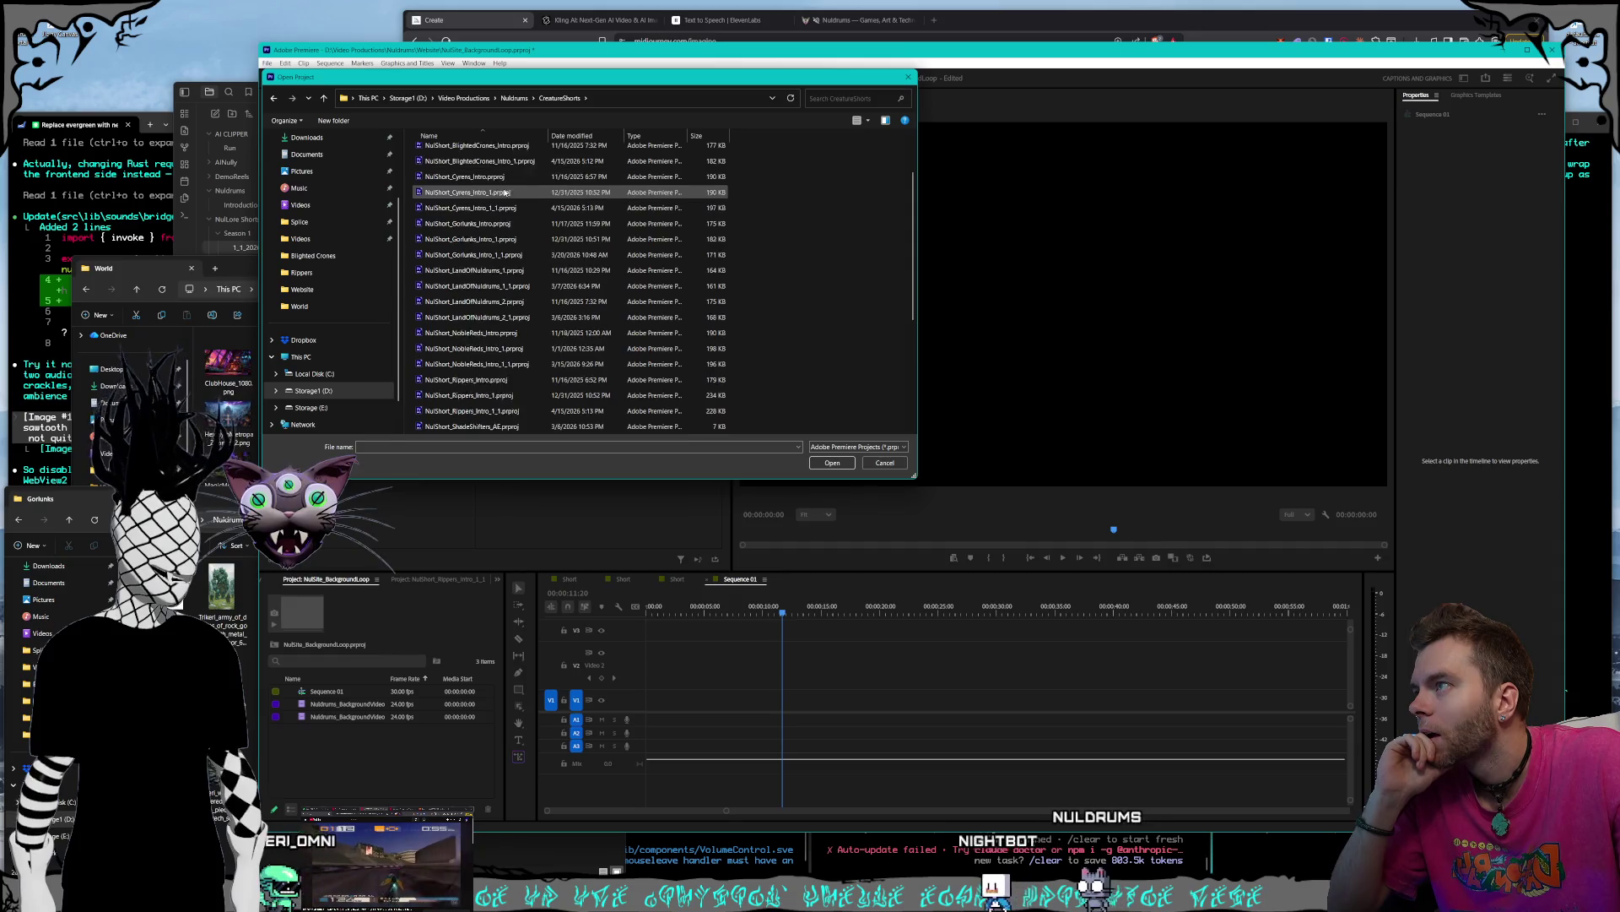
pyautogui.click(505, 178)
pyautogui.doubleClick(505, 178)
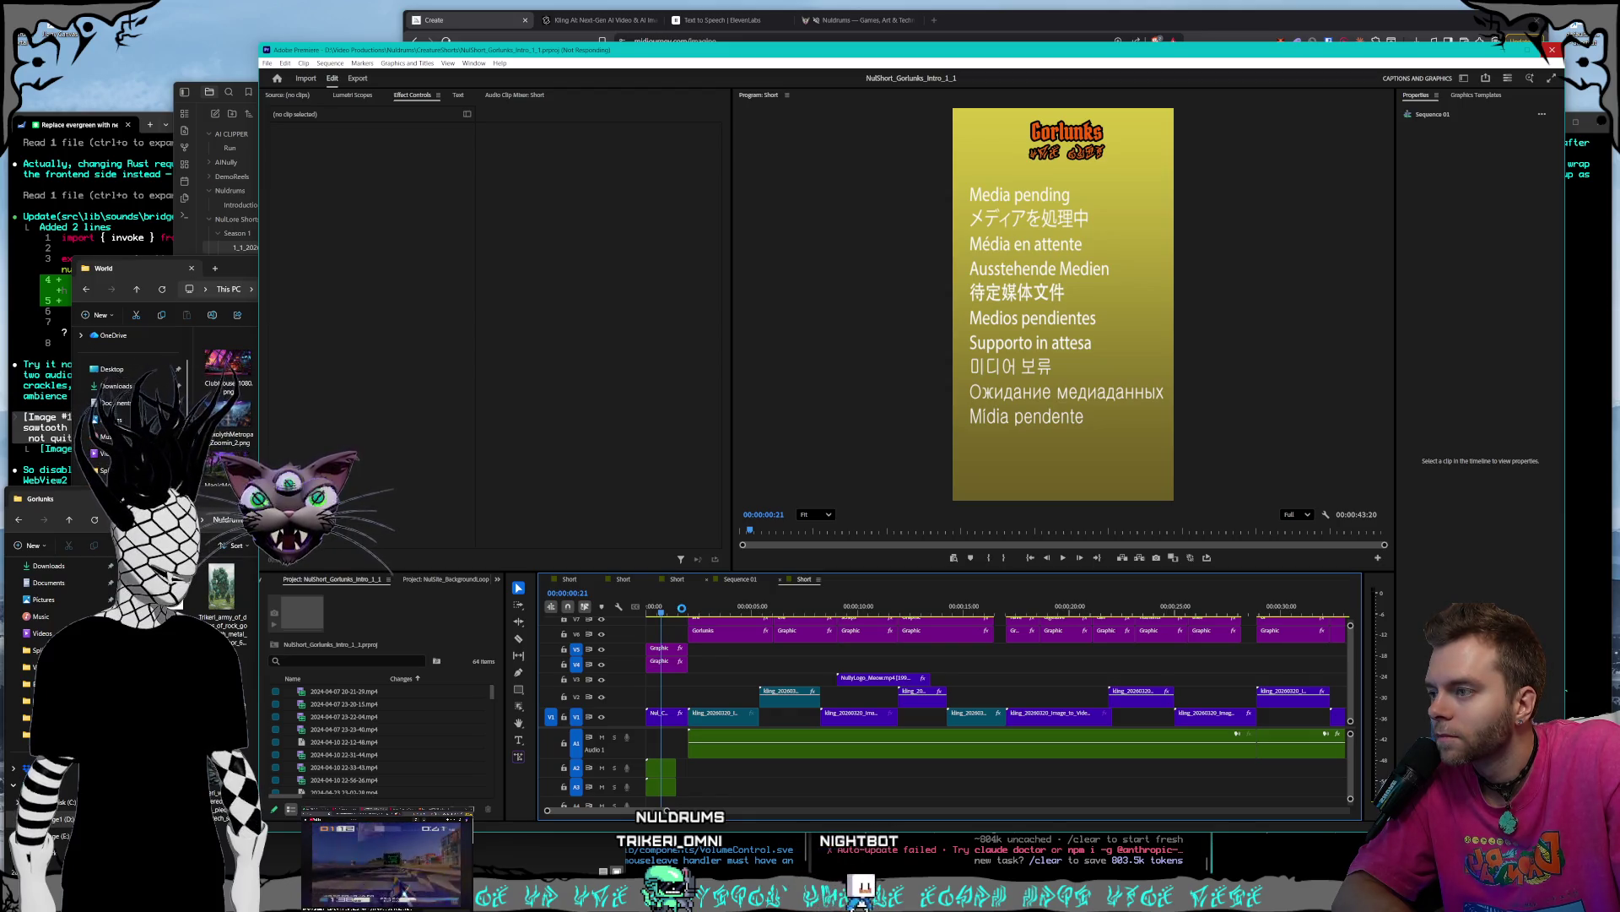
# - Scrub to the 'Many of the larger cities of the Nuldrums' shot, then return to Midjourney
pyautogui.moveTo(682, 607); pyautogui.dragTo(1307, 622)
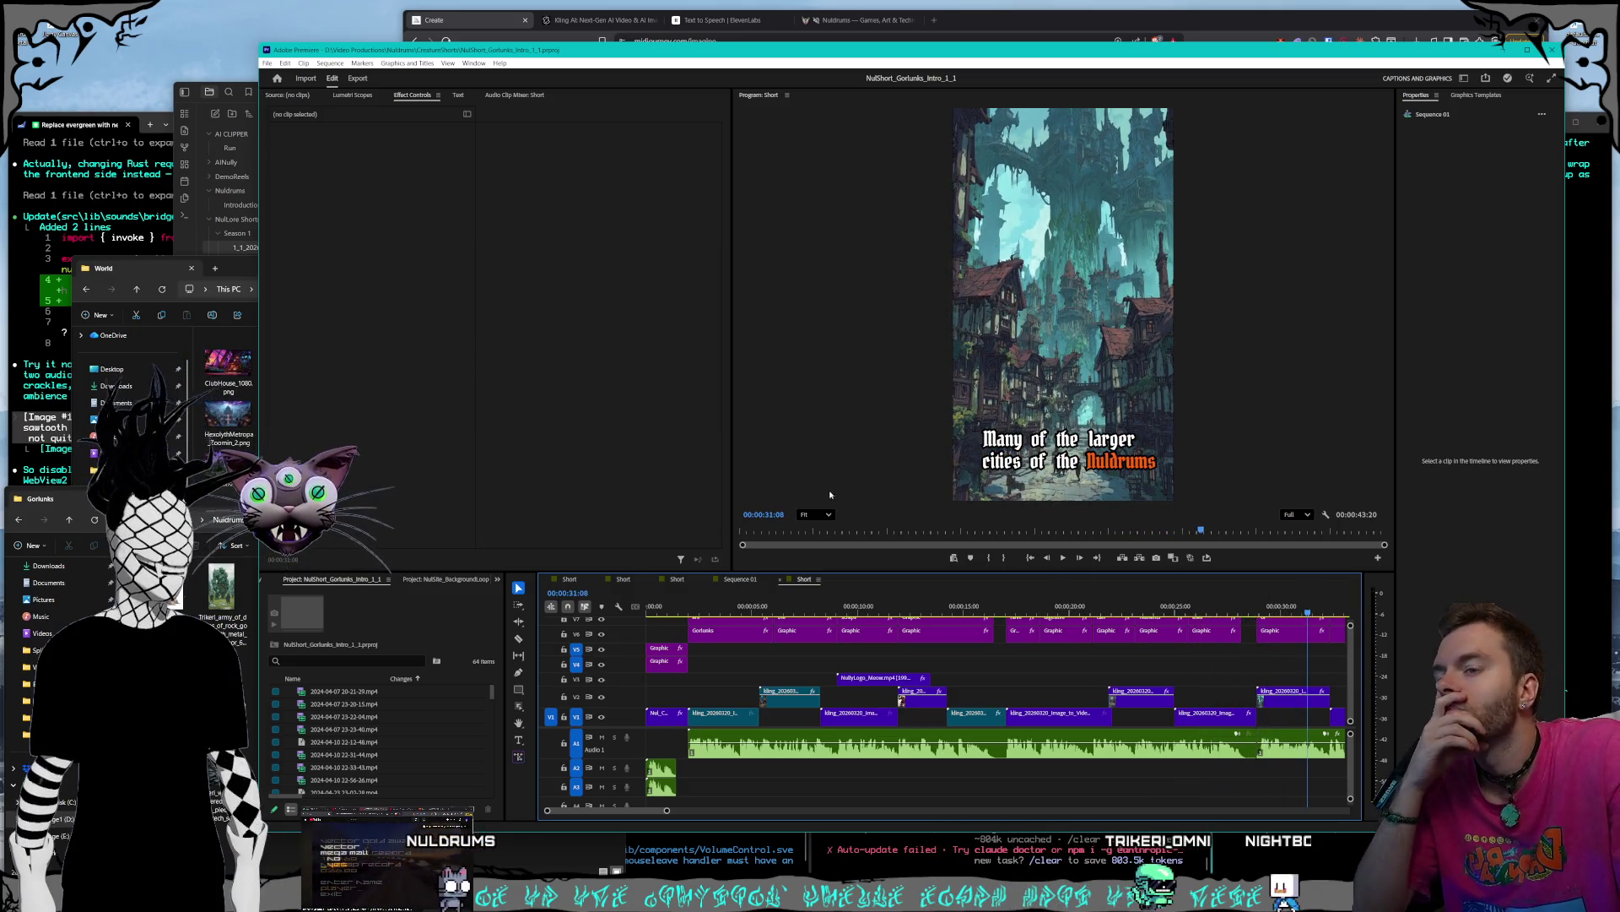
pyautogui.click(205, 496)
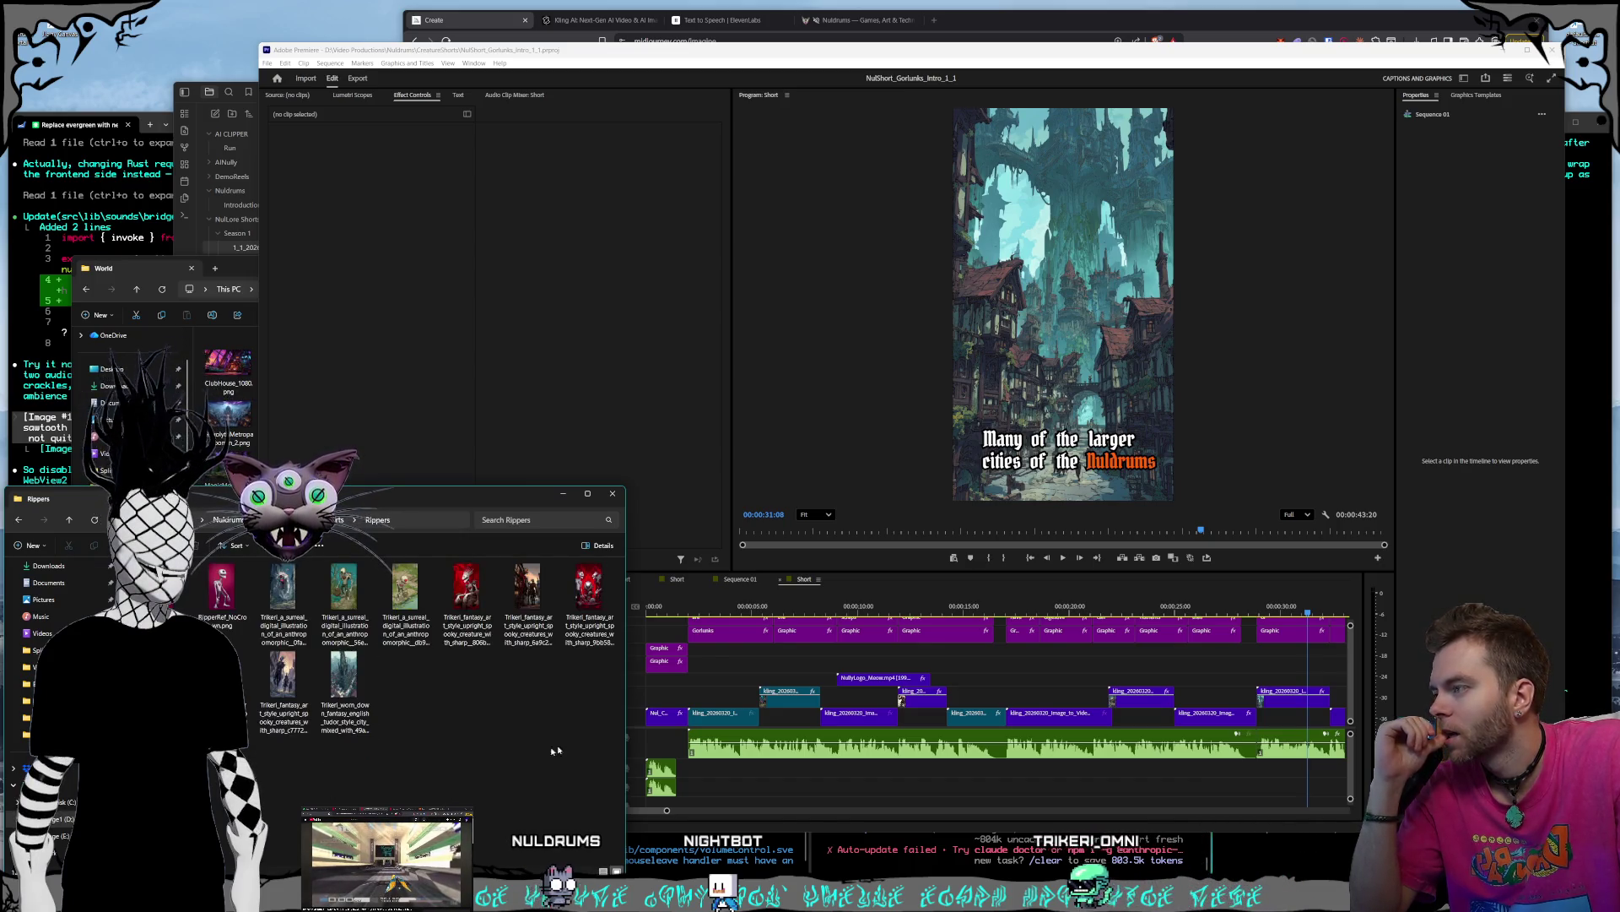
pyautogui.click(992, 32)
# - Scroll to the teal bustling metropolis batch and open its fourth, overgrown-spire image full size
pyautogui.scroll(-15, 1513, 207)
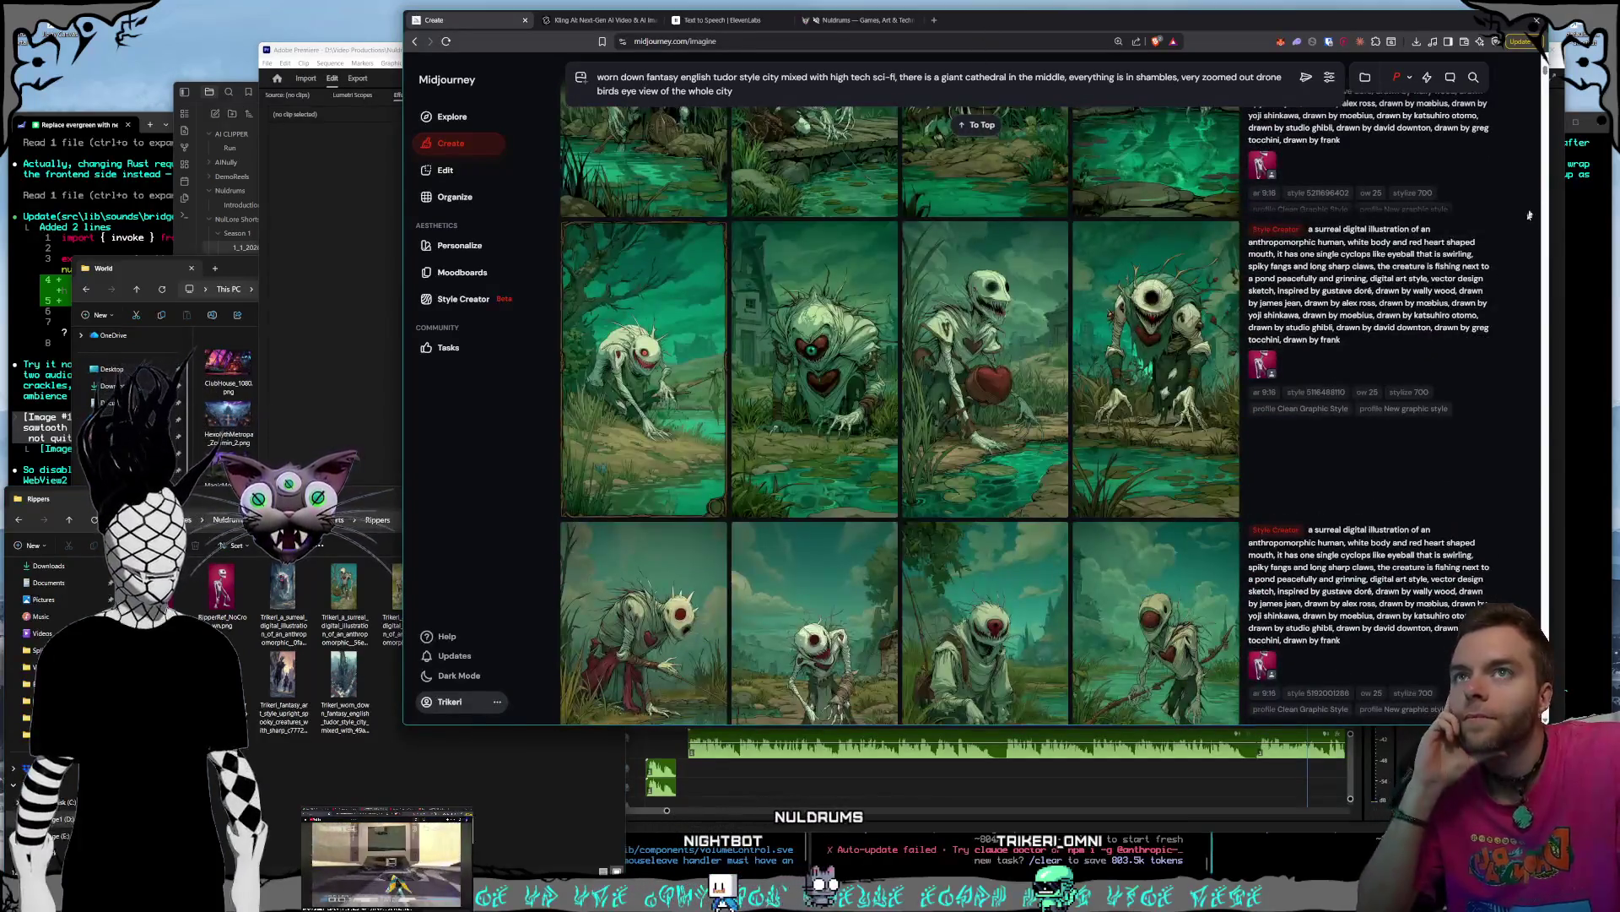
pyautogui.moveTo(1546, 73); pyautogui.dragTo(1532, 215)
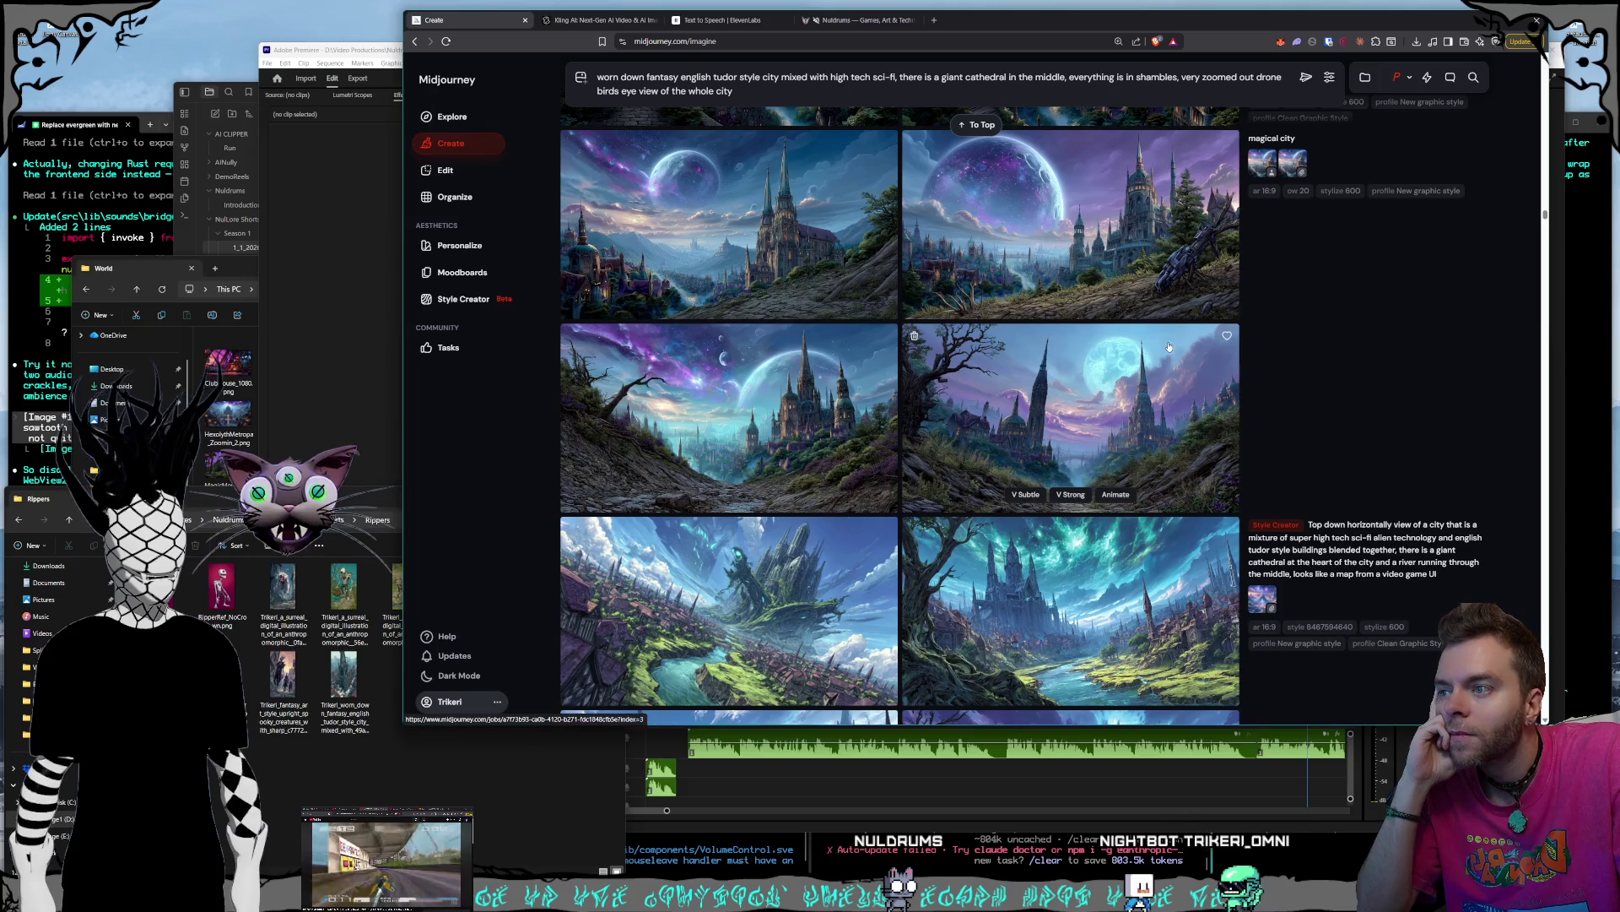
pyautogui.scroll(-10, 1169, 347)
pyautogui.scroll(-10, 1163, 363)
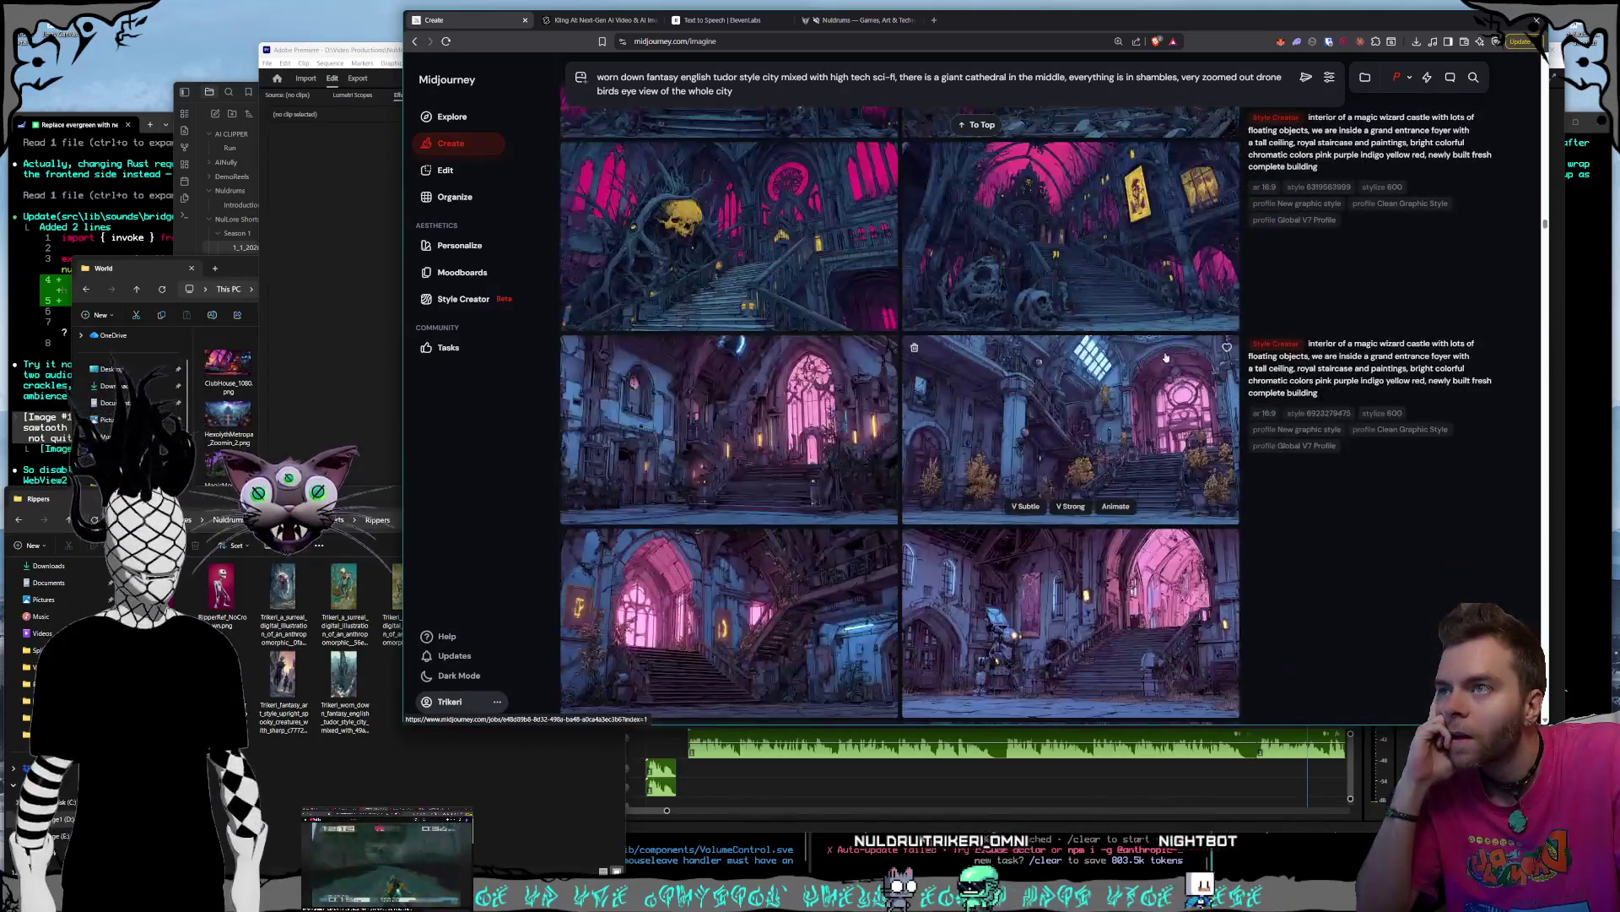
pyautogui.scroll(-10, 1165, 357)
pyautogui.scroll(-10, 1167, 361)
pyautogui.scroll(-10, 1169, 354)
pyautogui.scroll(-10, 1170, 354)
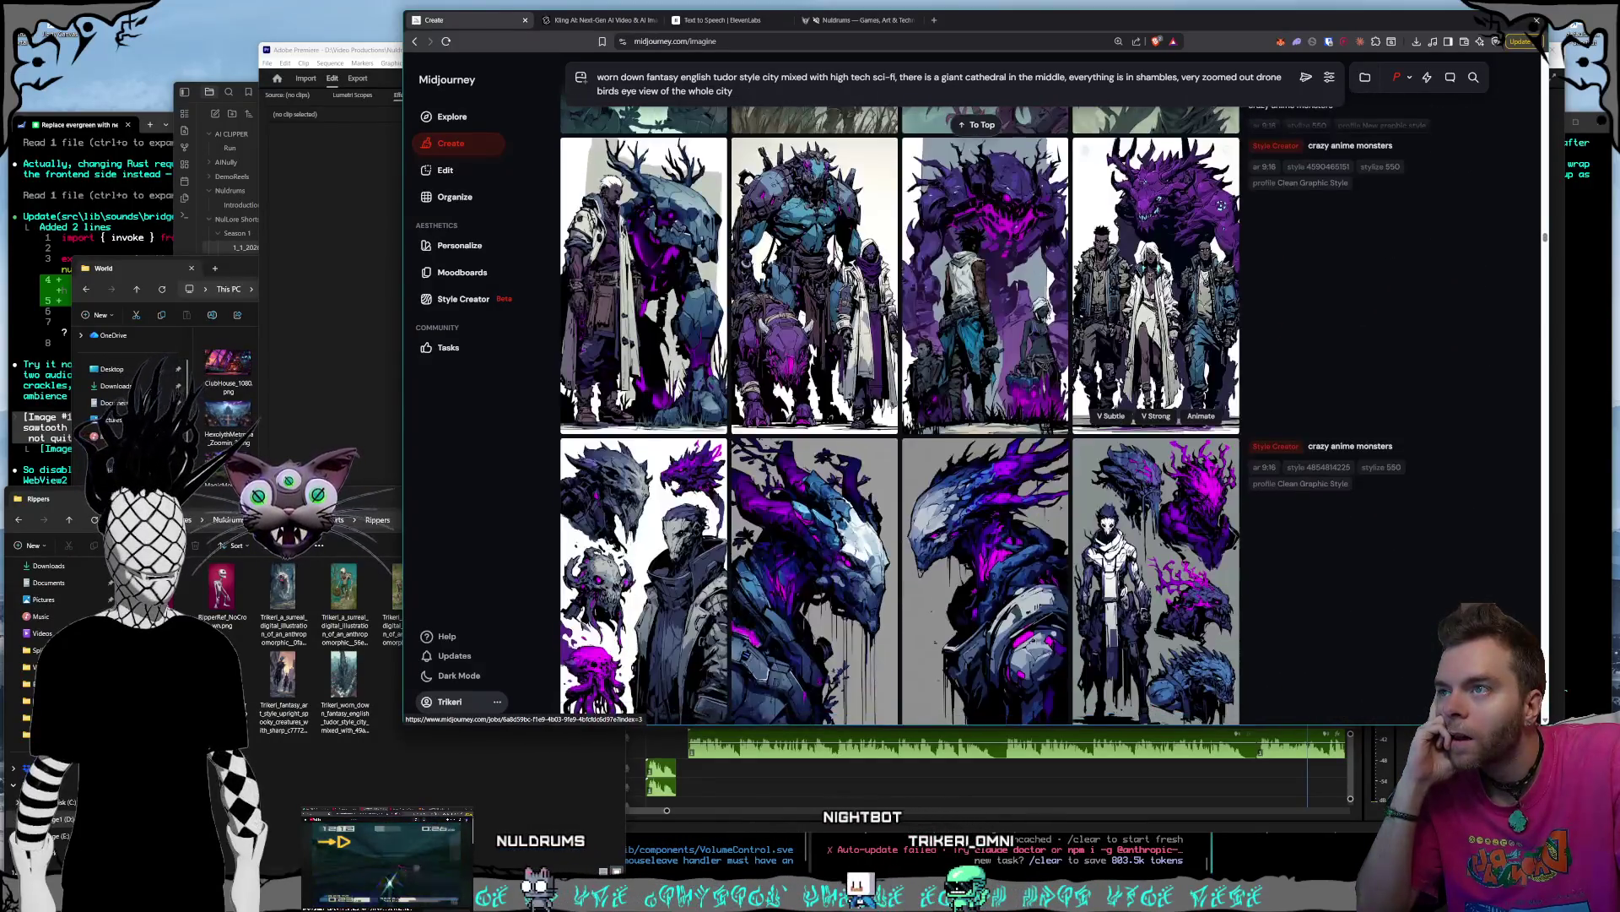
pyautogui.scroll(-3, 1170, 355)
pyautogui.scroll(-6, 1182, 361)
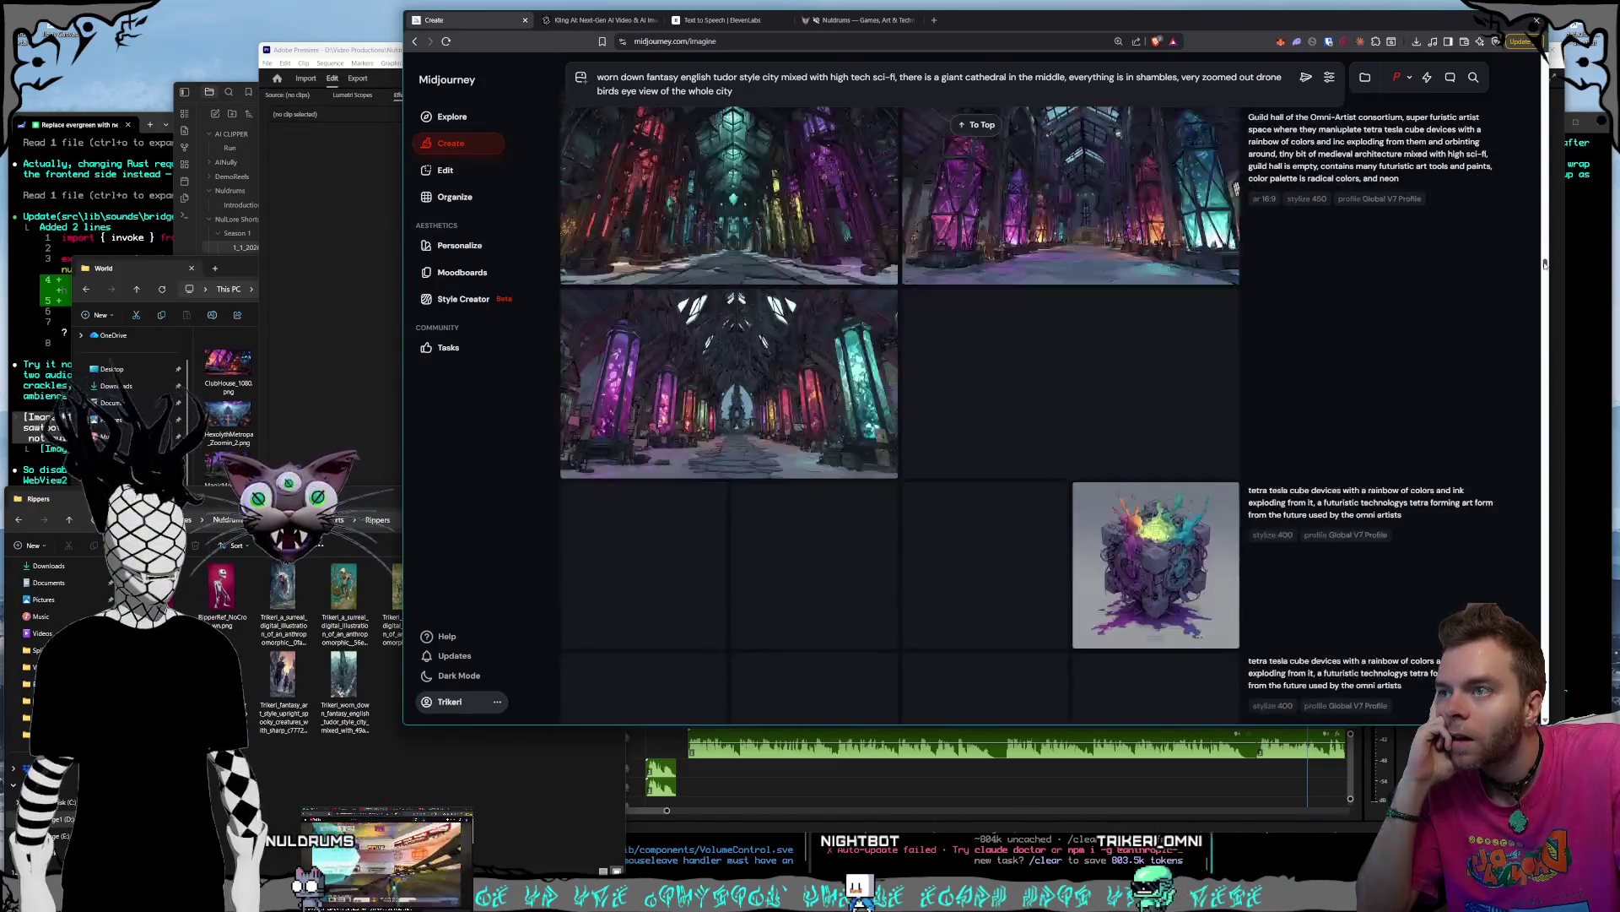
pyautogui.moveTo(1545, 264); pyautogui.dragTo(1545, 271)
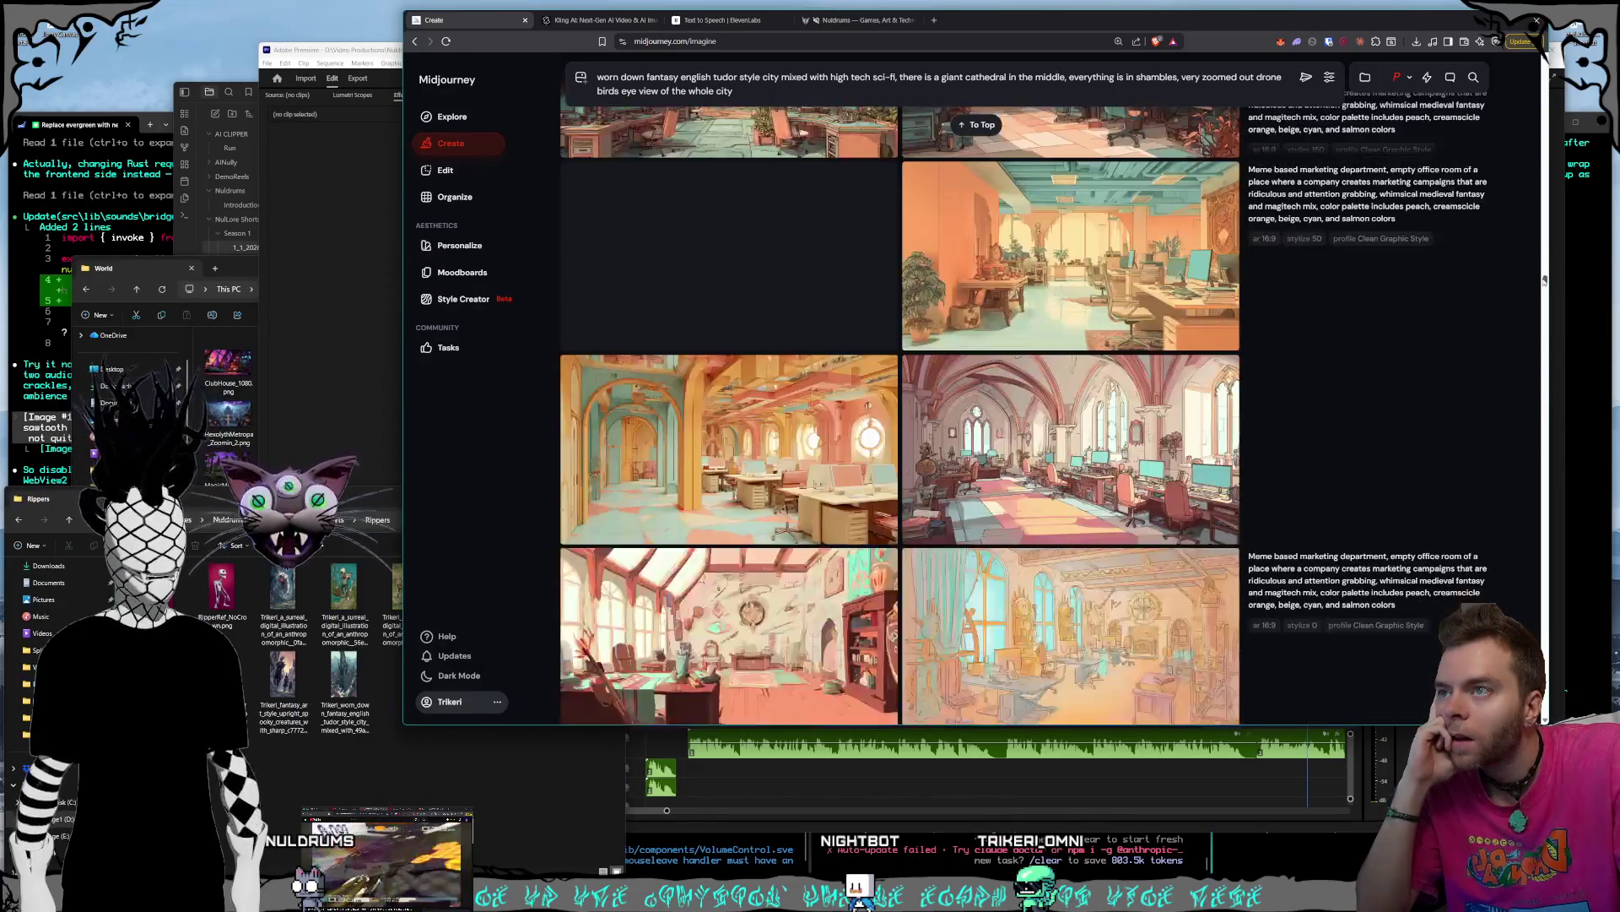
pyautogui.moveTo(1546, 282); pyautogui.dragTo(1539, 311)
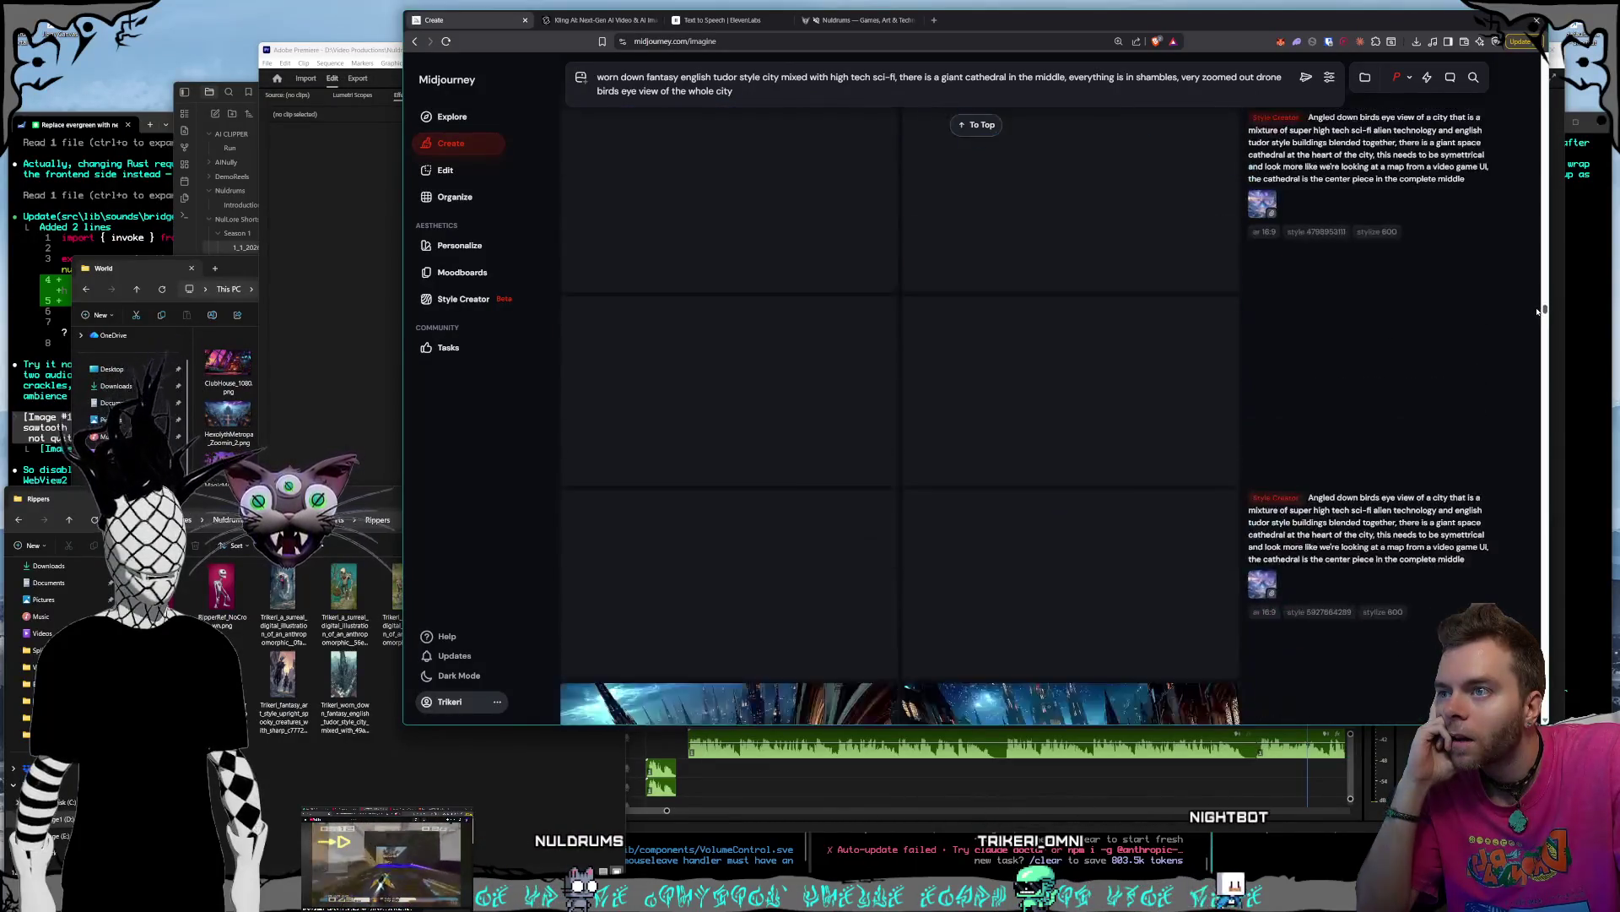
pyautogui.scroll(-7, 1537, 316)
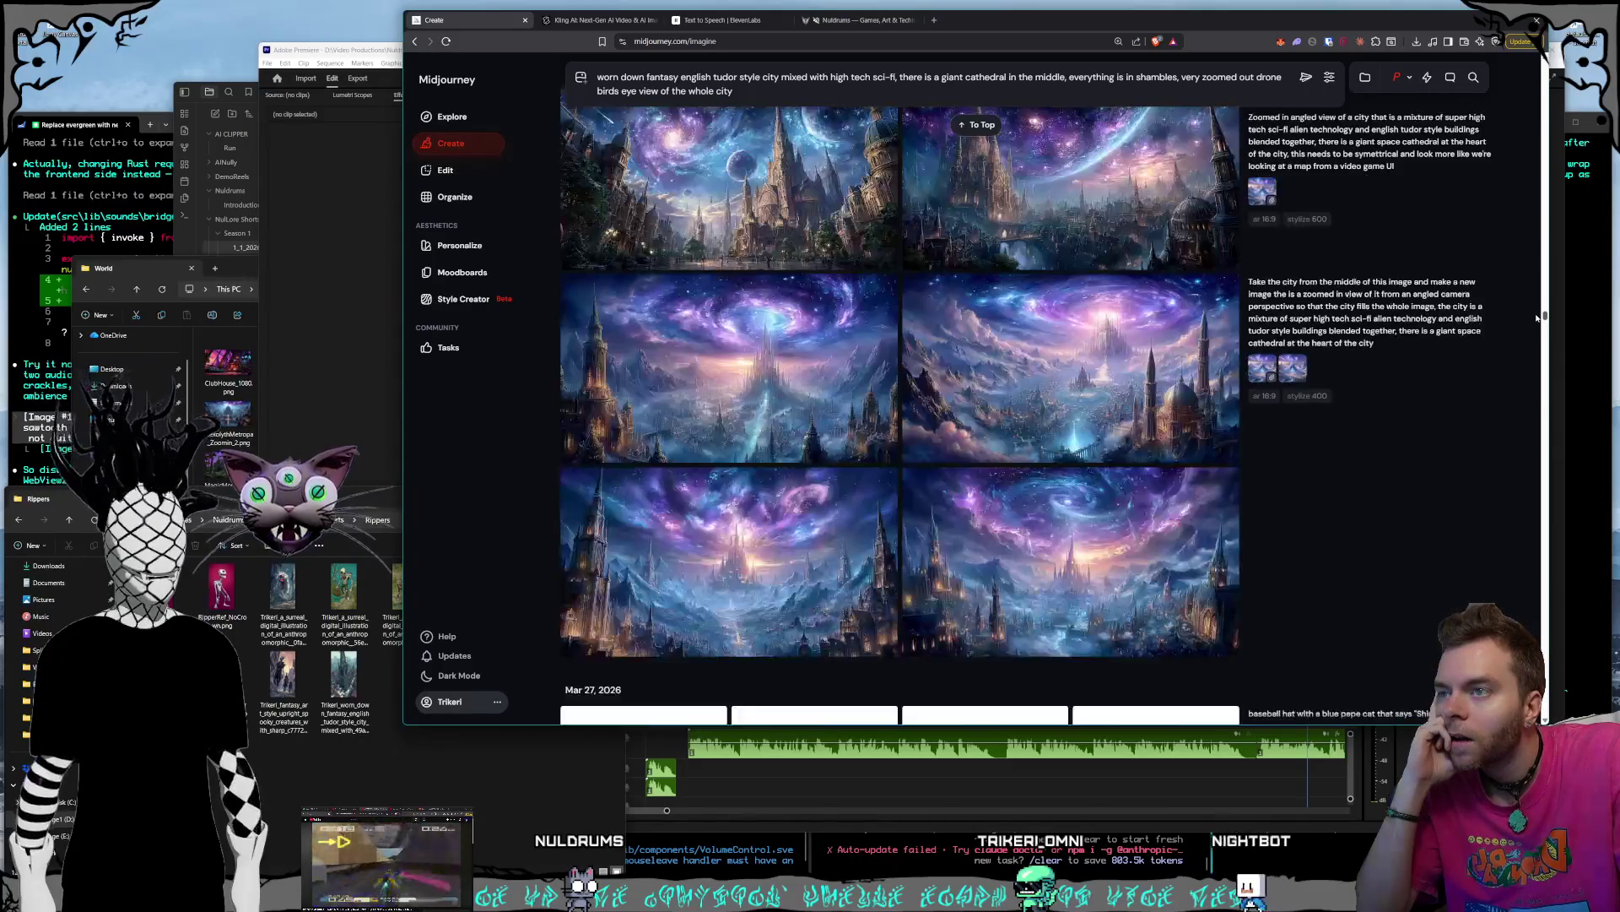
pyautogui.moveTo(1537, 320); pyautogui.dragTo(1533, 355)
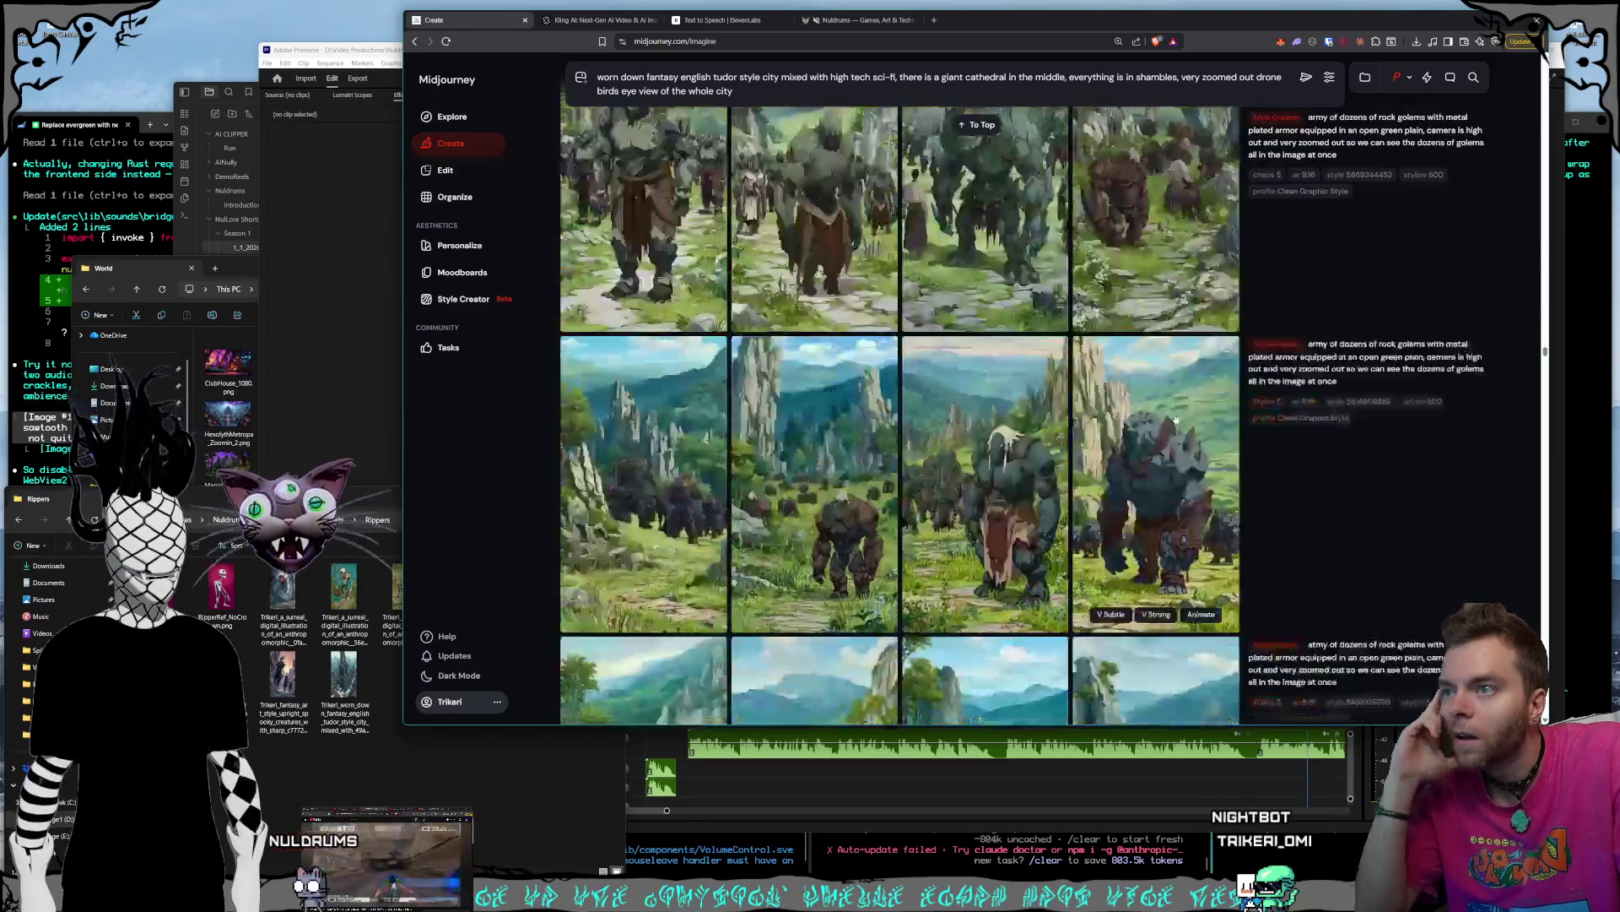
pyautogui.scroll(-10, 1150, 426)
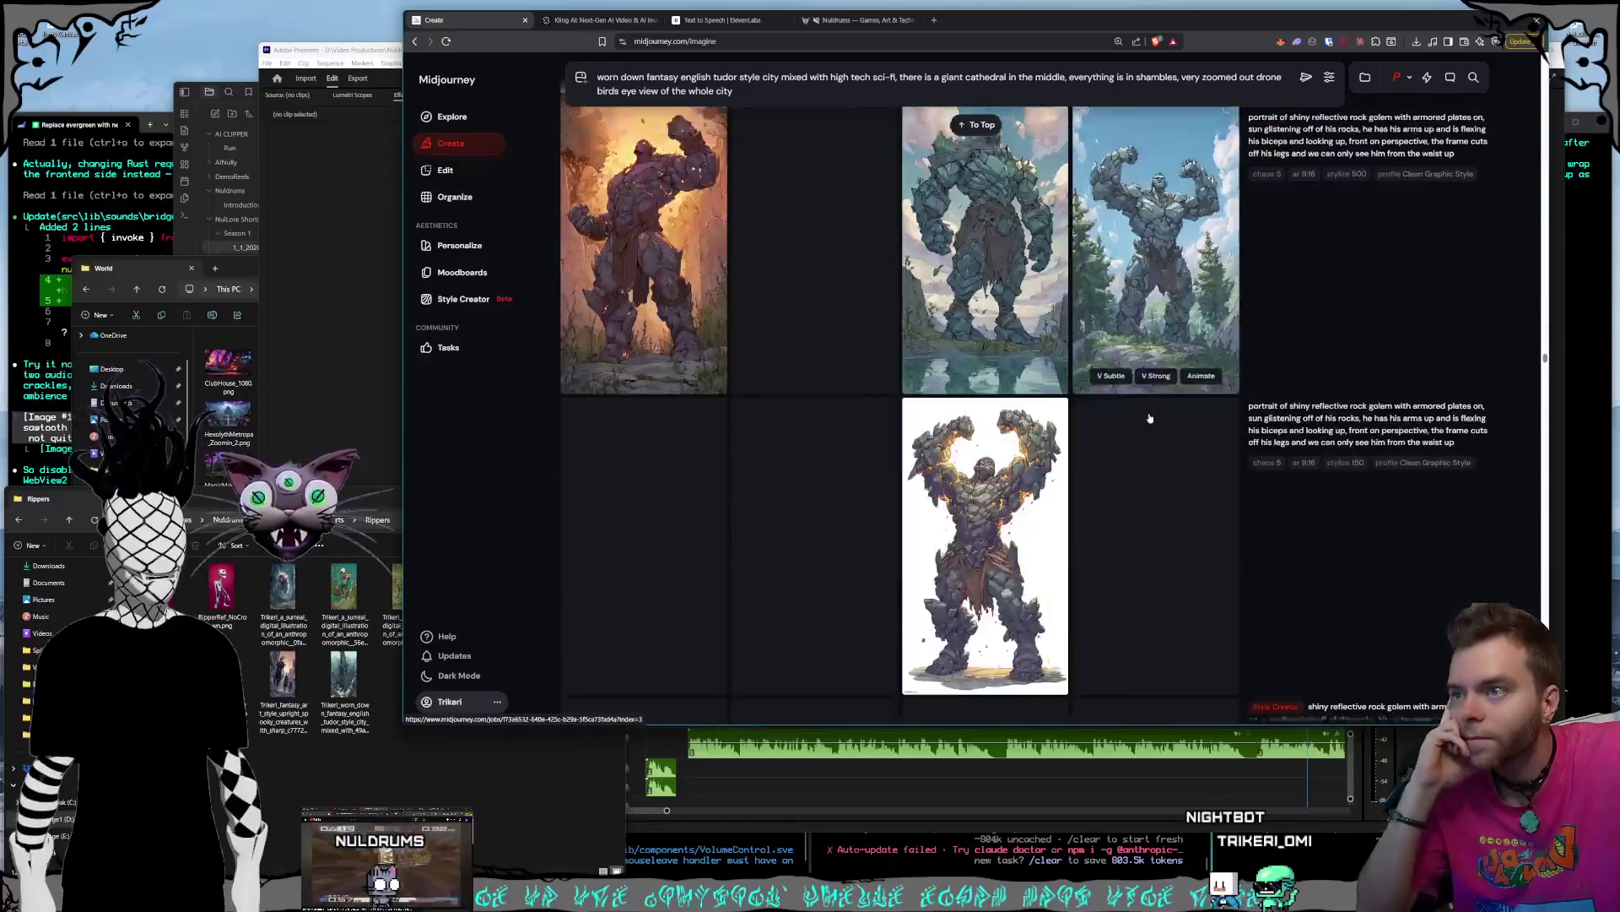
pyautogui.scroll(-15, 1150, 416)
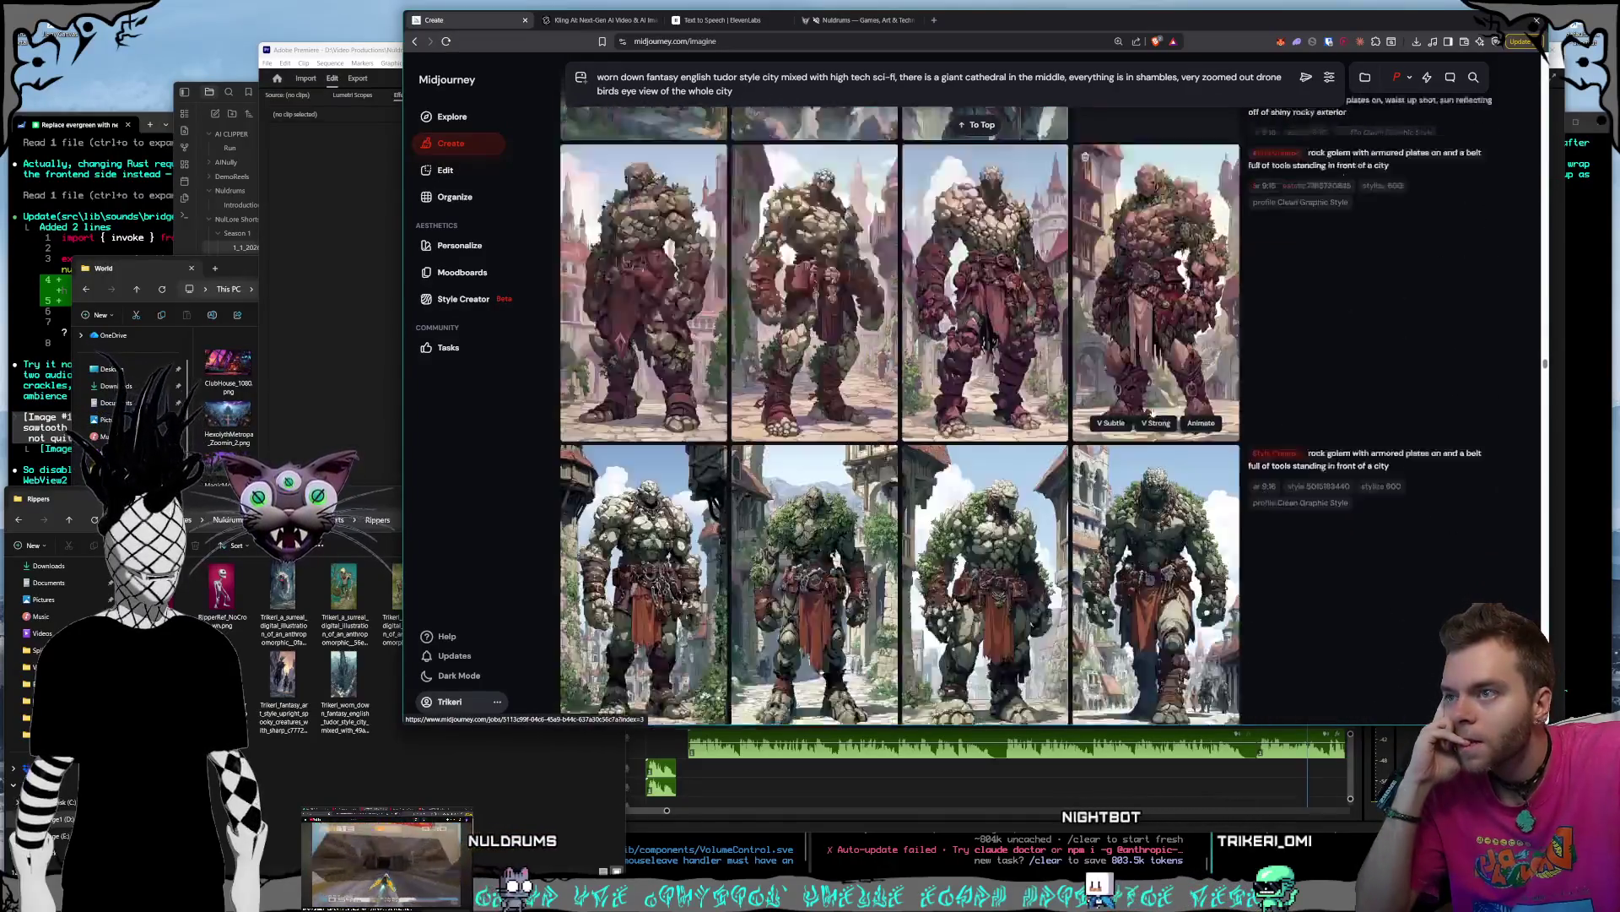
pyautogui.scroll(-15, 1152, 411)
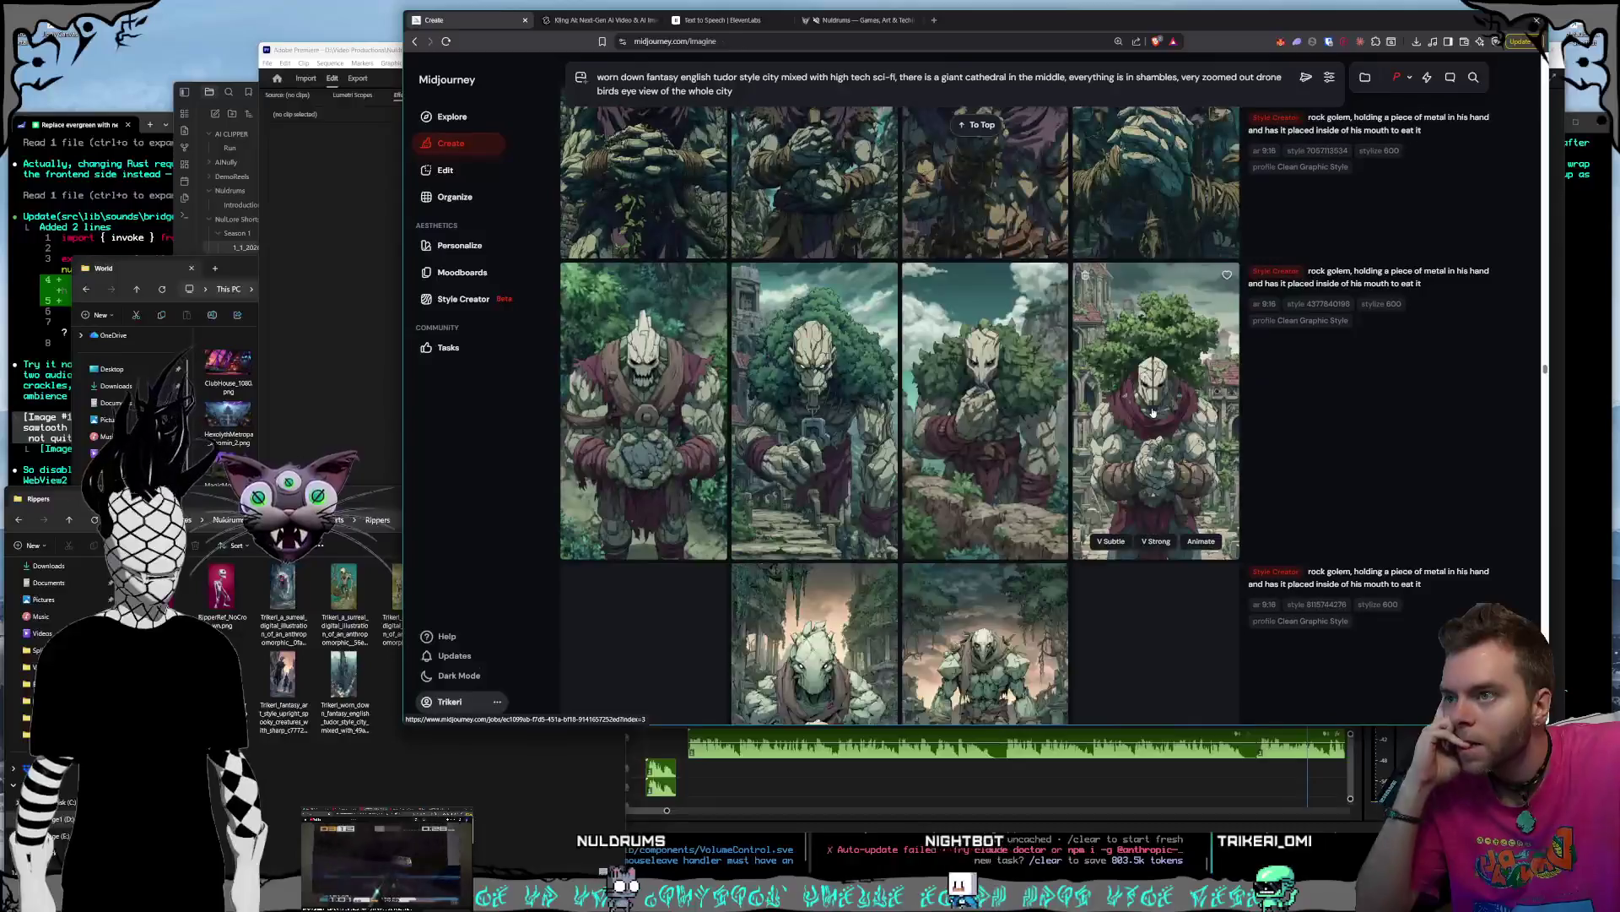
pyautogui.scroll(-15, 1152, 411)
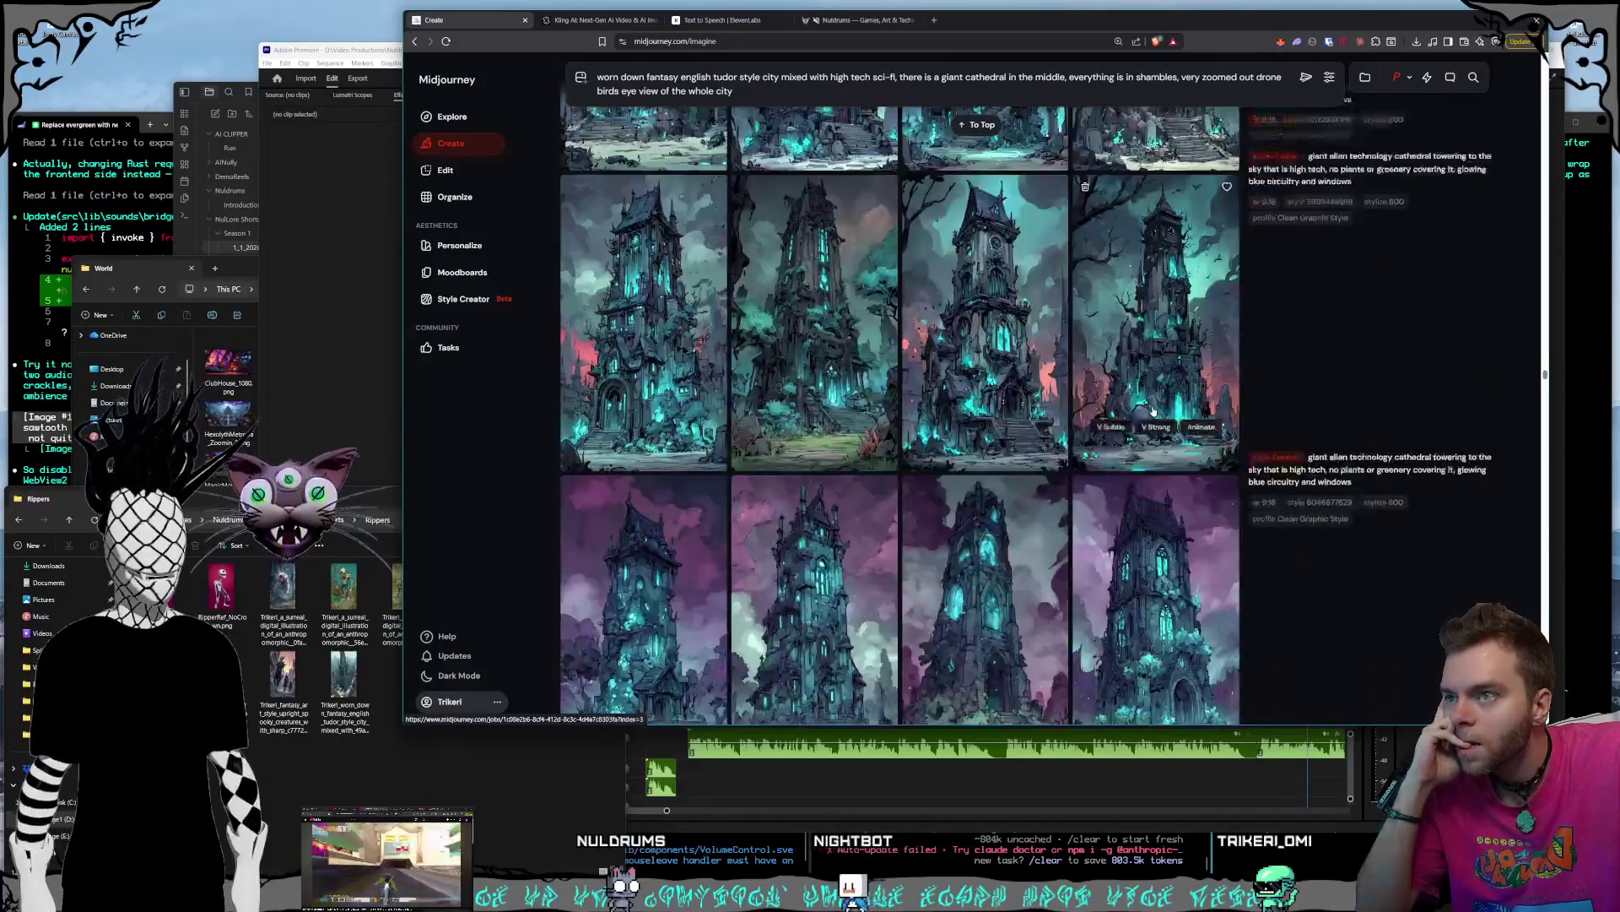
pyautogui.scroll(-15, 1153, 411)
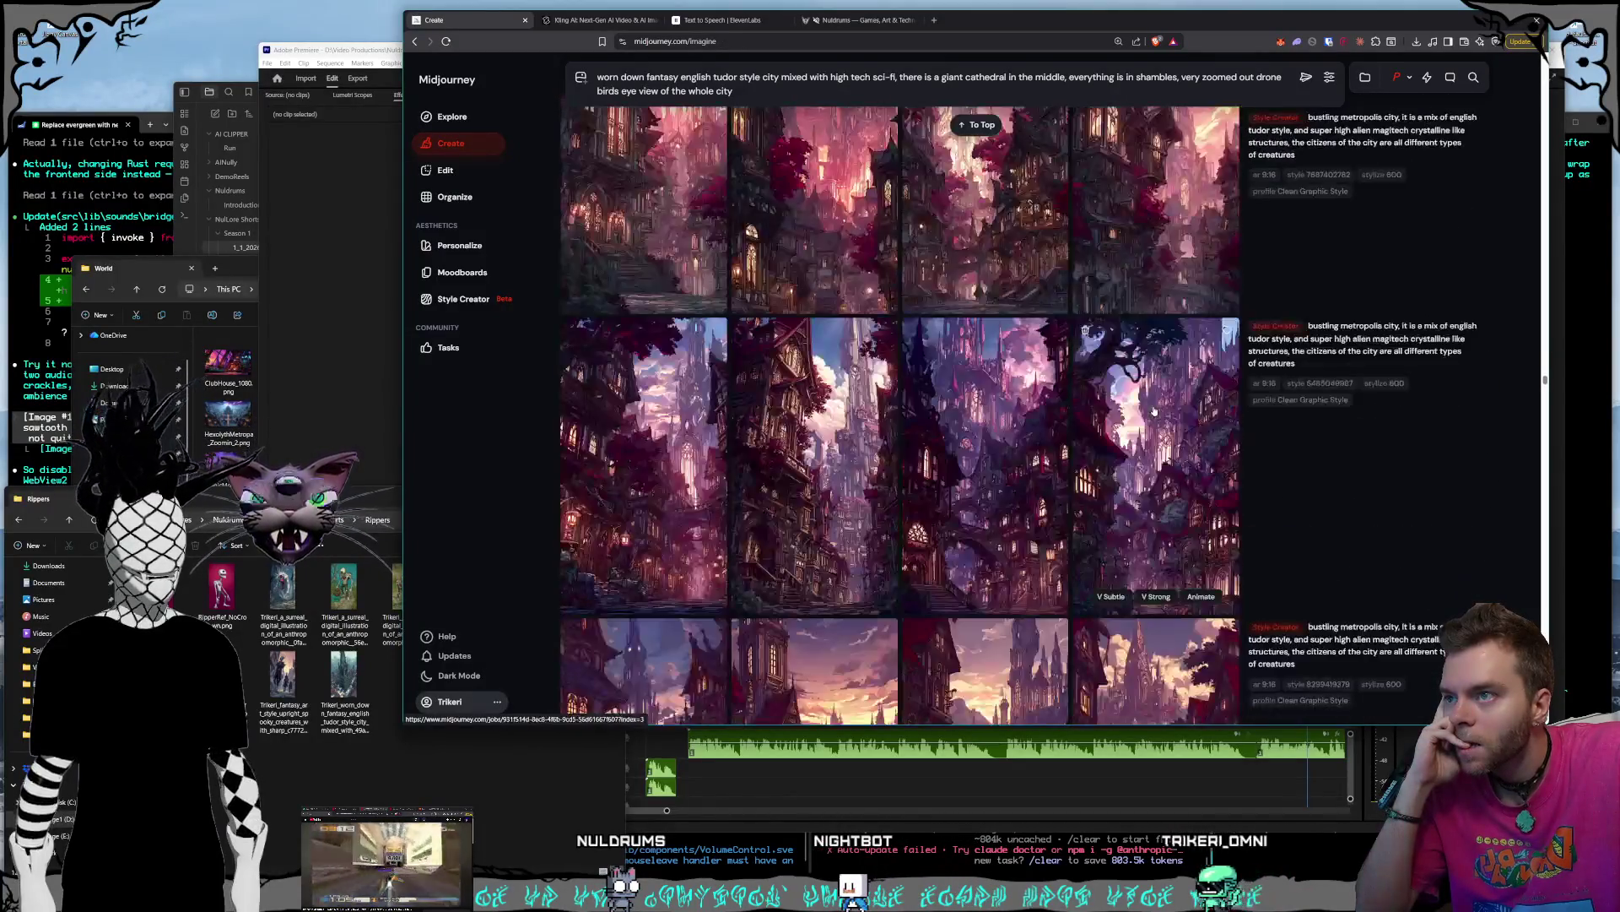
pyautogui.scroll(-4, 1153, 411)
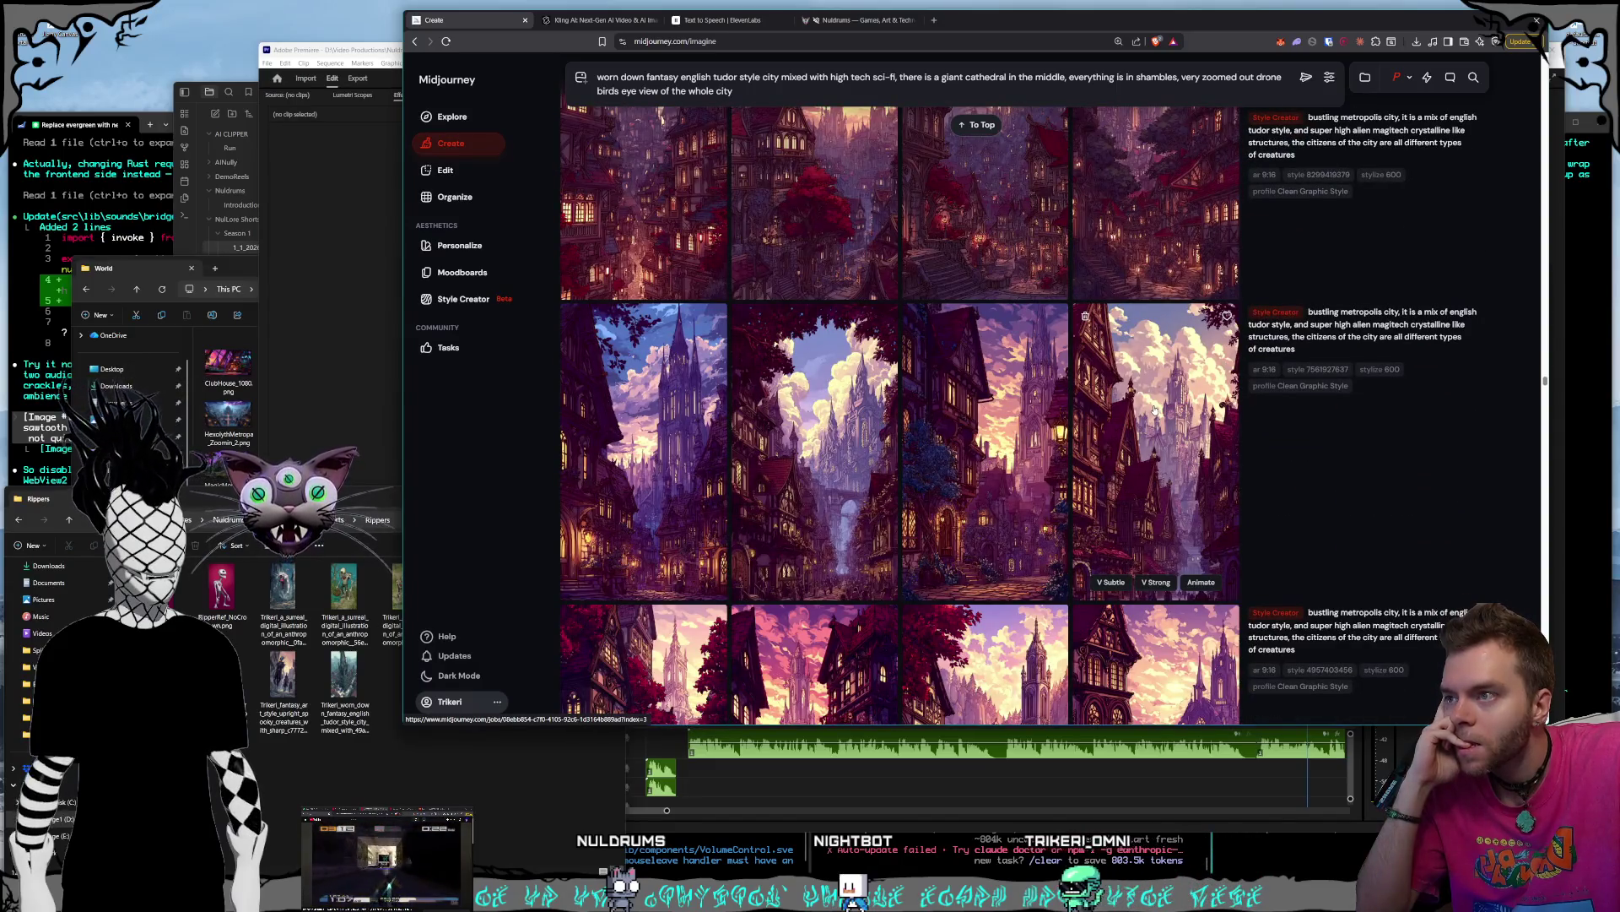
pyautogui.scroll(-12, 1156, 409)
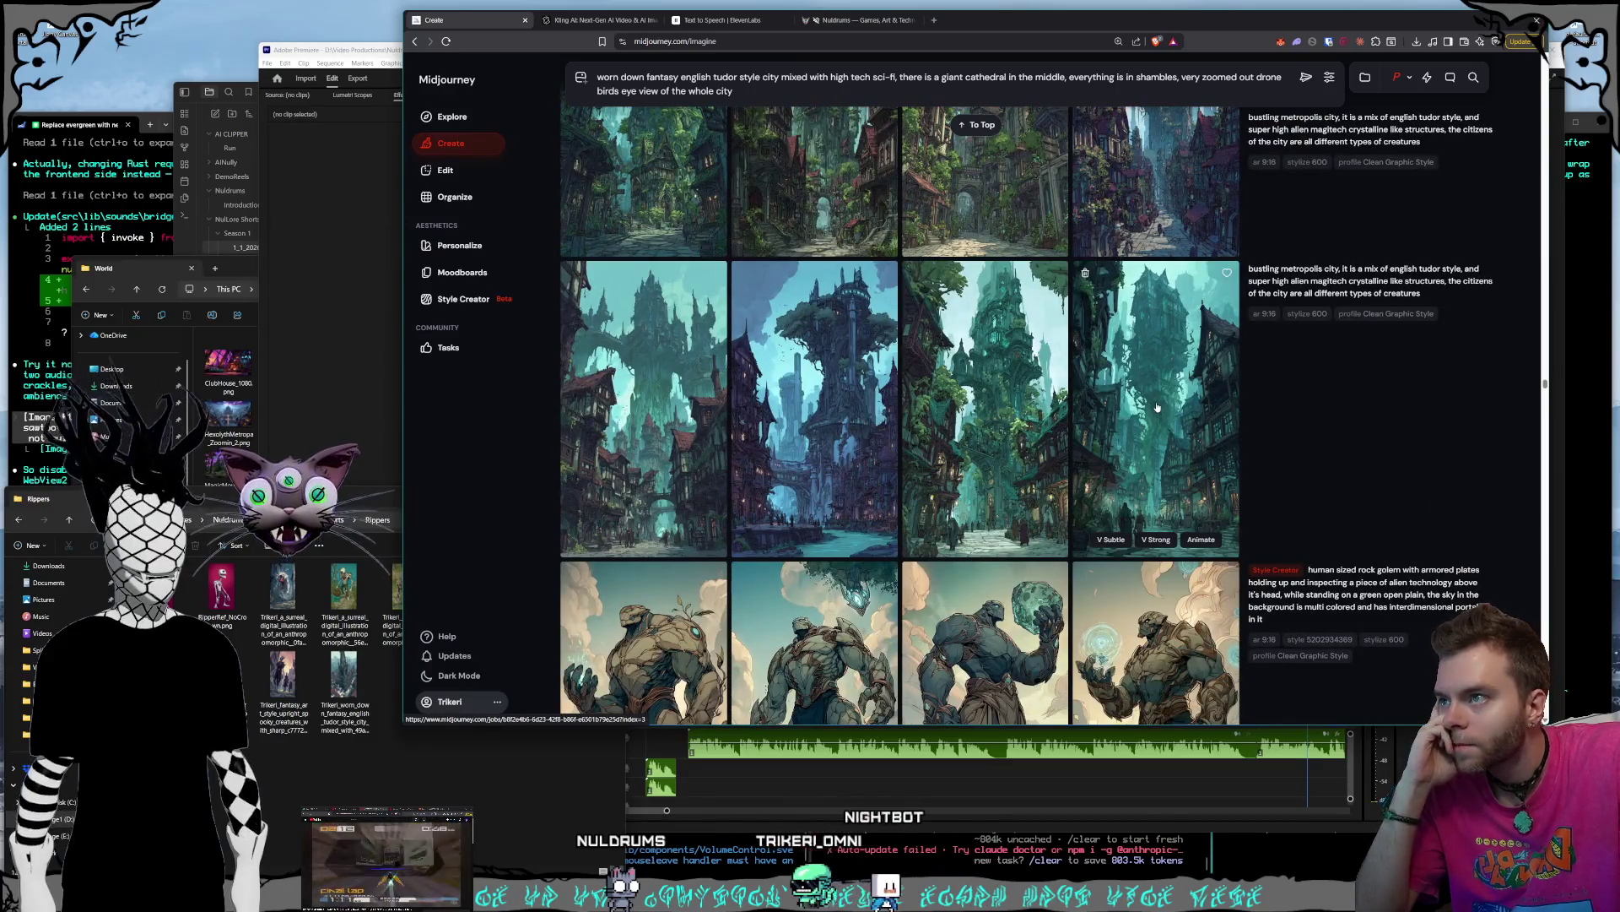
pyautogui.scroll(-2, 1157, 406)
pyautogui.scroll(3, 1158, 407)
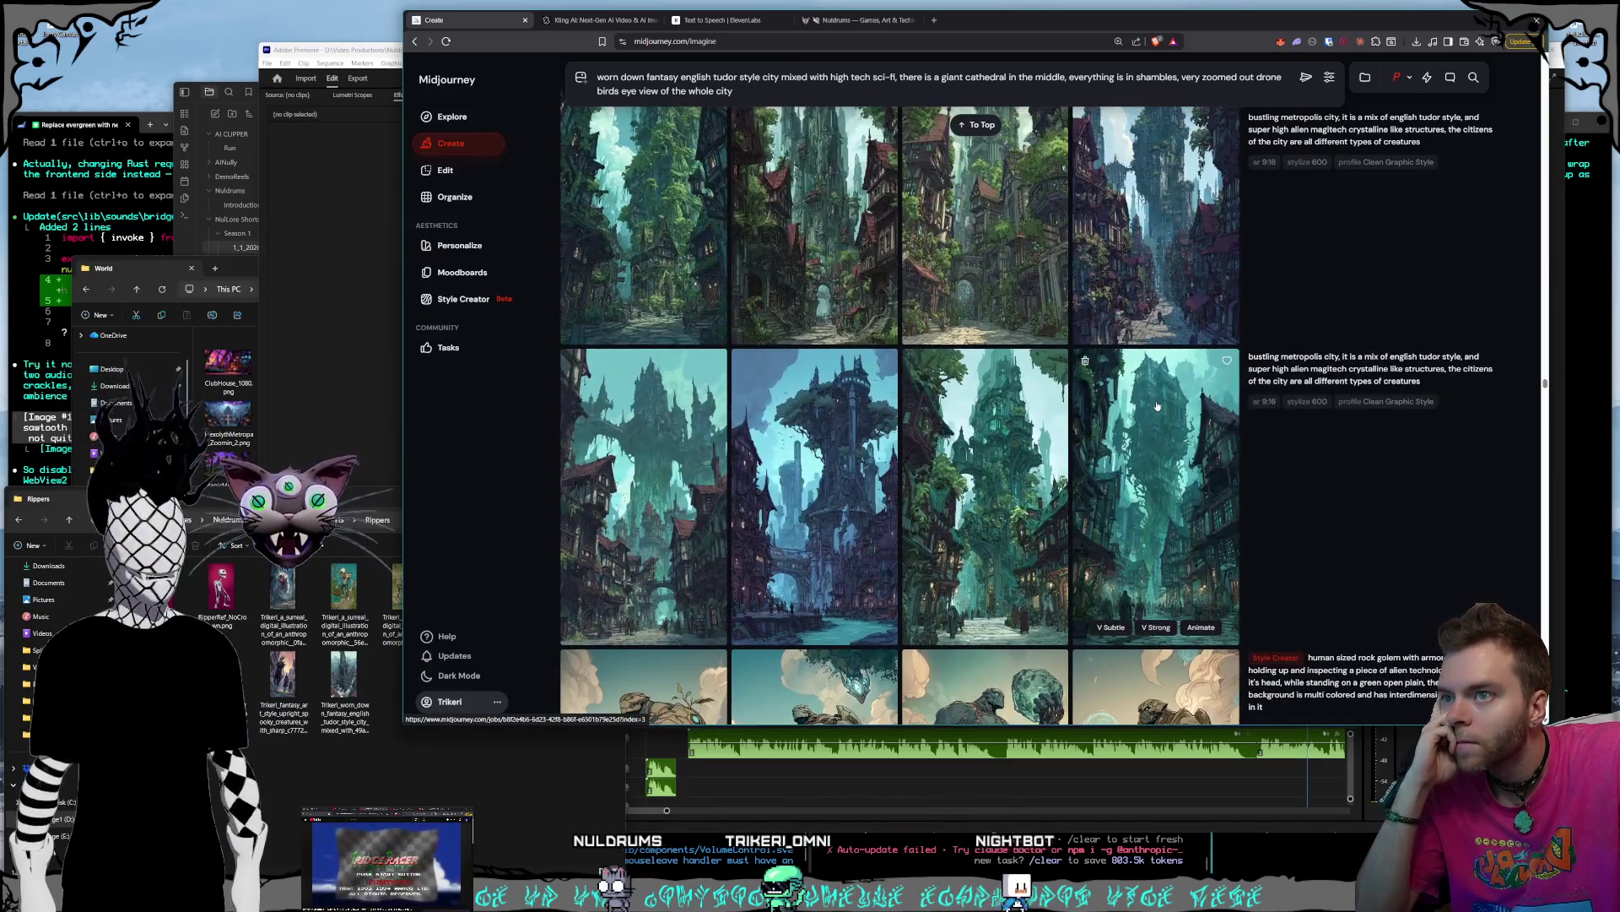
pyautogui.scroll(2, 1161, 405)
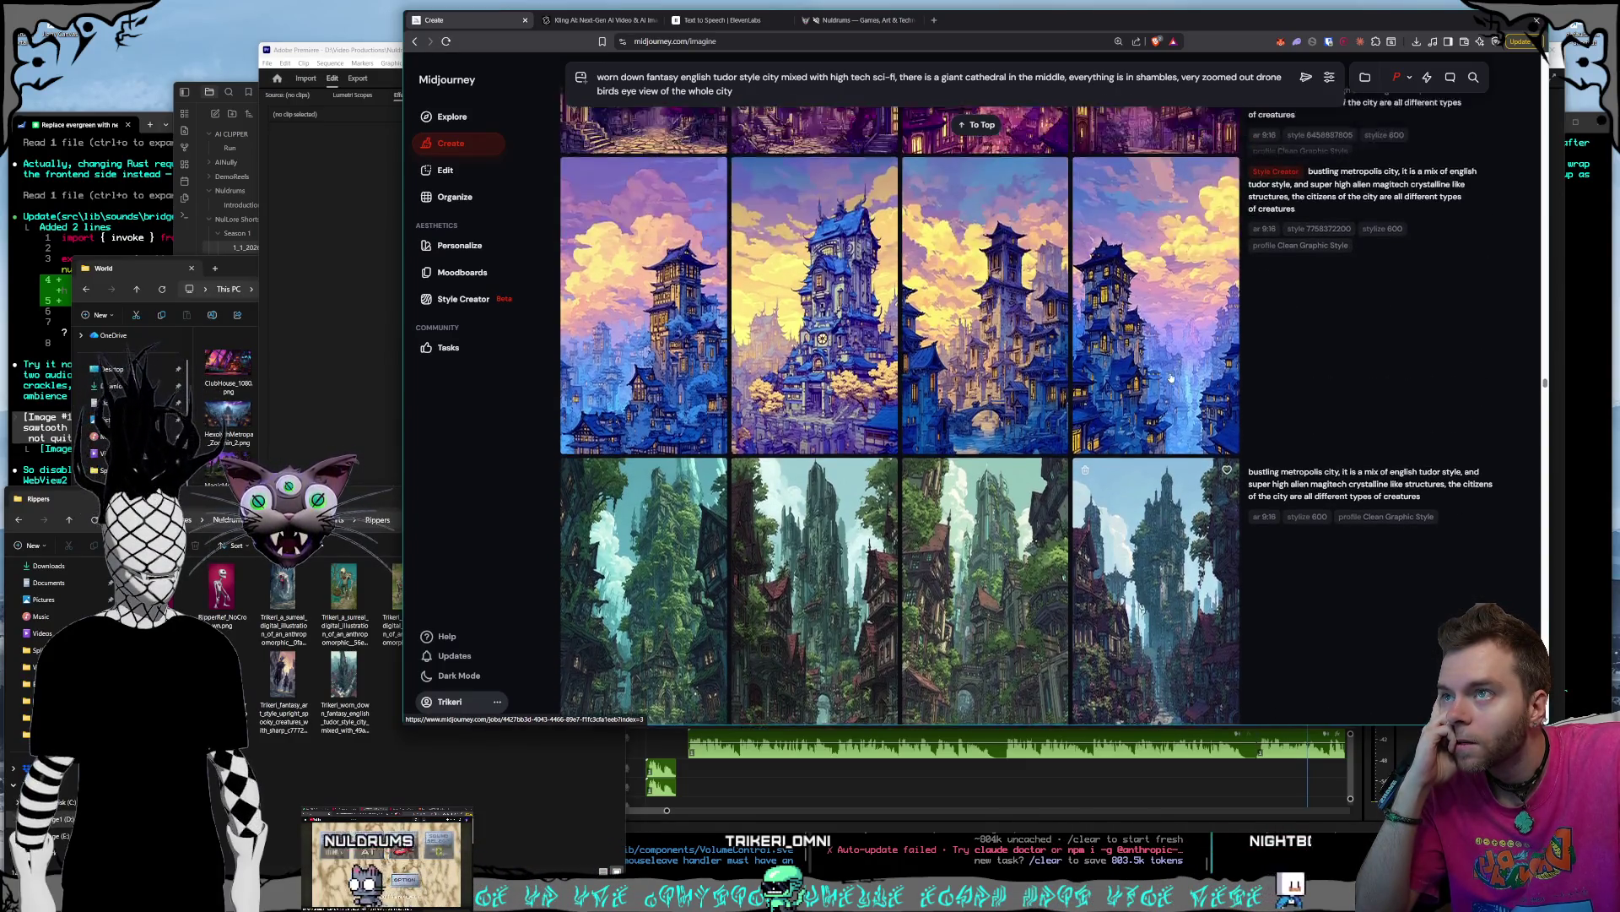
pyautogui.click(1183, 369)
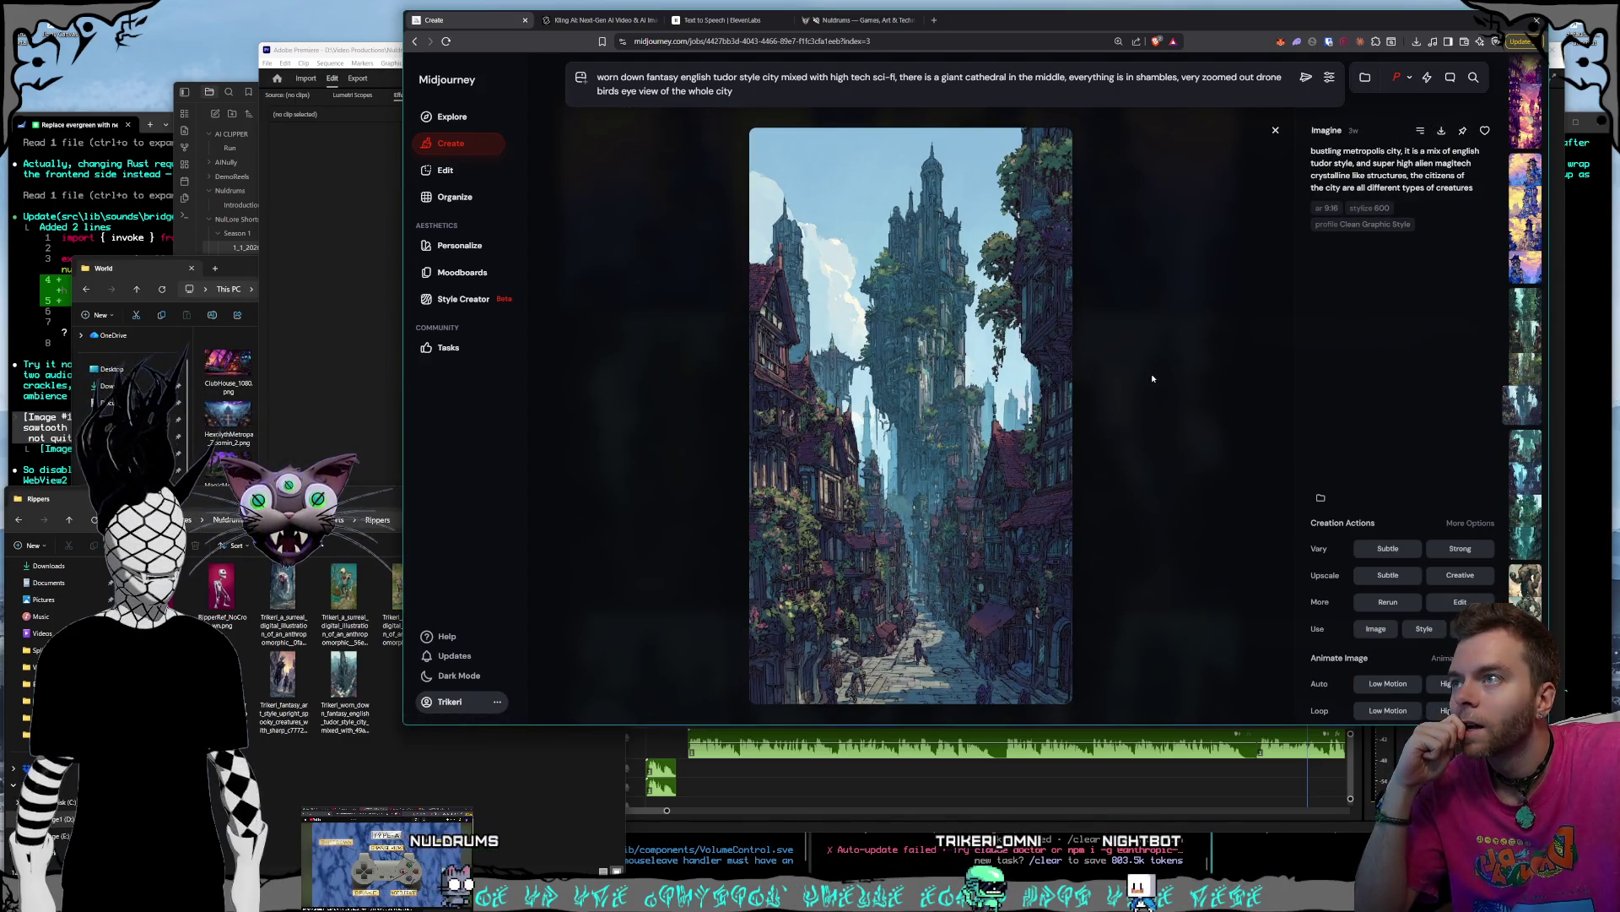
# - Save the overgrown city image as a PNG in Rippers and return to Kling AI
pyautogui.hotkey('ctrl', 's')
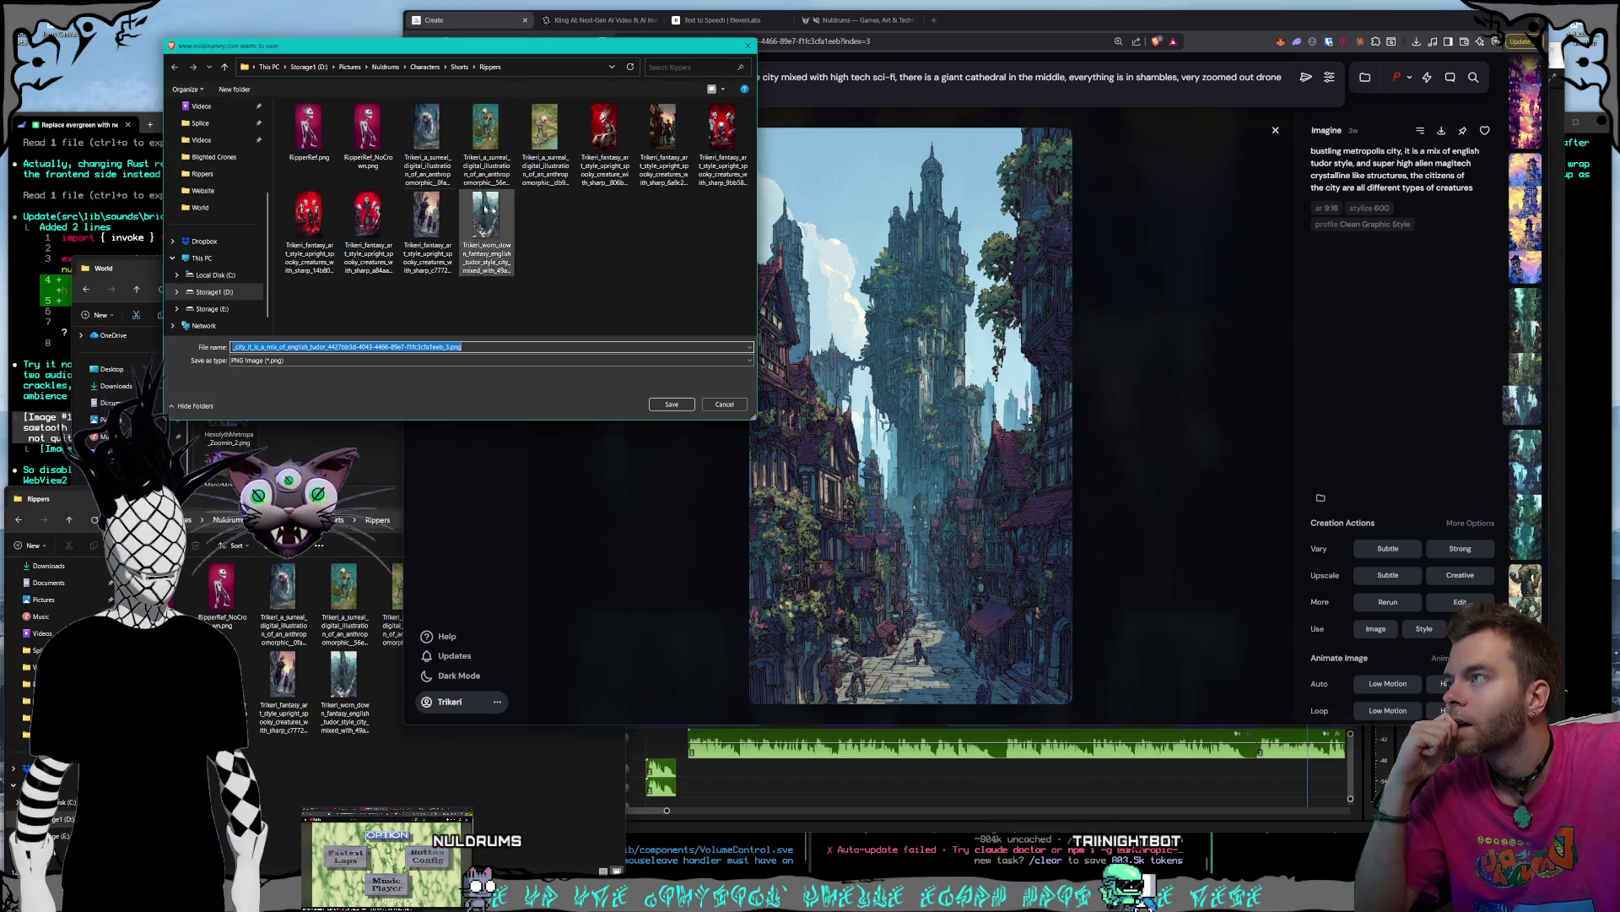
pyautogui.click(672, 405)
pyautogui.press('Escape')
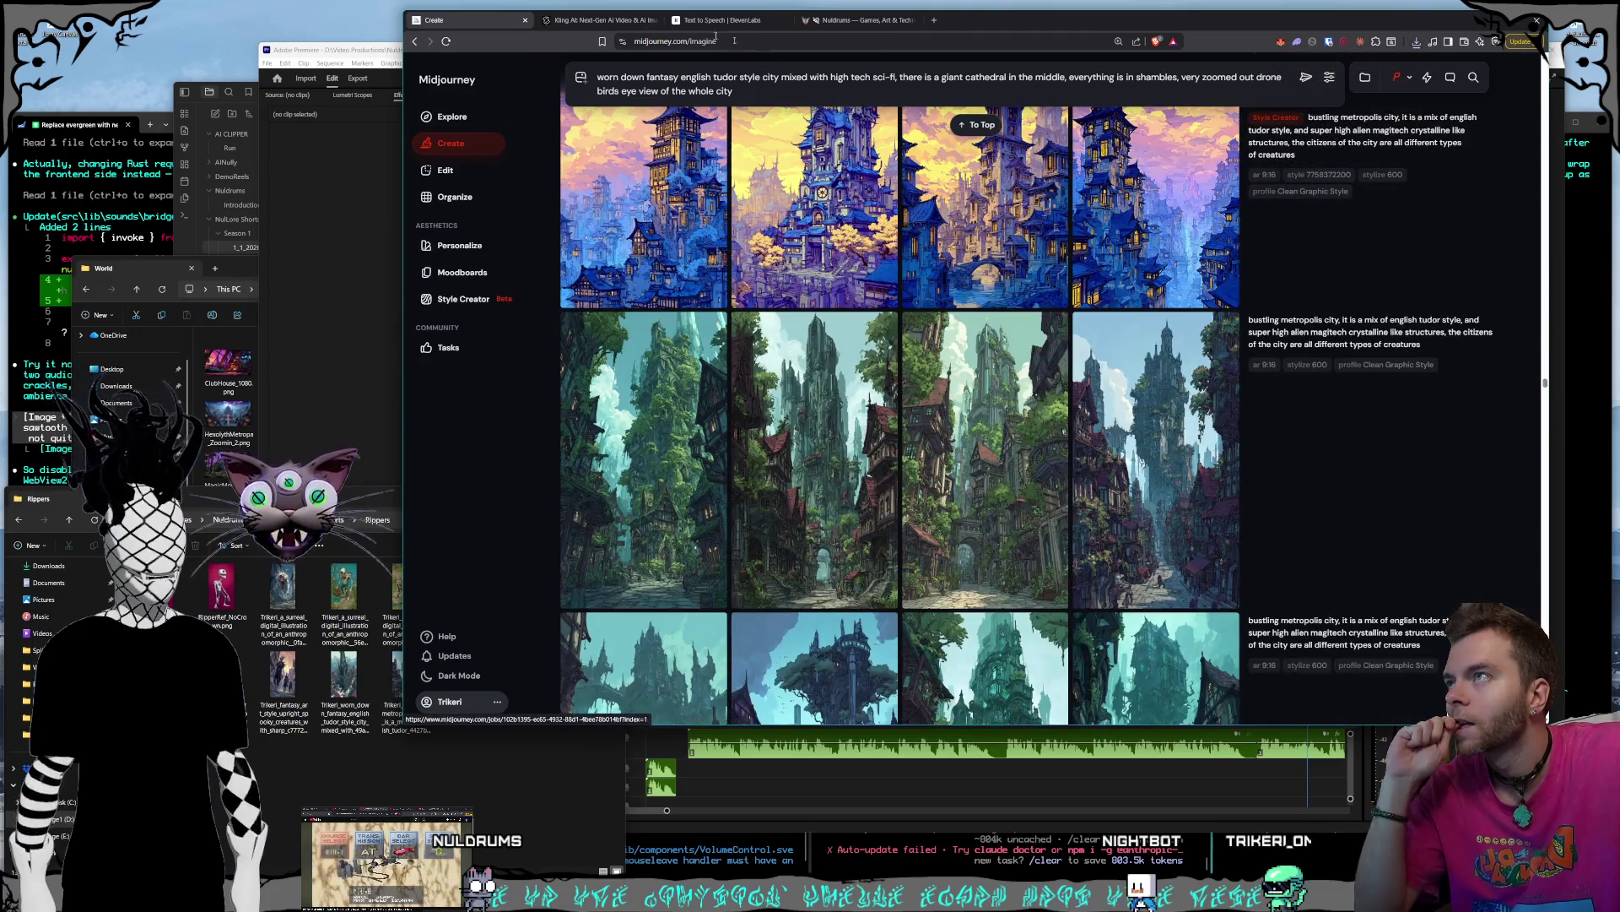
pyautogui.click(599, 20)
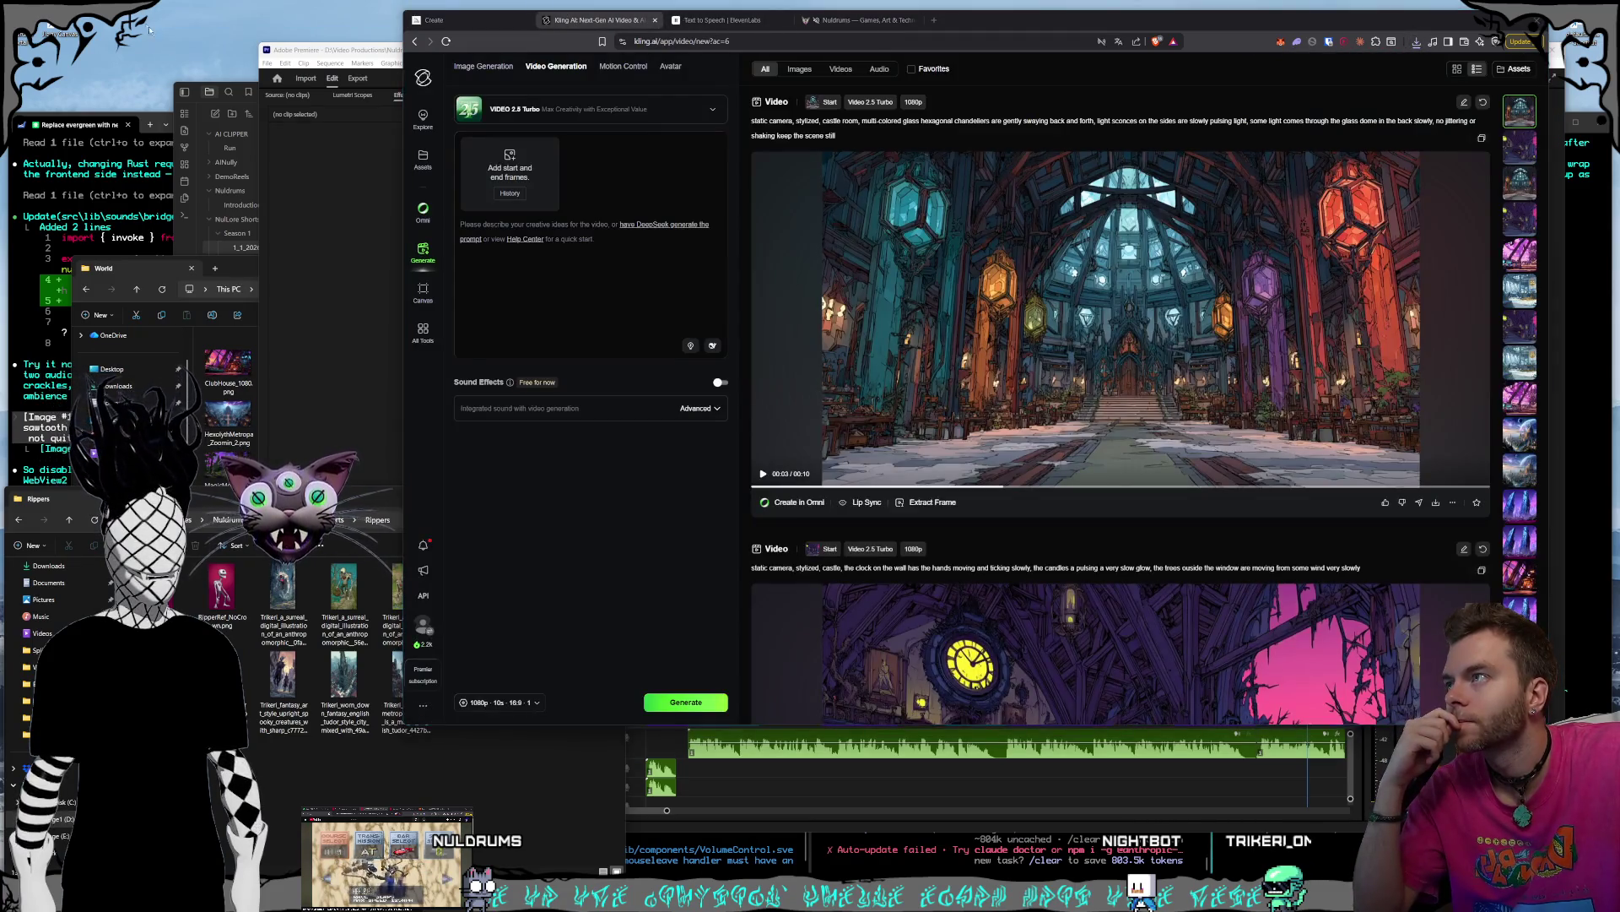
# - Preview RipperRef.png from the Rippers folder, then select other creature images there
pyautogui.click(192, 586)
pyautogui.click(223, 593)
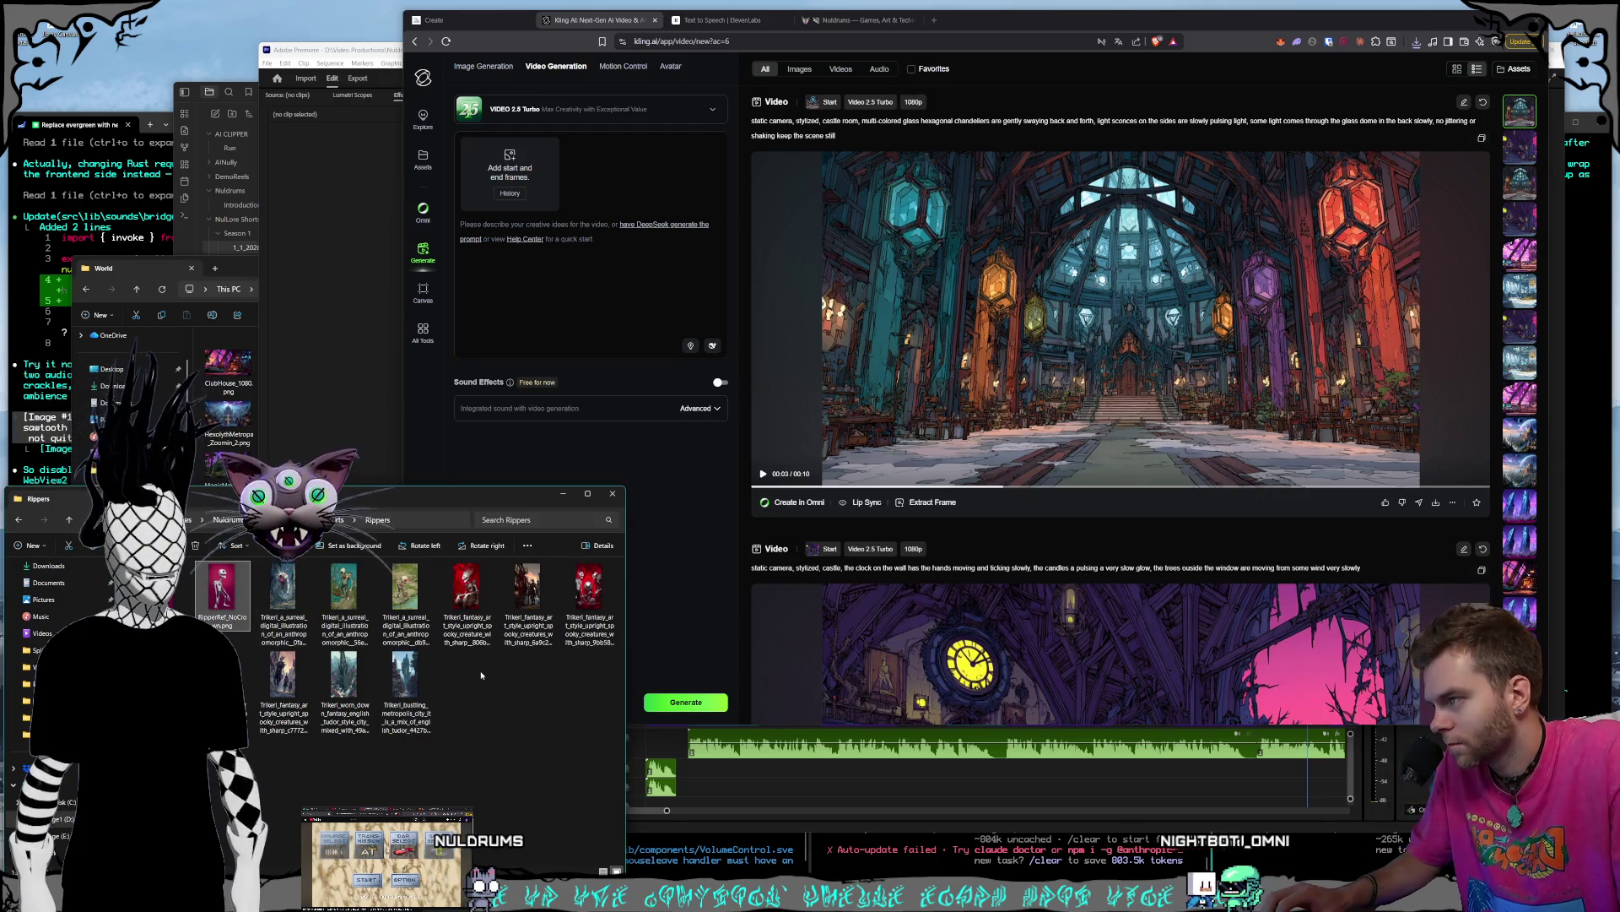
pyautogui.press('Return')
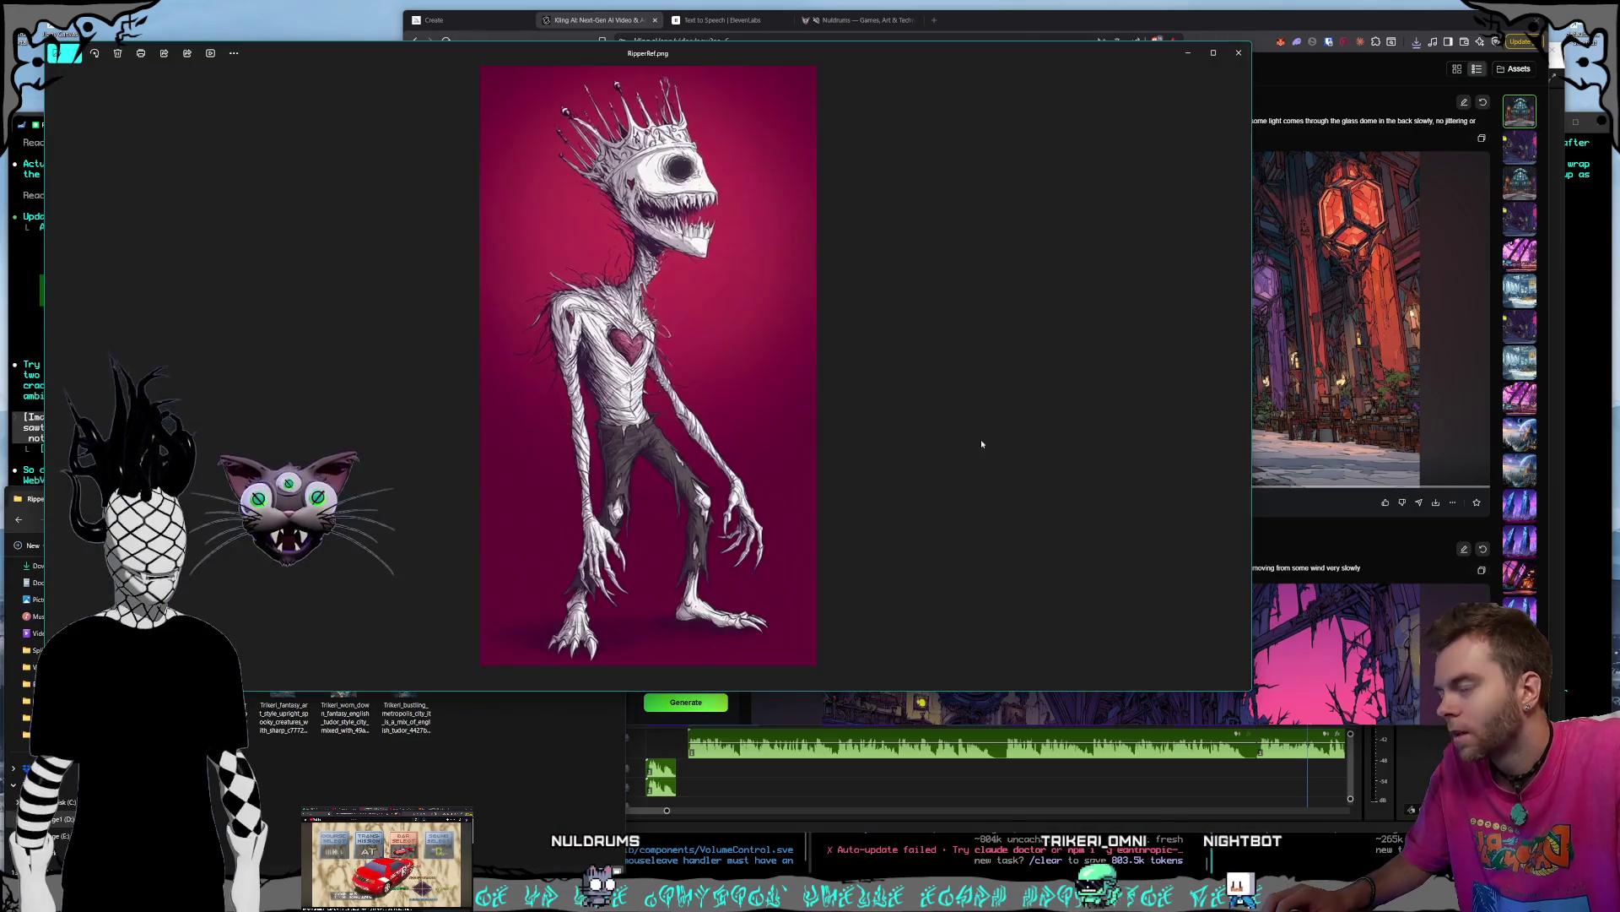
pyautogui.click(1238, 52)
pyautogui.keyDown('ctrl'); pyautogui.click(534, 595); pyautogui.keyUp('ctrl')
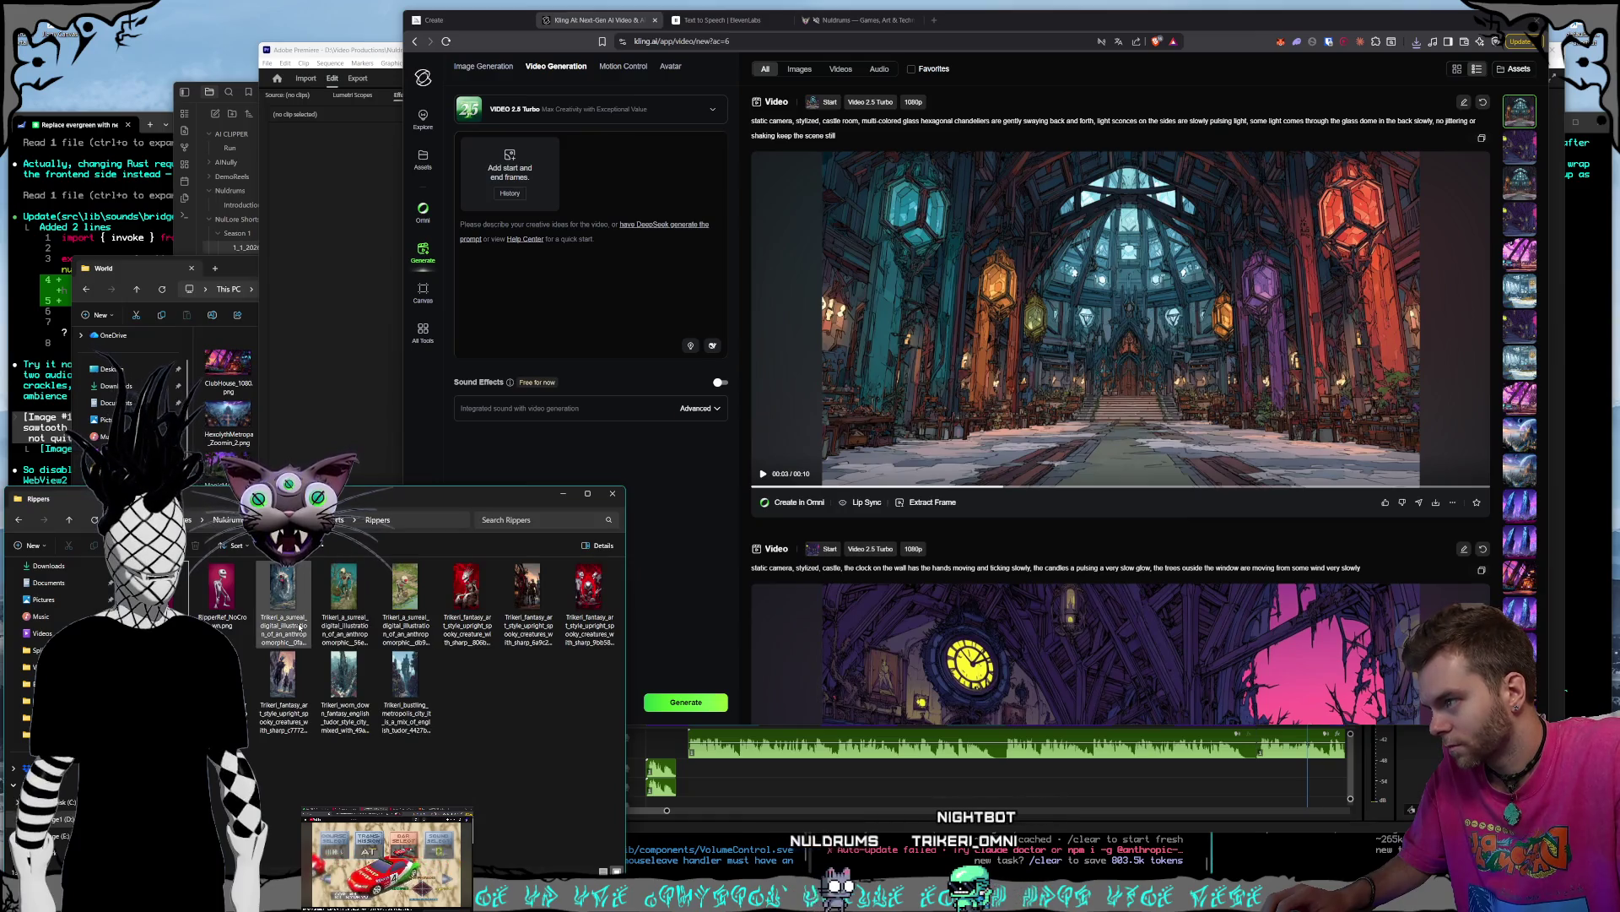
pyautogui.keyDown('ctrl'); pyautogui.click(515, 631); pyautogui.keyUp('ctrl')
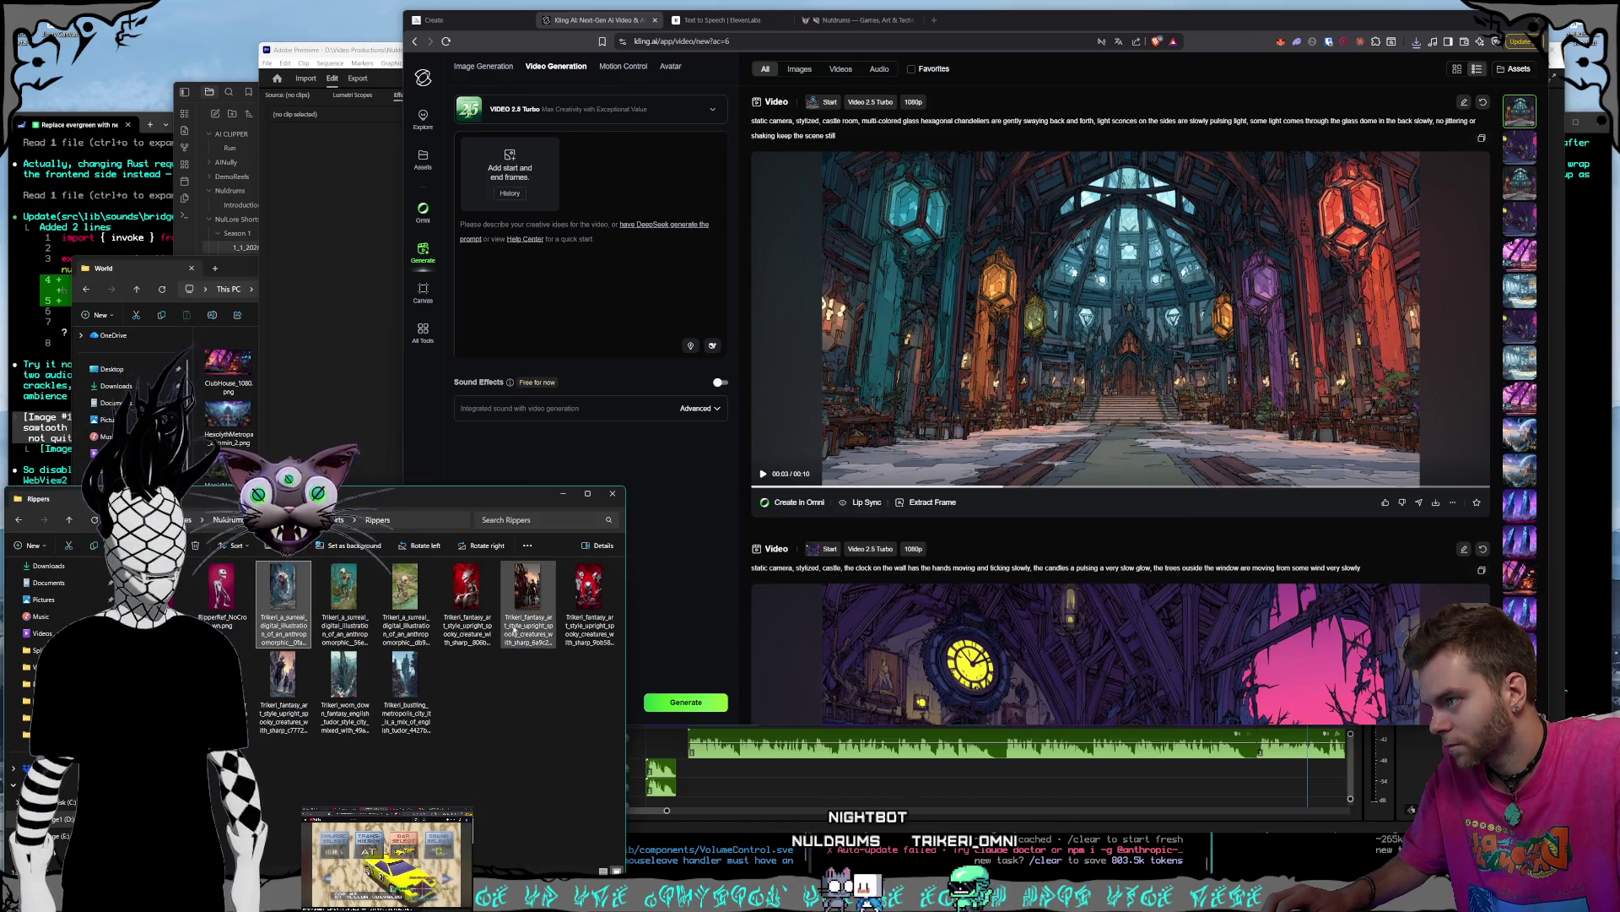
pyautogui.click(405, 623)
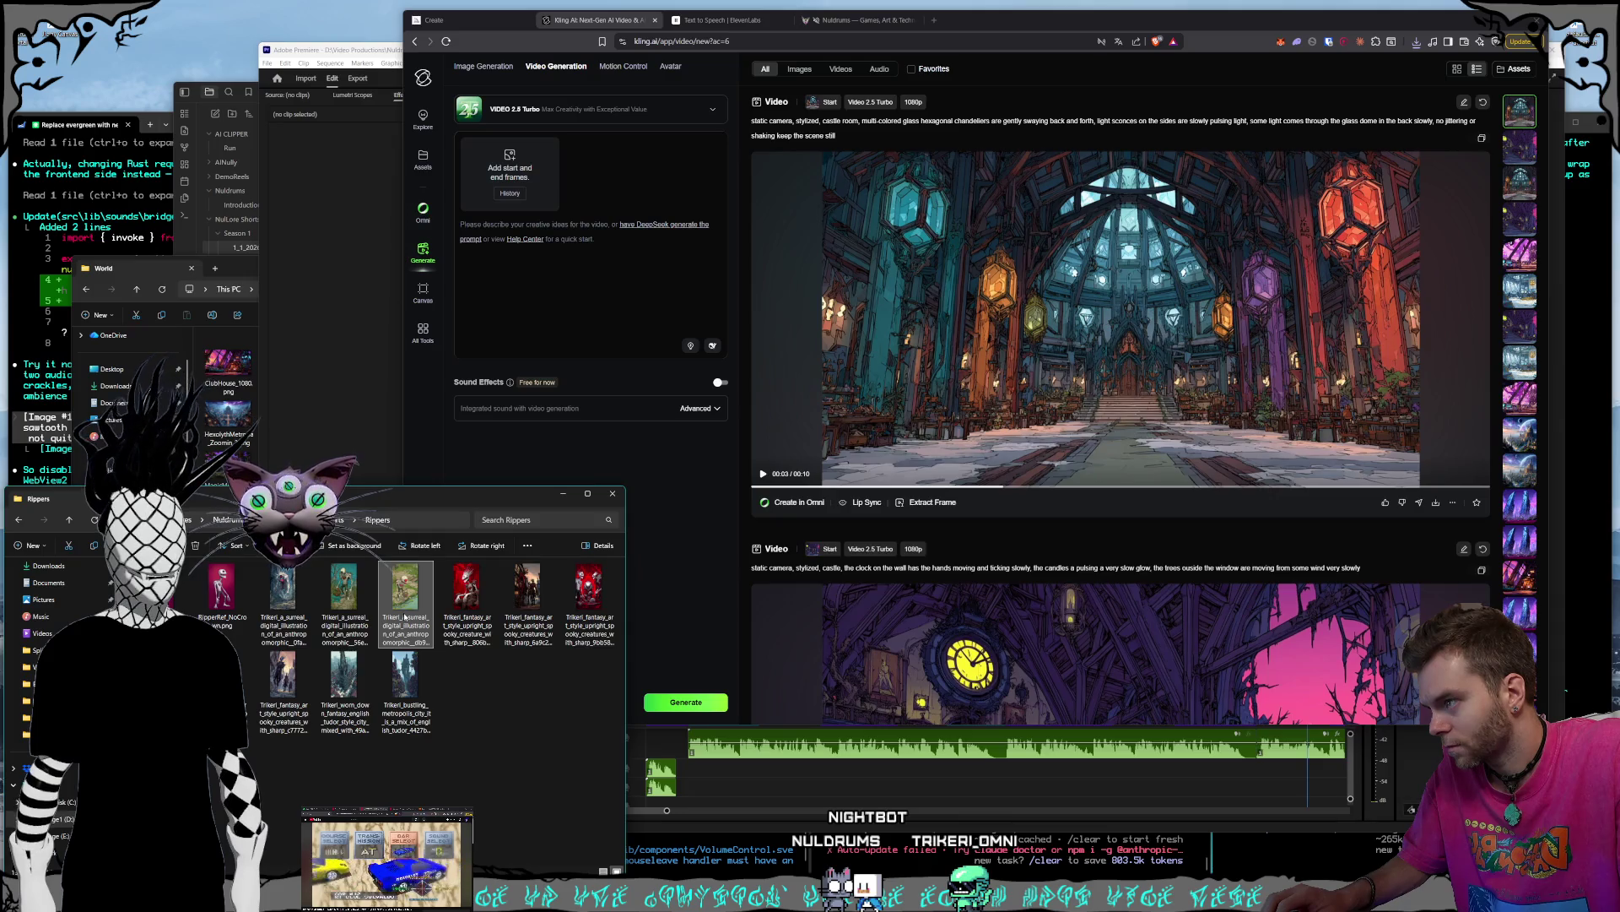
pyautogui.click(279, 614)
pyautogui.keyDown('ctrl'); pyautogui.click(291, 608); pyautogui.keyUp('ctrl')
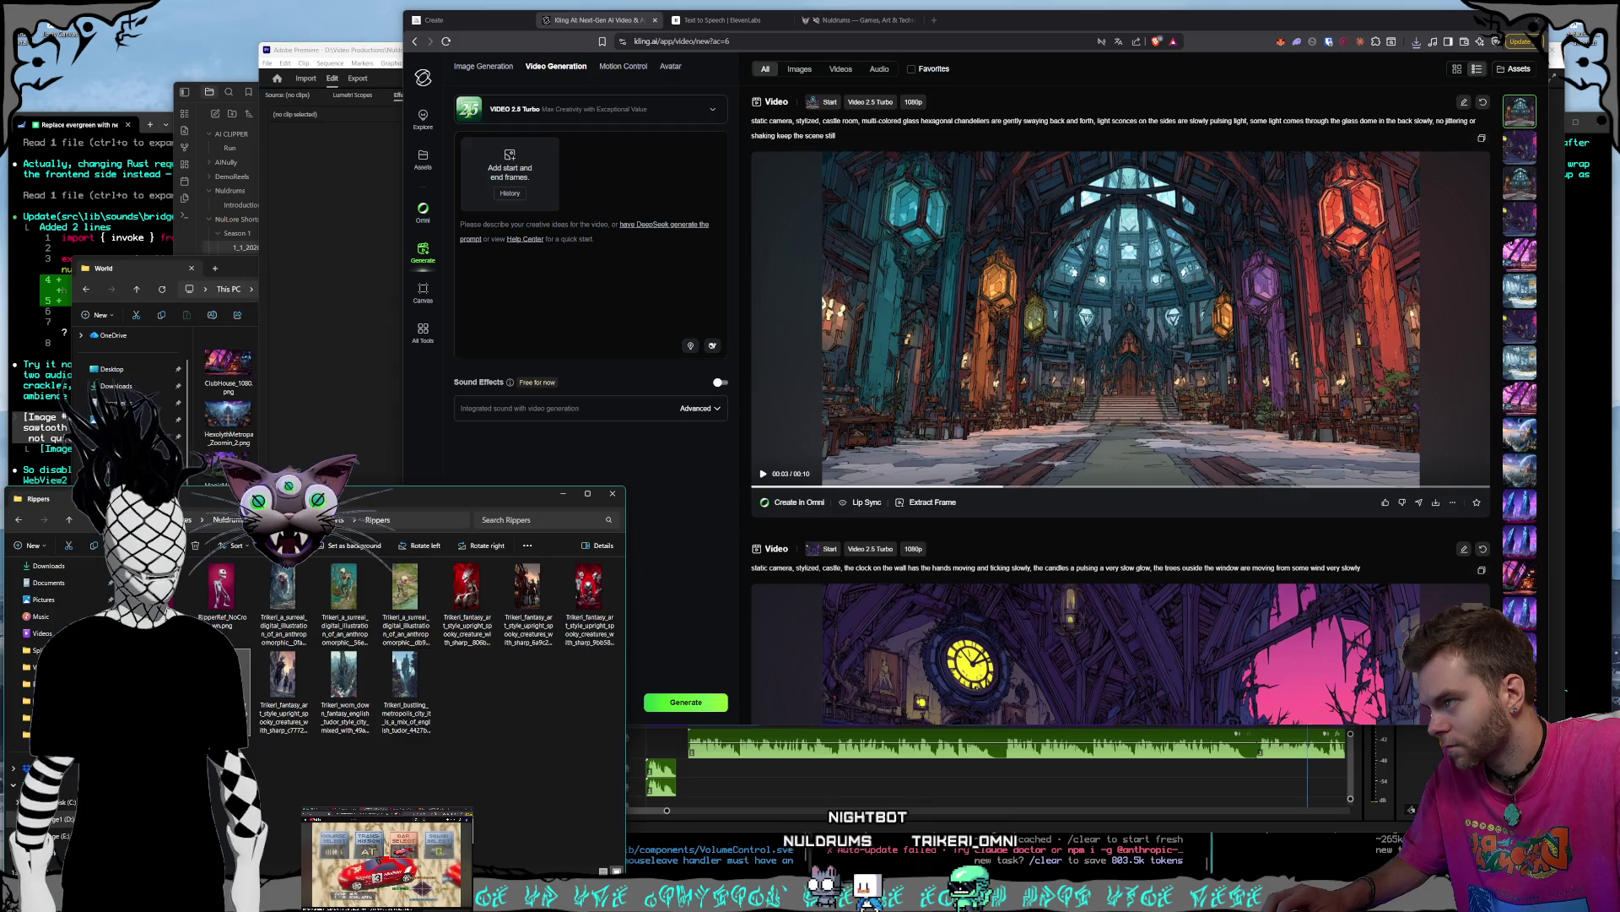
pyautogui.press('Return')
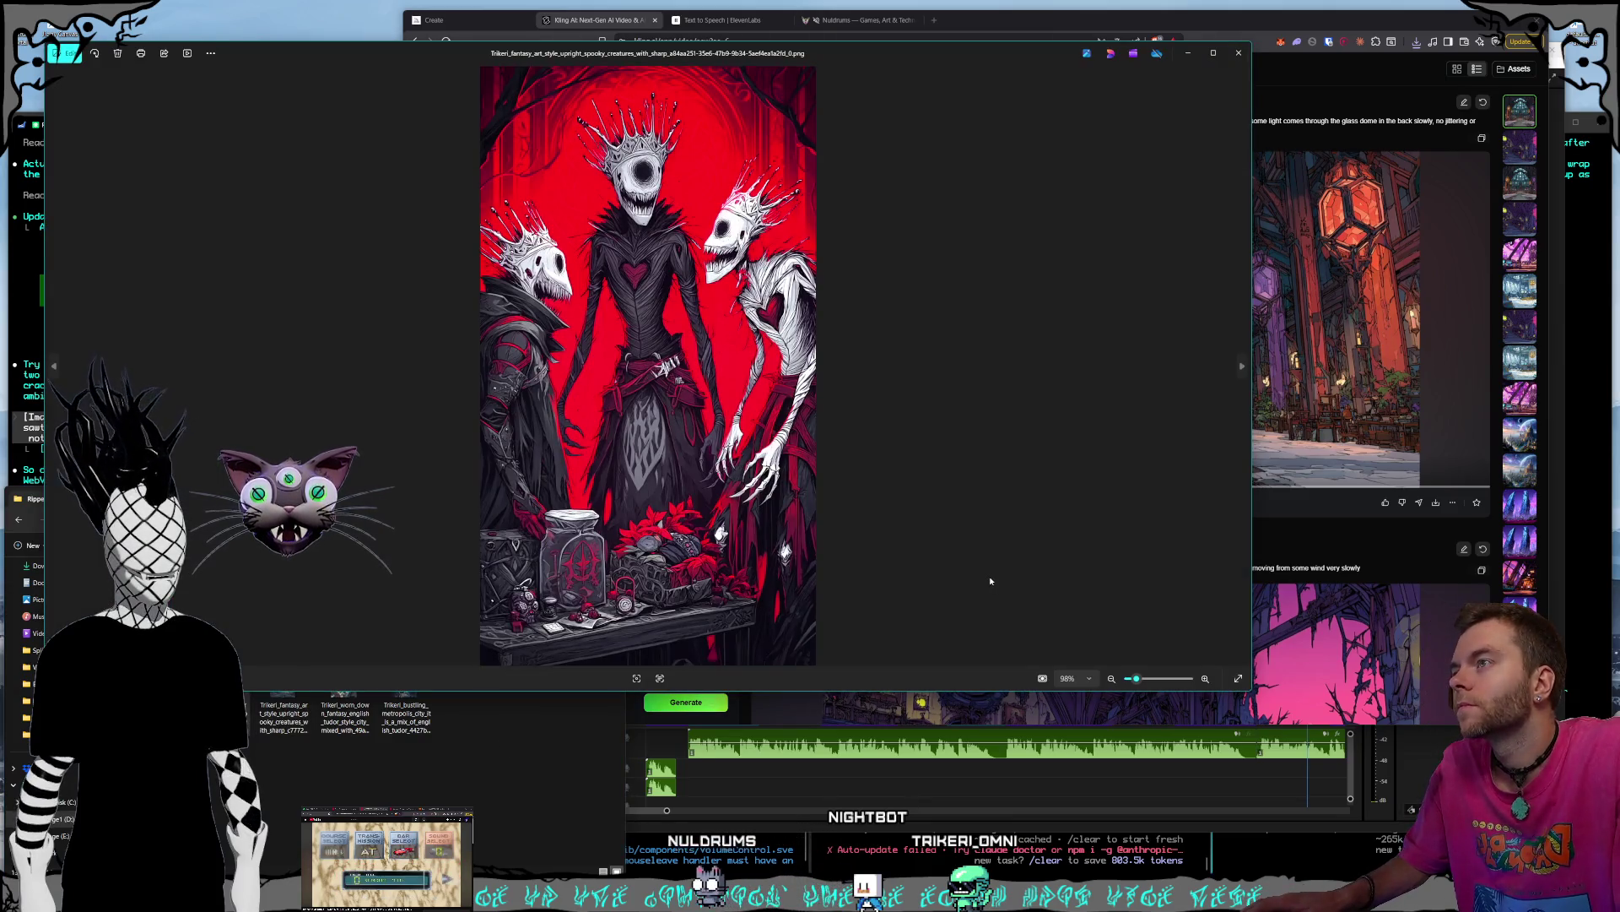
pyautogui.press('Right')
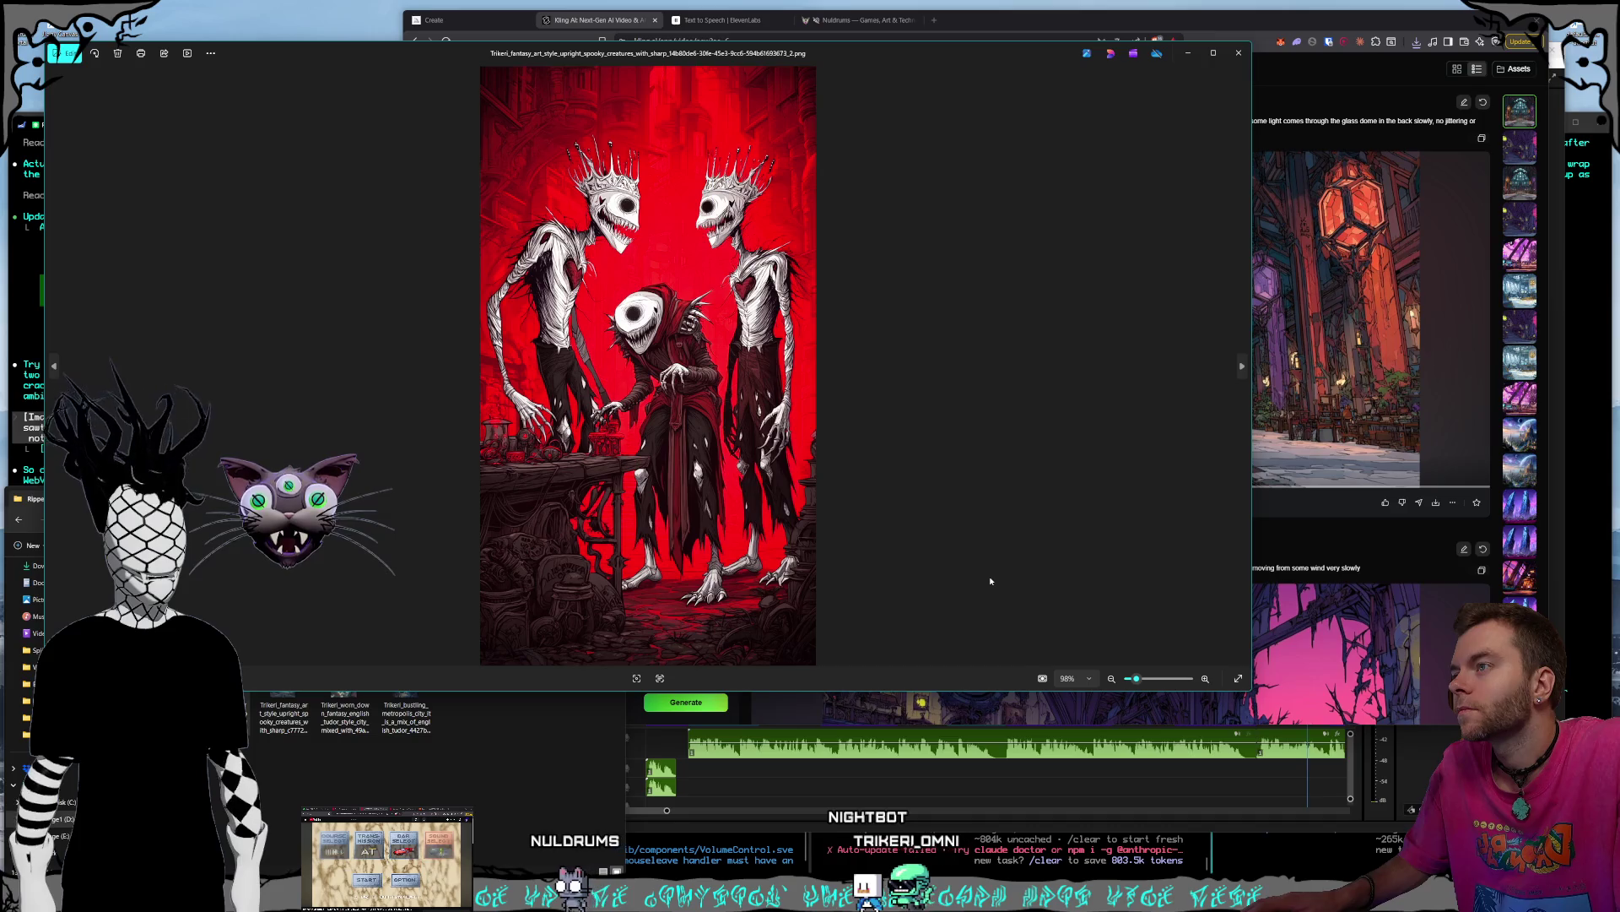
pyautogui.press('Right')
pyautogui.press('Right')
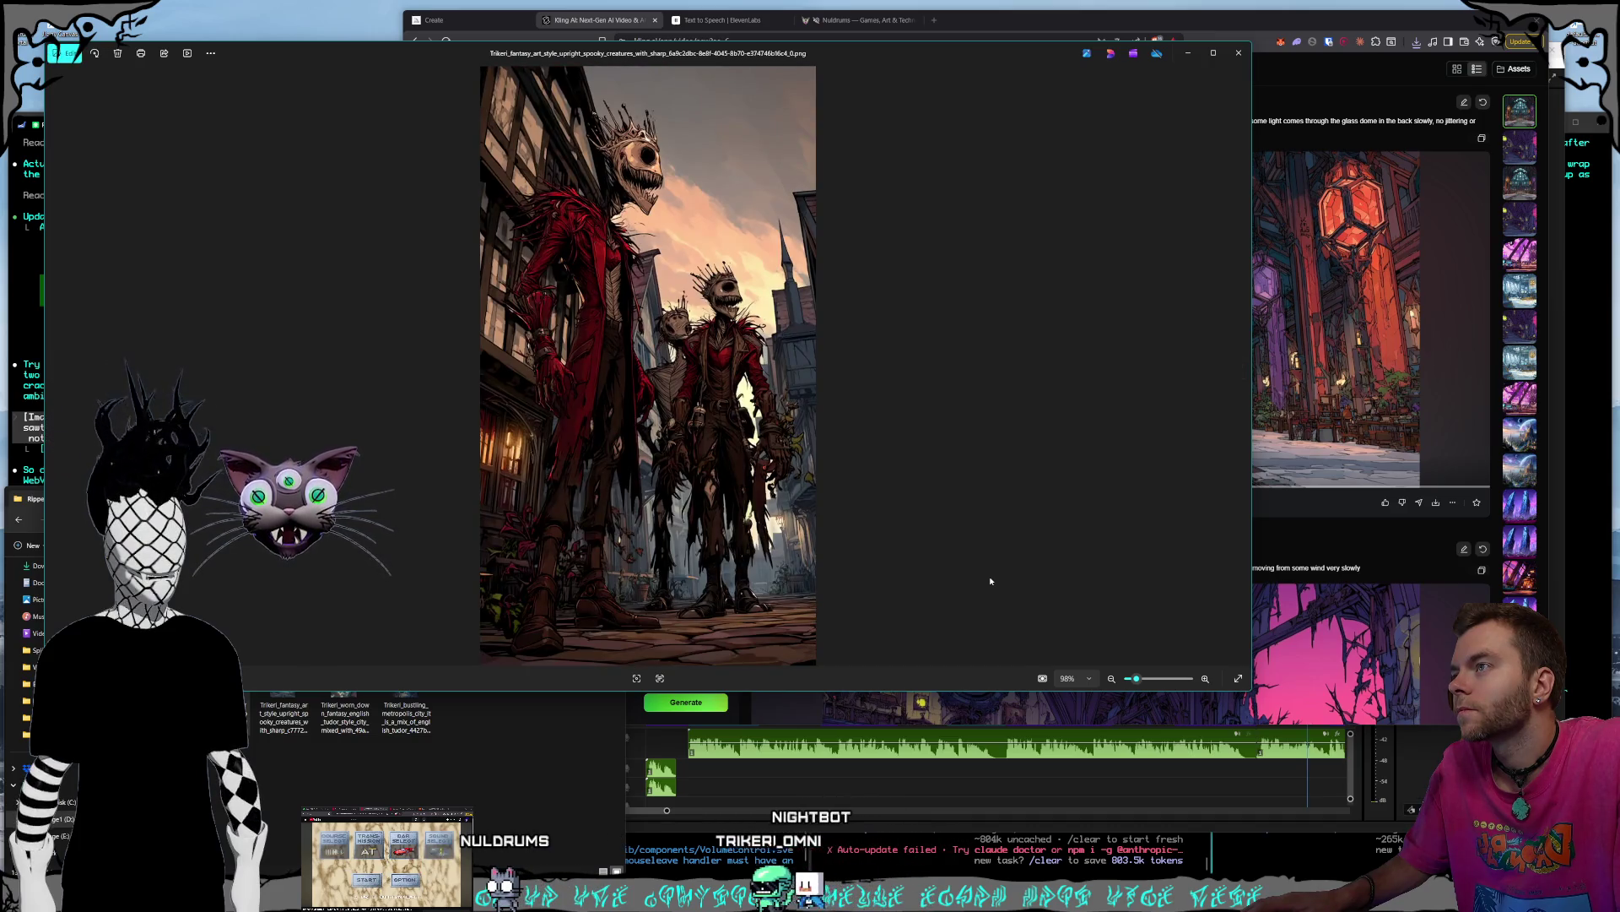
pyautogui.press('Left')
pyautogui.press('Left')
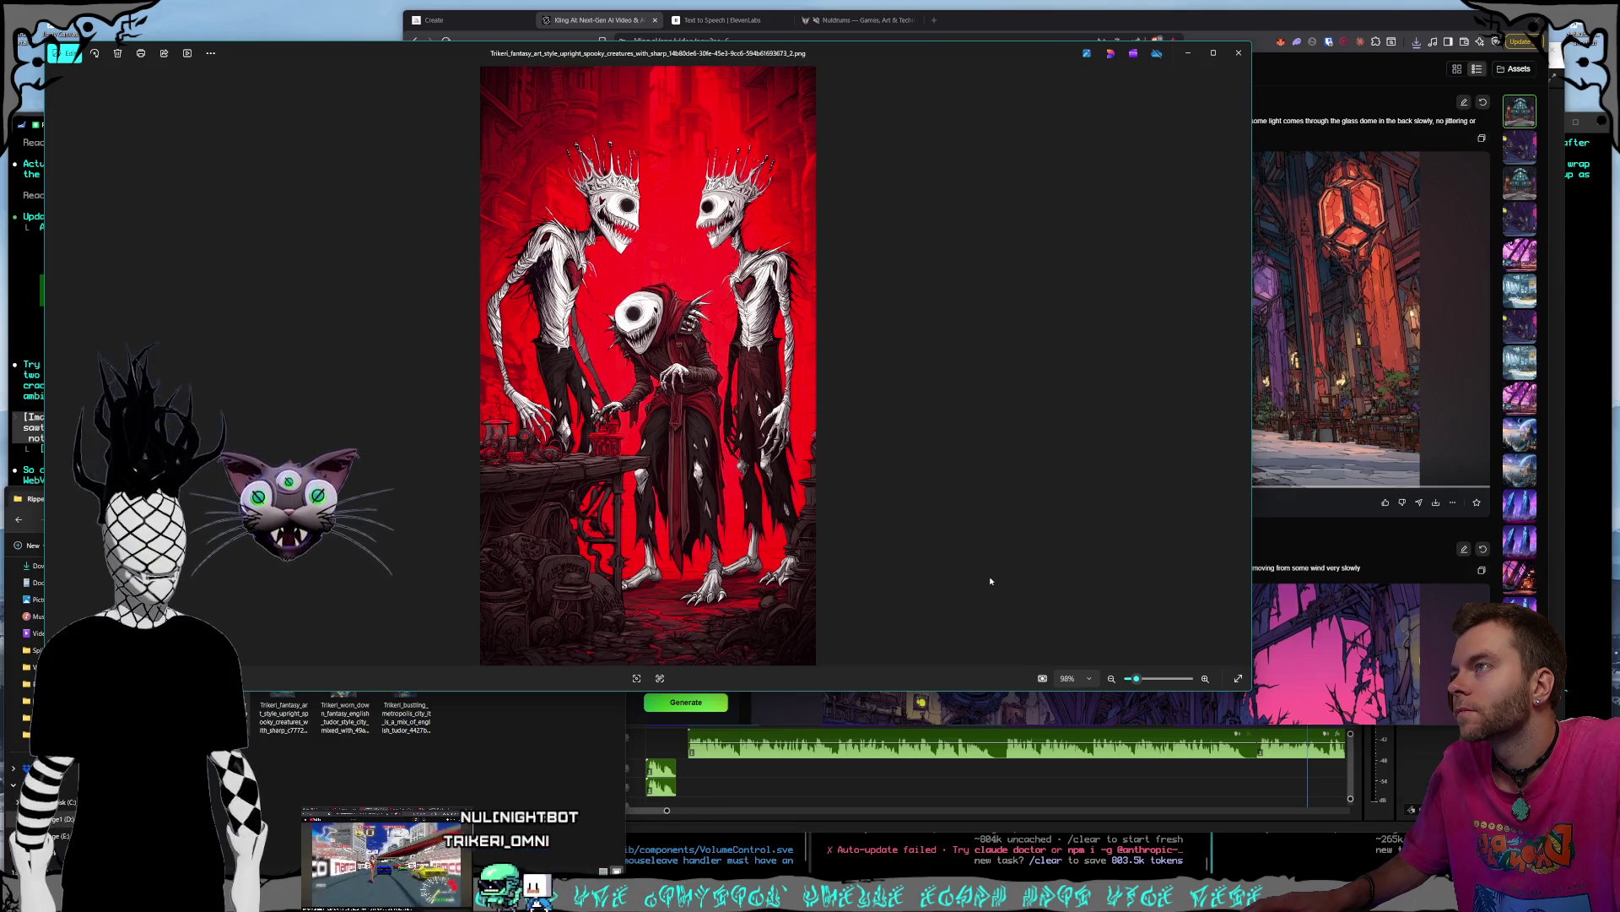
pyautogui.press('Right')
pyautogui.press('Right')
pyautogui.press('Right')
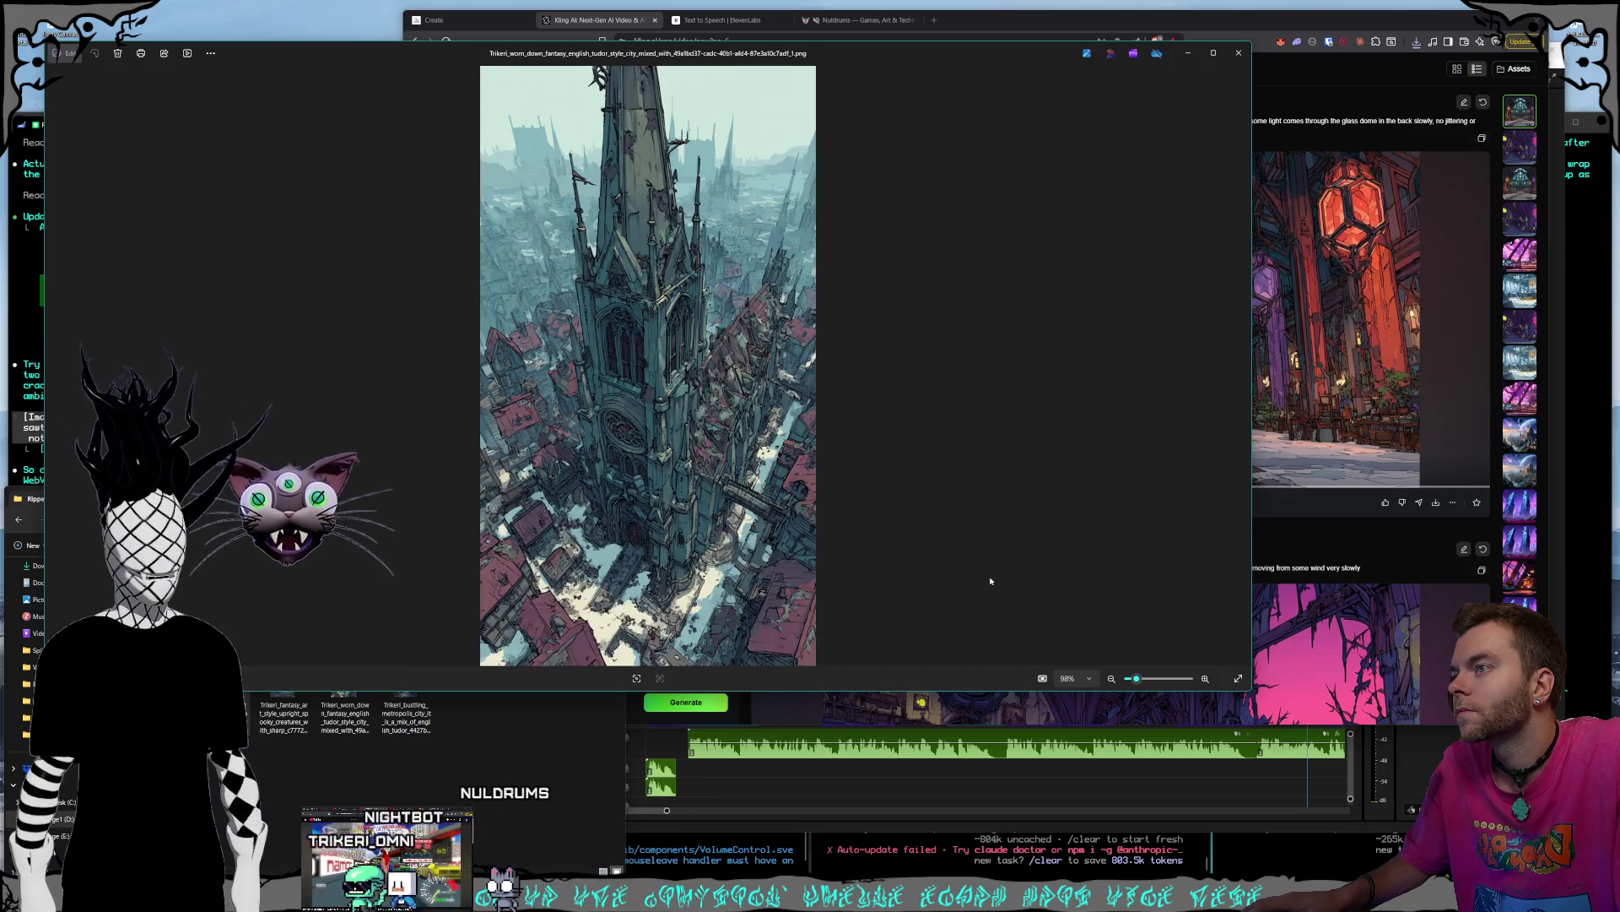
pyautogui.press('Right')
pyautogui.press('Right')
pyautogui.press('Right')
pyautogui.press('Right')
pyautogui.press('Right')
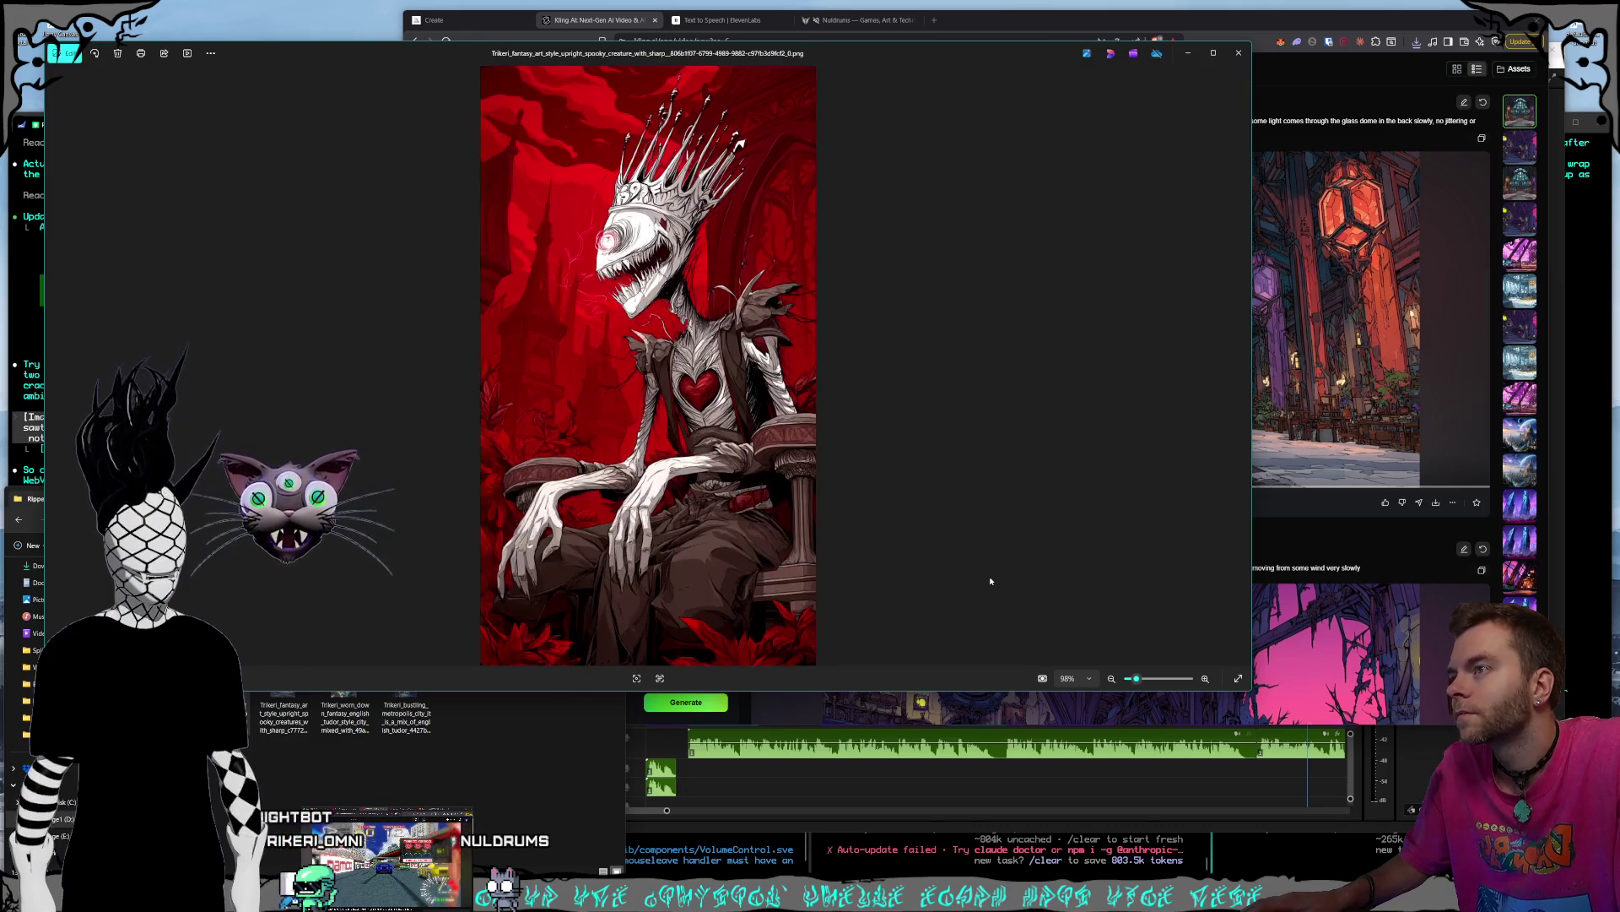
pyautogui.press('Right')
pyautogui.press('Right')
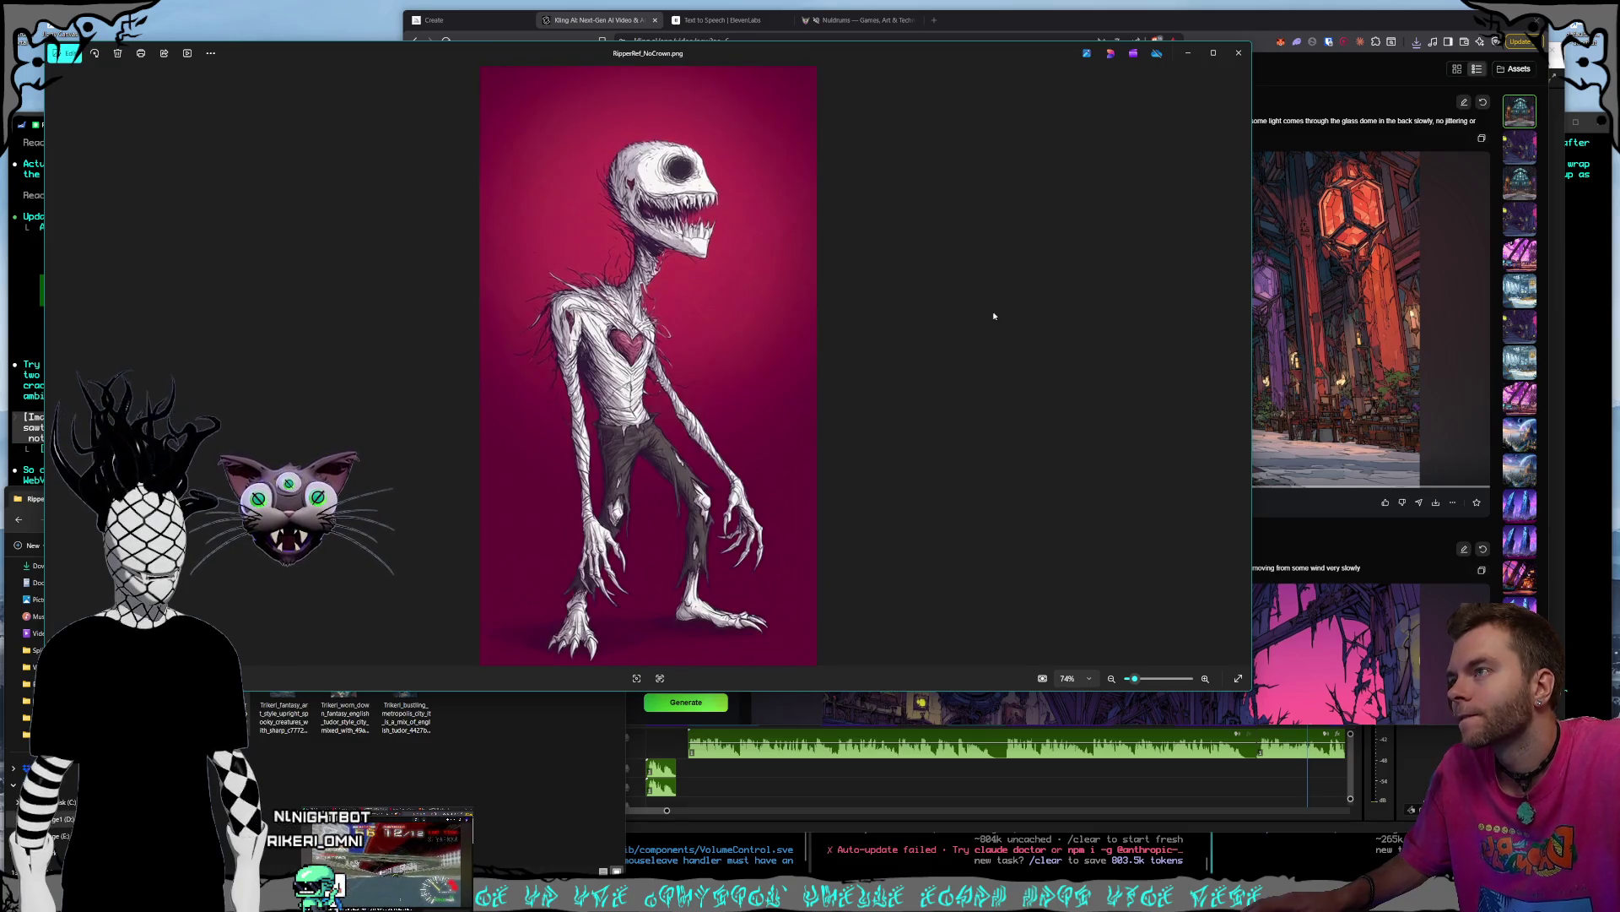
pyautogui.press('Left')
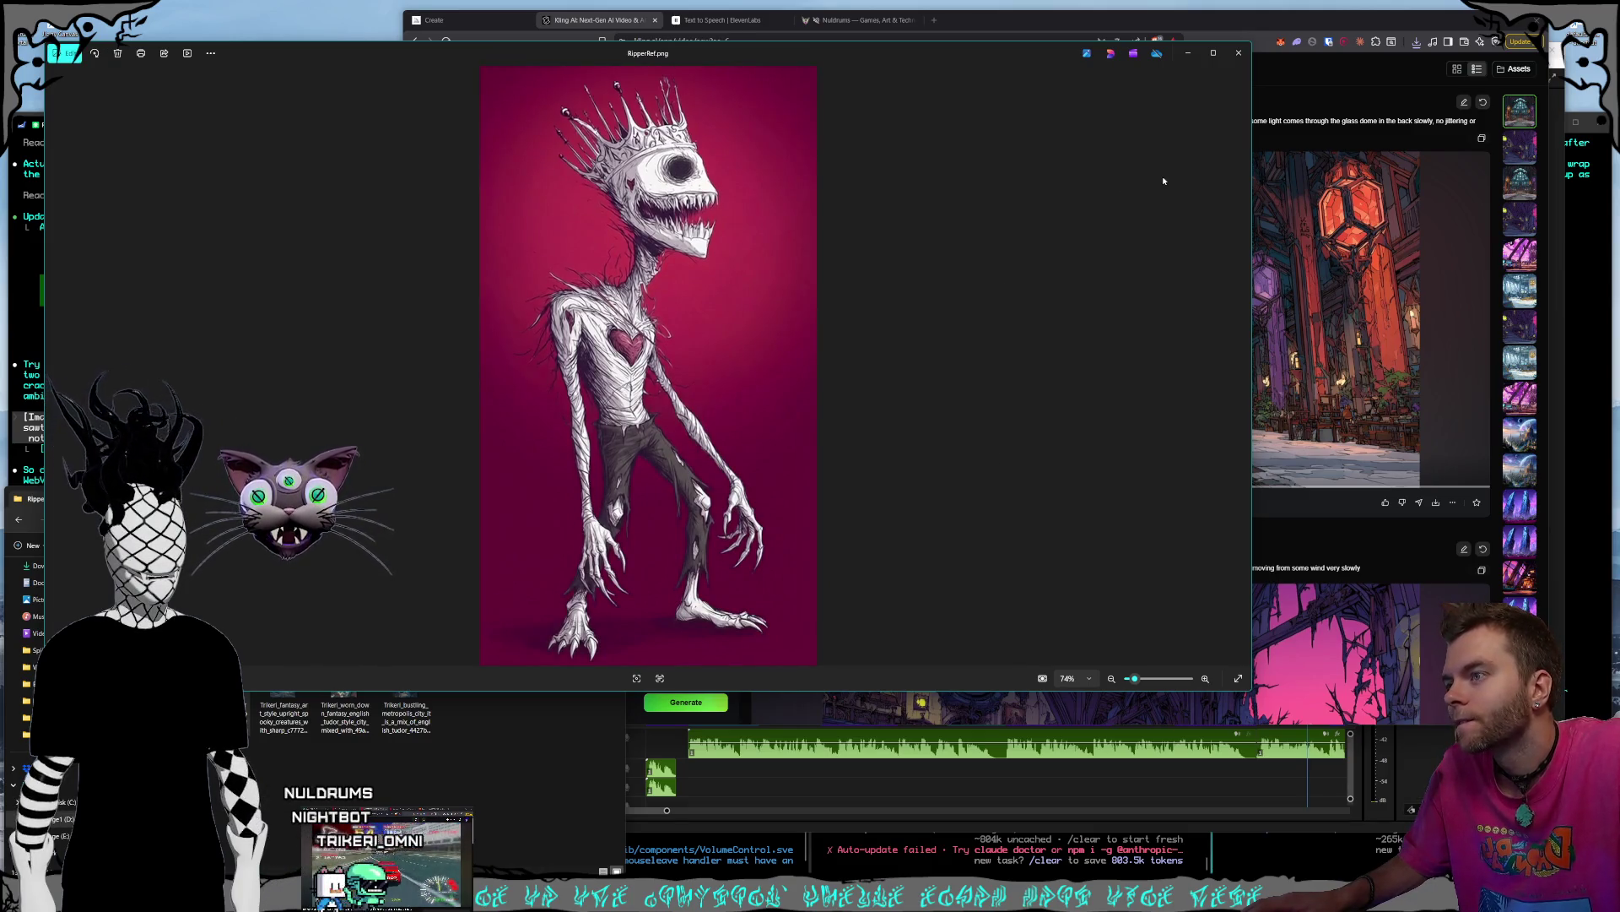
pyautogui.click(1237, 58)
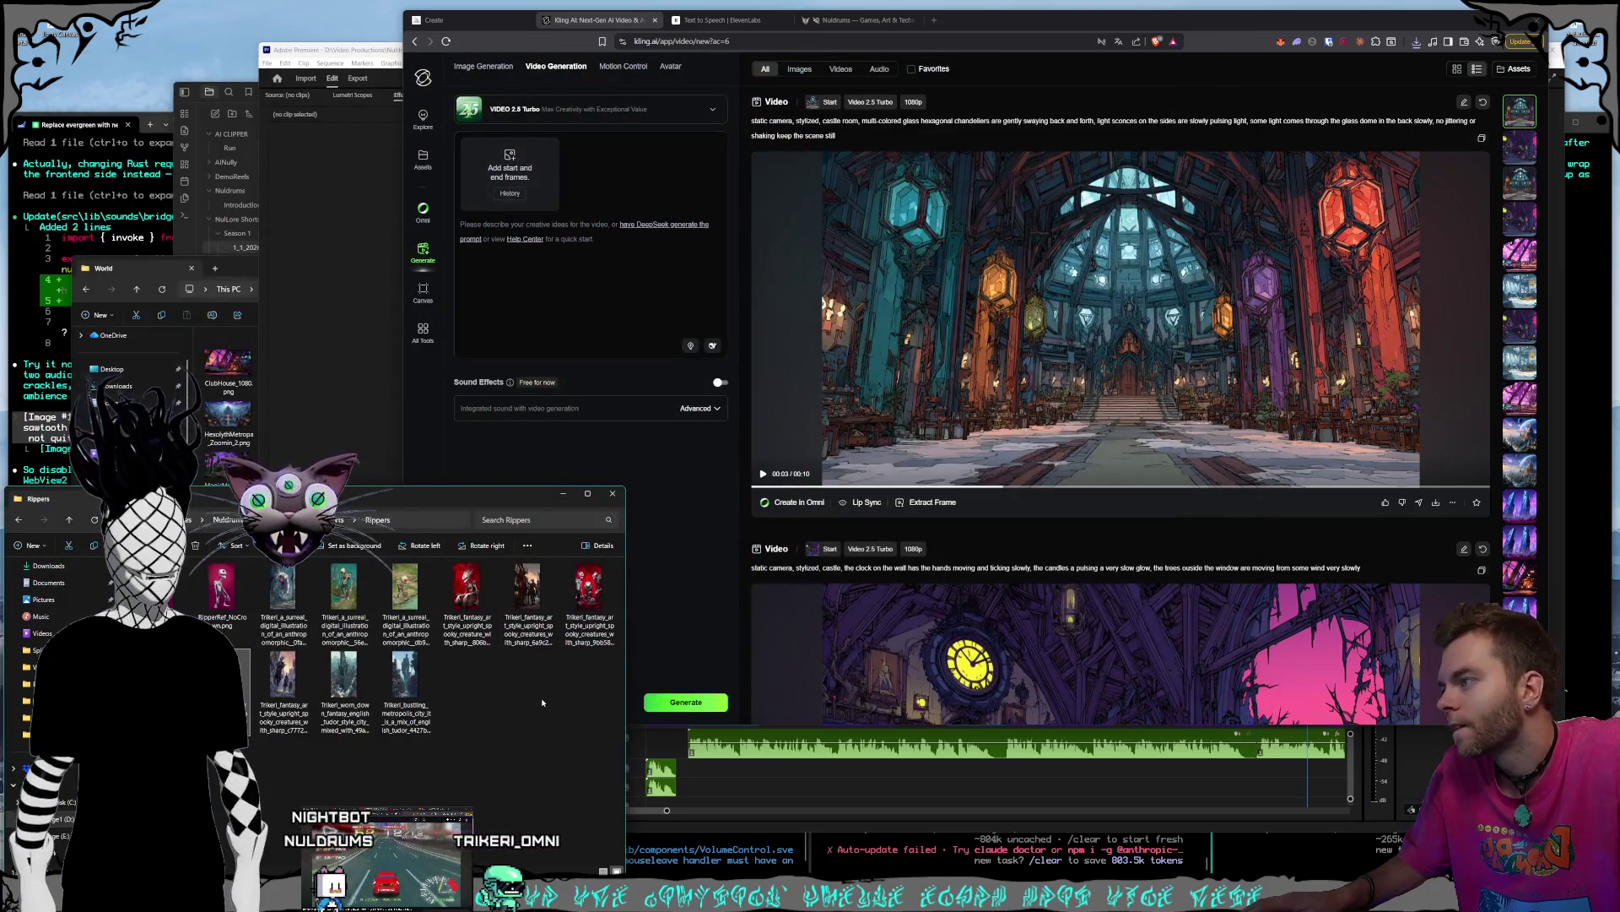
# - Set RipperRef_NoCrown.png as start frame and prompt 'stylized, camera orbits counter clockwise 120 degrees around the character'
pyautogui.moveTo(208, 600)
pyautogui.mouseDown()
pyautogui.moveTo(405, 389)
pyautogui.moveTo(510, 173)
pyautogui.mouseUp()
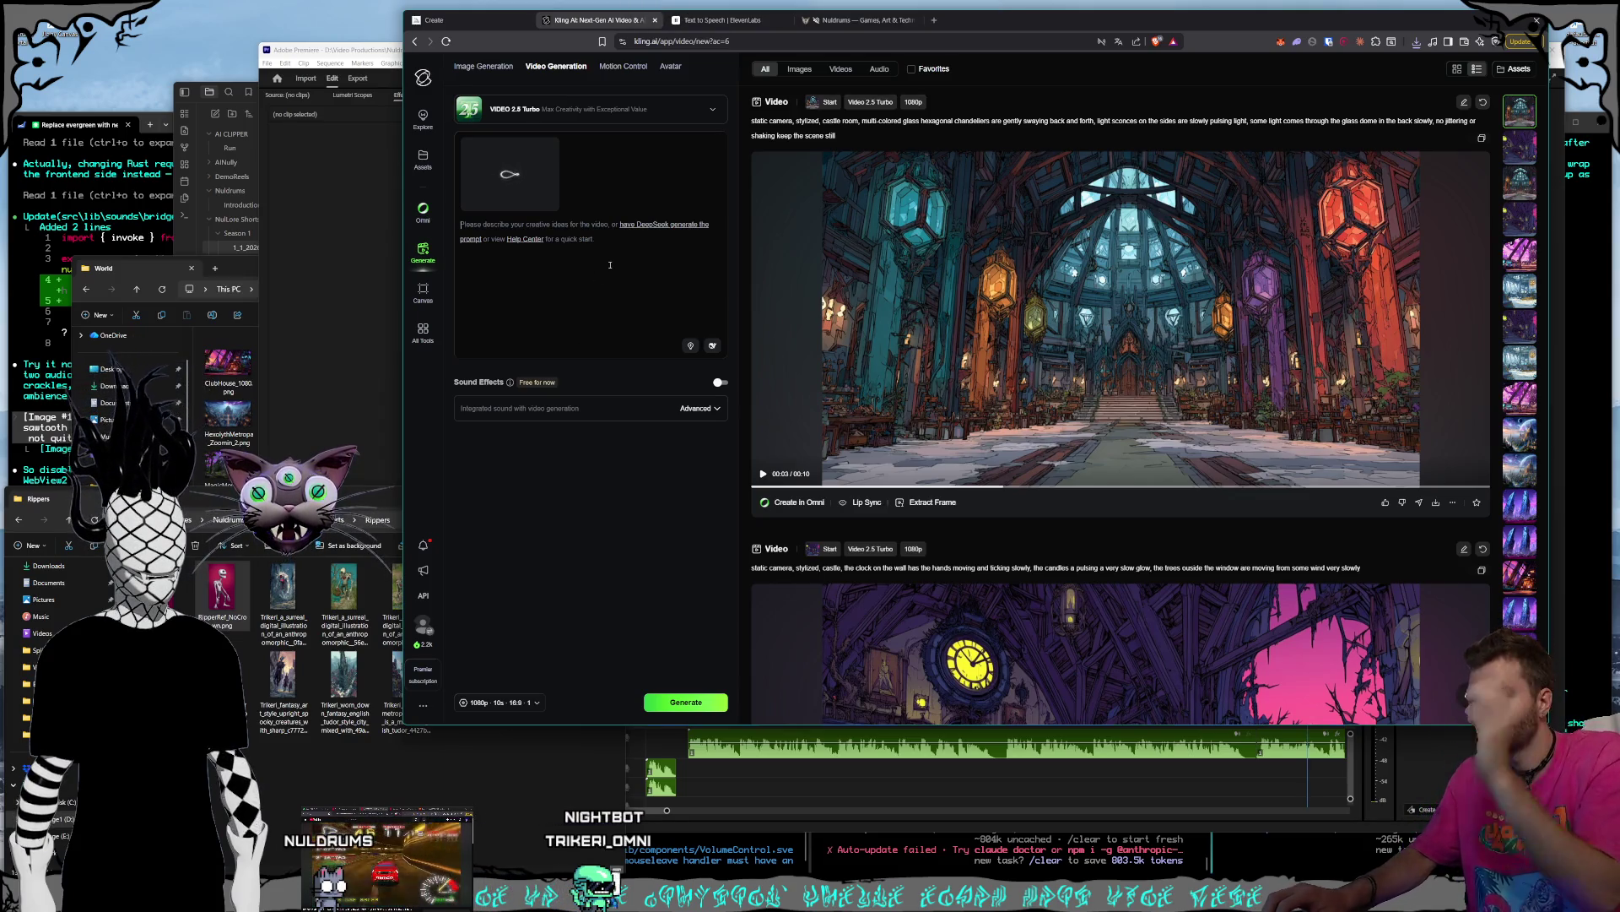
pyautogui.write('st')
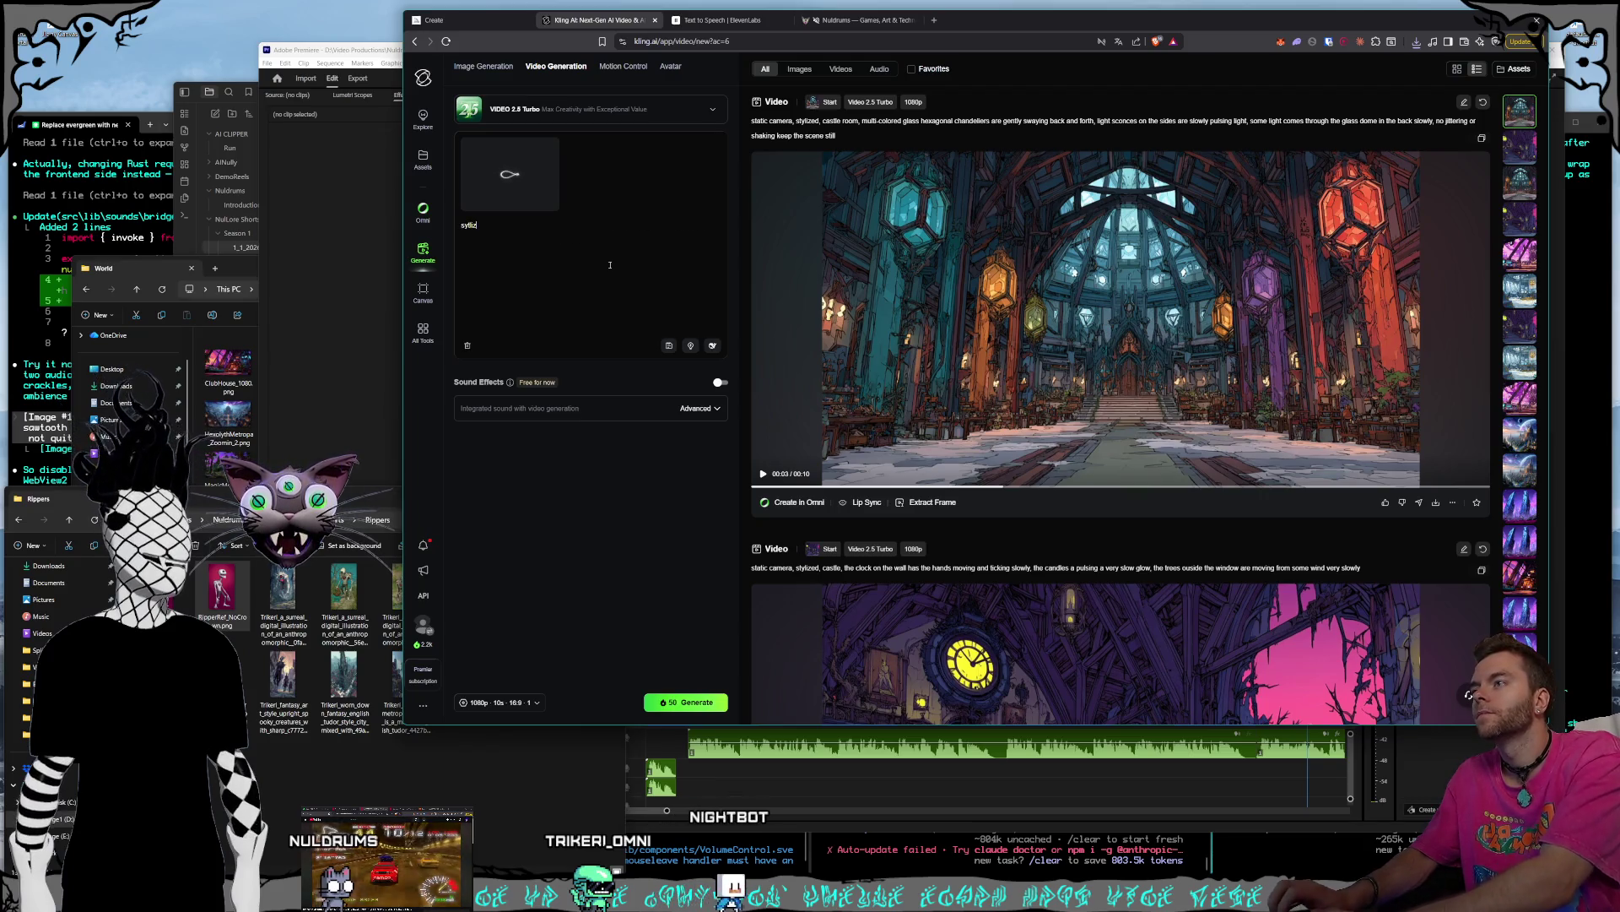
pyautogui.press('BackSpace')
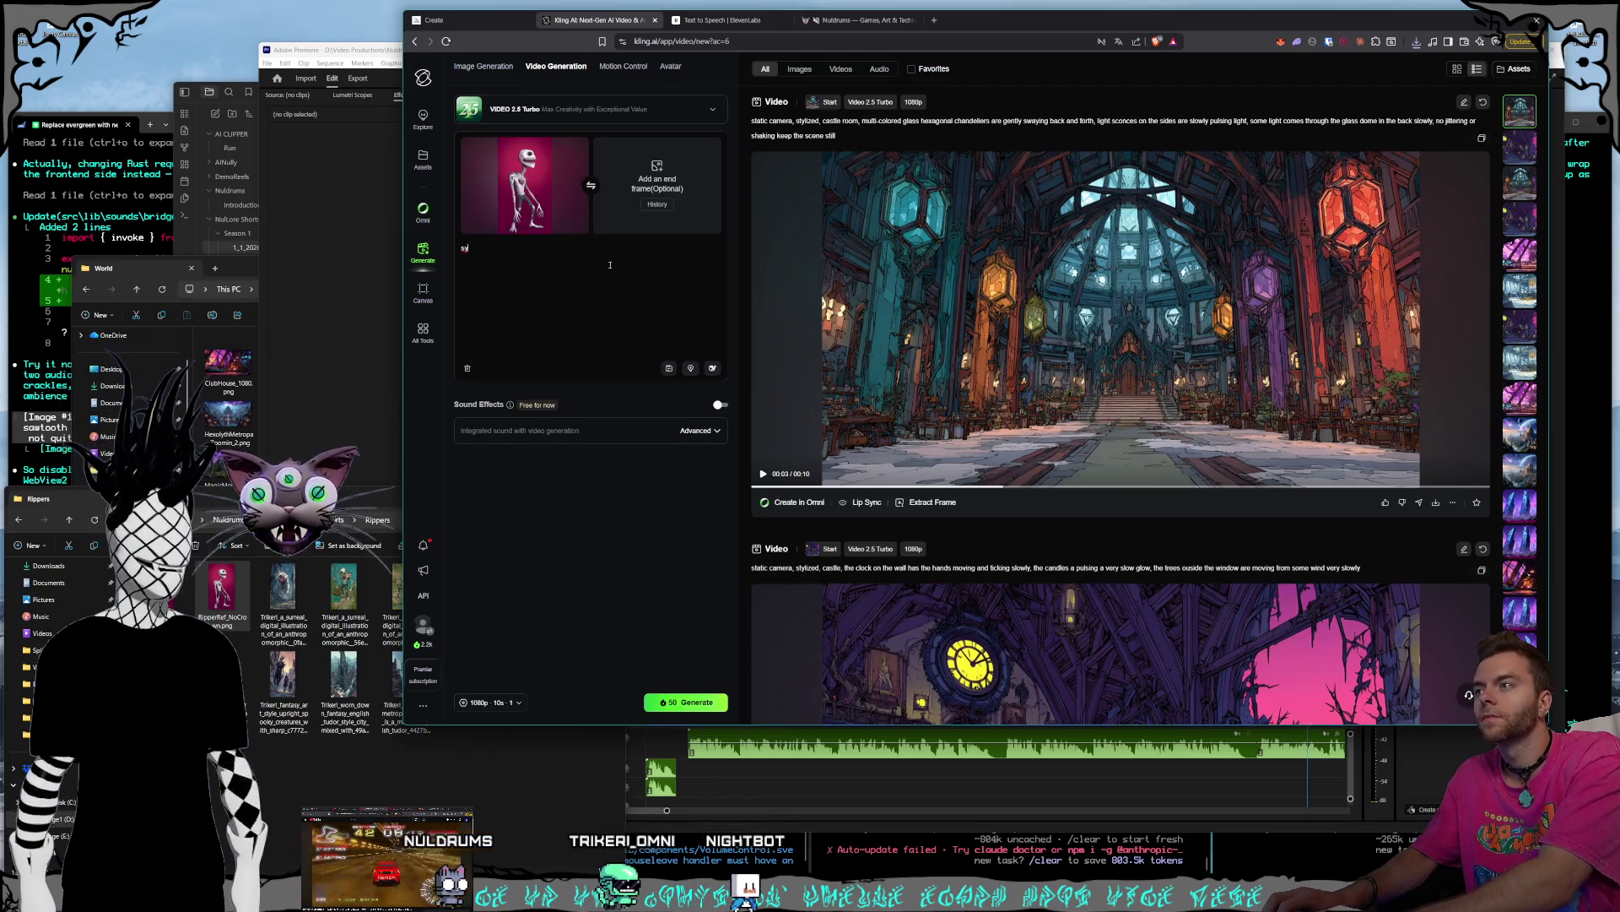
pyautogui.write('tylized')
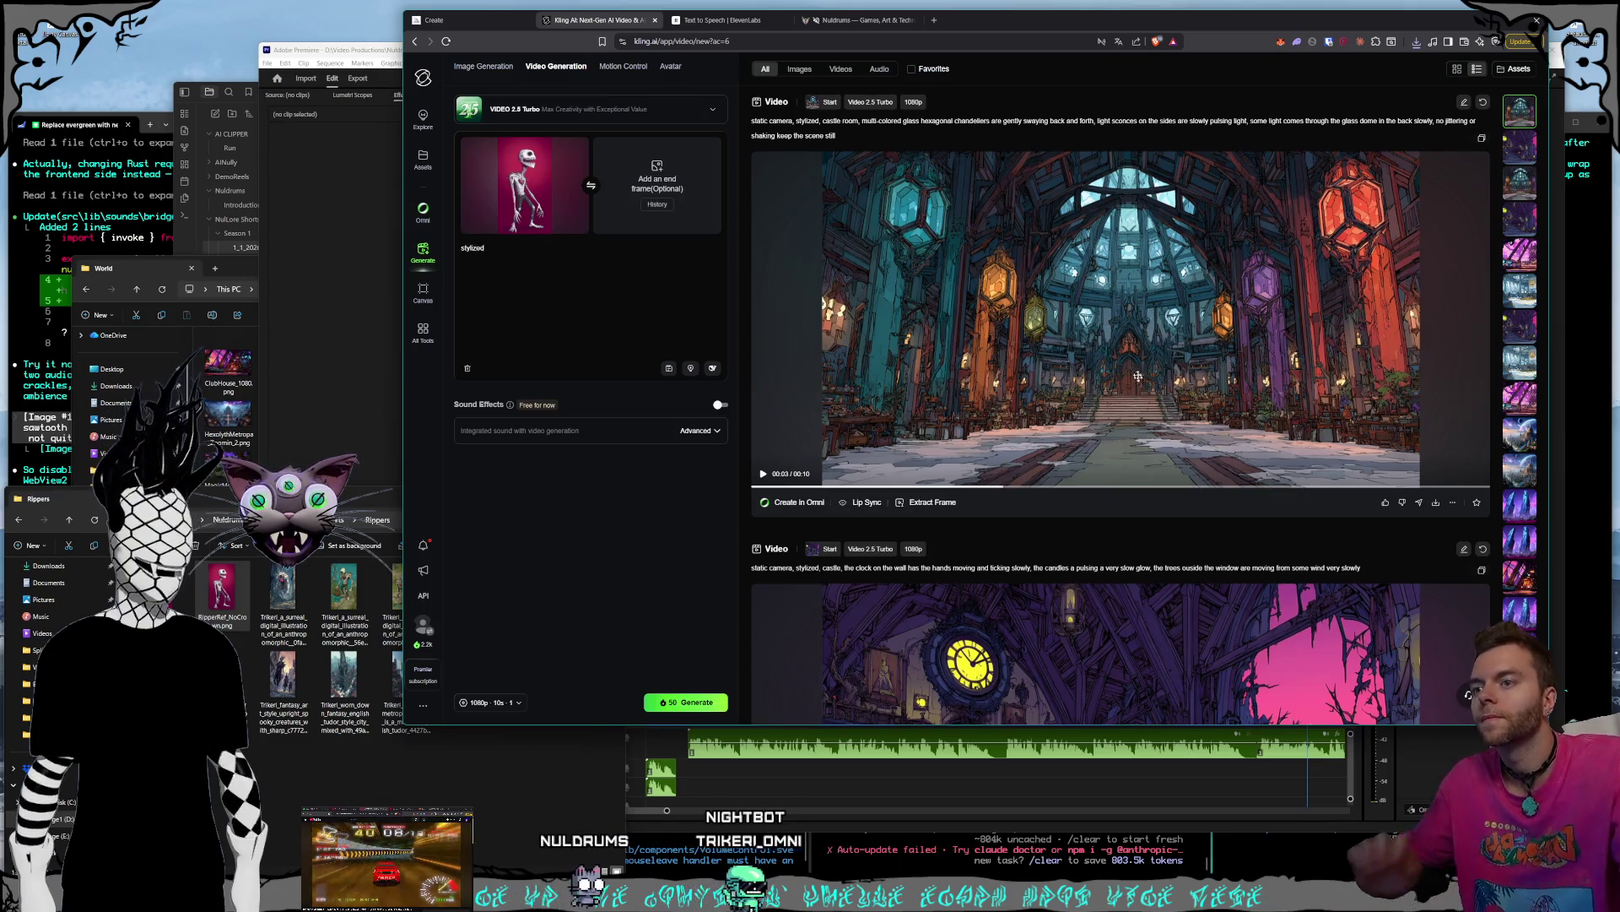
pyautogui.scroll(-1, 1062, 509)
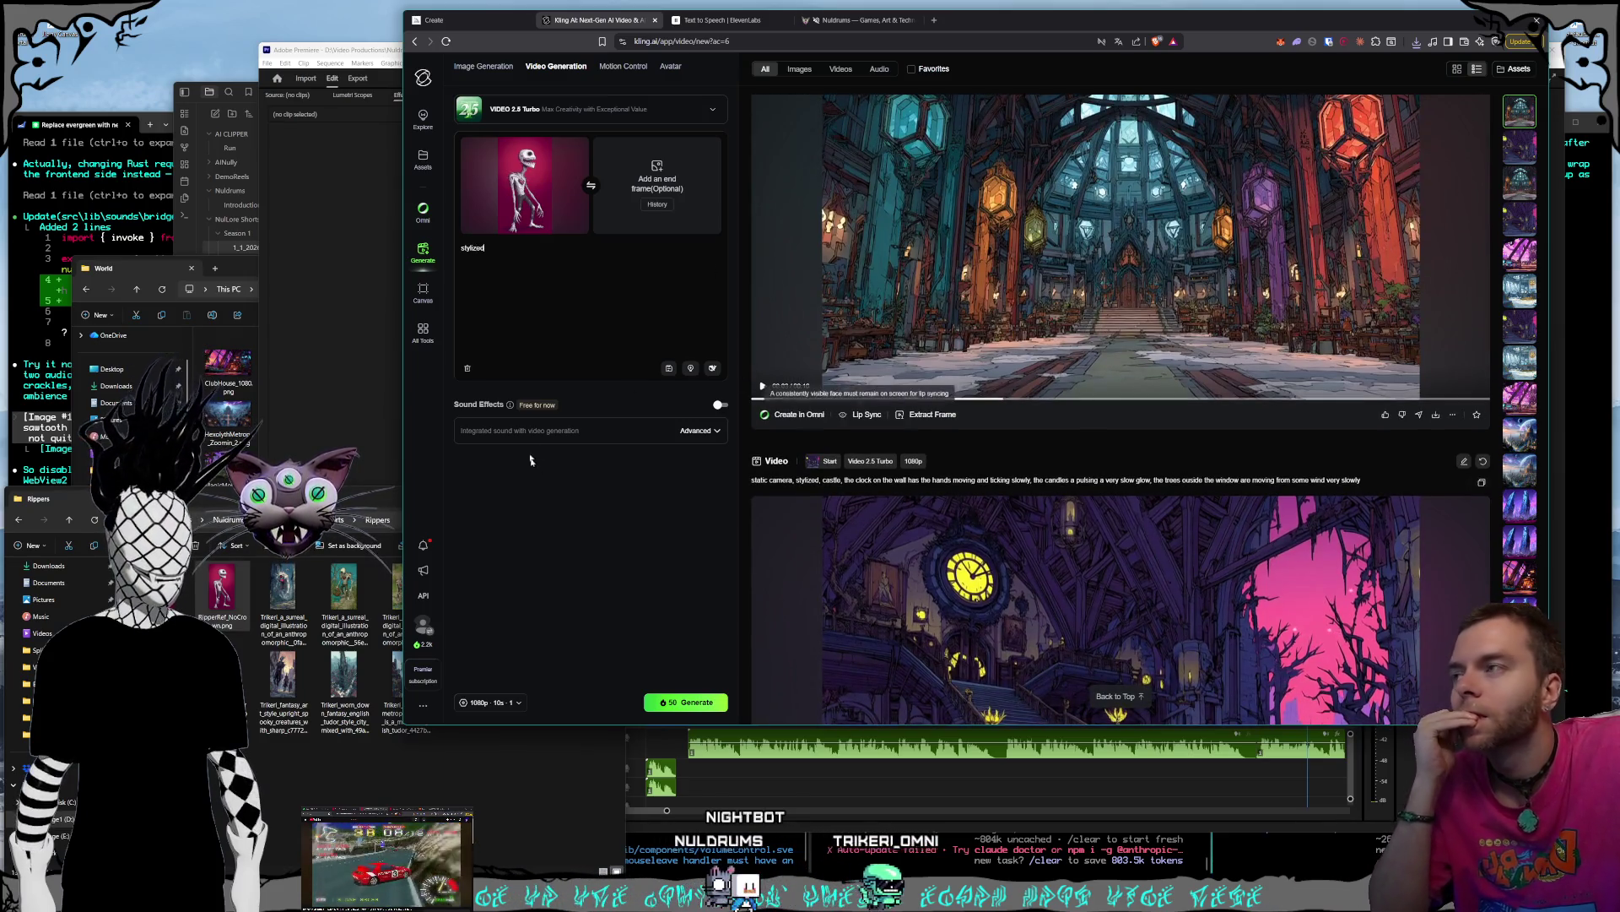
pyautogui.scroll(1, 1053, 453)
pyautogui.write(', camera orbits co')
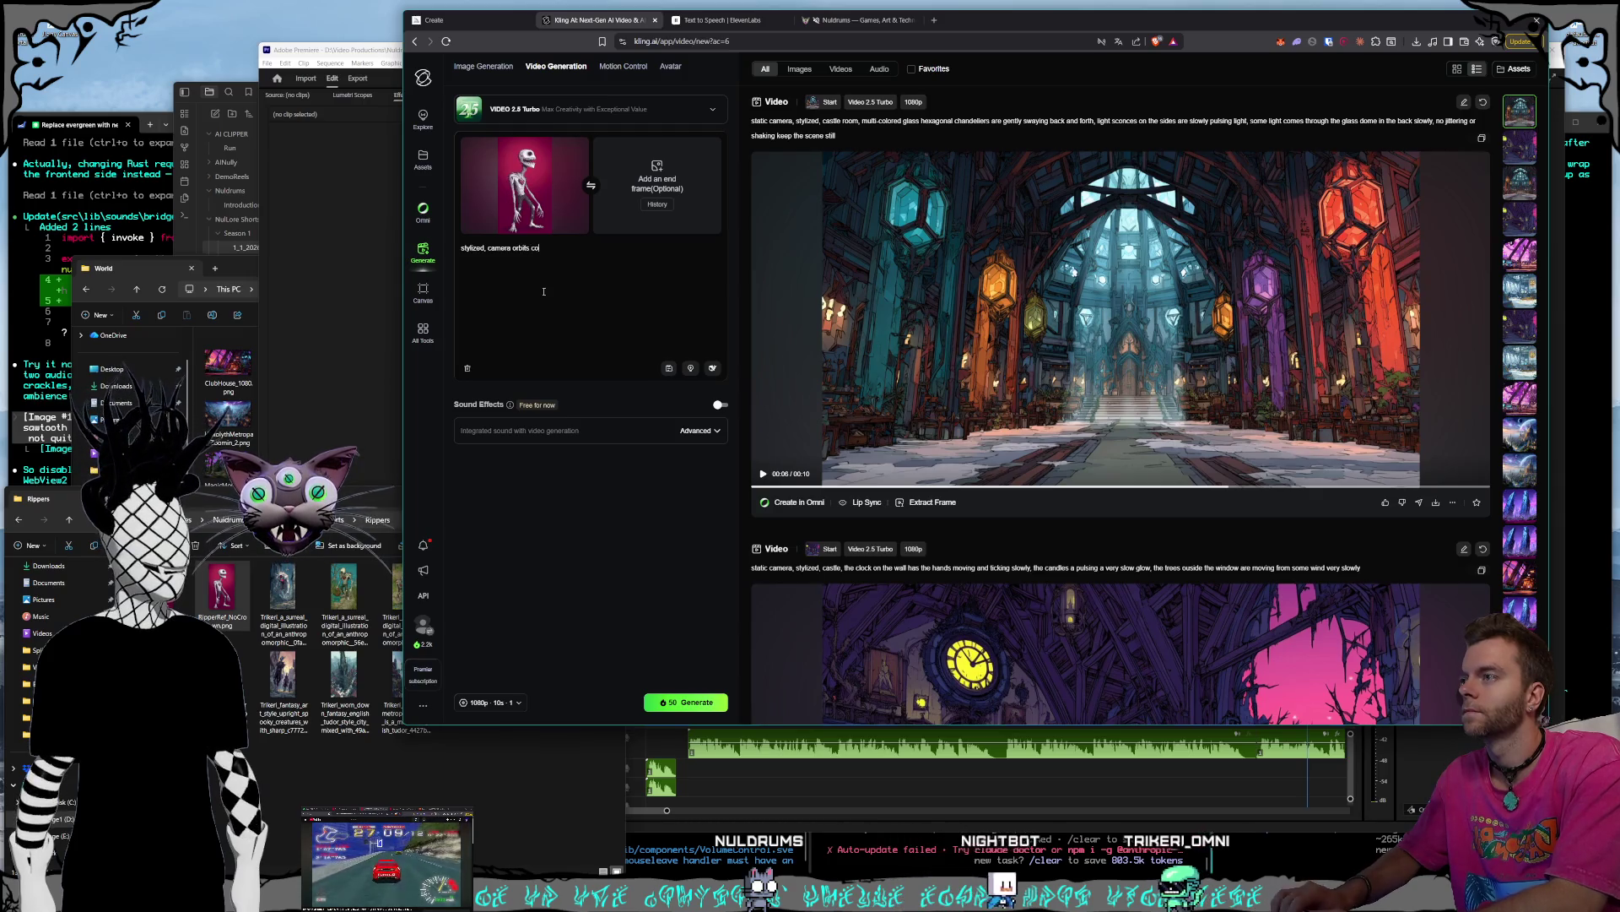
pyautogui.write('unter clock')
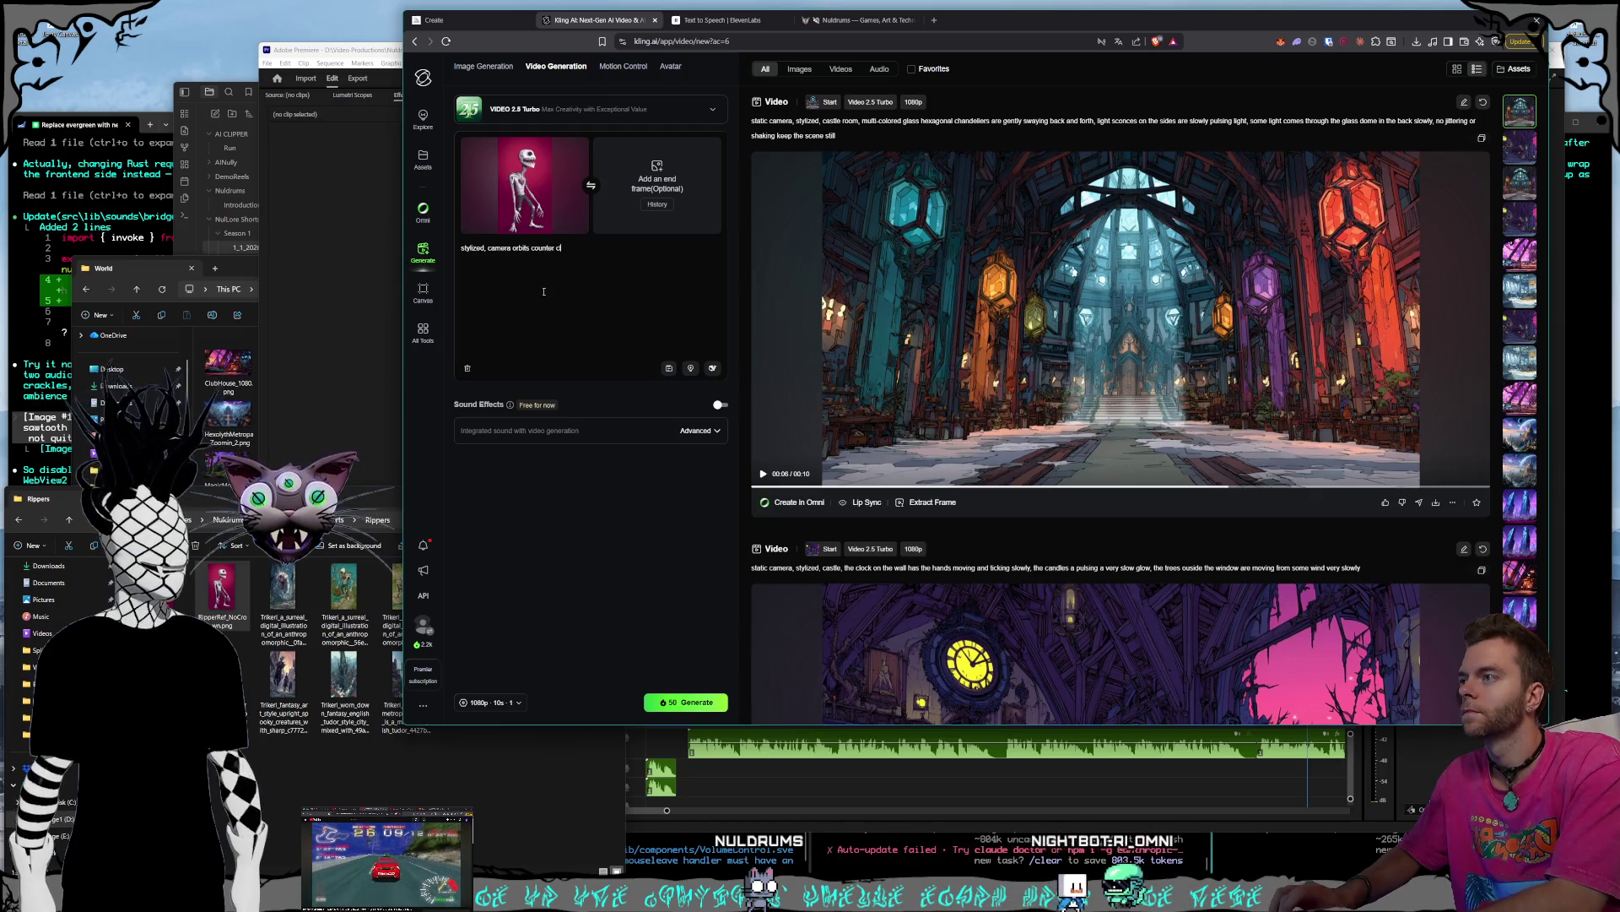
pyautogui.write('wis 12')
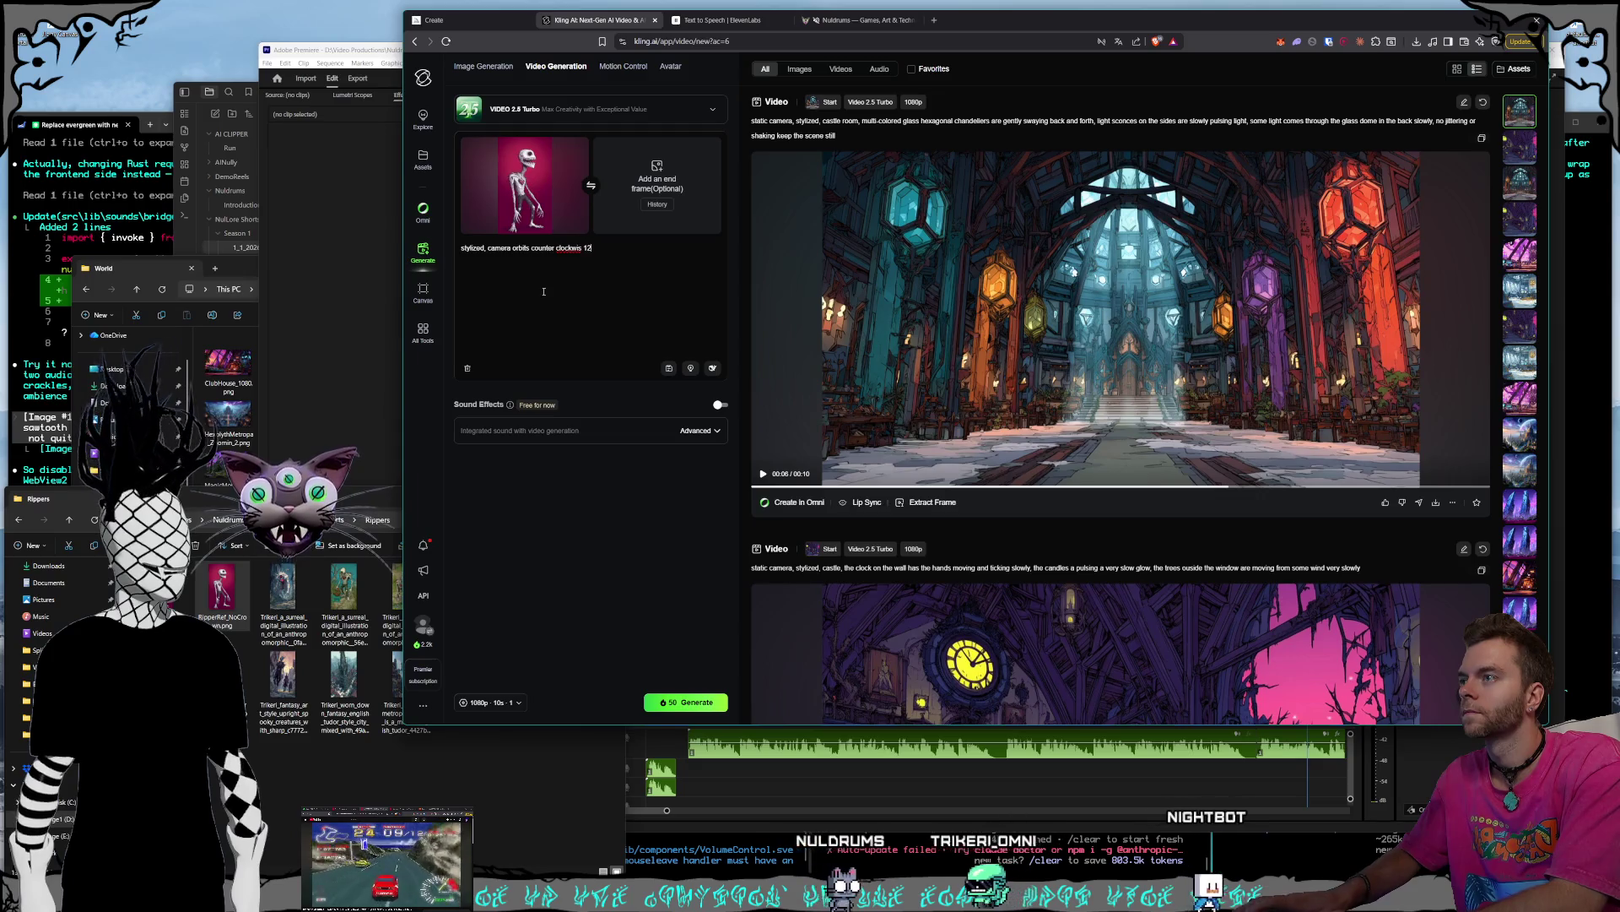
pyautogui.press('BackSpace')
pyautogui.press('BackSpace')
pyautogui.press('BackSpace')
pyautogui.write('e 120')
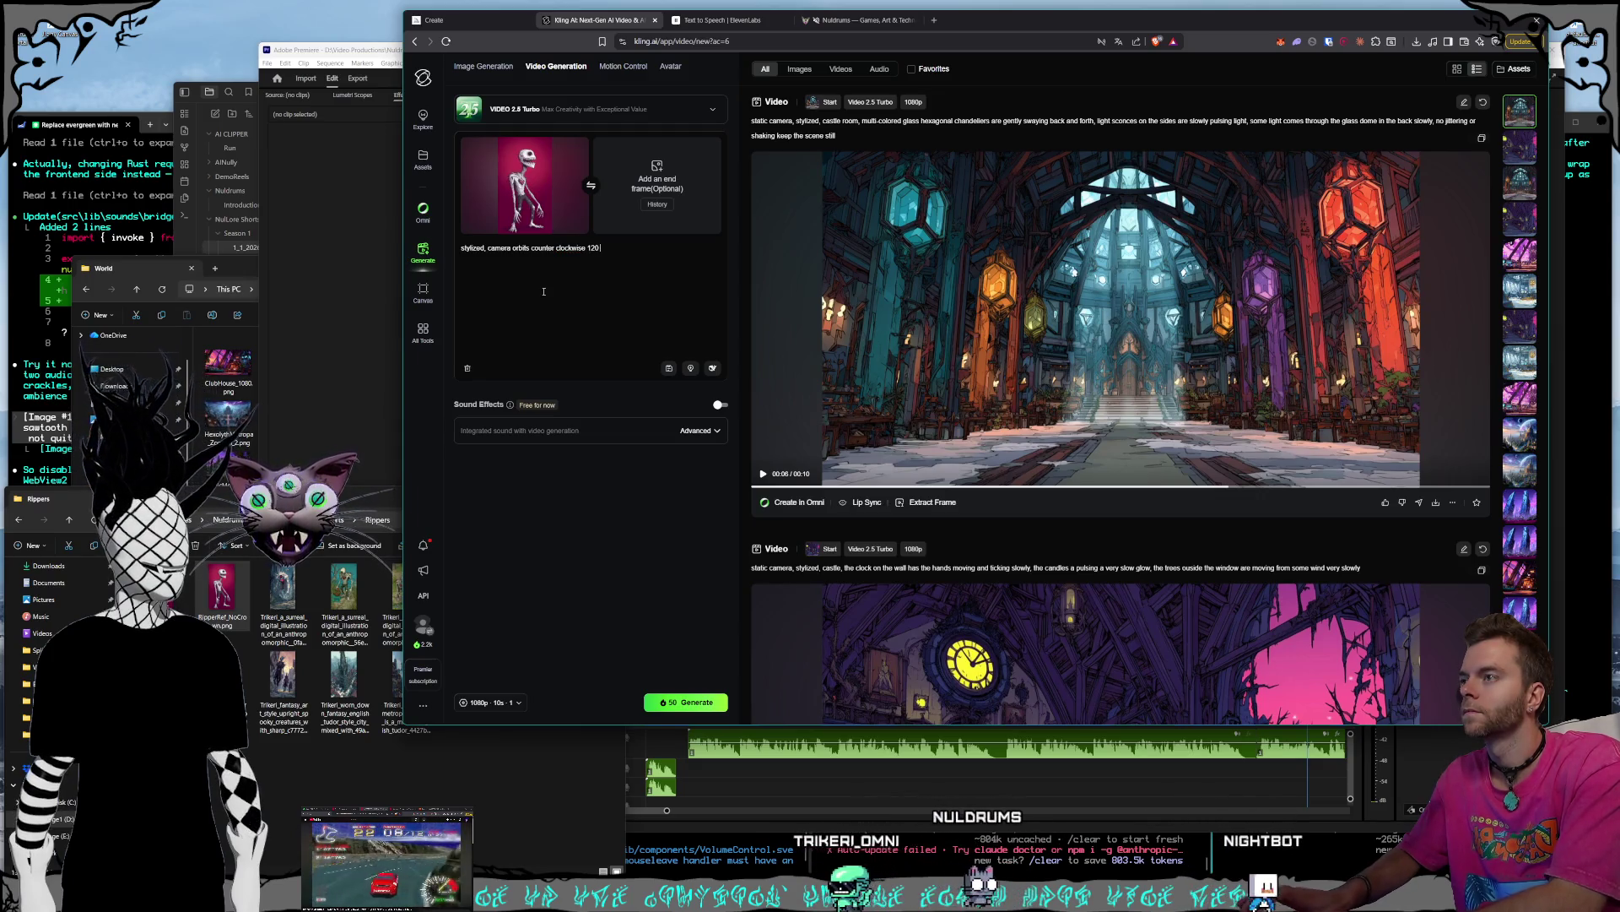
pyautogui.write(' degrees around')
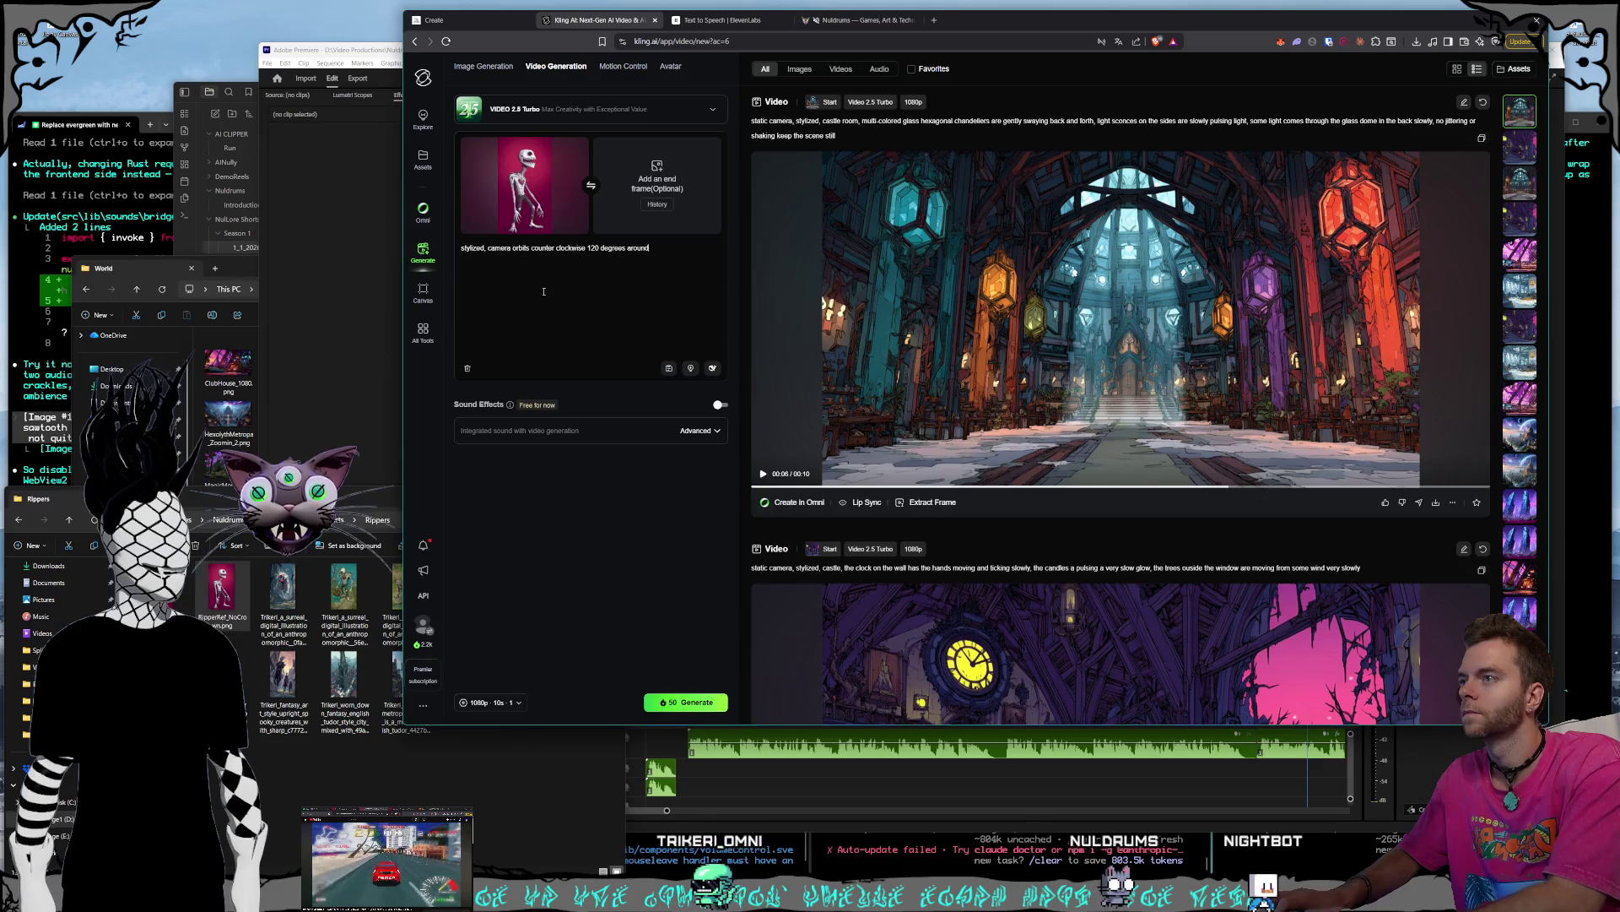
pyautogui.write(' the character')
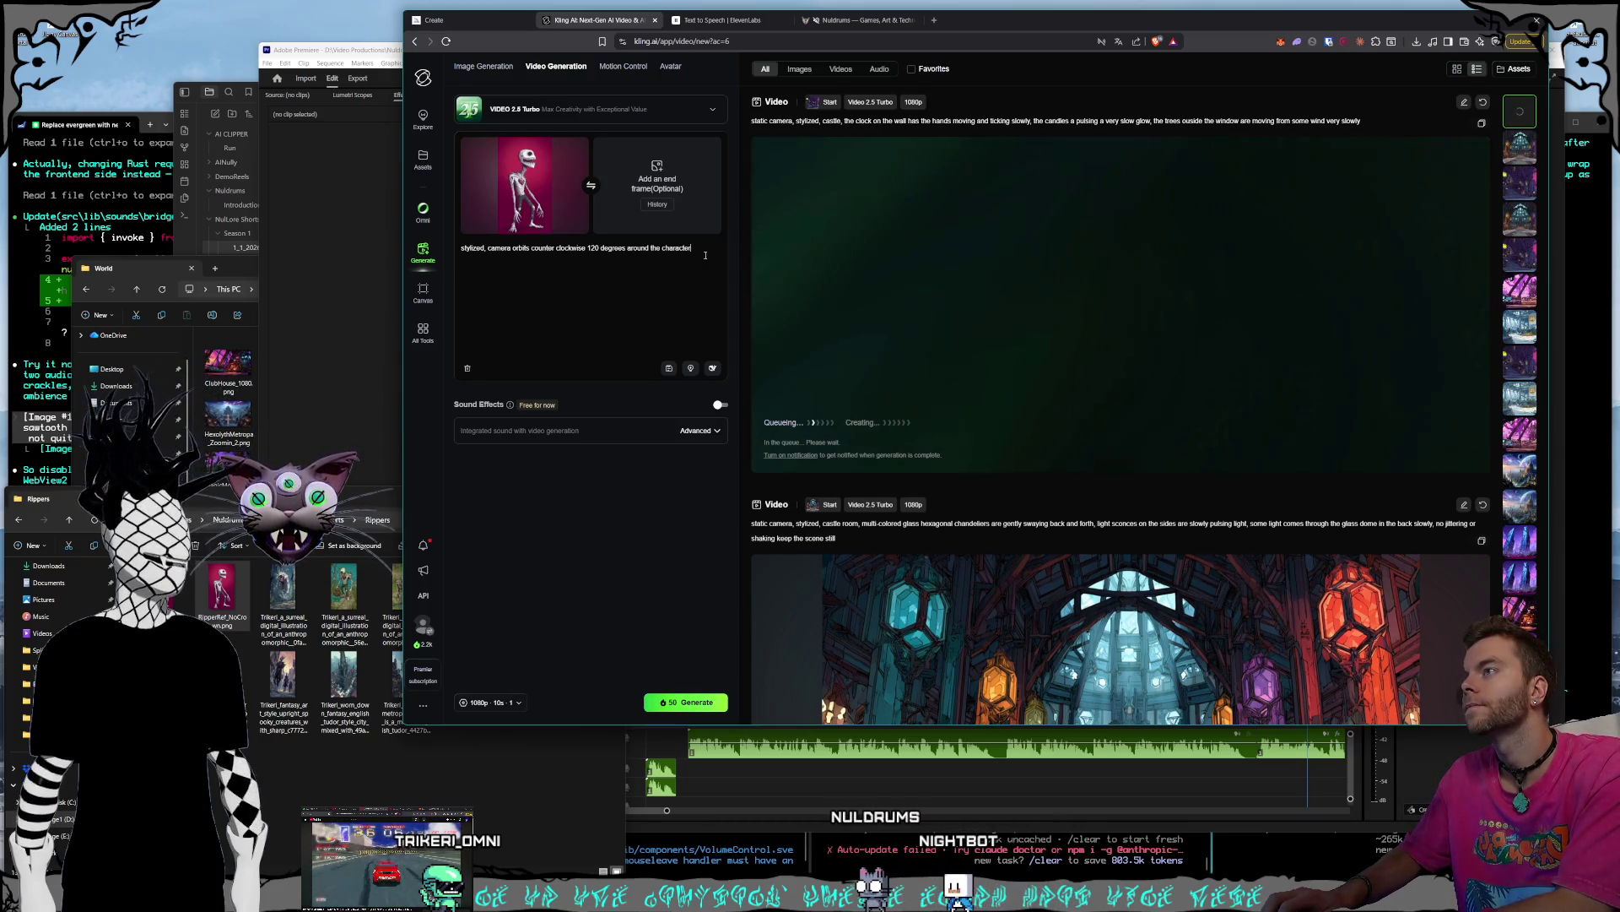
# - Finish the prompt with 'slowly, the character is breathing and idling' and generate the video
pyautogui.write(' slow')
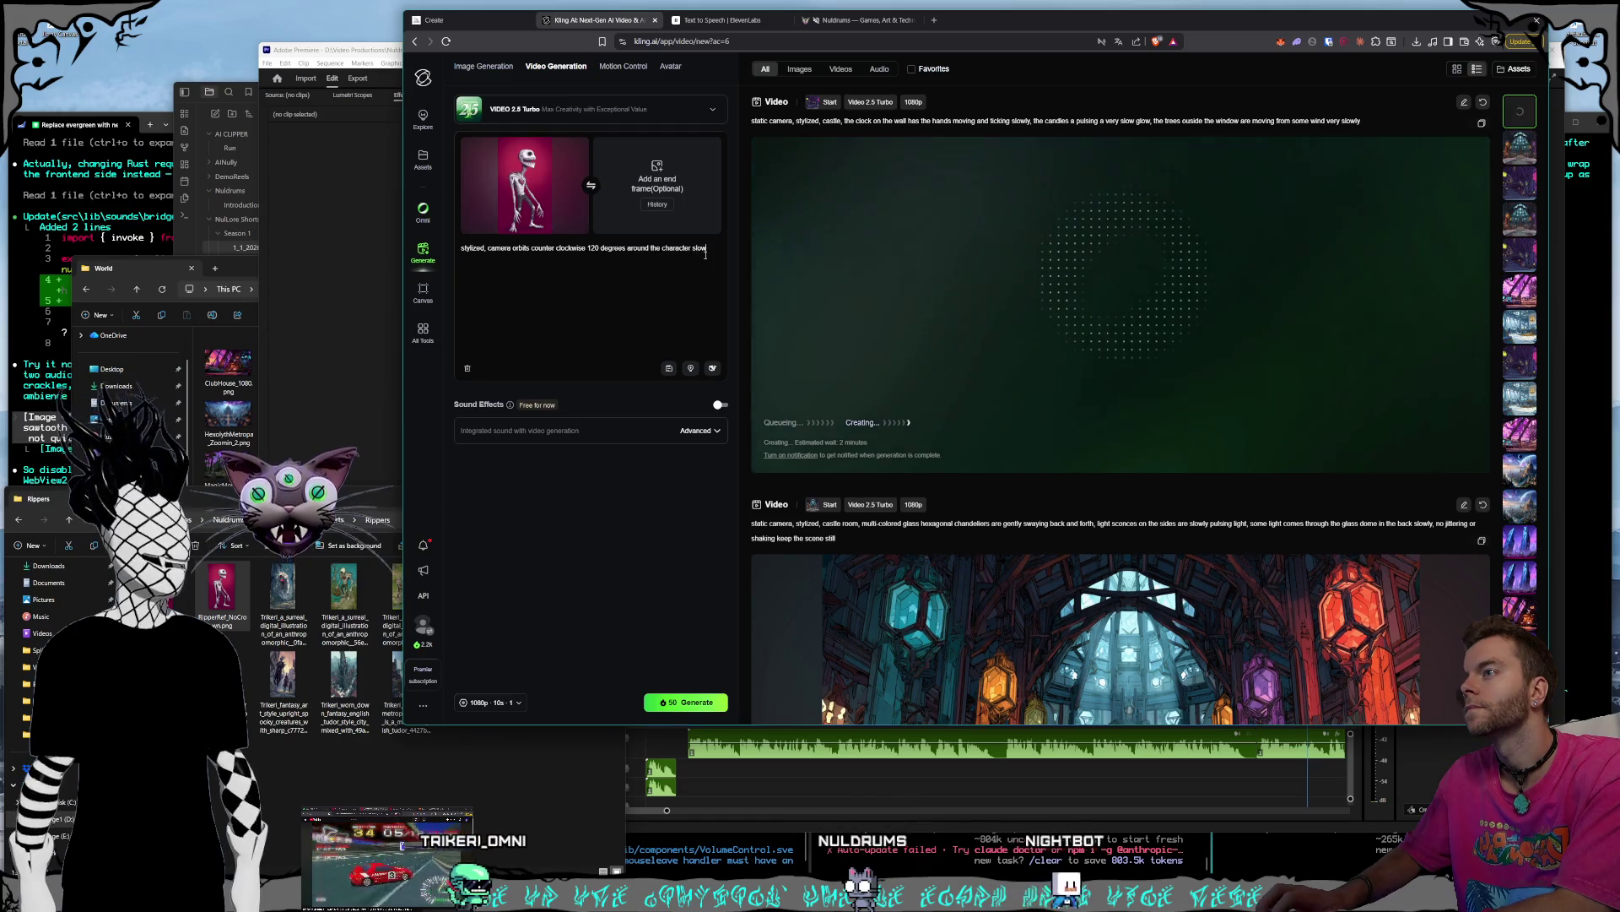
pyautogui.write('ly')
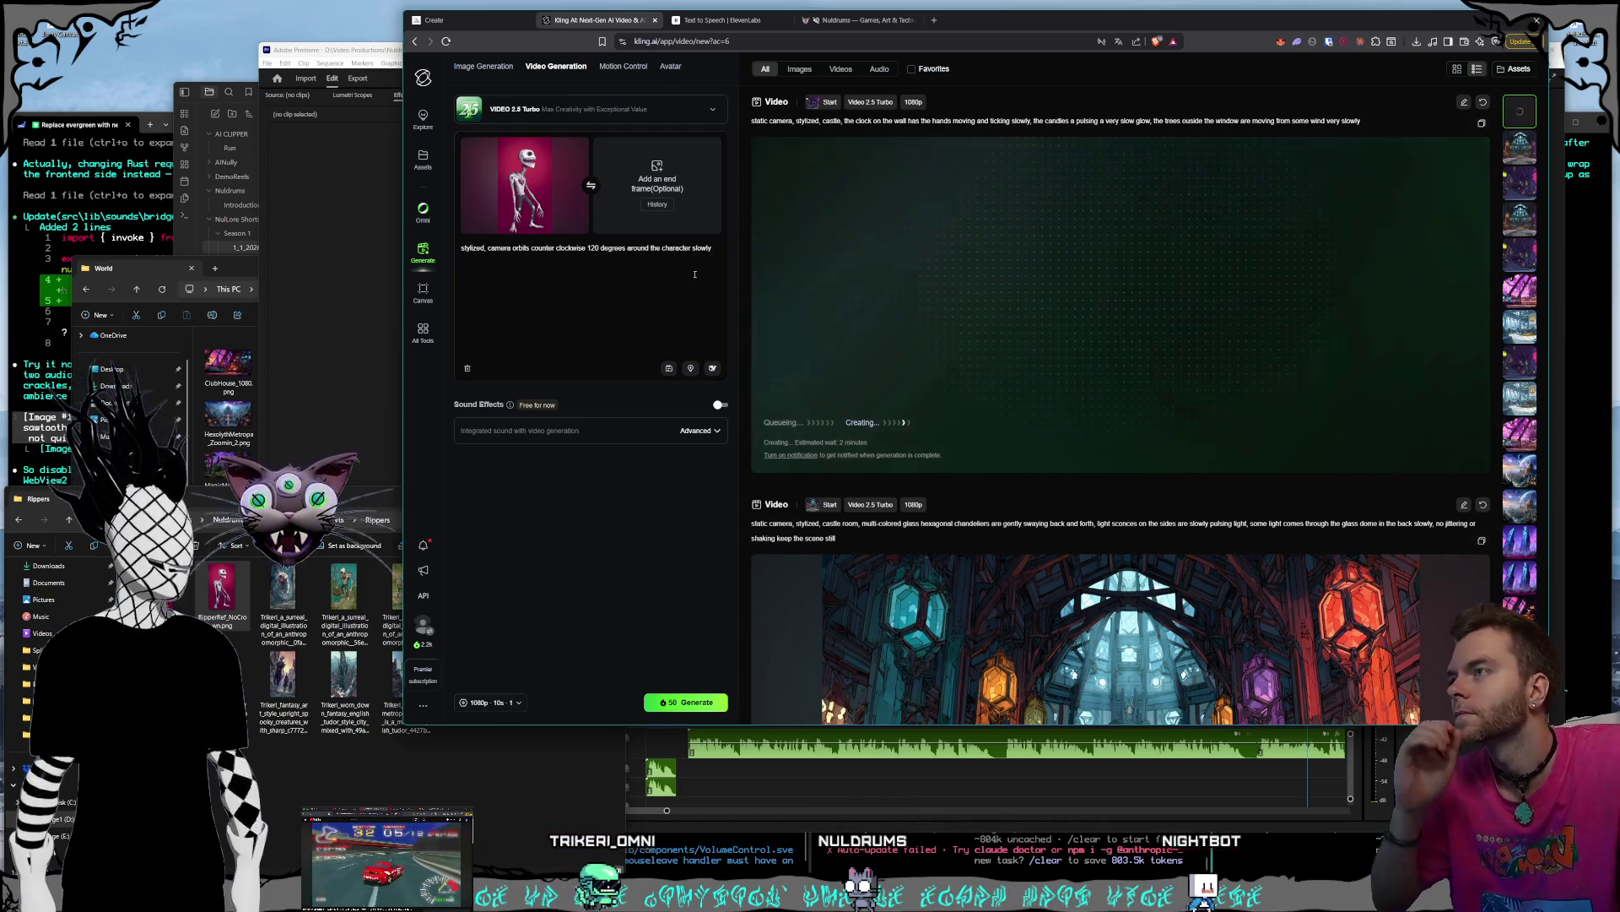
pyautogui.write(', the charac')
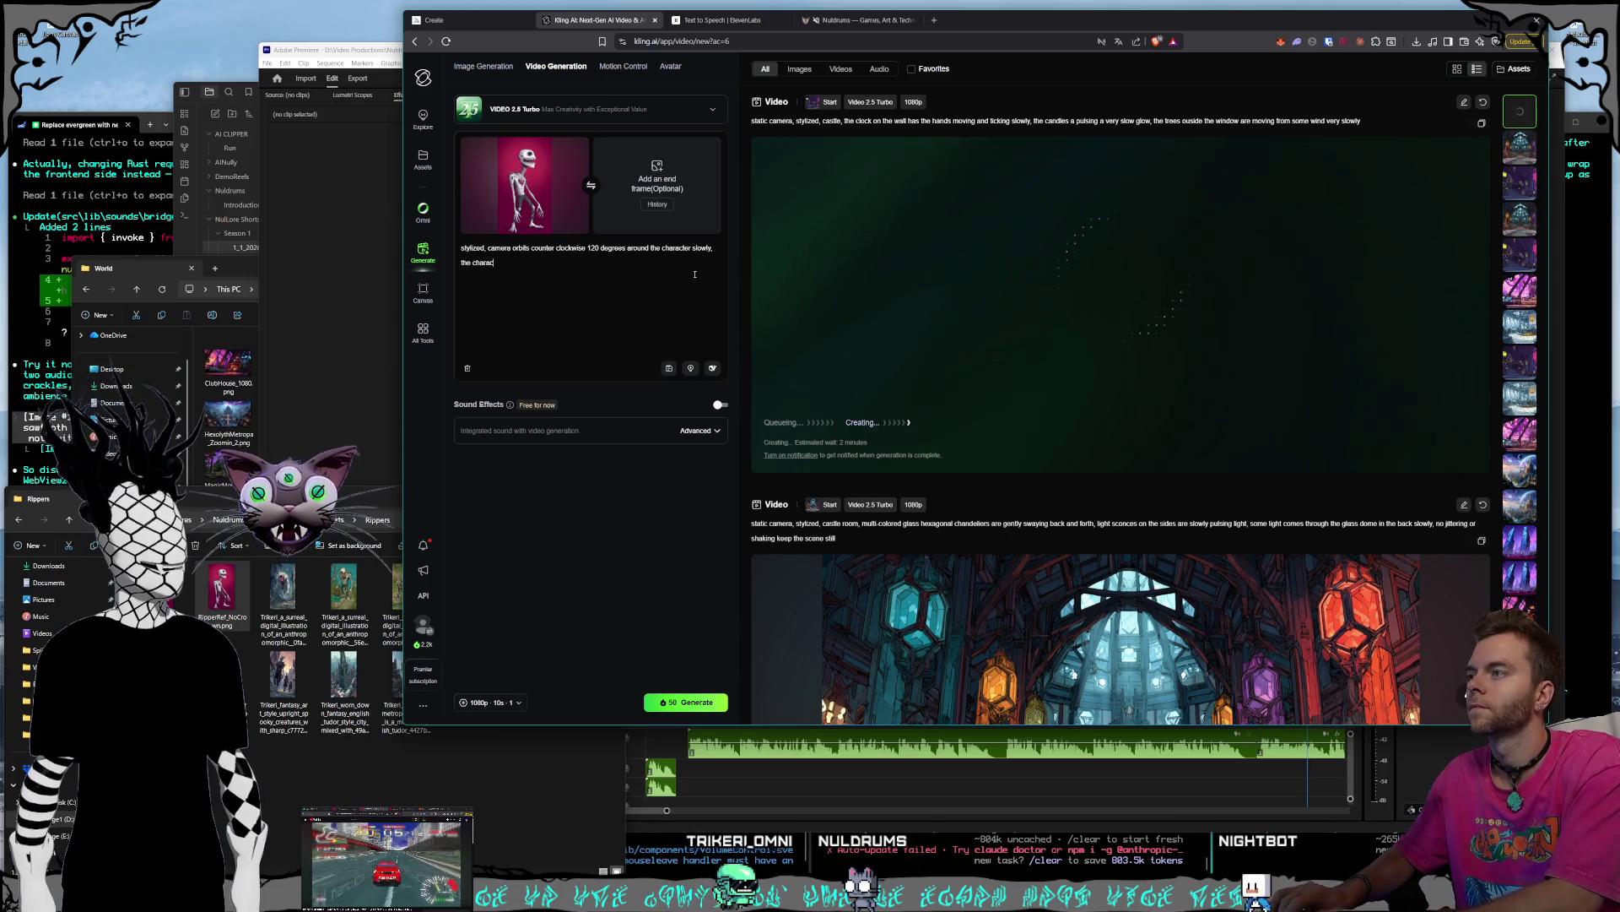
pyautogui.write('ter is breathing ')
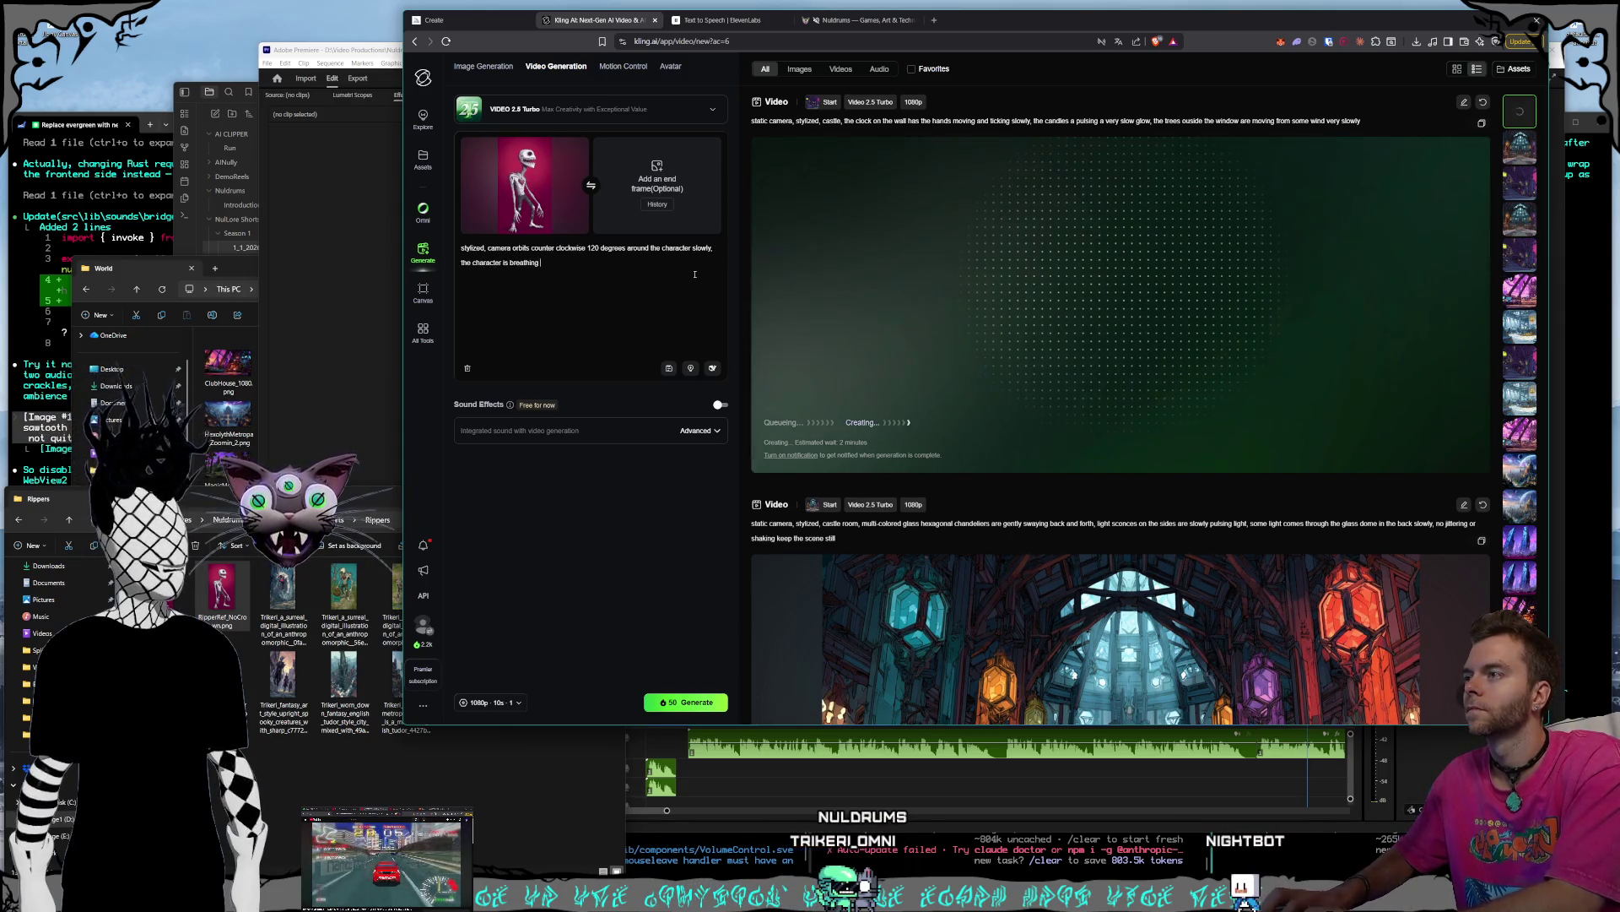
pyautogui.write('and idling')
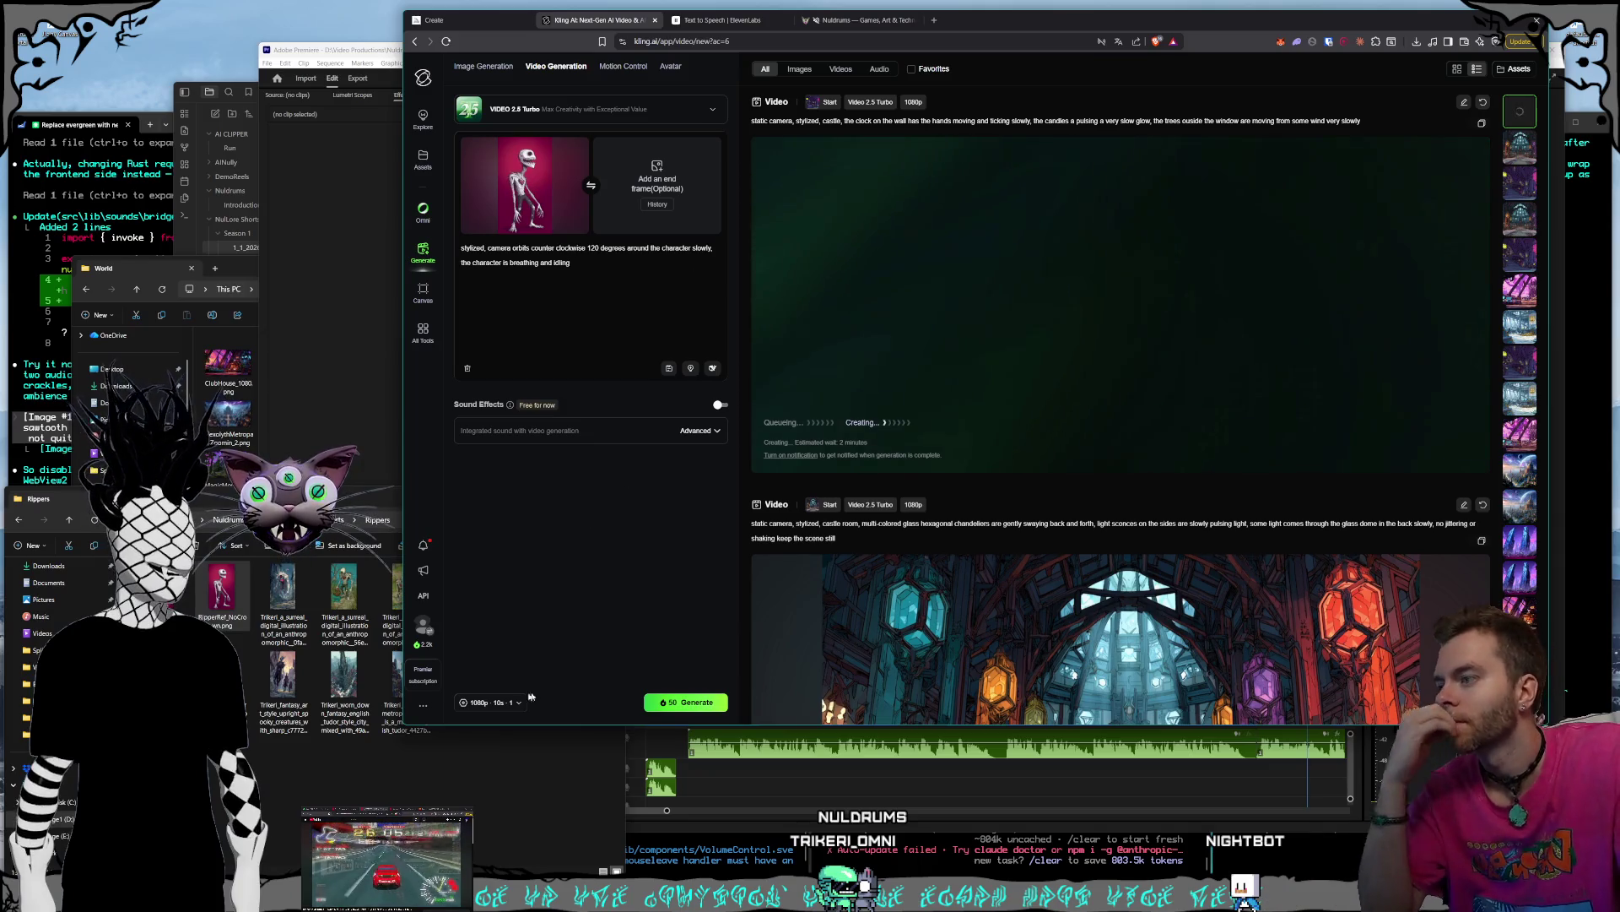
pyautogui.click(501, 704)
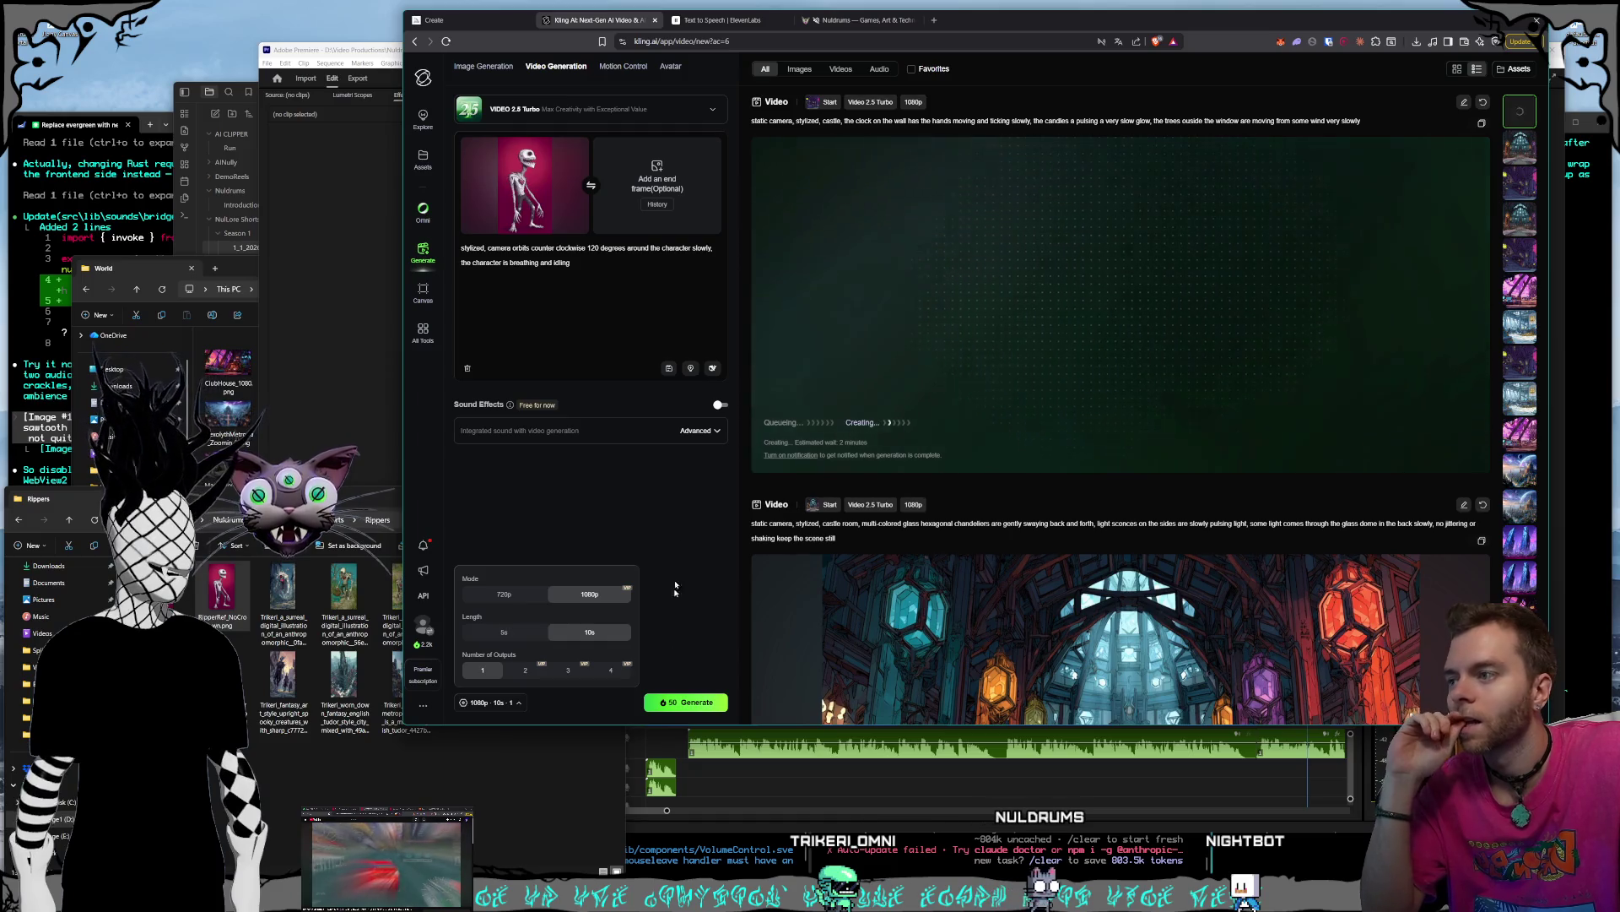
pyautogui.click(675, 705)
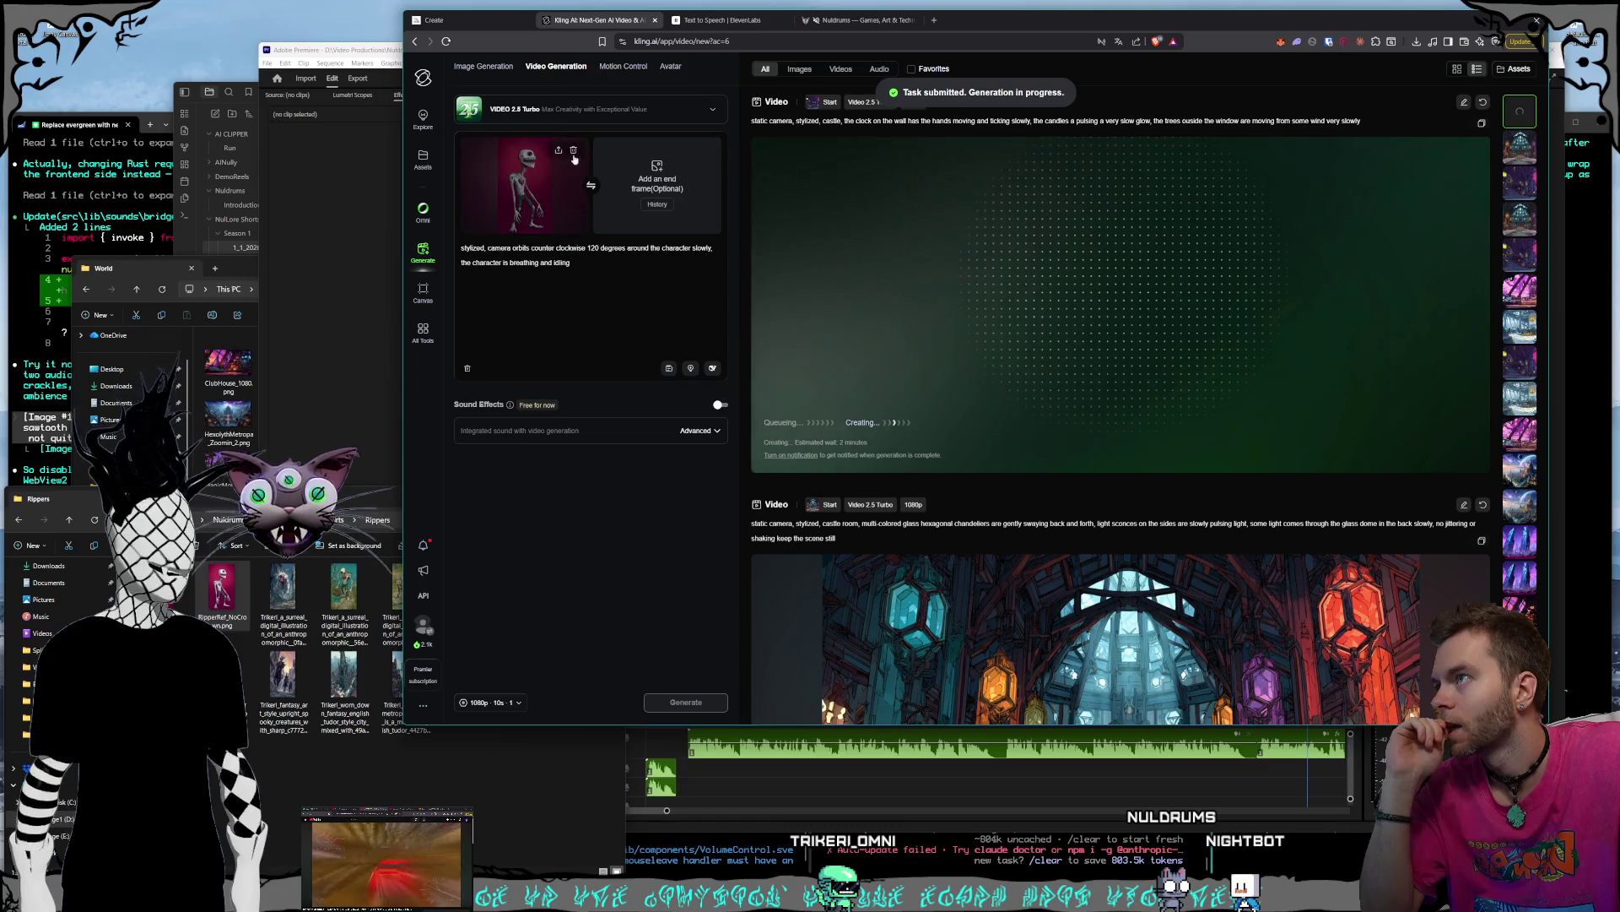
# - Drop the next Ripper image in as start frame and view the basket-carrying cyclops full size
pyautogui.click(344, 603)
pyautogui.moveTo(344, 604)
pyautogui.mouseDown()
pyautogui.moveTo(507, 294)
pyautogui.moveTo(481, 174)
pyautogui.mouseUp()
pyautogui.click(608, 242)
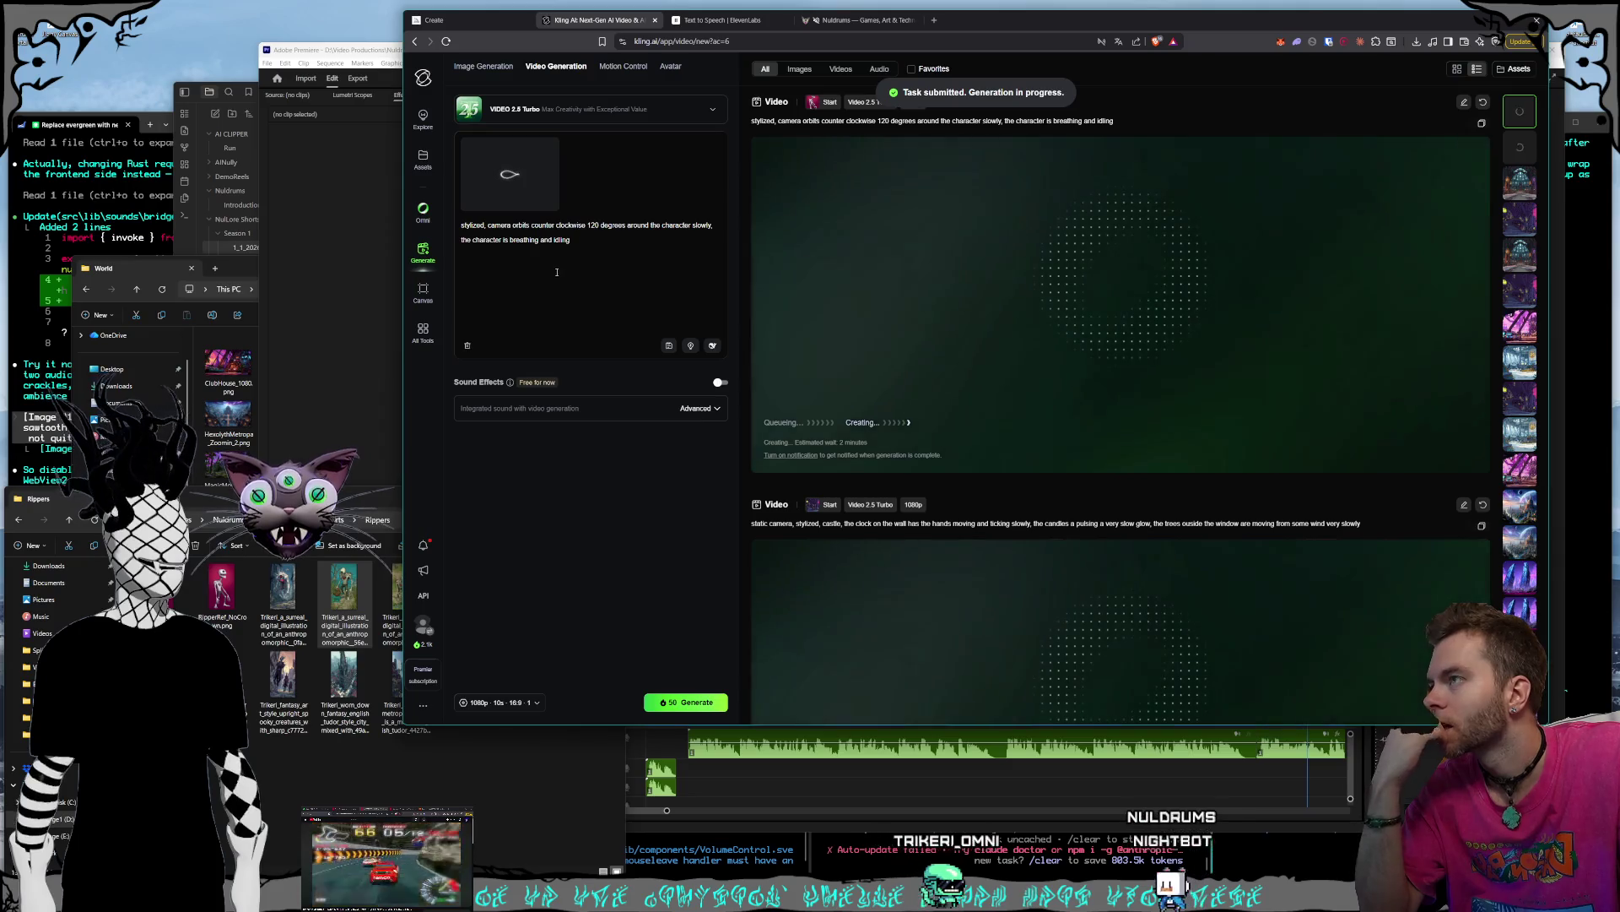
pyautogui.click(354, 608)
pyautogui.doubleClick(595, 571)
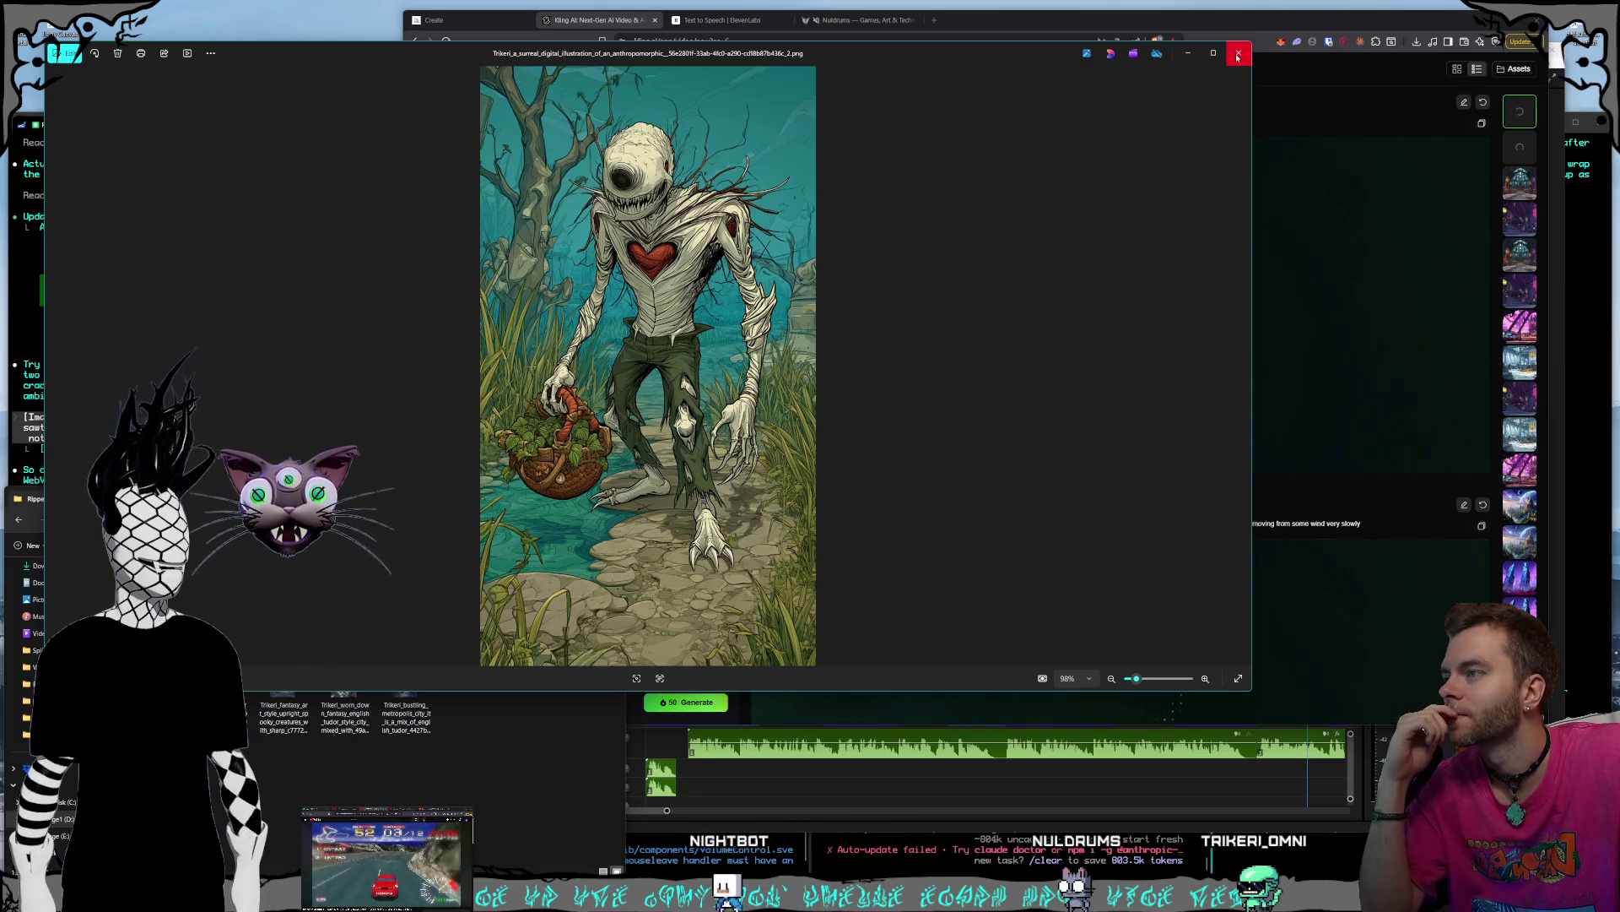
pyautogui.click(1237, 56)
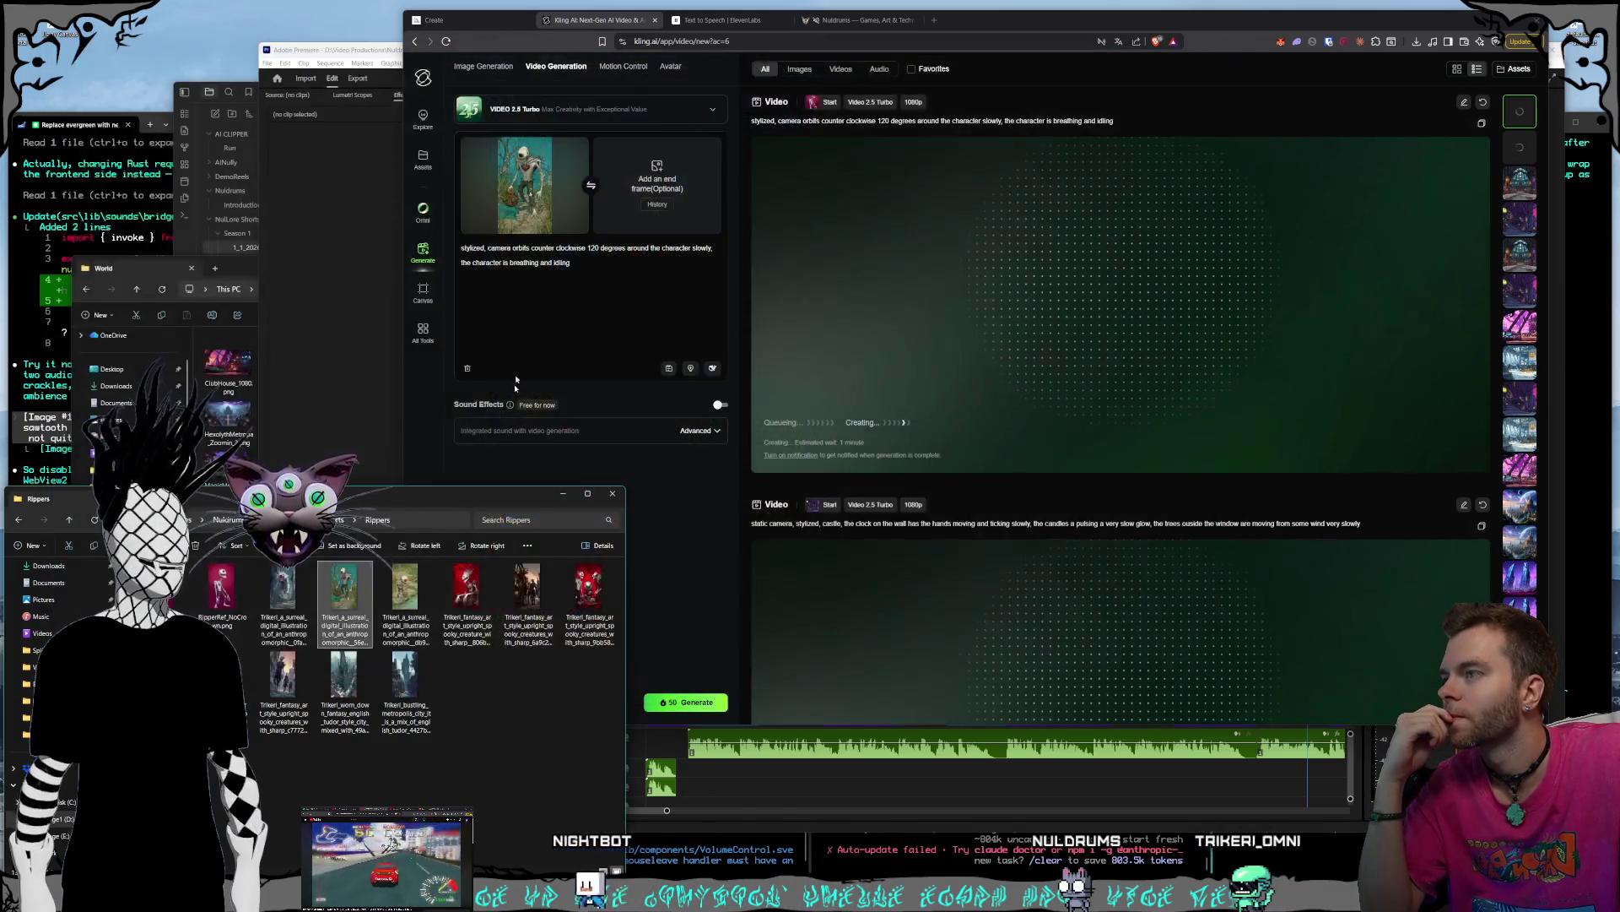
# - Rewrite the prompt to a static camera with the creature picking up plants for his basket
pyautogui.moveTo(487, 248); pyautogui.dragTo(570, 263)
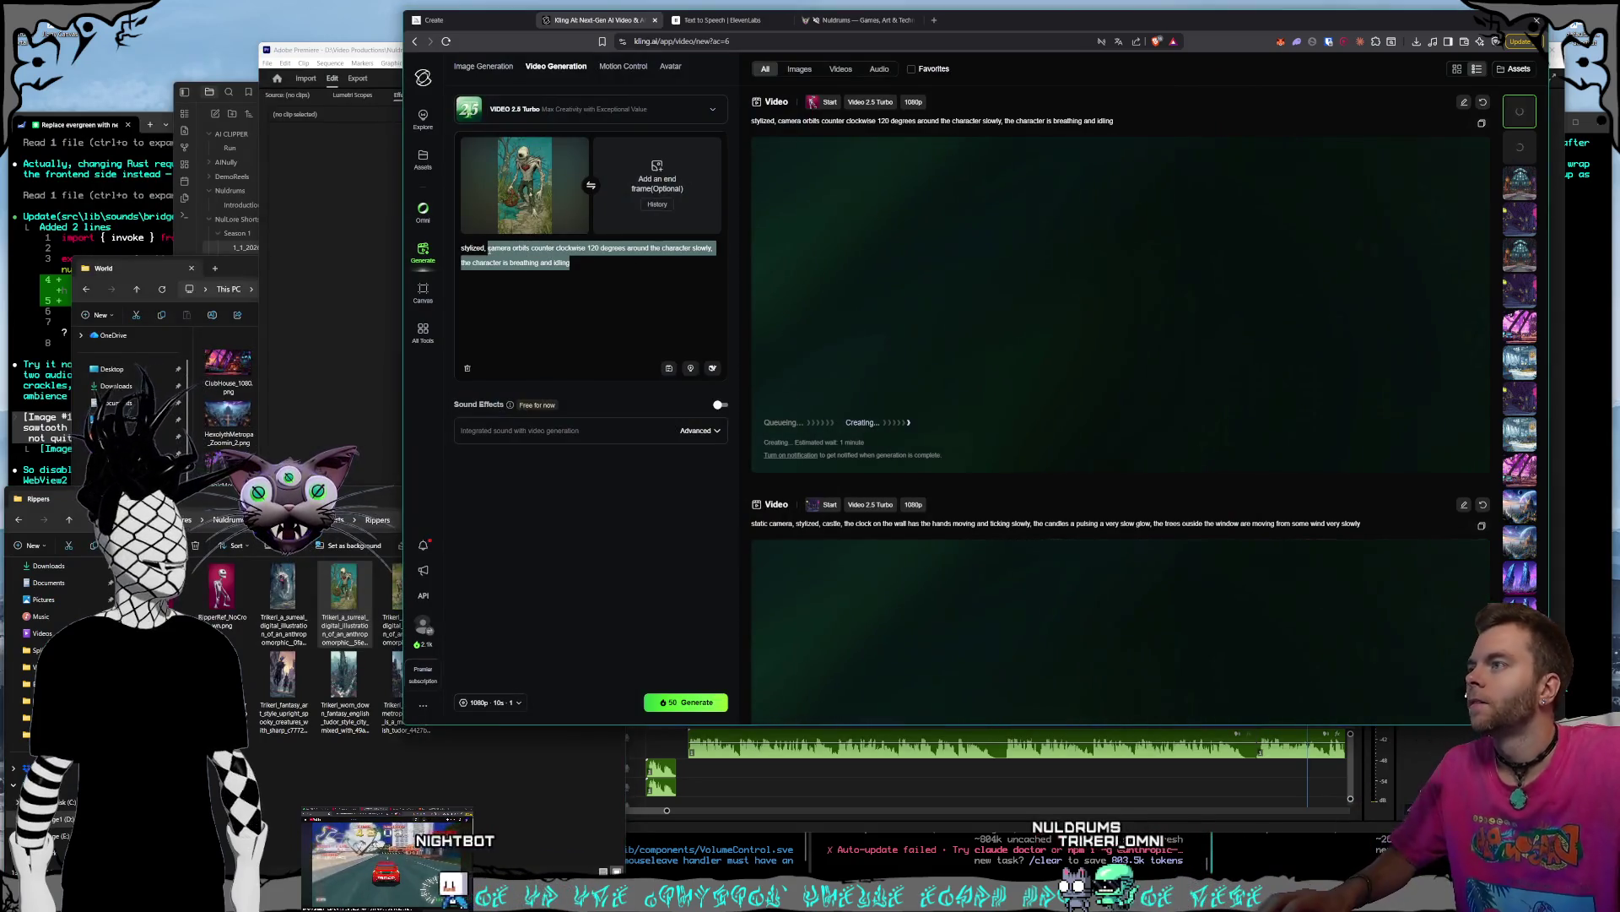
pyautogui.write('static ')
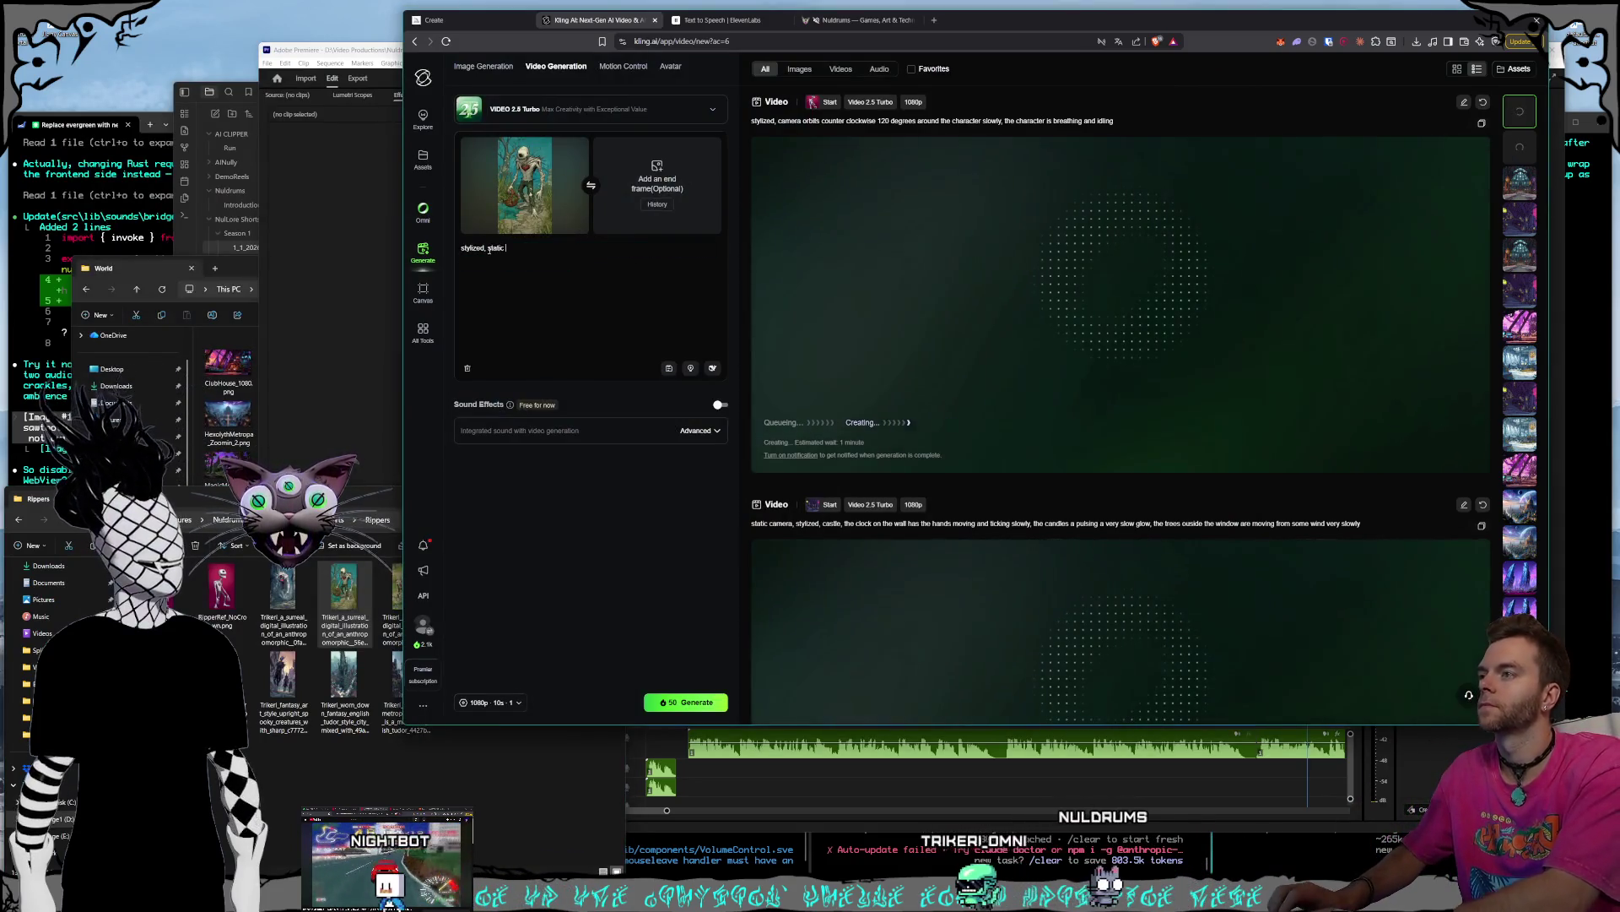
pyautogui.write('camera, caharac')
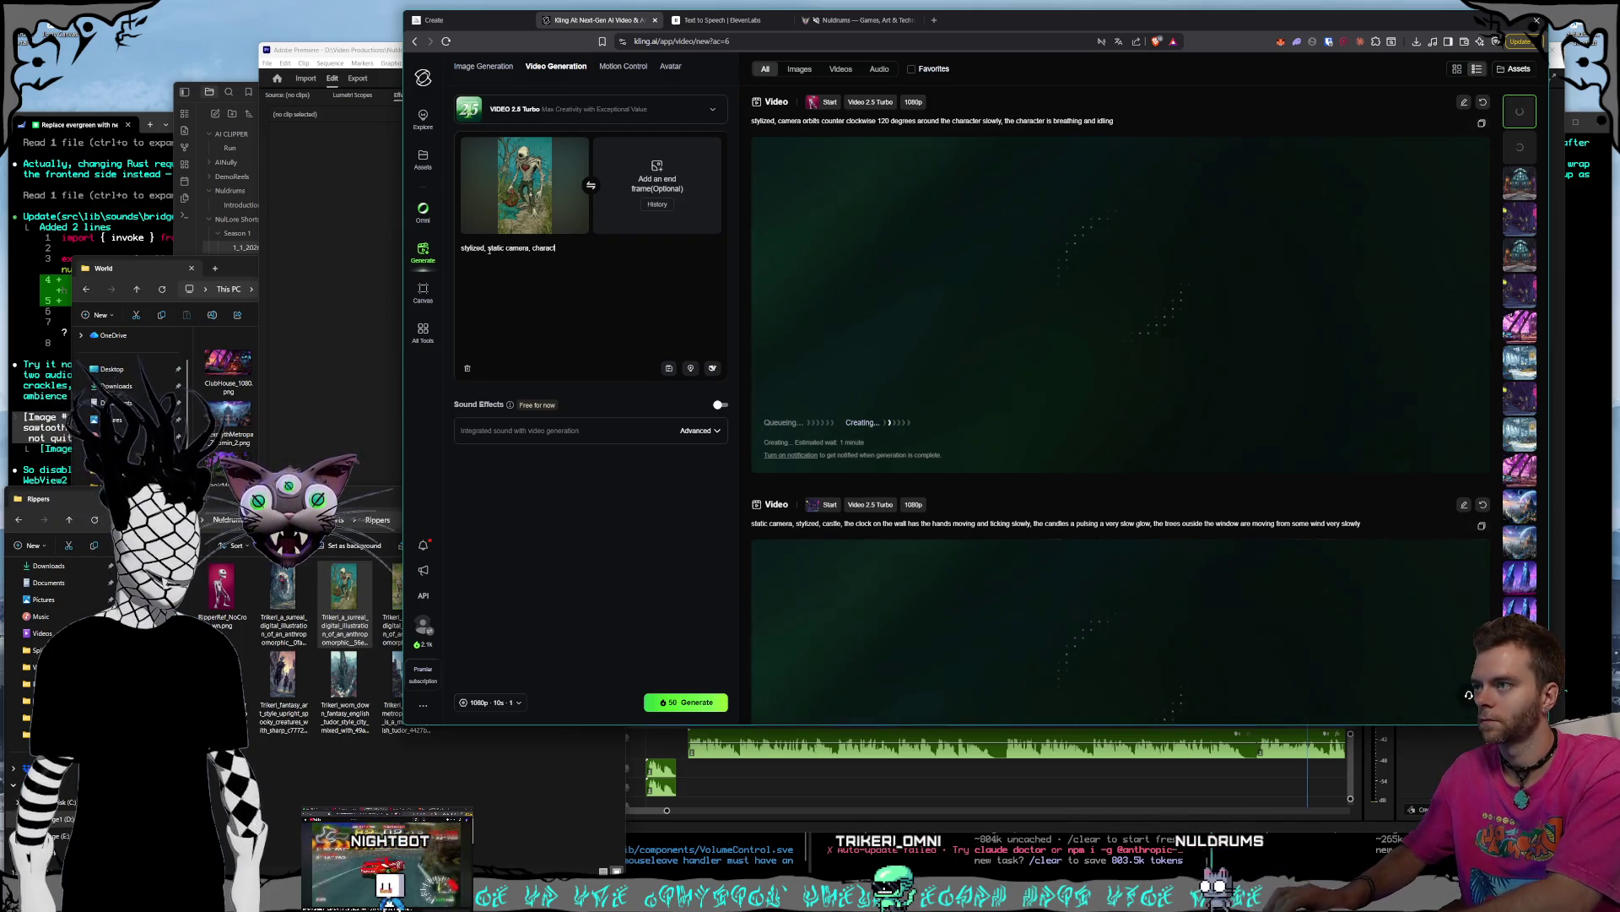
pyautogui.write('ends down')
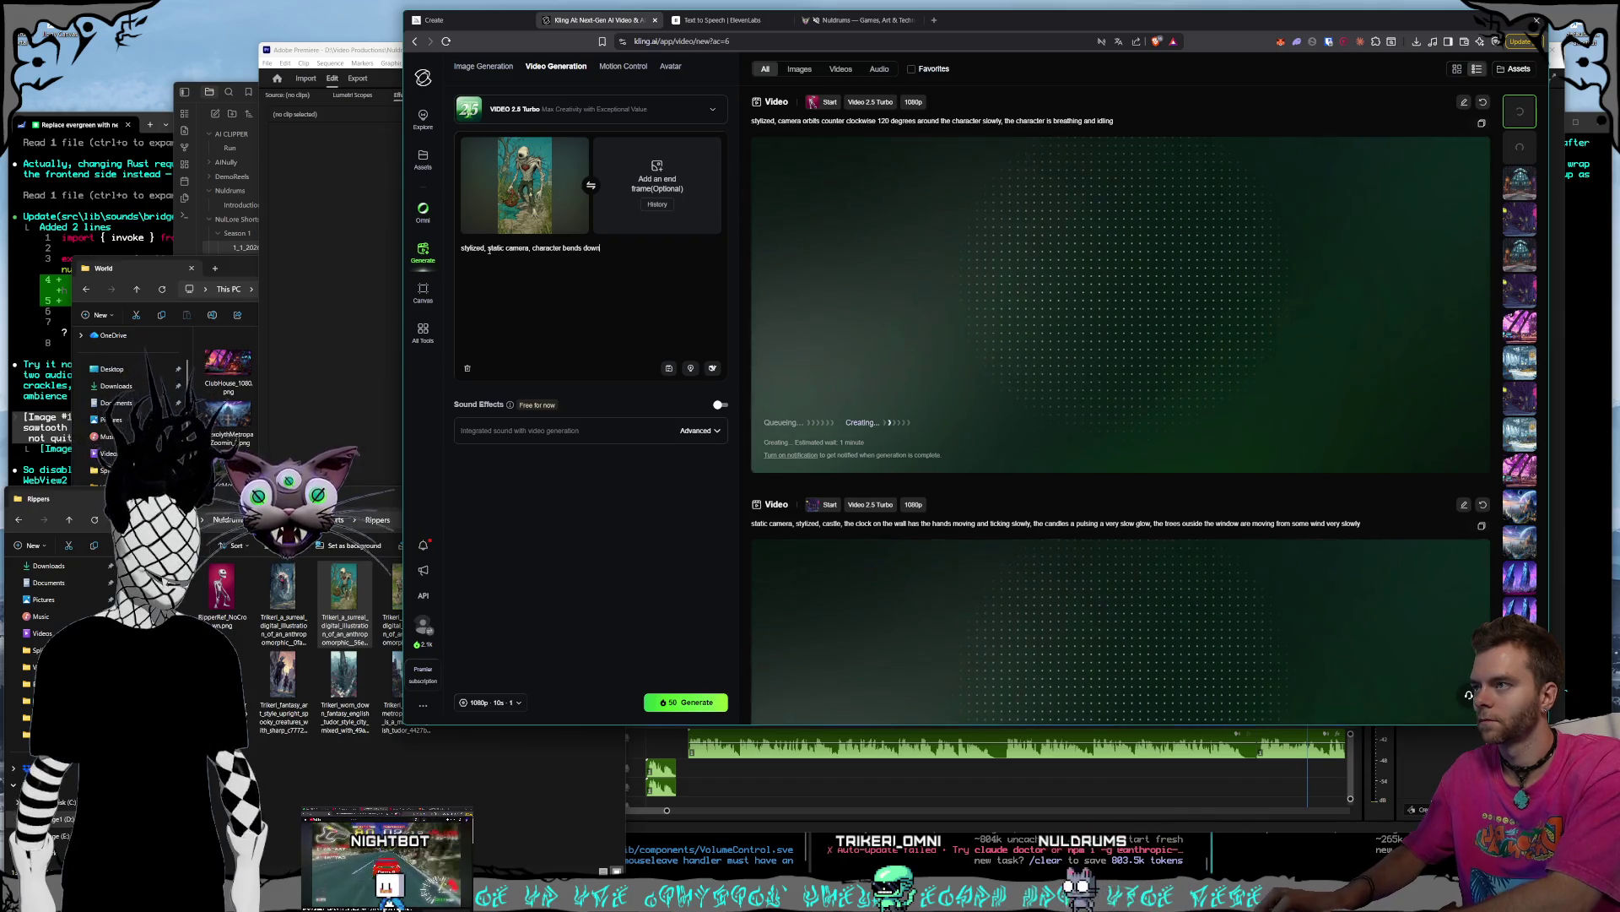
pyautogui.write(' to pick up a plan')
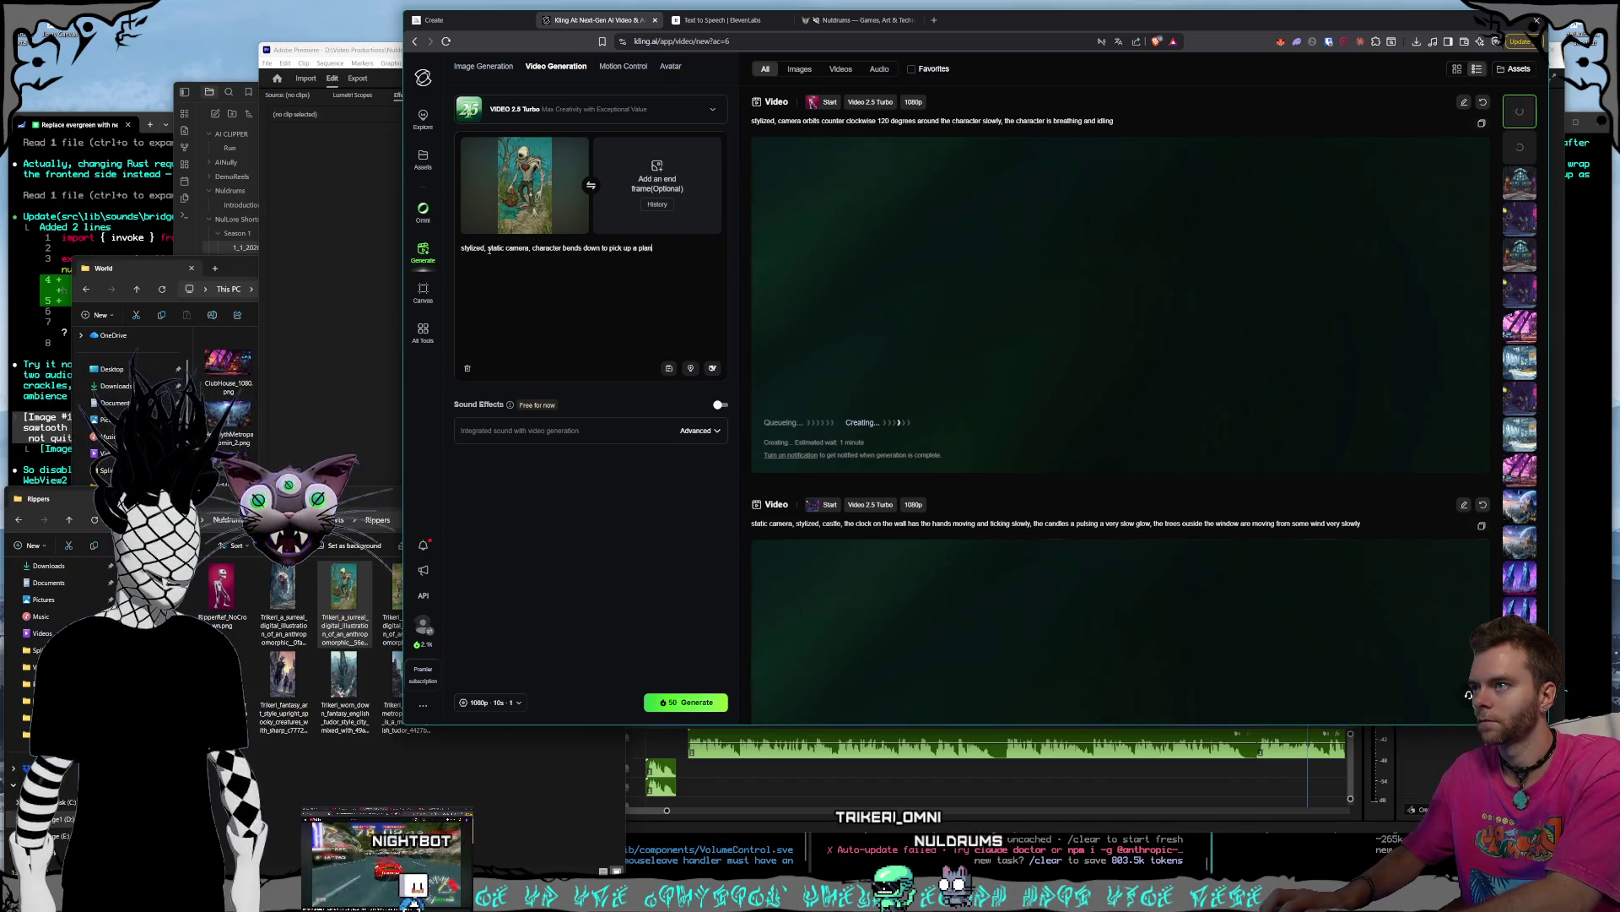
pyautogui.write(' his basket')
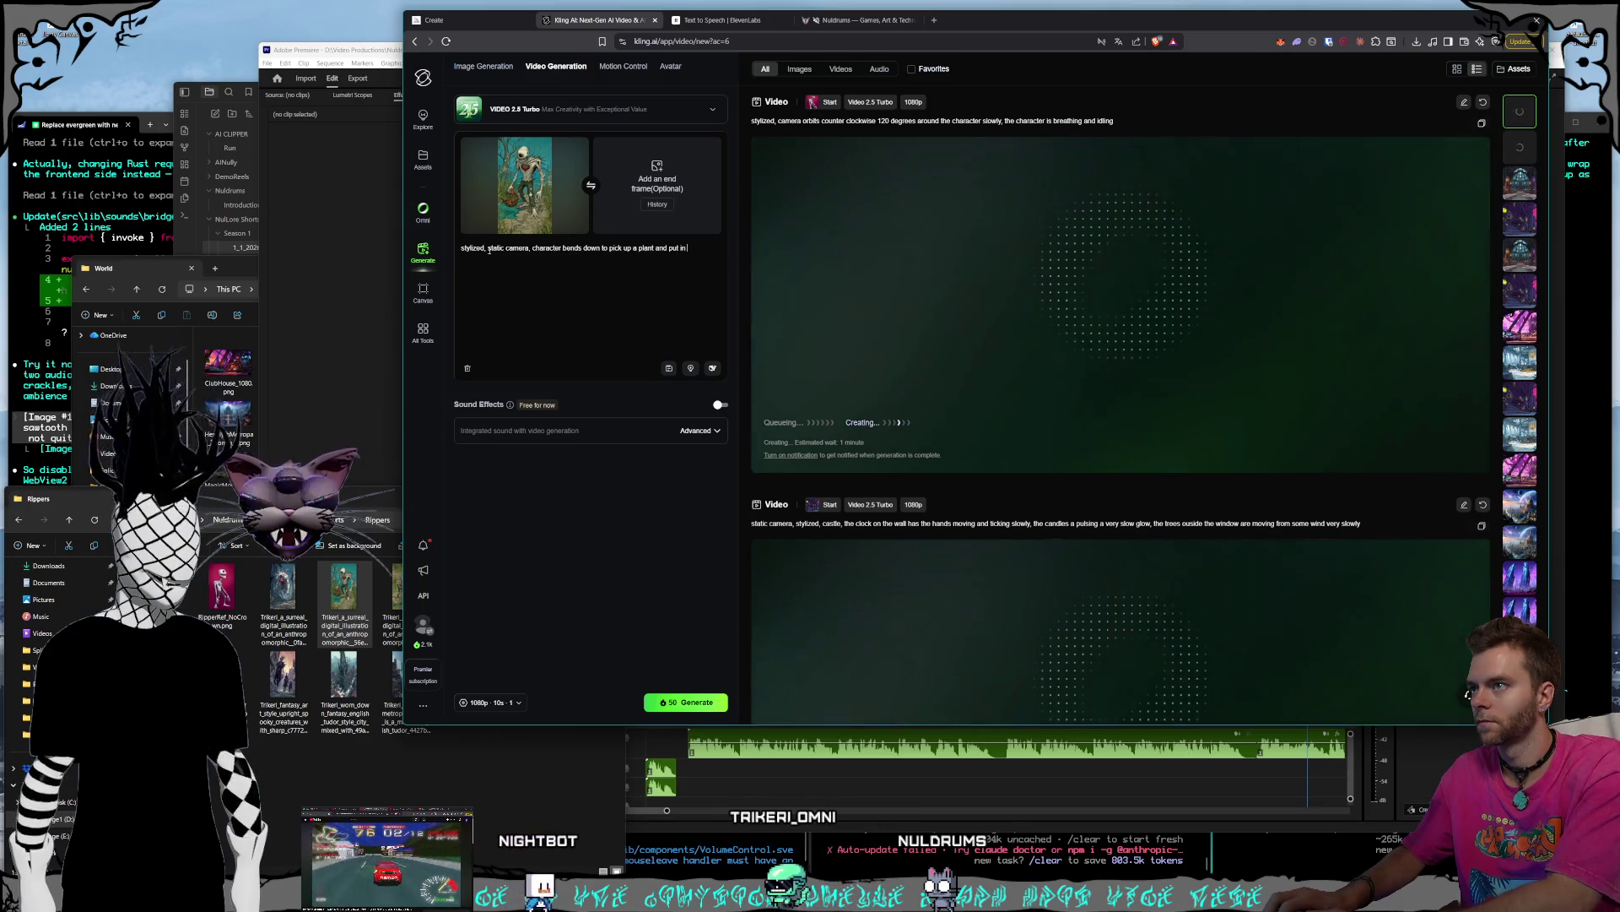
pyautogui.write(', grass ')
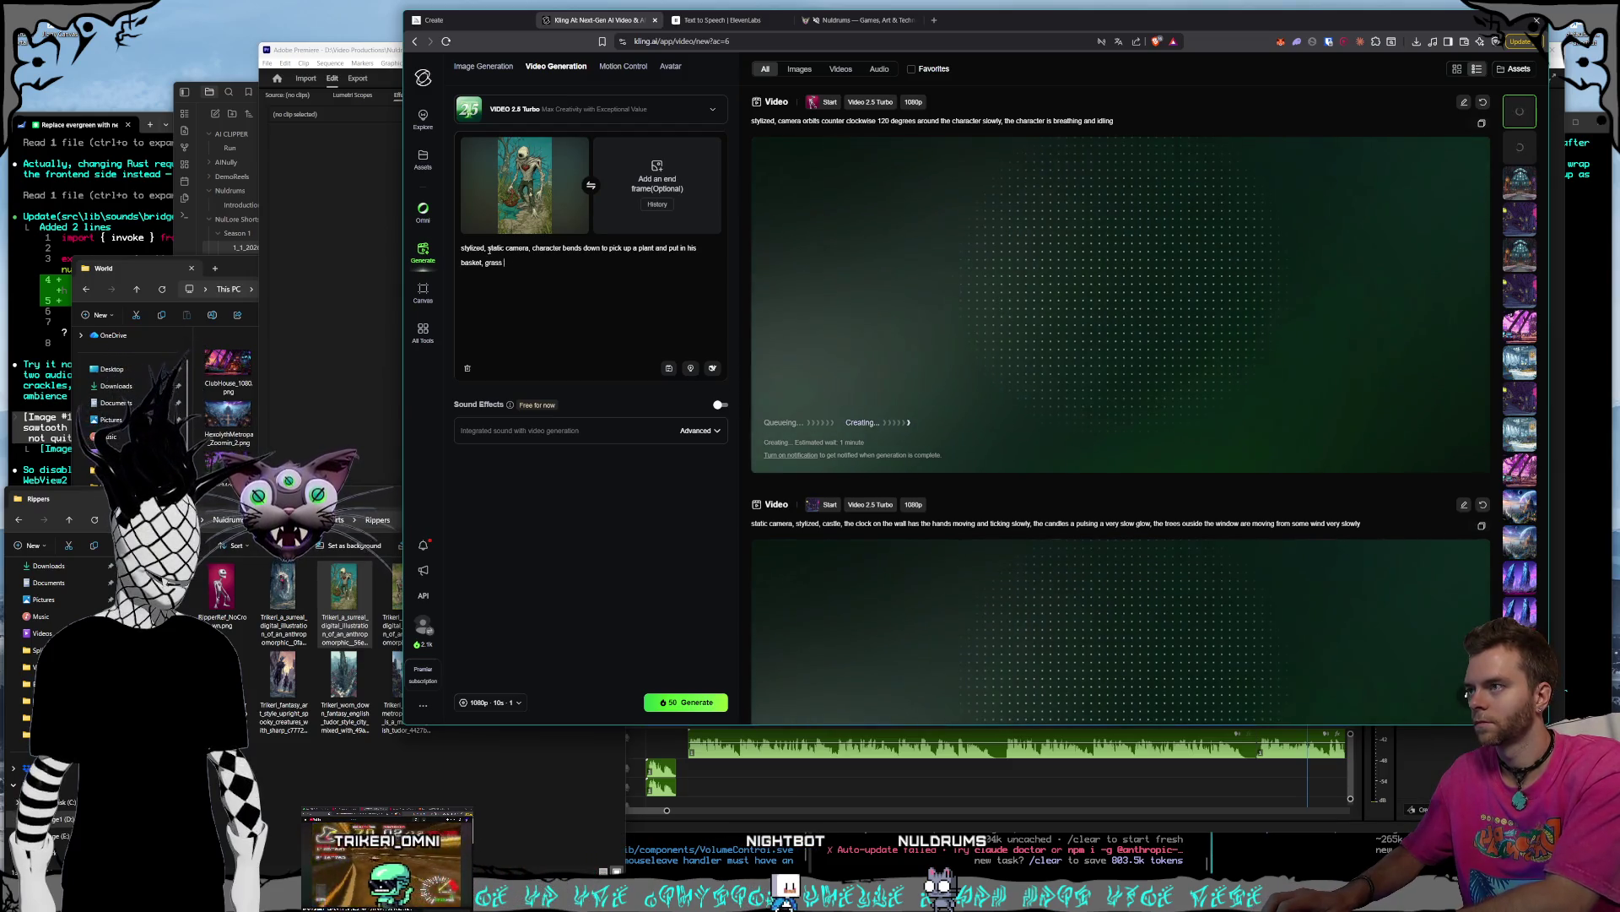
pyautogui.press('BackSpace')
pyautogui.press('BackSpace')
pyautogui.press('BackSpace')
pyautogui.press('BackSpace')
pyautogui.press('BackSpace')
pyautogui.press('BackSpace')
pyautogui.write('wind slow')
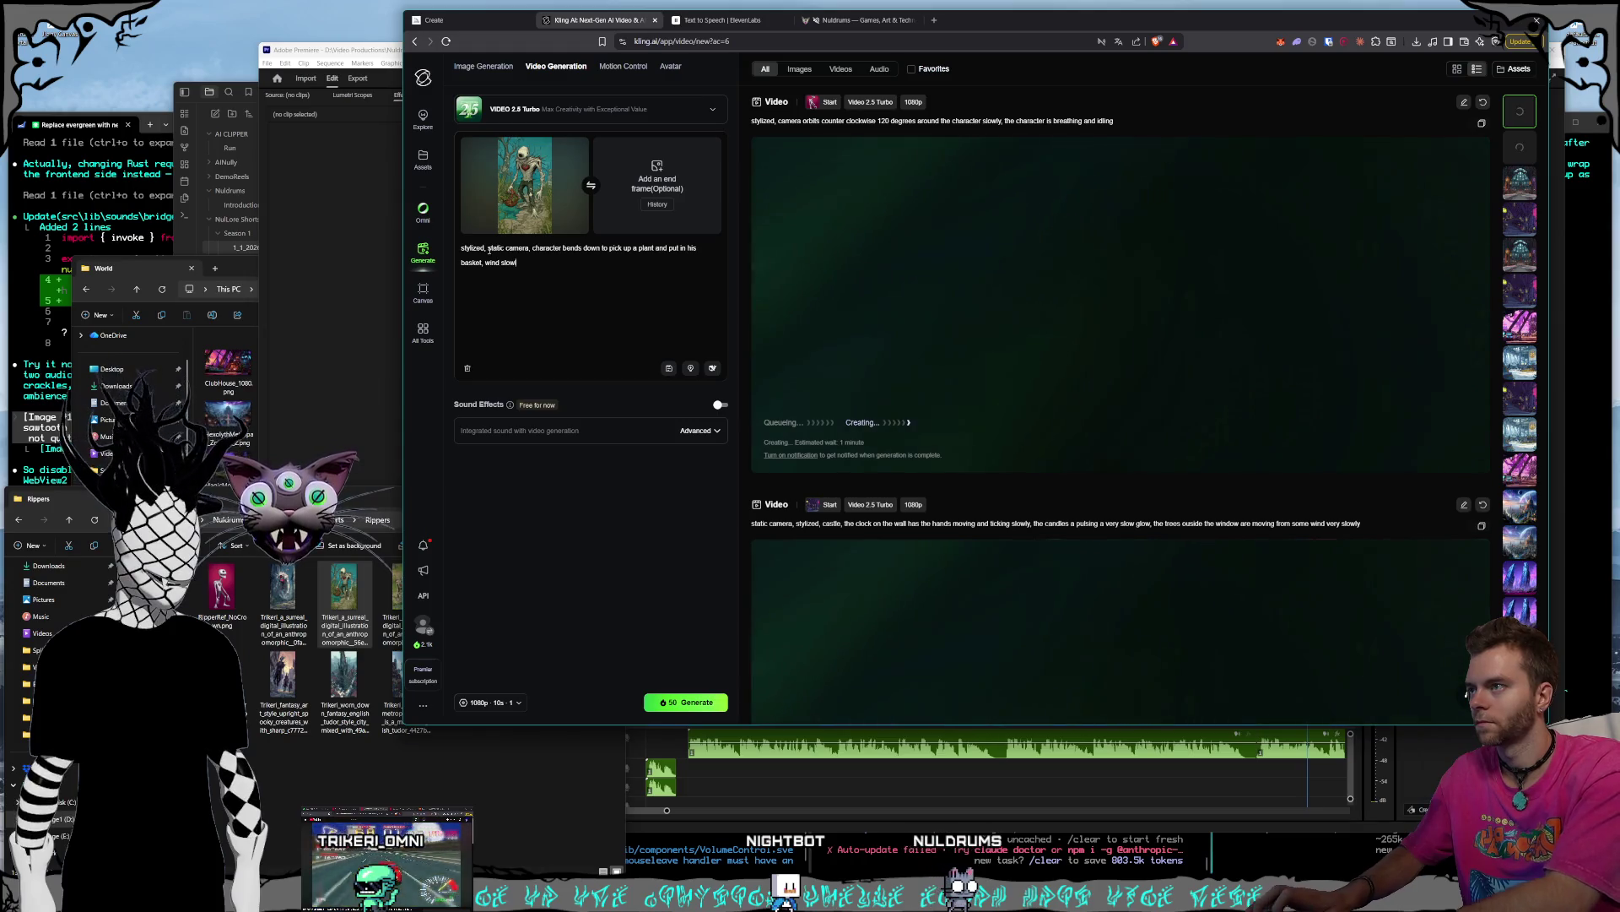
pyautogui.write('rass')
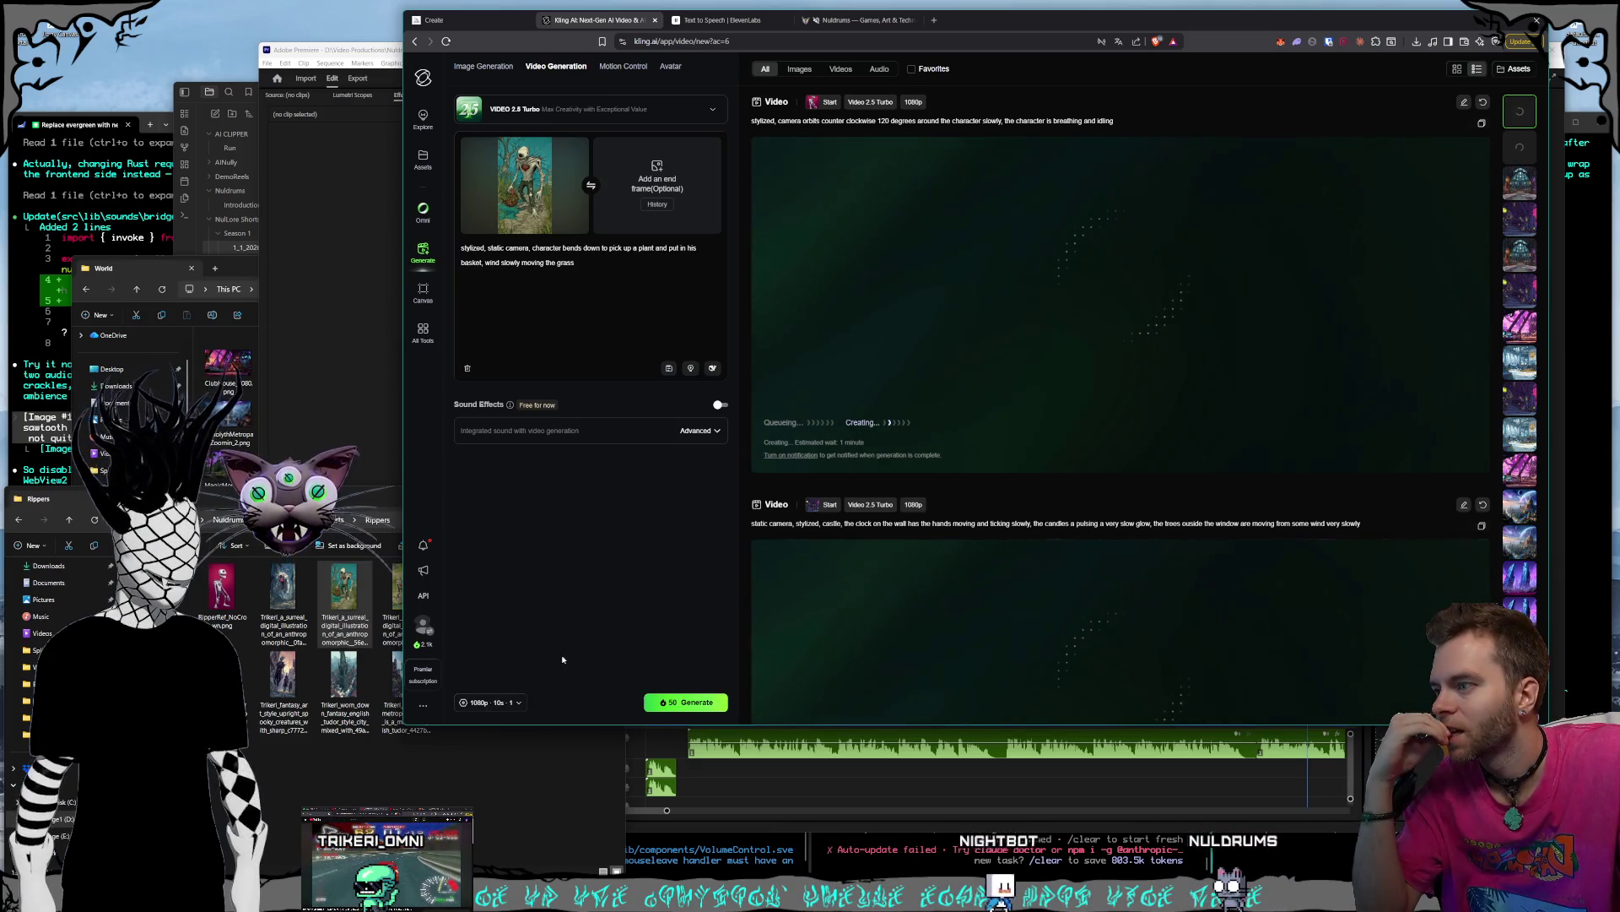
# - Set the length to 5 seconds and queue the basket-picking video
pyautogui.click(488, 702)
pyautogui.click(504, 632)
pyautogui.click(686, 702)
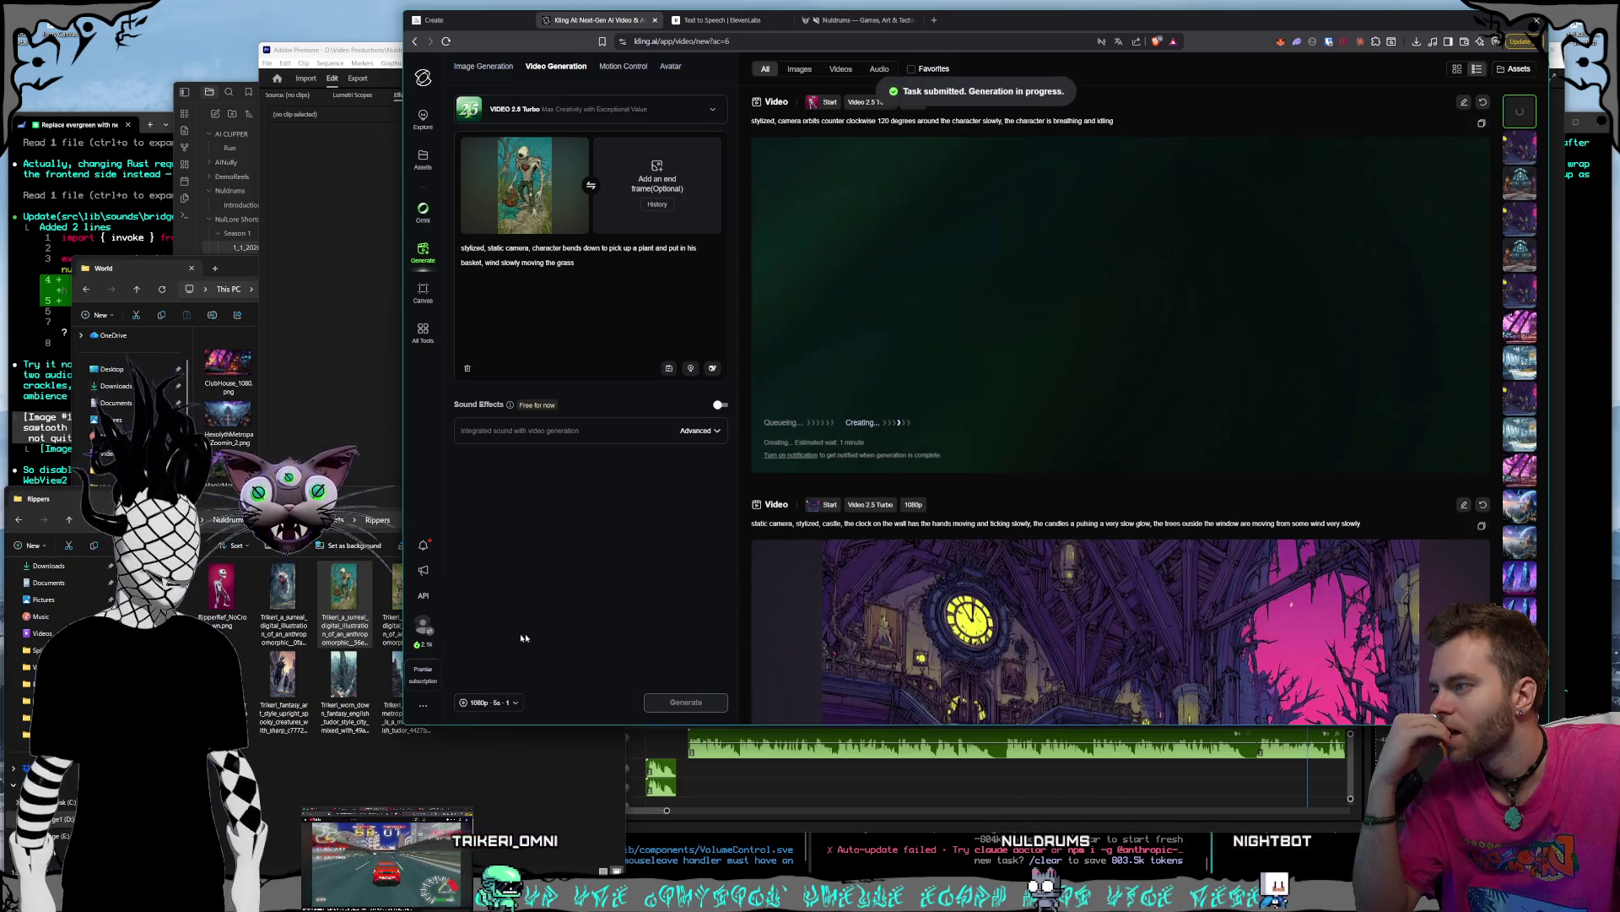
# - Load the fishing creature image as start frame and open it full size
pyautogui.click(422, 718)
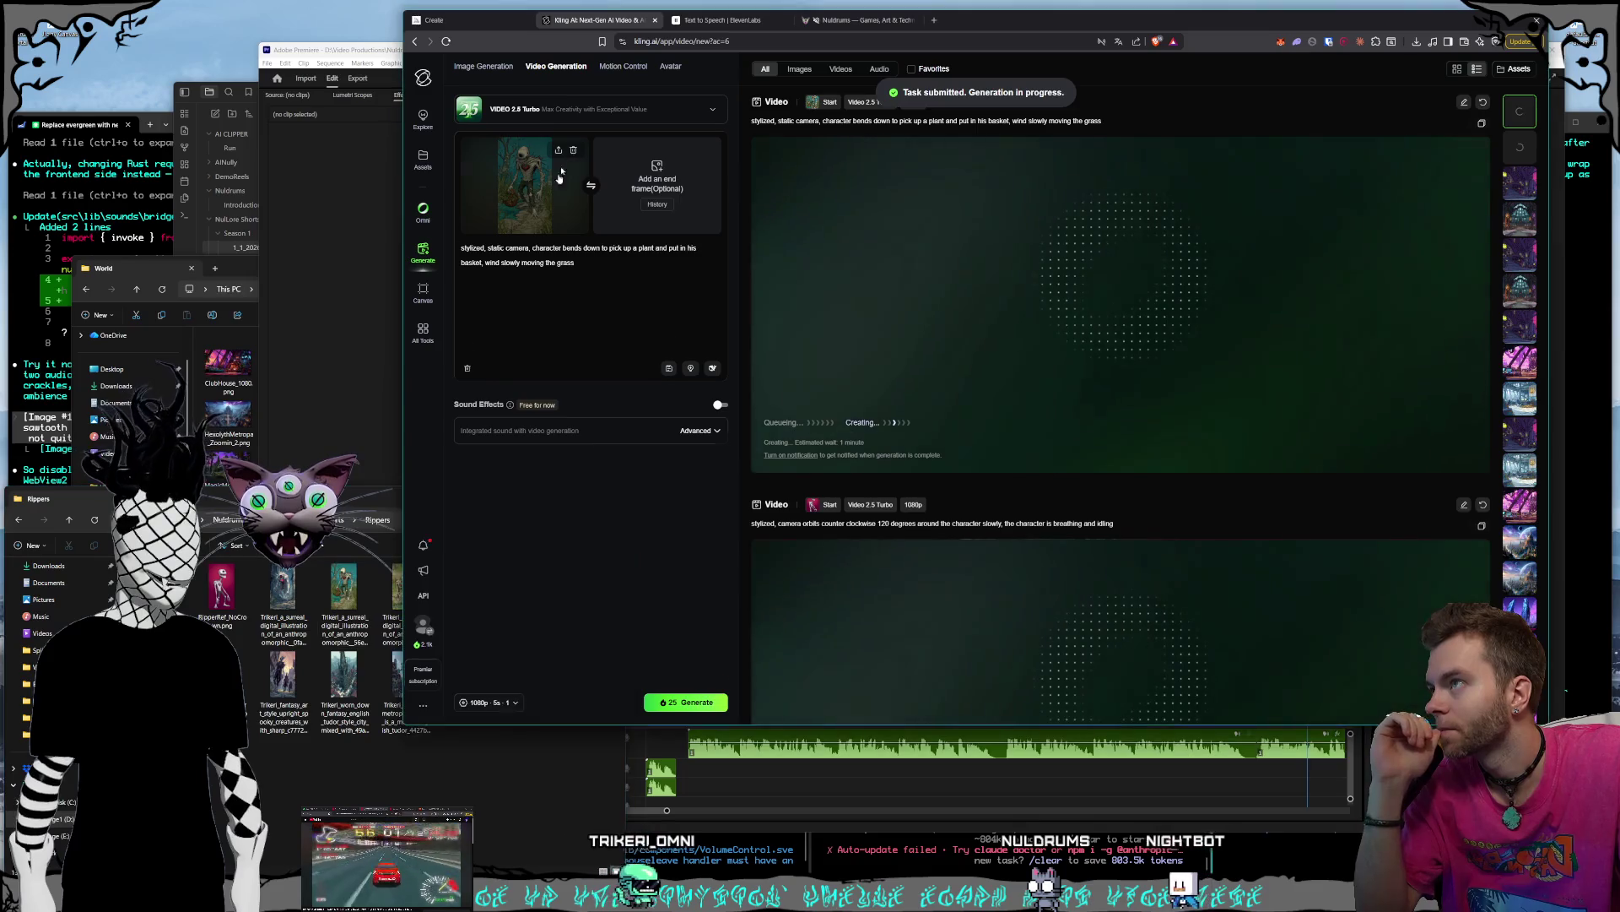
pyautogui.moveTo(395, 601)
pyautogui.mouseDown()
pyautogui.moveTo(503, 161)
pyautogui.moveTo(510, 173)
pyautogui.mouseUp()
pyautogui.doubleClick(395, 591)
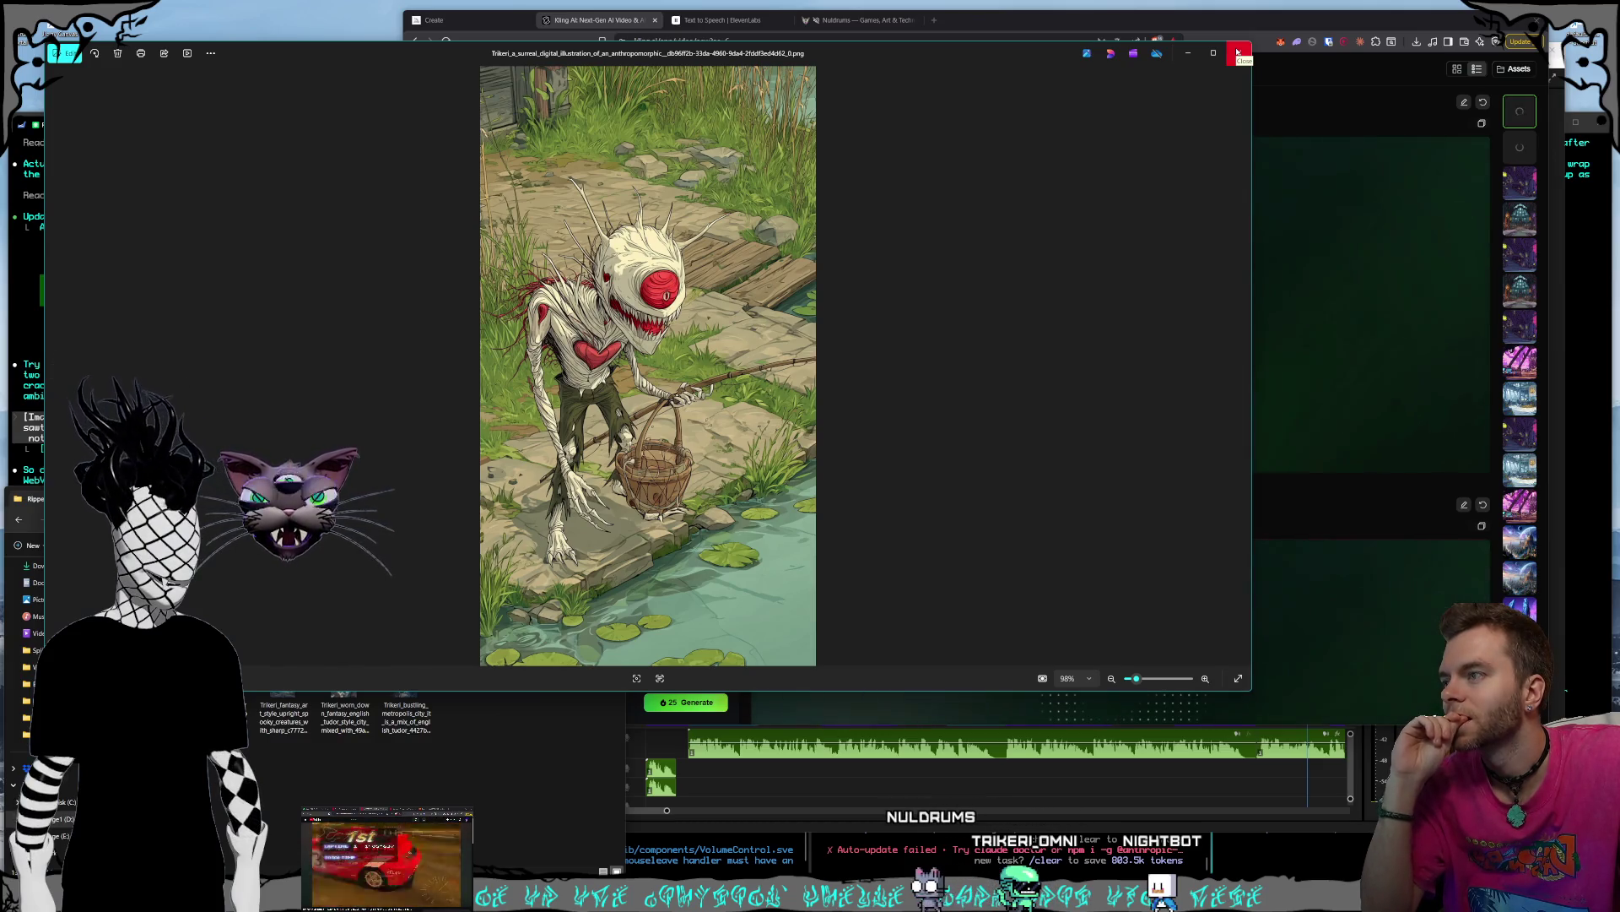
# - Replace the action text with a slow zoom-out of the creature standing, fishing, breathing and relaxing
pyautogui.click(1238, 53)
pyautogui.moveTo(533, 248)
pyautogui.mouseDown()
pyautogui.moveTo(587, 263)
pyautogui.moveTo(506, 248)
pyautogui.moveTo(533, 248)
pyautogui.mouseUp()
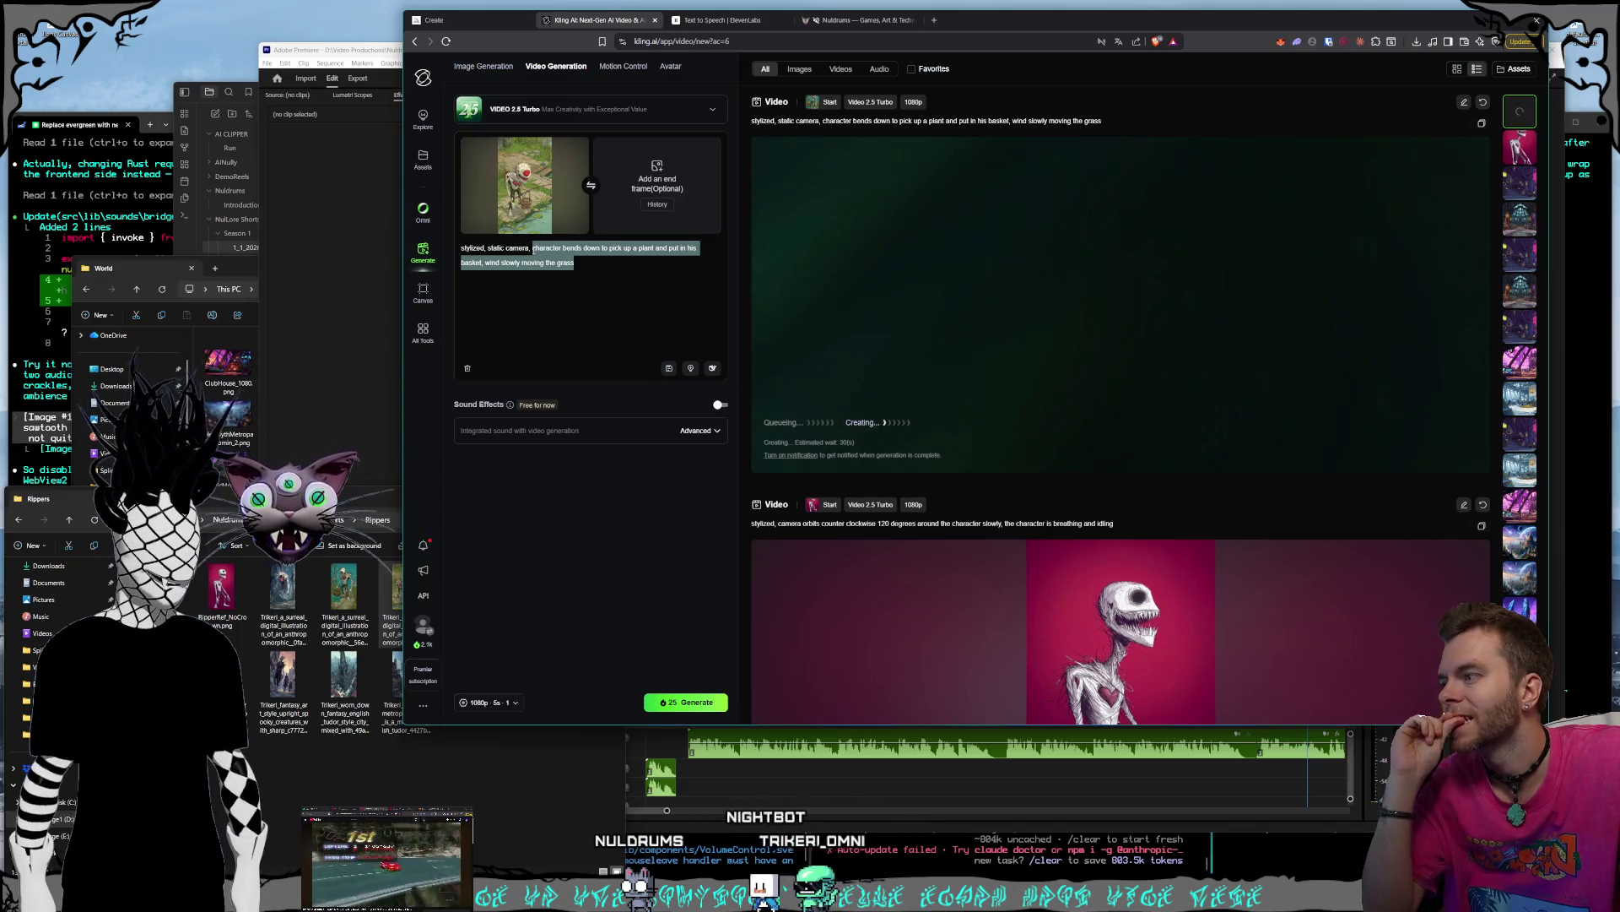
pyautogui.press('BackSpace')
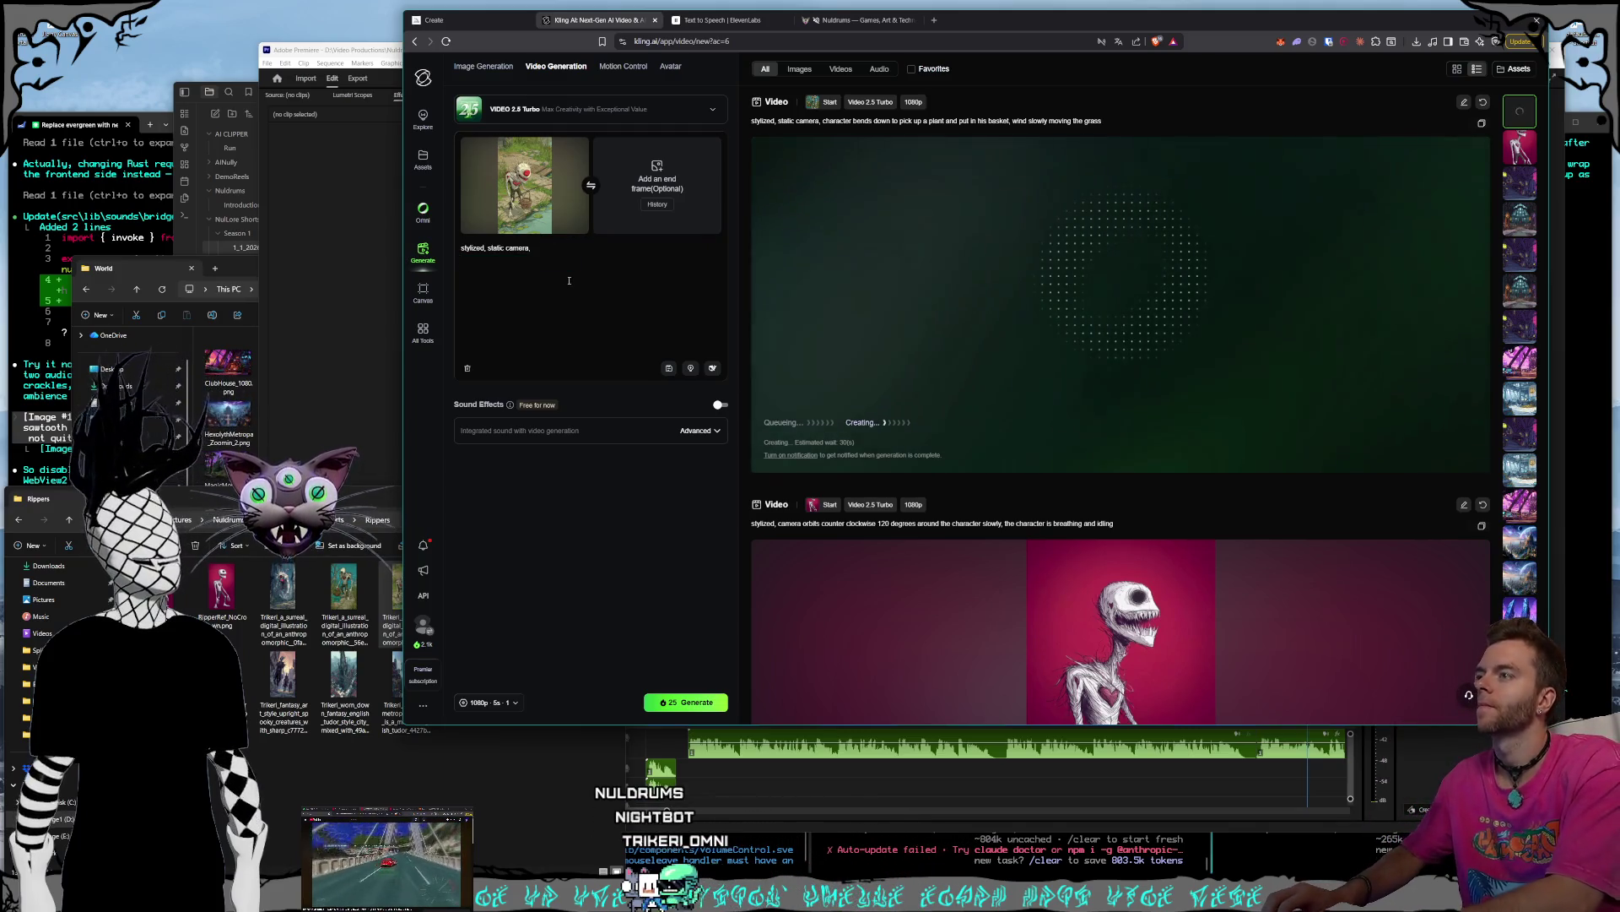
pyautogui.write('slowly zooms out')
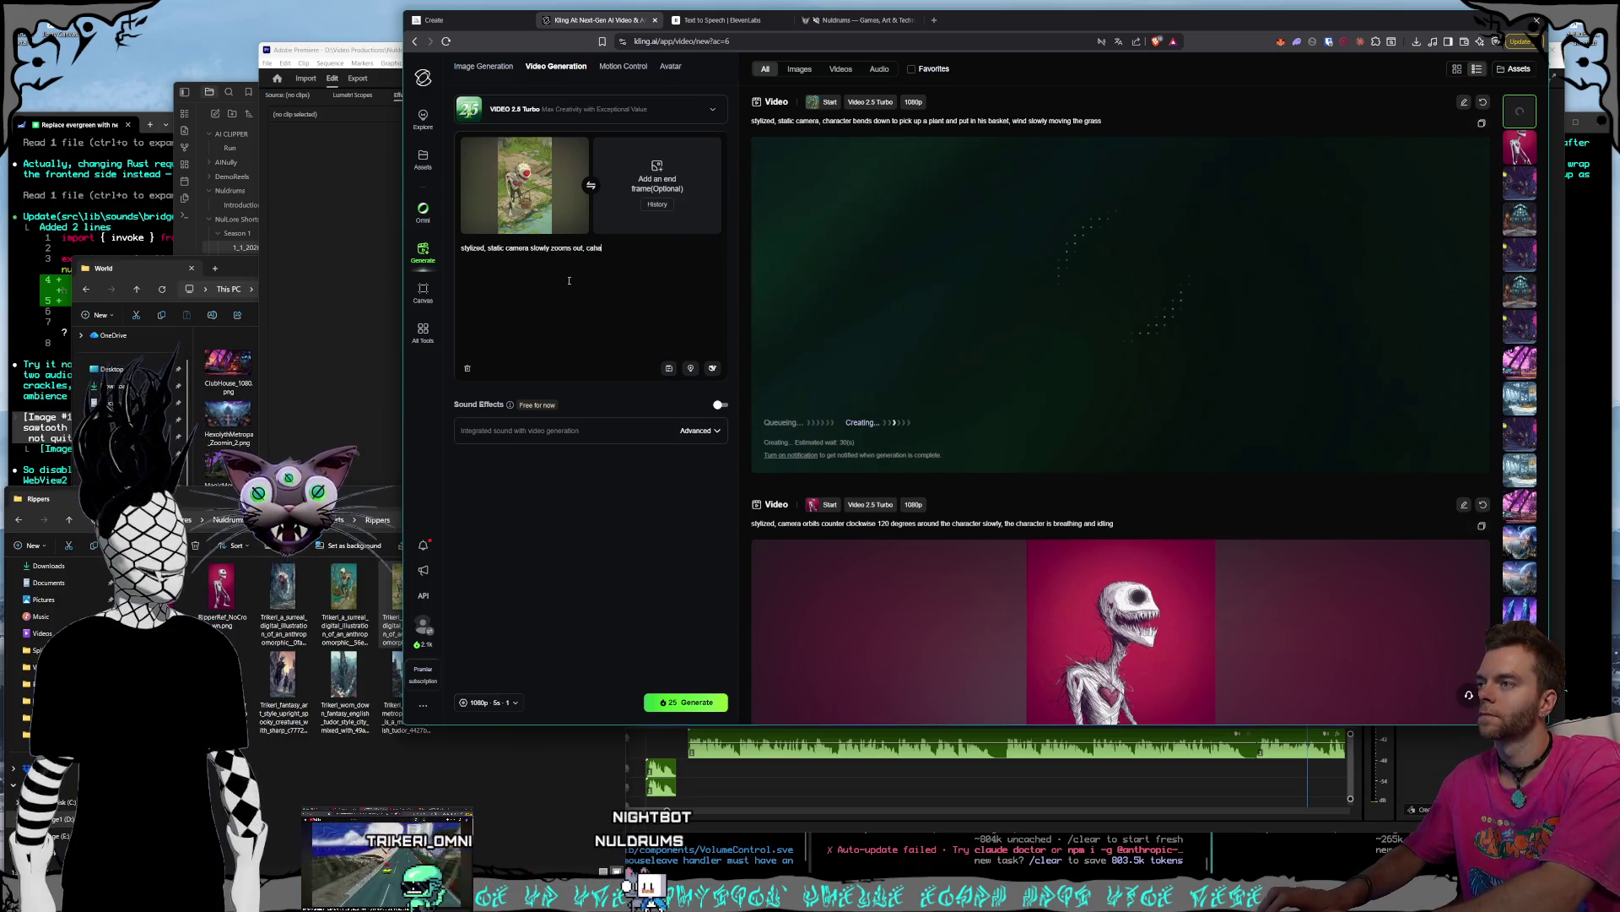
pyautogui.write('er is')
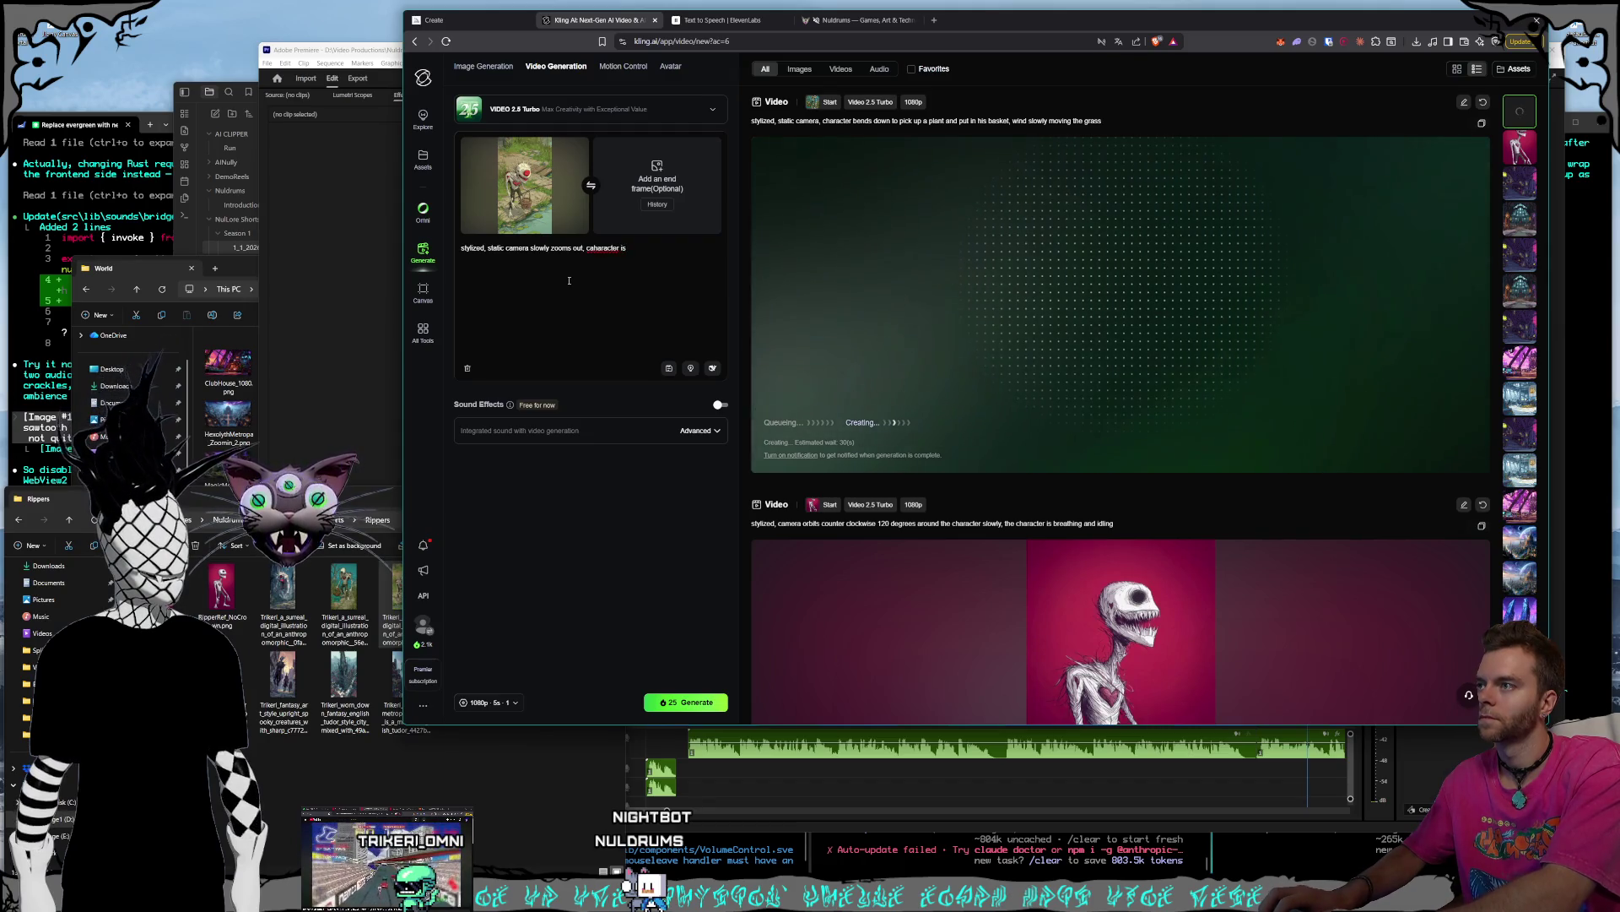
pyautogui.write(' standing and')
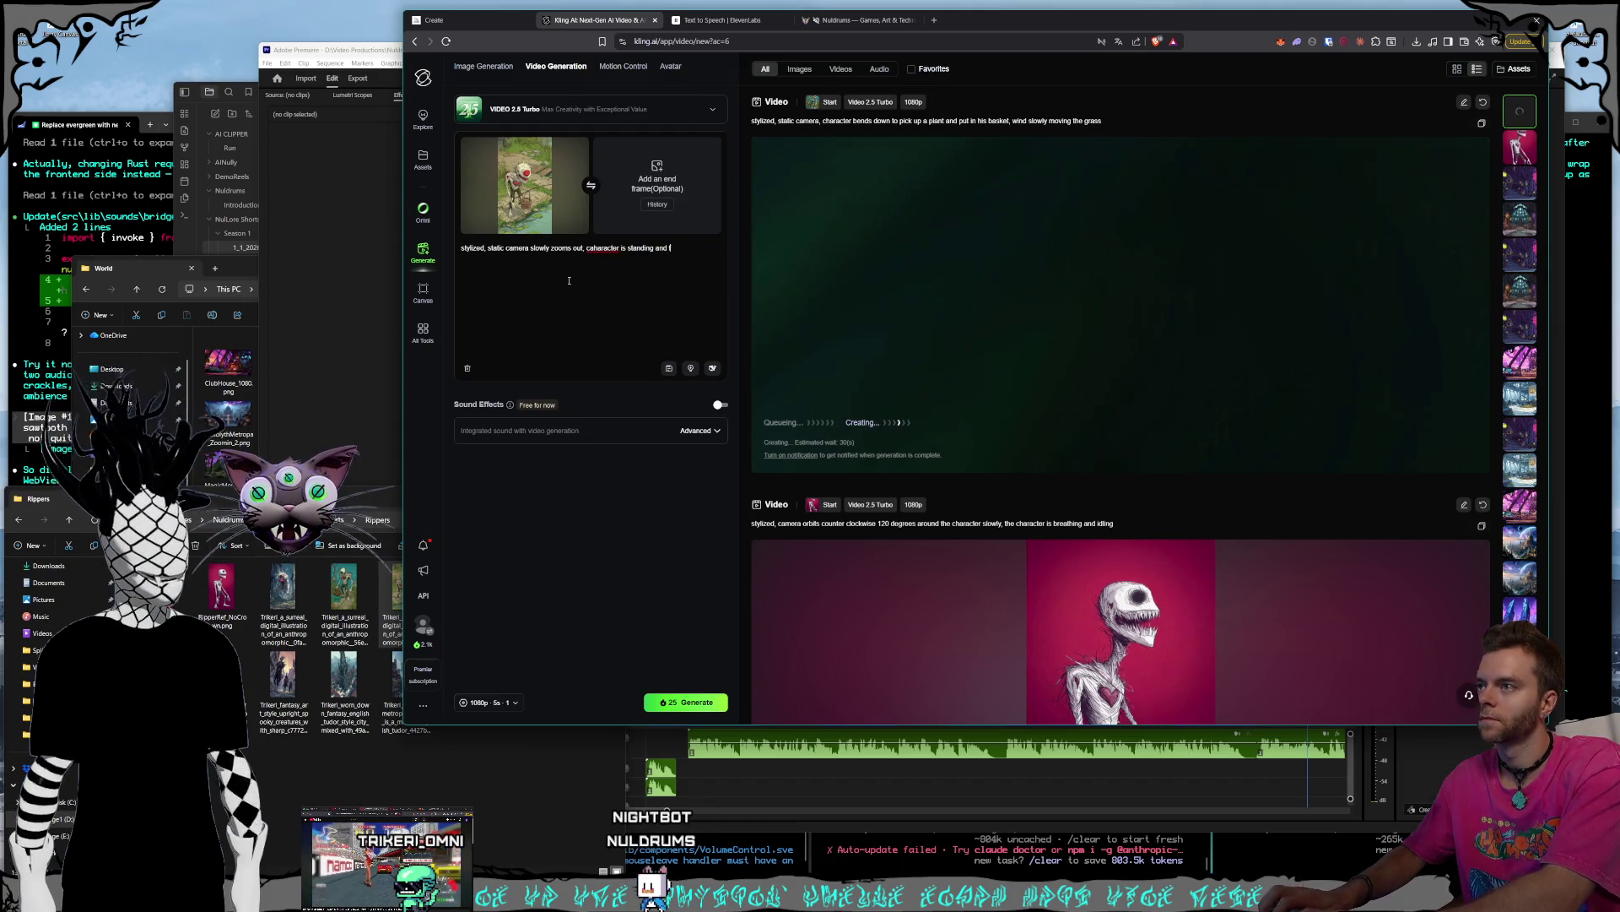
pyautogui.write(', bi')
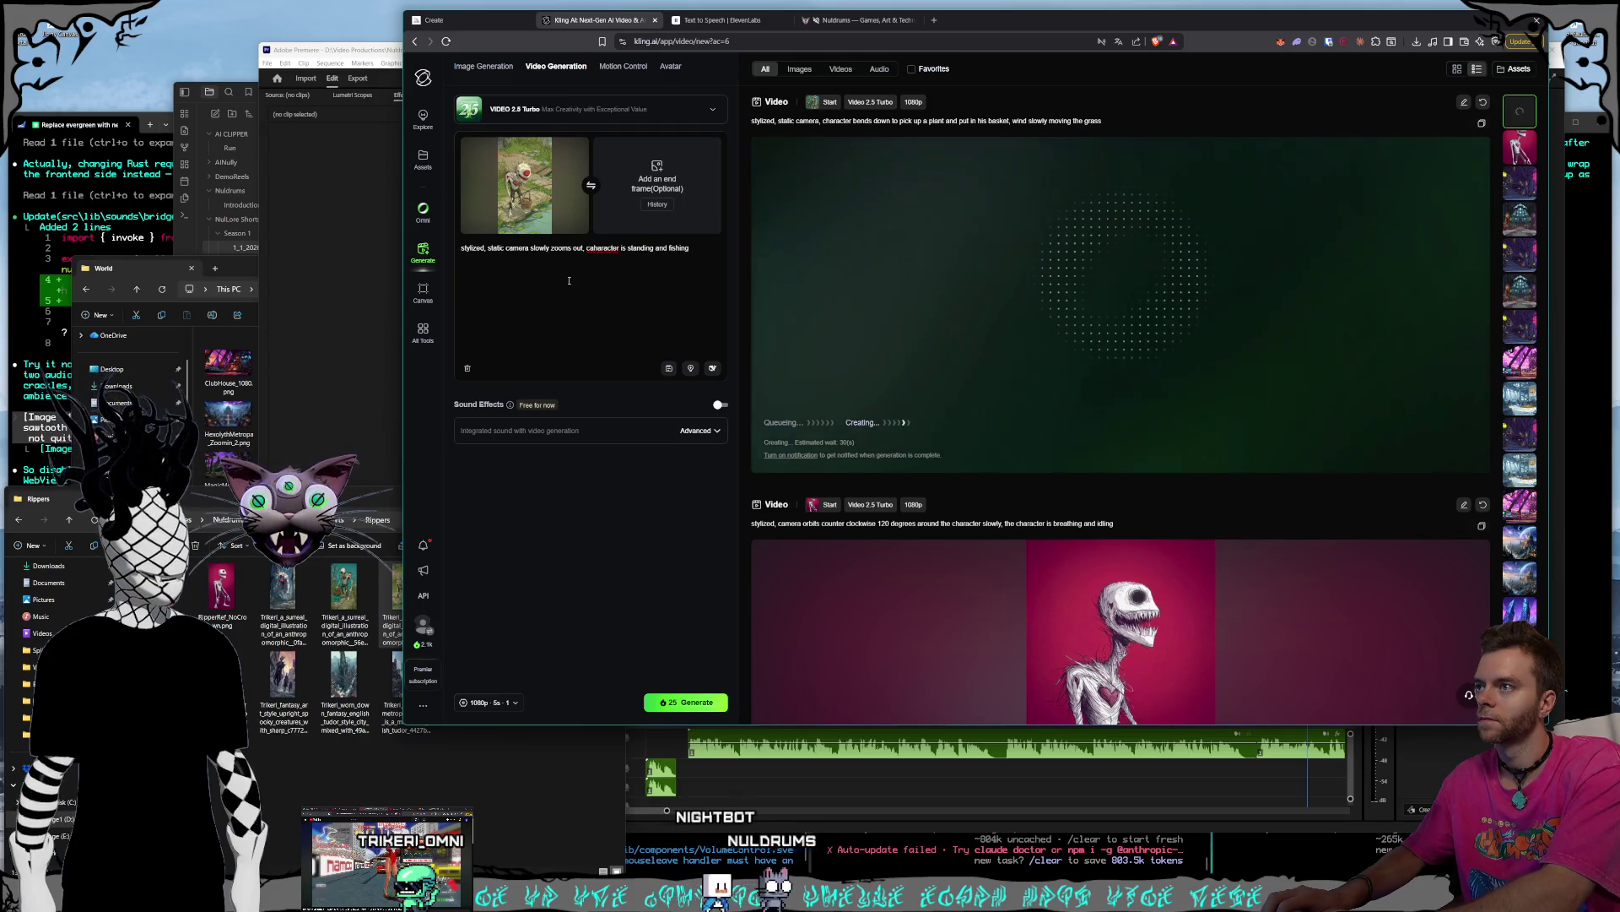
pyautogui.write('ing and ')
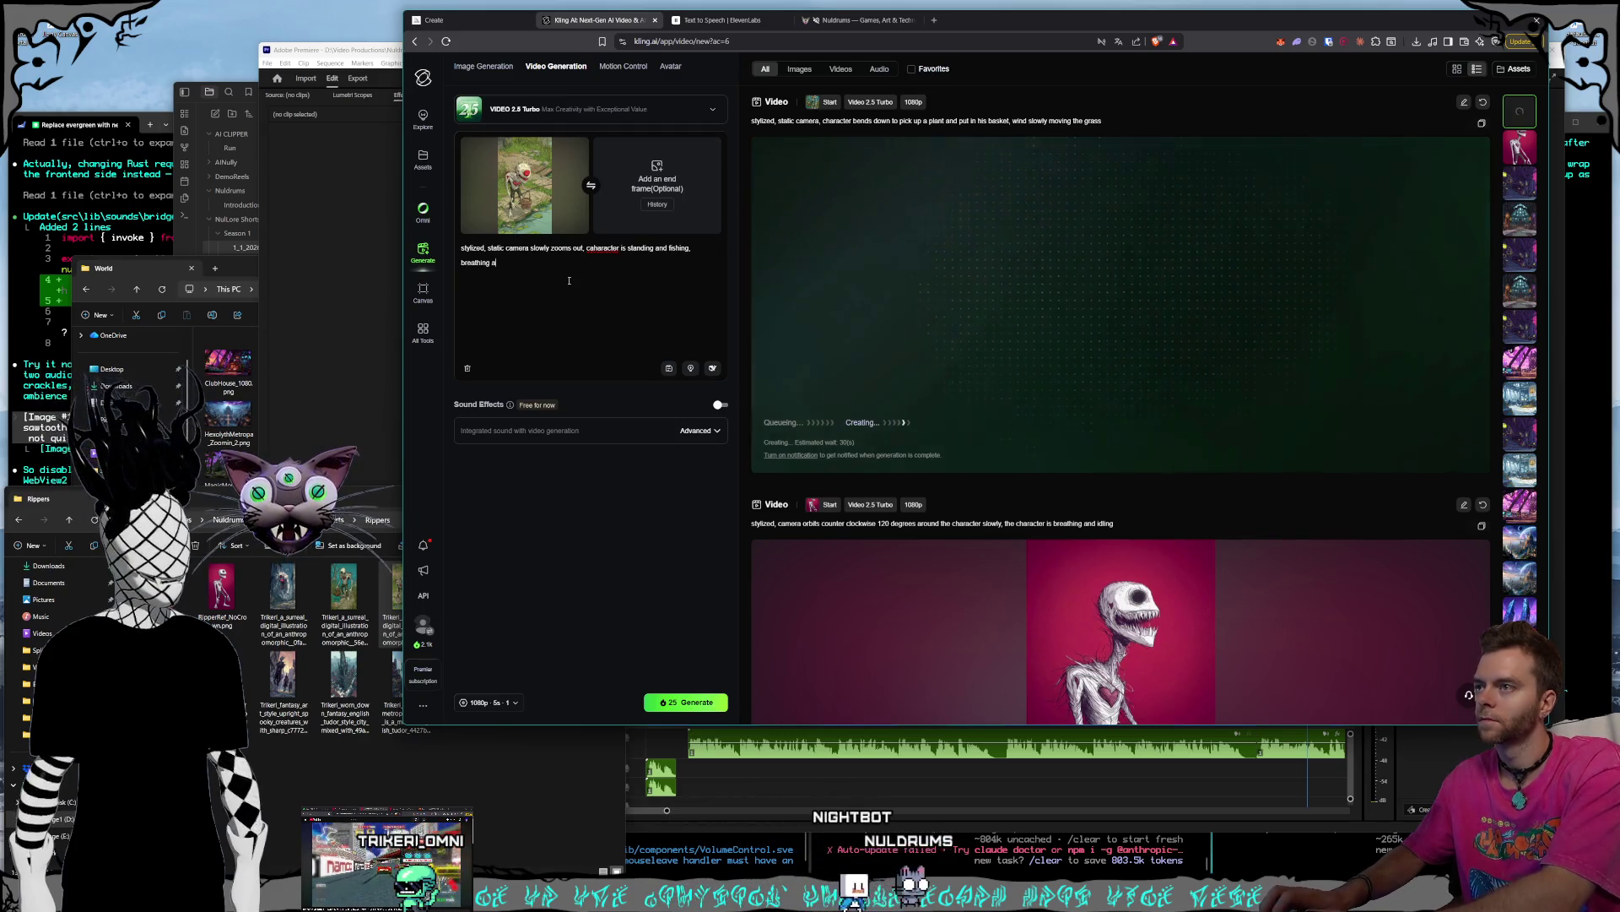
pyautogui.write('idle slowly relaxing wh')
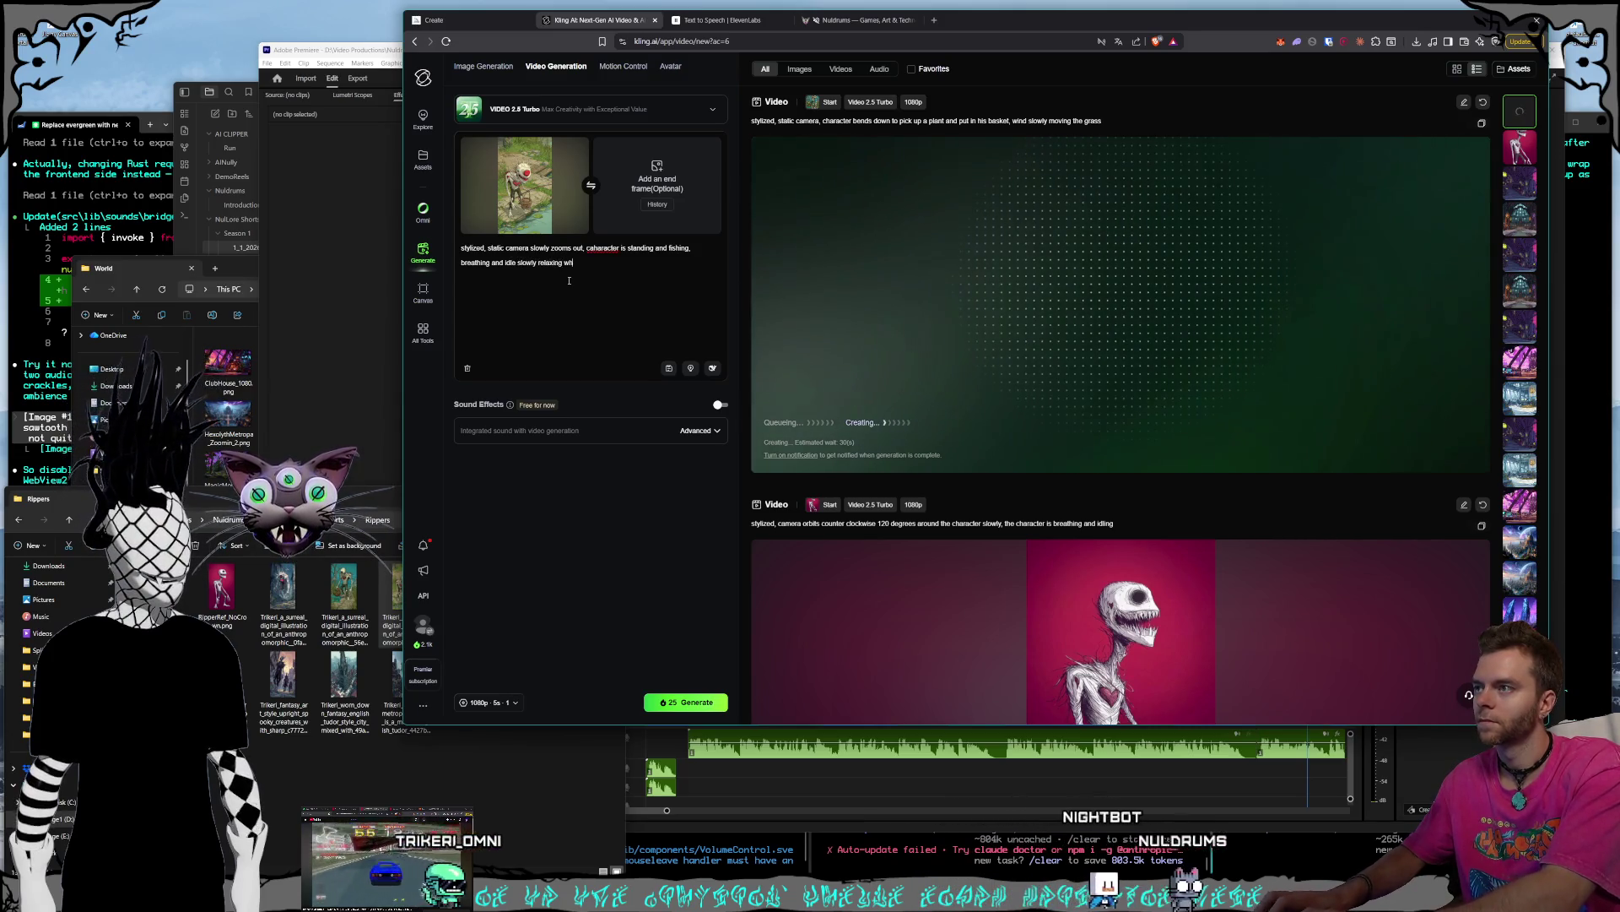
pyautogui.write('ile fishing')
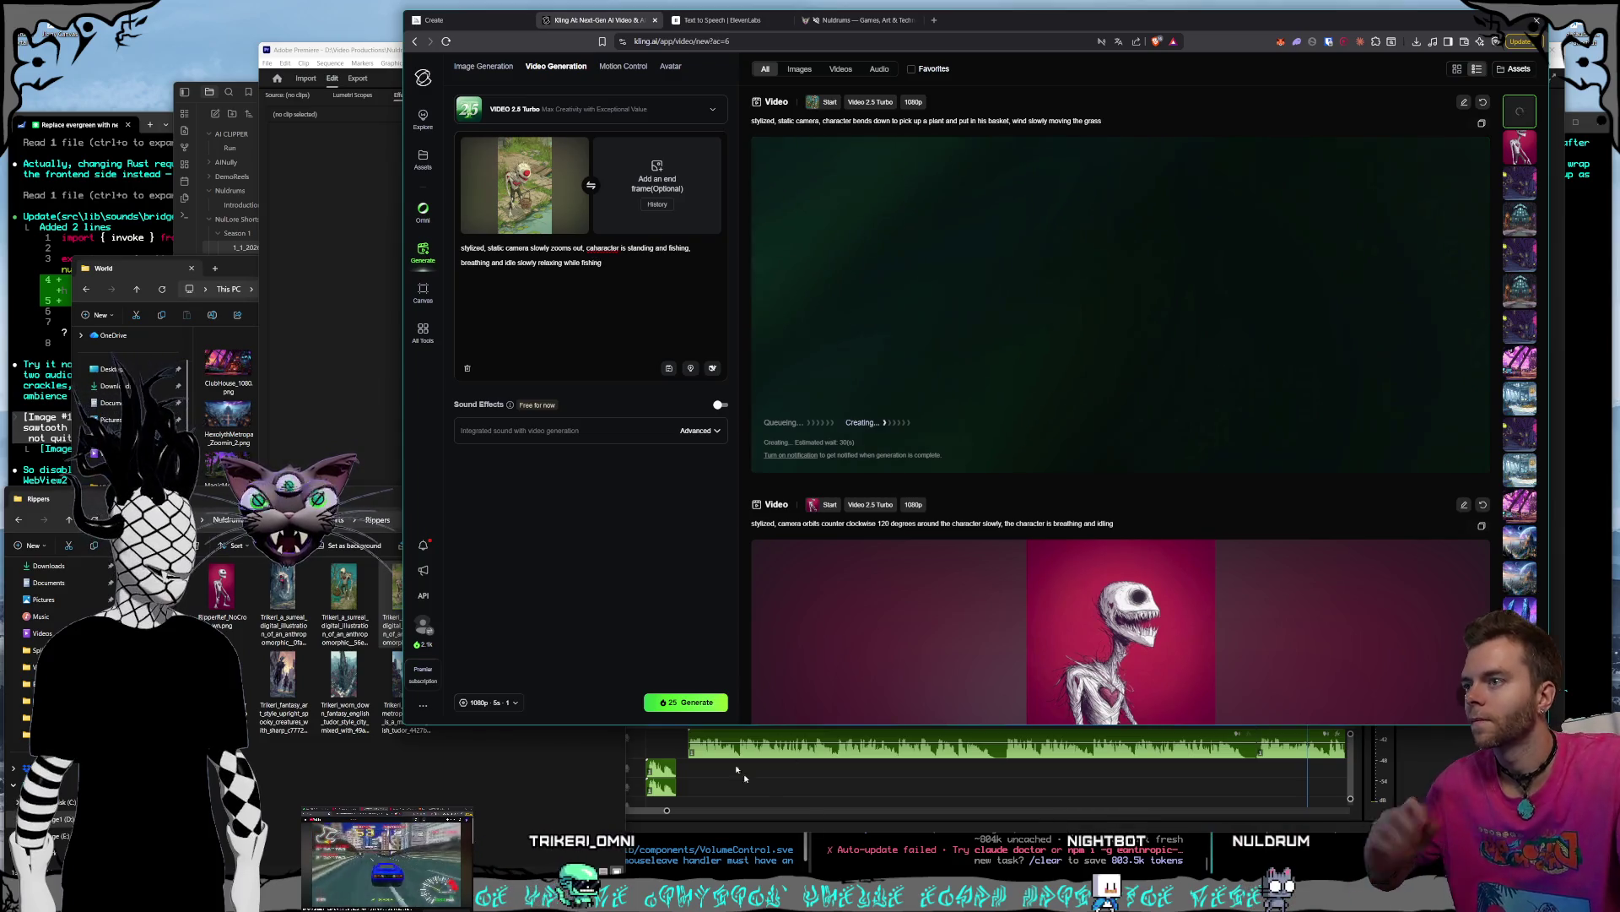
# - Queue the 10-second fishing video and drag the red creature image onto the start frame
pyautogui.click(491, 703)
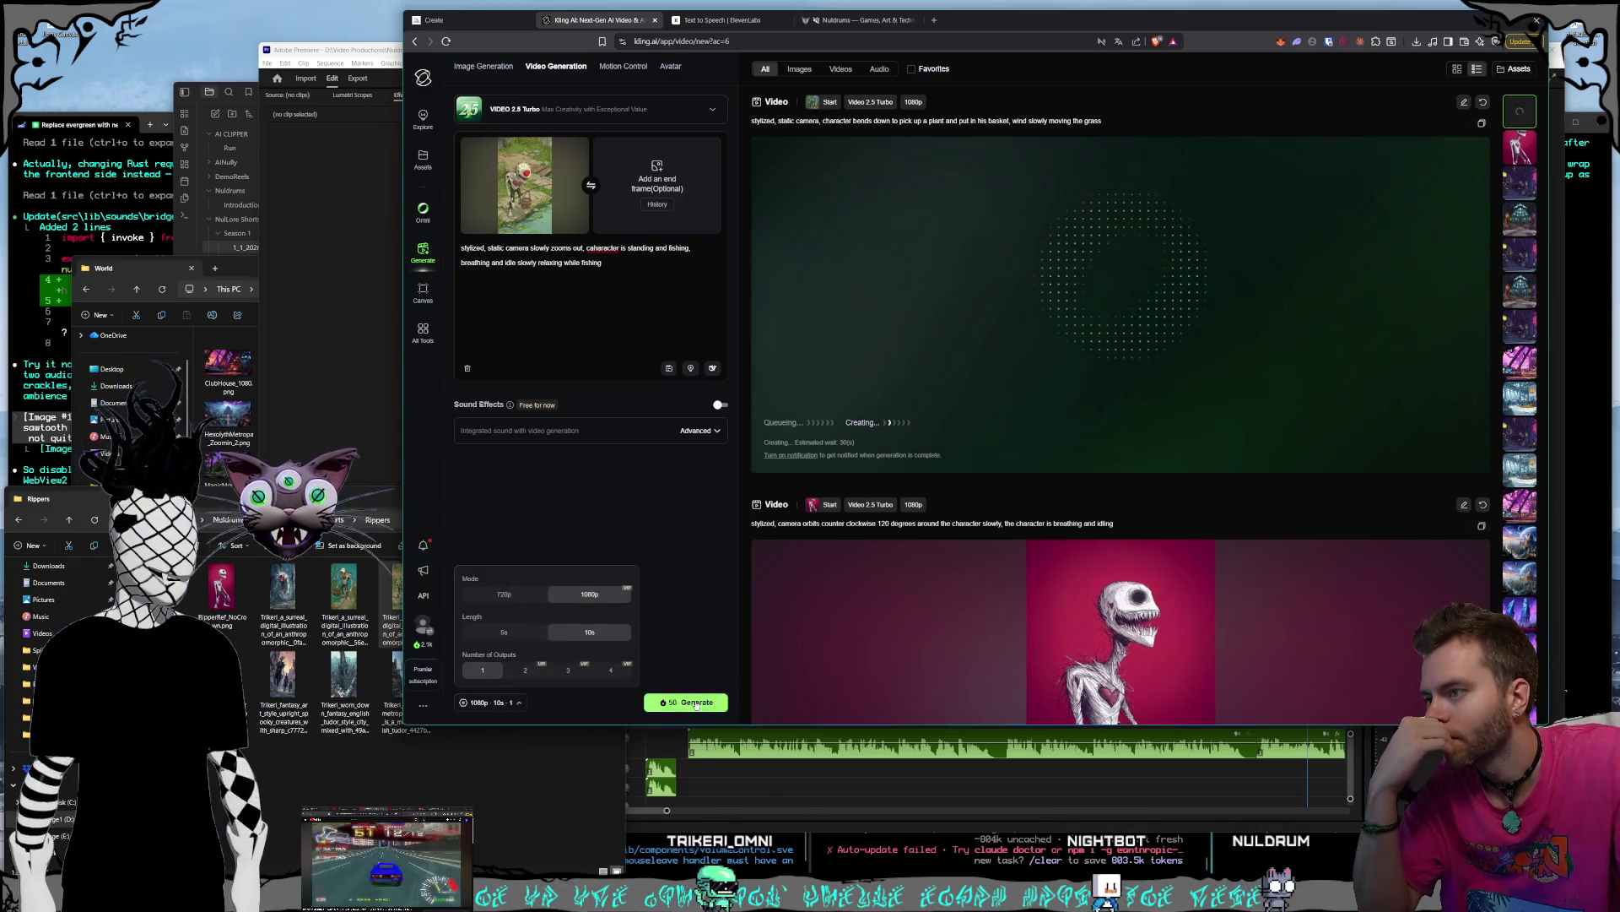
pyautogui.click(686, 702)
pyautogui.click(483, 725)
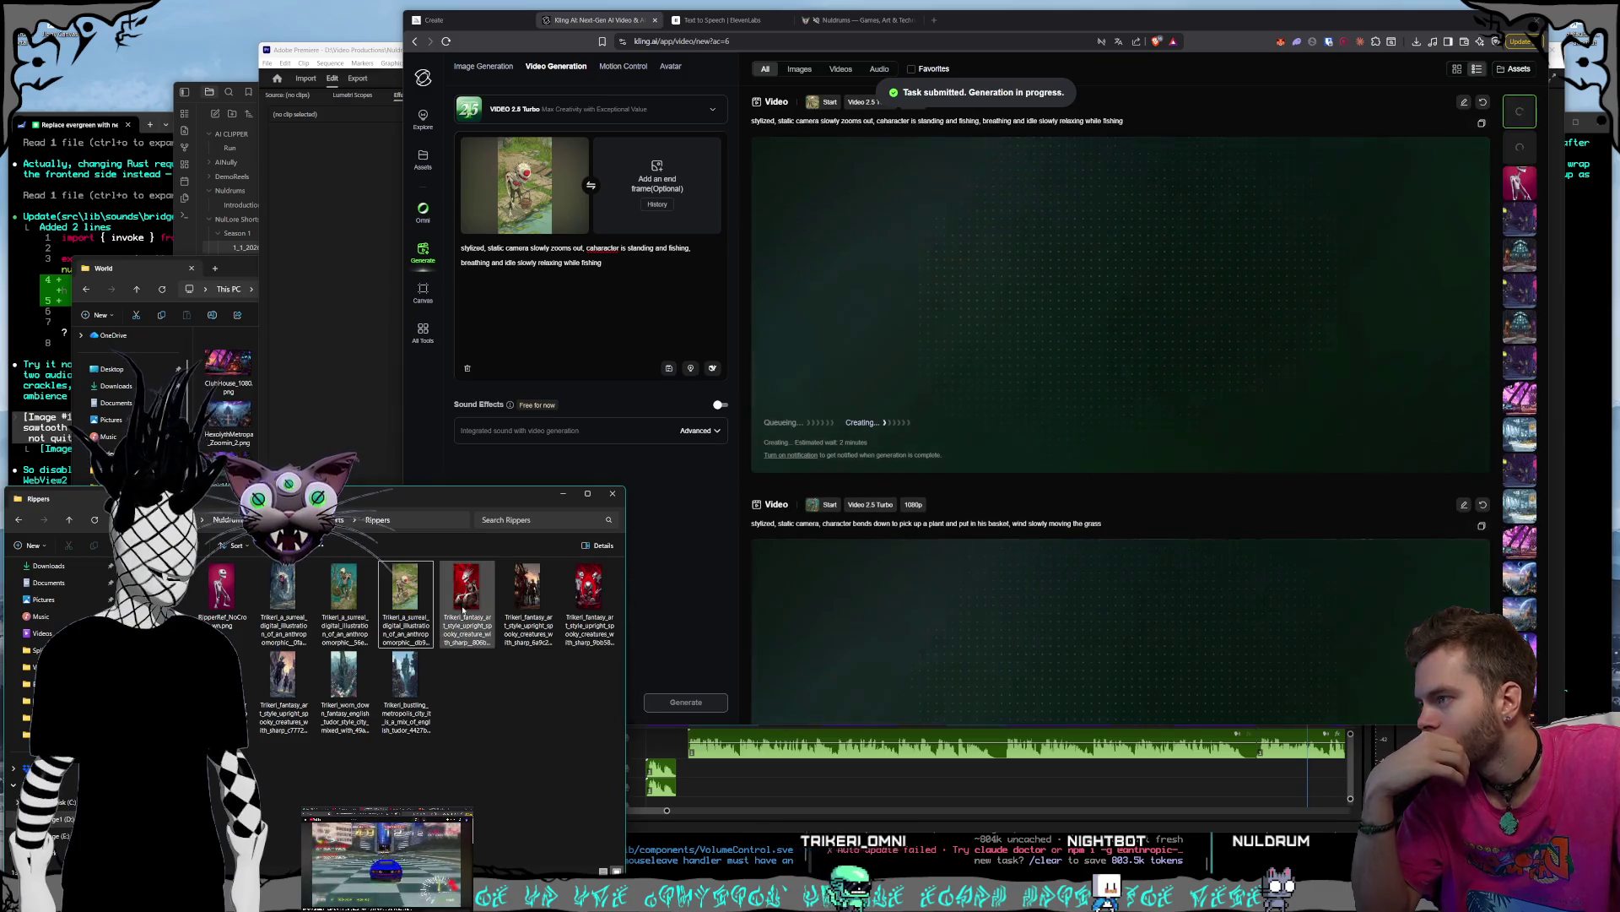
pyautogui.click(467, 613)
pyautogui.moveTo(466, 620); pyautogui.dragTo(524, 186)
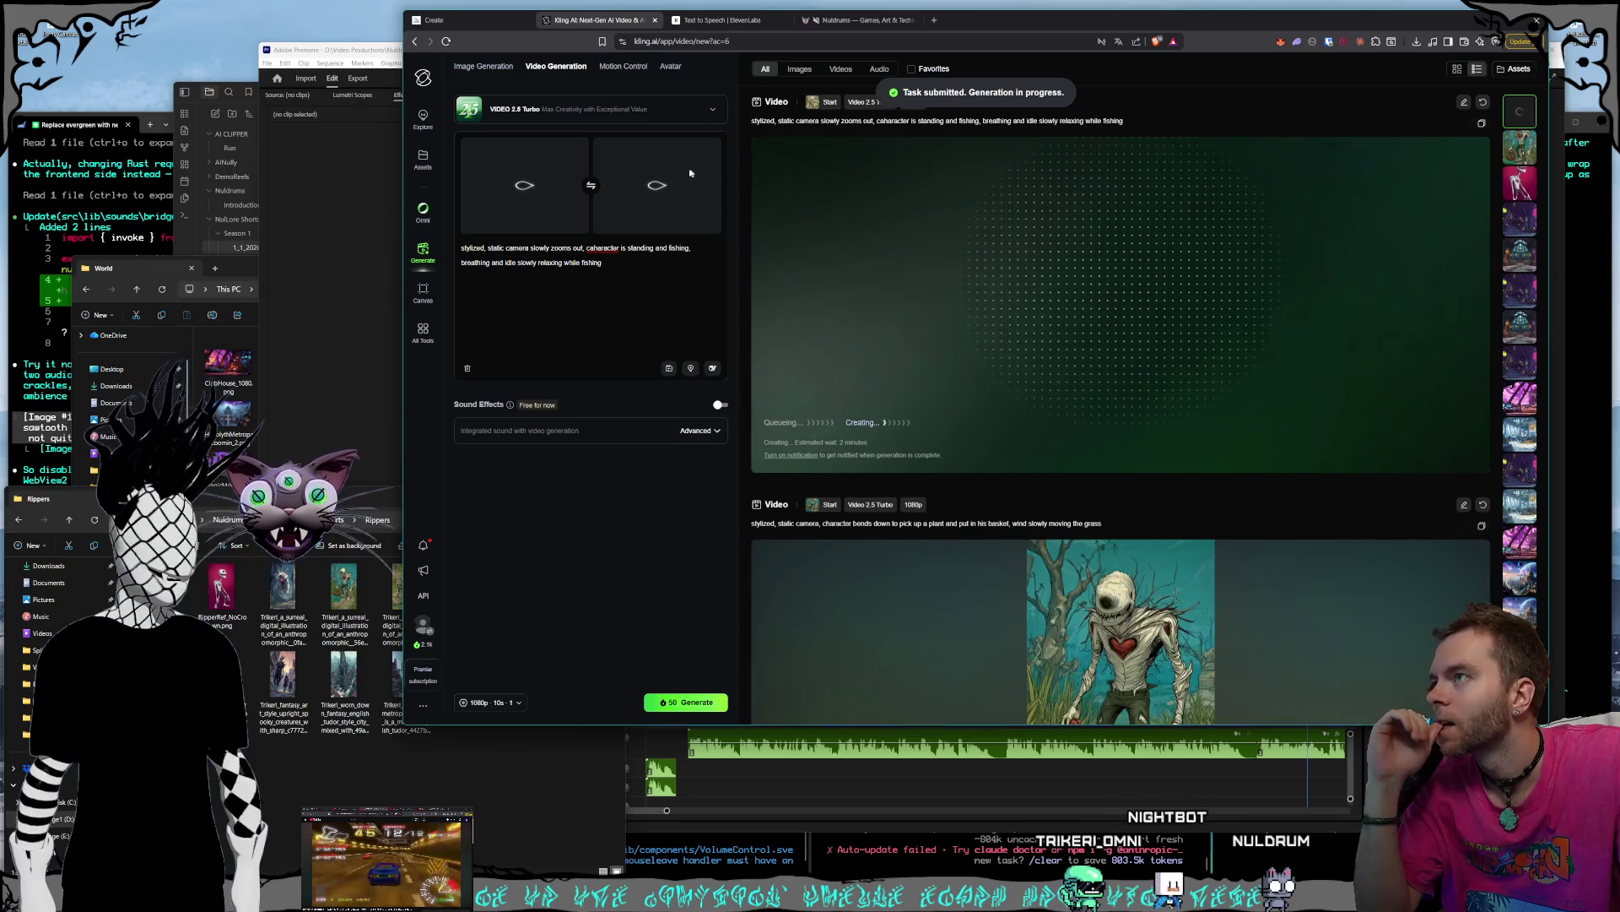
# - Remove the duplicate end frame and prompt a clockwise zoom-out orbit of the creature laughing on a throne
pyautogui.scroll(-2, 1034, 523)
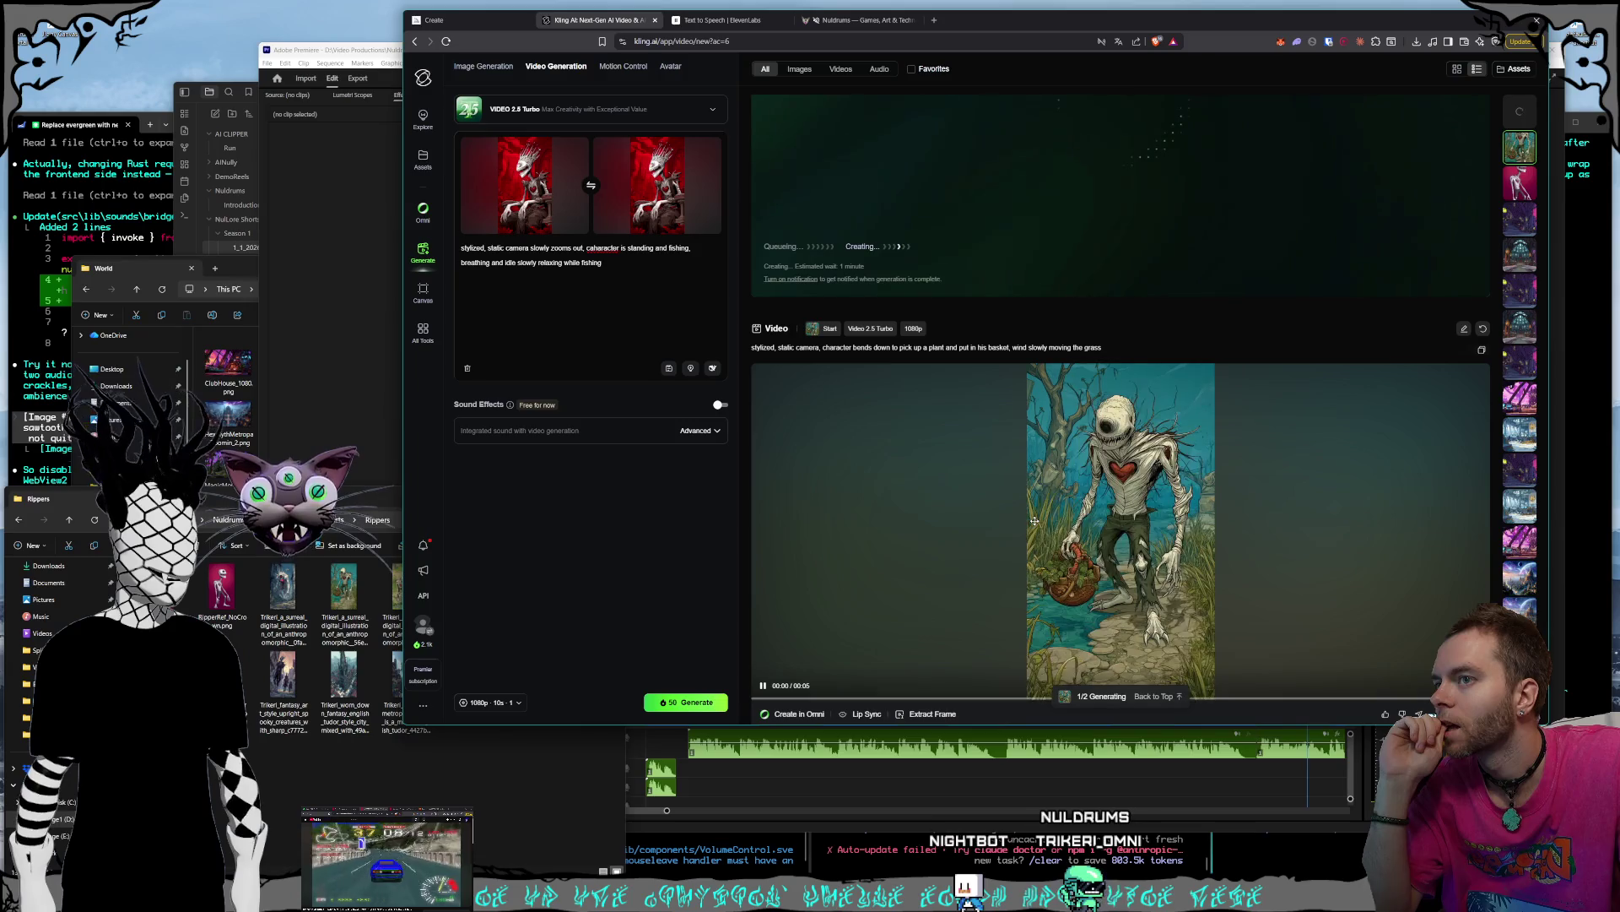
pyautogui.click(711, 146)
pyautogui.moveTo(626, 271); pyautogui.dragTo(452, 251)
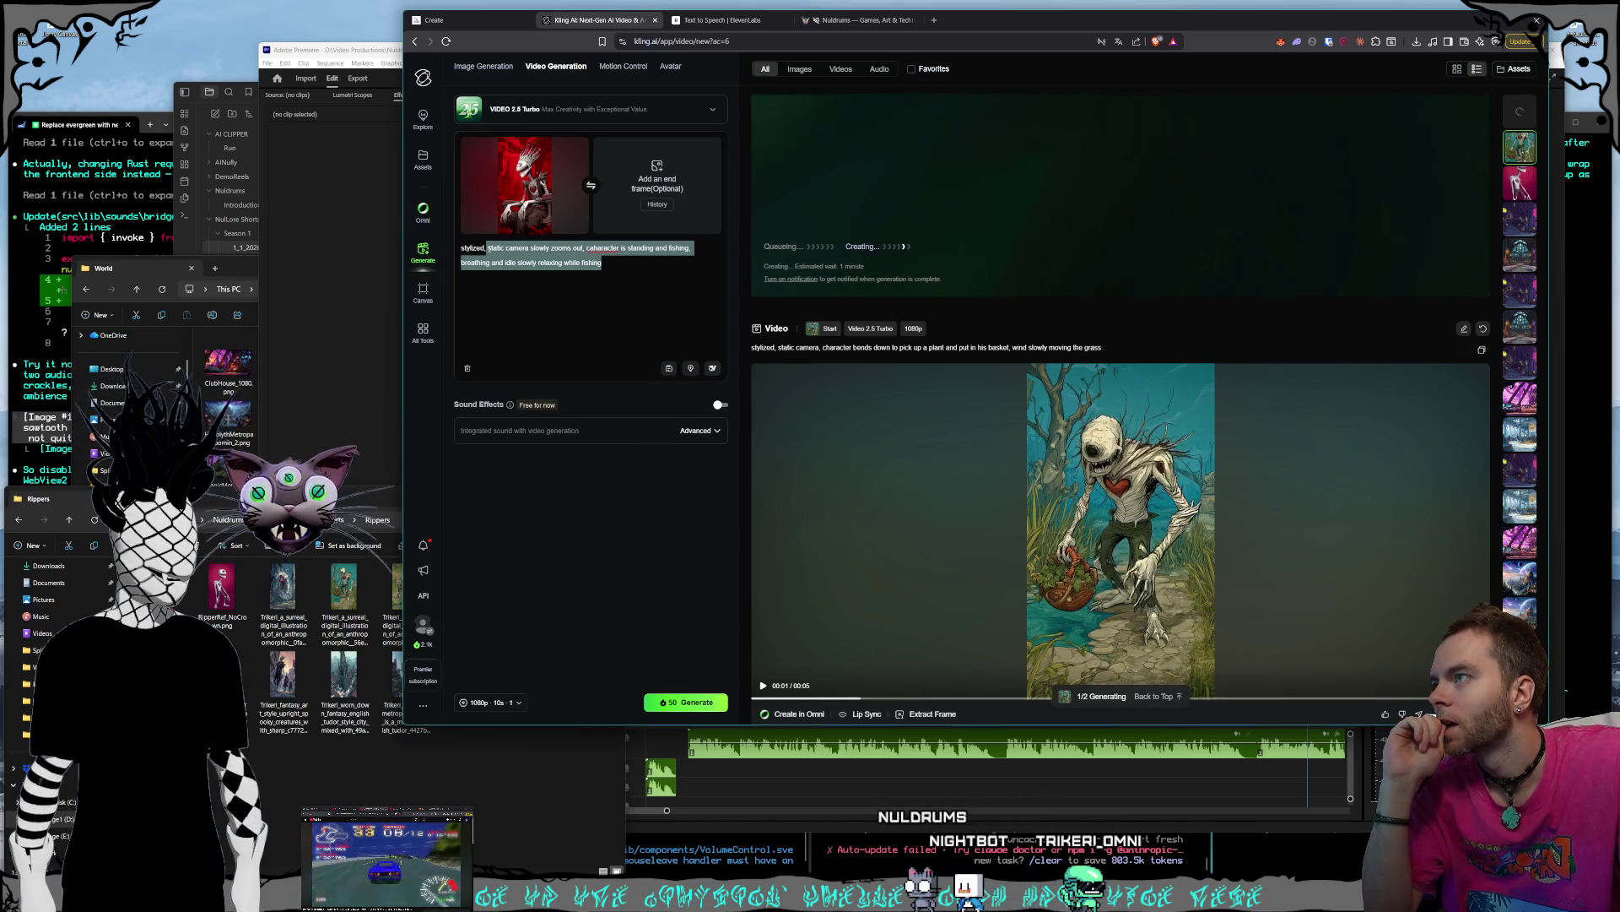
pyautogui.write('ca')
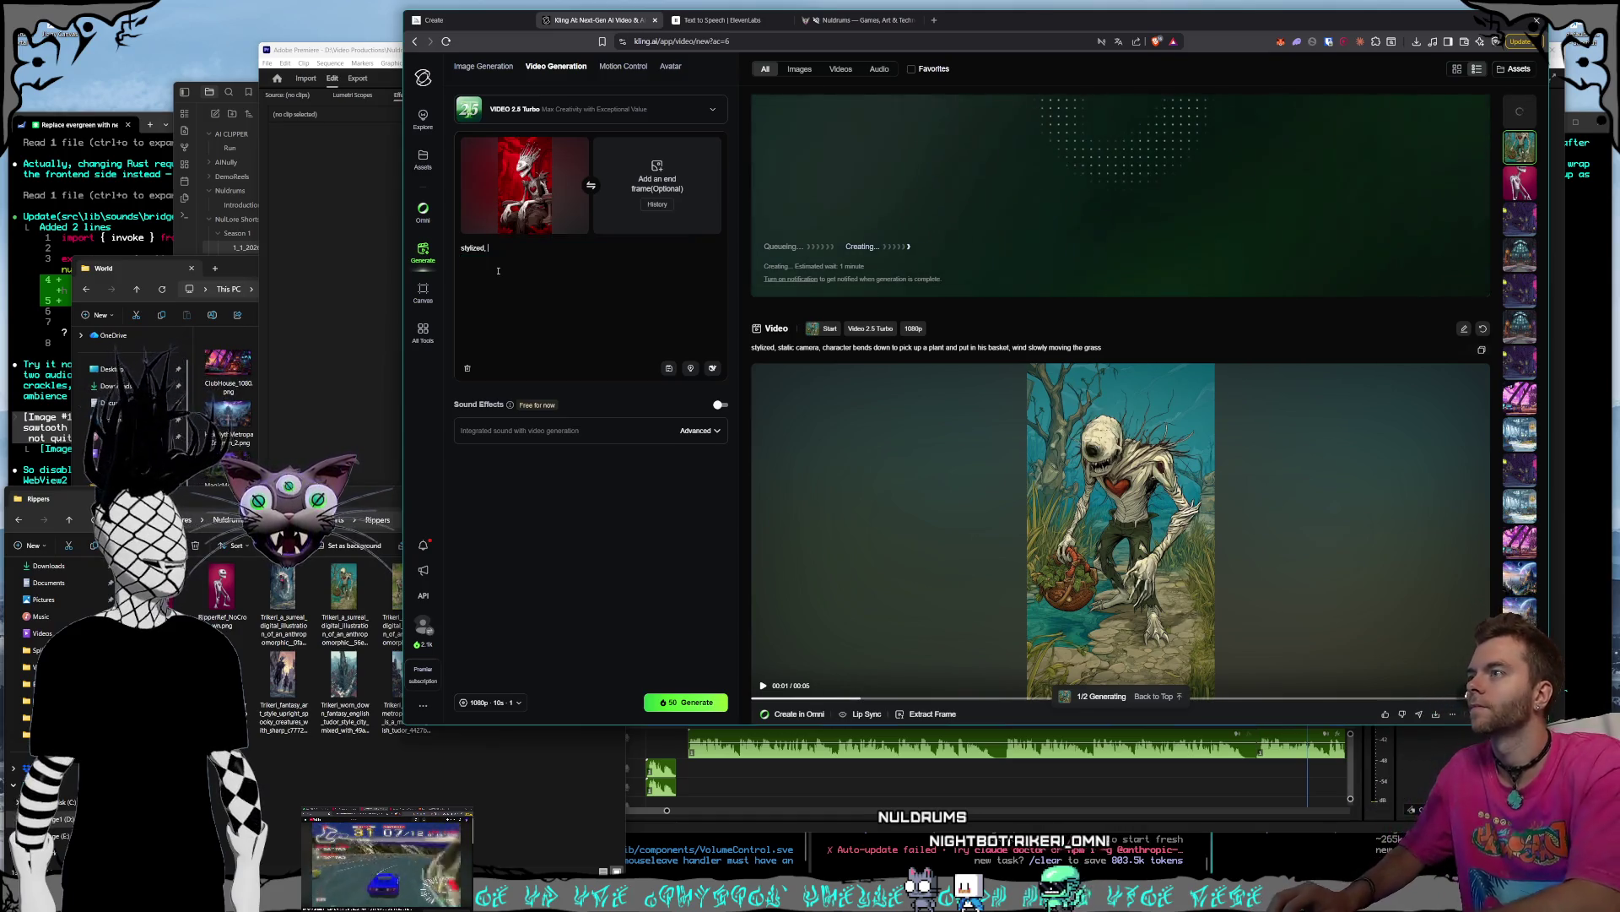
pyautogui.write('zo')
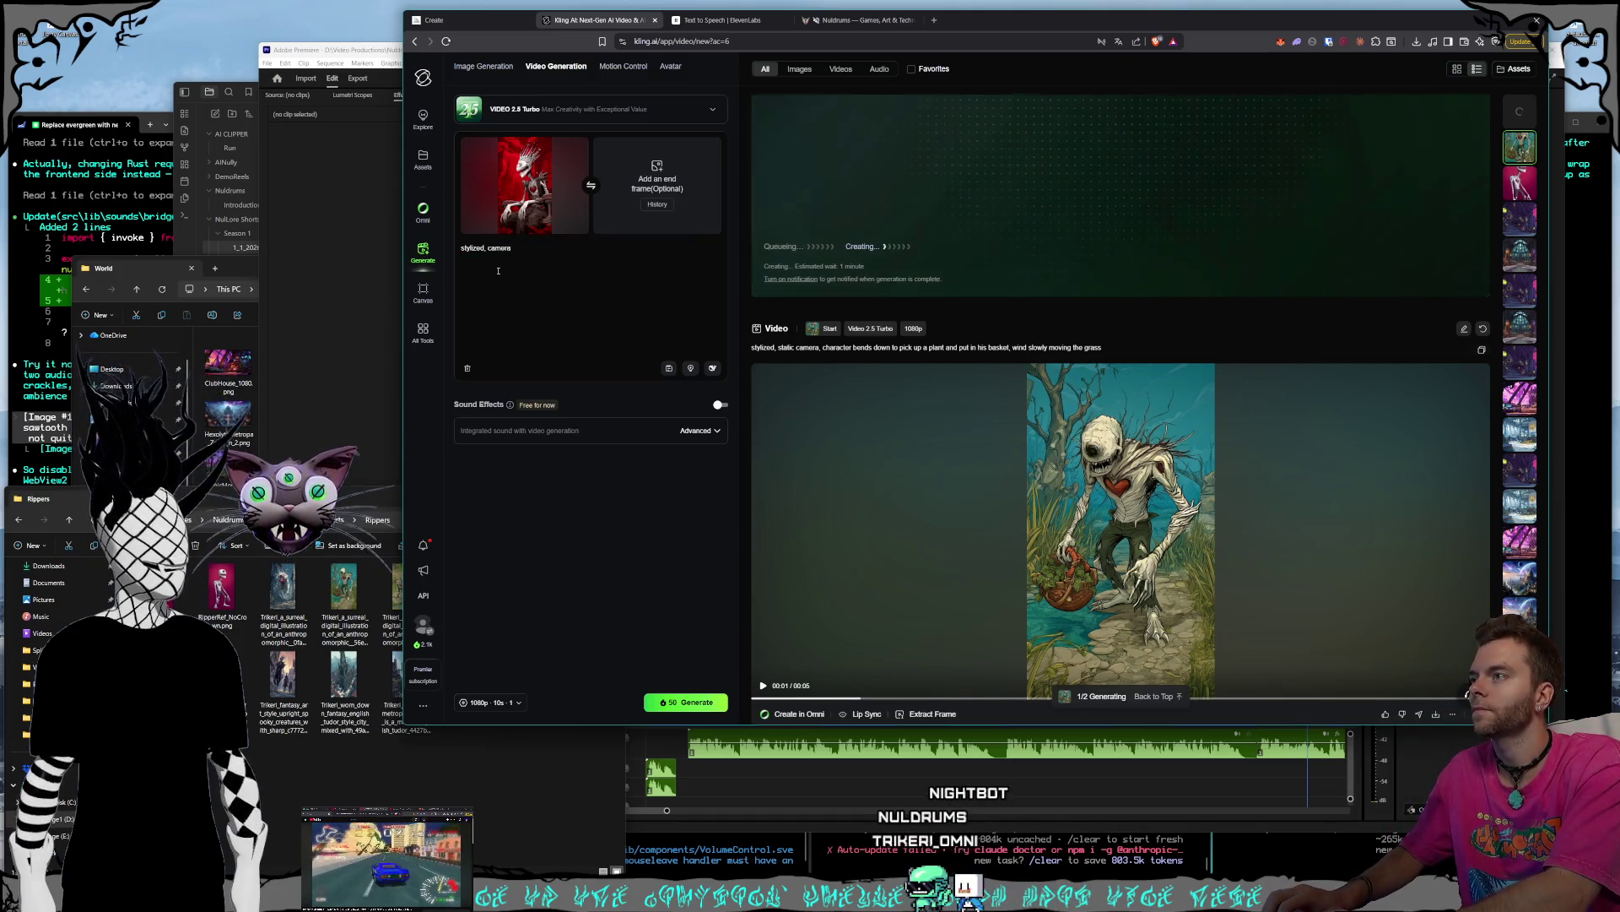
pyautogui.write('wly and orbs')
pyautogui.write('its around clo')
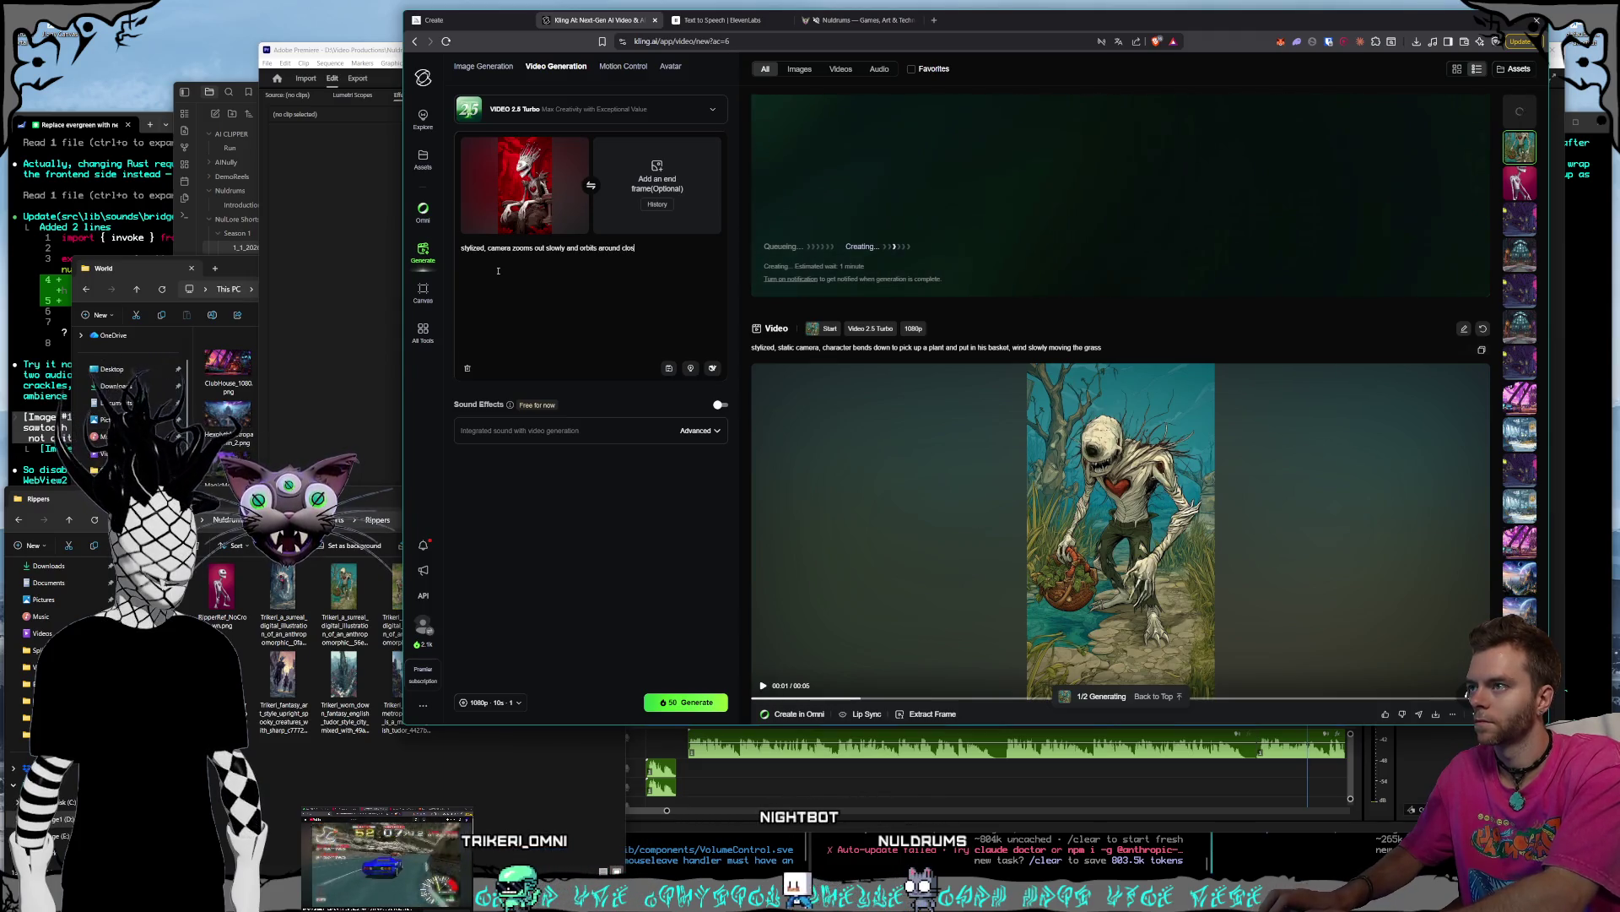
pyautogui.write(' so')
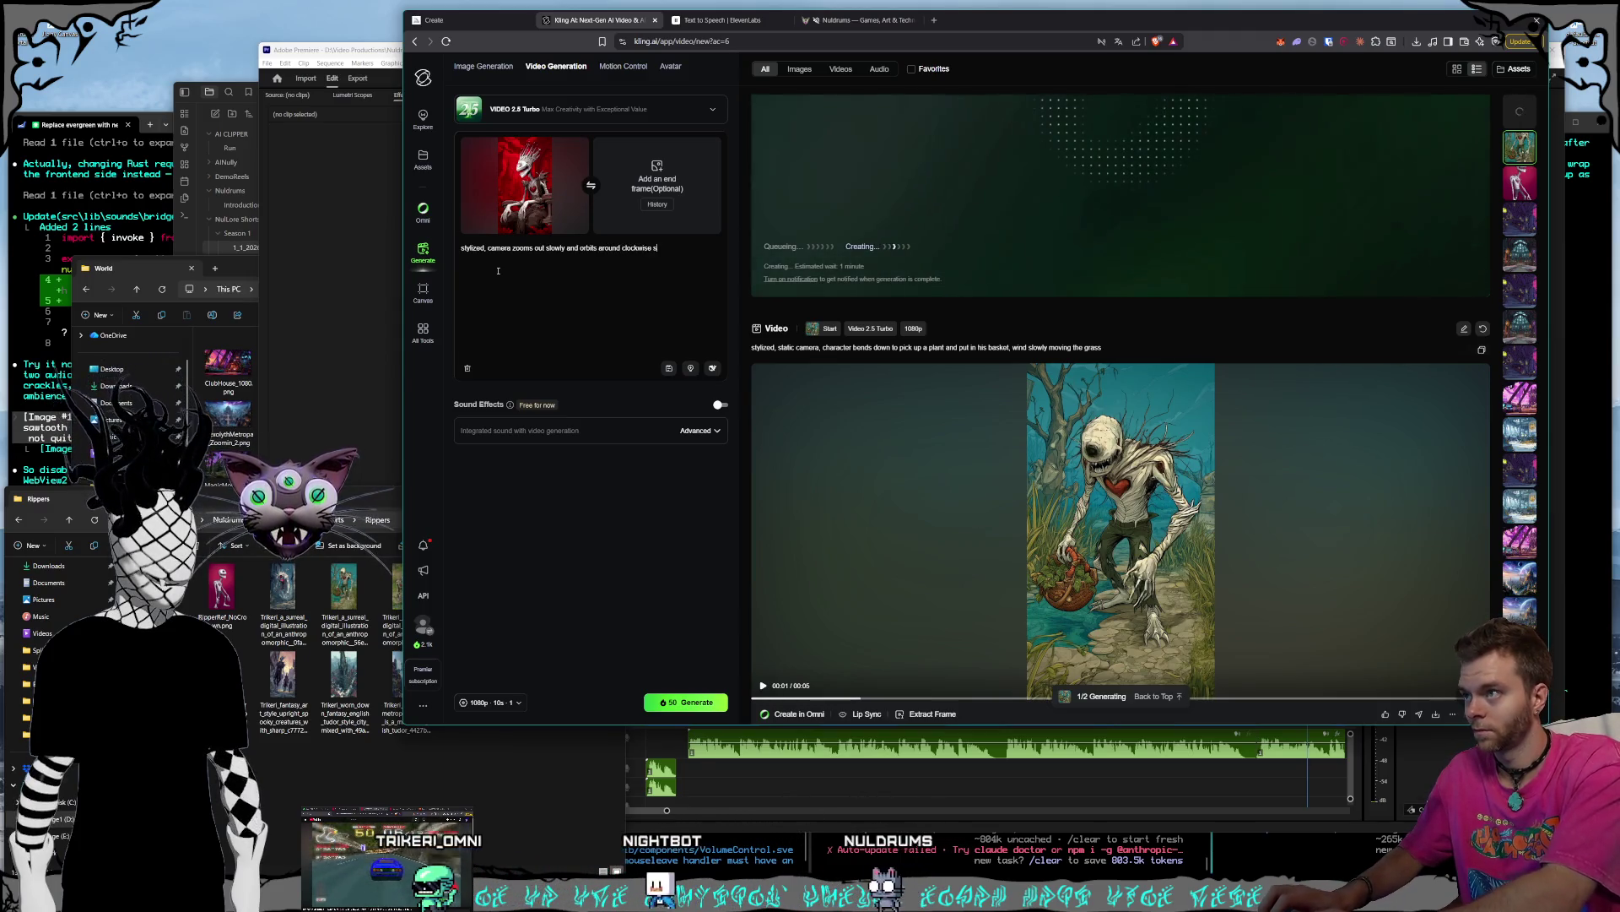
pyautogui.write(' we face the character, the')
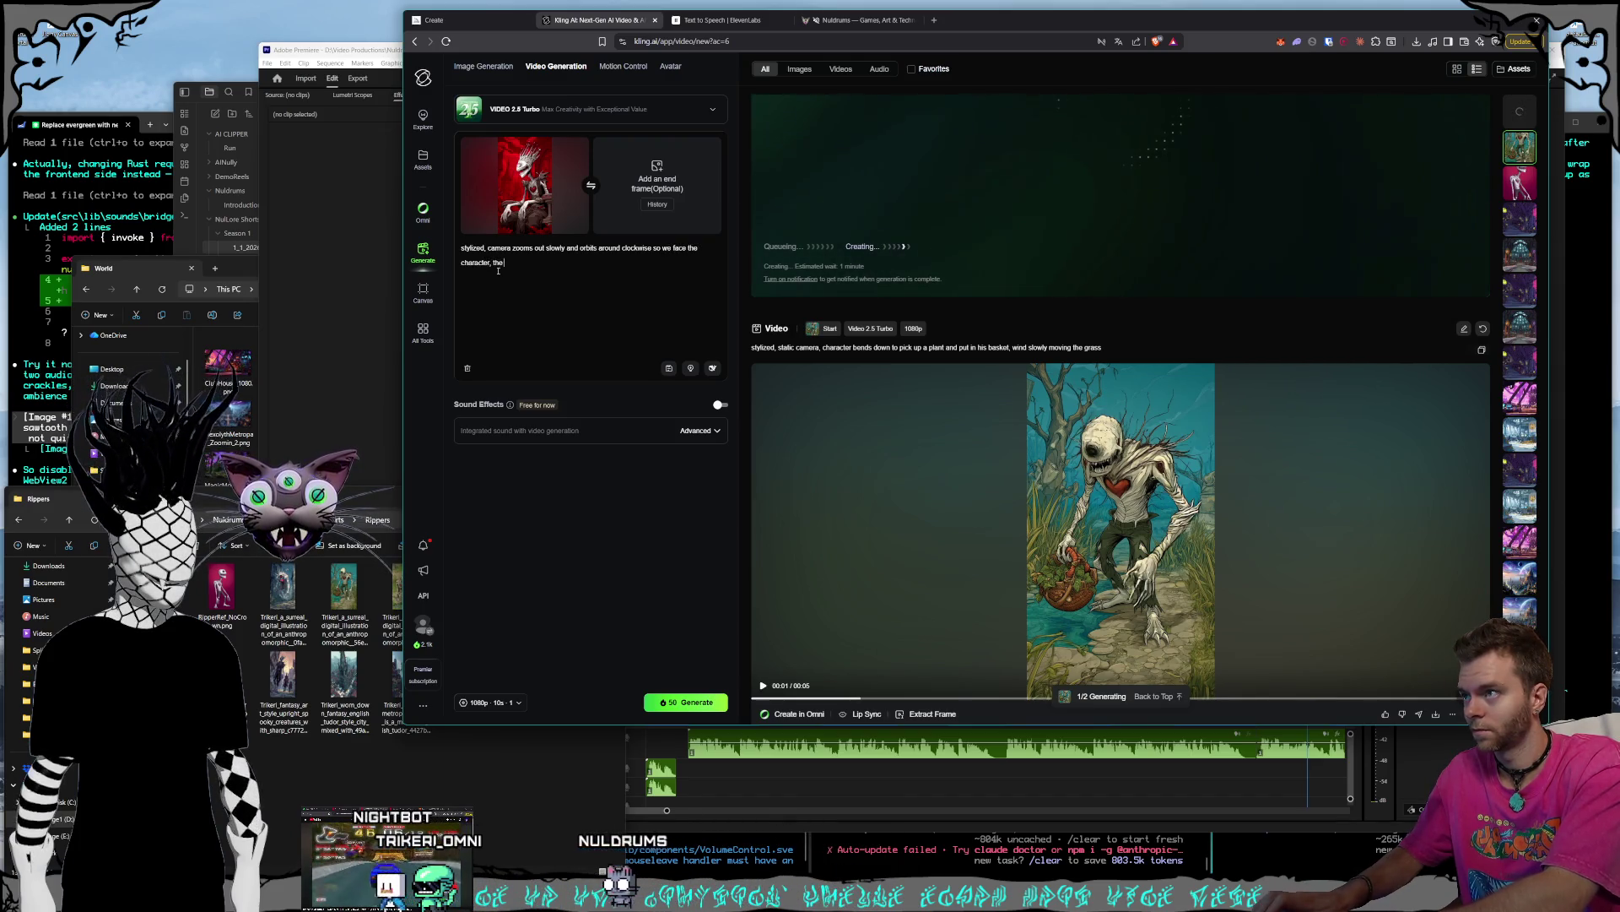
pyautogui.write(' character is sitt')
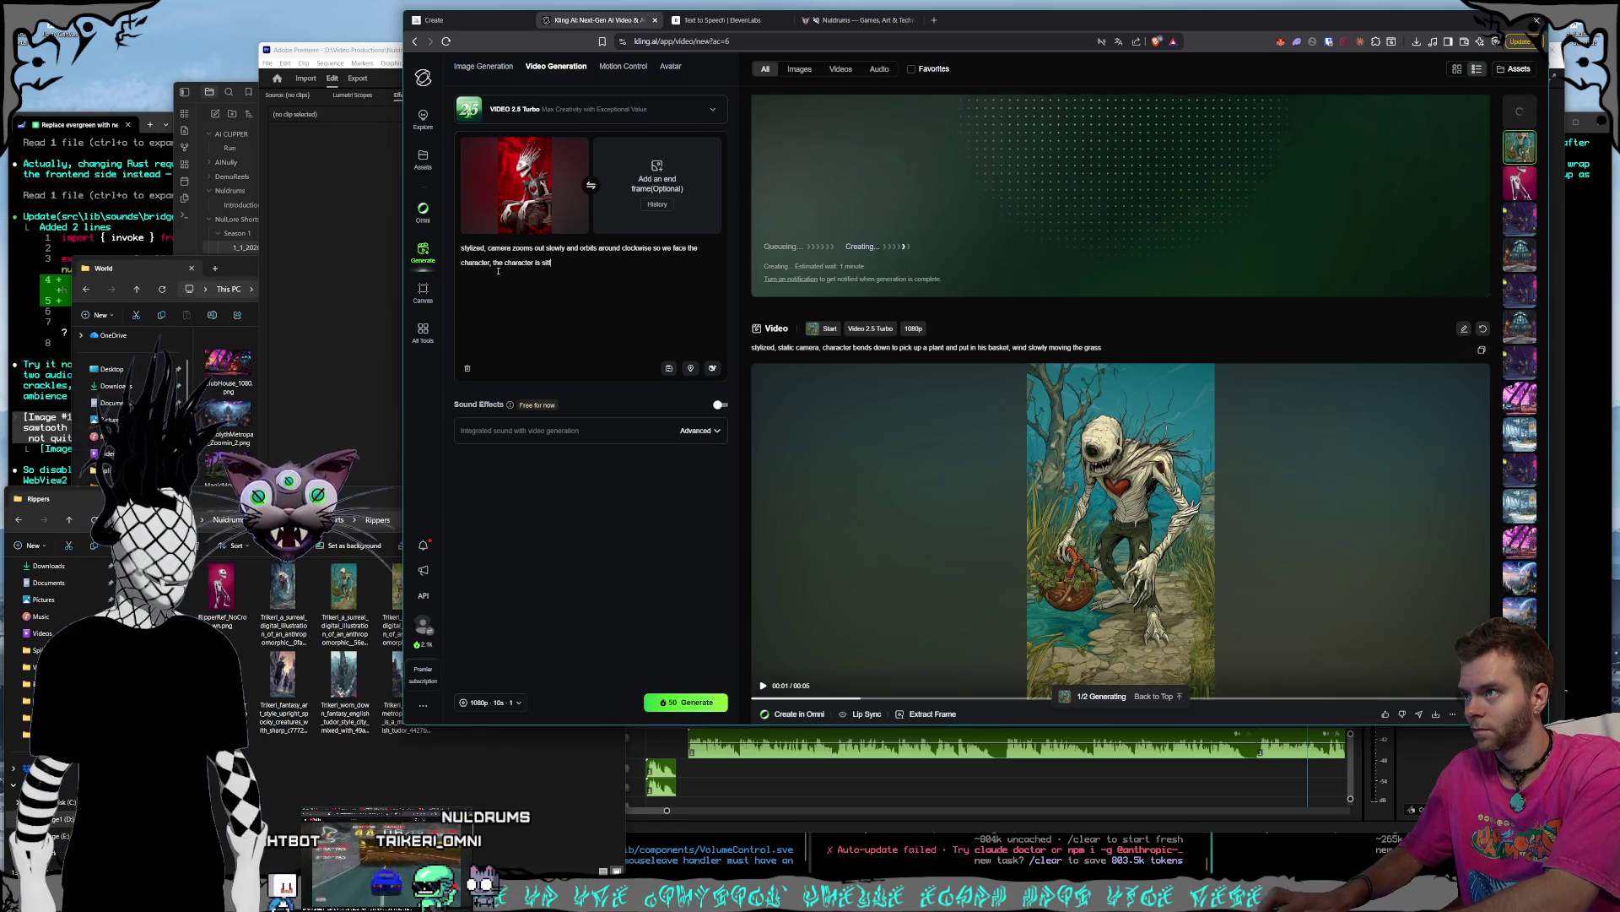
pyautogui.write('ing on a throne and laughing')
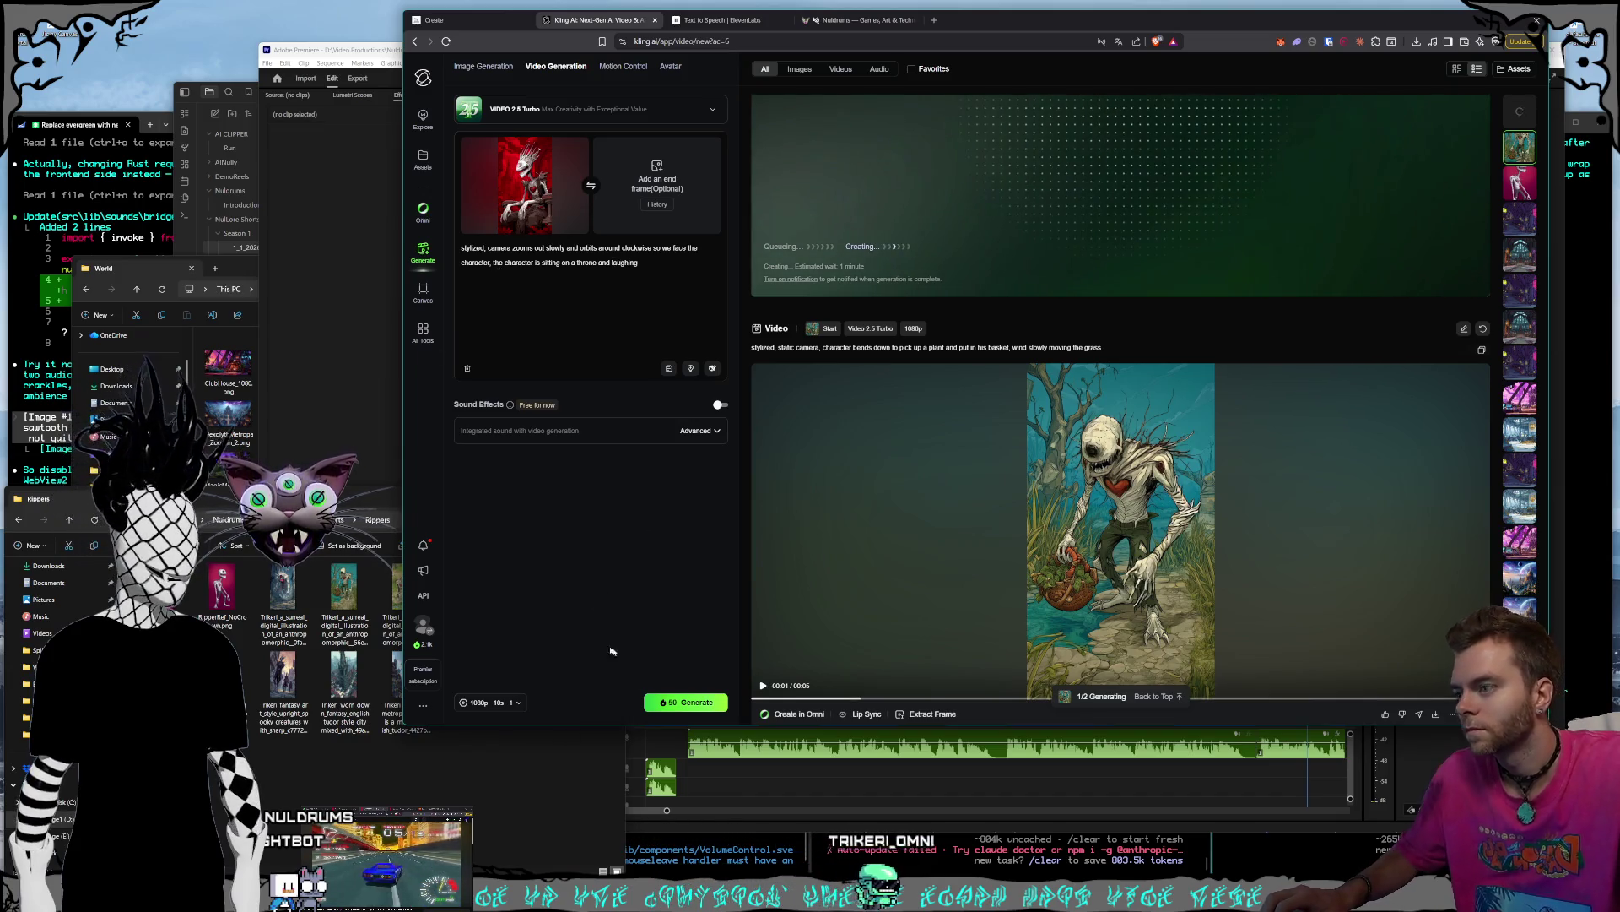
# - Queue the throne-laughing video and return to the Rippers folder
pyautogui.click(677, 702)
pyautogui.click(544, 692)
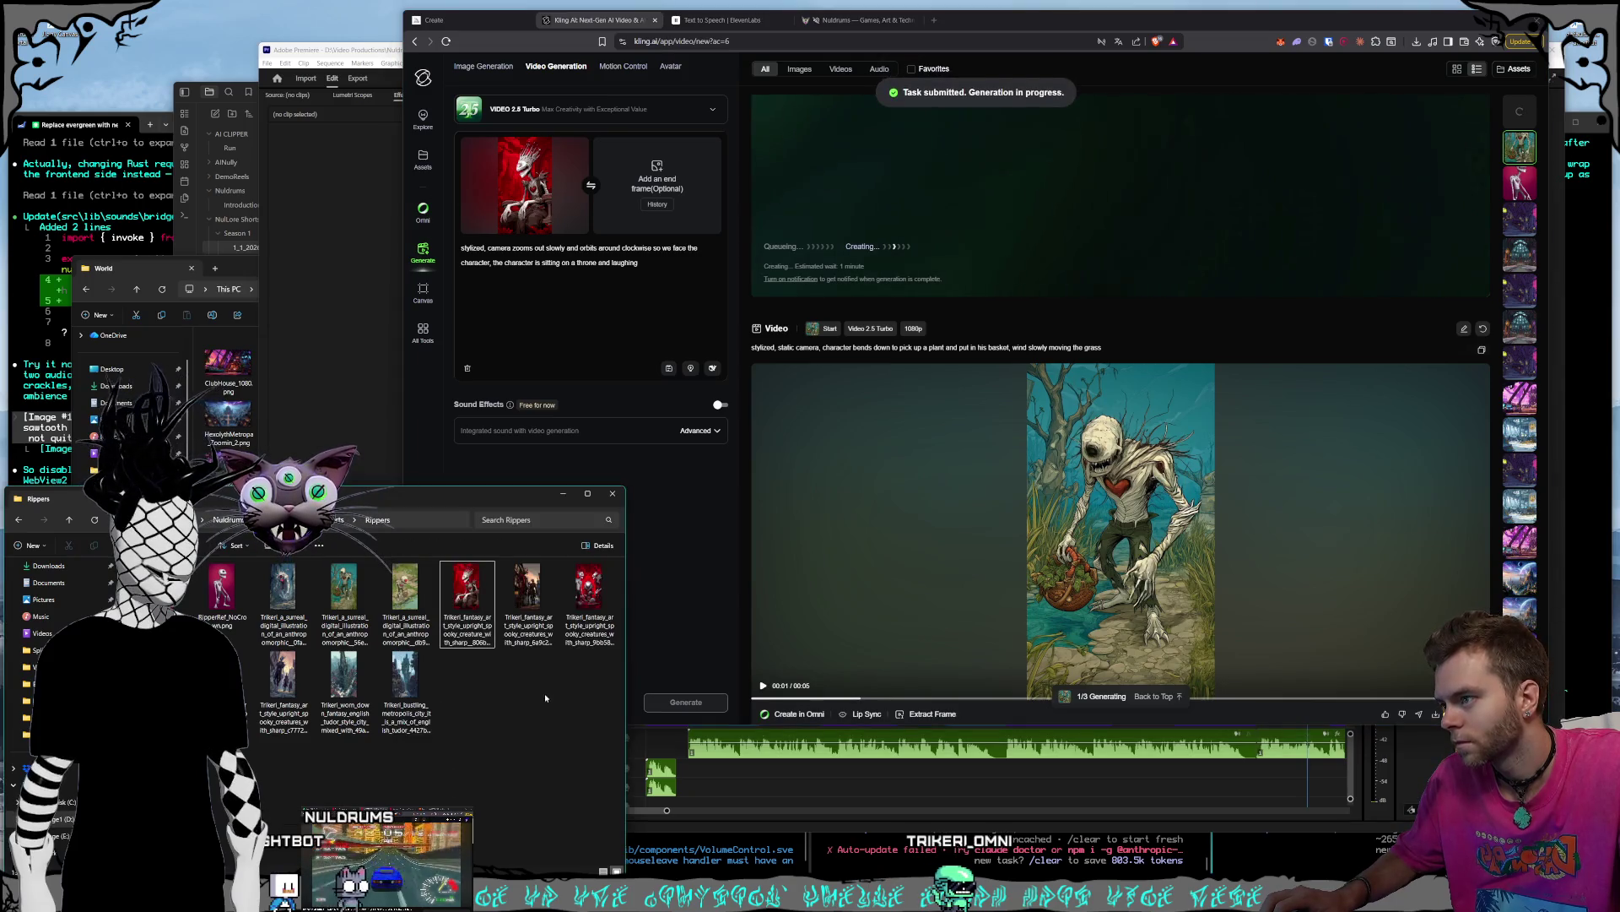
pyautogui.click(665, 530)
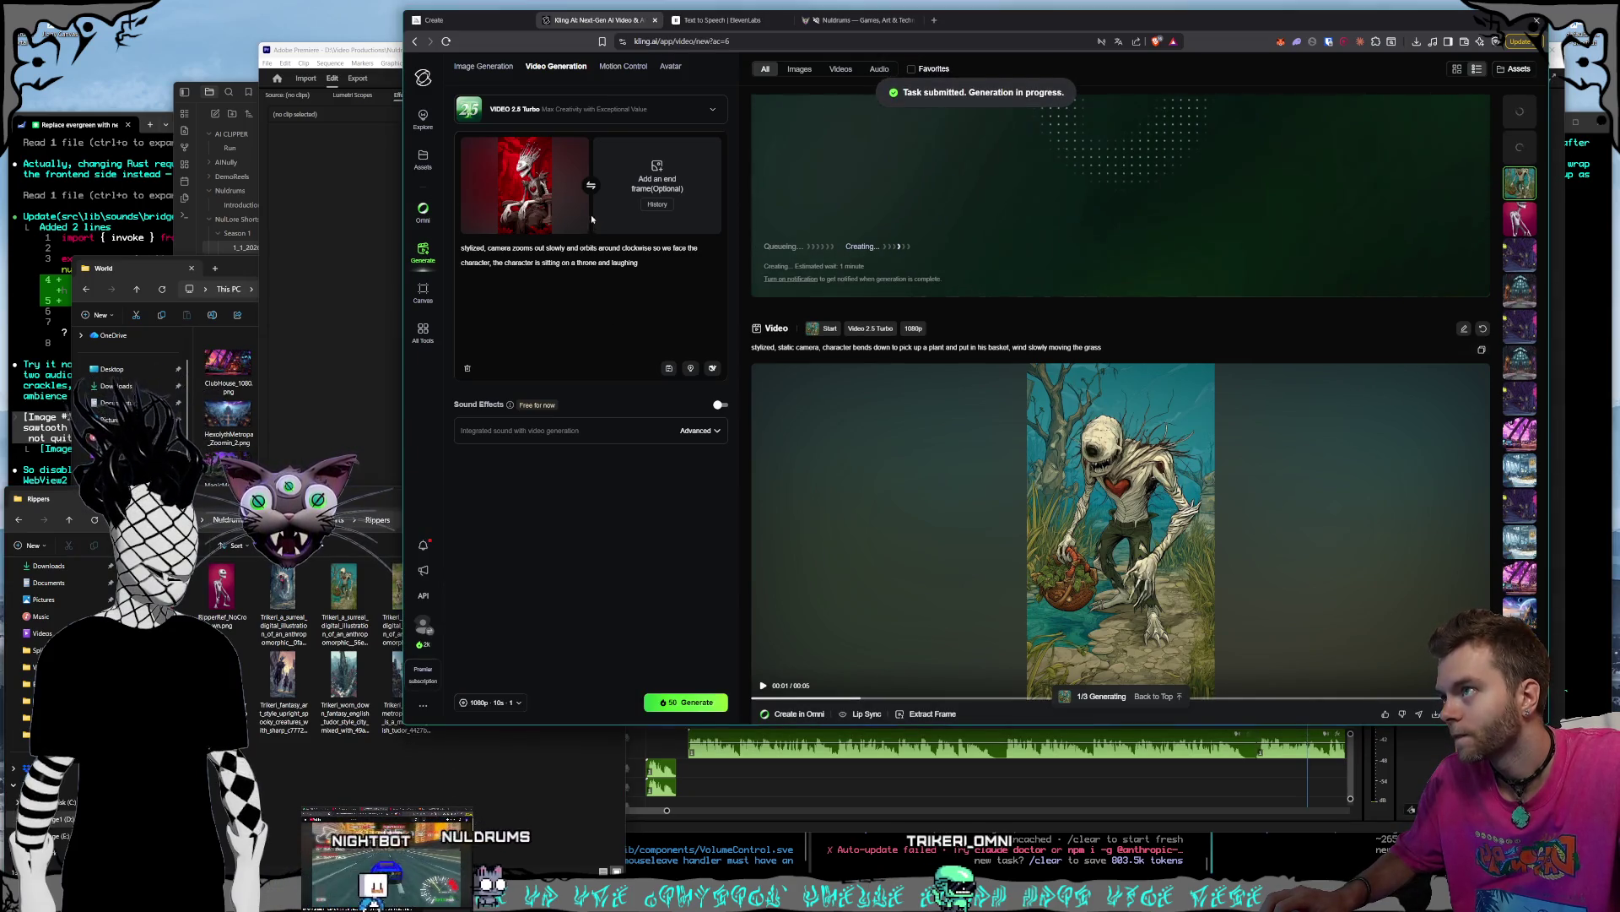
pyautogui.click(374, 675)
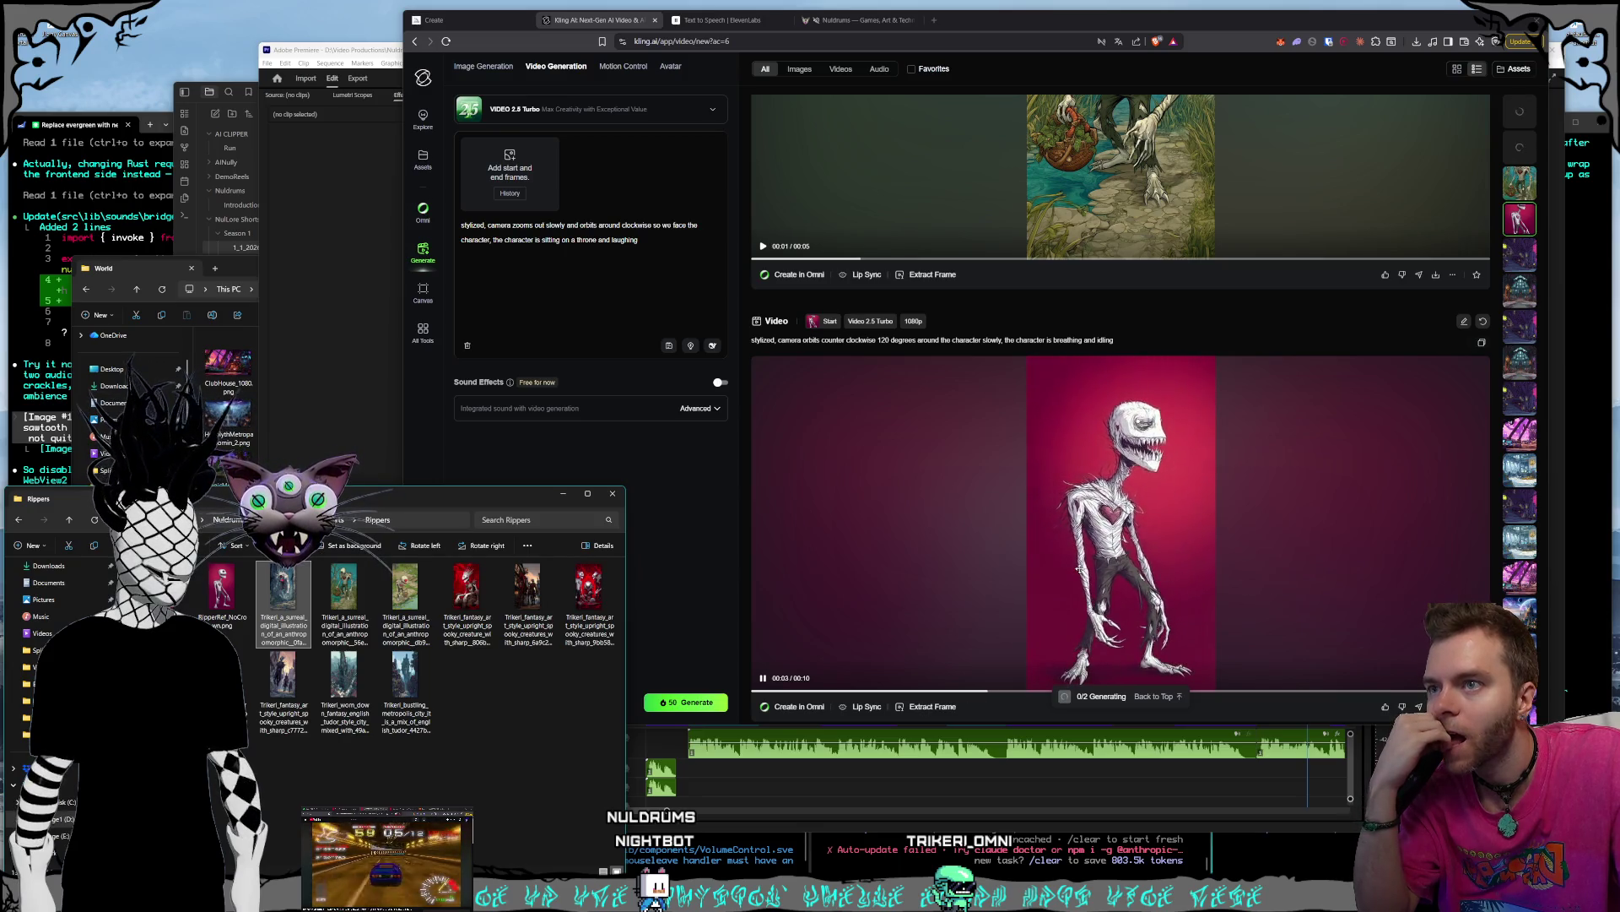
# - Edit the prompt so the camera orbits counter-clockwise while the creature idles just a little bit
pyautogui.moveTo(639, 240); pyautogui.dragTo(513, 225)
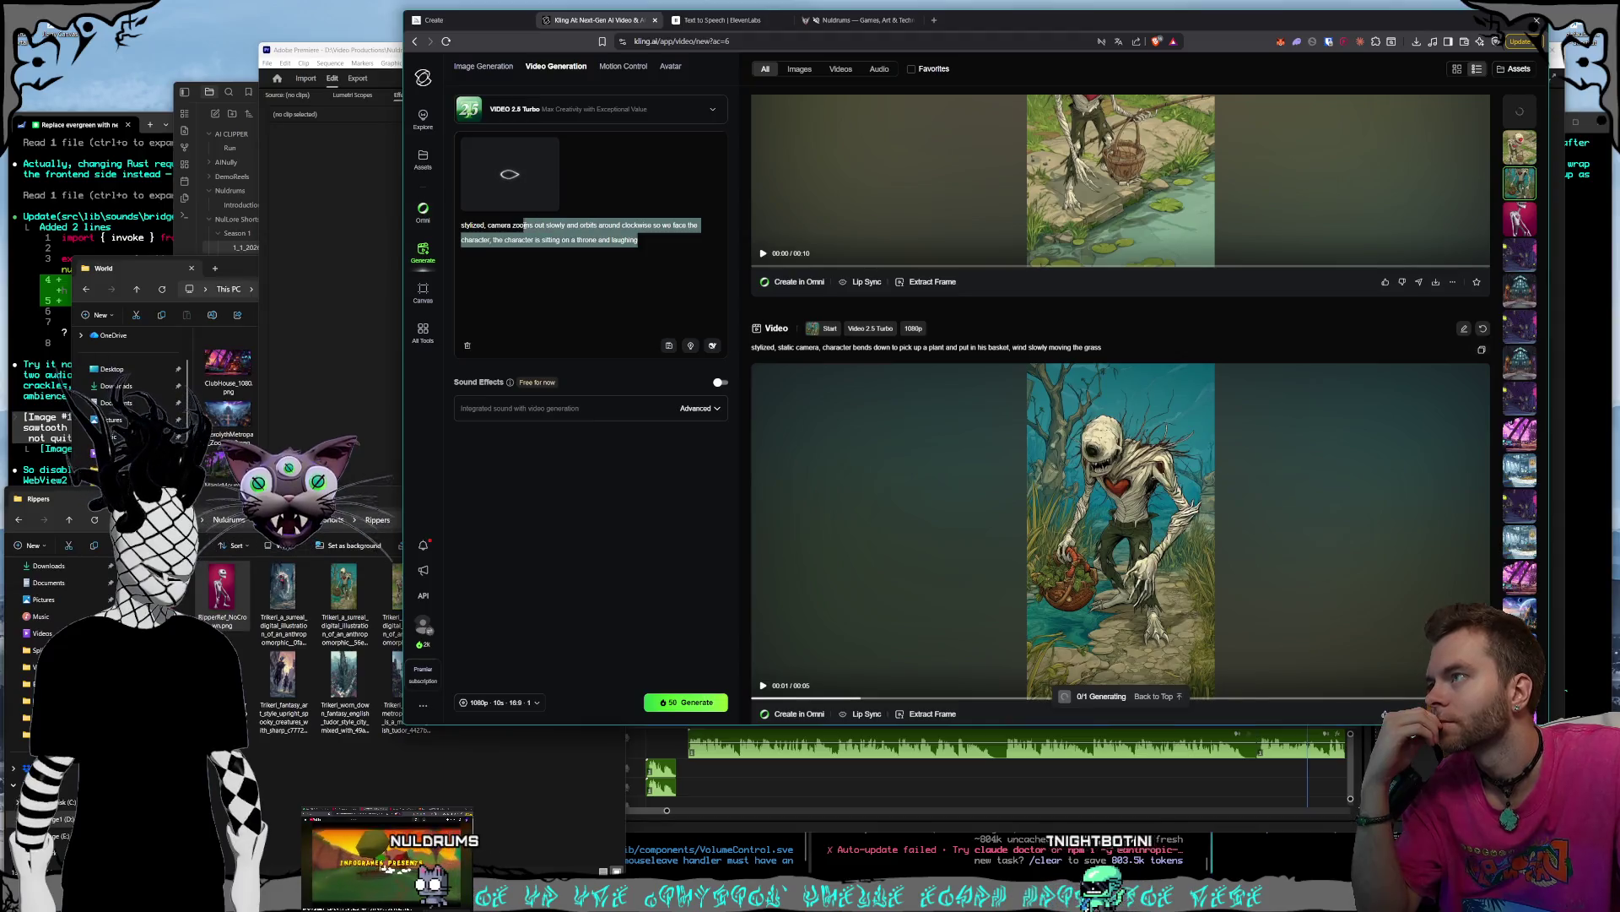
pyautogui.write('orbits around the character counter clockwise, character is static he only has 1 eyeball')
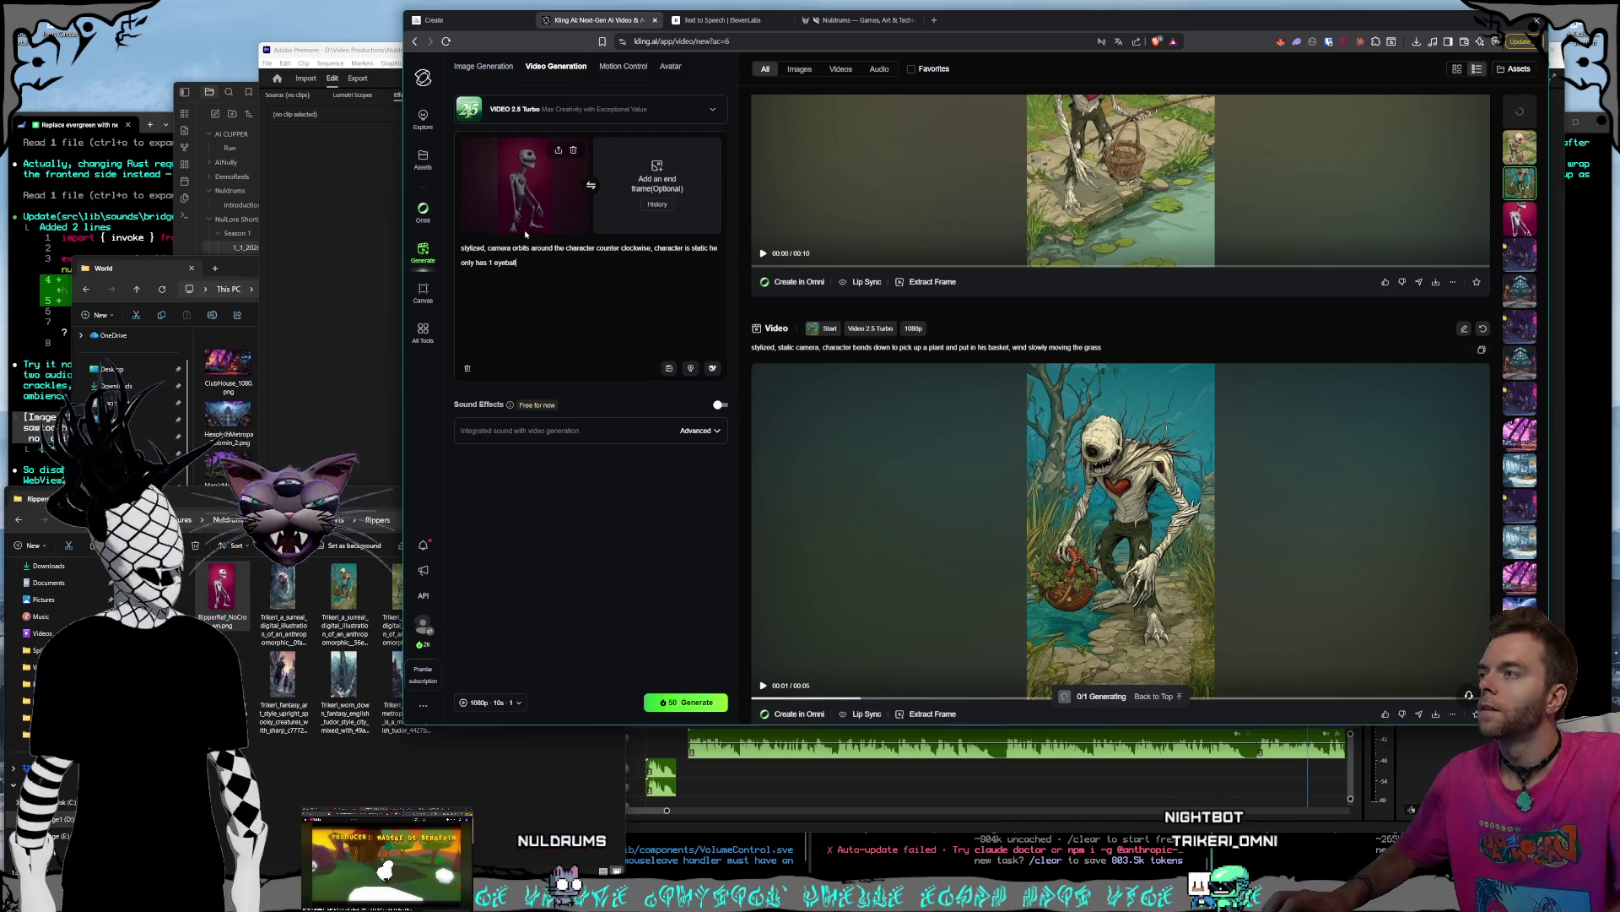
pyautogui.click(552, 292)
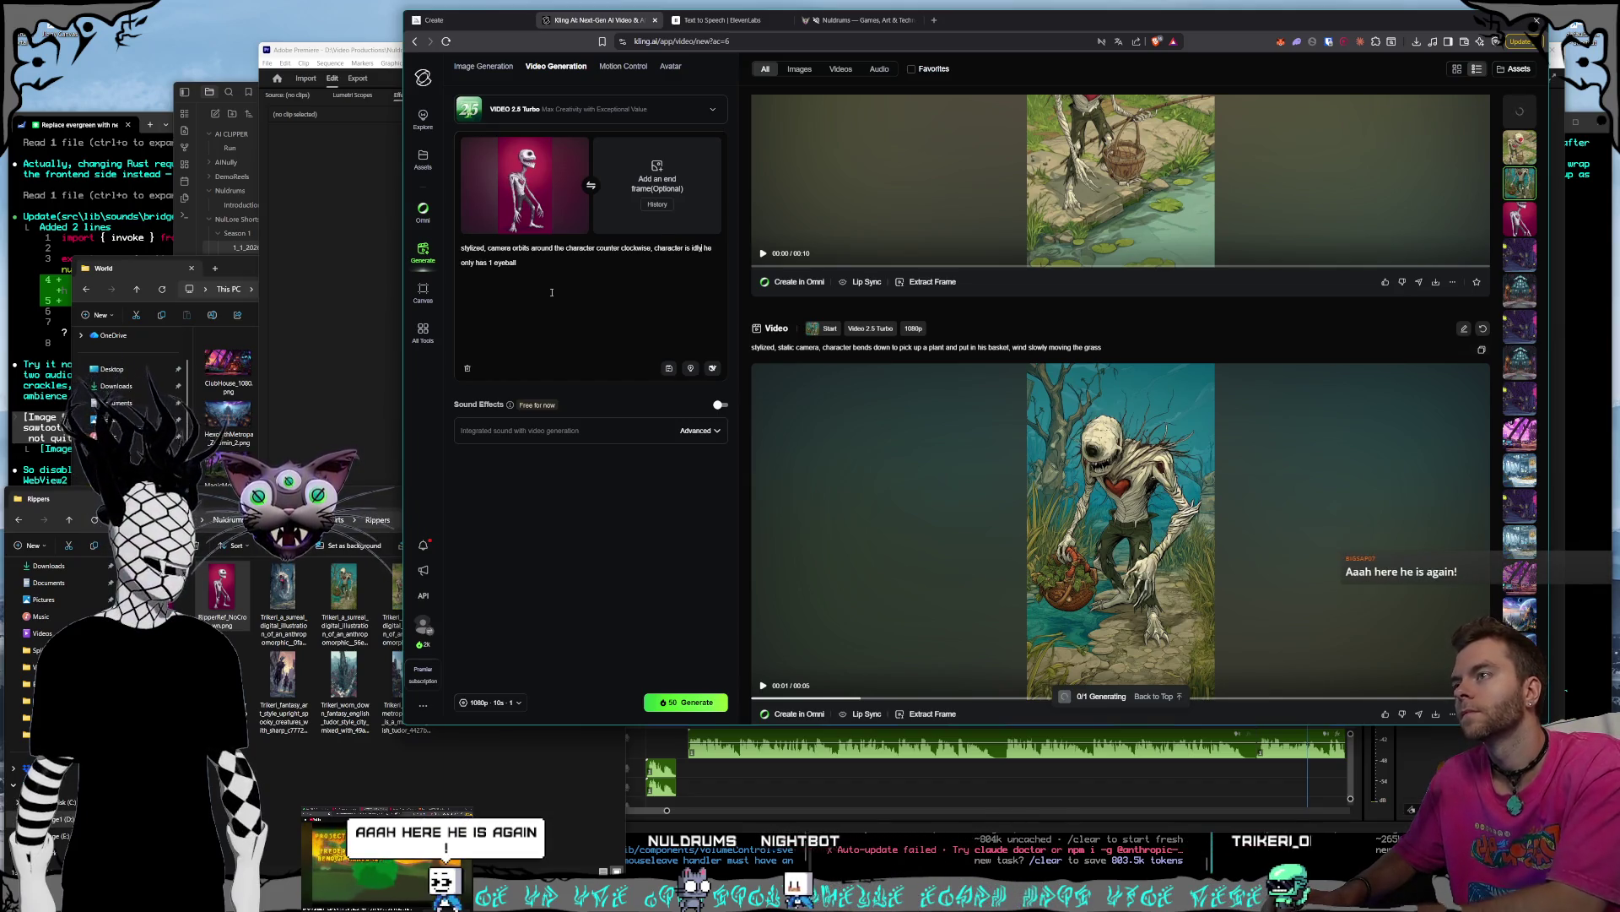
pyautogui.write('ing just a little bit')
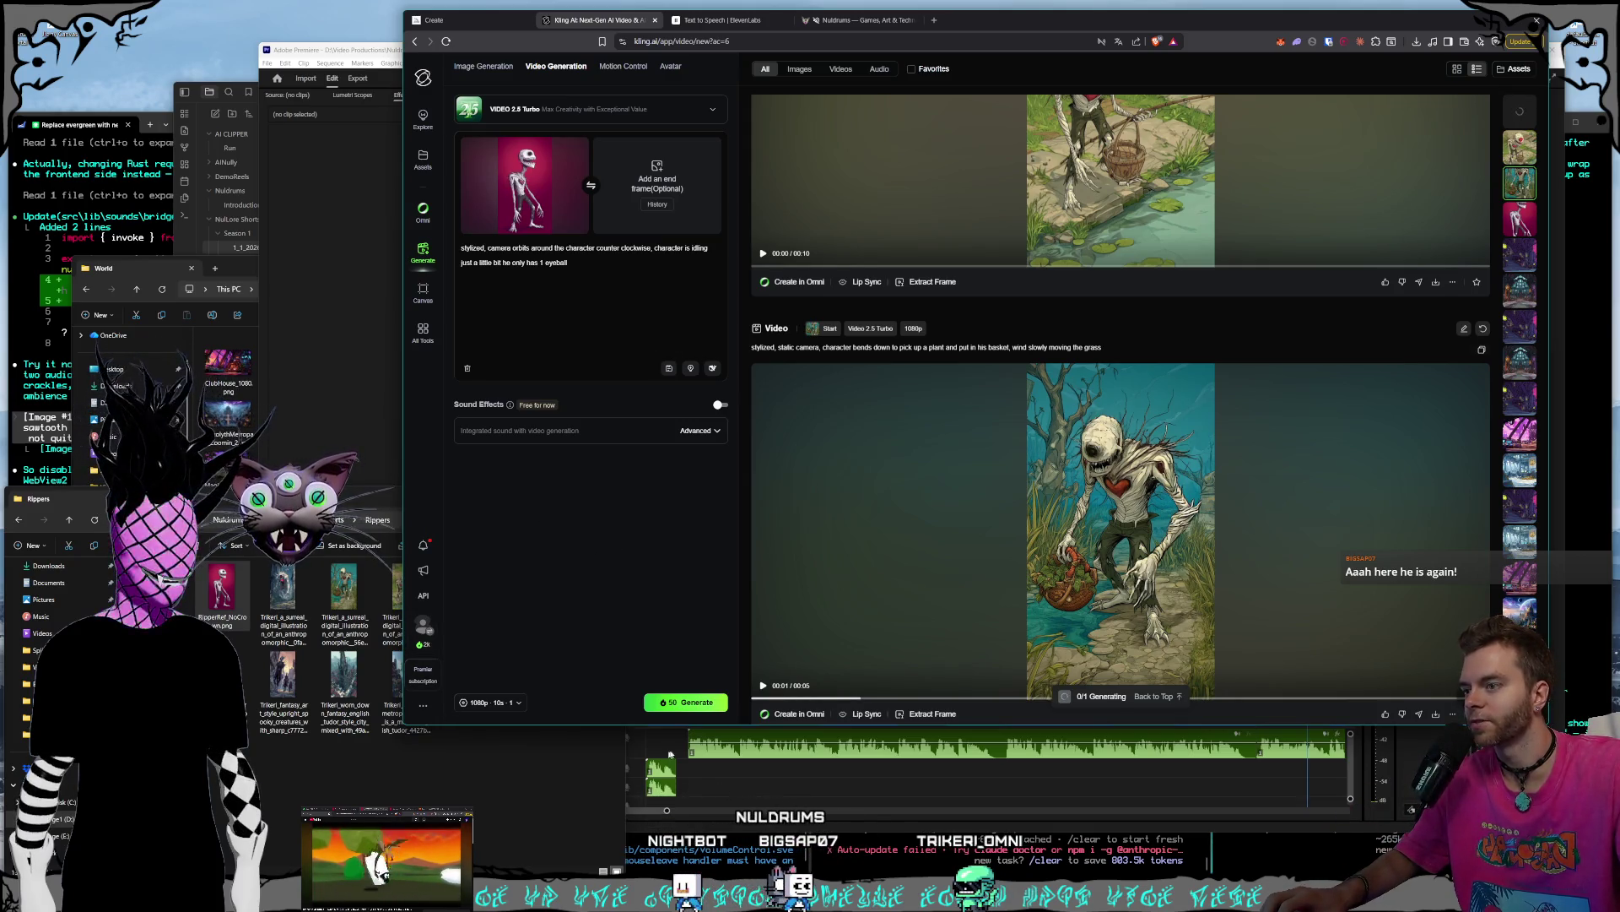
# - Set the length to 5 seconds, queue it, and pick another Ripper image from the folder
pyautogui.click(525, 702)
pyautogui.click(527, 635)
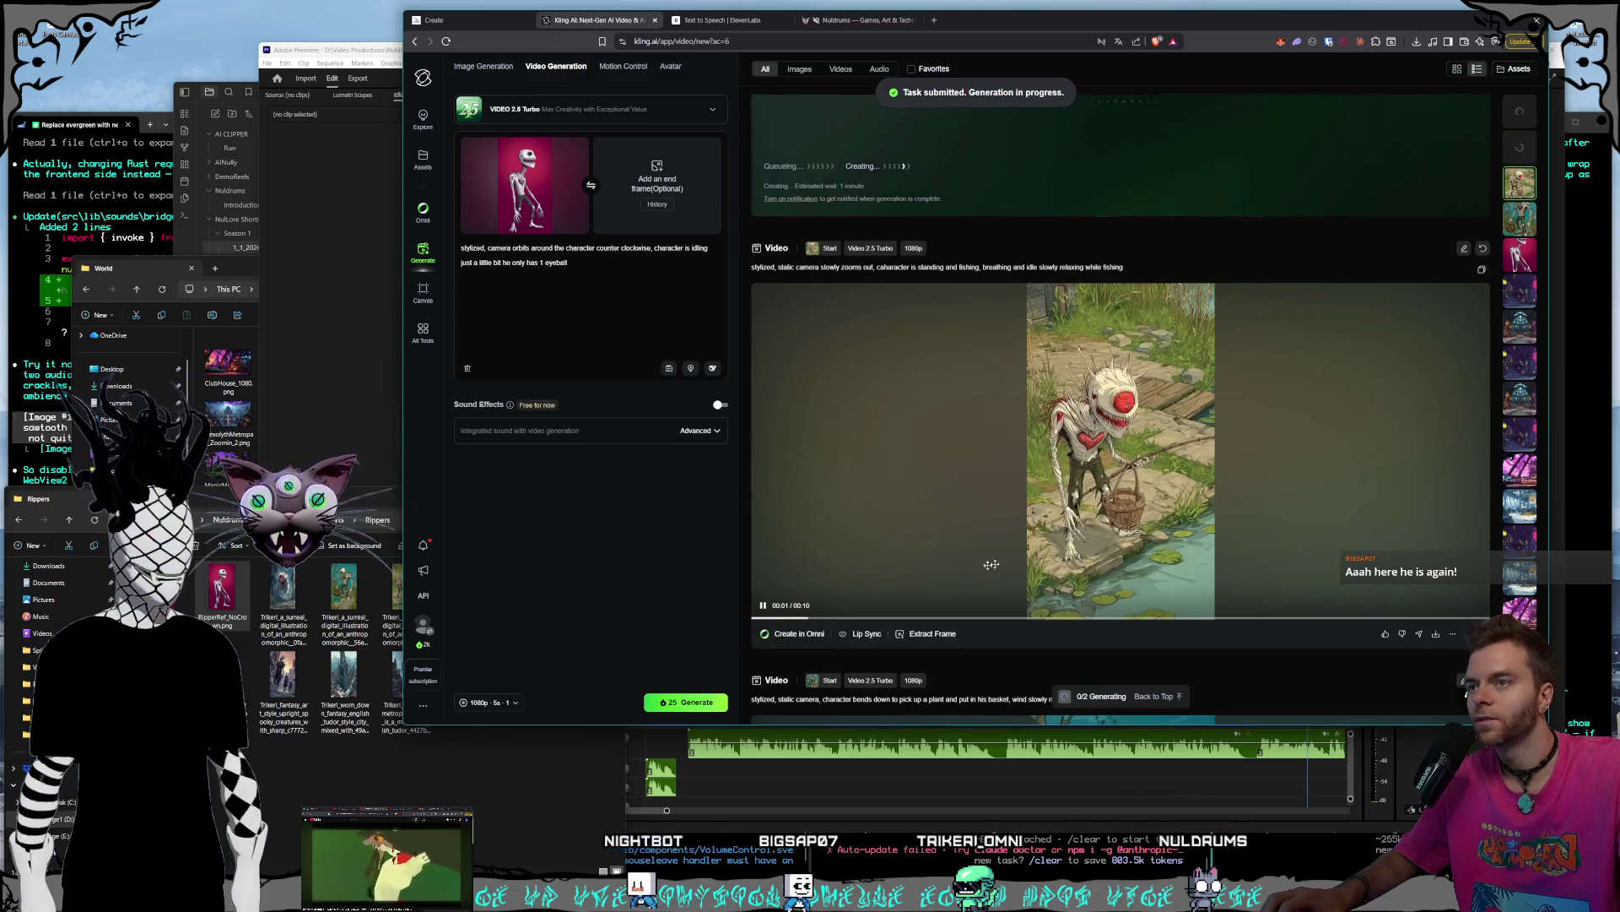
pyautogui.click(534, 744)
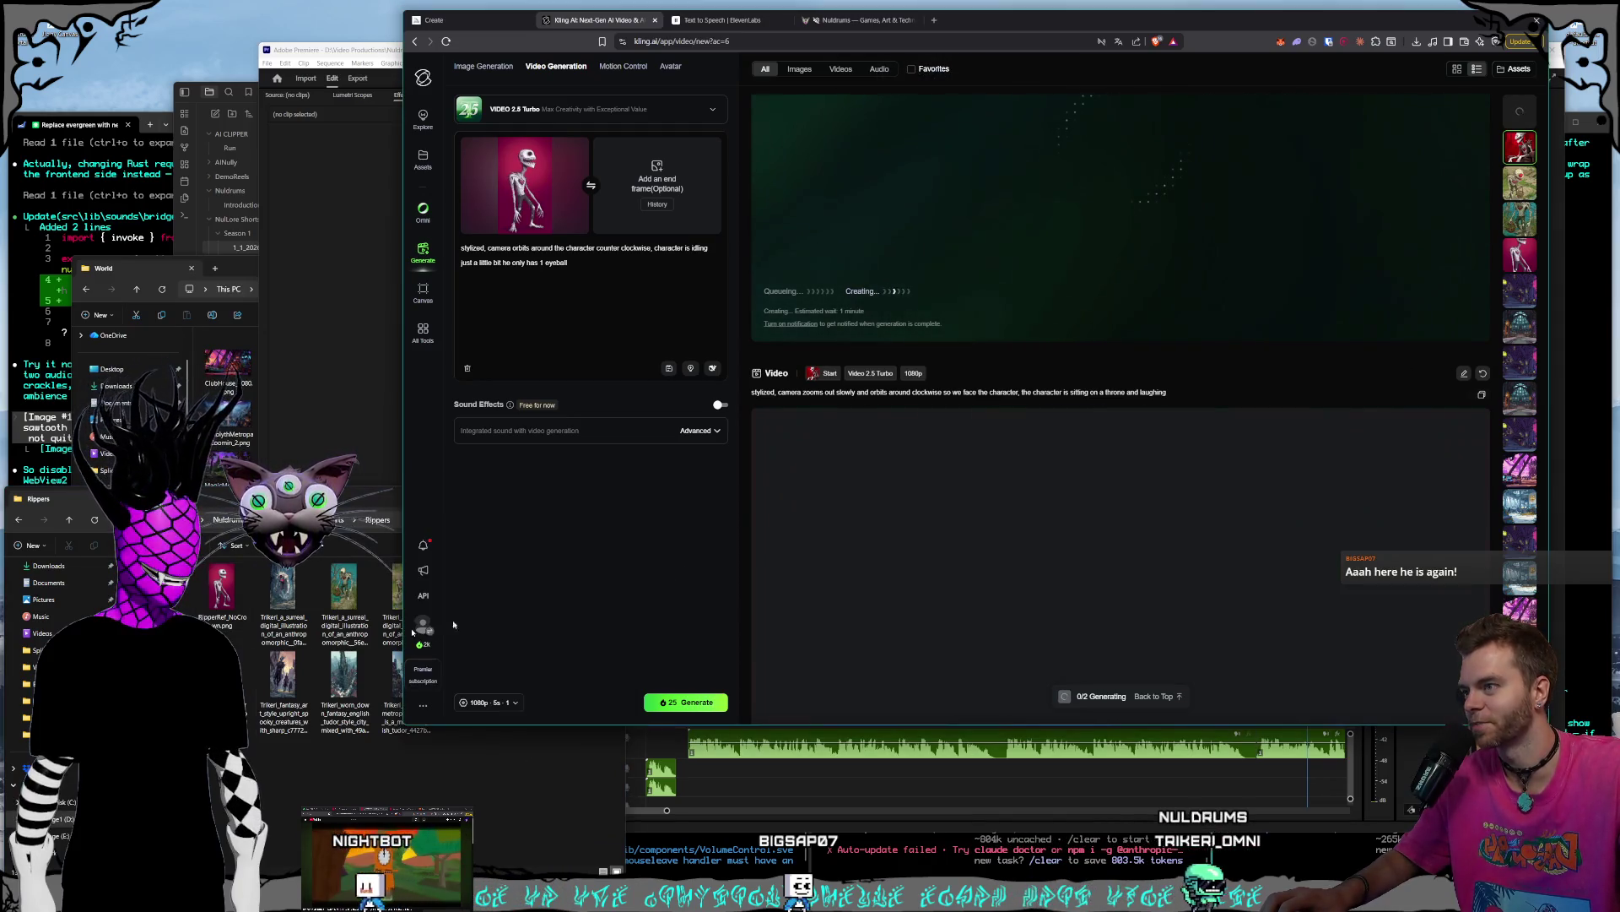
pyautogui.click(521, 606)
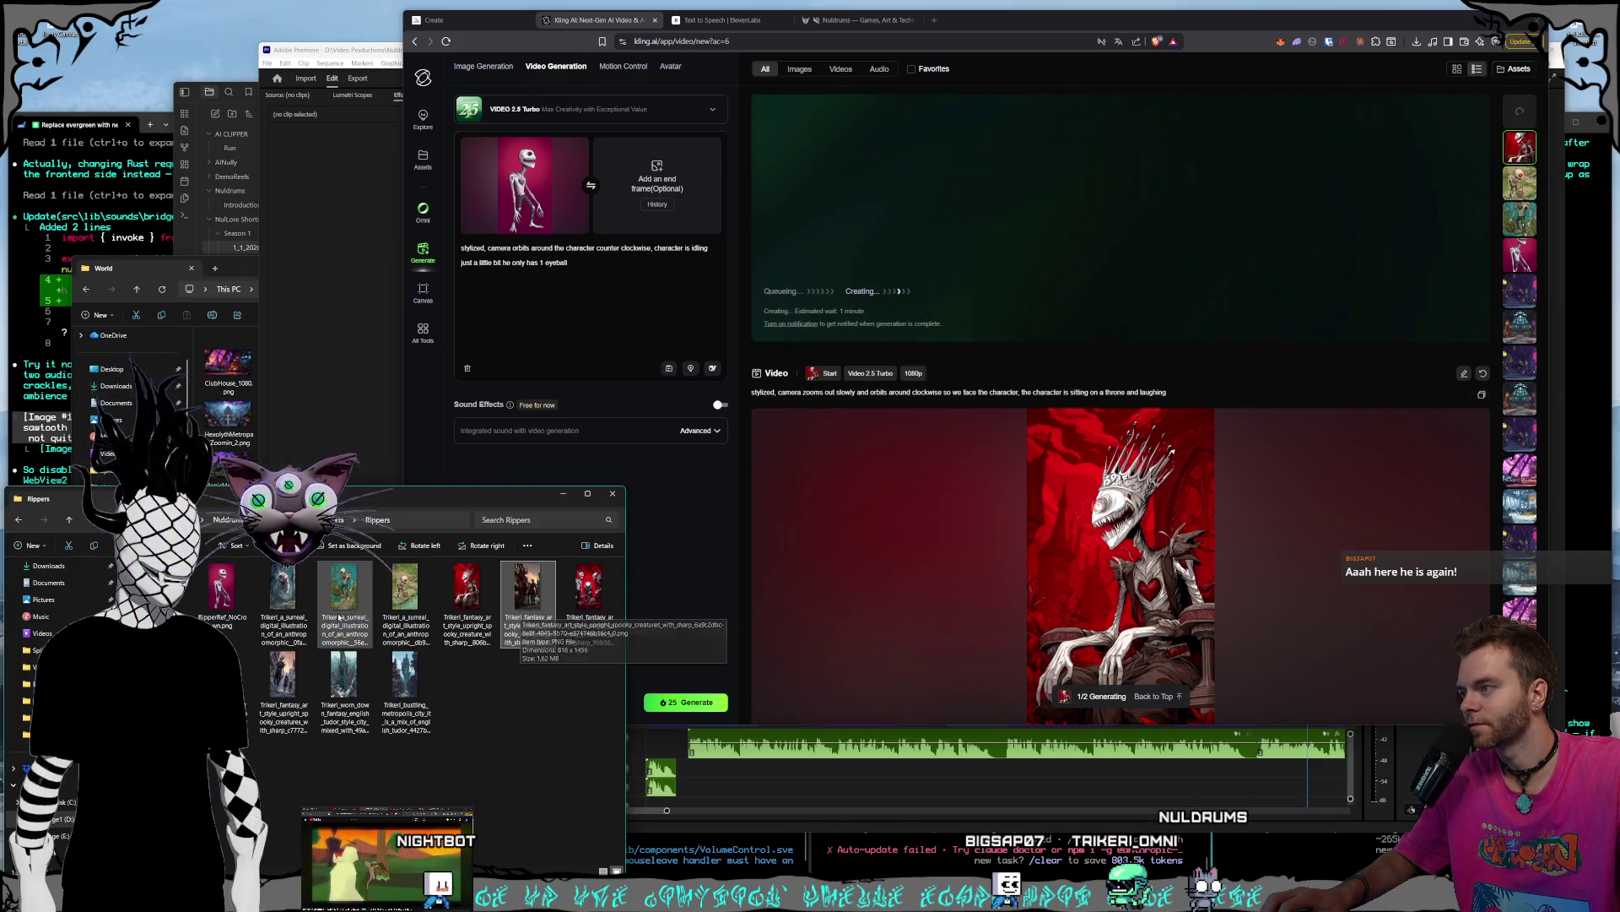
# - Use the surreal Ripper image as start frame; prompt it running super fast while the camera continuously backs up
pyautogui.click(291, 613)
pyautogui.moveTo(496, 210); pyautogui.dragTo(496, 210)
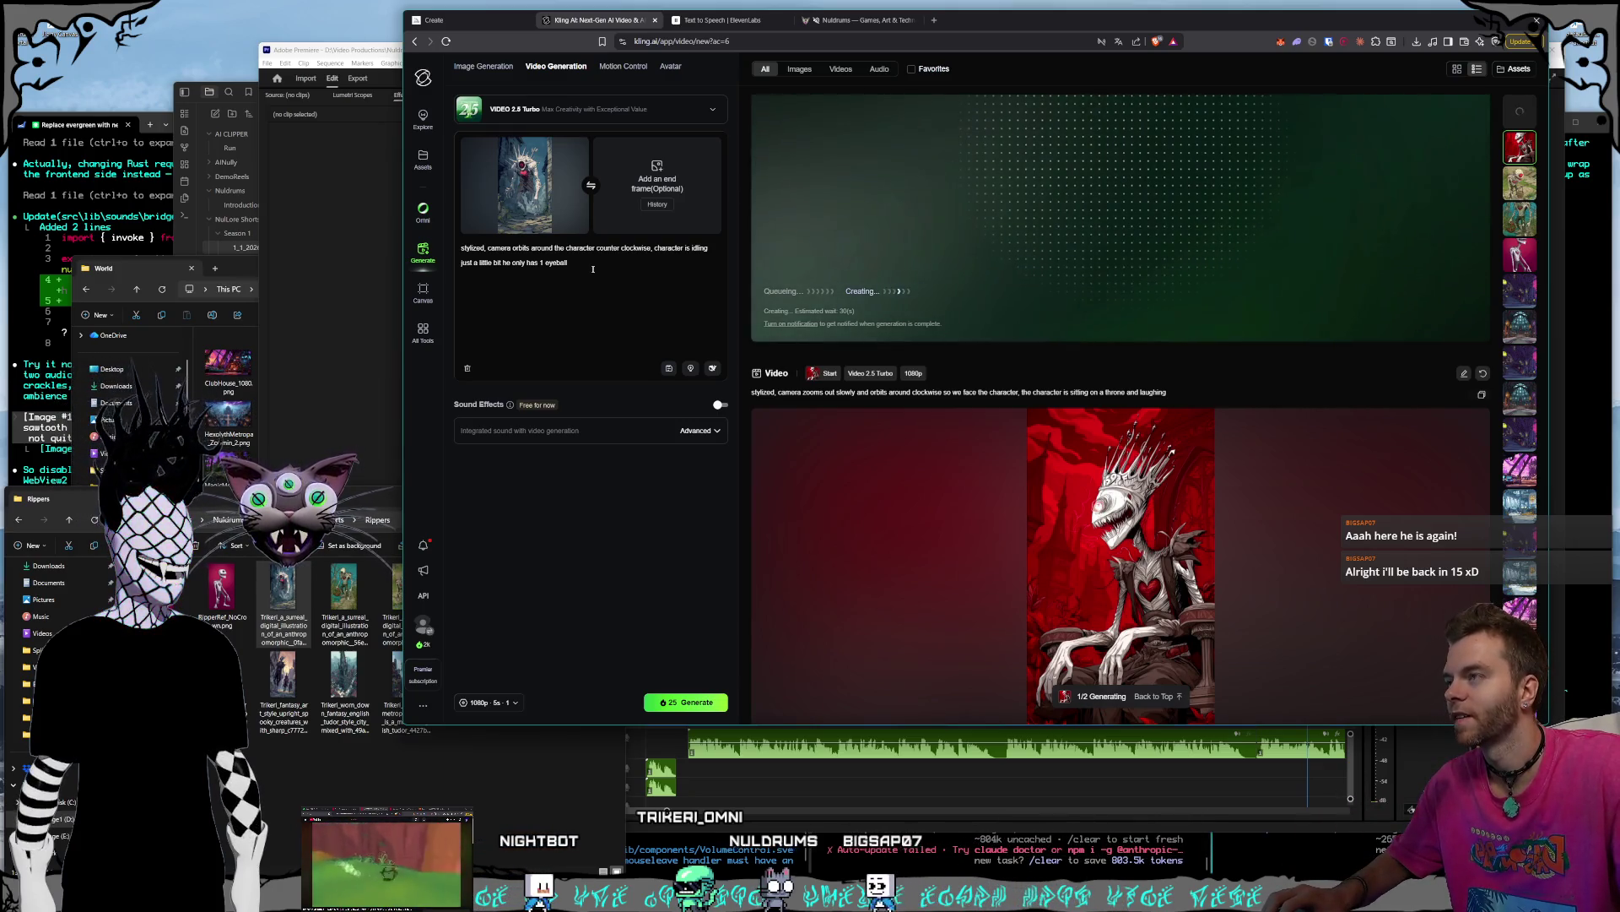
pyautogui.moveTo(574, 263); pyautogui.dragTo(487, 248)
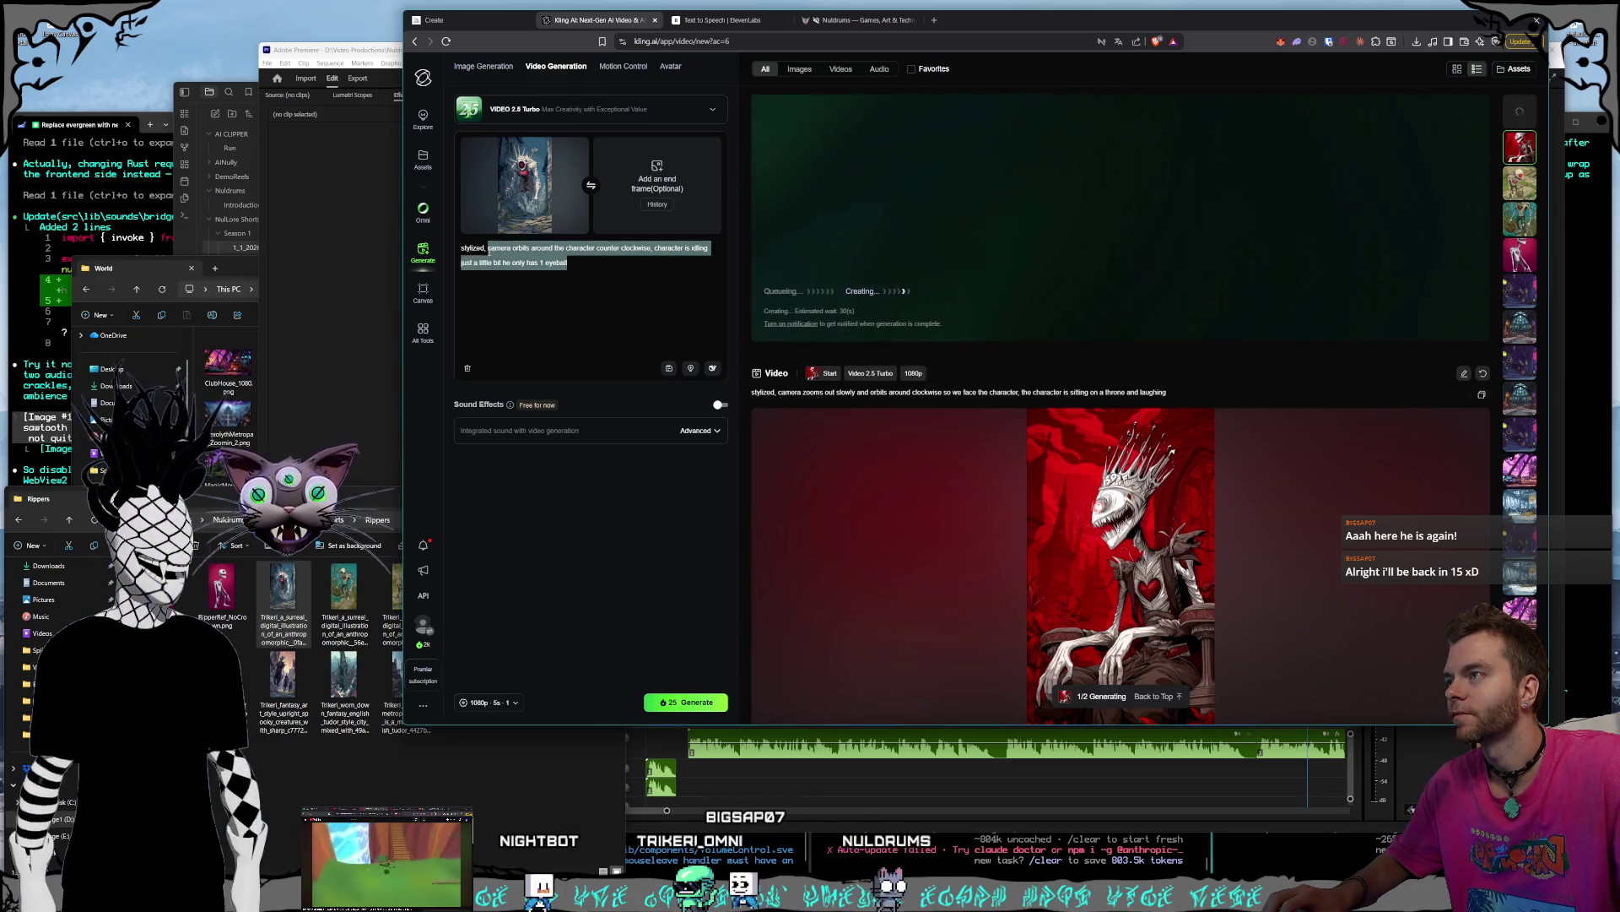
pyautogui.write('c')
pyautogui.write('char')
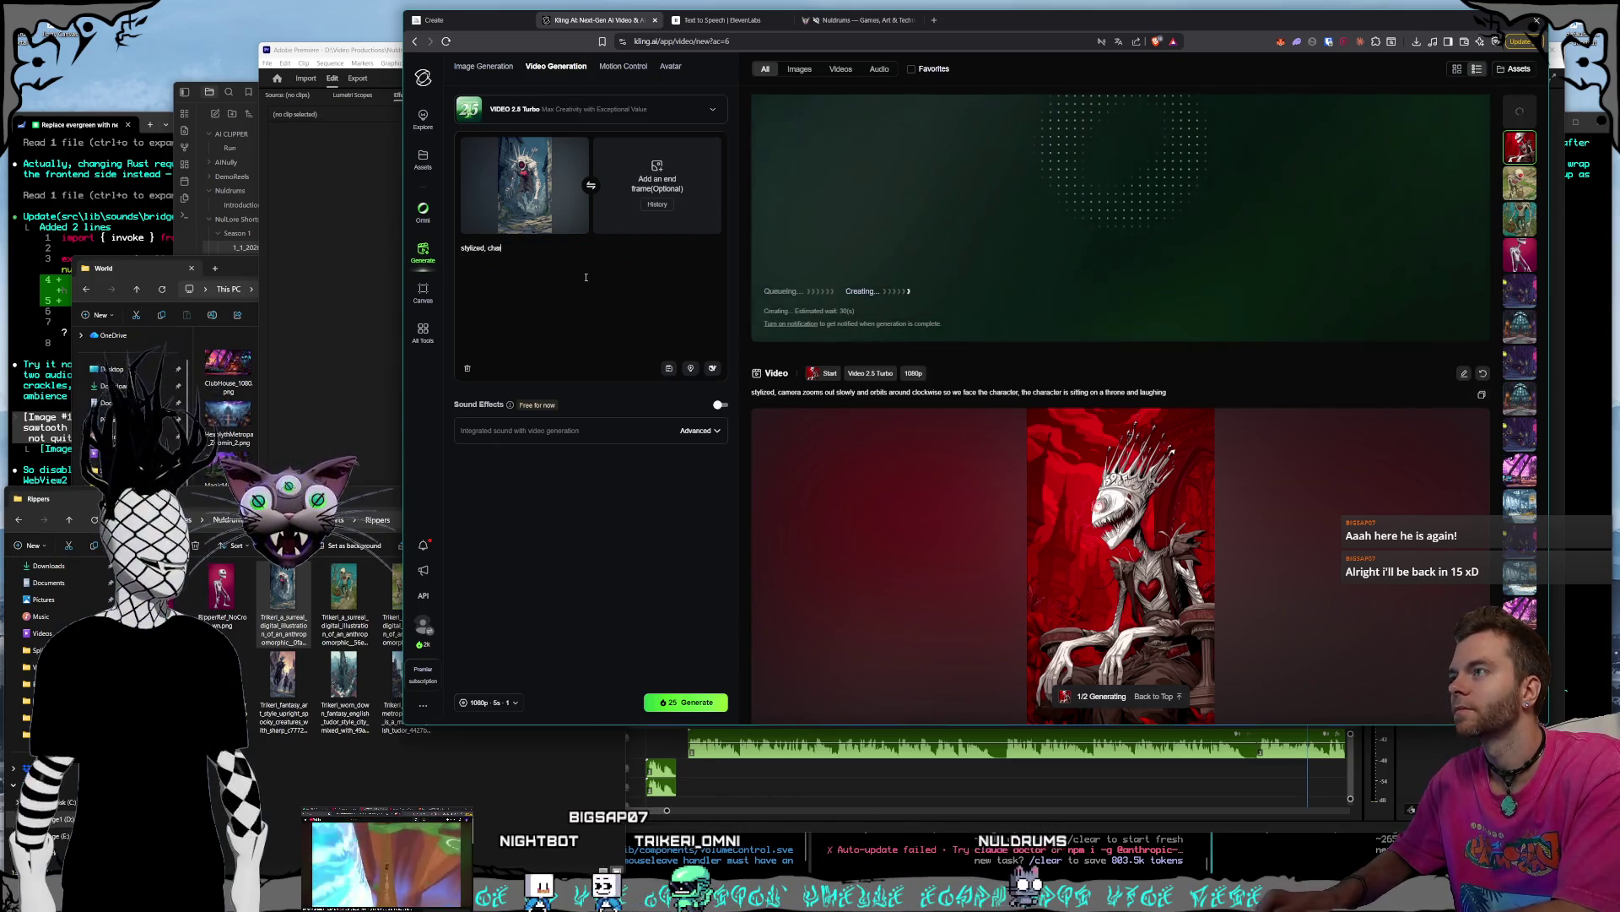
pyautogui.write('acter running straight at')
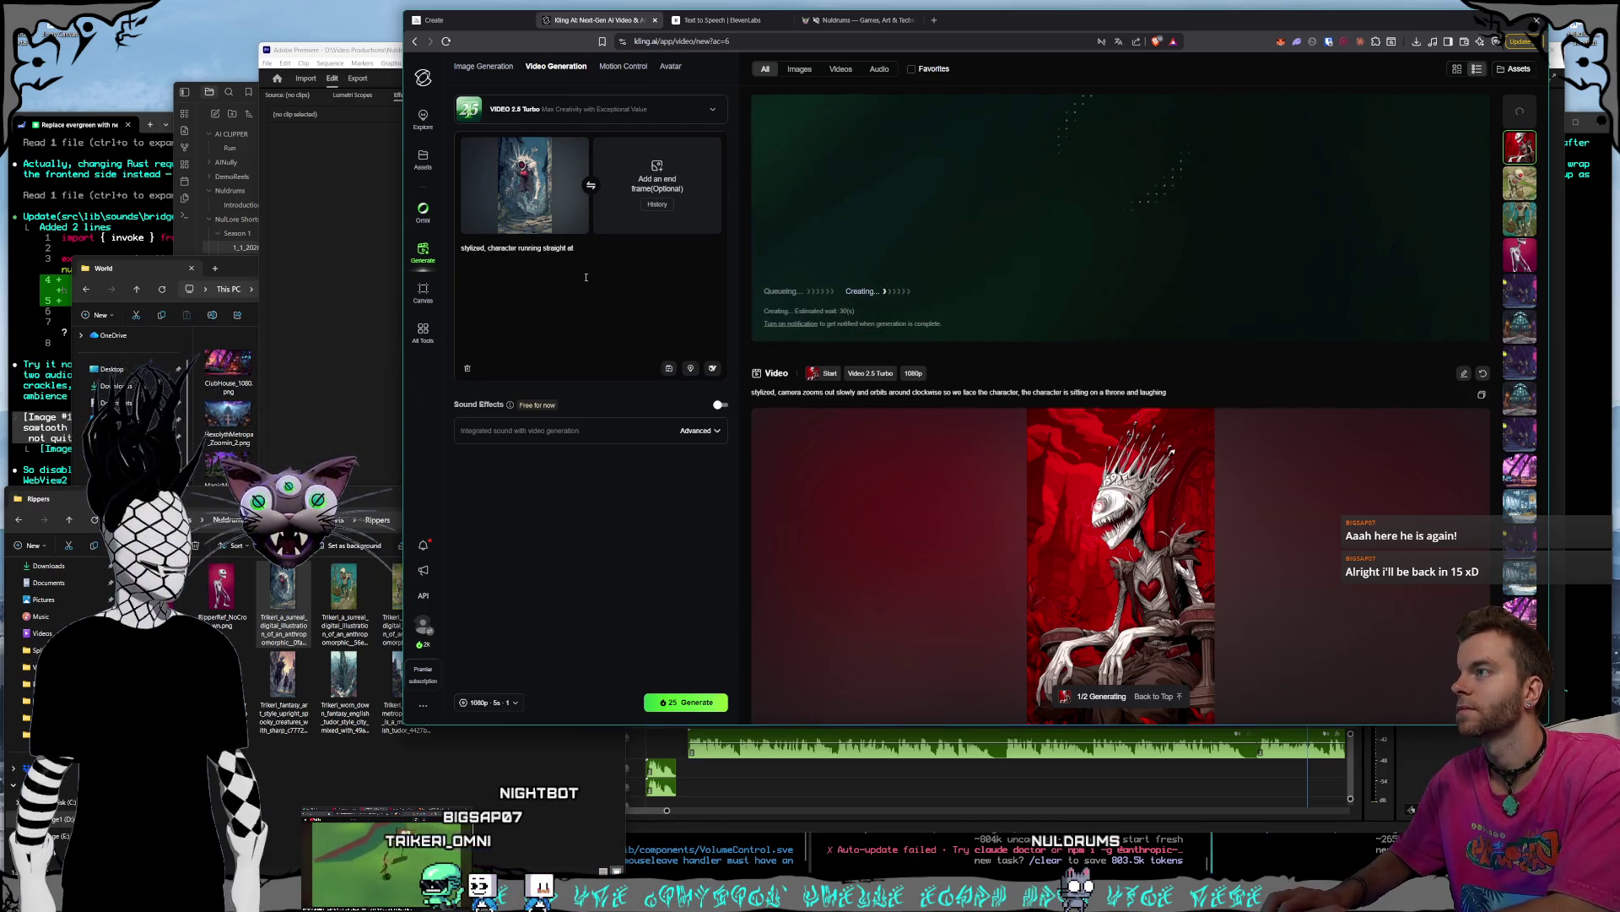
pyautogui.write(' us super fast,')
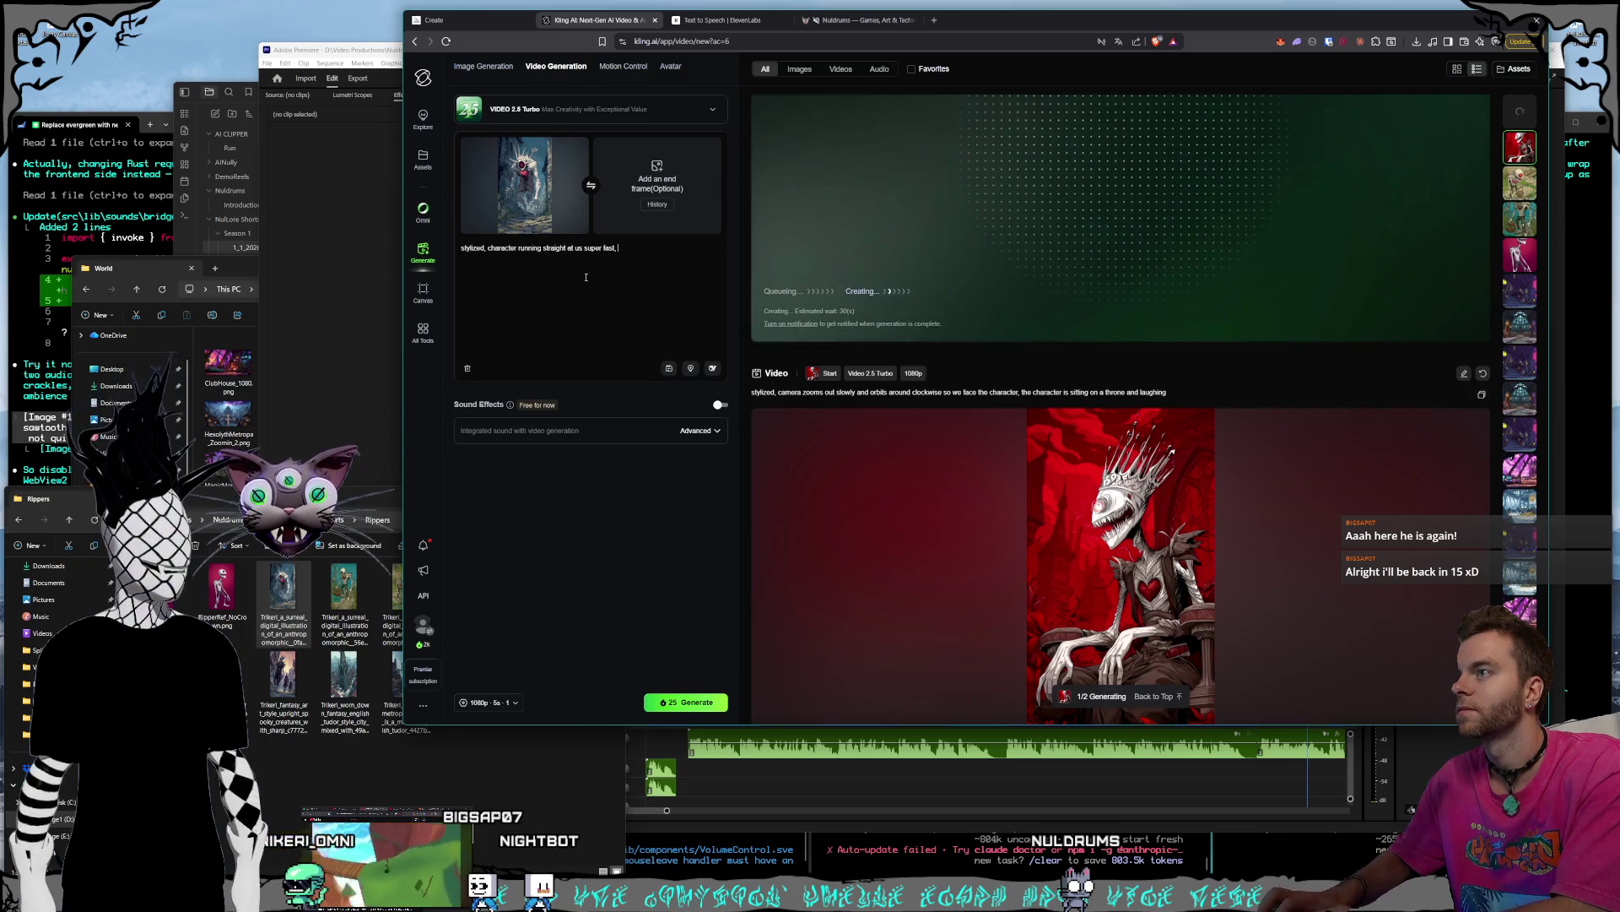
pyautogui.press('BackSpace')
pyautogui.press('BackSpace')
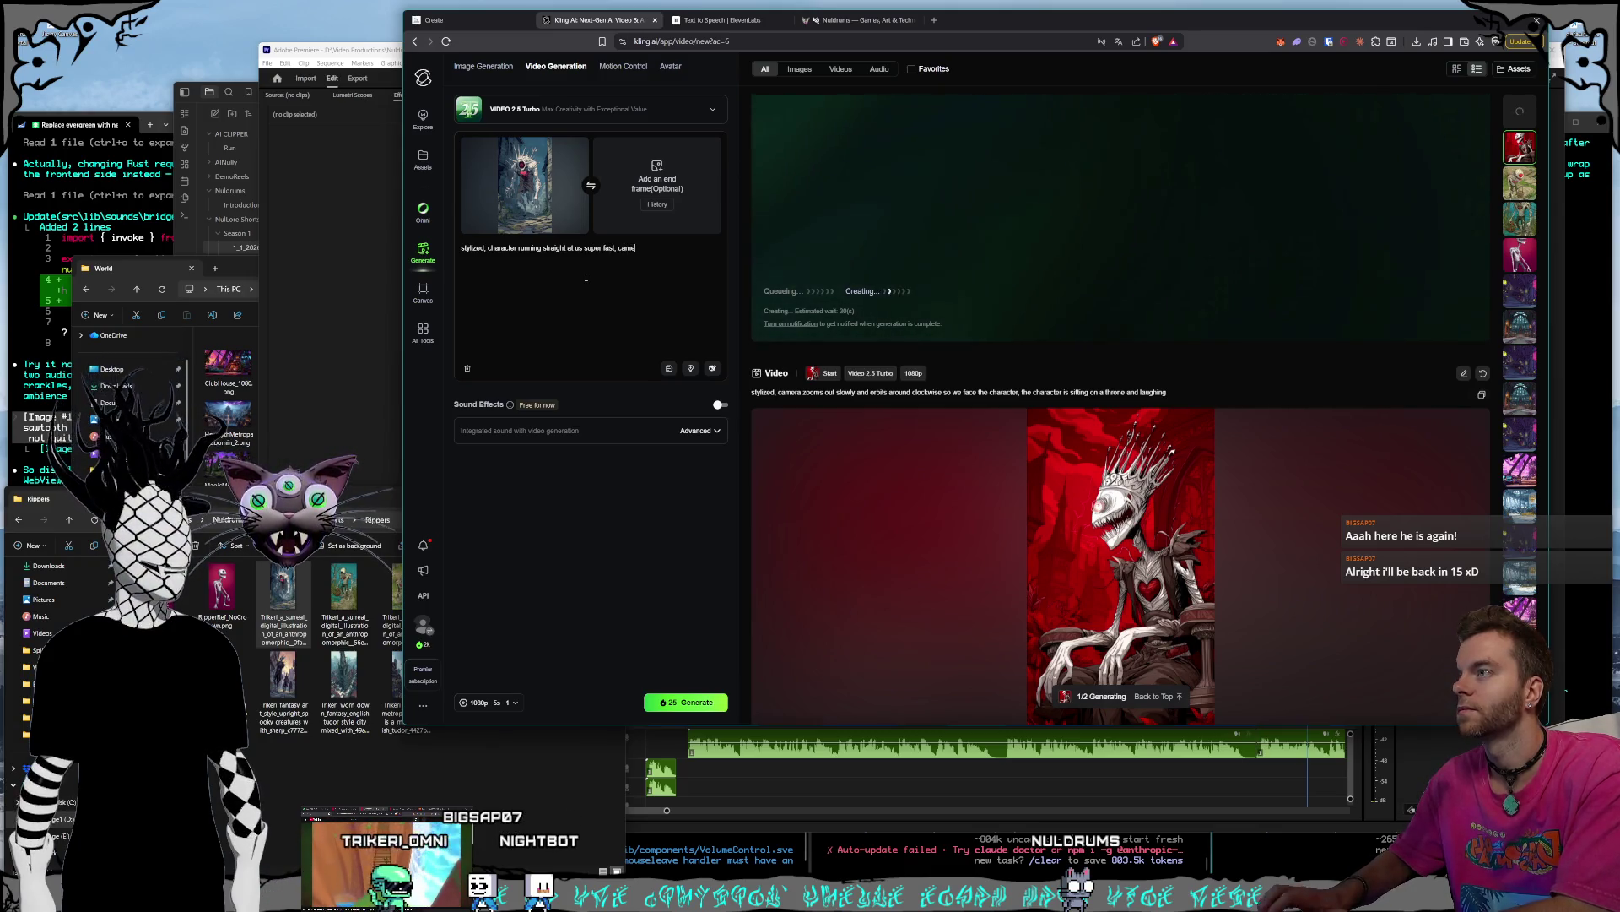
pyautogui.write('ra continu')
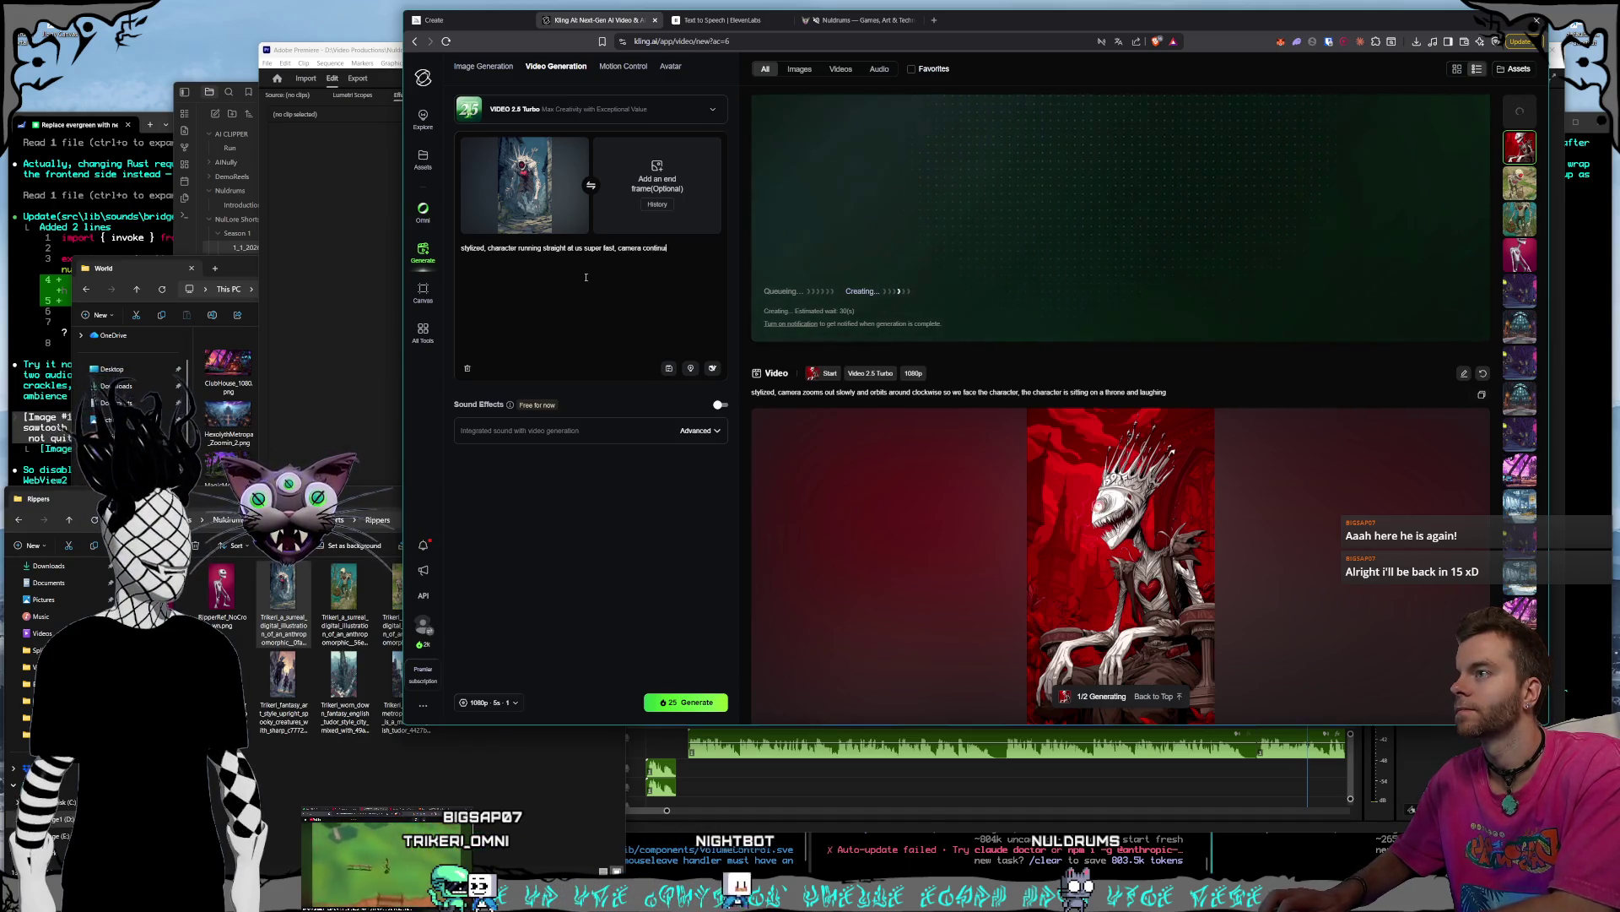
pyautogui.write('ously backs')
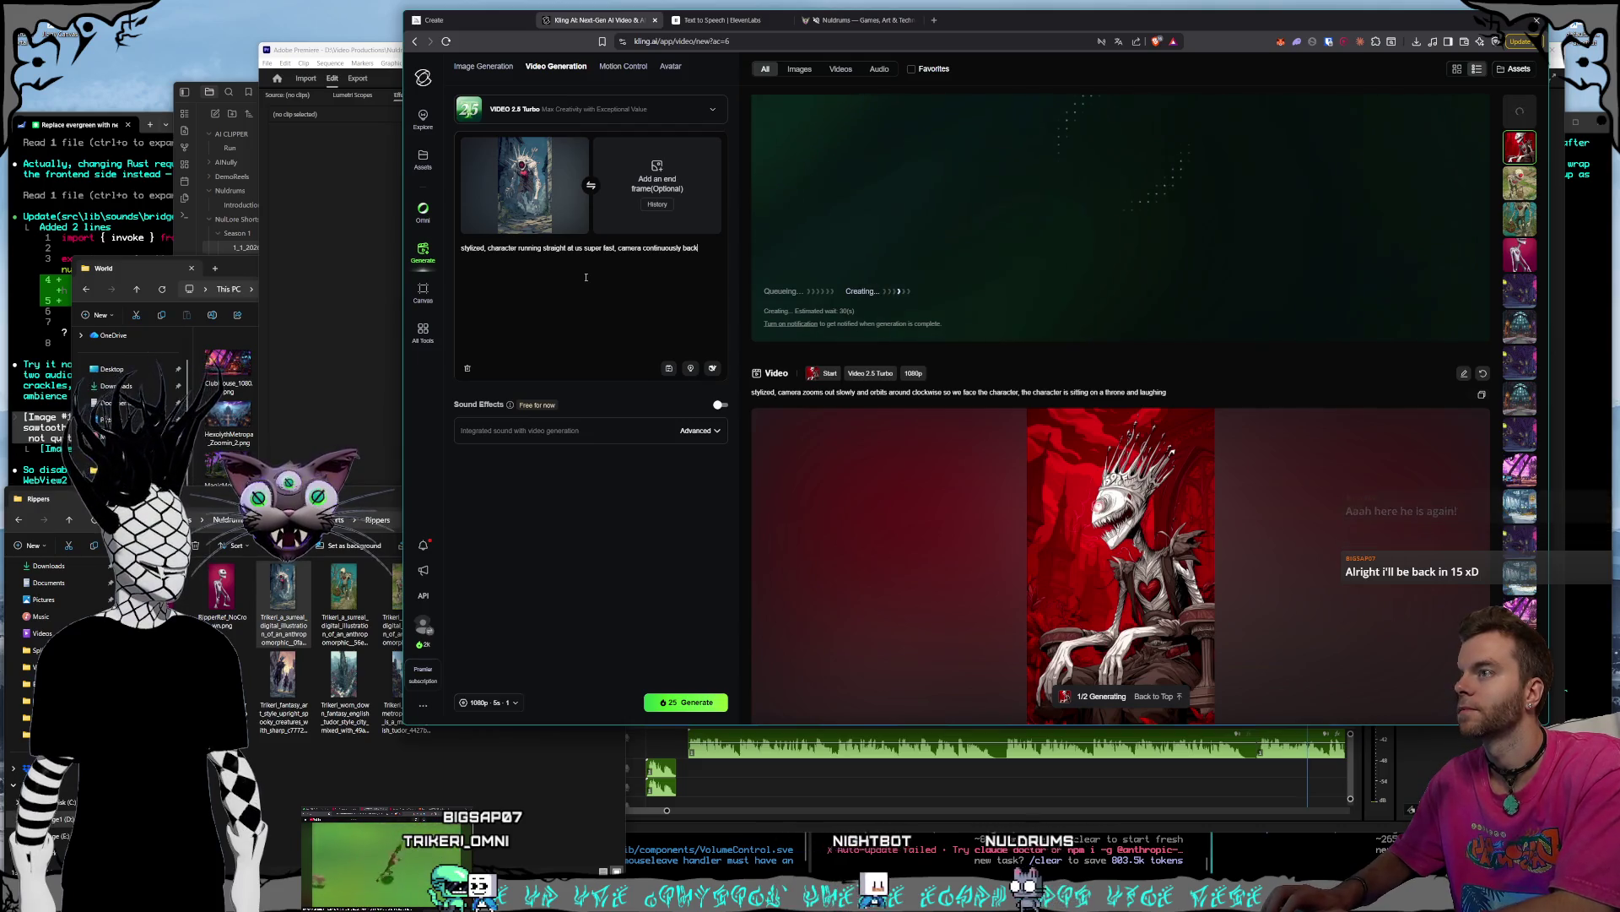
pyautogui.write(' up to keep the character in frame as he runs and lunges forward')
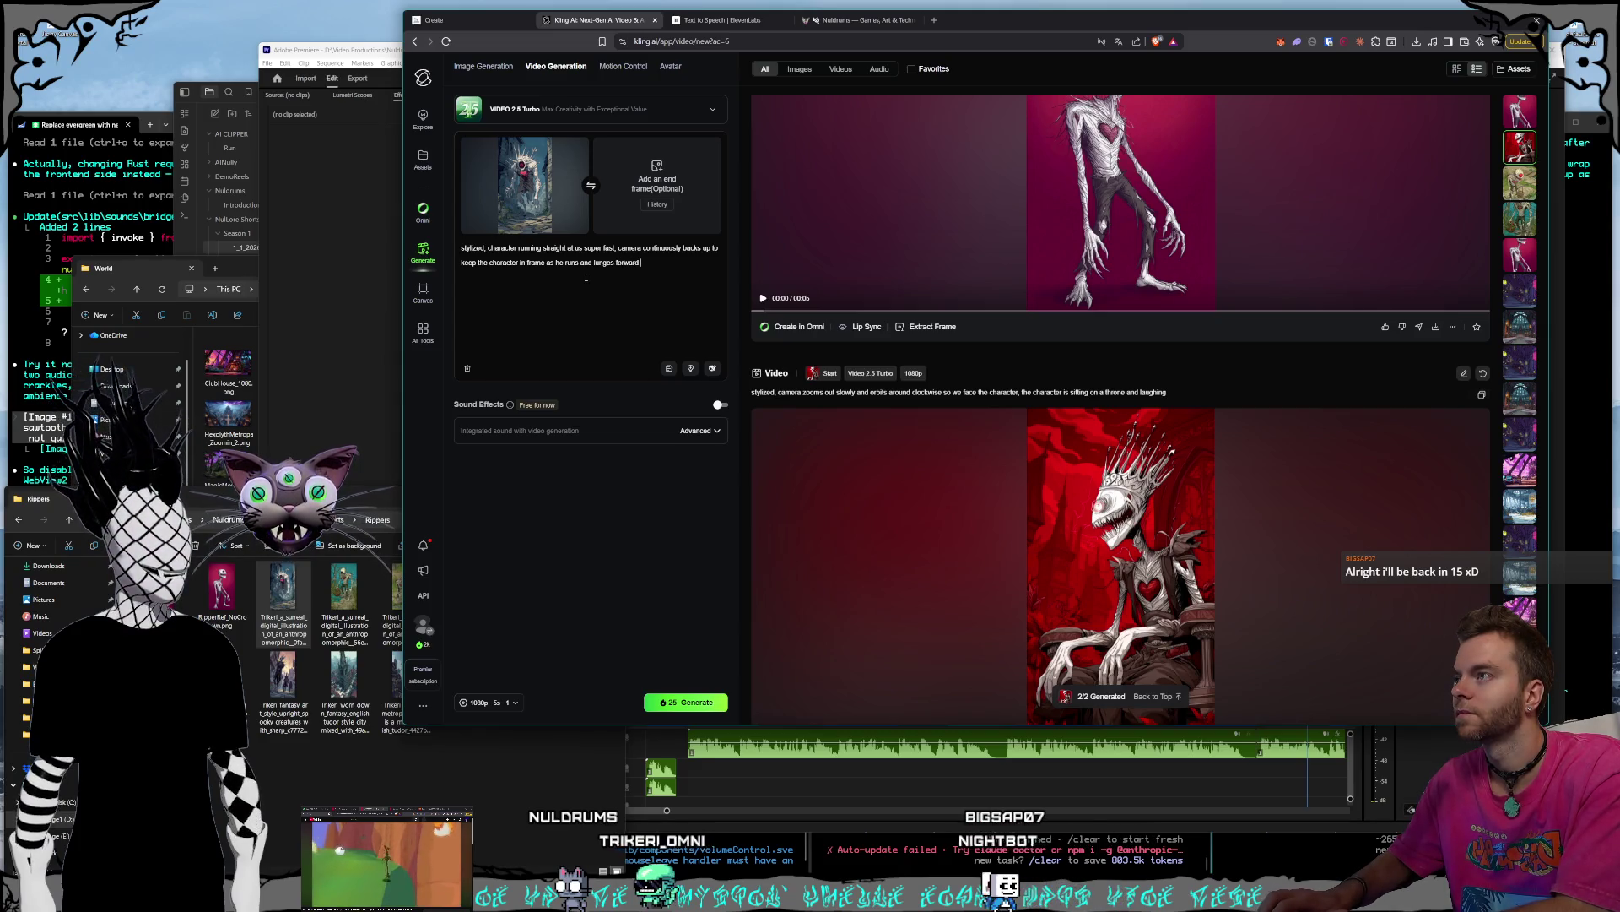
pyautogui.write('ough the street')
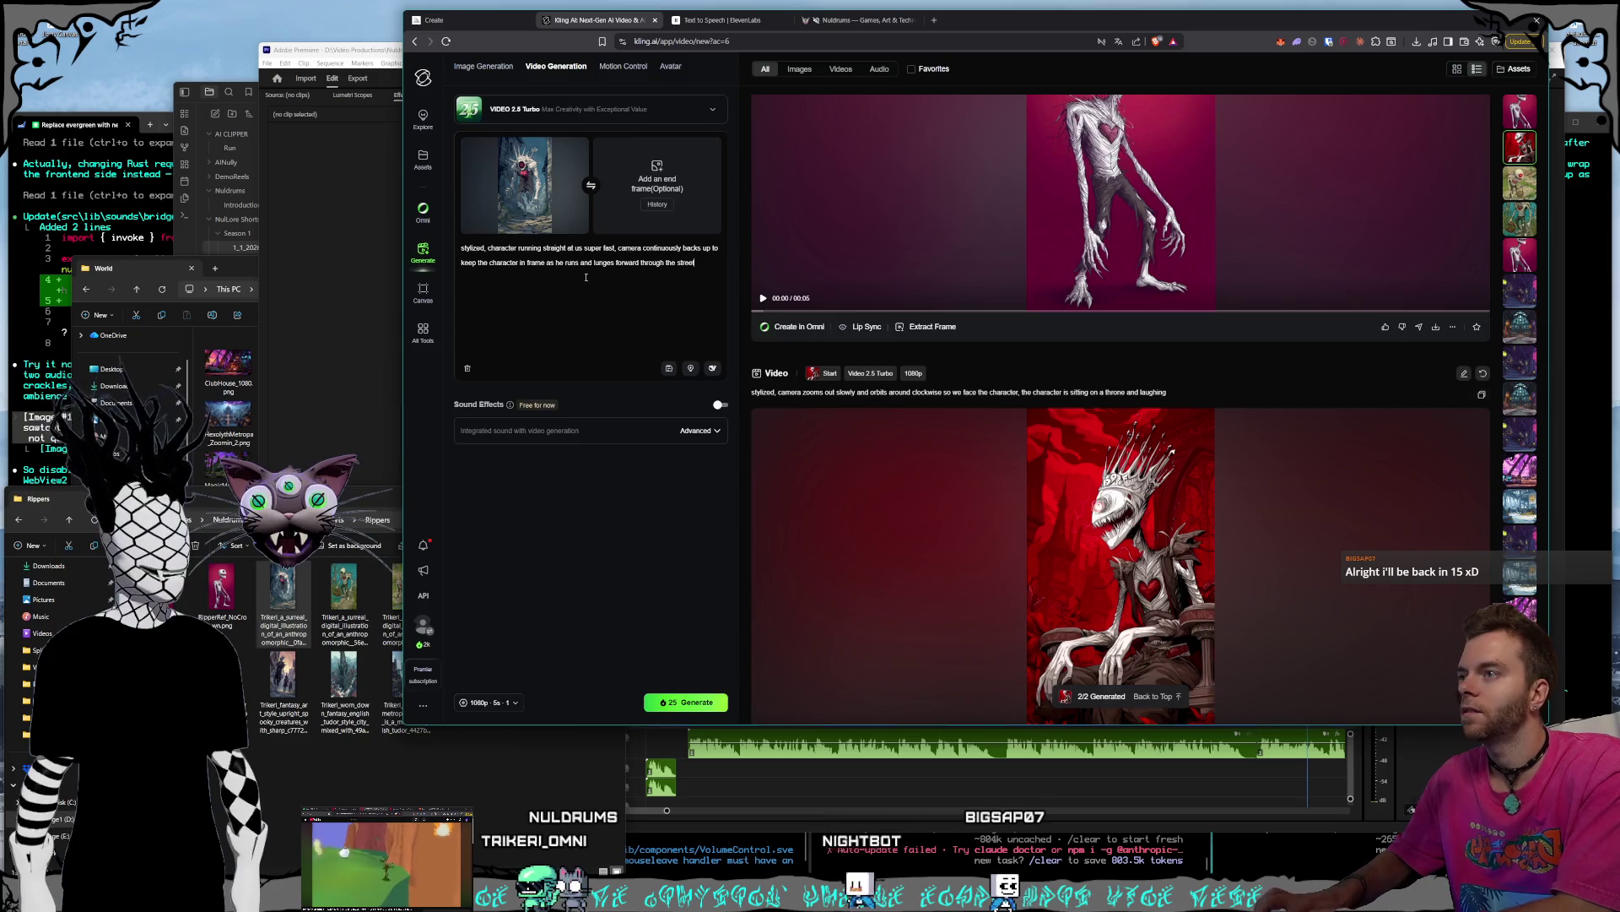
# - Set the length to 10 seconds and generate the running-character video
pyautogui.click(498, 702)
pyautogui.click(604, 629)
pyautogui.click(698, 710)
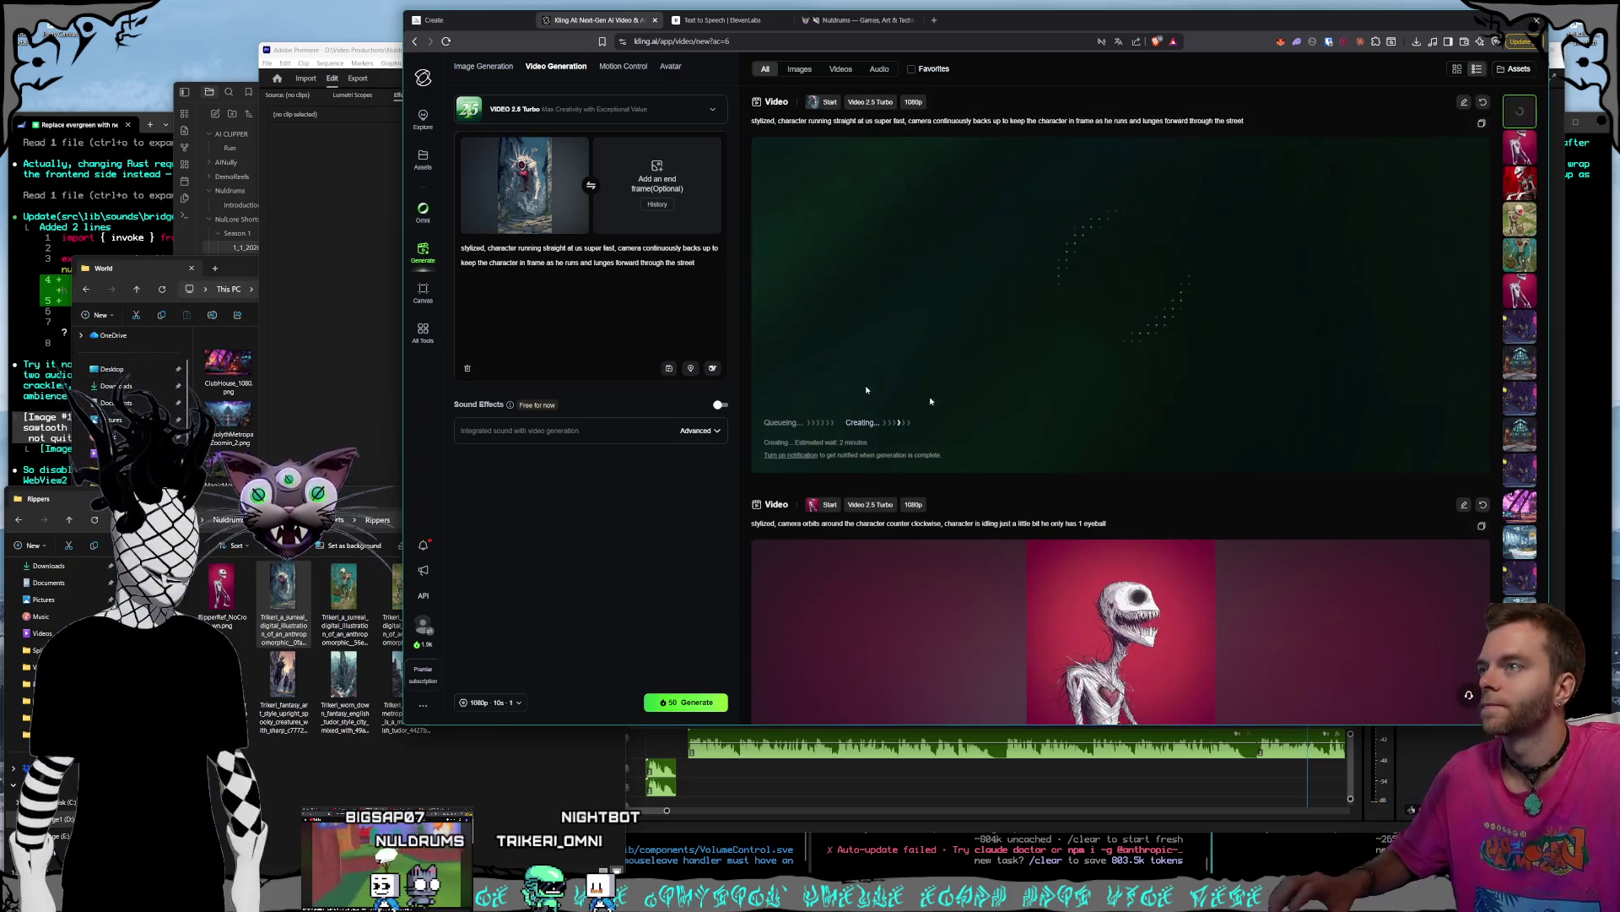
pyautogui.scroll(-8, 1008, 410)
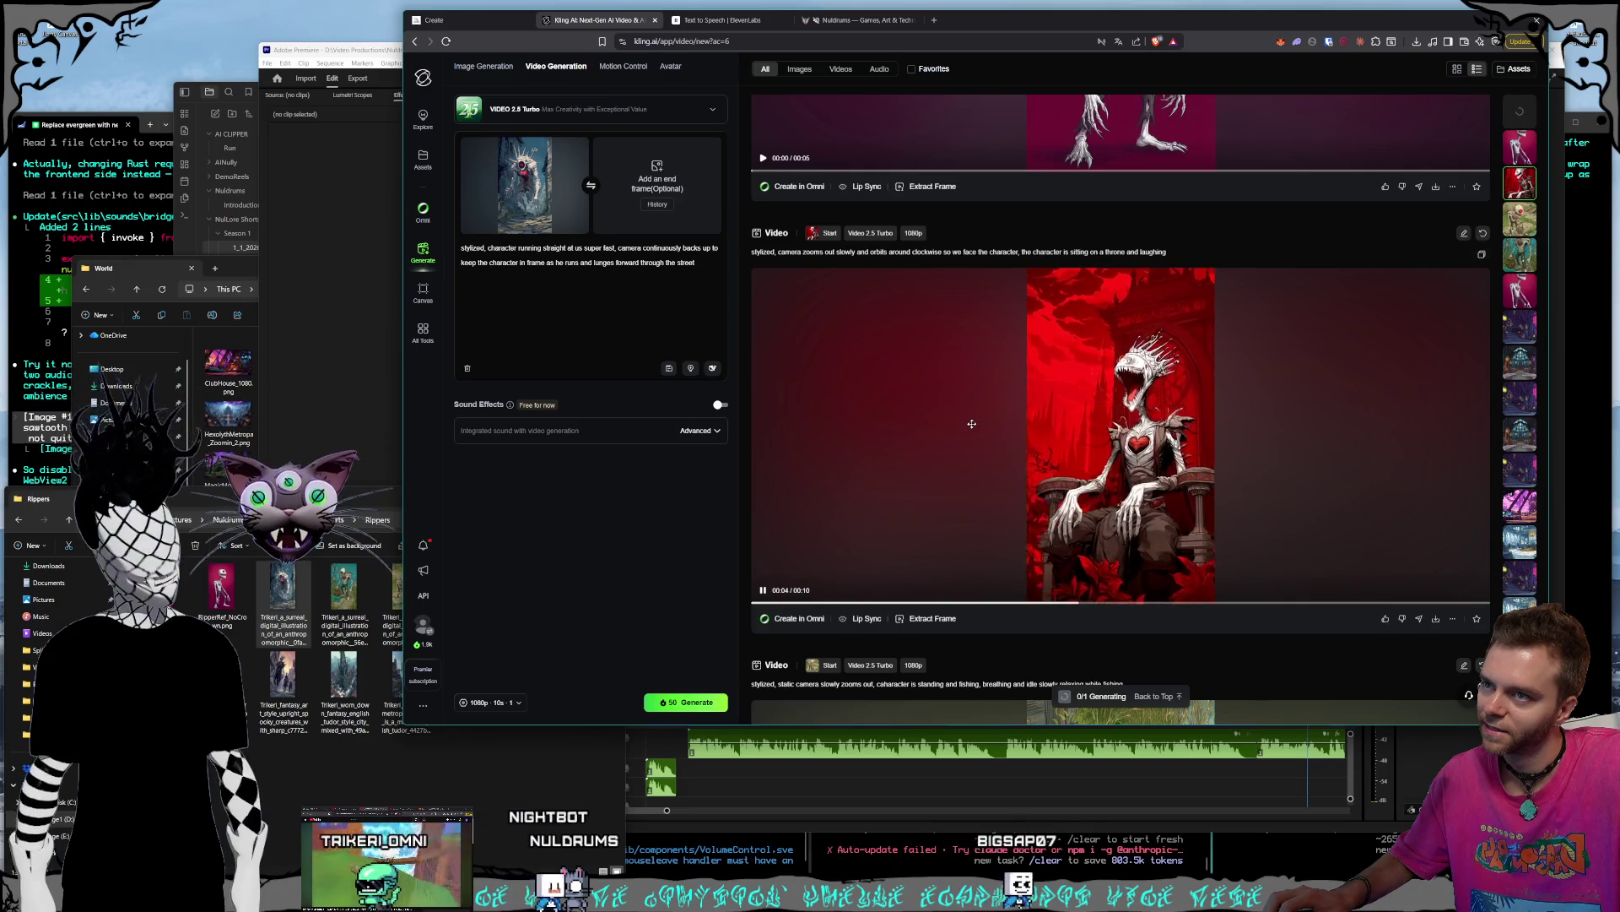
pyautogui.scroll(6, 971, 423)
pyautogui.scroll(1, 952, 492)
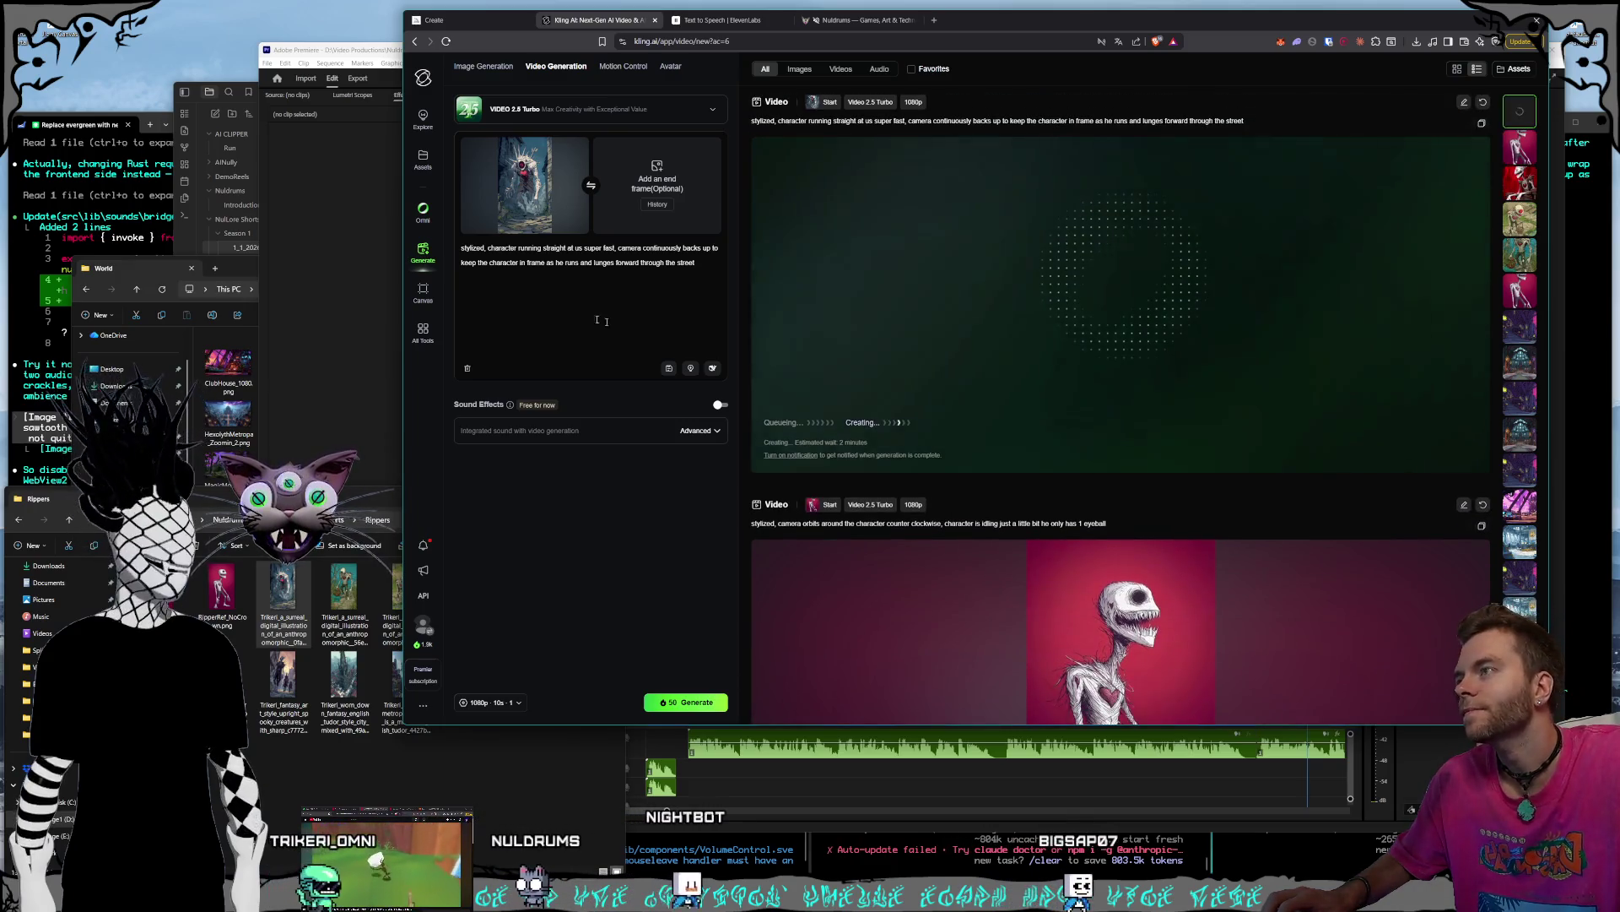
# - Replace the start frame with the group-of-spooky-creatures image from the Rippers folder
pyautogui.click(581, 146)
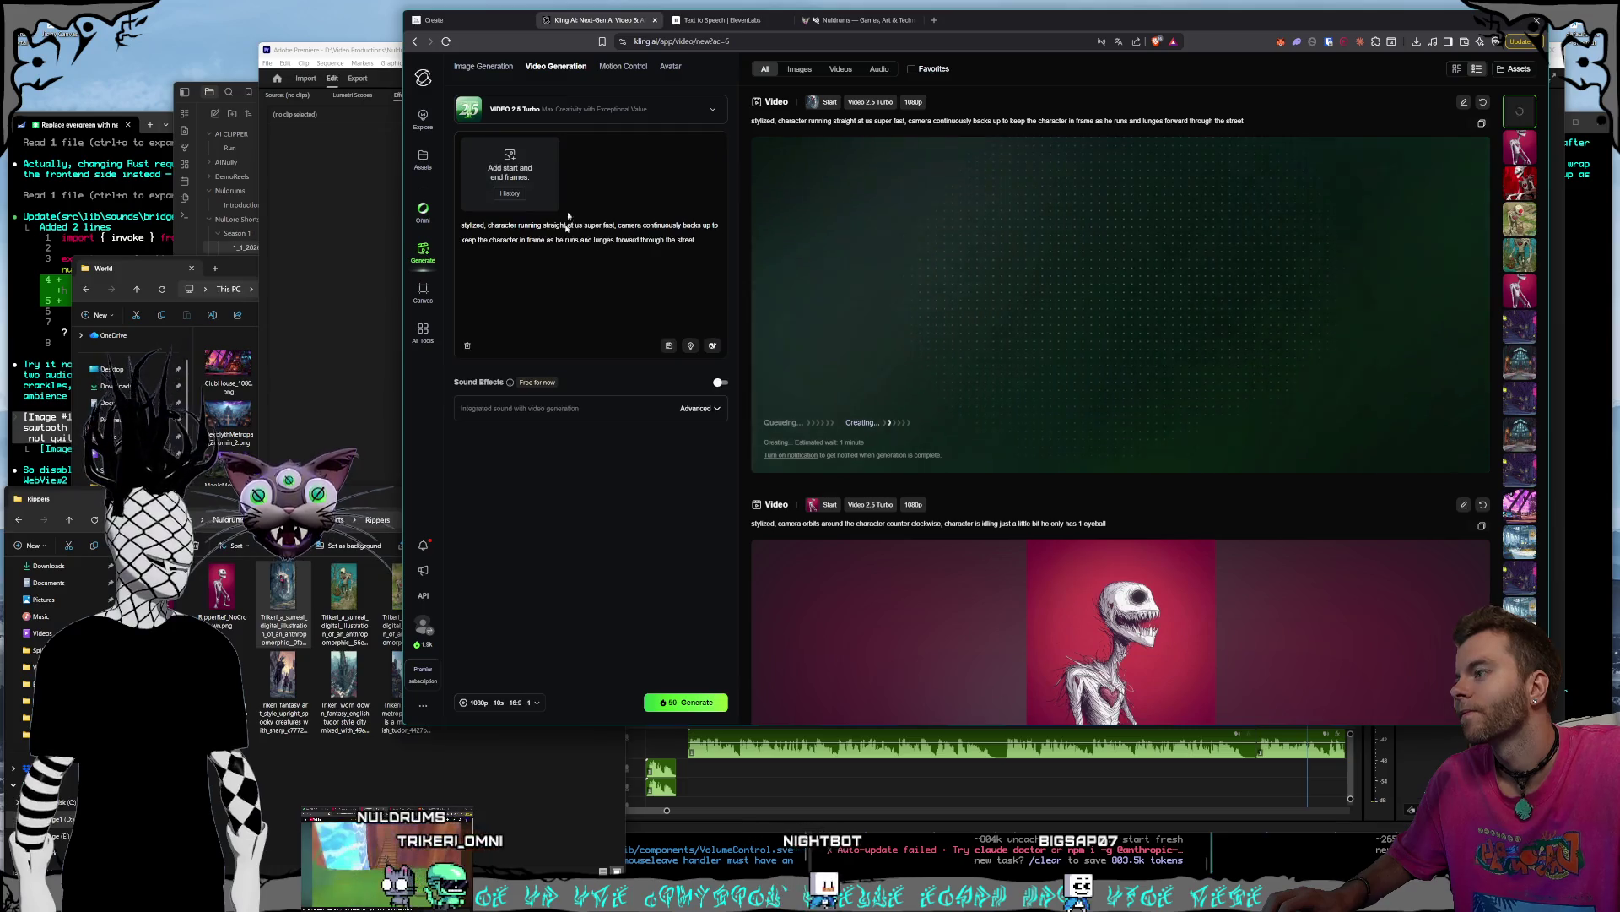
pyautogui.click(445, 791)
pyautogui.moveTo(528, 604)
pyautogui.mouseDown()
pyautogui.moveTo(514, 639)
pyautogui.moveTo(574, 127)
pyautogui.moveTo(523, 307)
pyautogui.mouseUp()
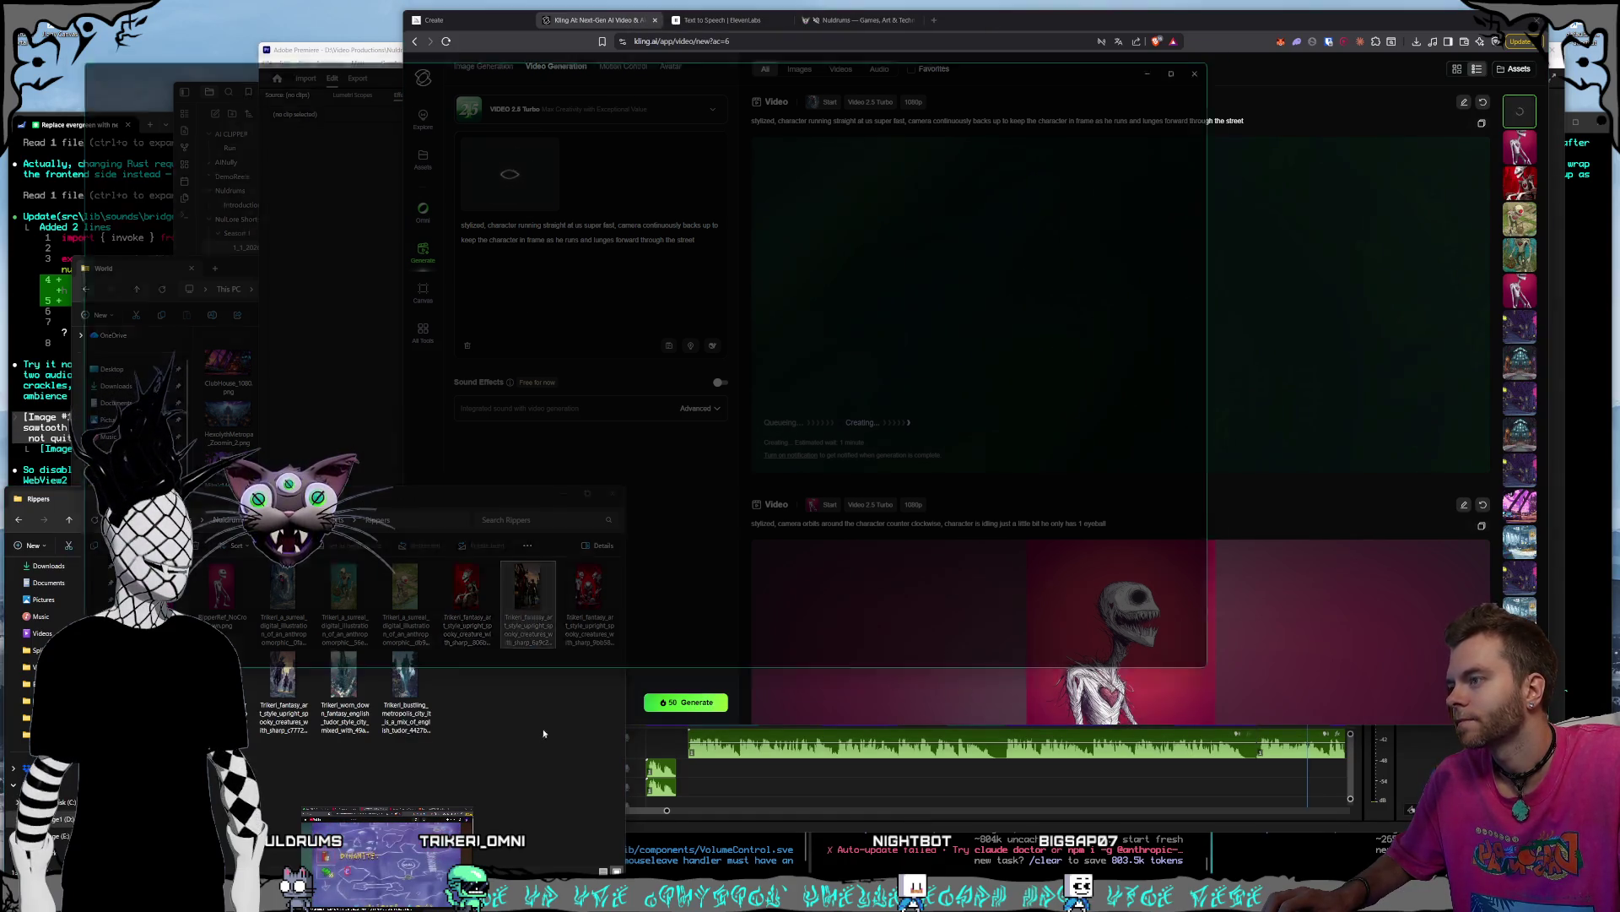
pyautogui.press('Return')
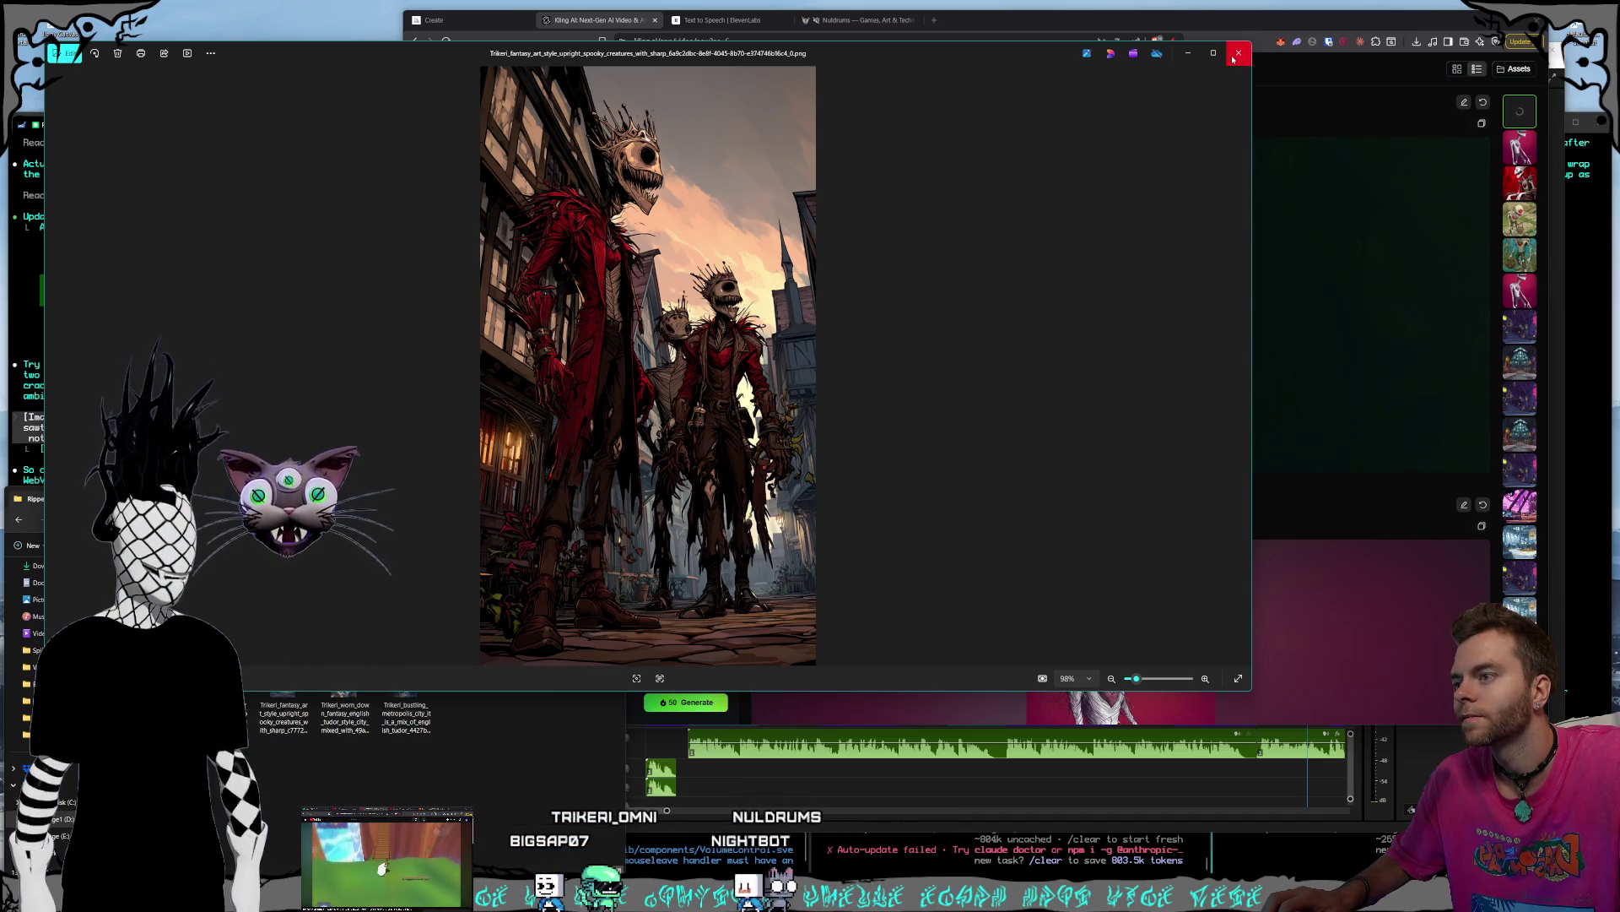
pyautogui.click(1237, 53)
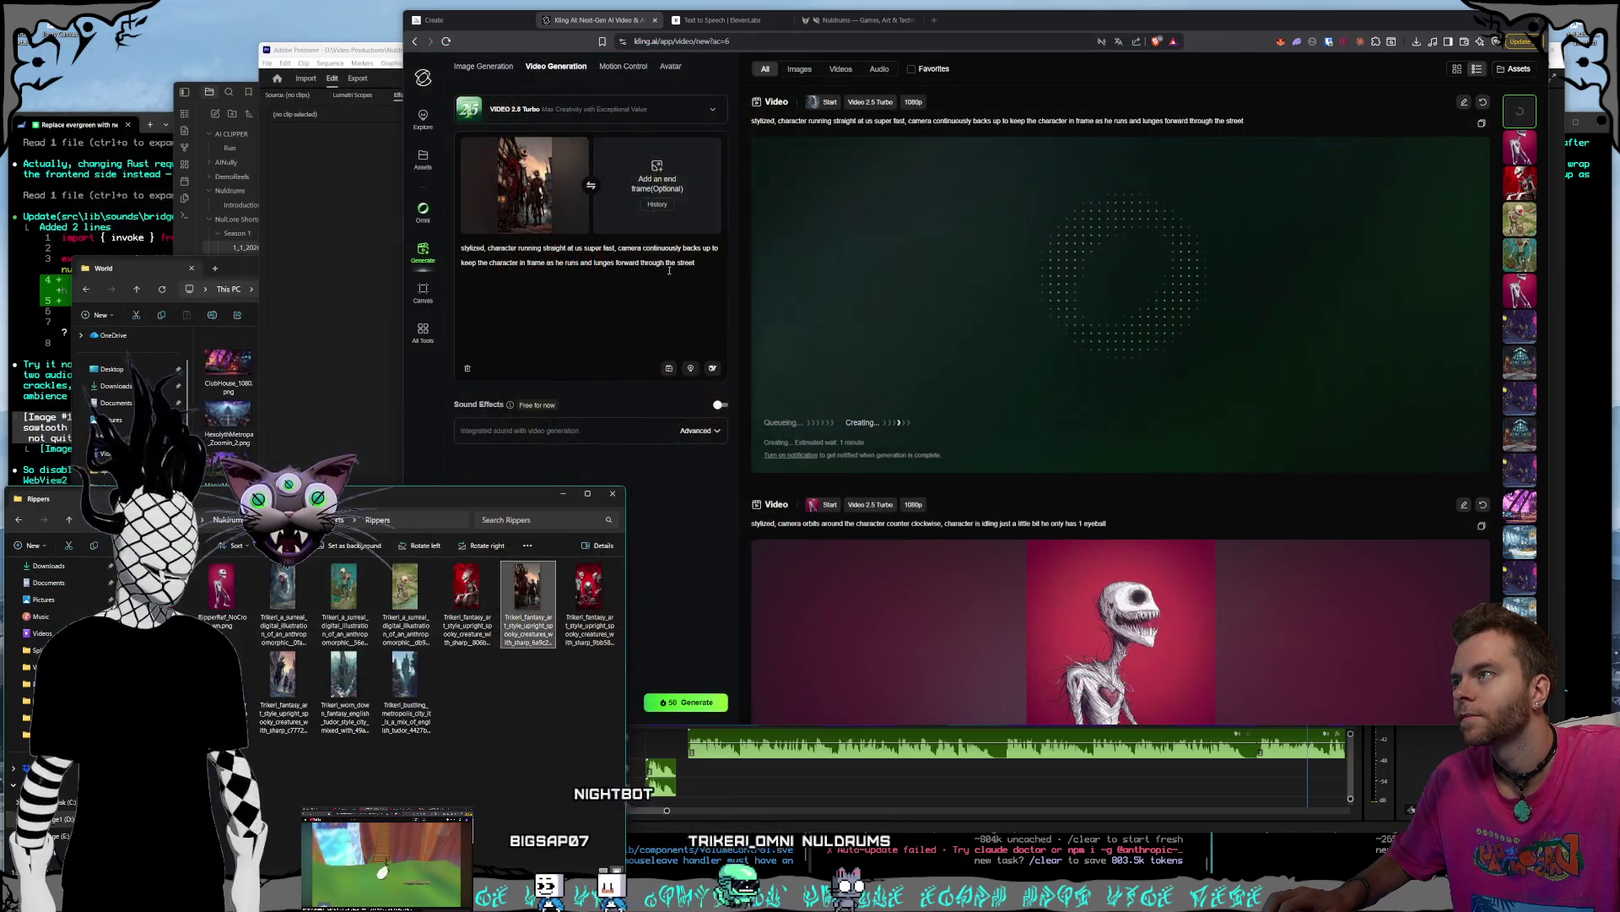
# - Rewrite the prompt for one-eyed characters talking with the camera zooming back, and set length to 5s
pyautogui.moveTo(696, 262); pyautogui.dragTo(552, 251)
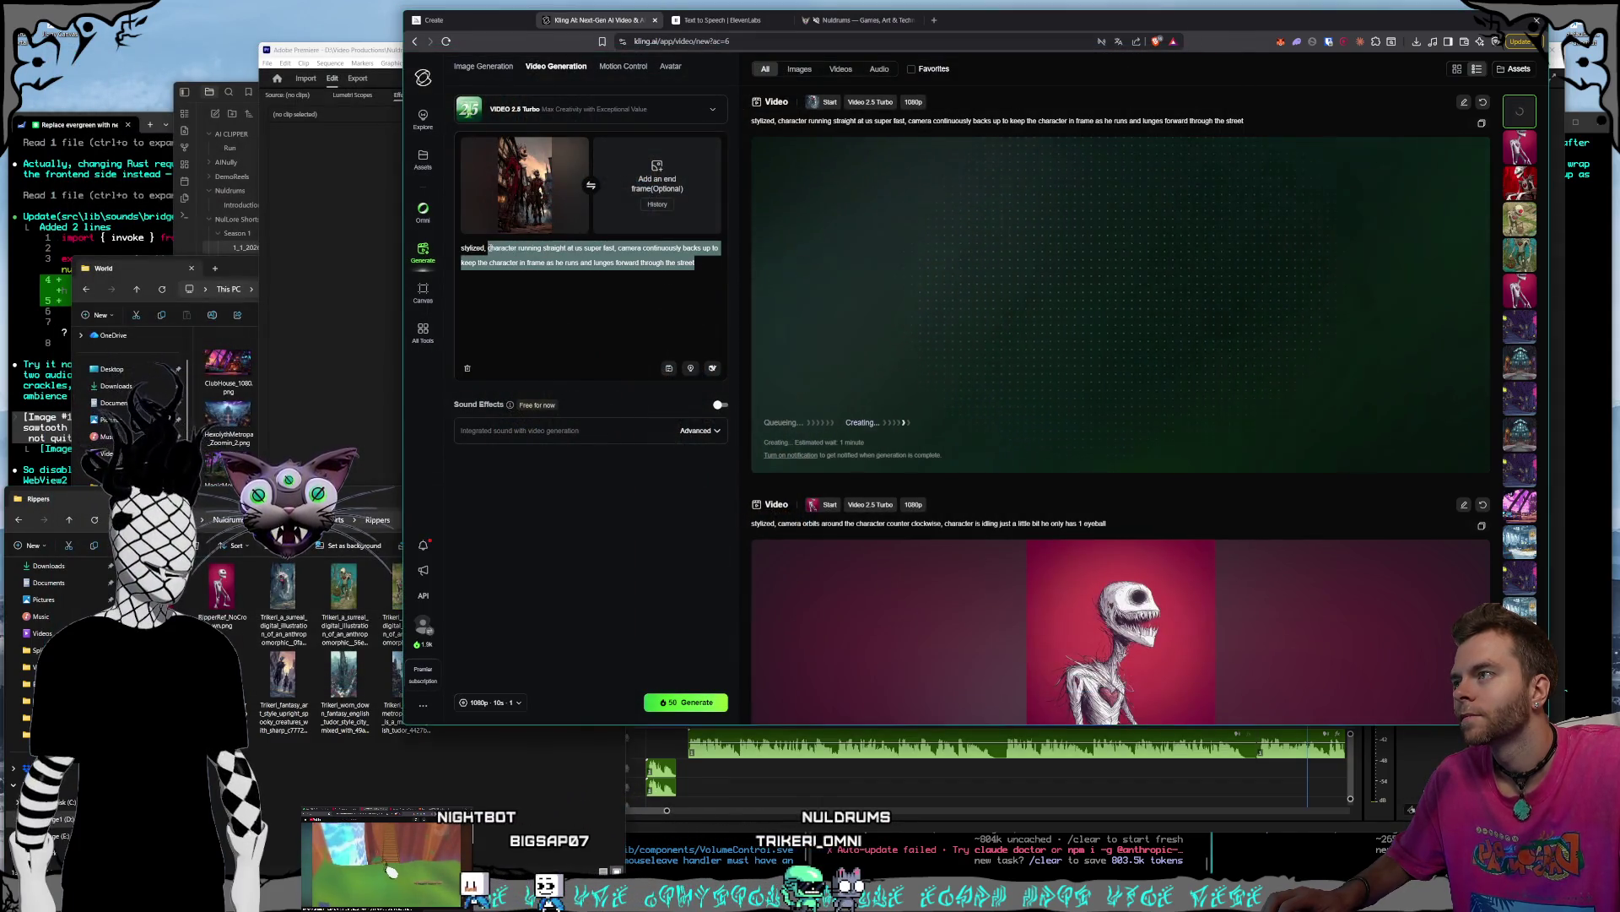
pyautogui.write('group of ')
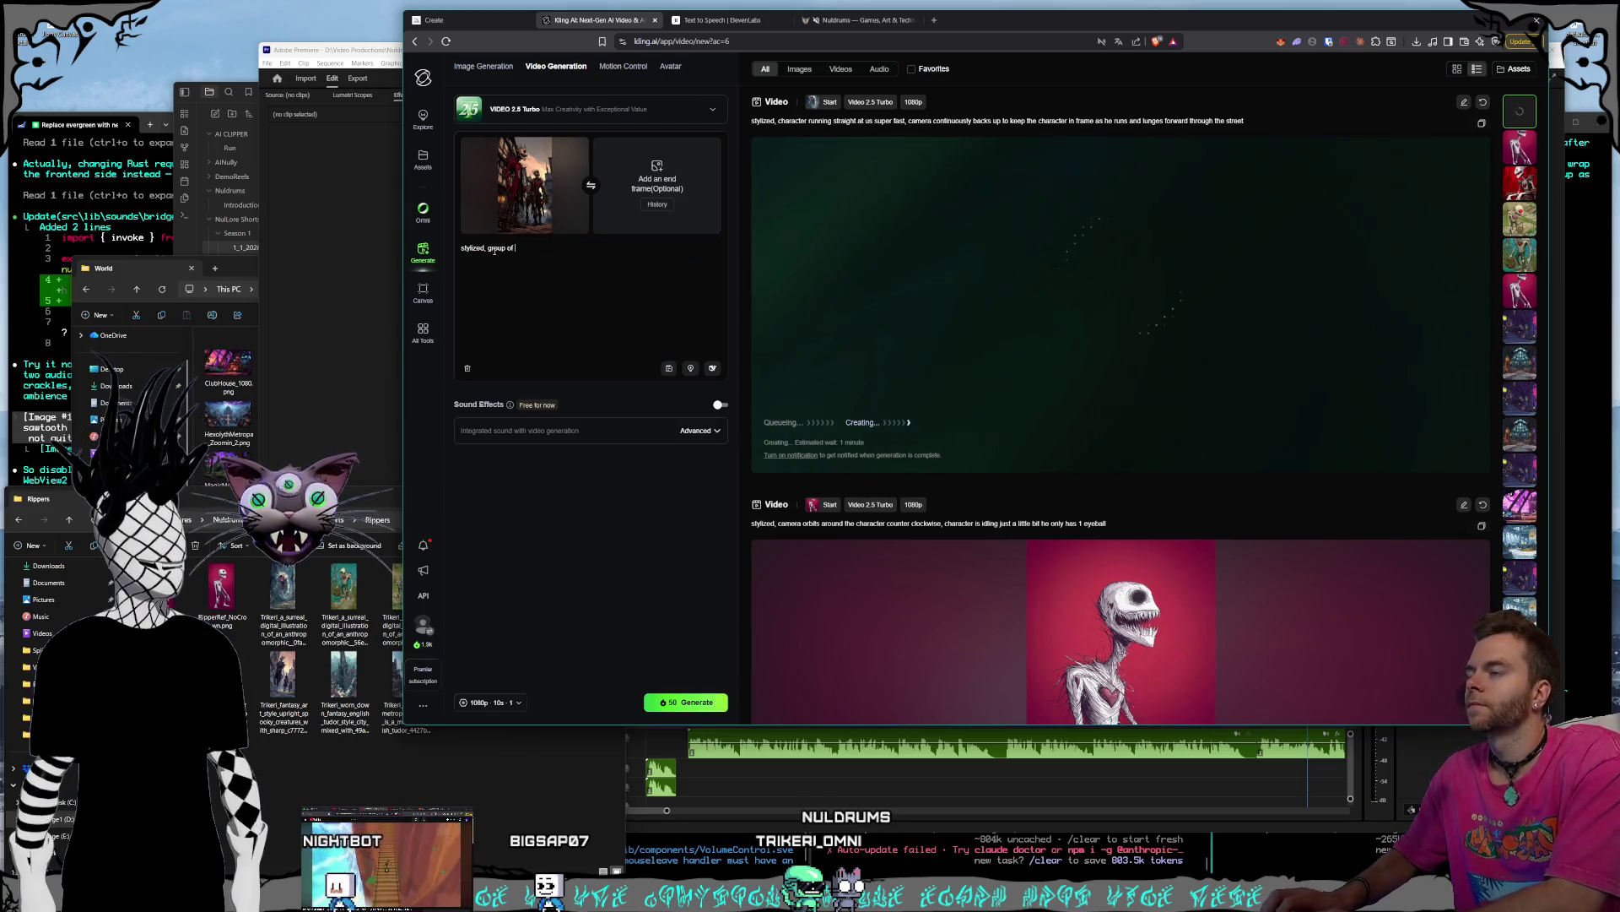
pyautogui.write('characters talk')
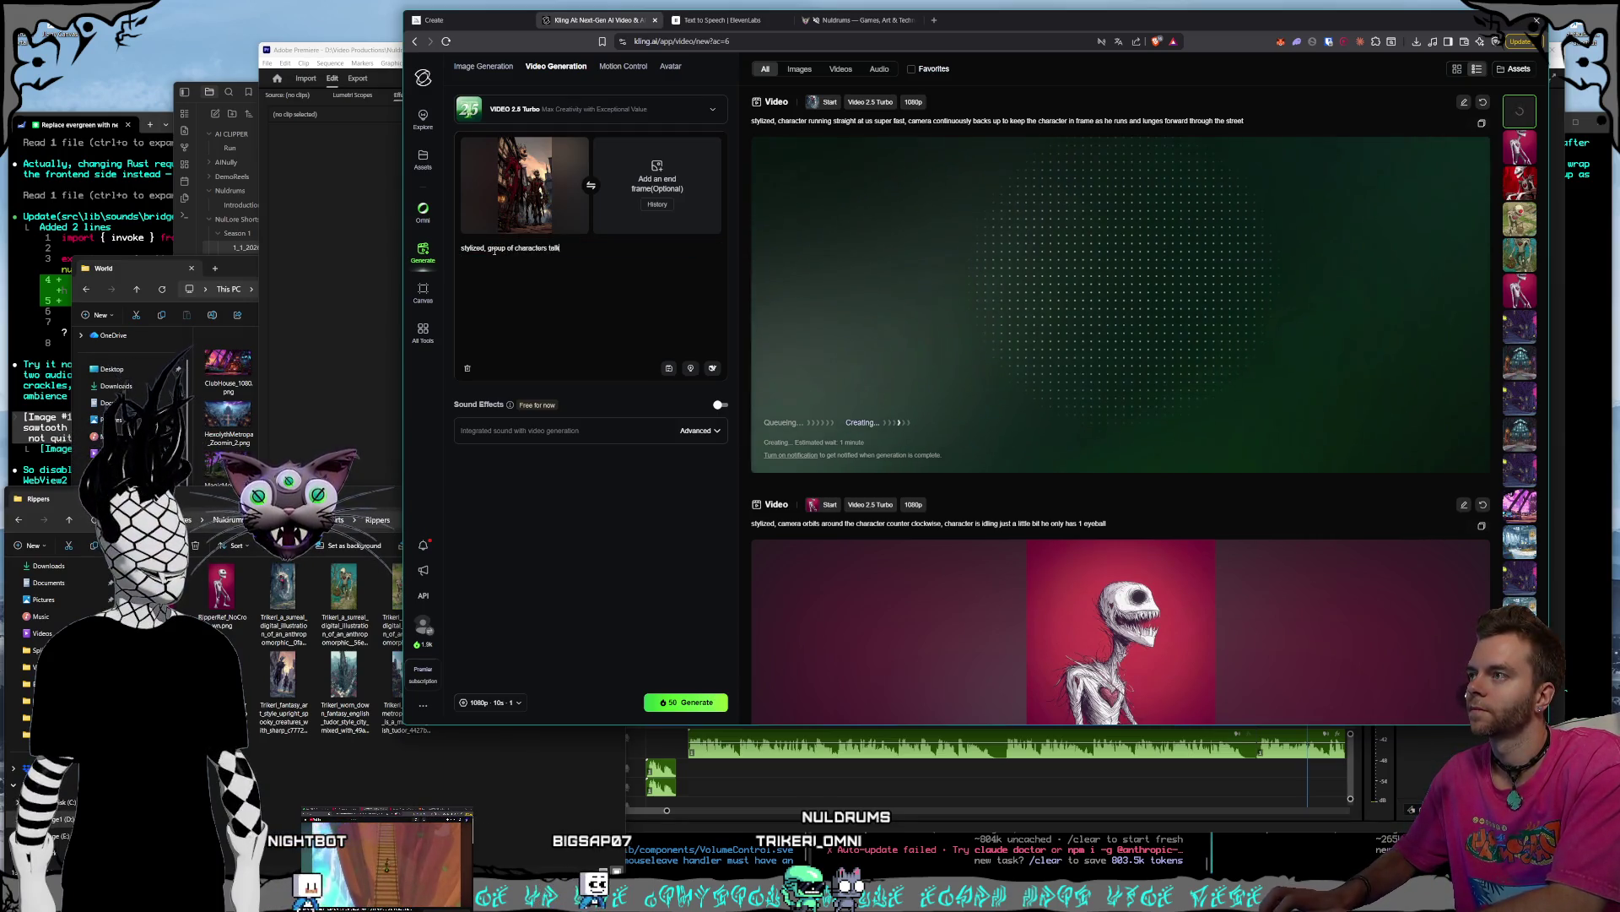
pyautogui.write('ing and')
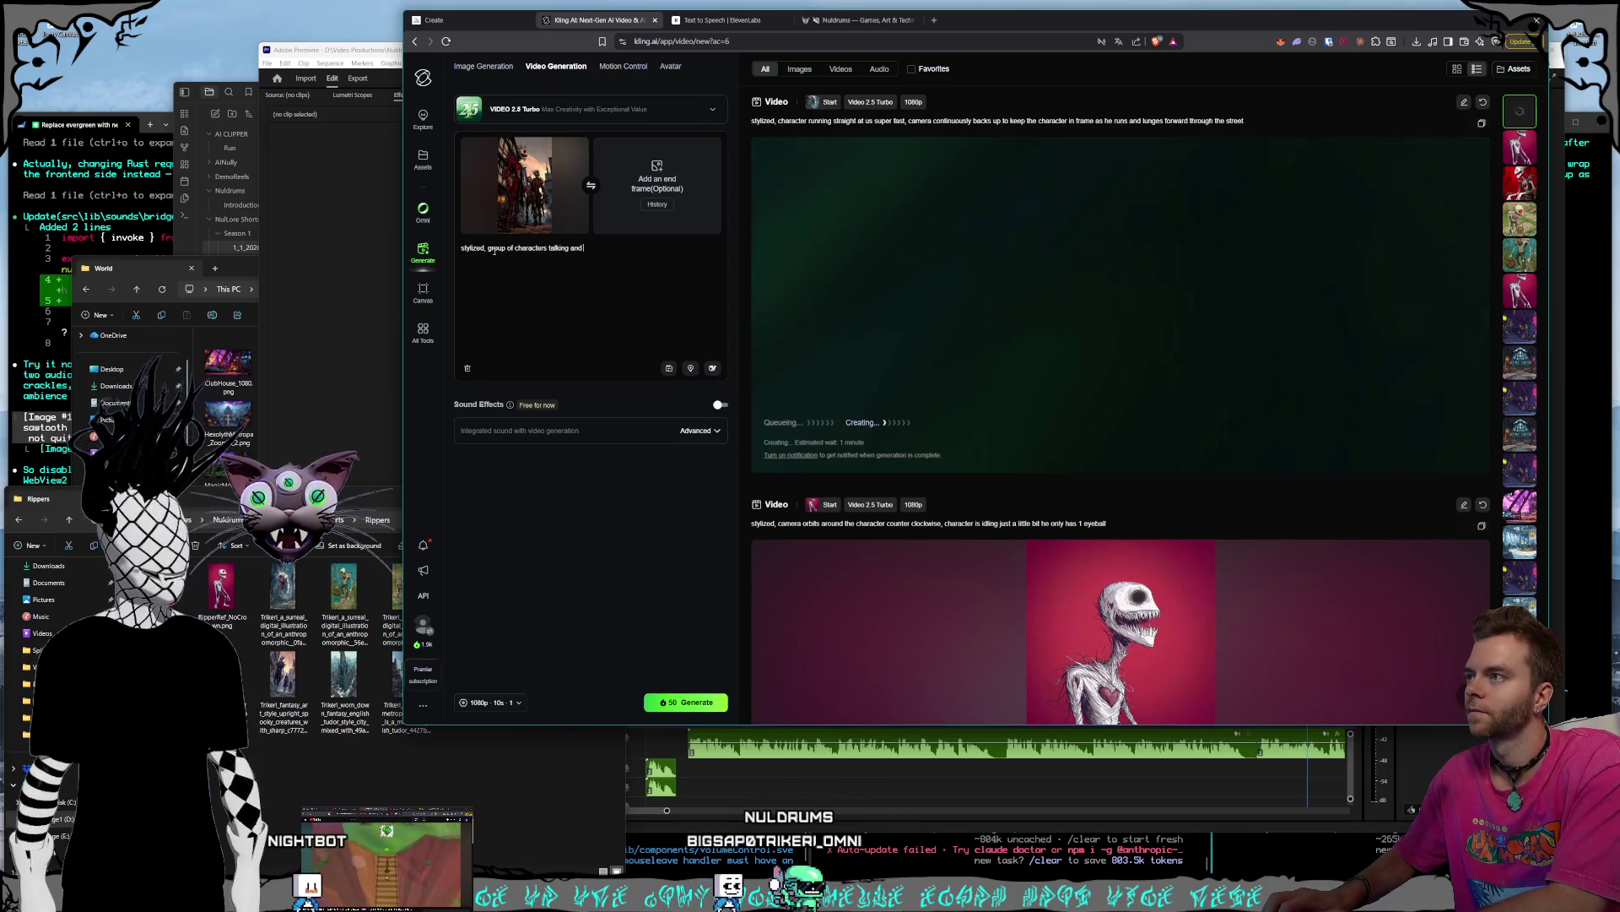
pyautogui.write(', they only')
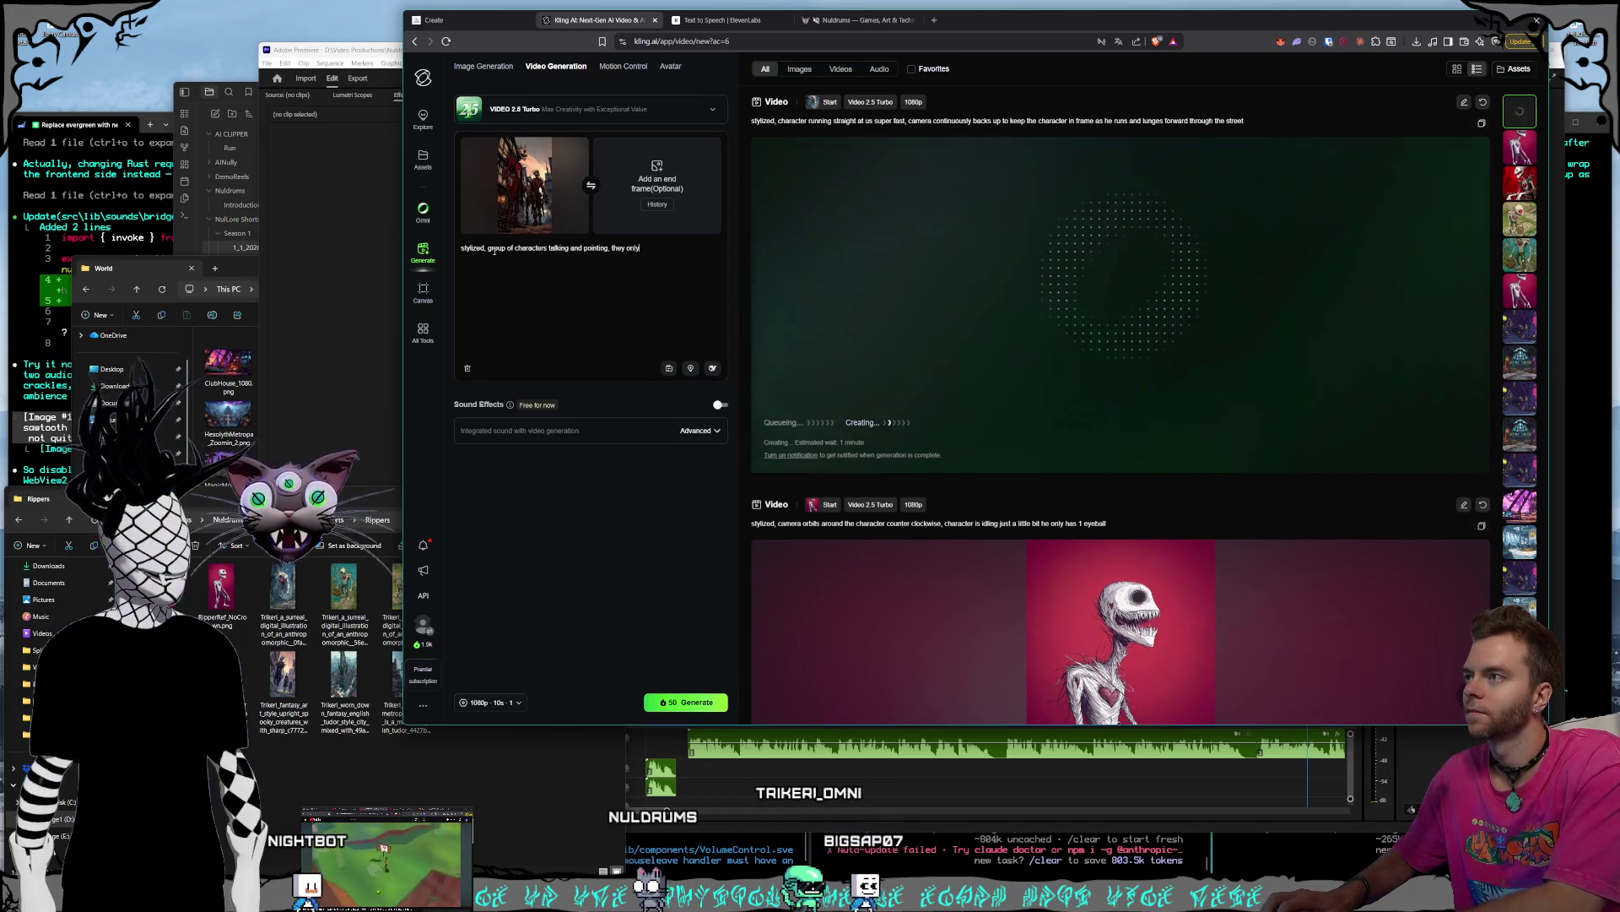
pyautogui.write(' have 1 e ca')
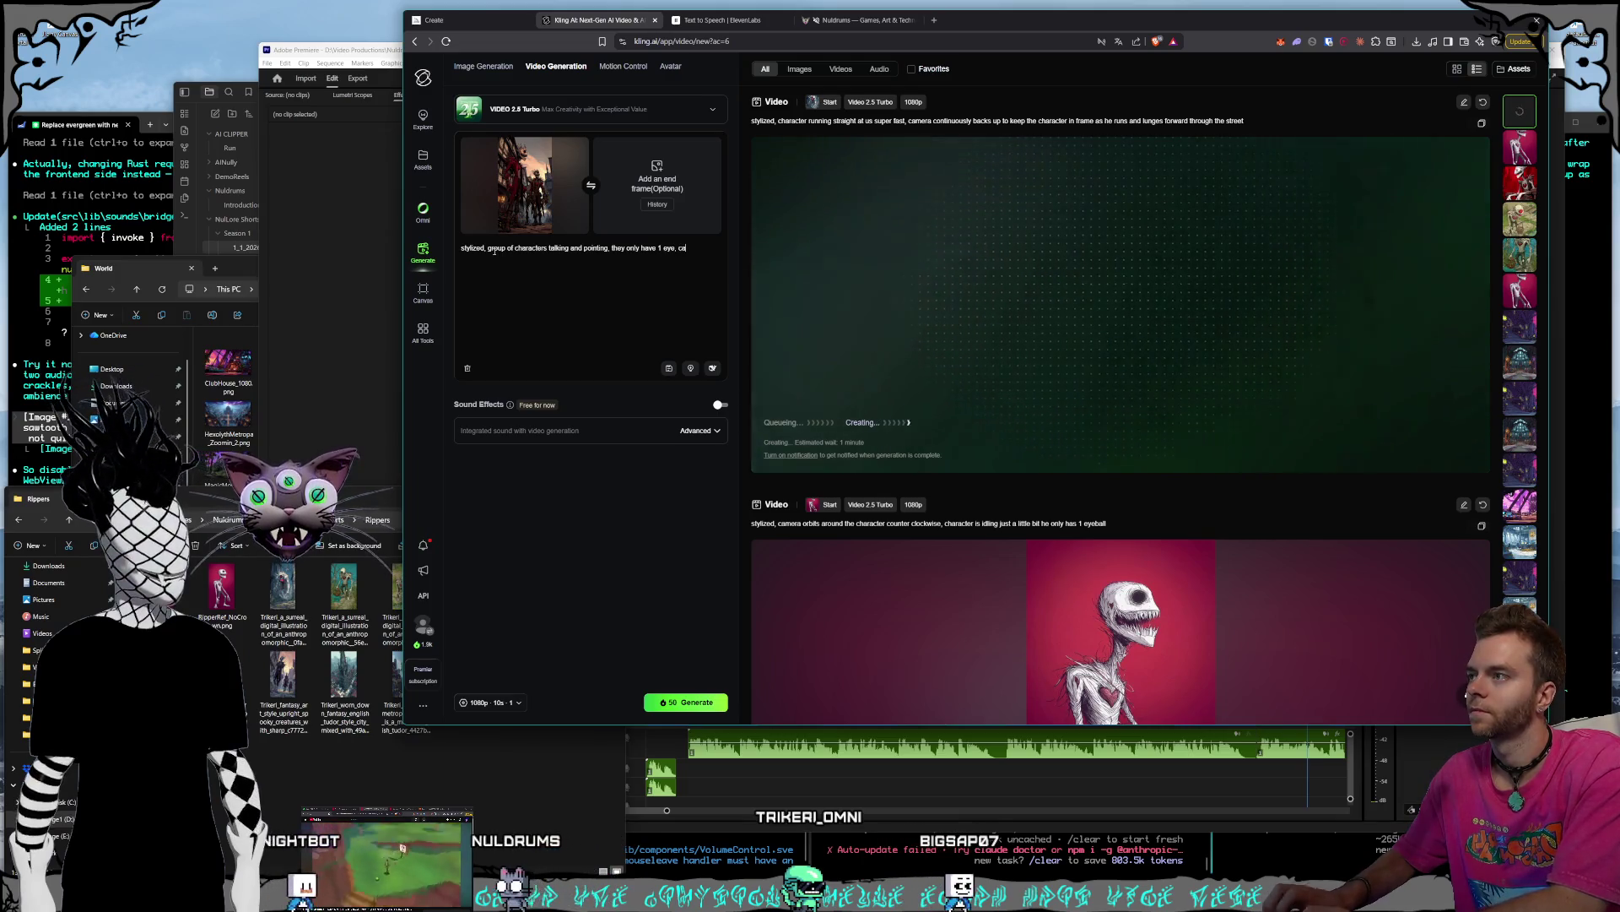
pyautogui.write('mera  zooms out')
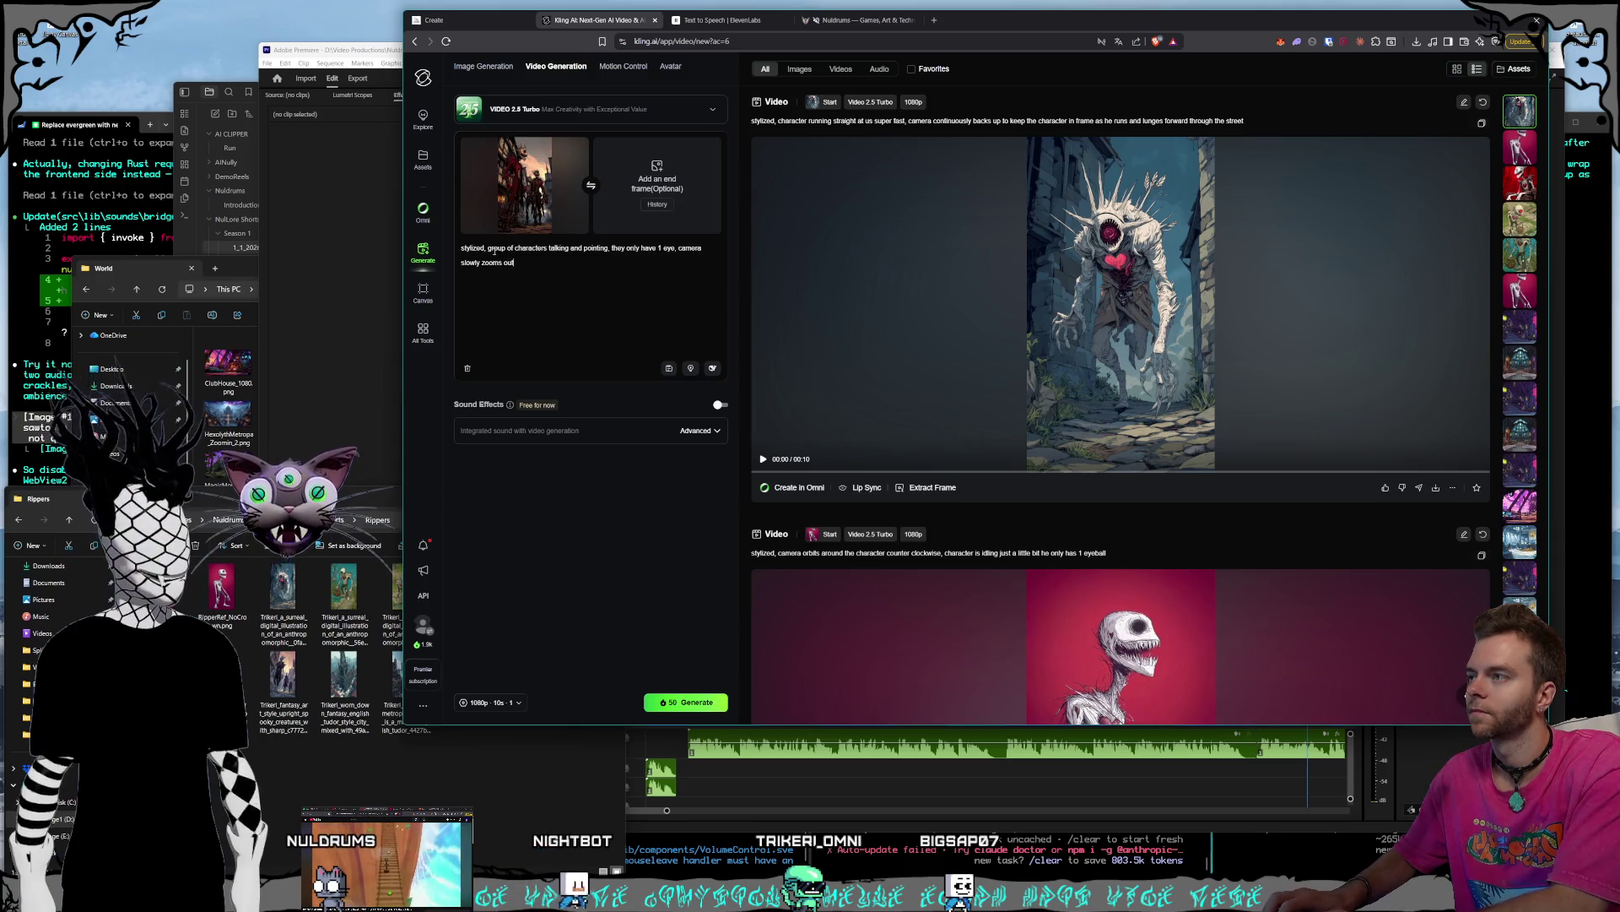
pyautogui.write(' and goes back')
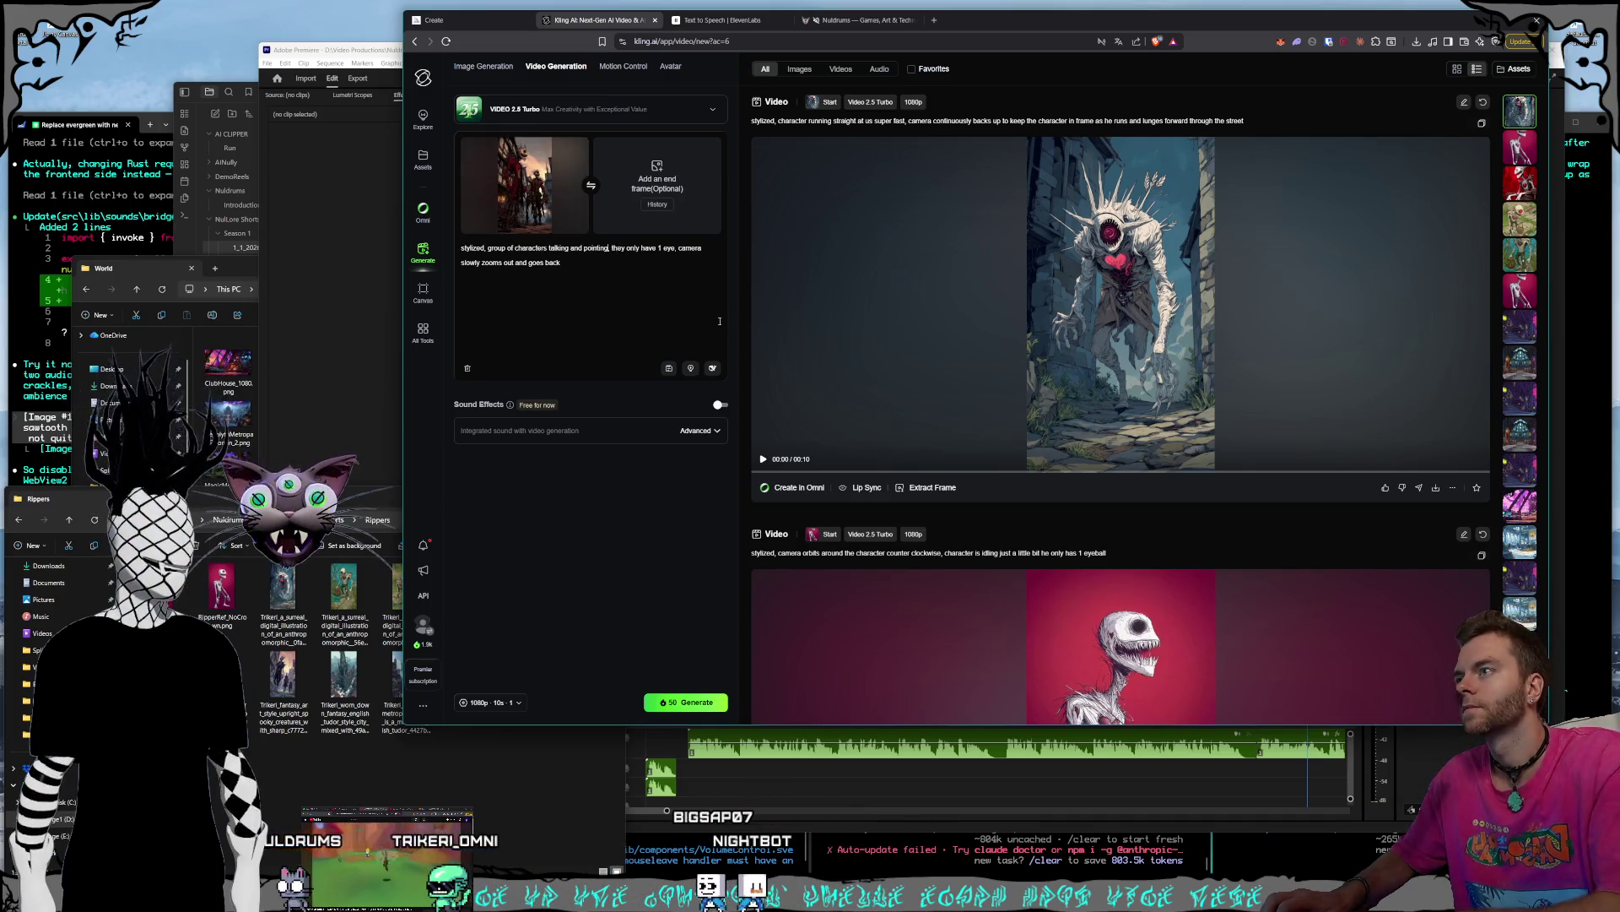
pyautogui.write(' while star')
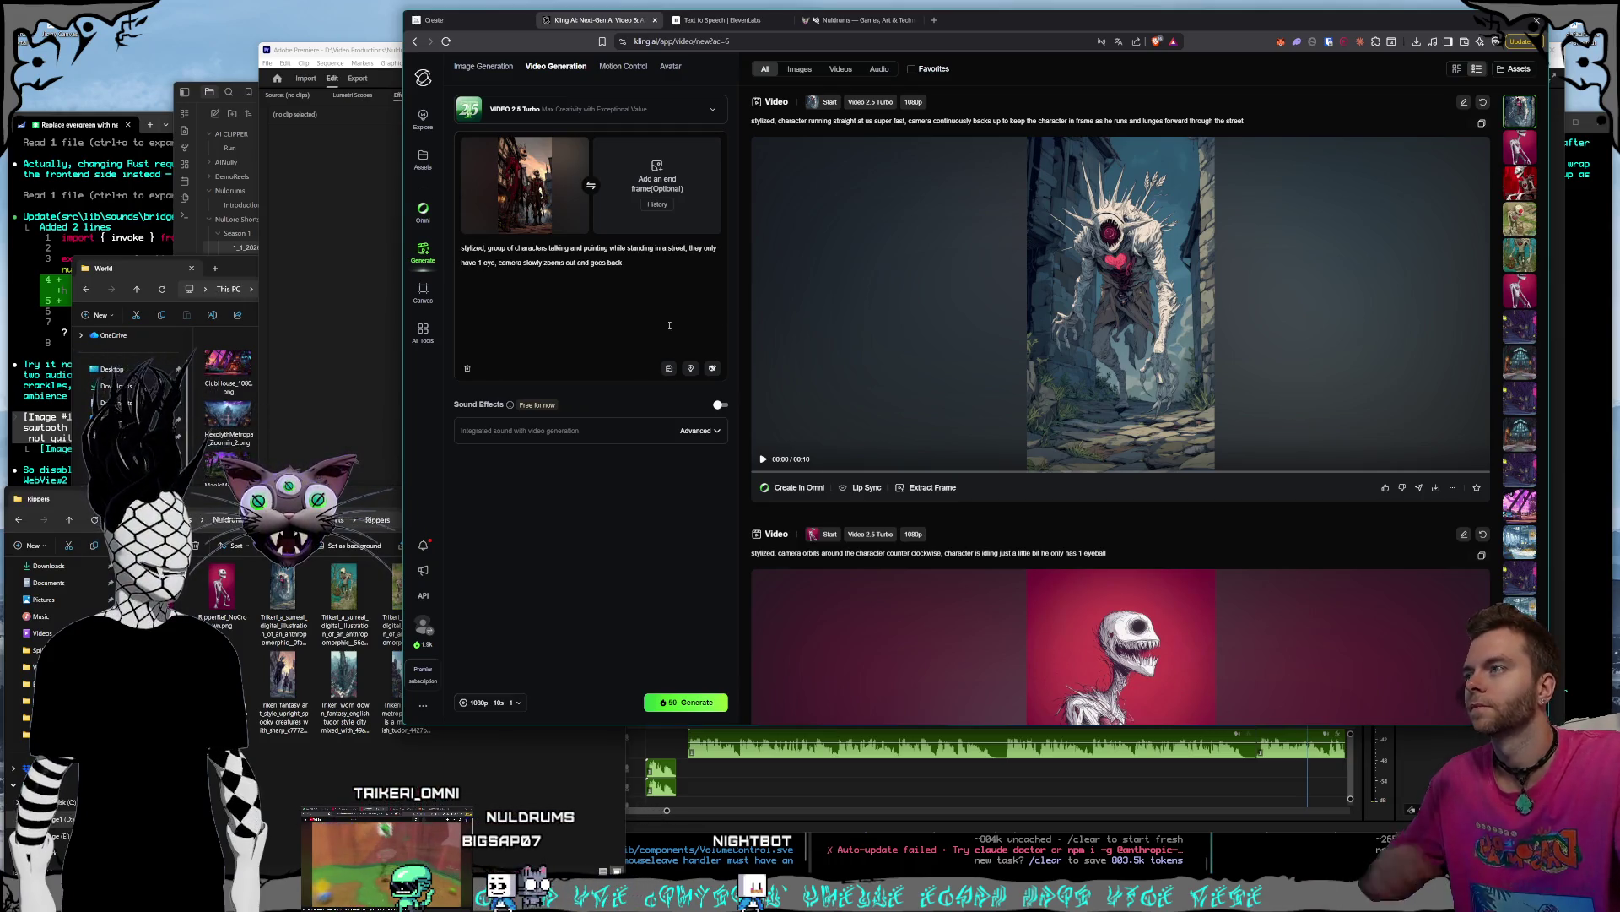
pyautogui.click(499, 701)
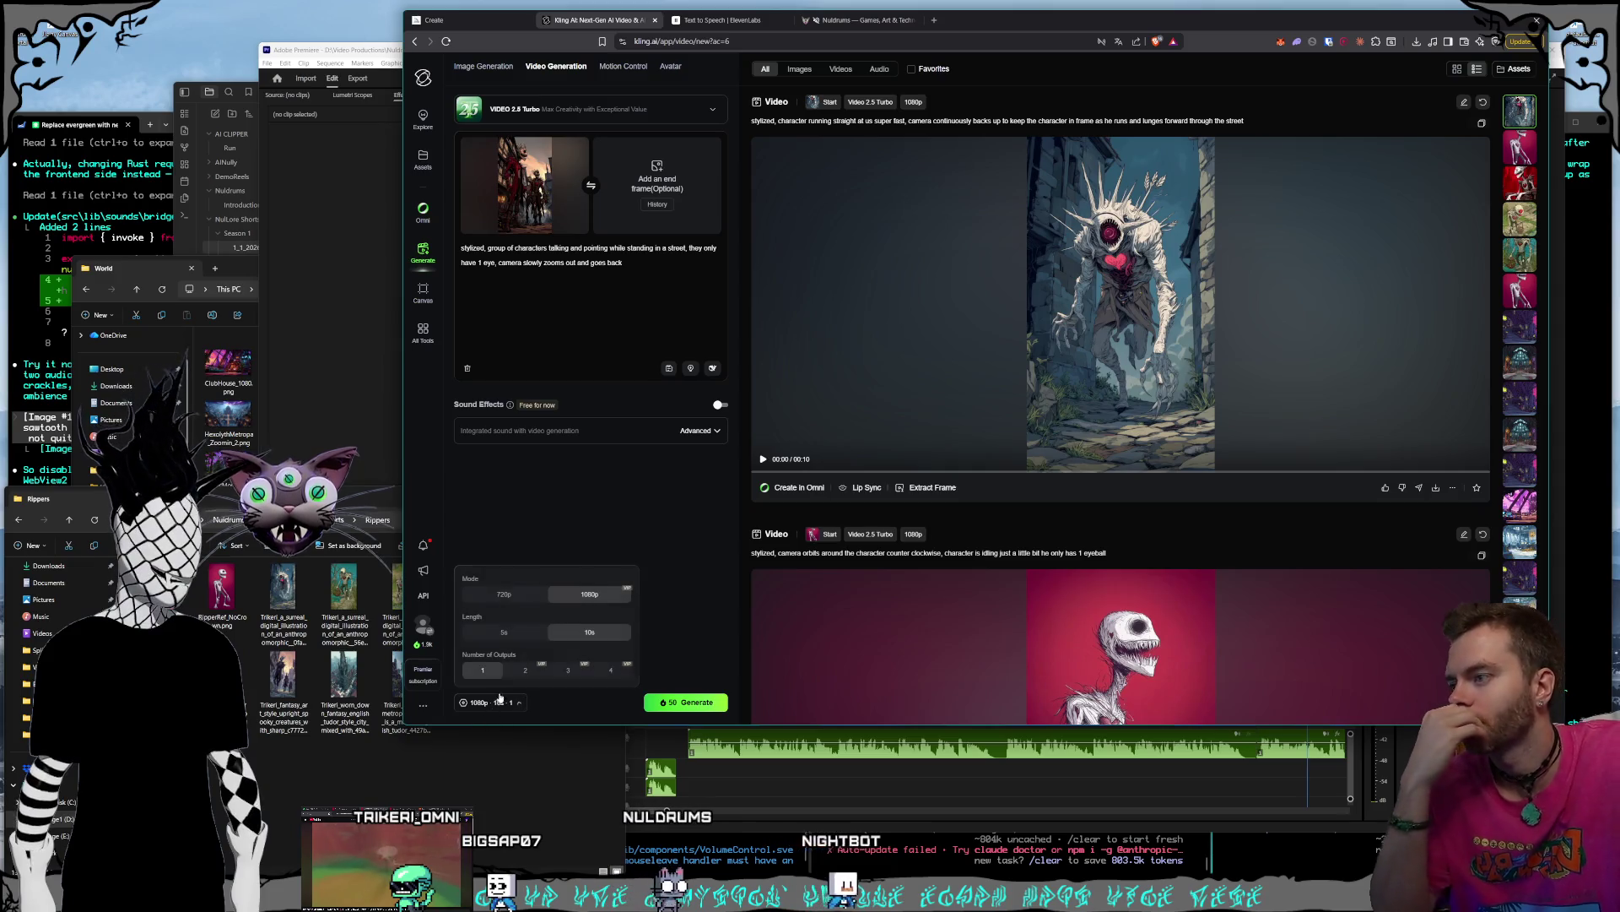
pyautogui.click(504, 631)
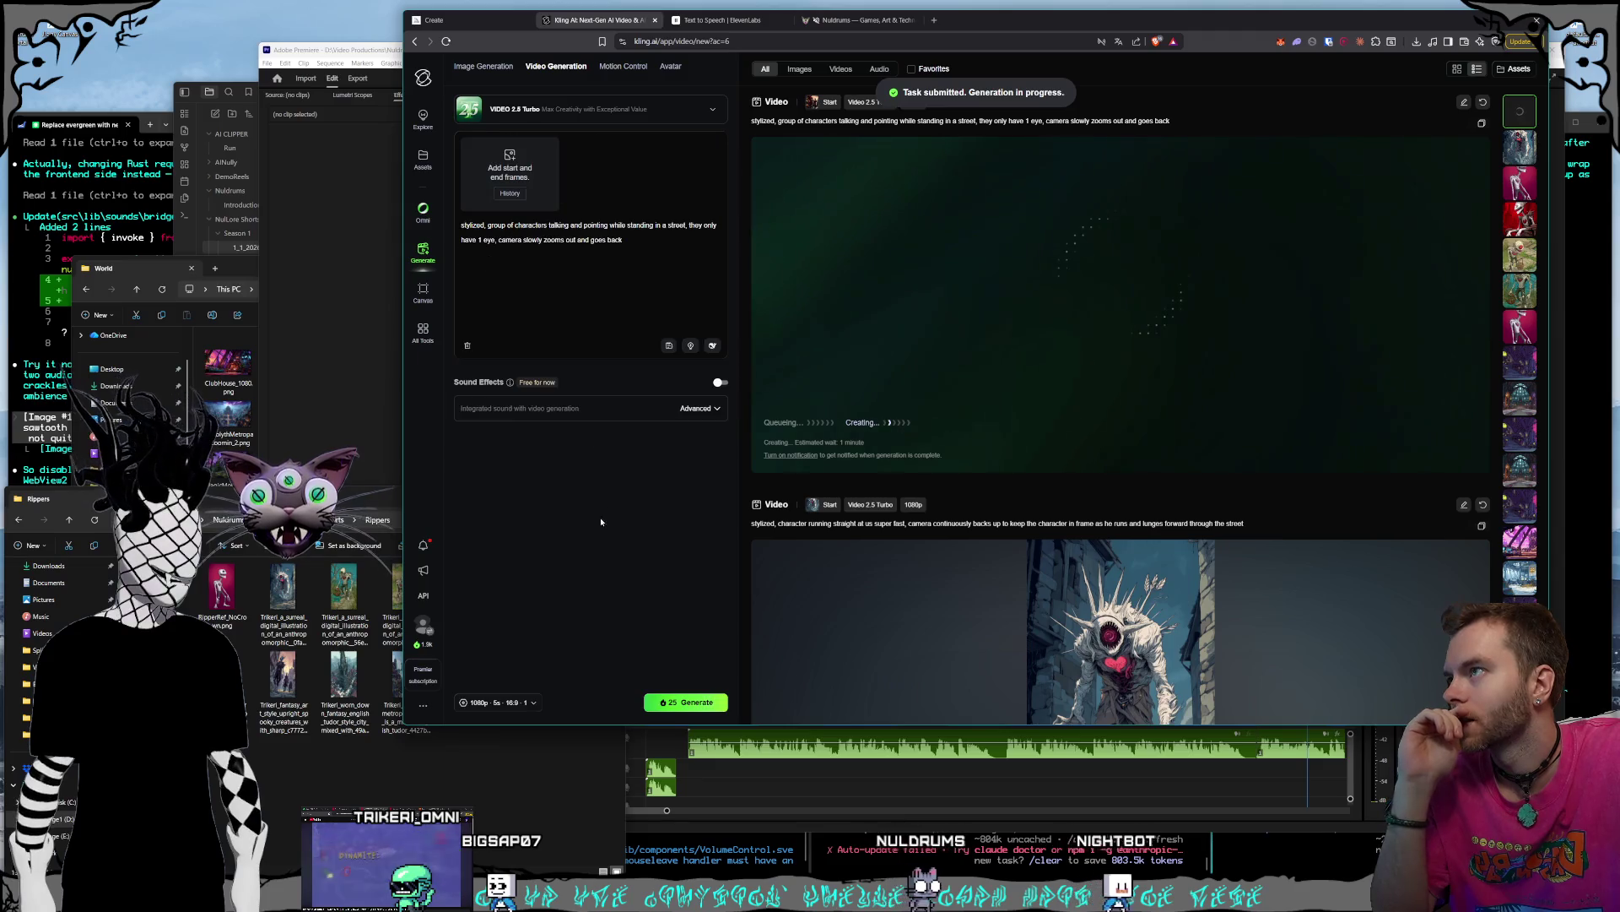
pyautogui.click(351, 773)
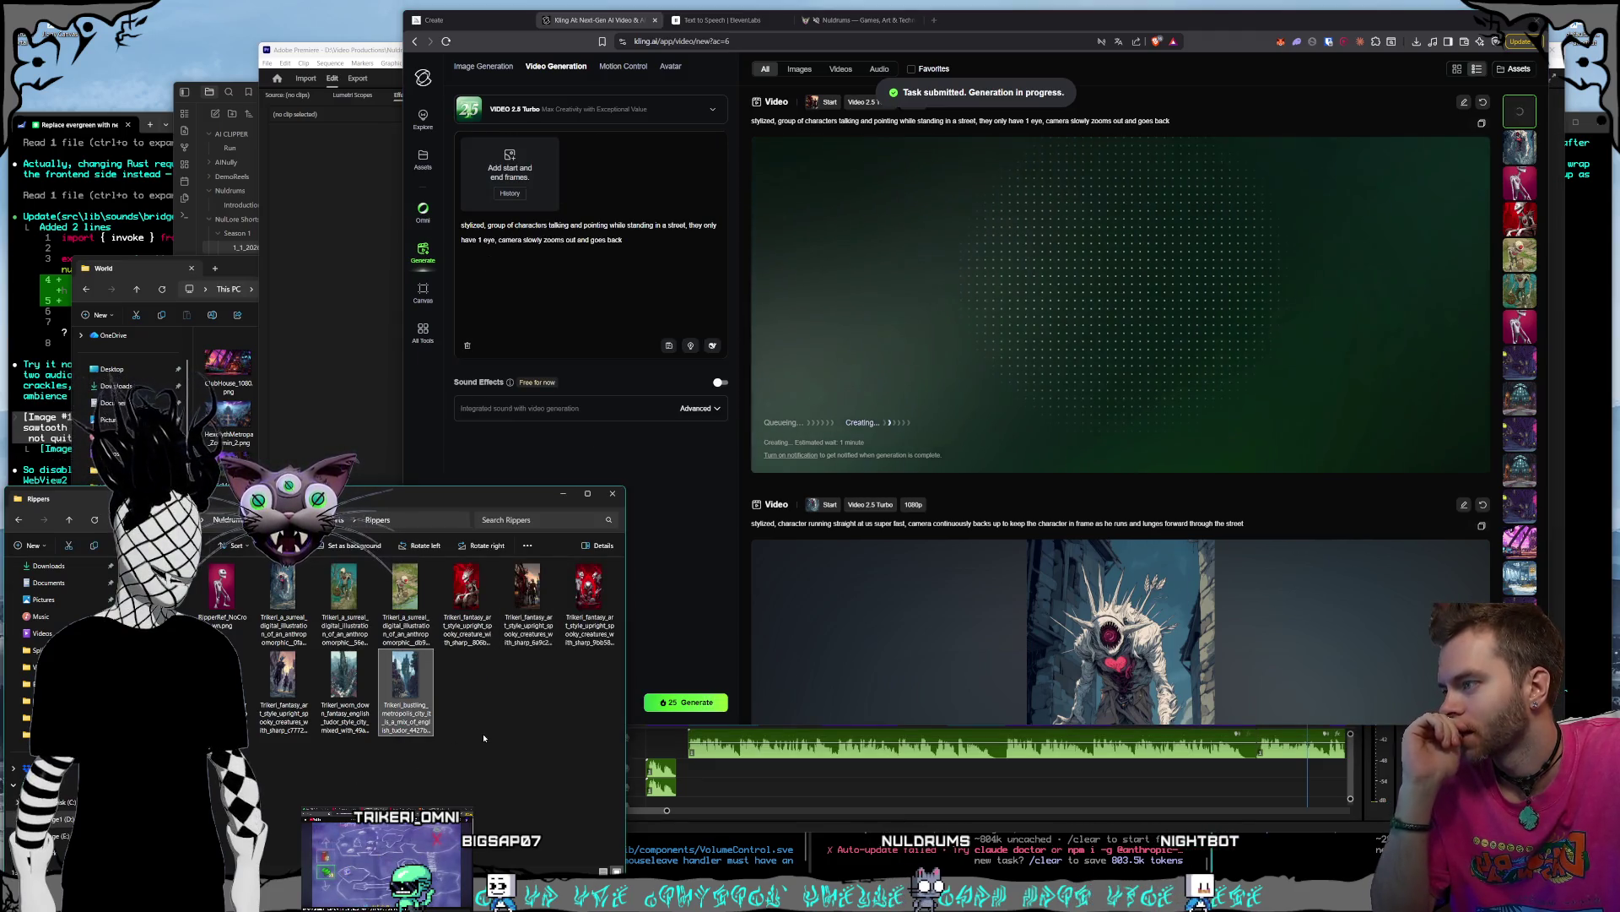
# - Set the worn-down street image as start frame and the bustling city image as end frame
pyautogui.moveTo(344, 675)
pyautogui.mouseDown()
pyautogui.moveTo(507, 308)
pyautogui.moveTo(506, 190)
pyautogui.mouseUp()
pyautogui.click(402, 699)
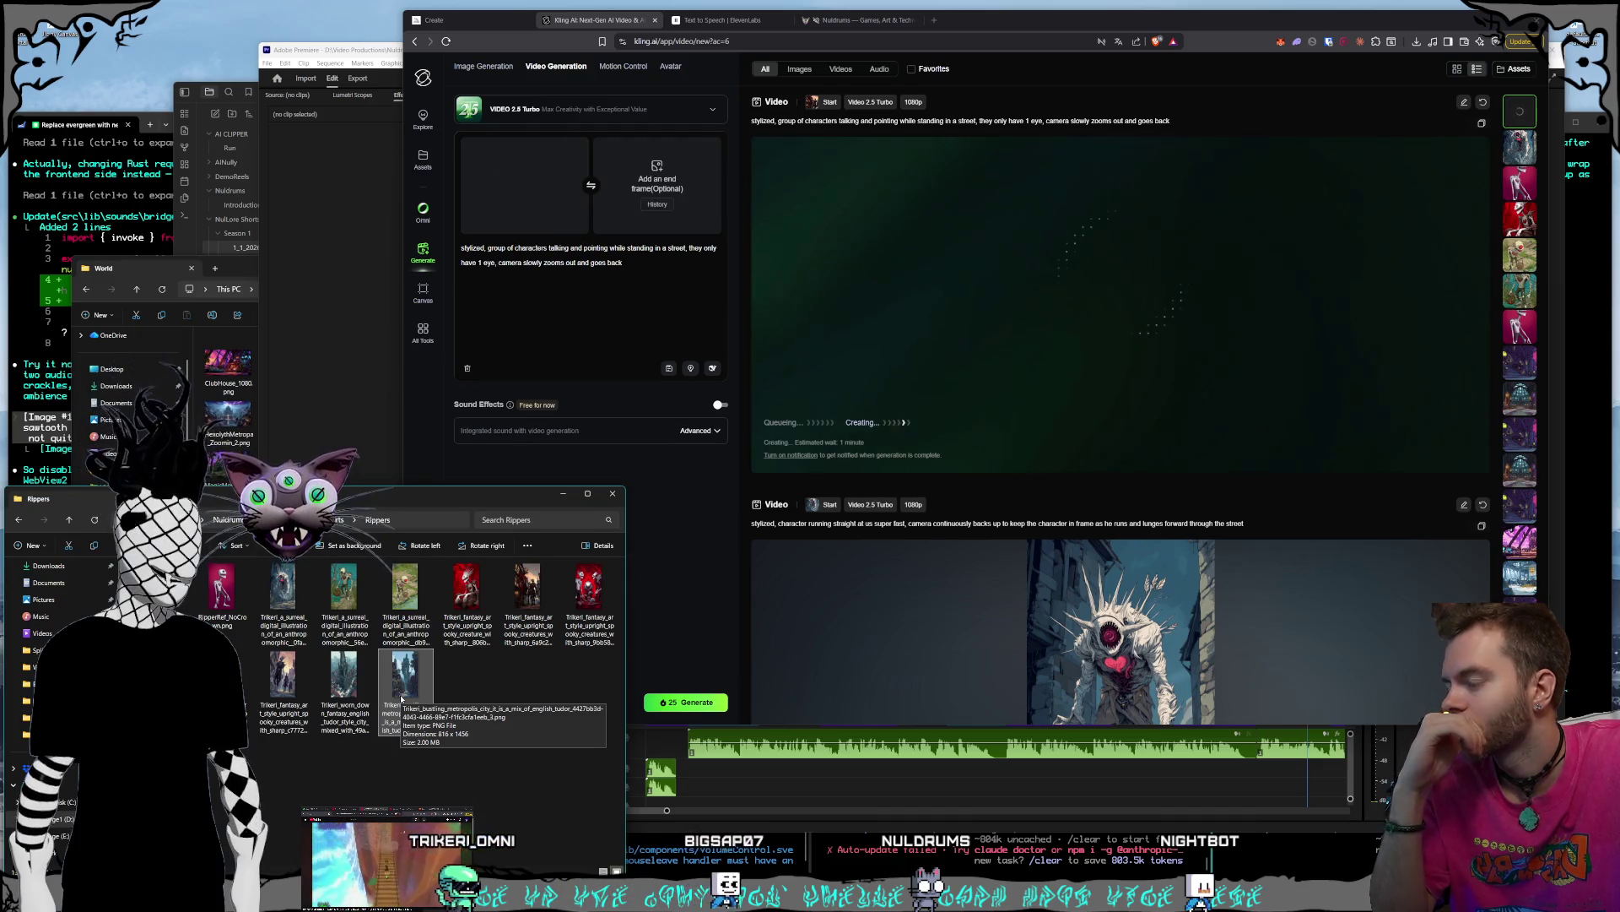
pyautogui.moveTo(402, 699); pyautogui.dragTo(629, 200)
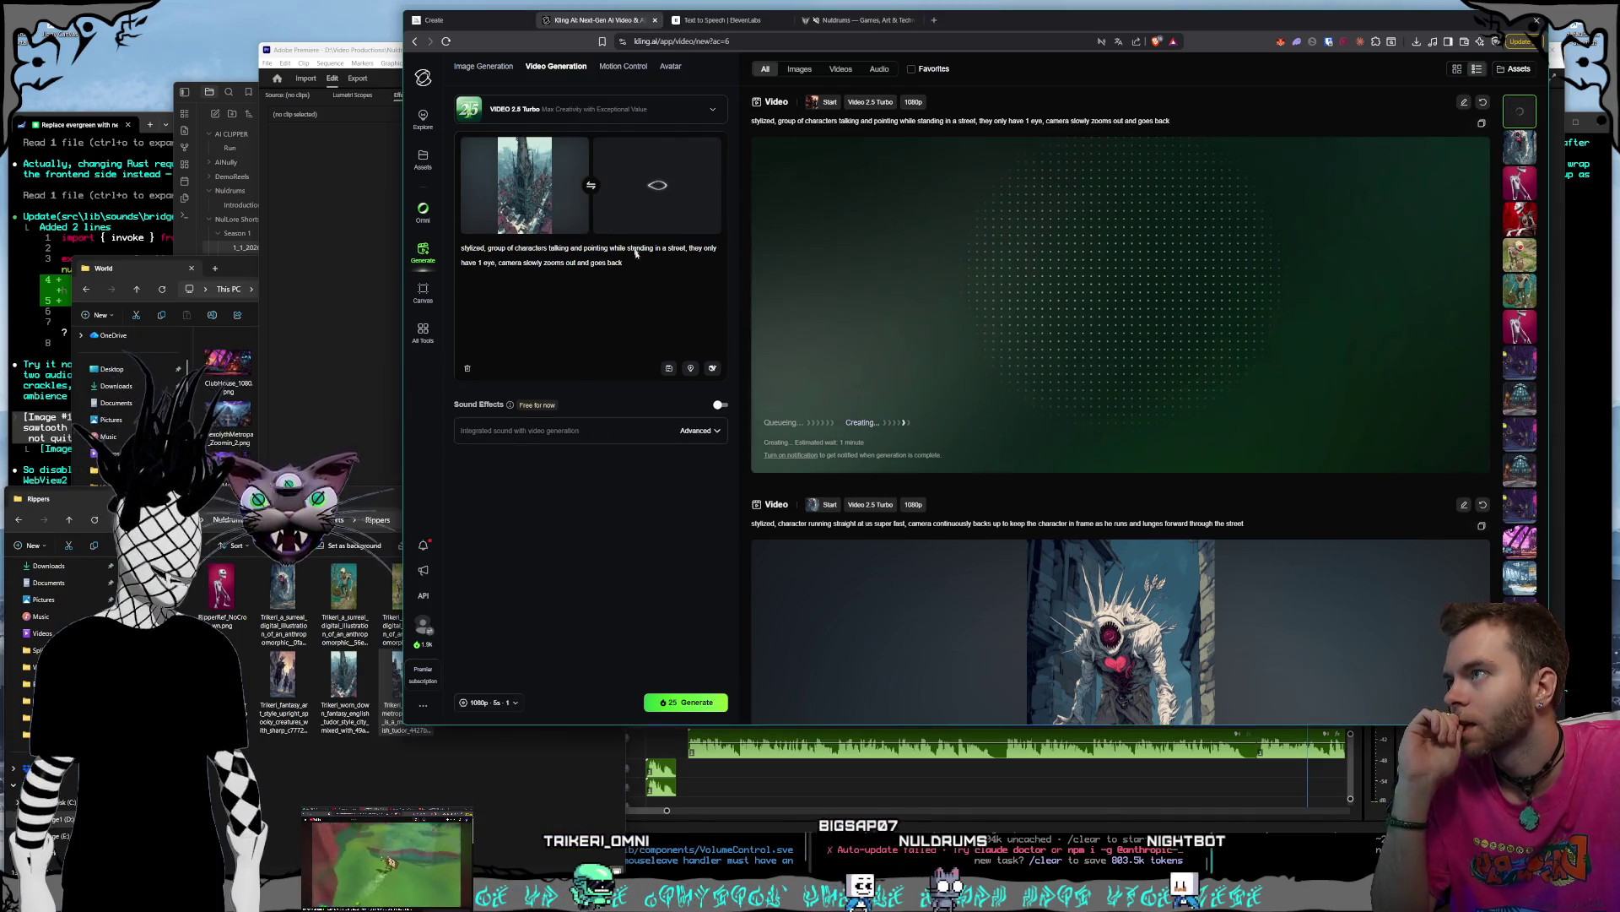
# - Change the prompt to 'worn down city street morphs into a massive city' and submit the generation
pyautogui.moveTo(488, 248); pyautogui.dragTo(624, 263)
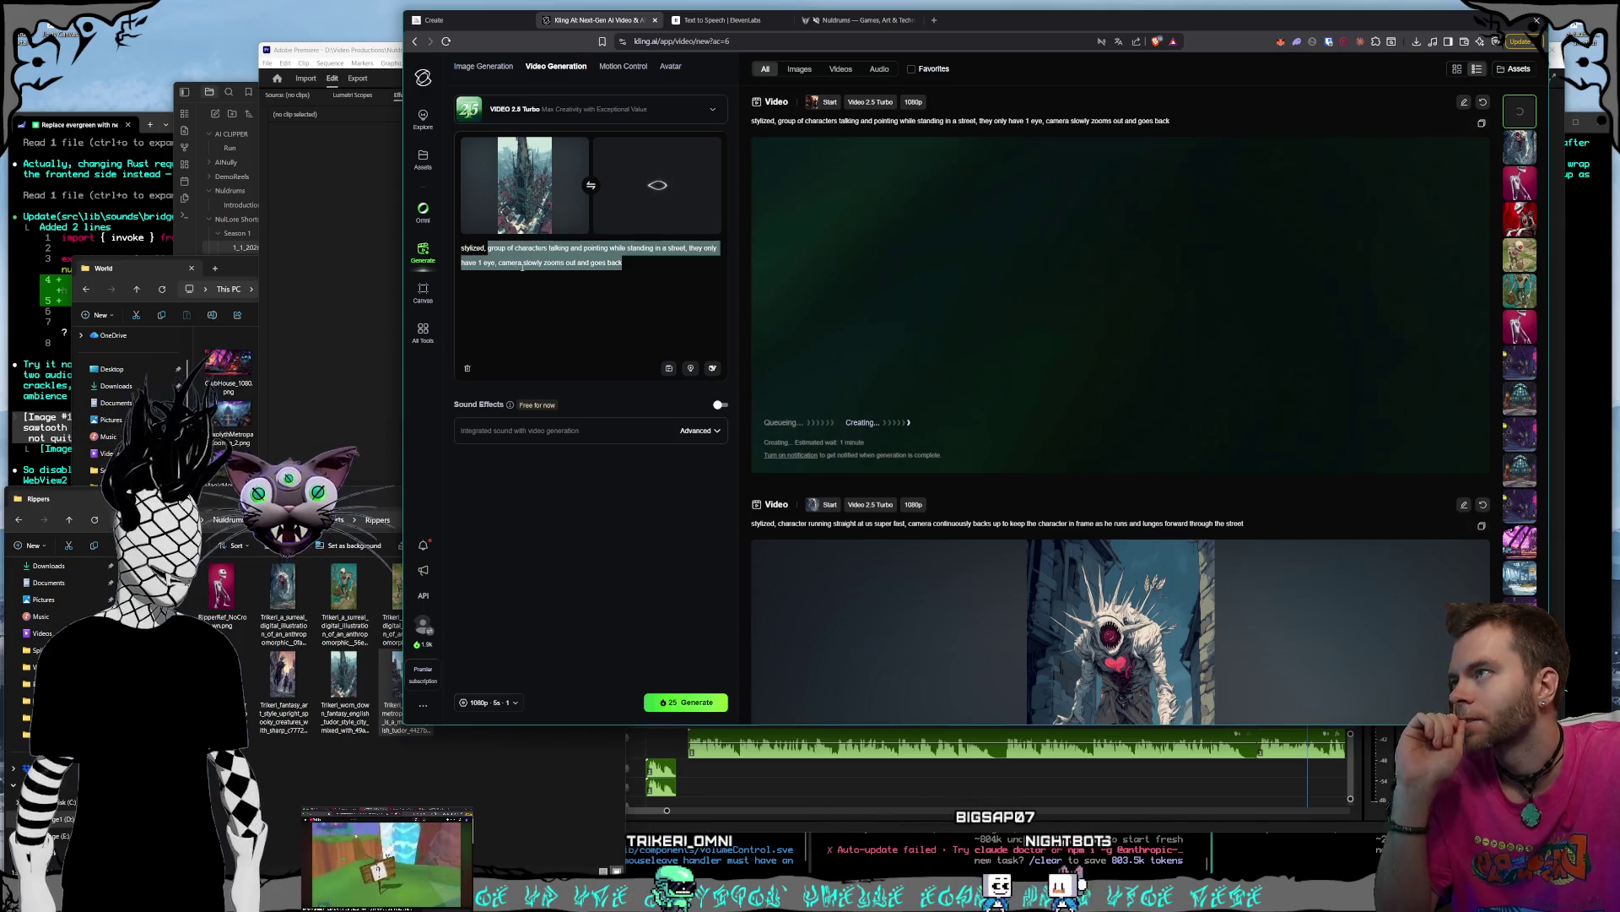
pyautogui.press('BackSpace')
pyautogui.write('worn')
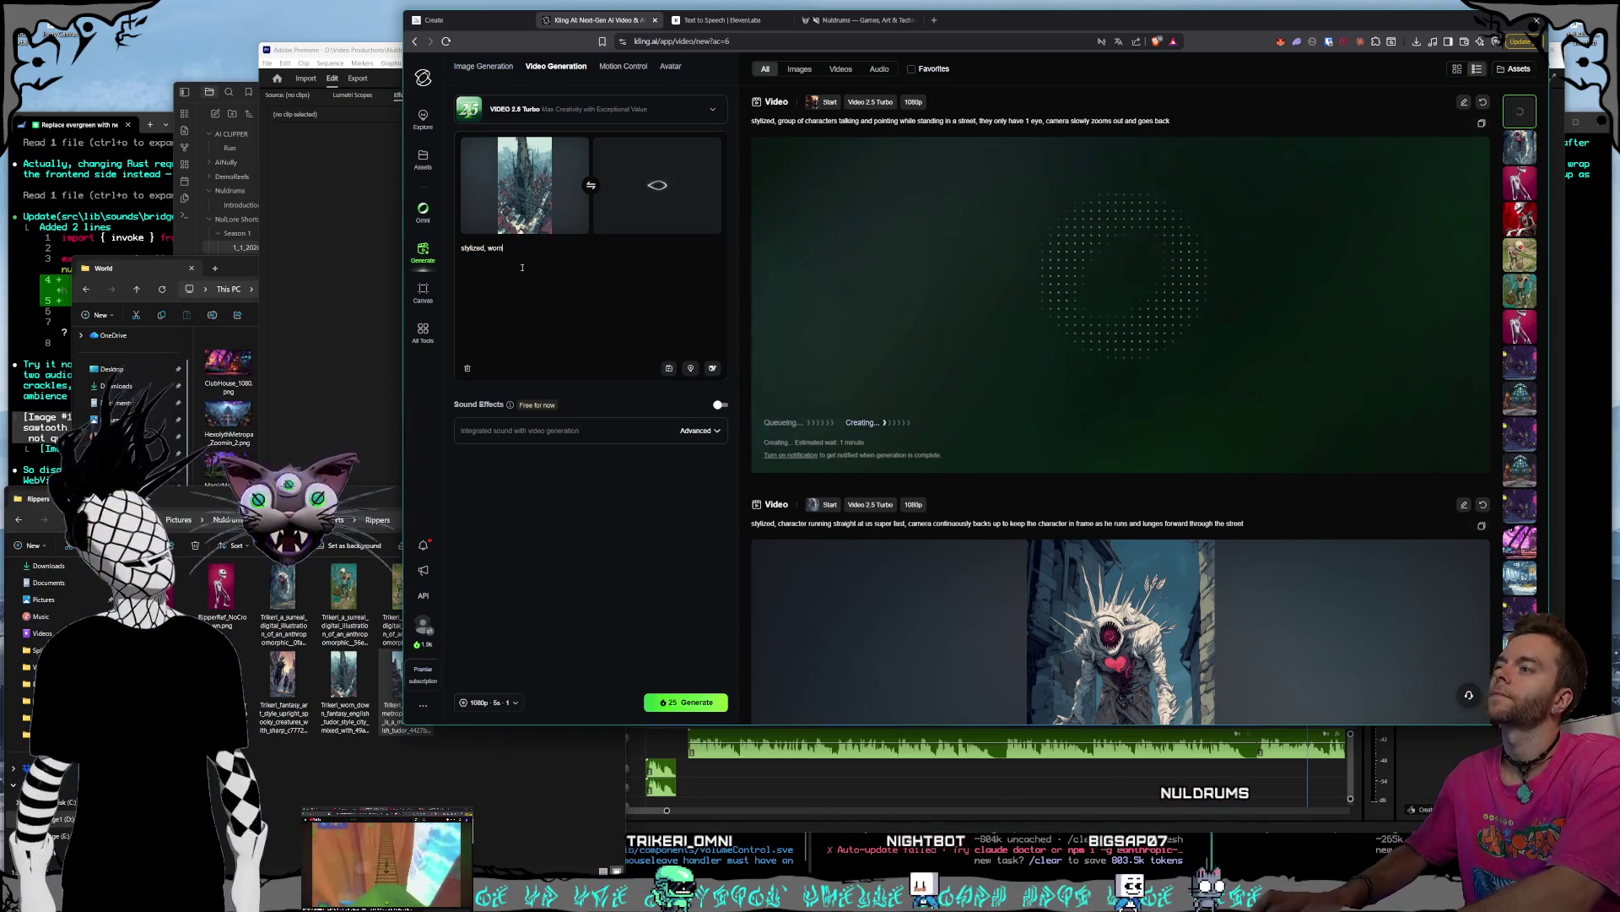
pyautogui.hotkey('ctrl', 'space')
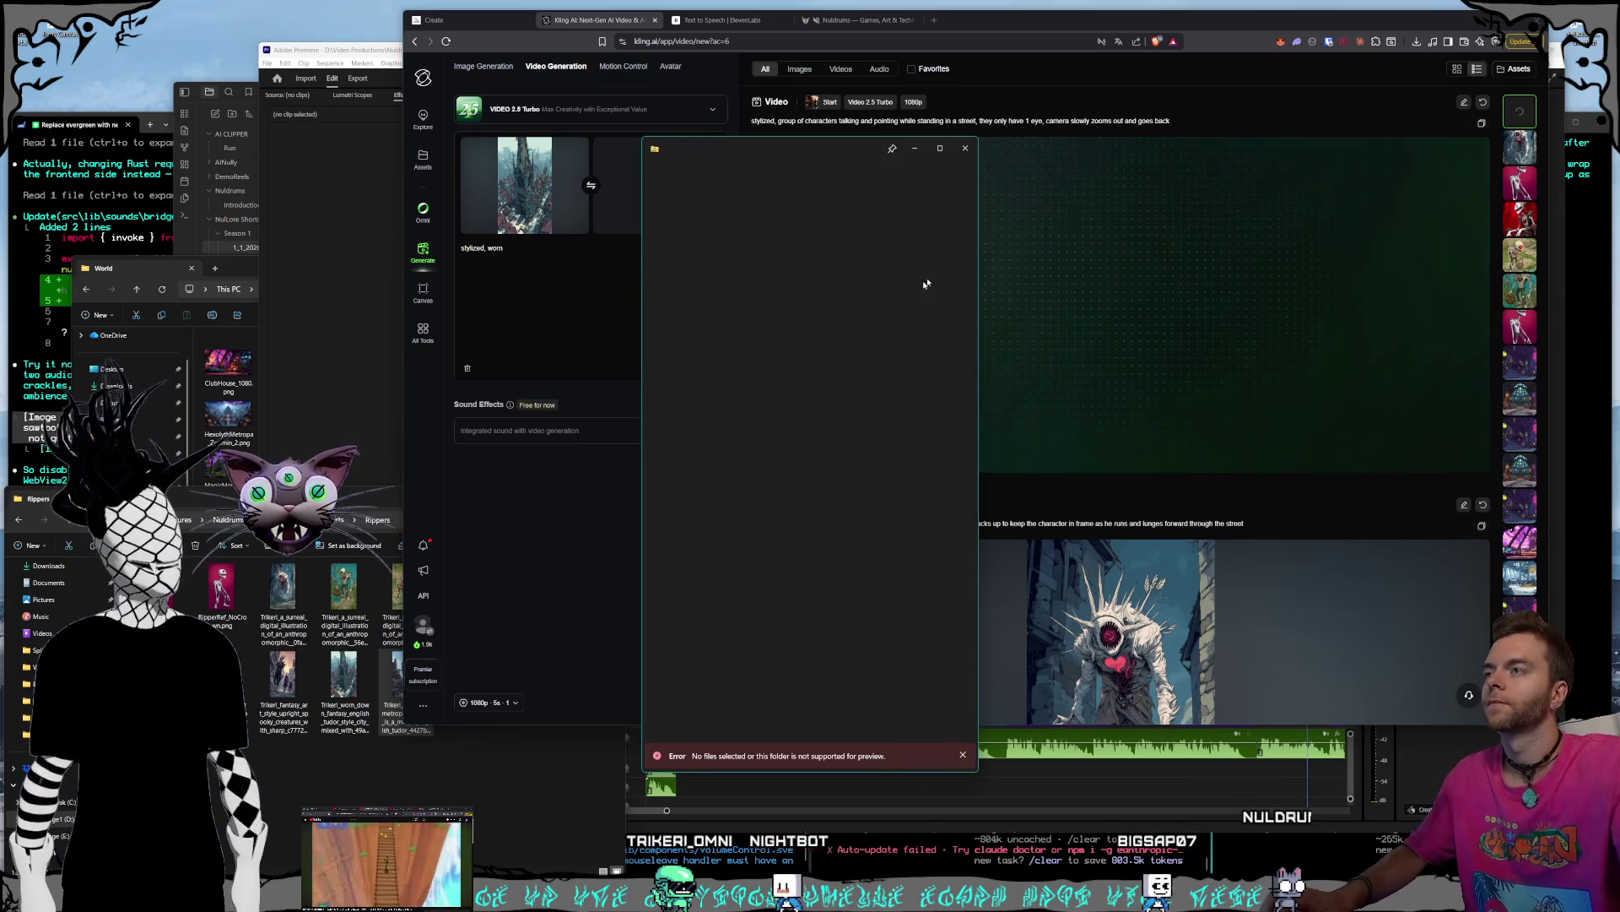
pyautogui.press('Escape')
pyautogui.click(548, 287)
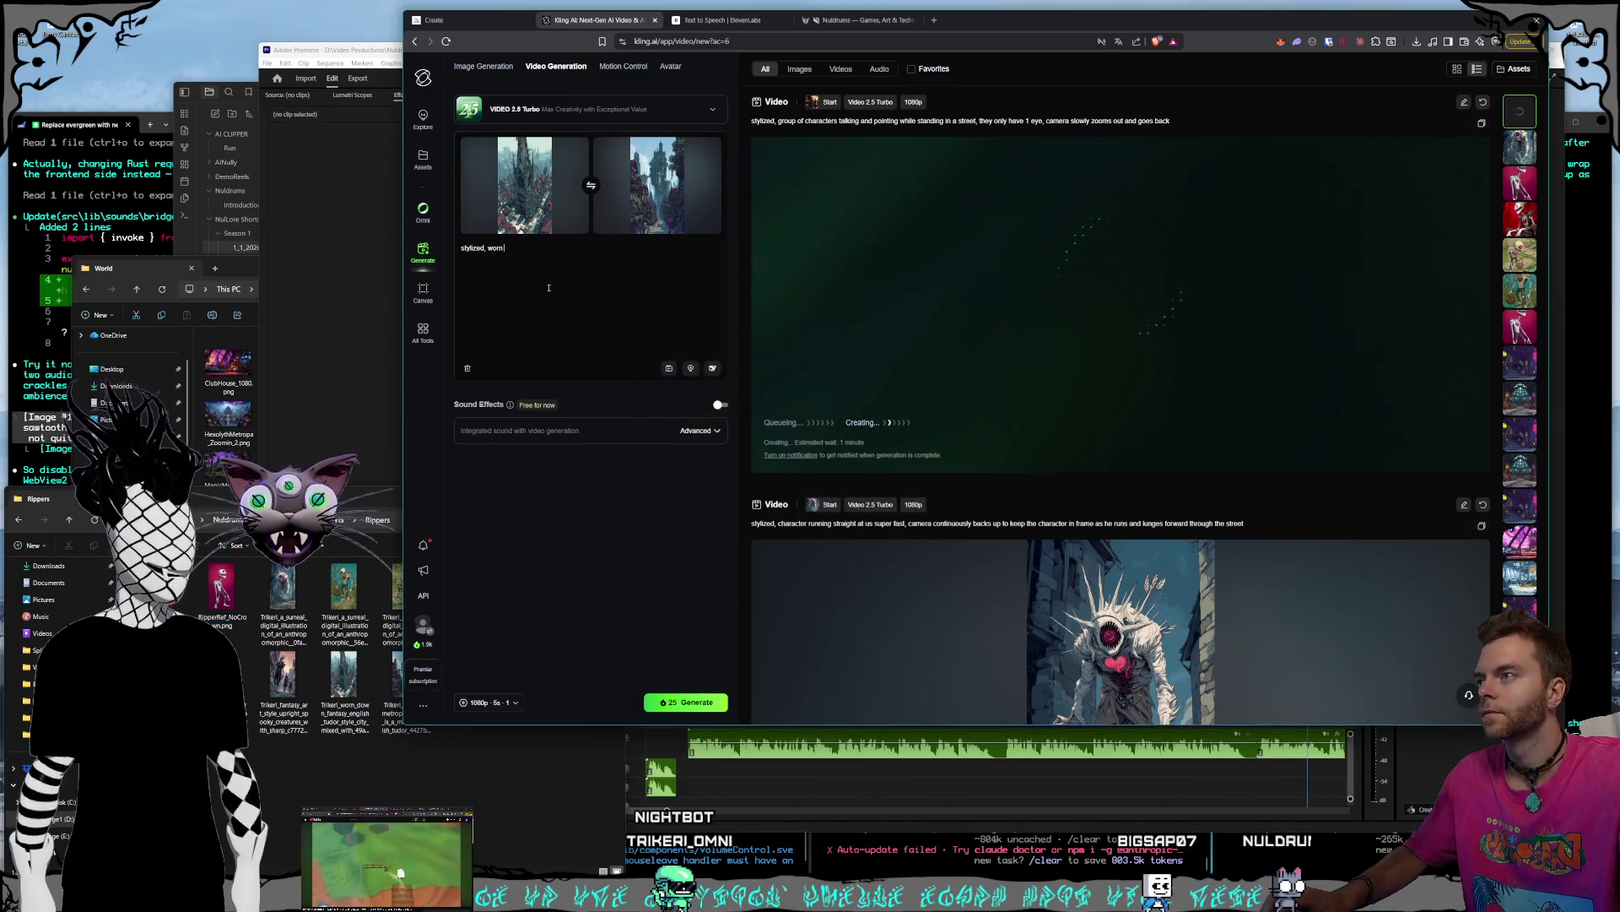
pyautogui.write(' down s')
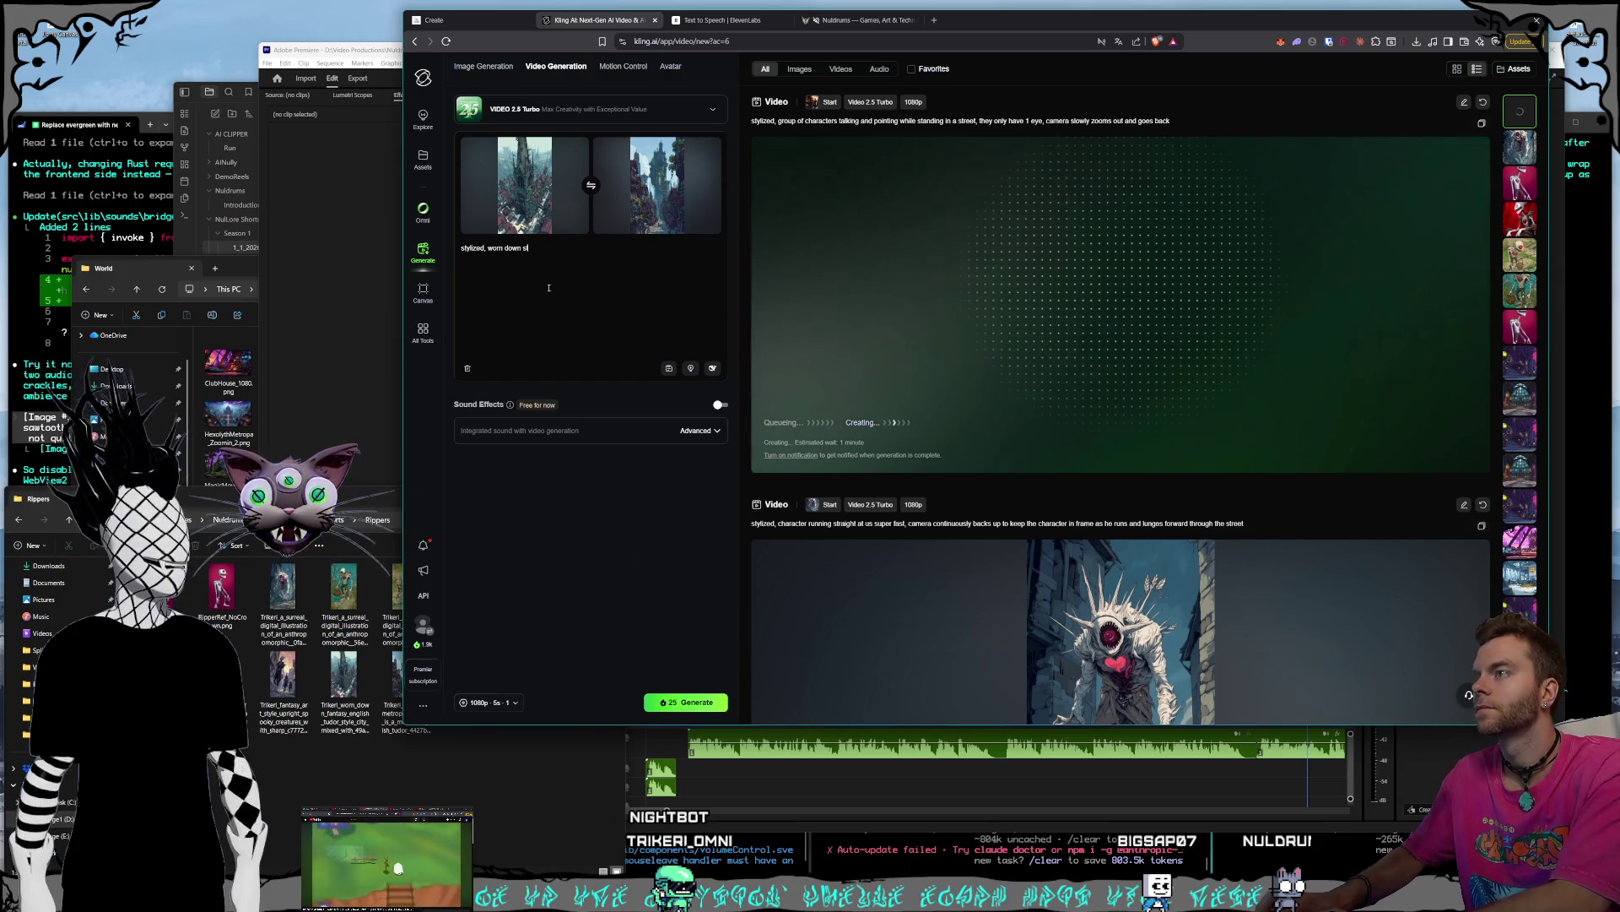
pyautogui.press('BackSpace')
pyautogui.press('BackSpace')
pyautogui.write('city st')
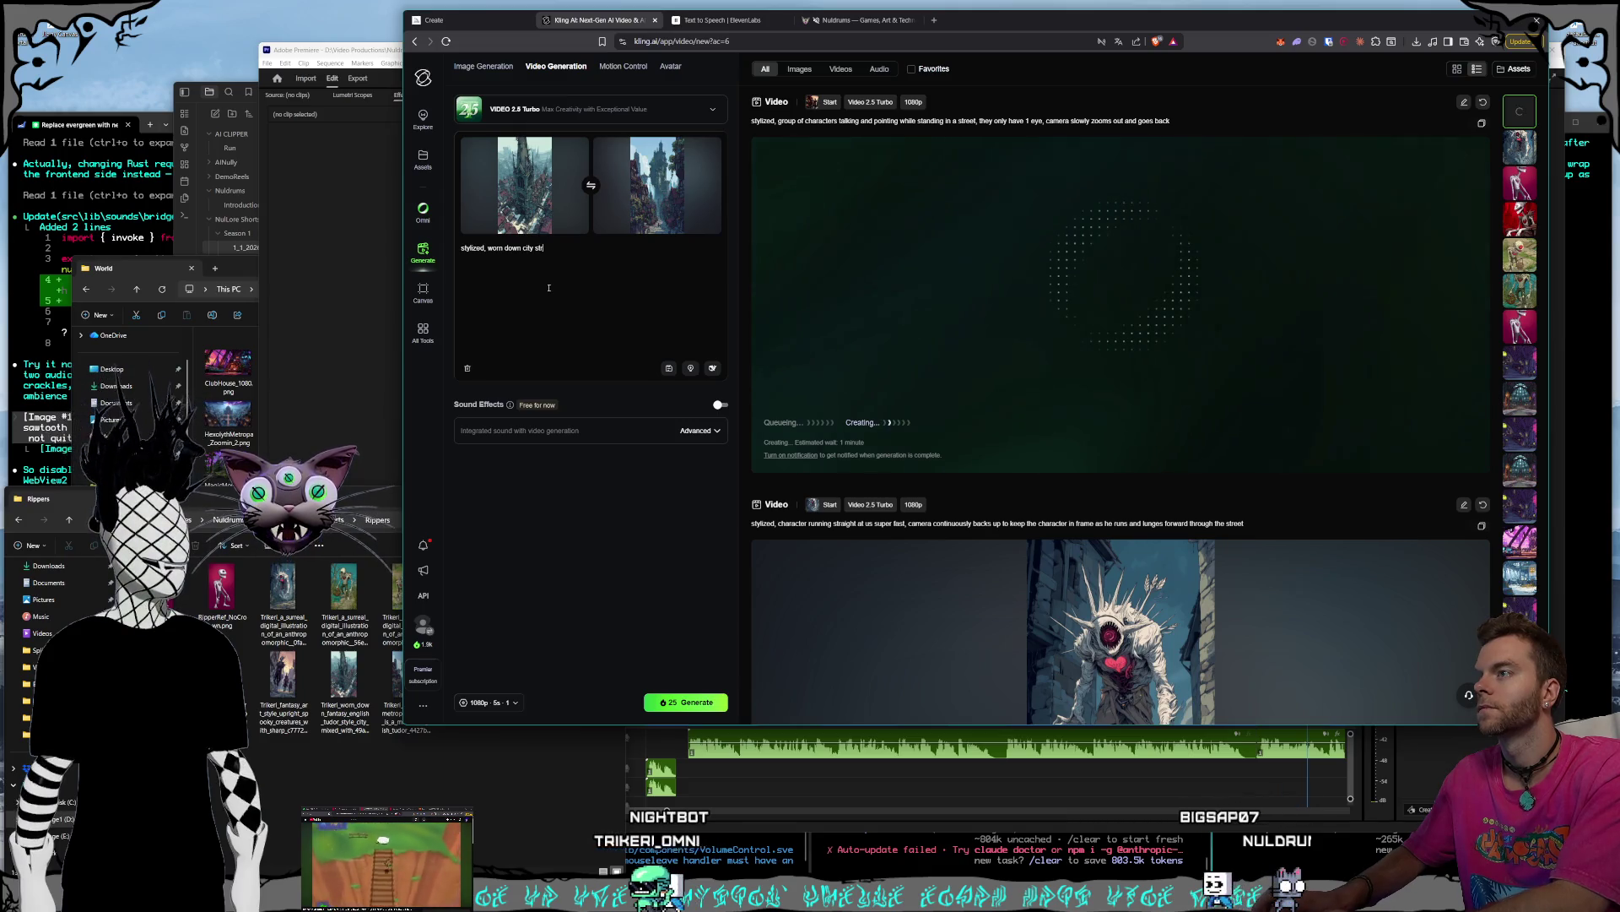
pyautogui.write('eet morphs in')
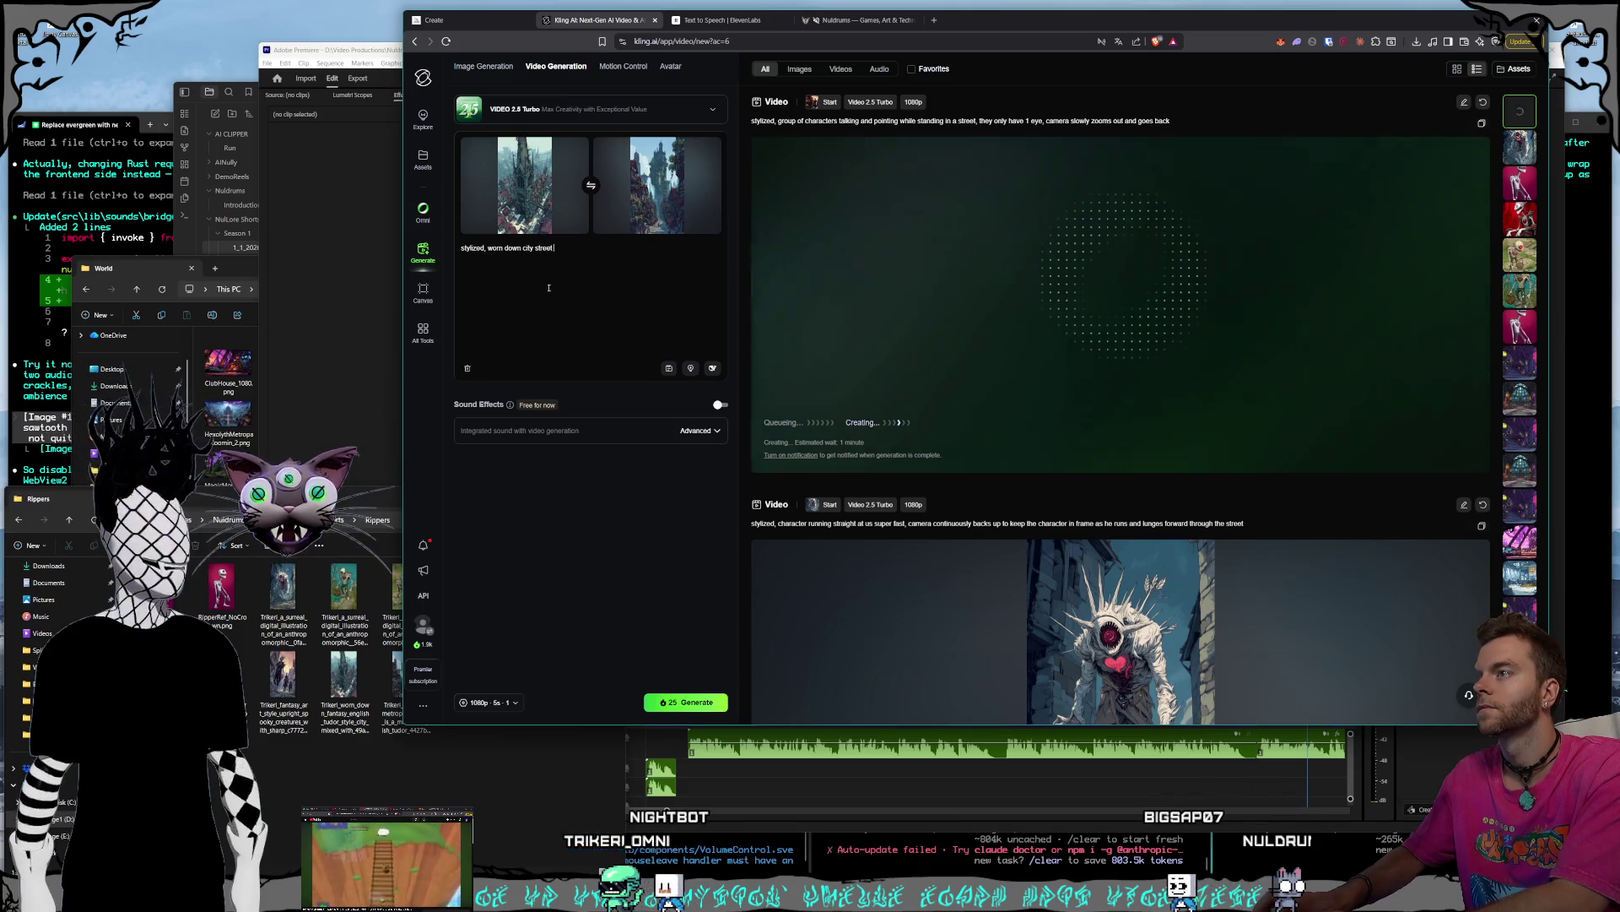
pyautogui.write('to')
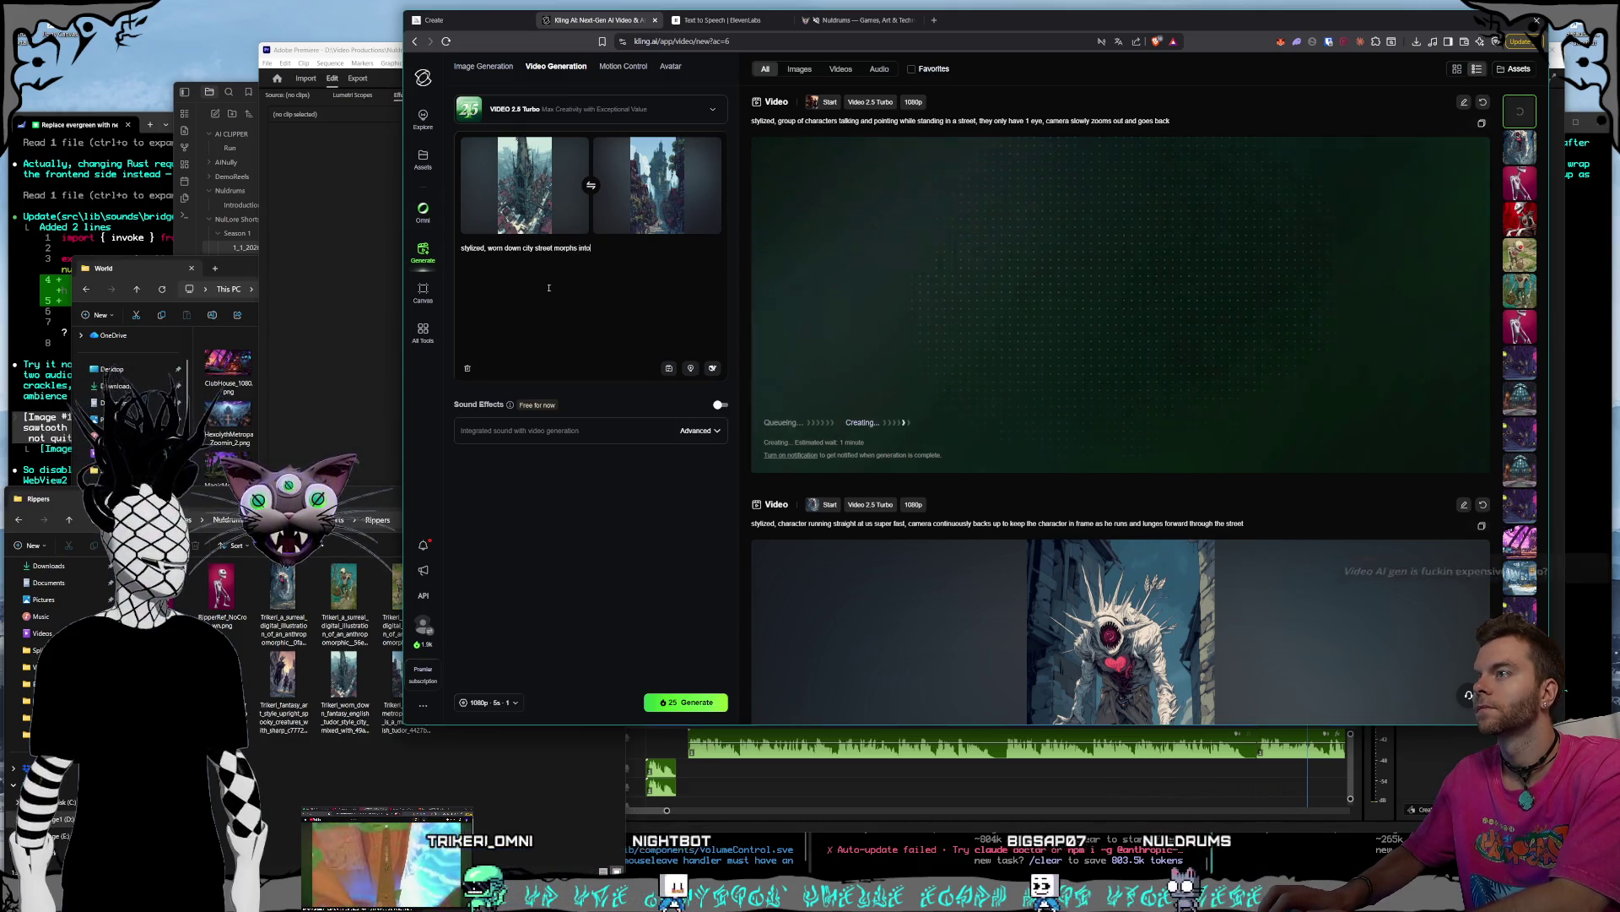
pyautogui.write(' a massive city')
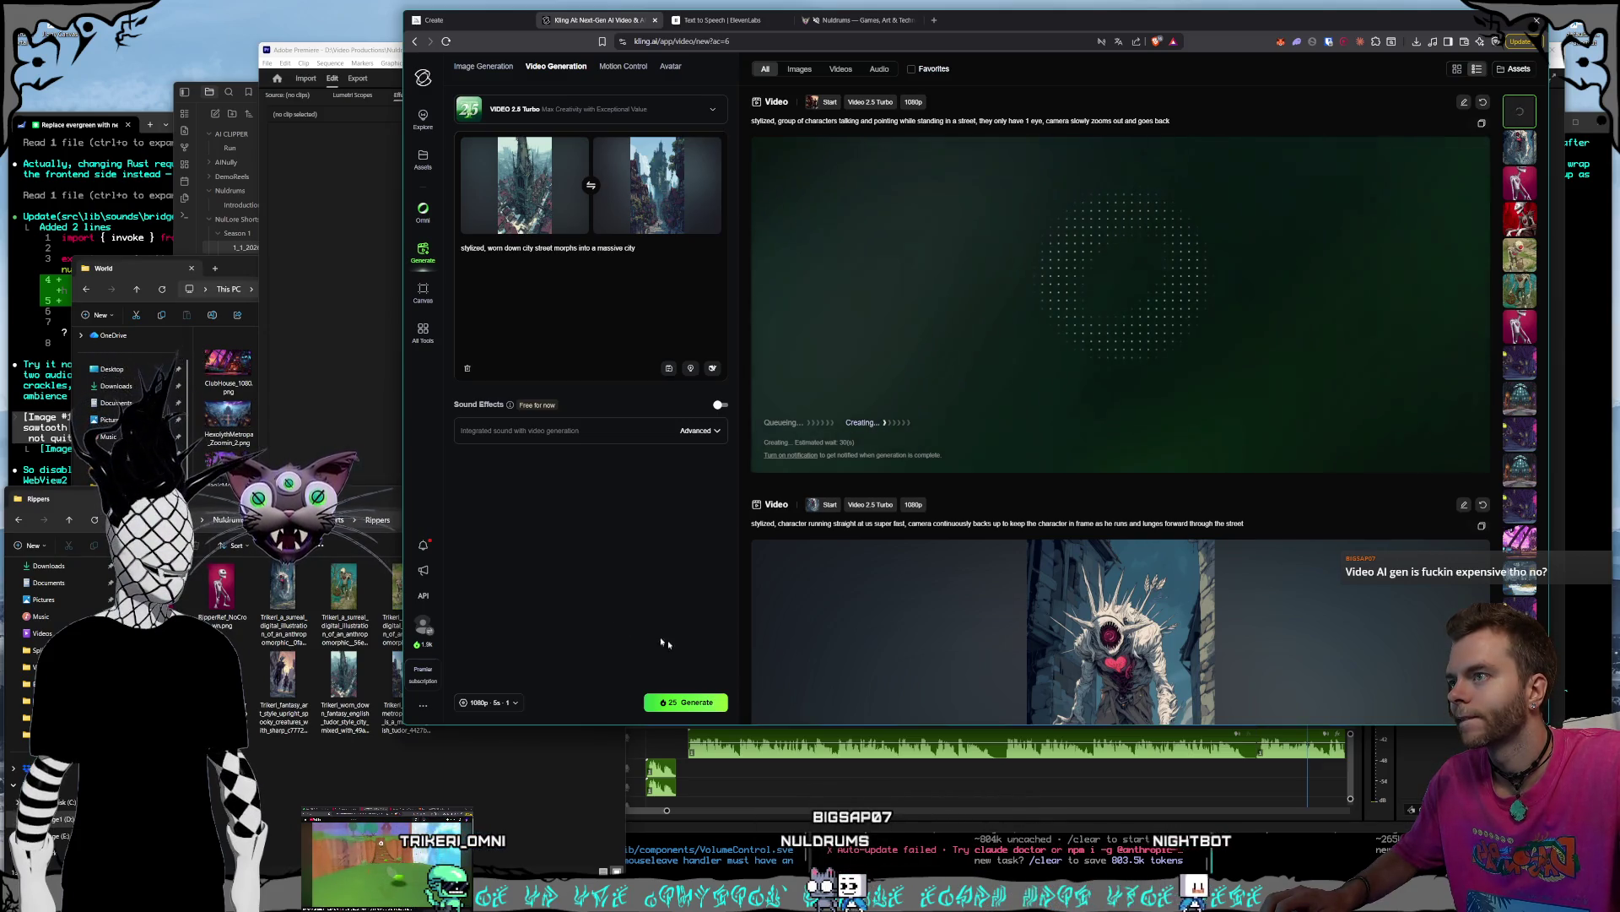
pyautogui.click(396, 675)
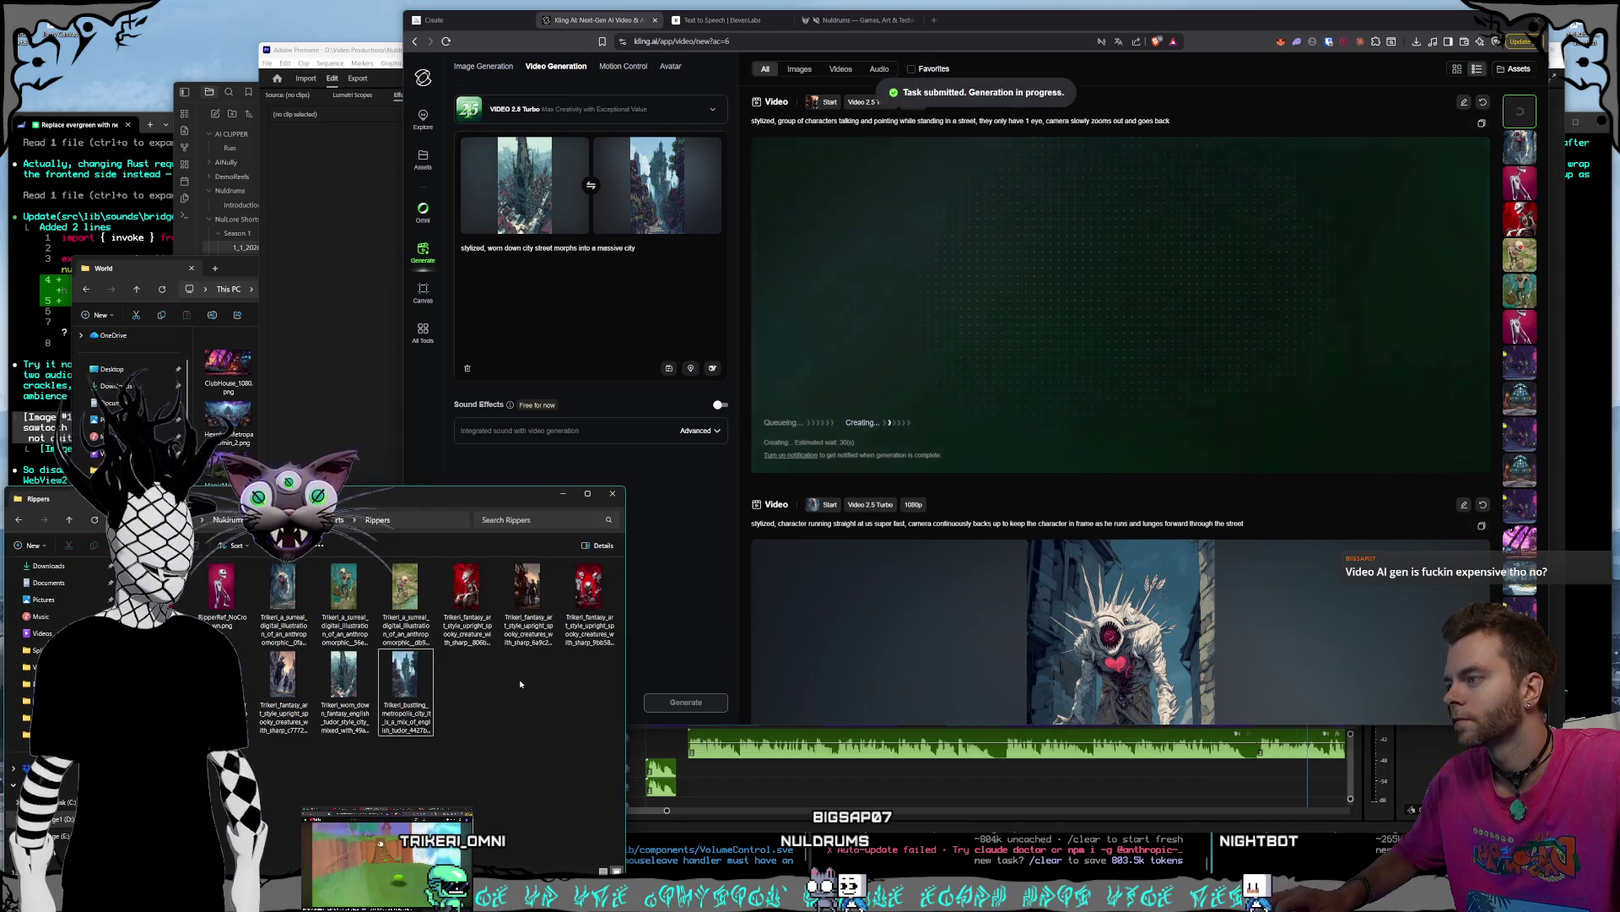
# - Clear both frames and preview the red three-creature image full size
pyautogui.click(706, 150)
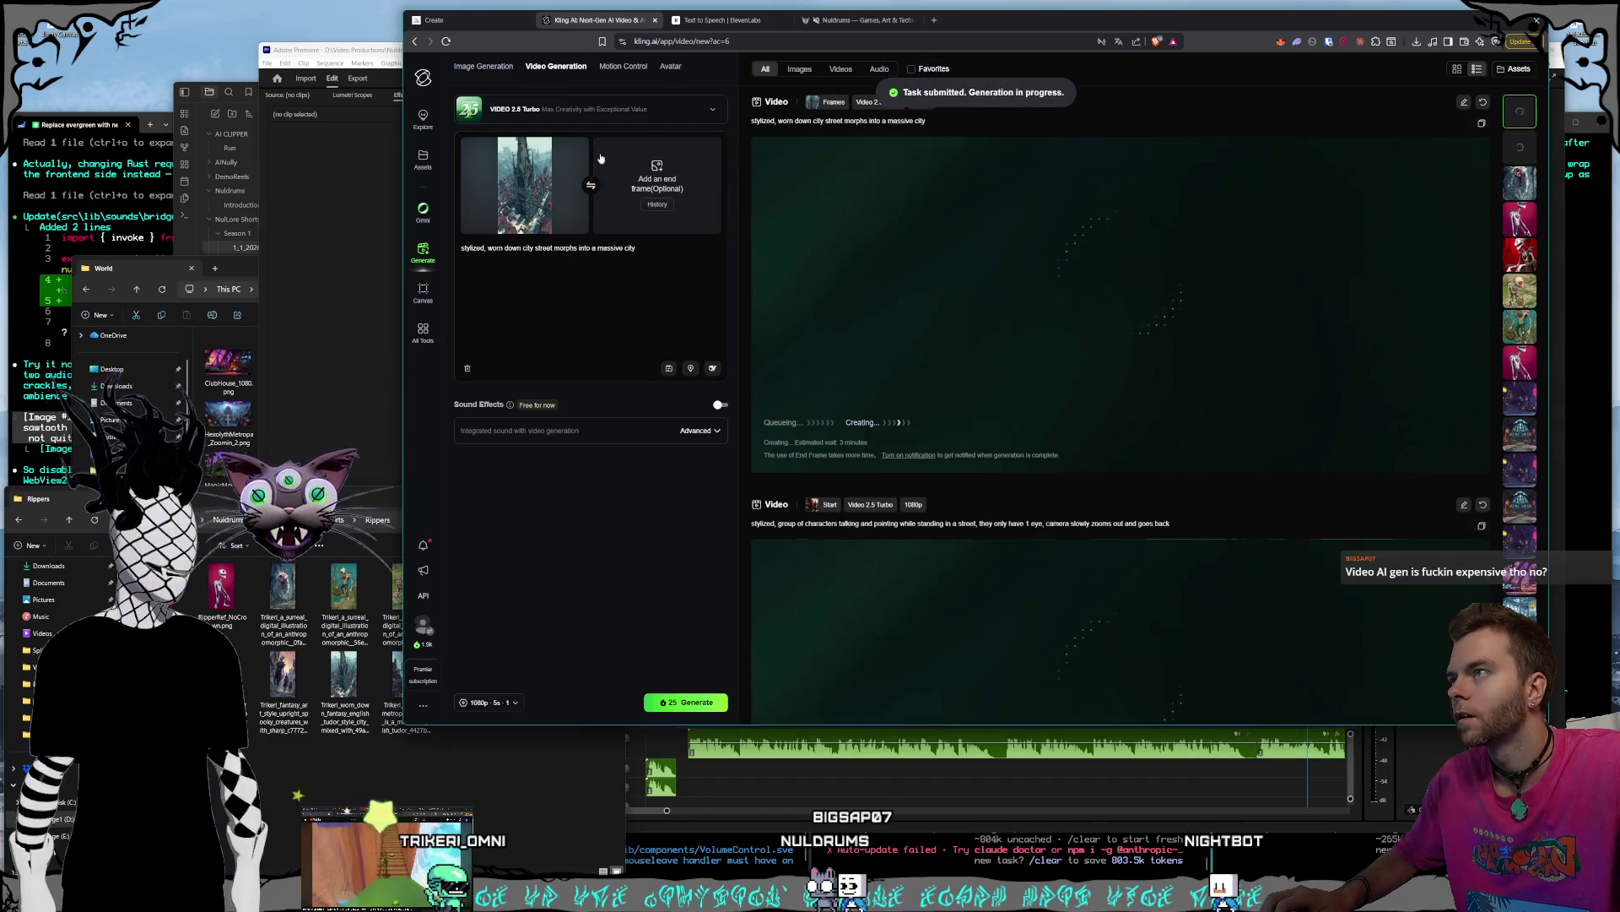
pyautogui.click(574, 149)
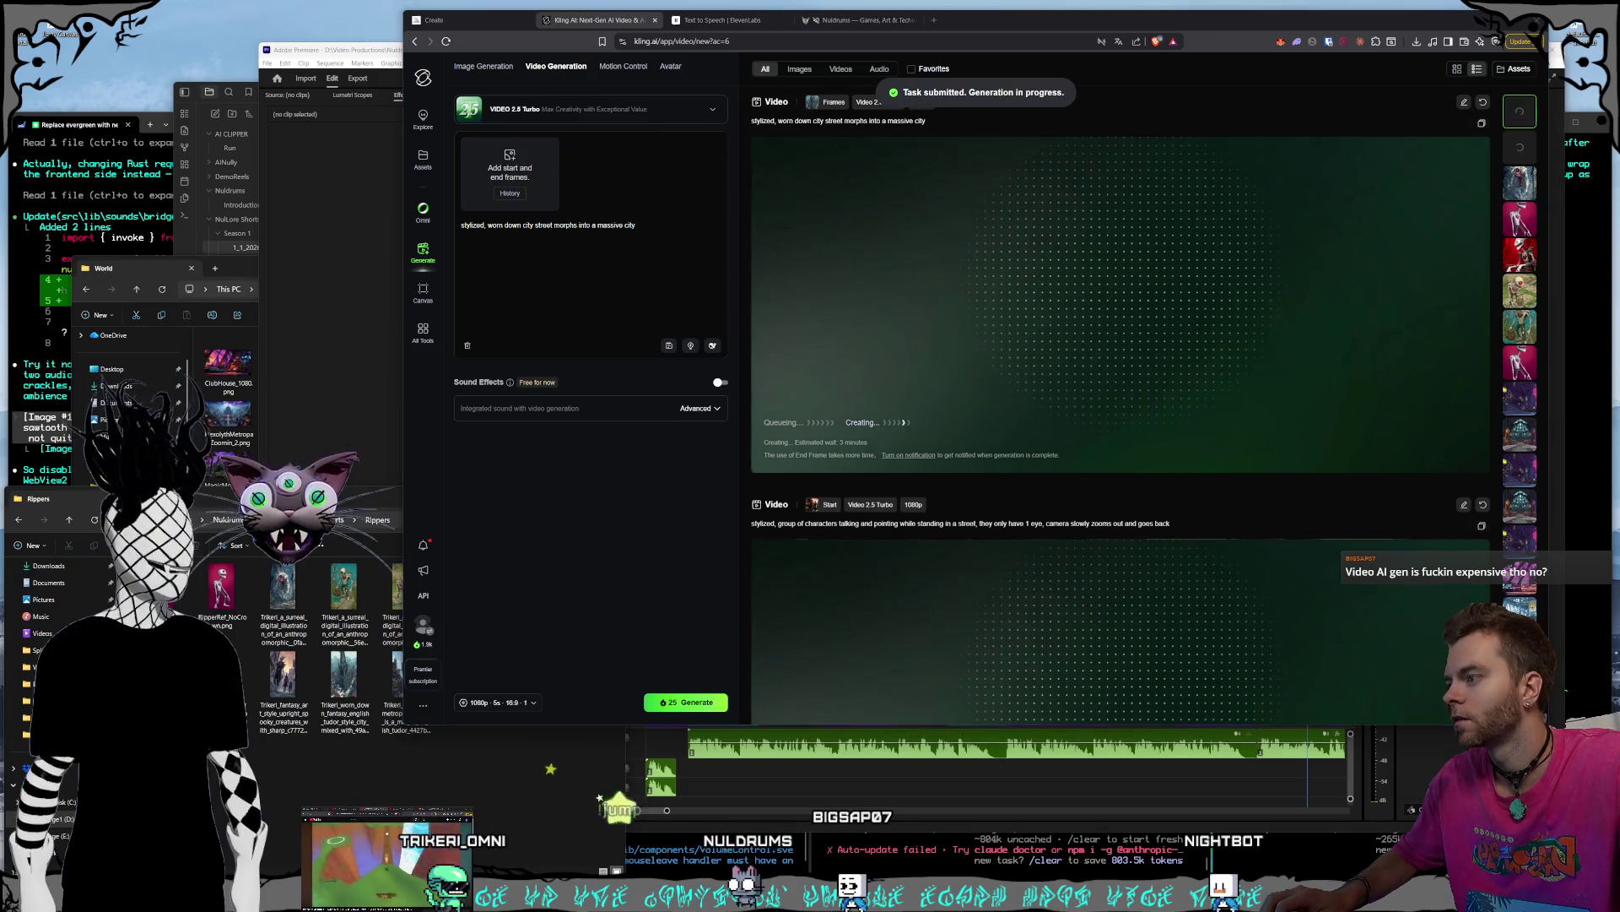
pyautogui.click(274, 757)
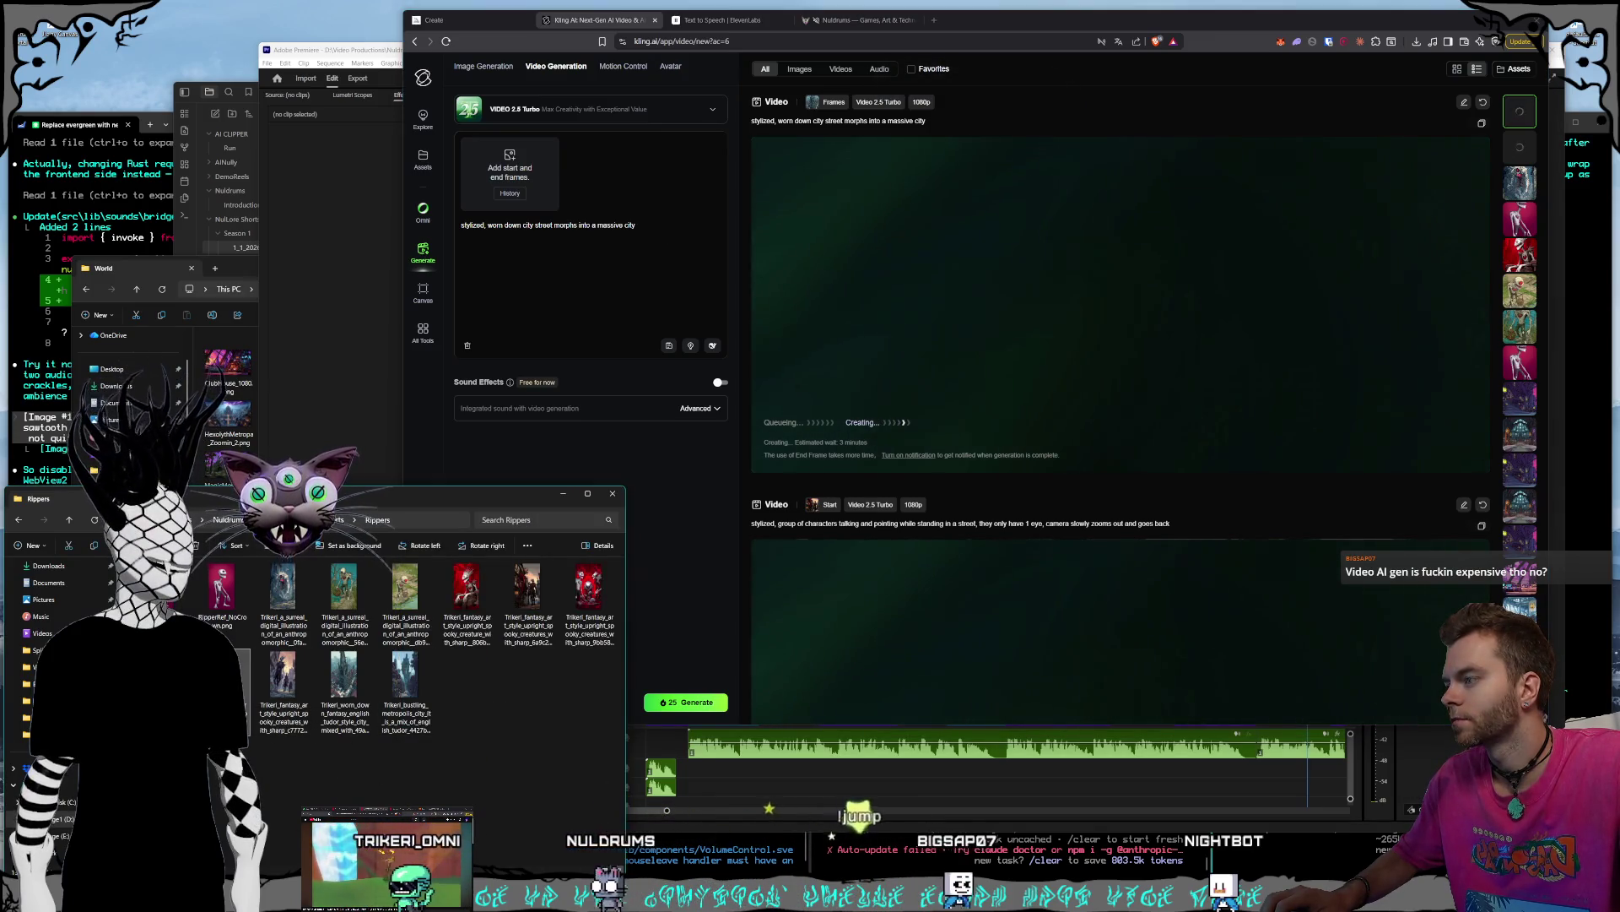
pyautogui.click(515, 619)
pyautogui.doubleClick(515, 618)
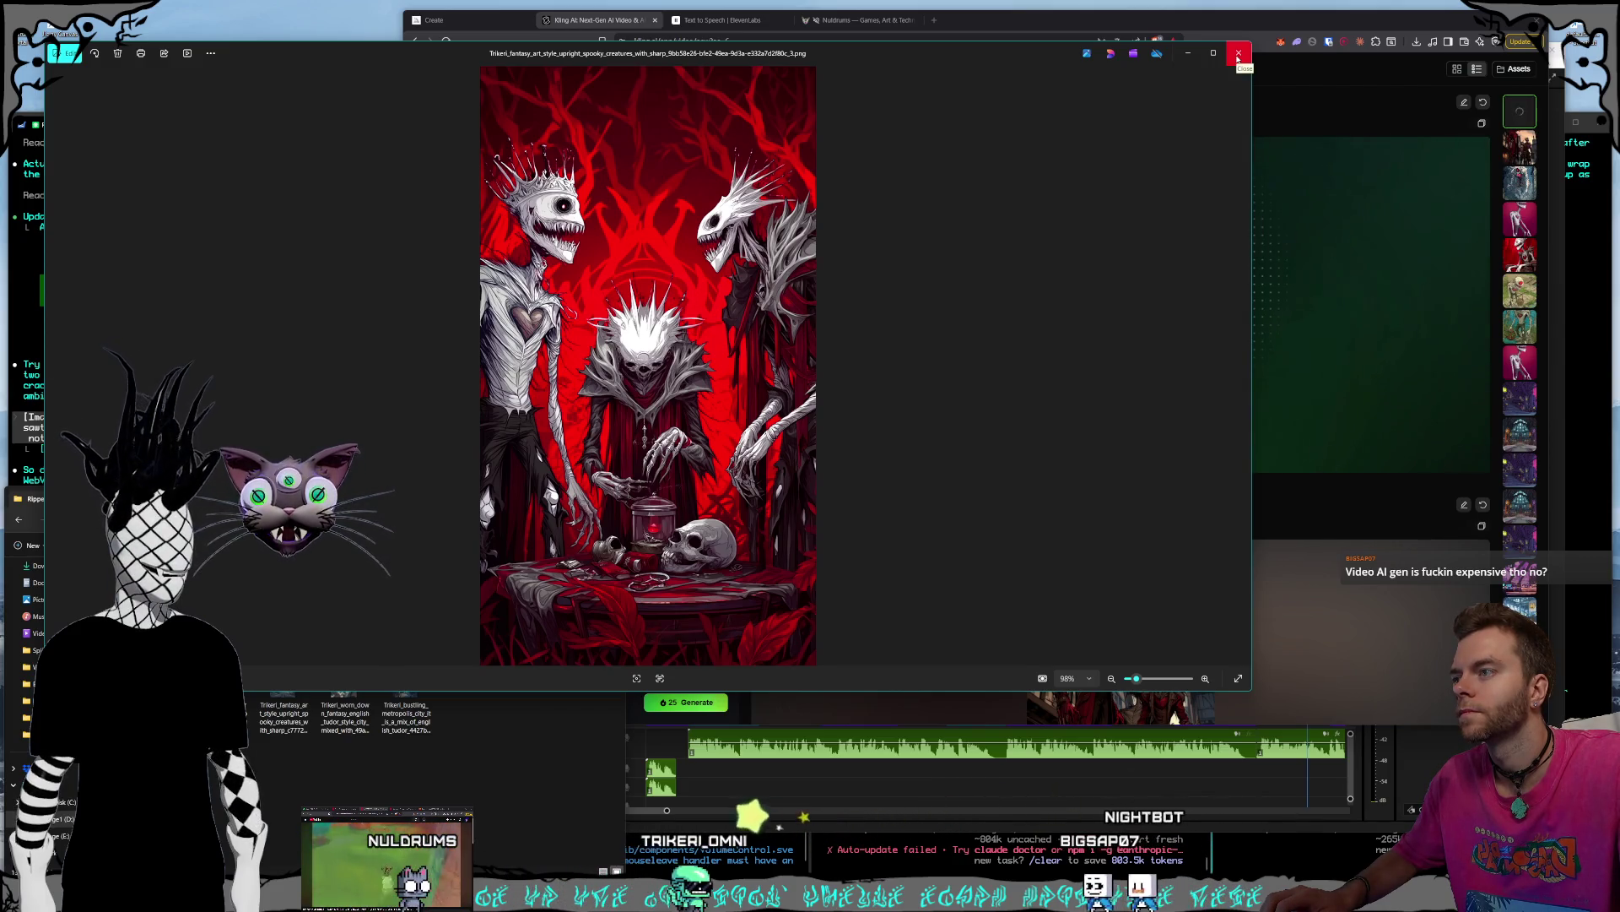
pyautogui.click(1238, 57)
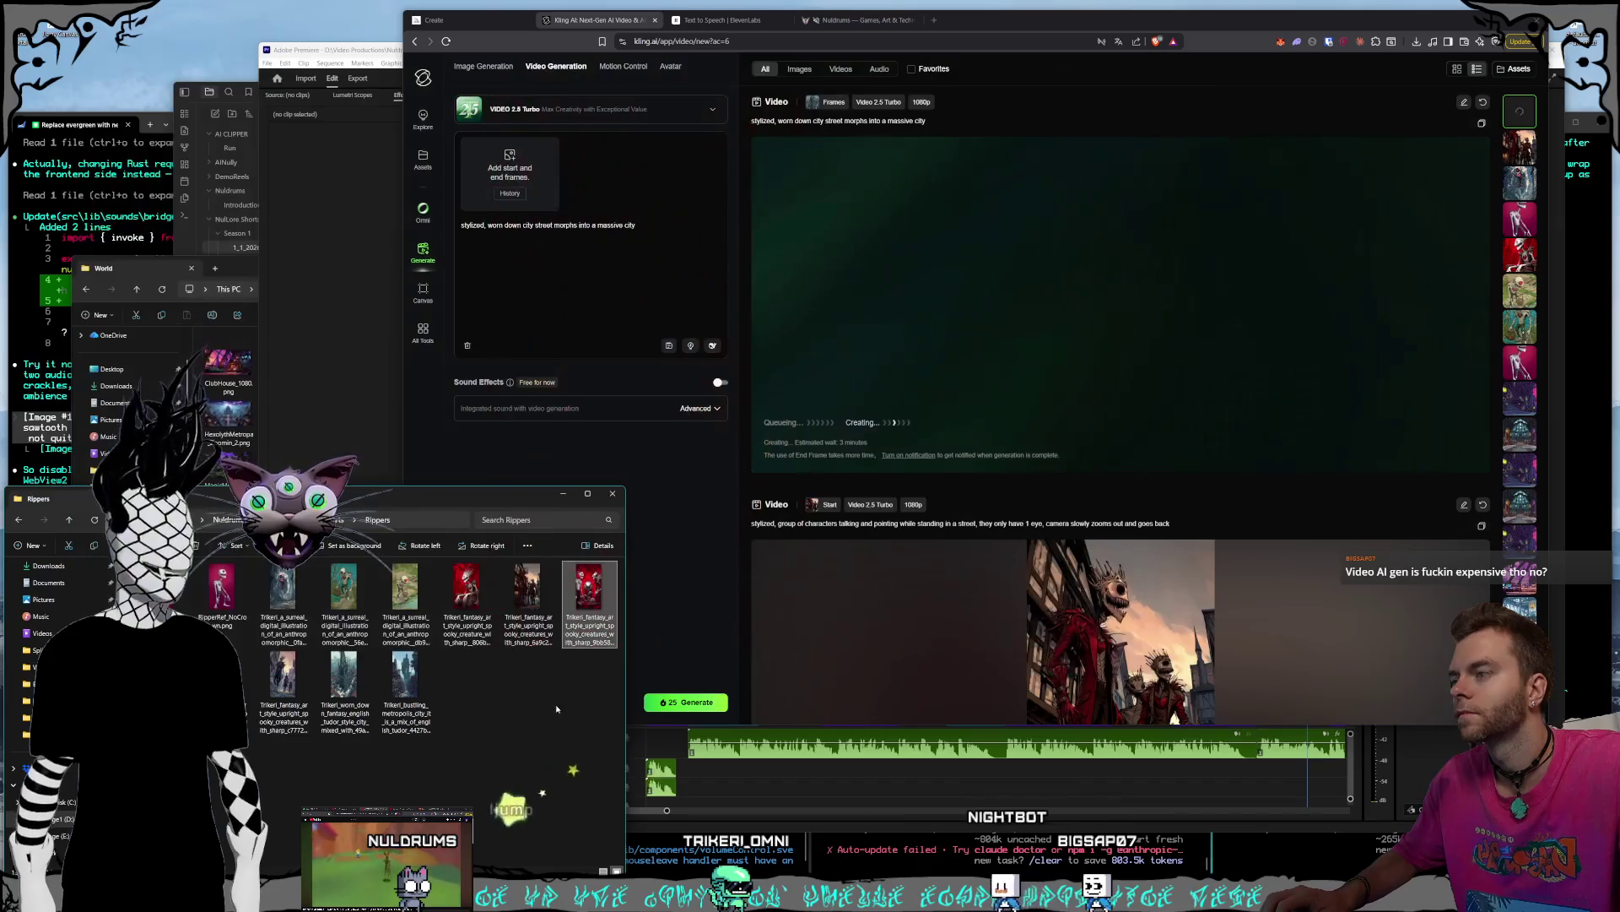
# - Use the red image as start frame with prompt 'stylized, 3 character talking, camera slowly zooms out,'
pyautogui.moveTo(590, 577)
pyautogui.mouseDown()
pyautogui.moveTo(593, 151)
pyautogui.moveTo(516, 165)
pyautogui.mouseUp()
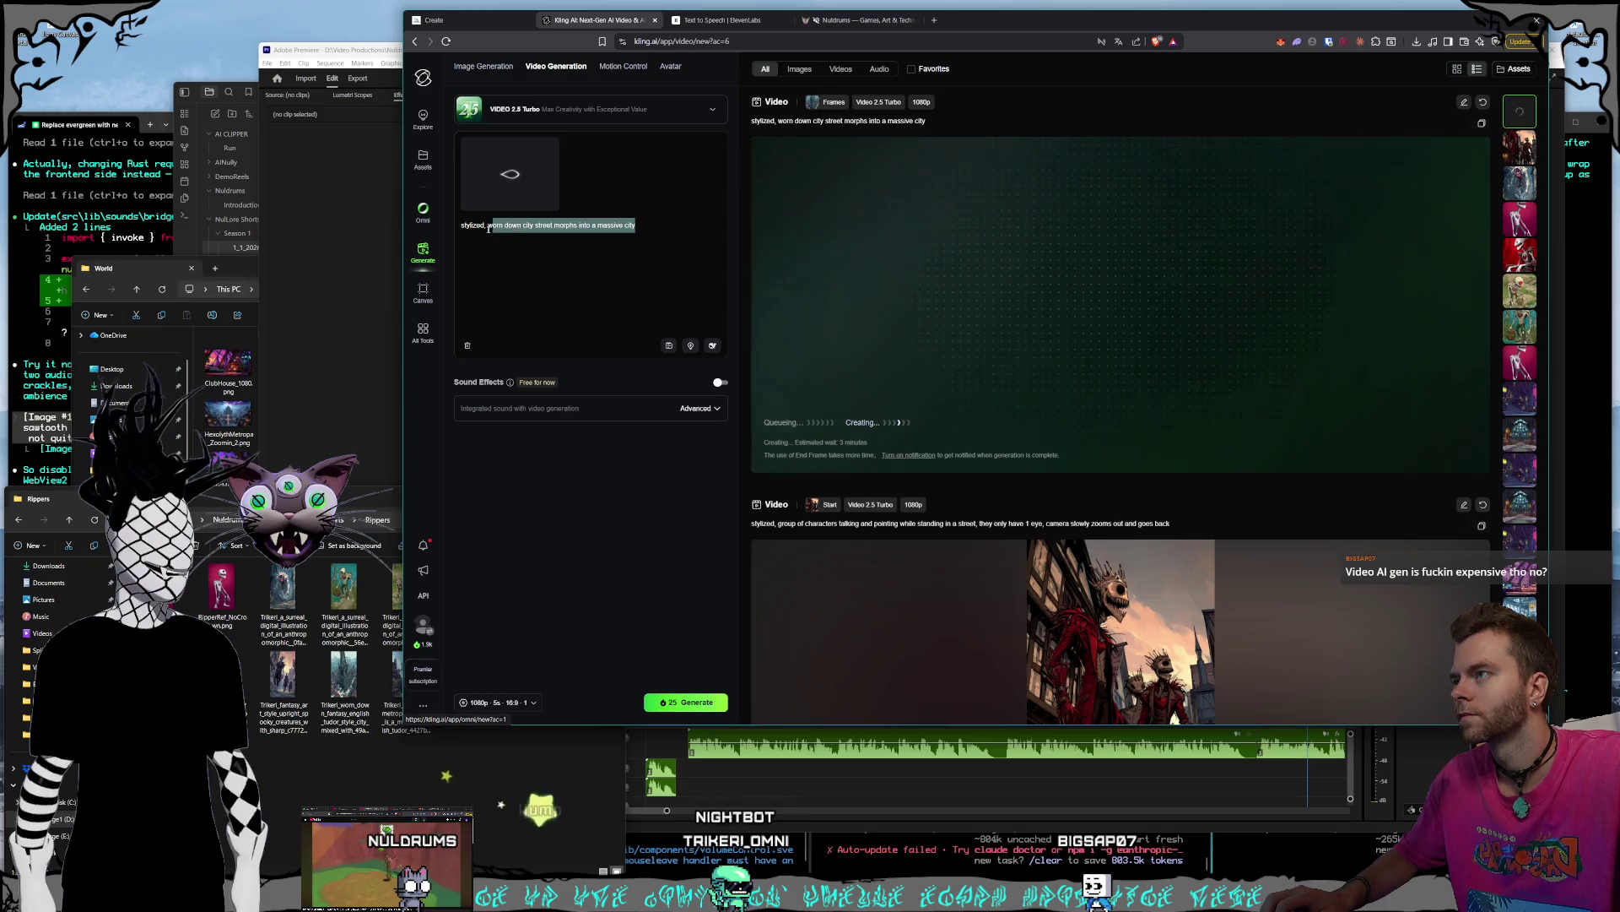
pyautogui.write('stylized, 3 cha')
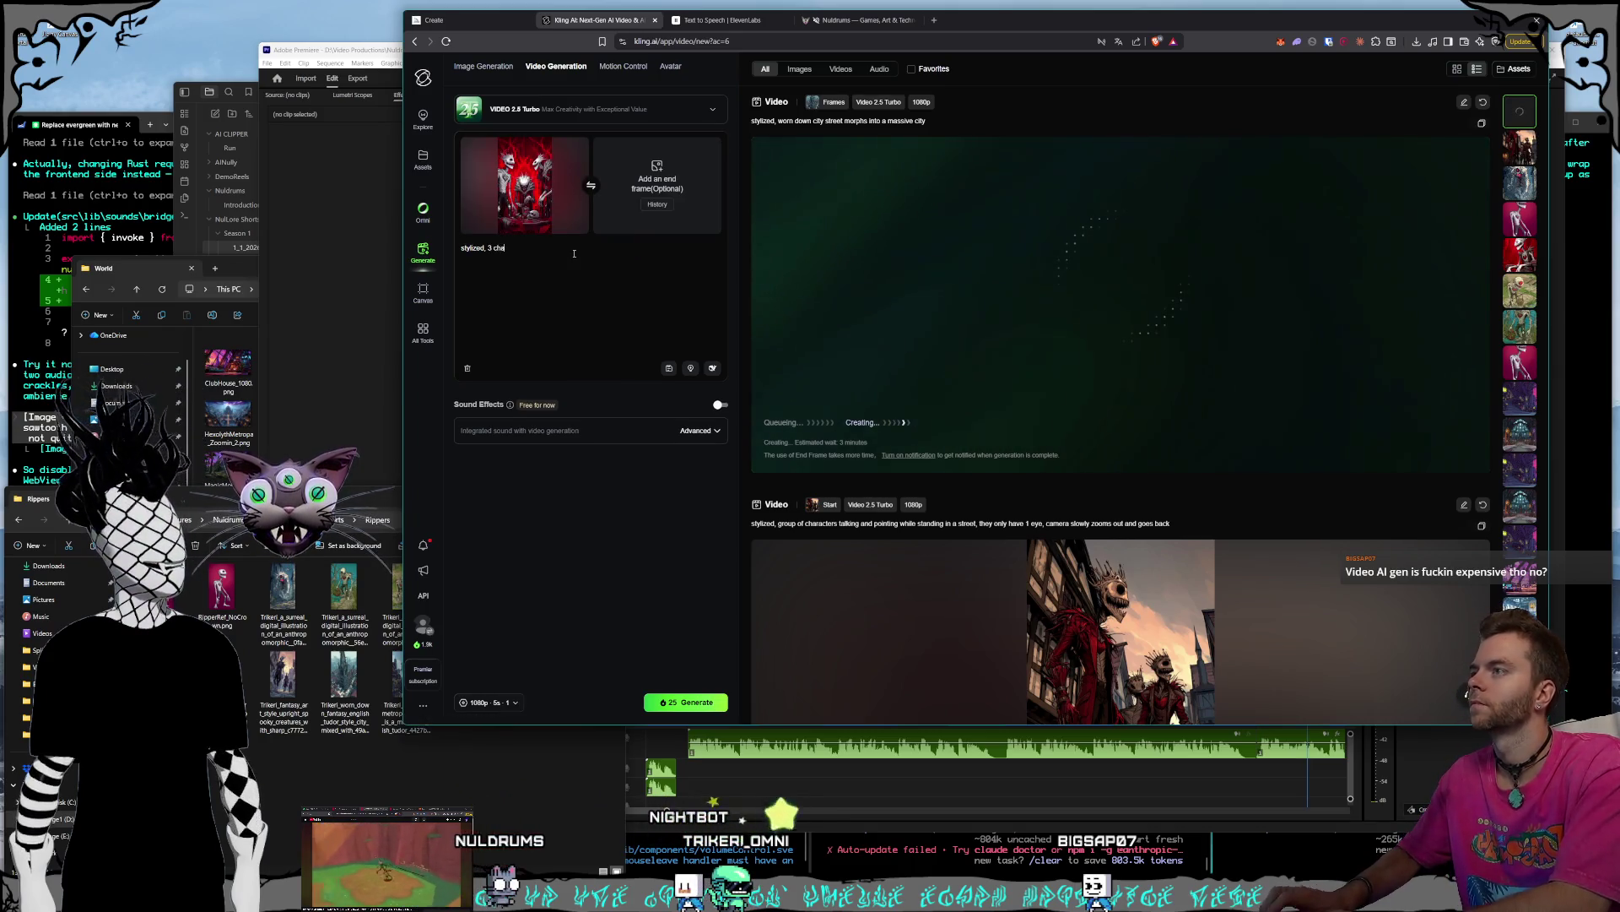
pyautogui.write('racter talking')
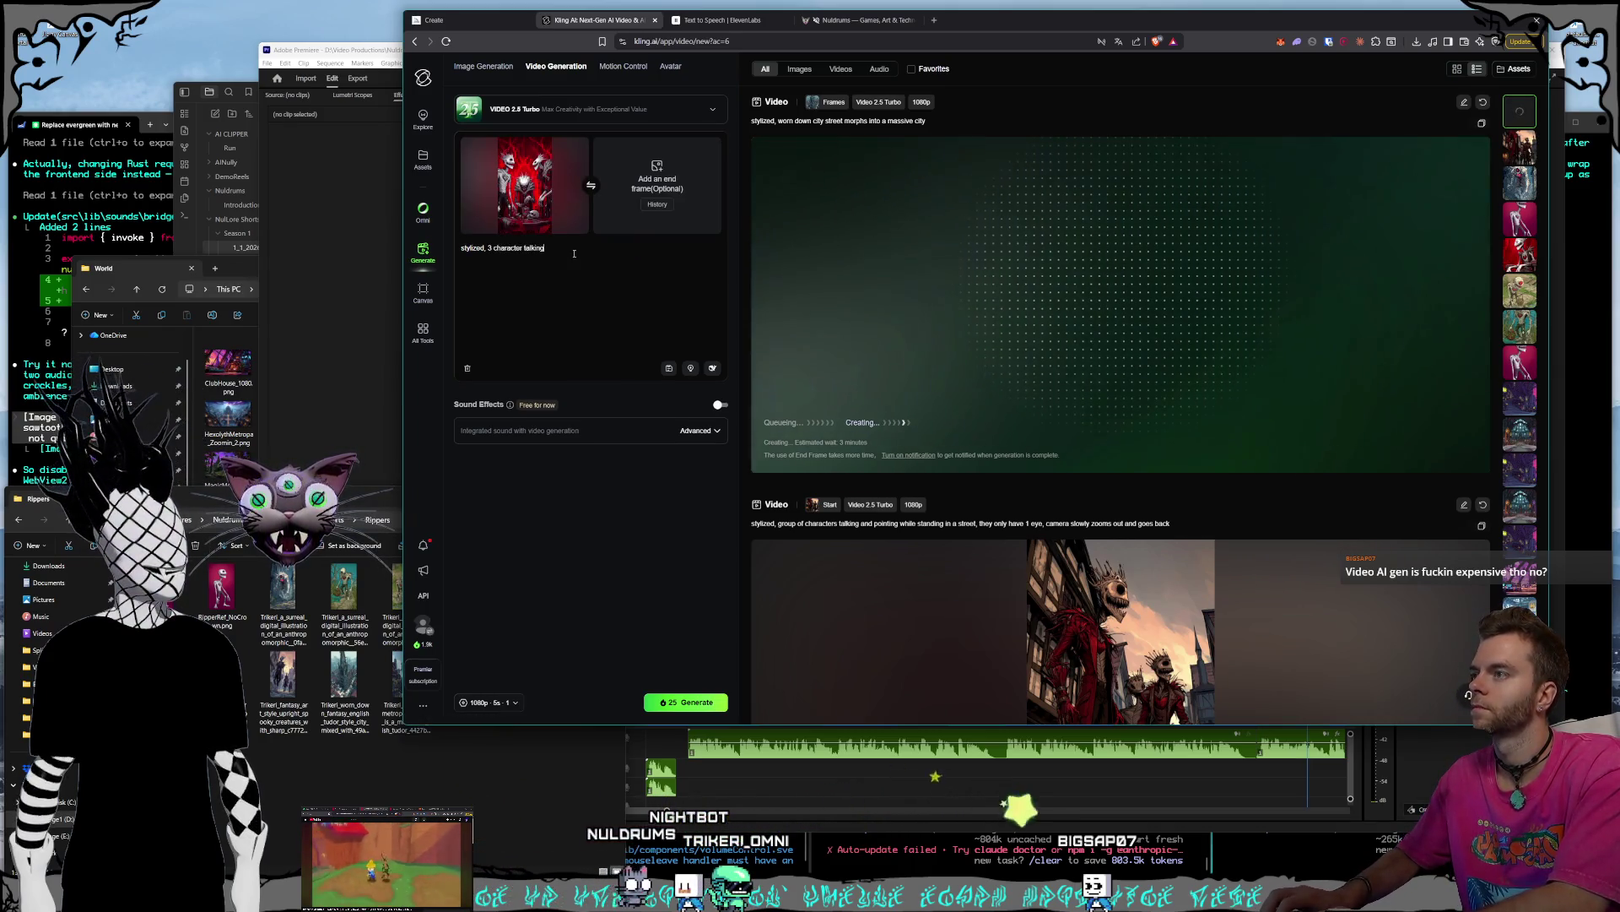
pyautogui.write(', camera ')
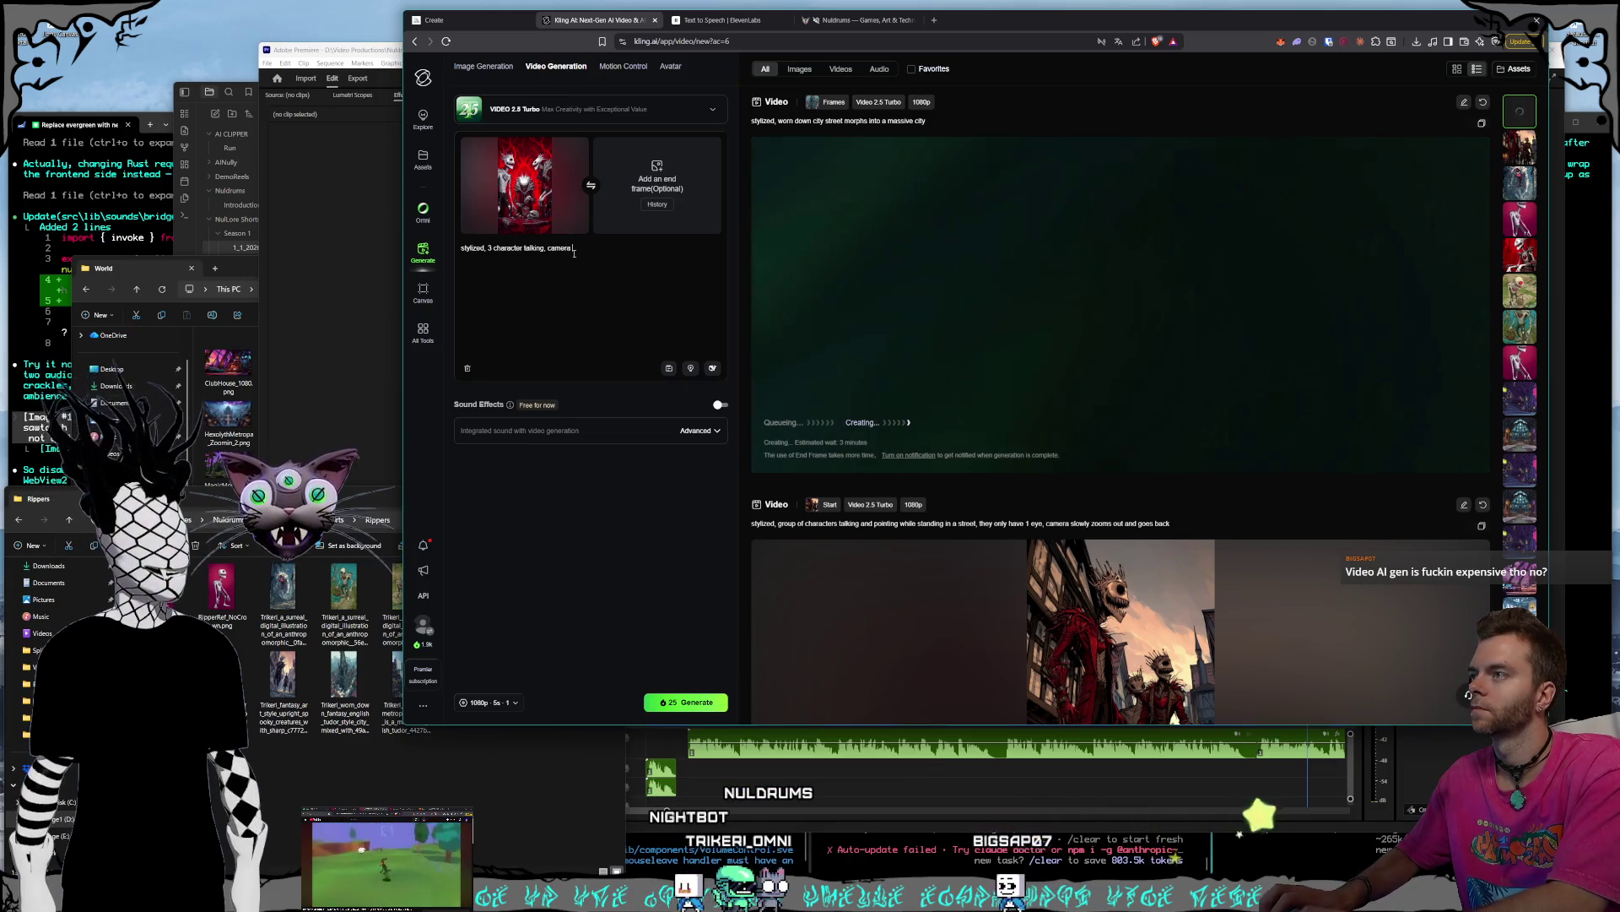
pyautogui.write('slowly zoo')
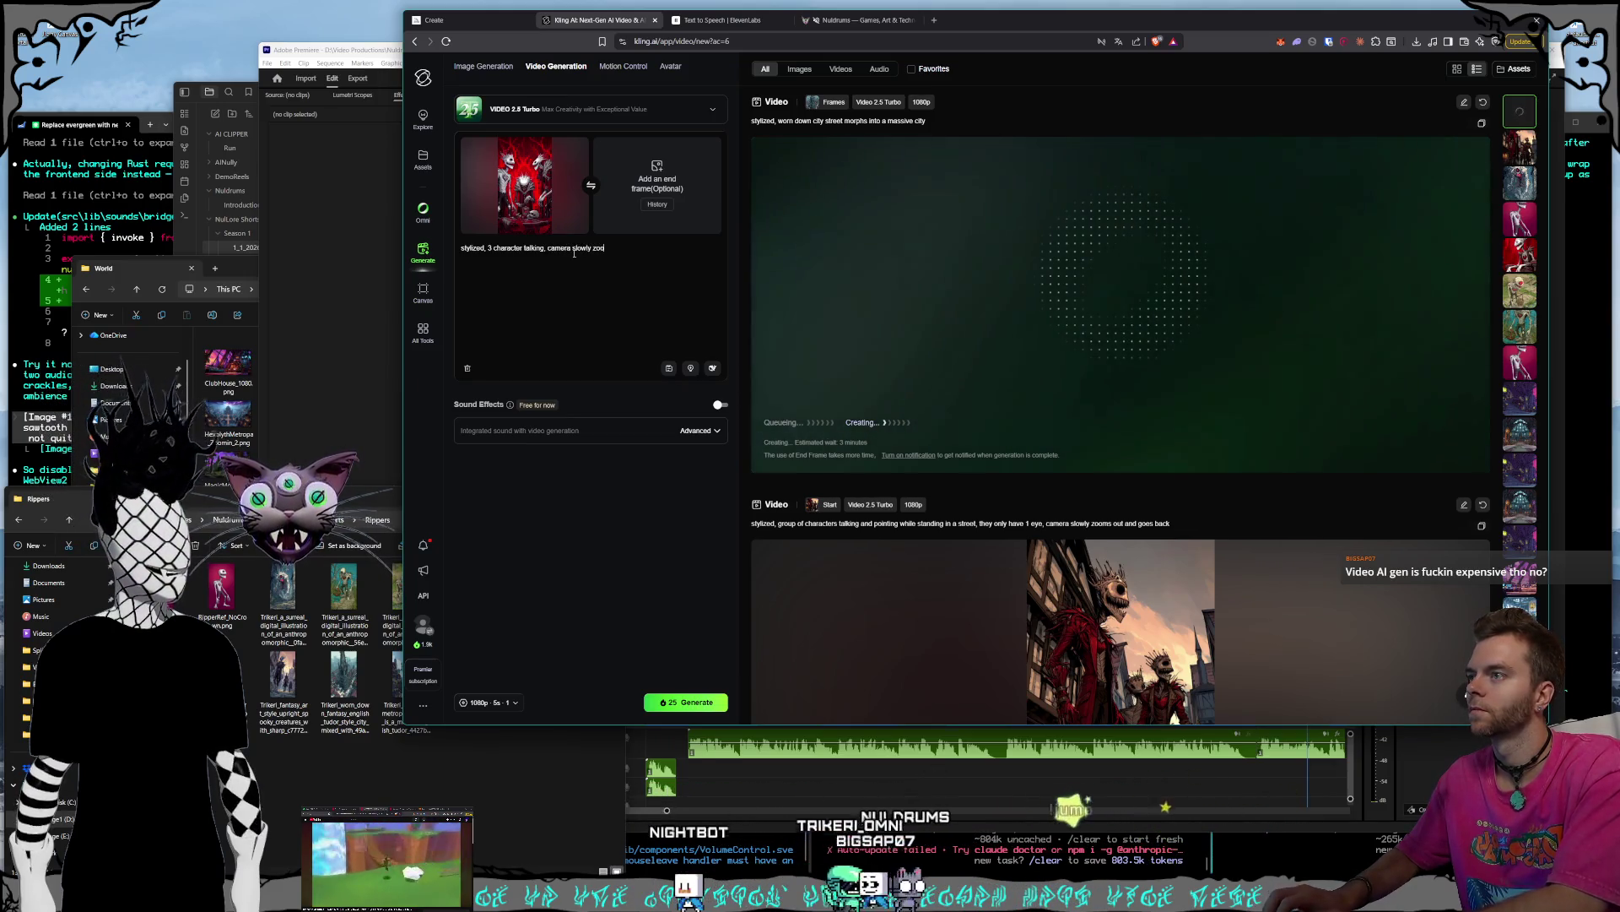
pyautogui.write('ms out,')
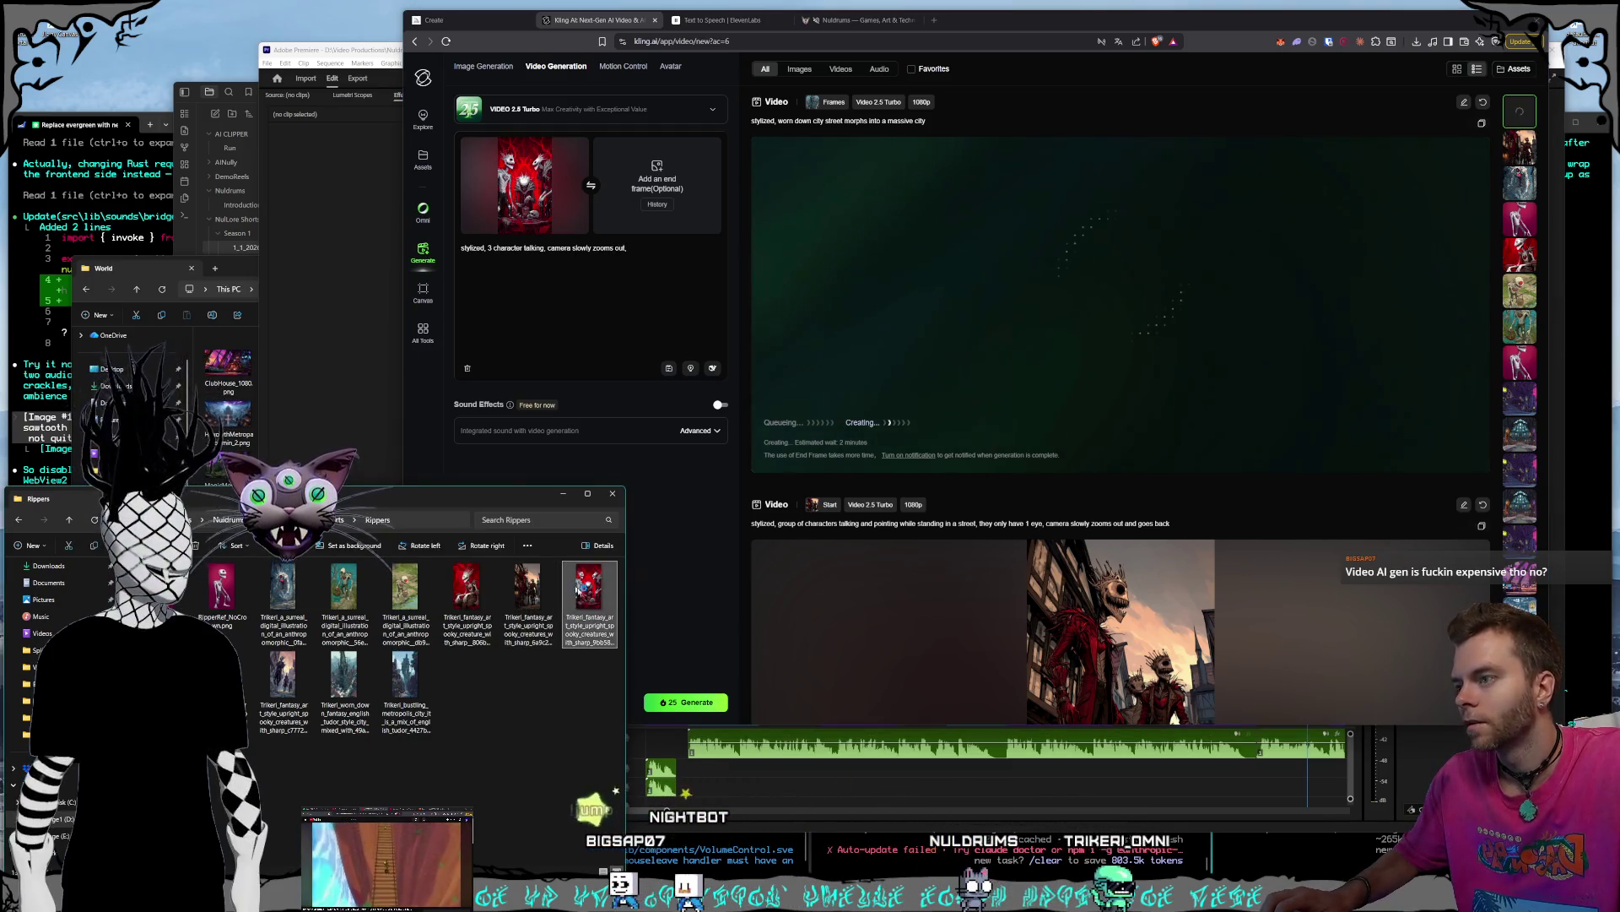
pyautogui.doubleClick(557, 603)
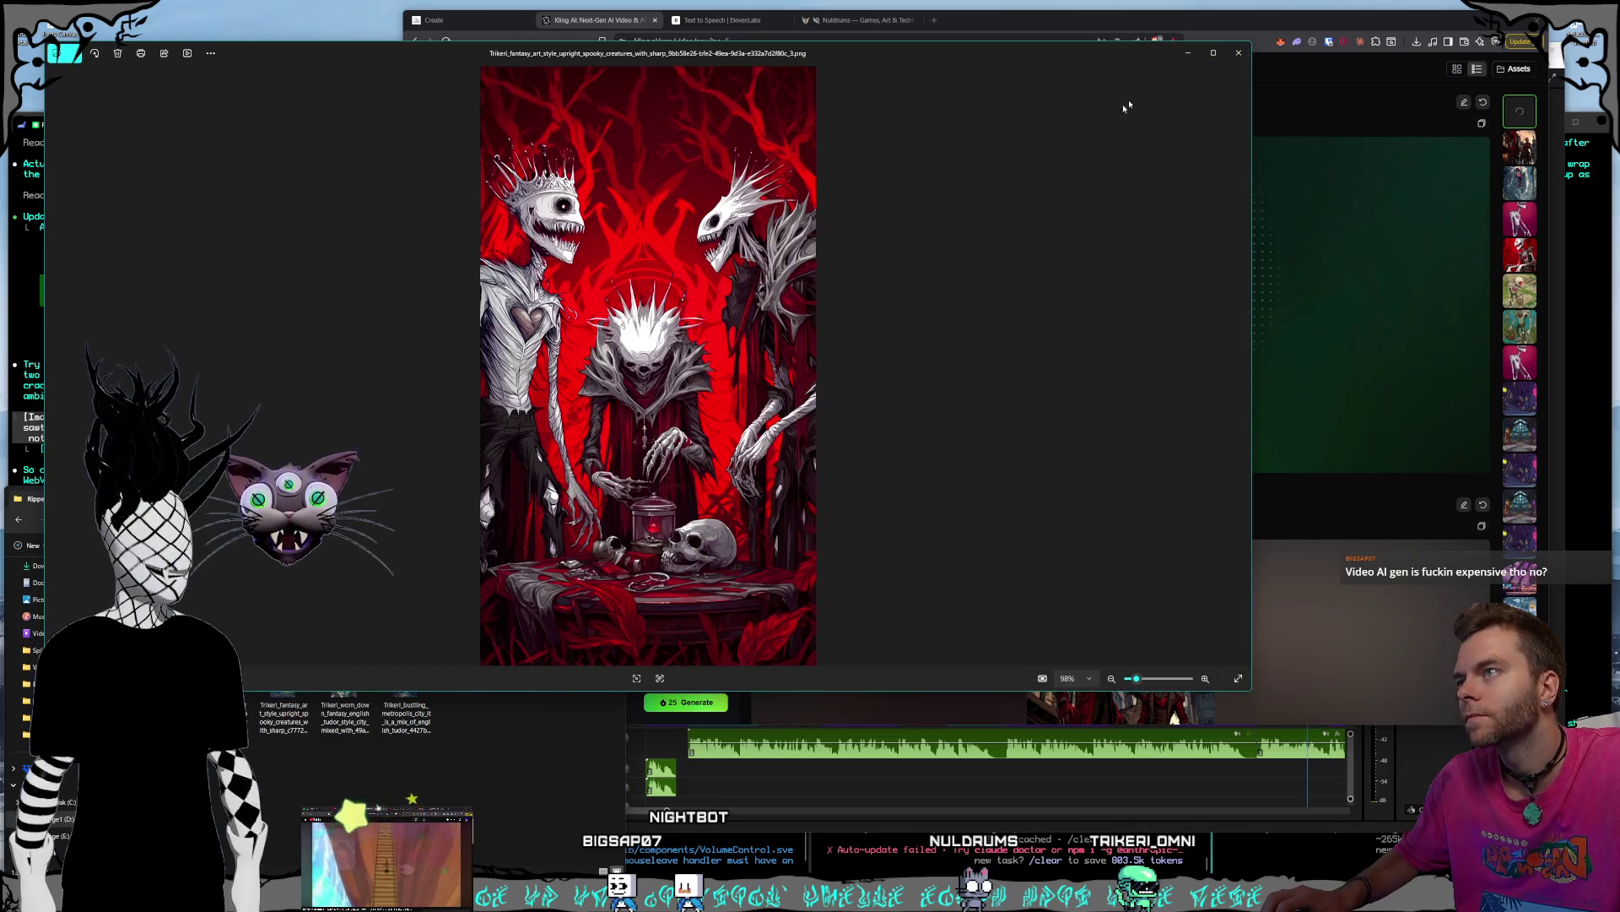
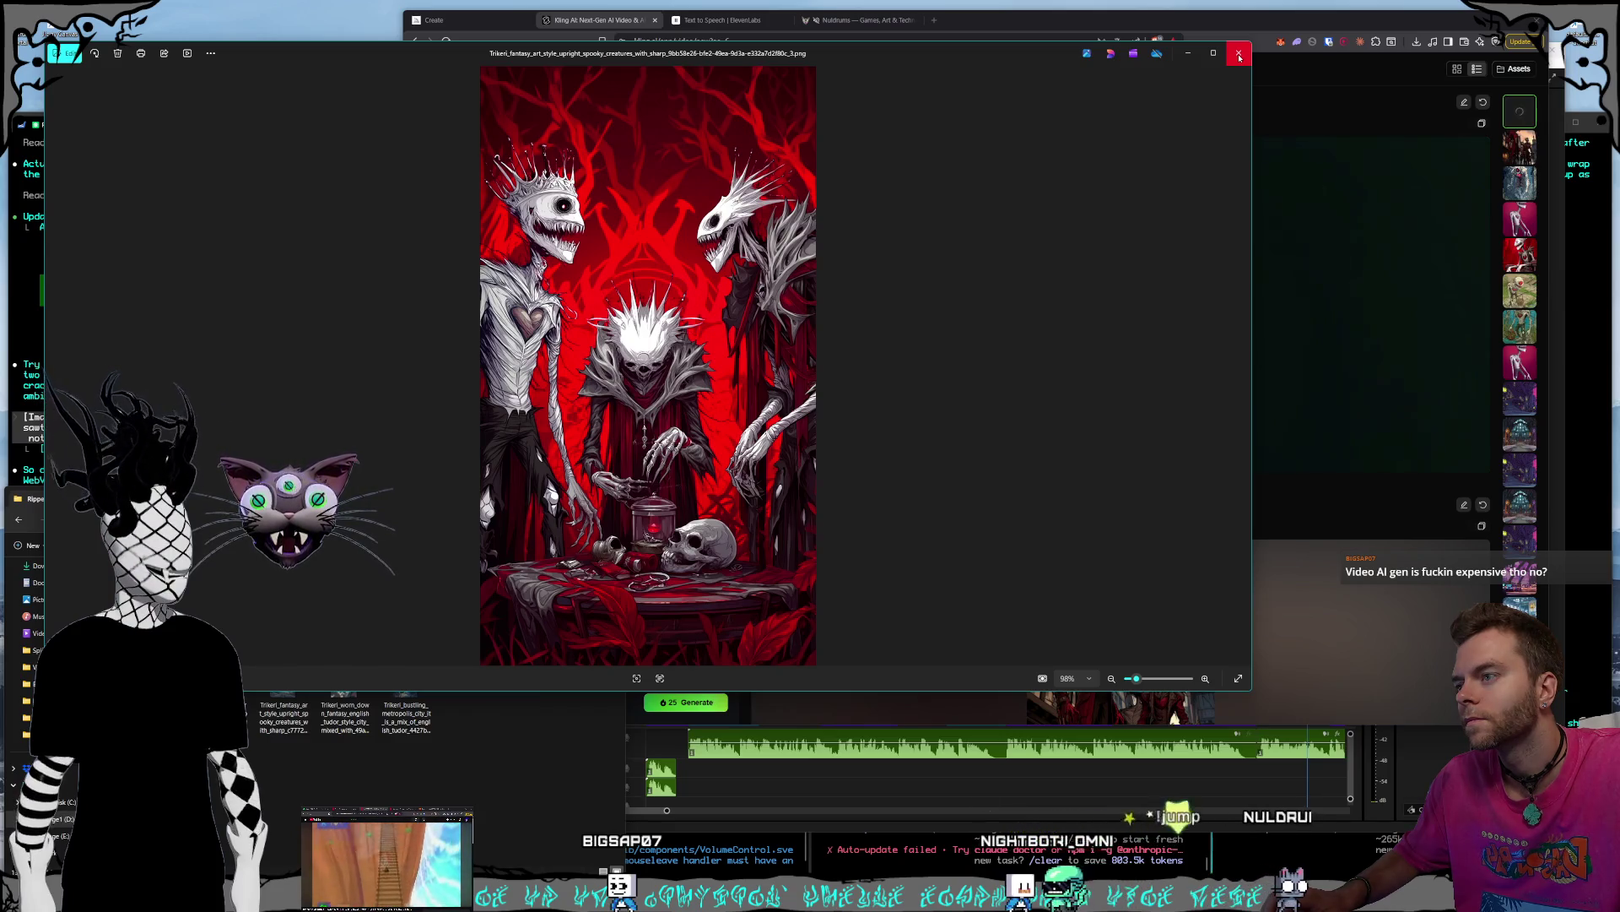
# - Append 'the plants in the foreground are slowly moving' to the red creature prompt and generate
pyautogui.click(1239, 54)
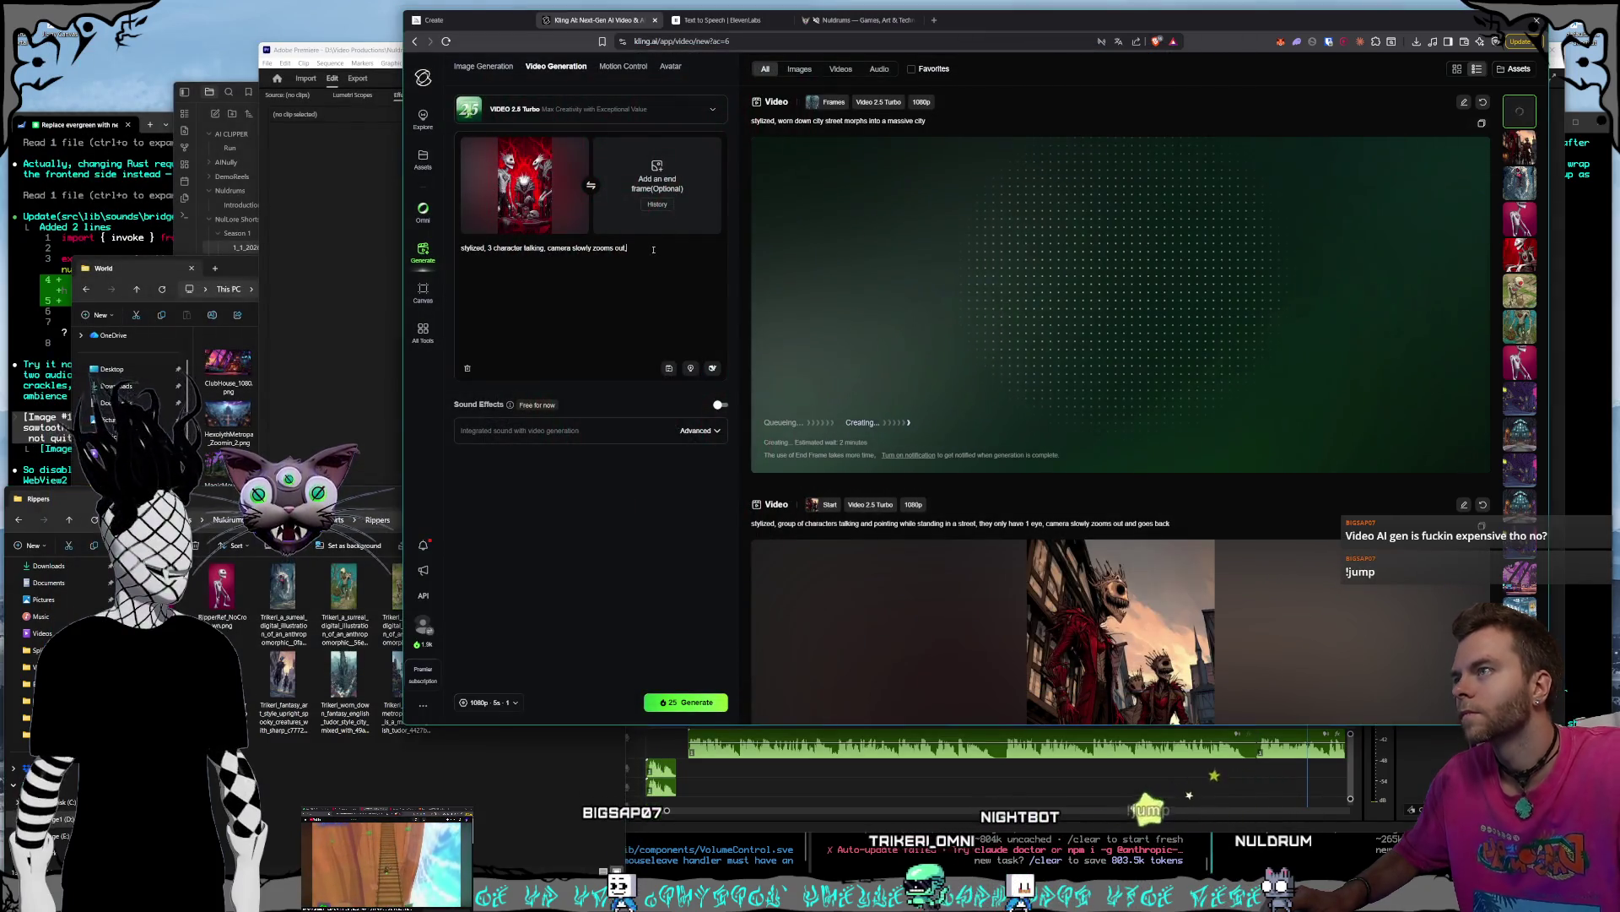
pyautogui.write(' the plants')
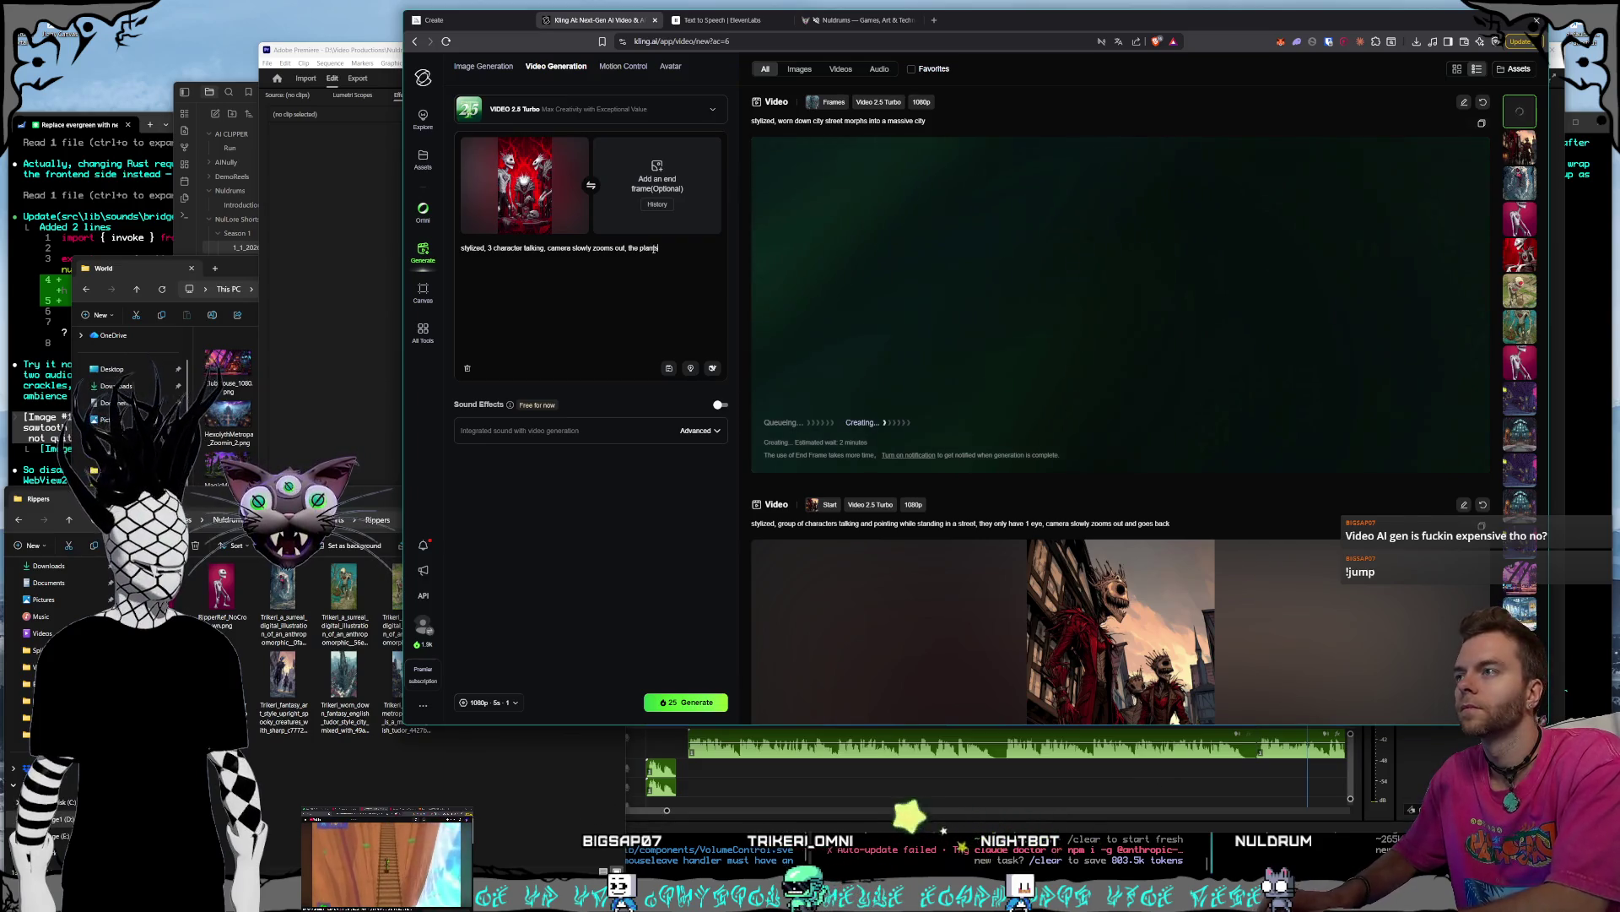
pyautogui.write(' in the foreground are s')
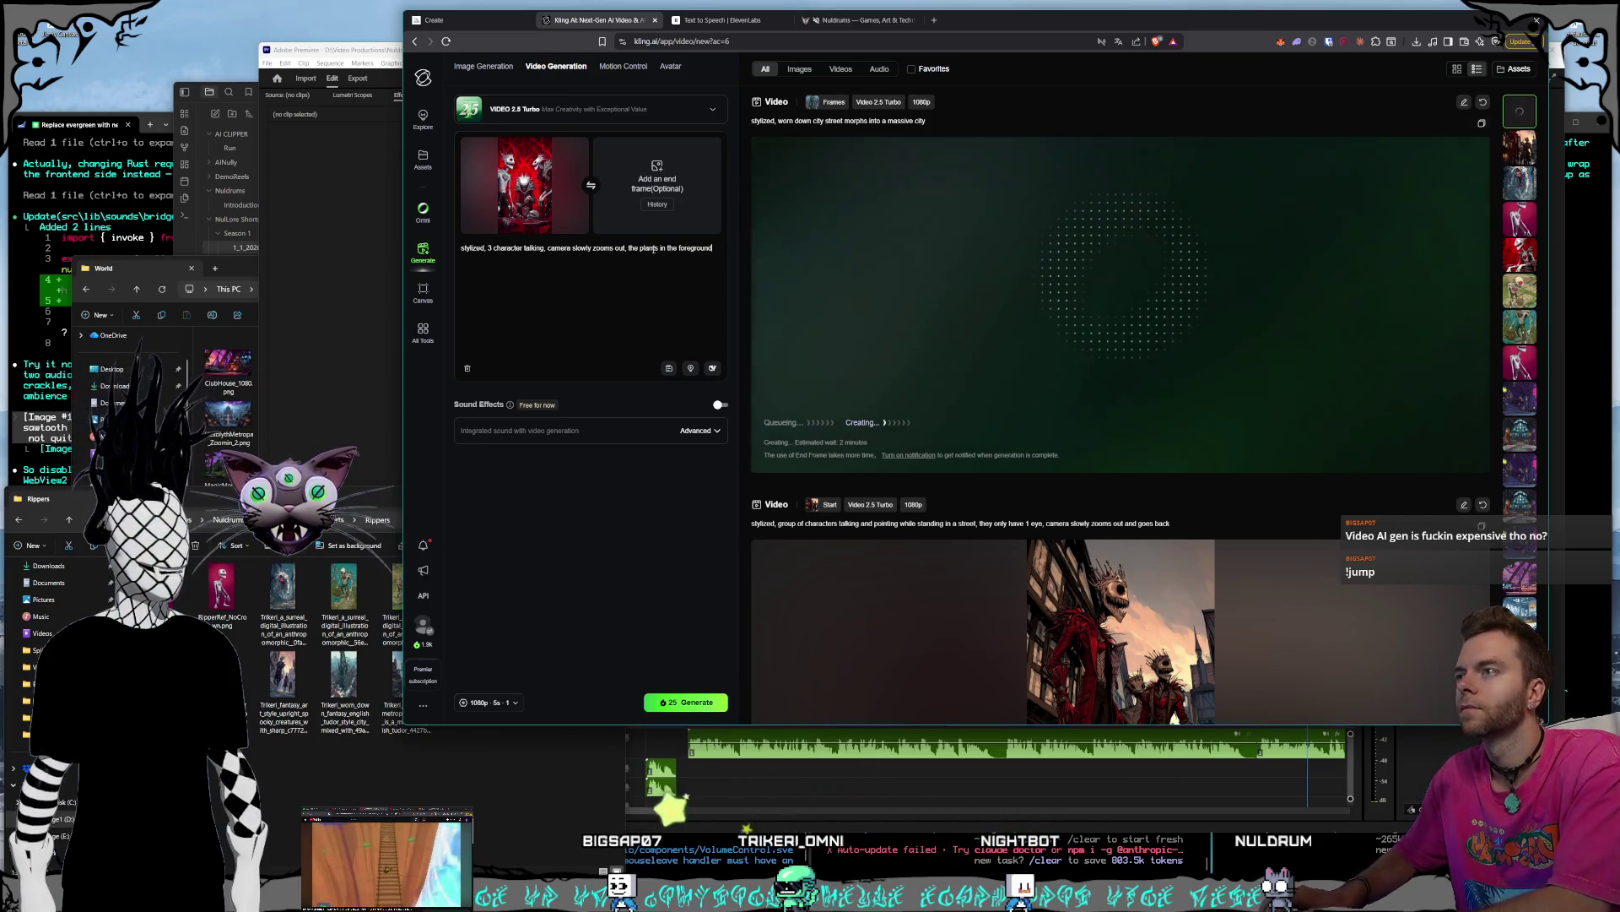
pyautogui.write('g')
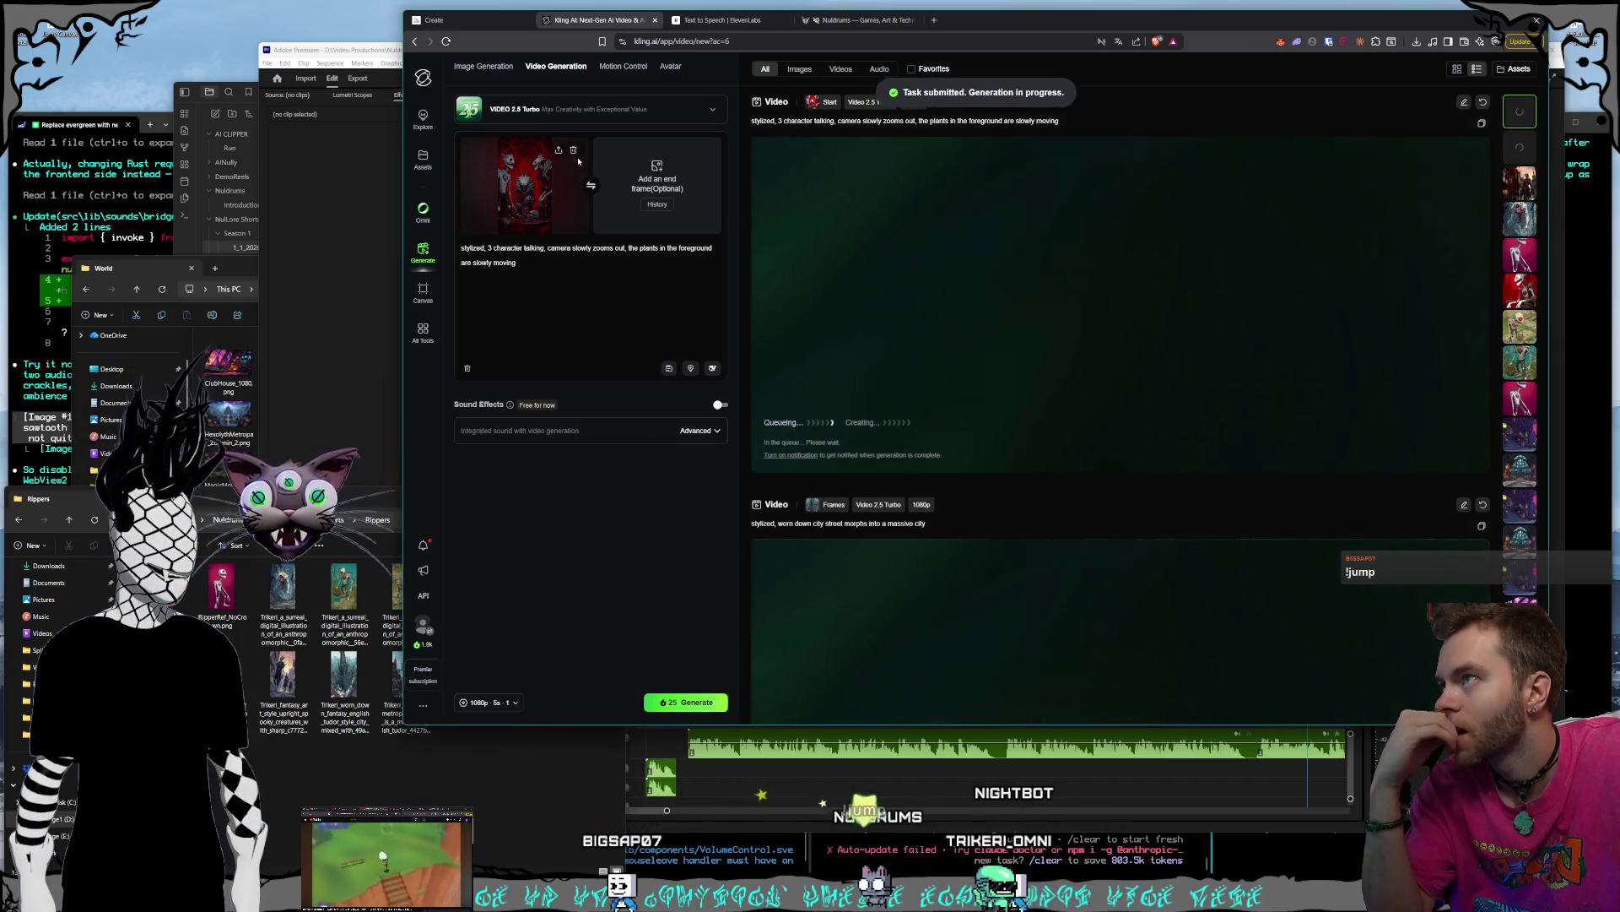
# - Reload the red creature image as start frame and paste back the earlier prompt
pyautogui.click(575, 151)
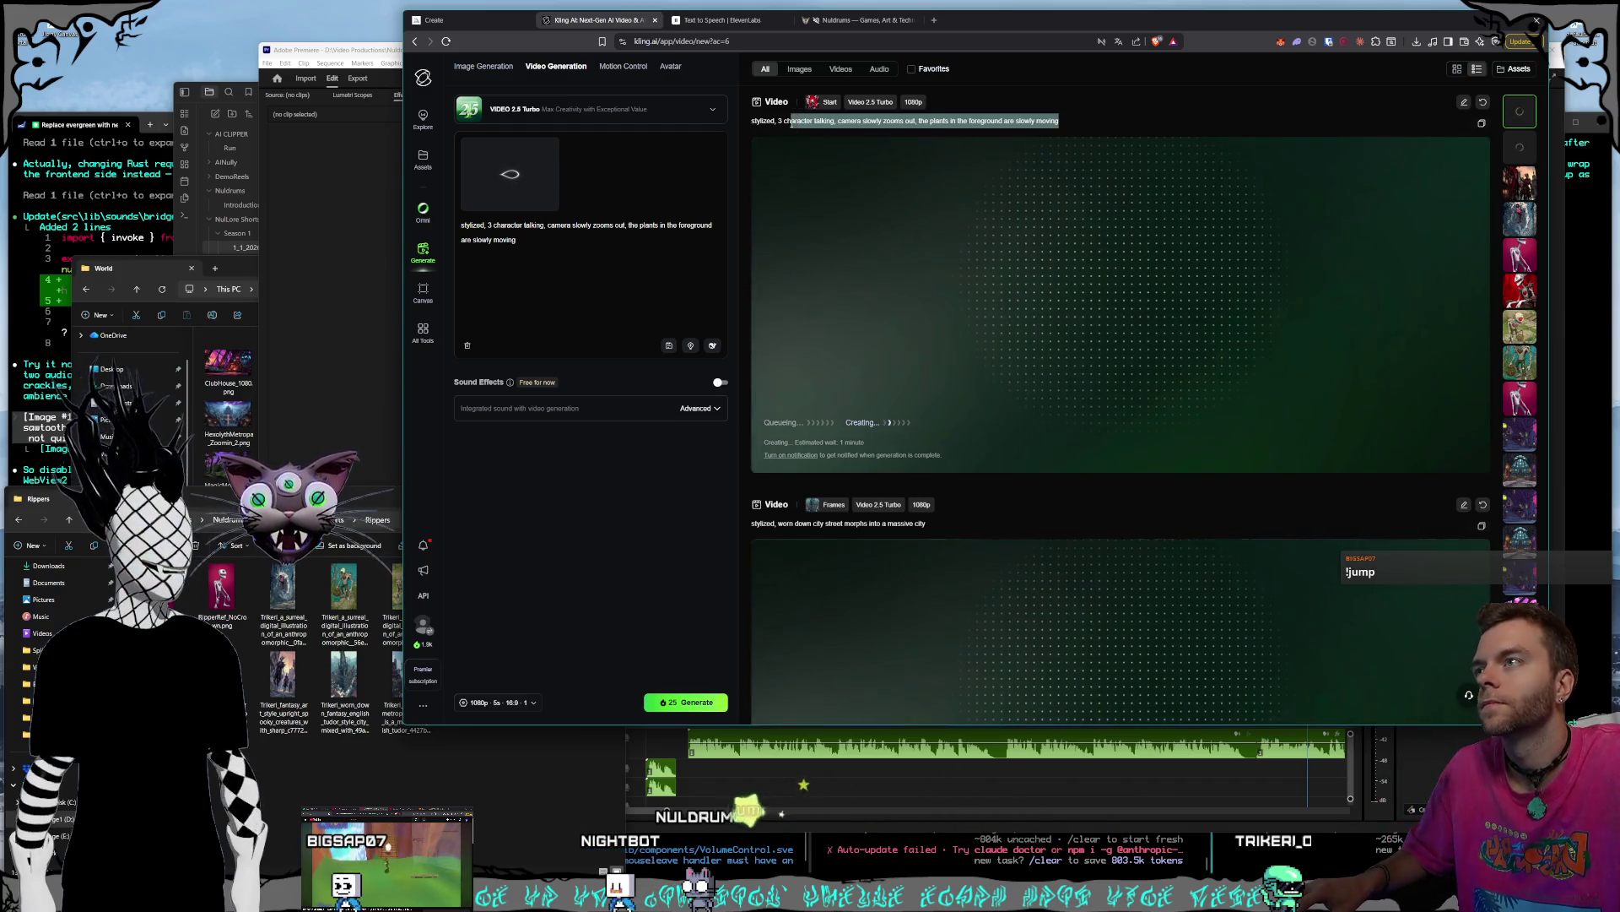
pyautogui.hotkey('ctrl', 'c')
pyautogui.click(513, 240)
pyautogui.hotkey('ctrl', 'v')
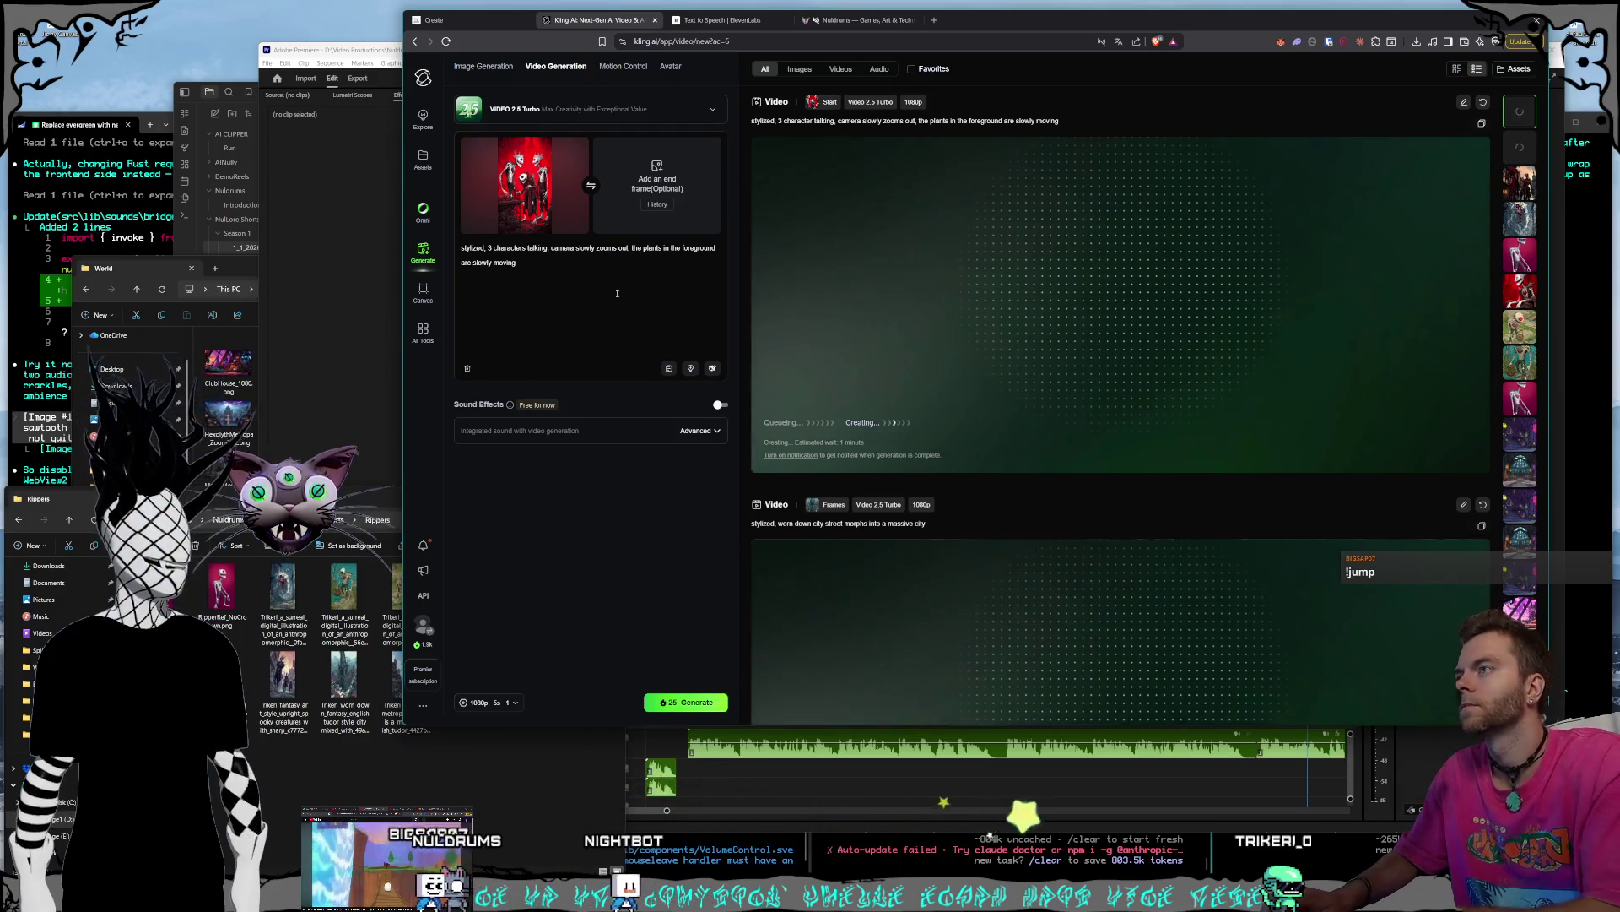
# - Add 'and laughing', change the camera to zoom in, and generate the clip
pyautogui.write('and laughing')
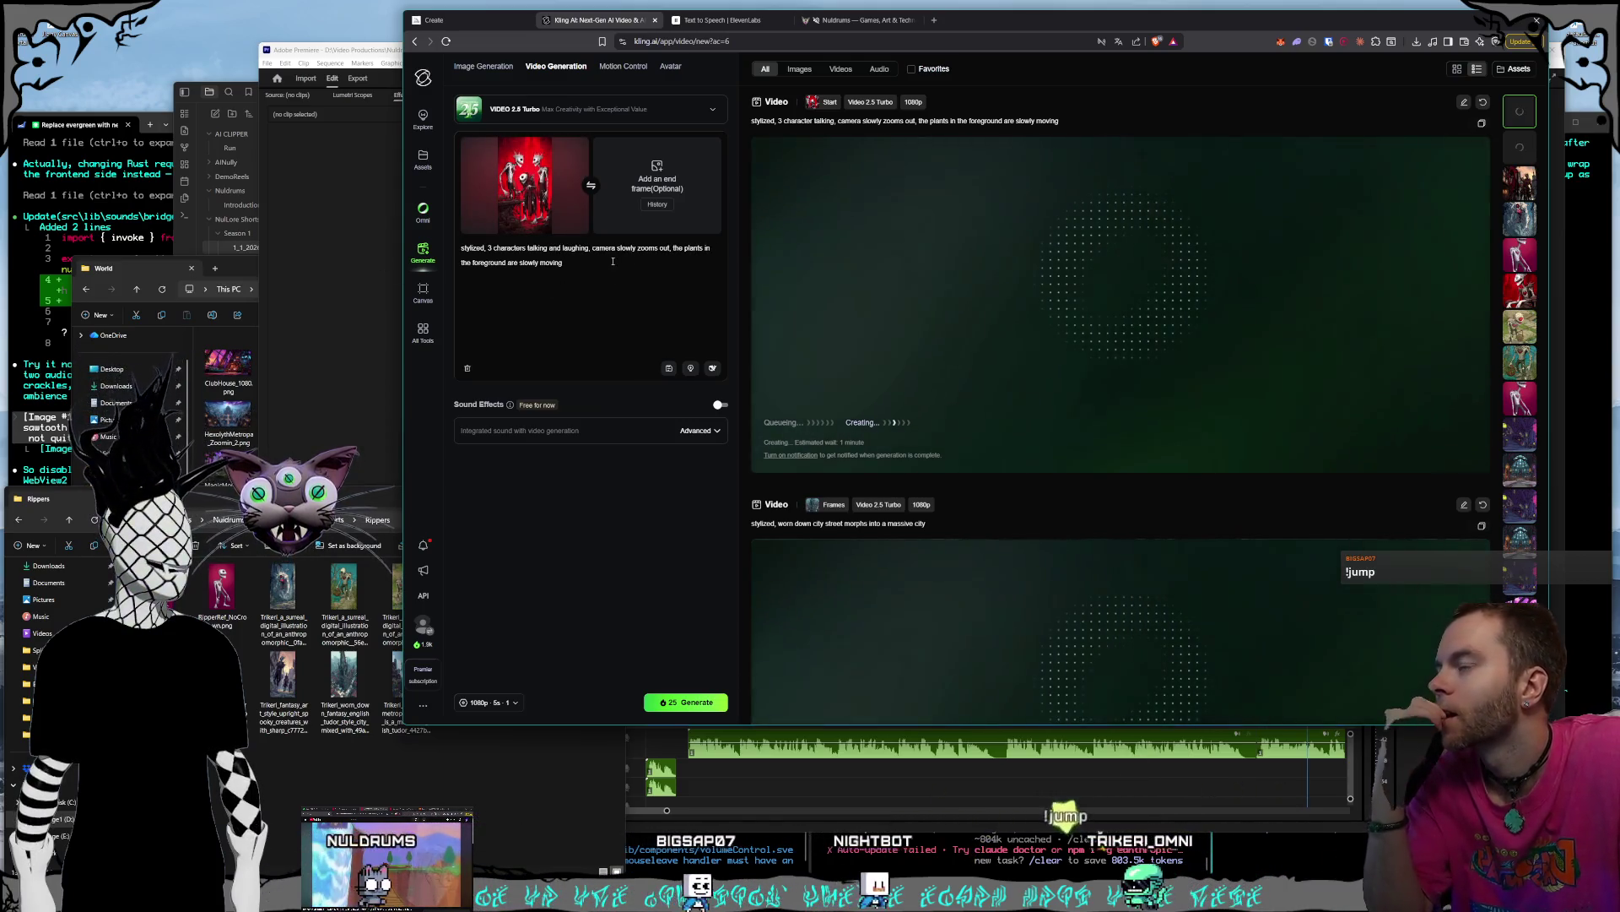
pyautogui.click(599, 264)
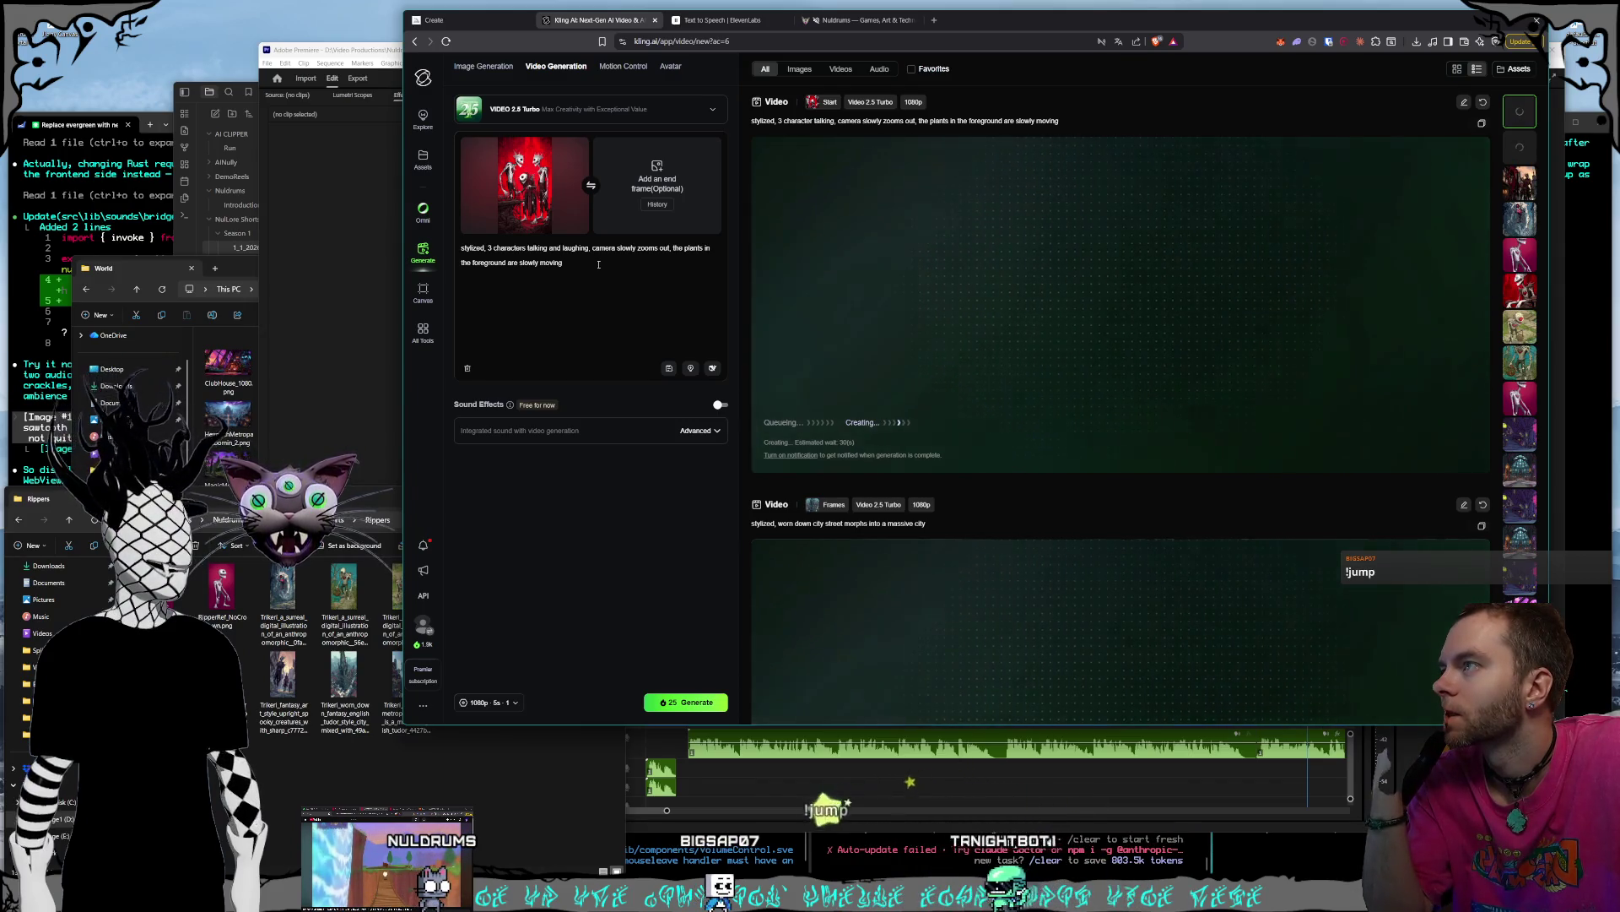
pyautogui.doubleClick(665, 249)
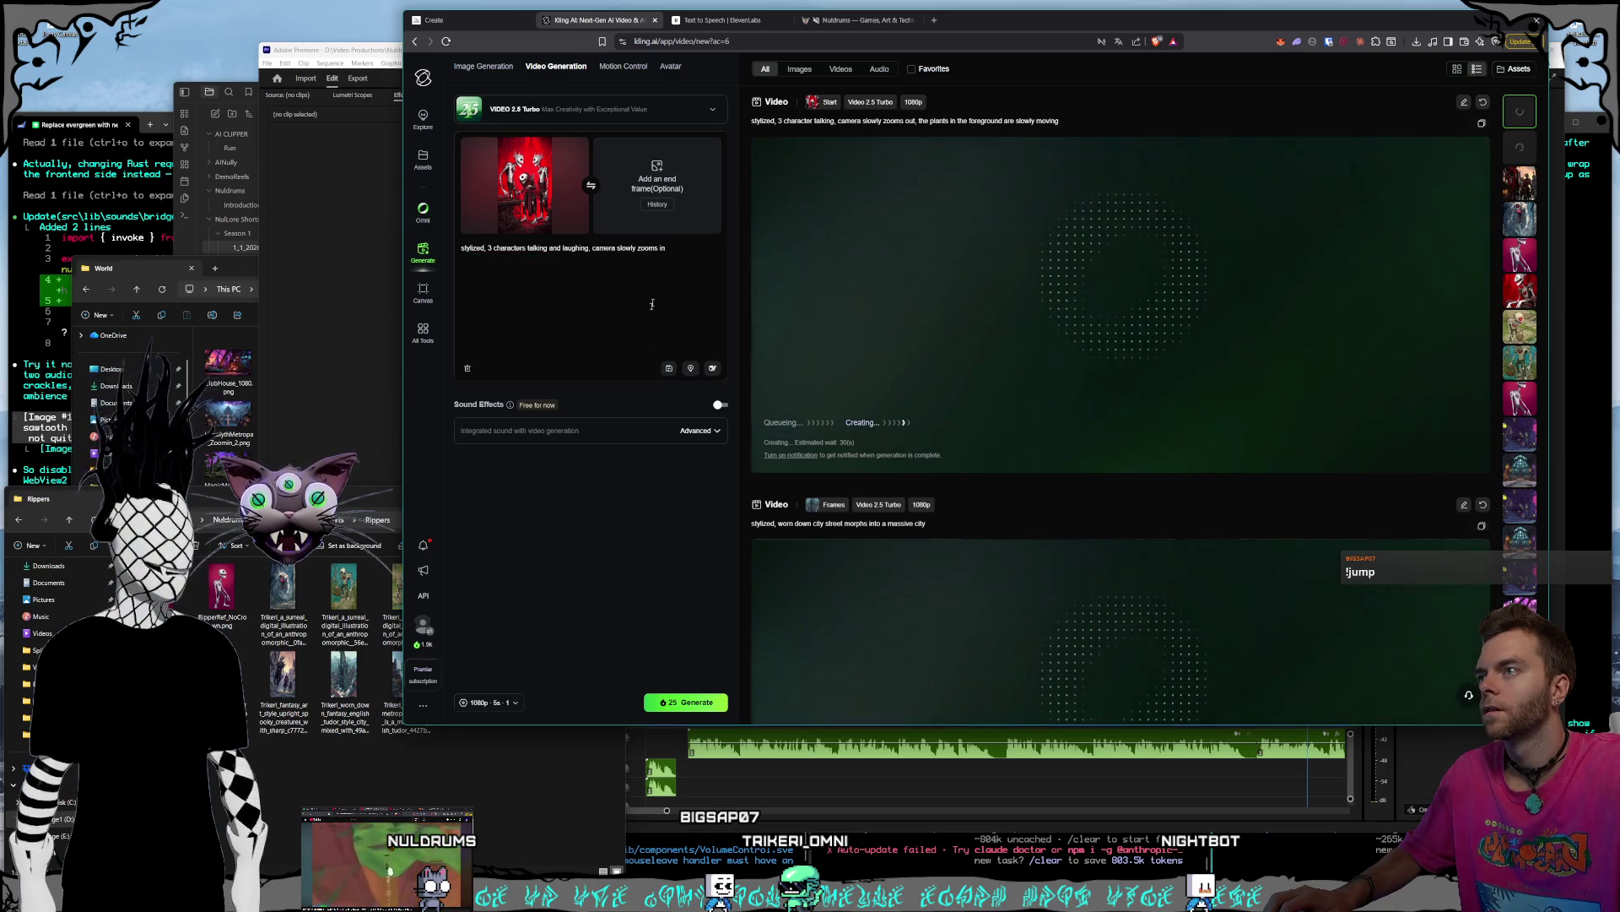
pyautogui.click(487, 765)
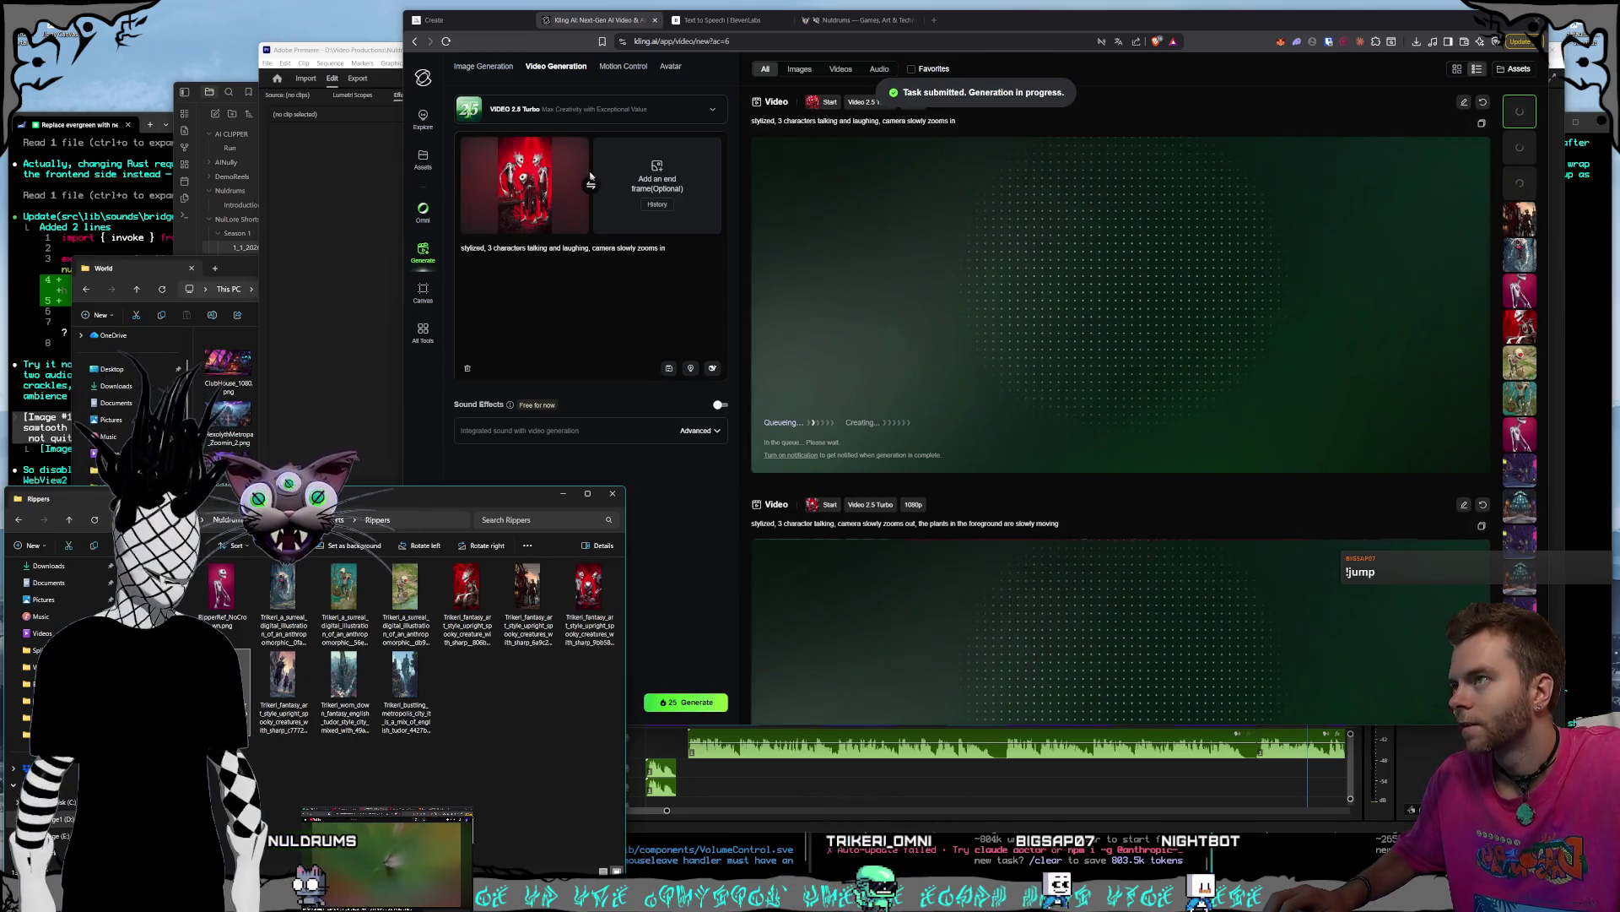
pyautogui.click(581, 147)
# - Clear the old prompt and drop the city-street creature image in as start frame
pyautogui.moveTo(667, 224); pyautogui.dragTo(361, 244)
pyautogui.press('BackSpace')
pyautogui.click(283, 676)
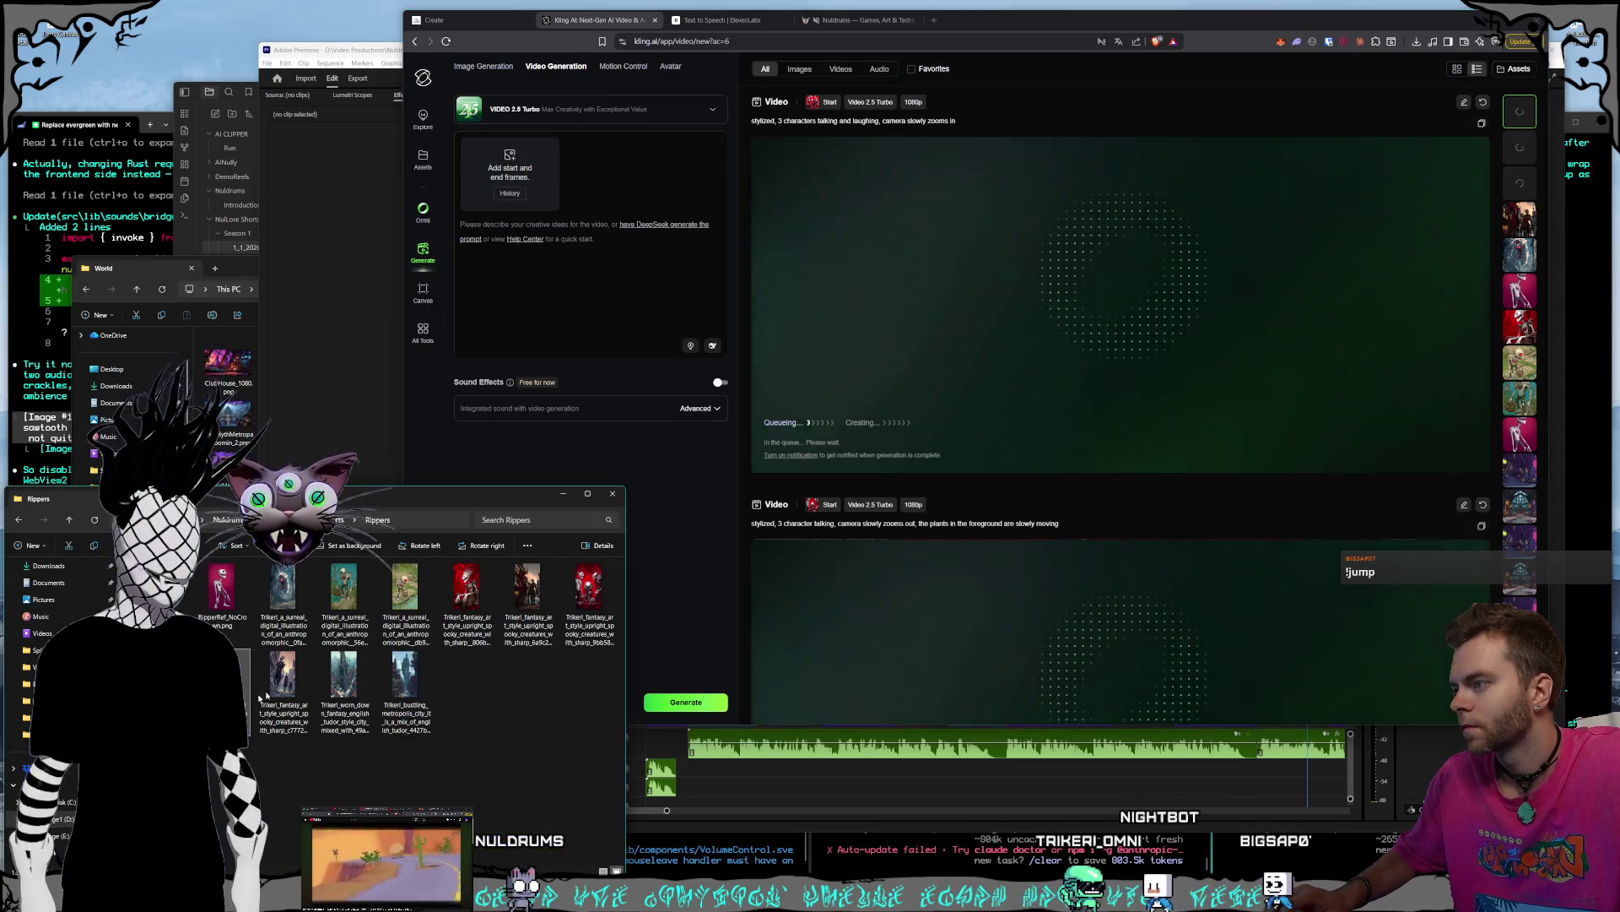
pyautogui.moveTo(283, 676); pyautogui.dragTo(504, 181)
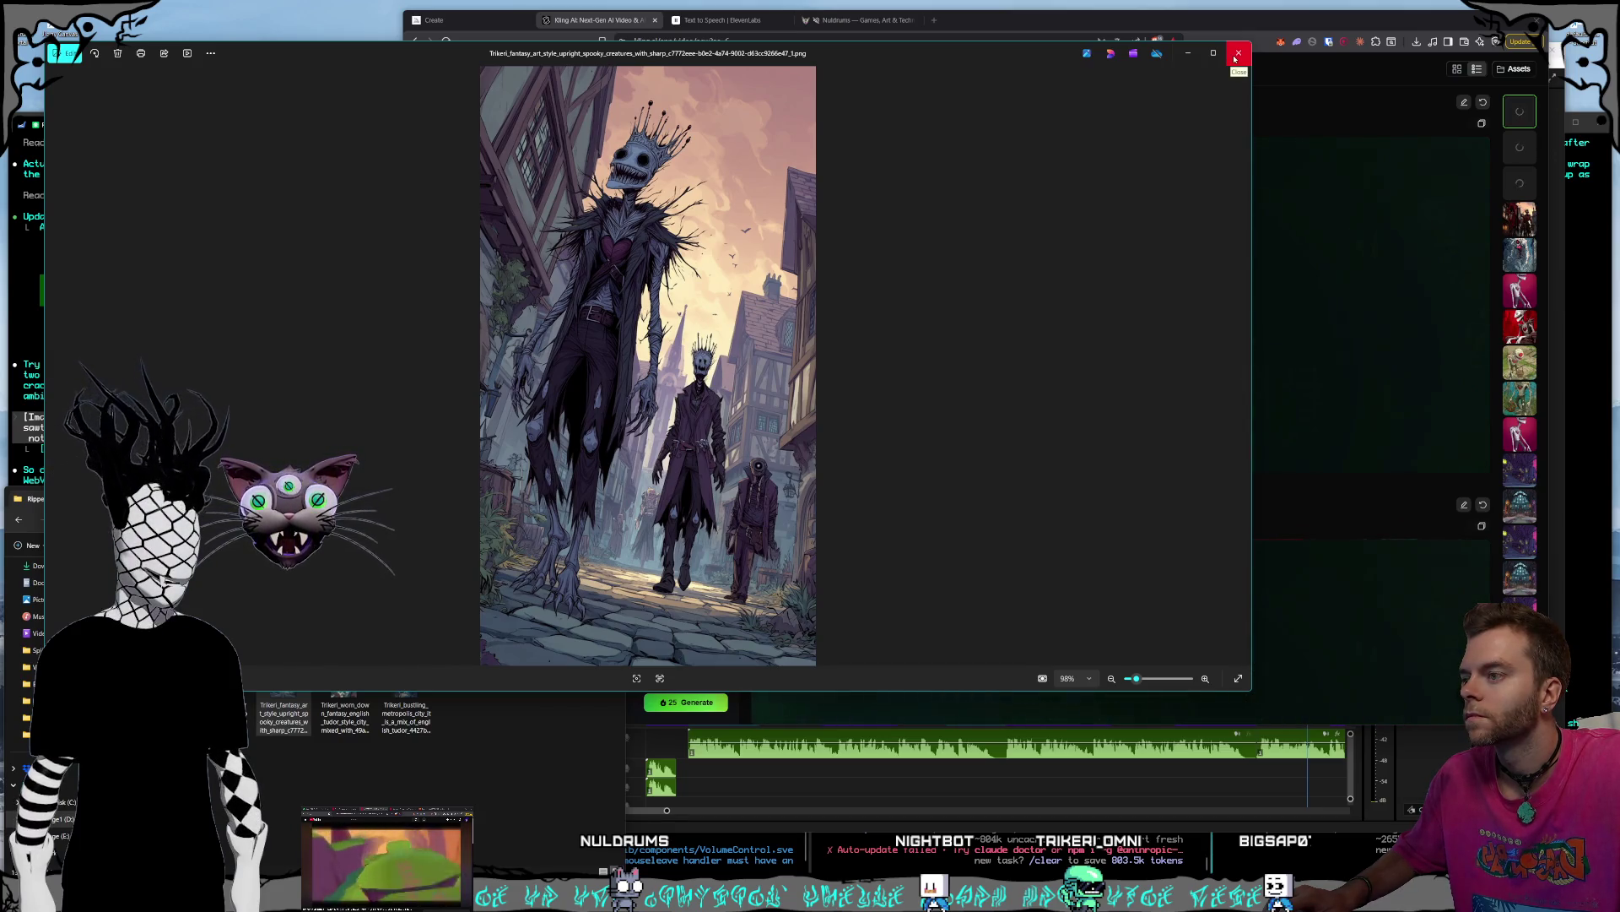
pyautogui.click(1238, 54)
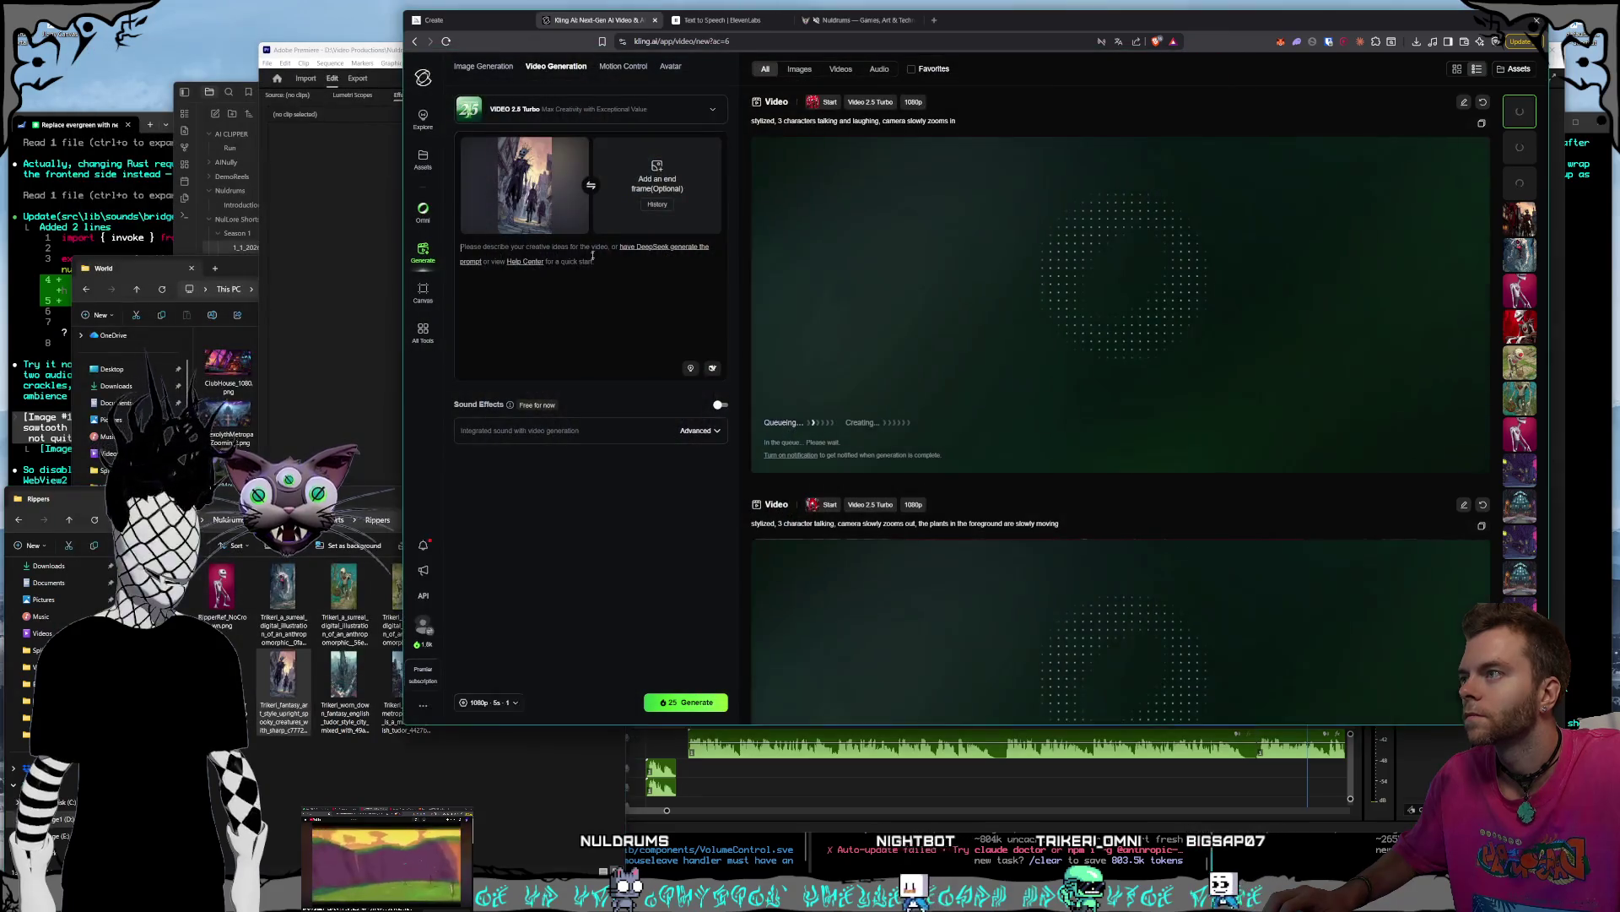
# - Prompt characters walking down a city street, camera zooming out and tilting slightly counter-clockwise without rotating
pyautogui.click(593, 248)
pyautogui.write('styl')
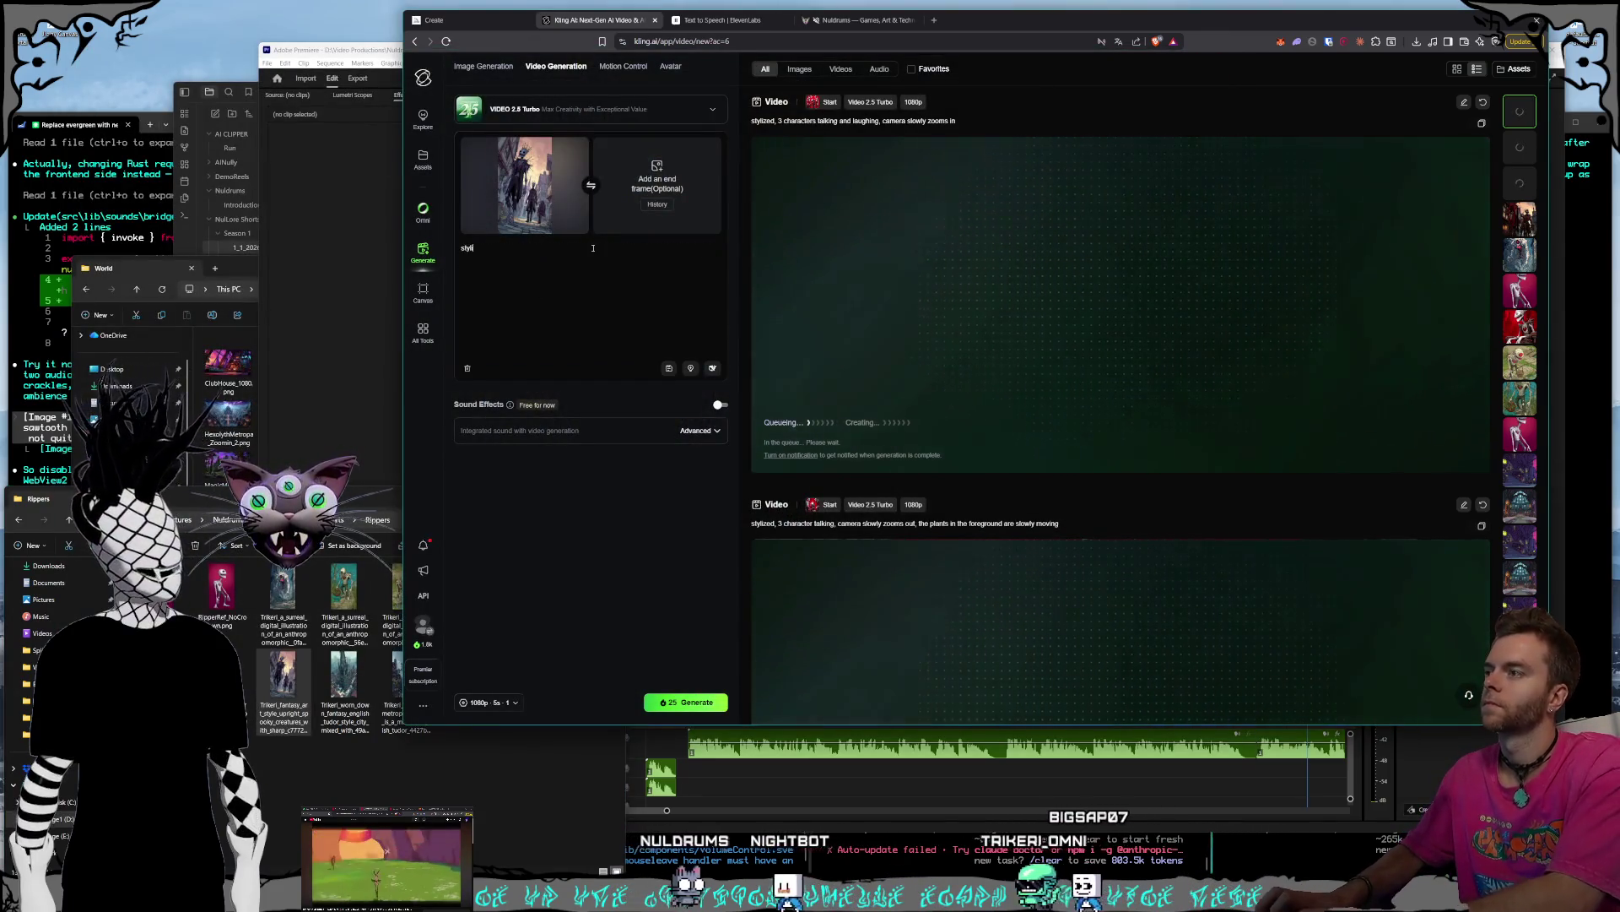
pyautogui.write('ized, characters wa')
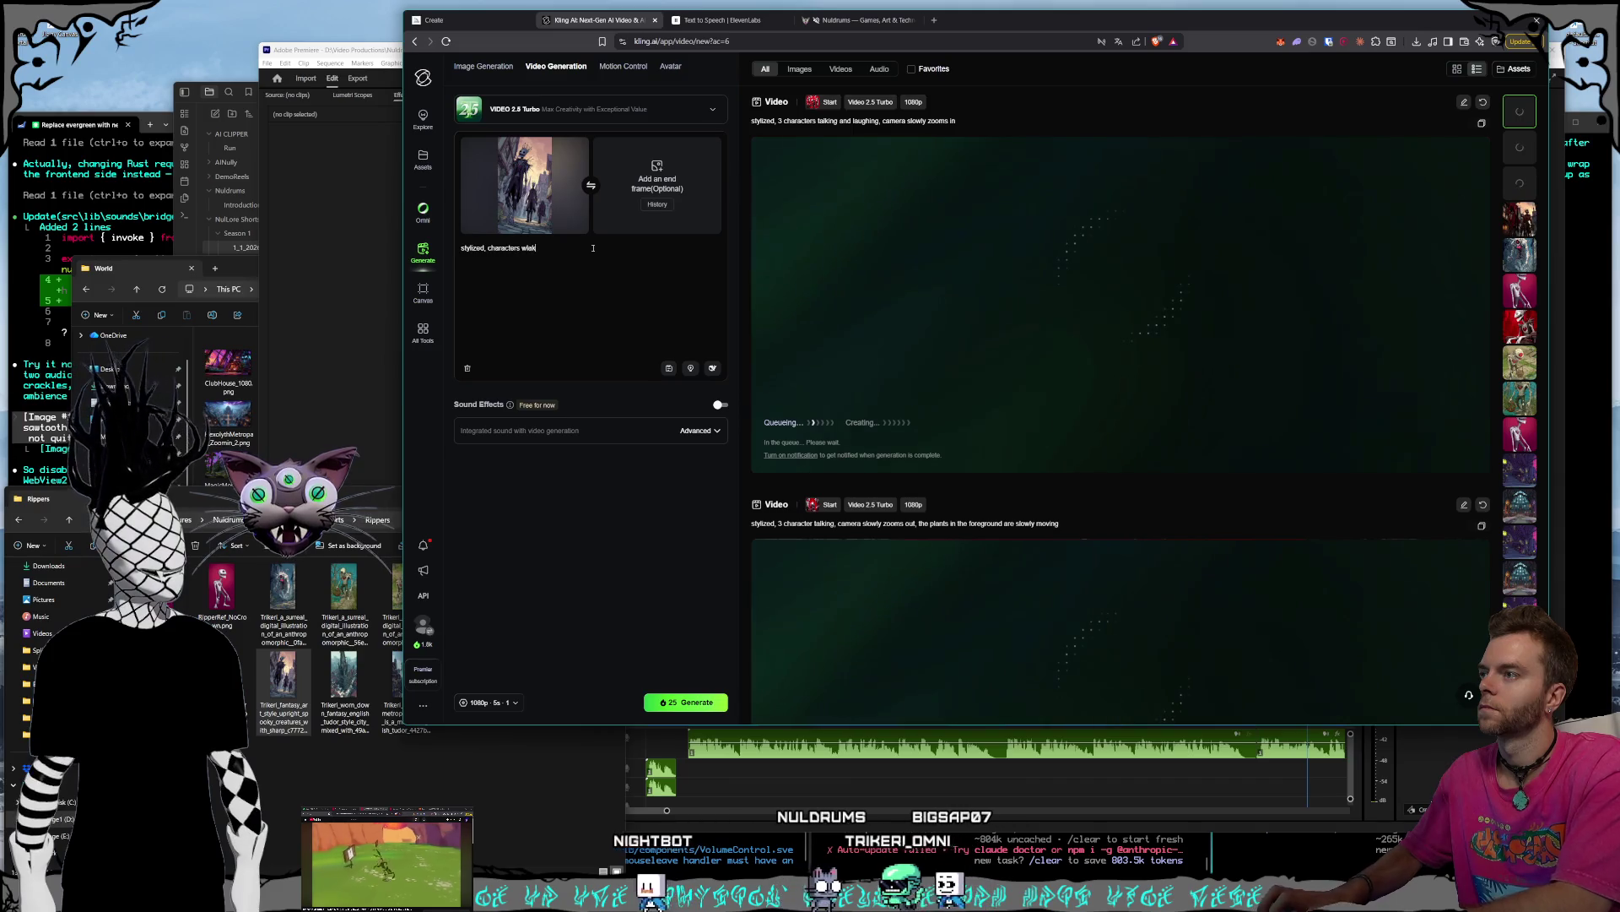
pyautogui.write('lking down a s')
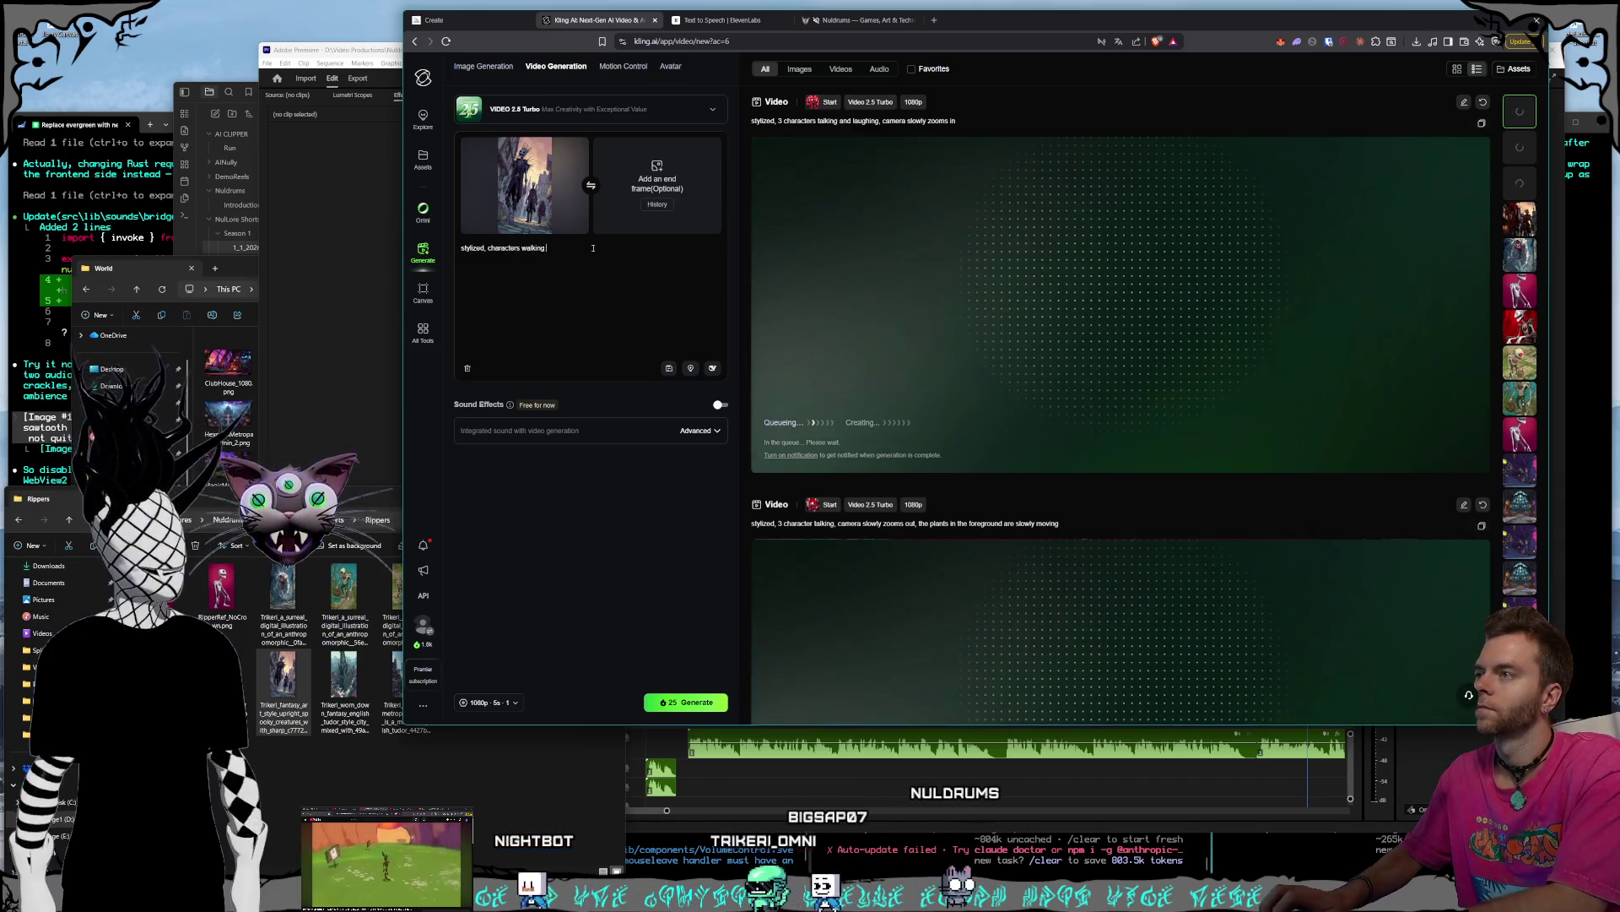
pyautogui.press('BackSpace')
pyautogui.write('city ')
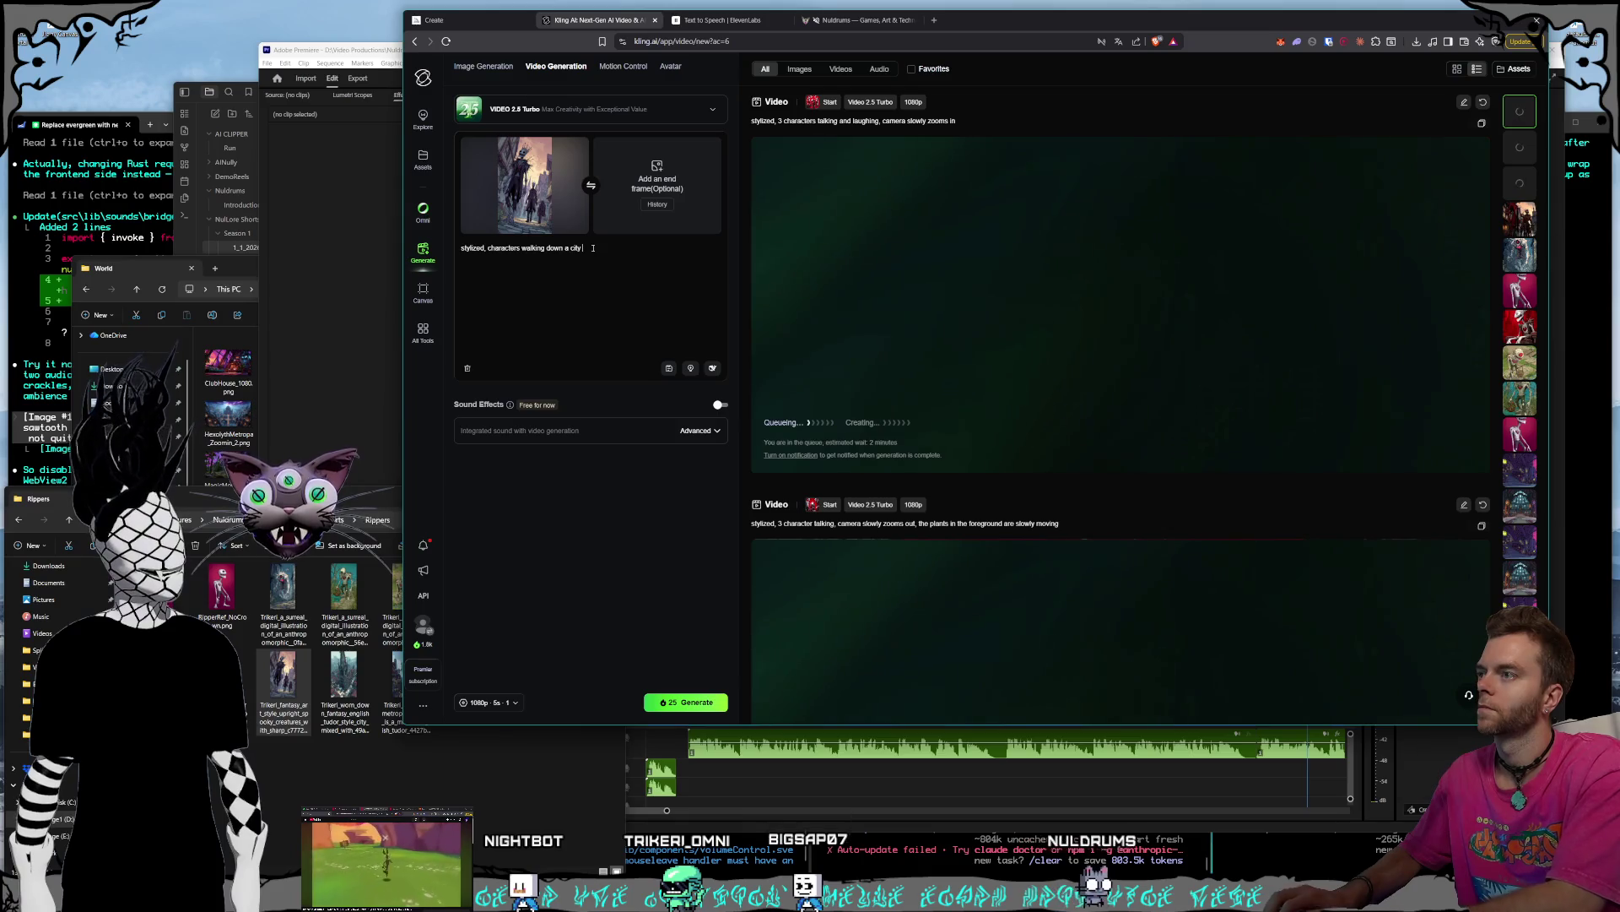
pyautogui.write('street, c')
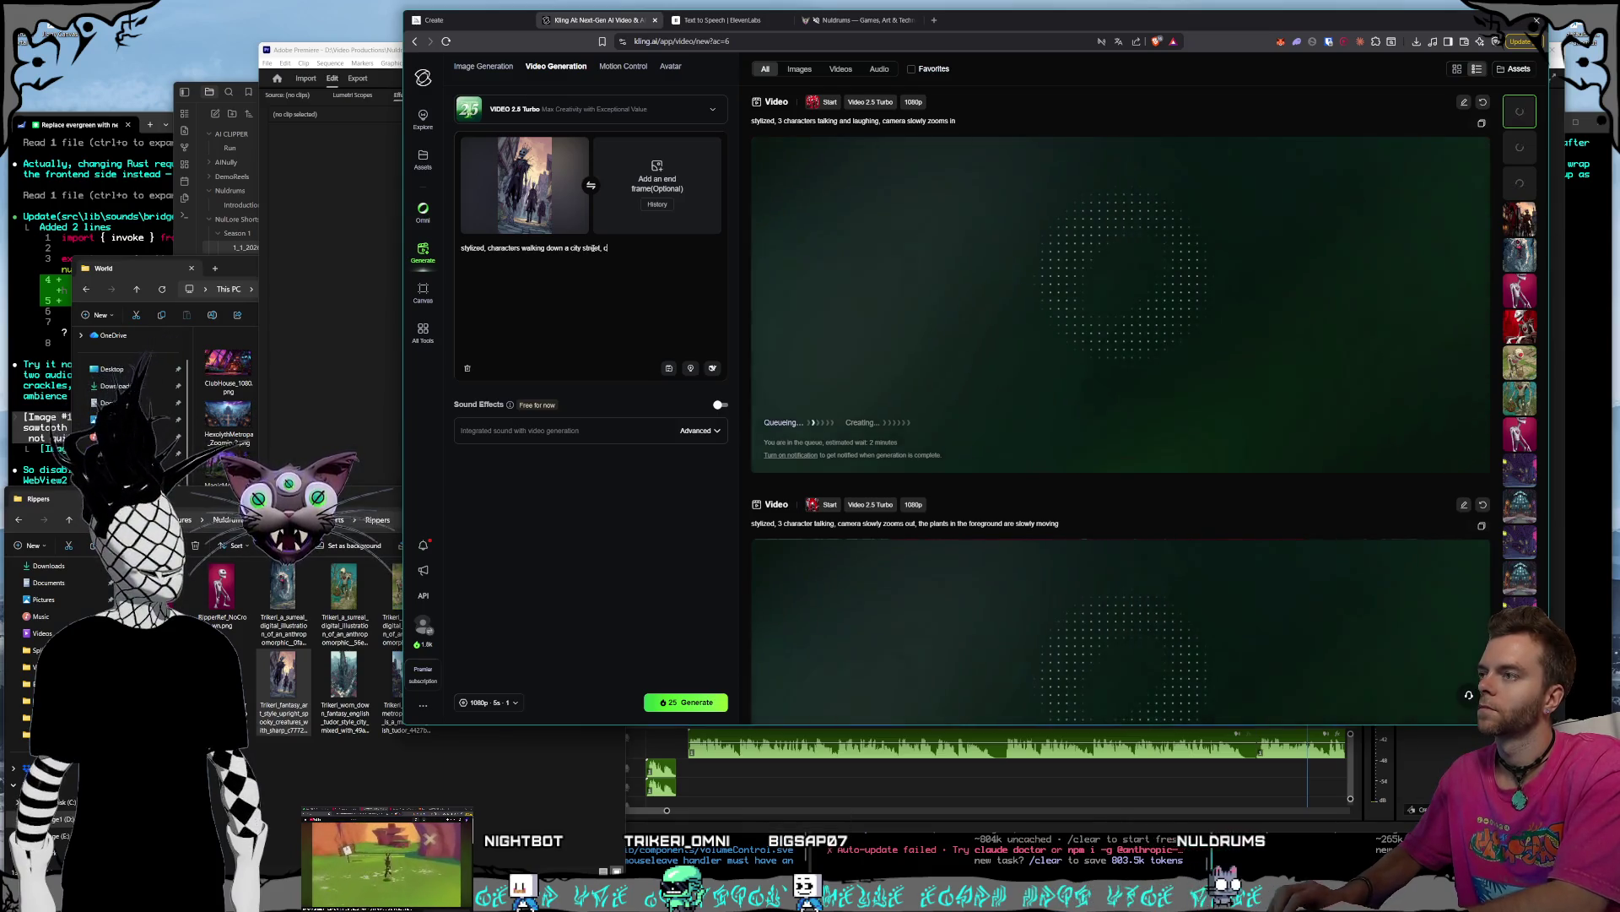
pyautogui.write('amera zooms out and contin')
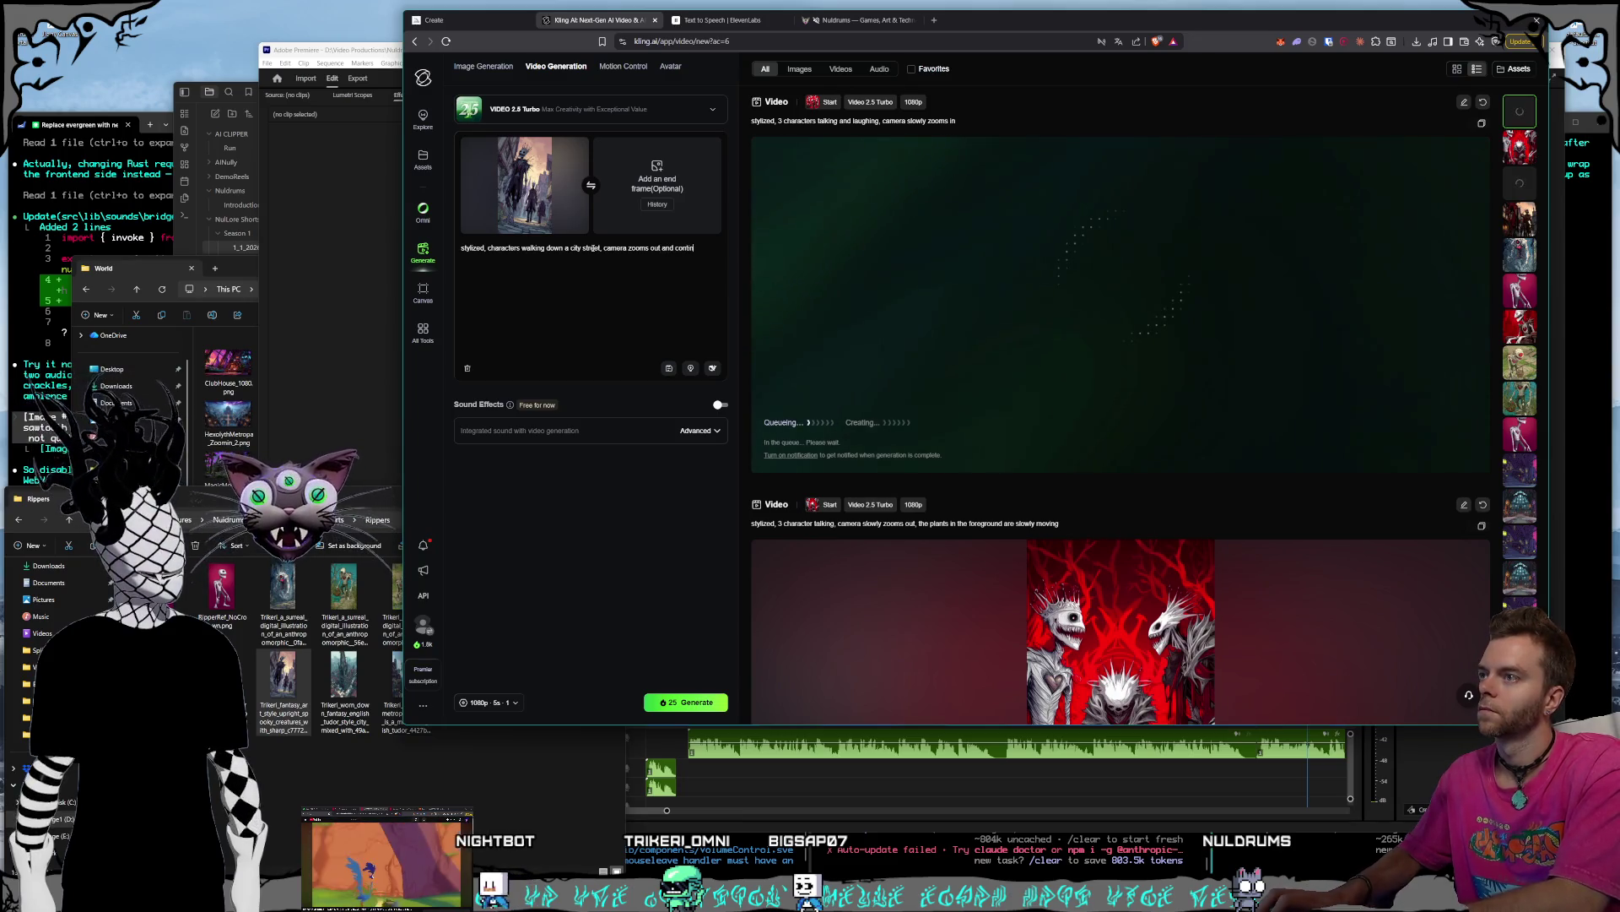
pyautogui.write('uously tilt')
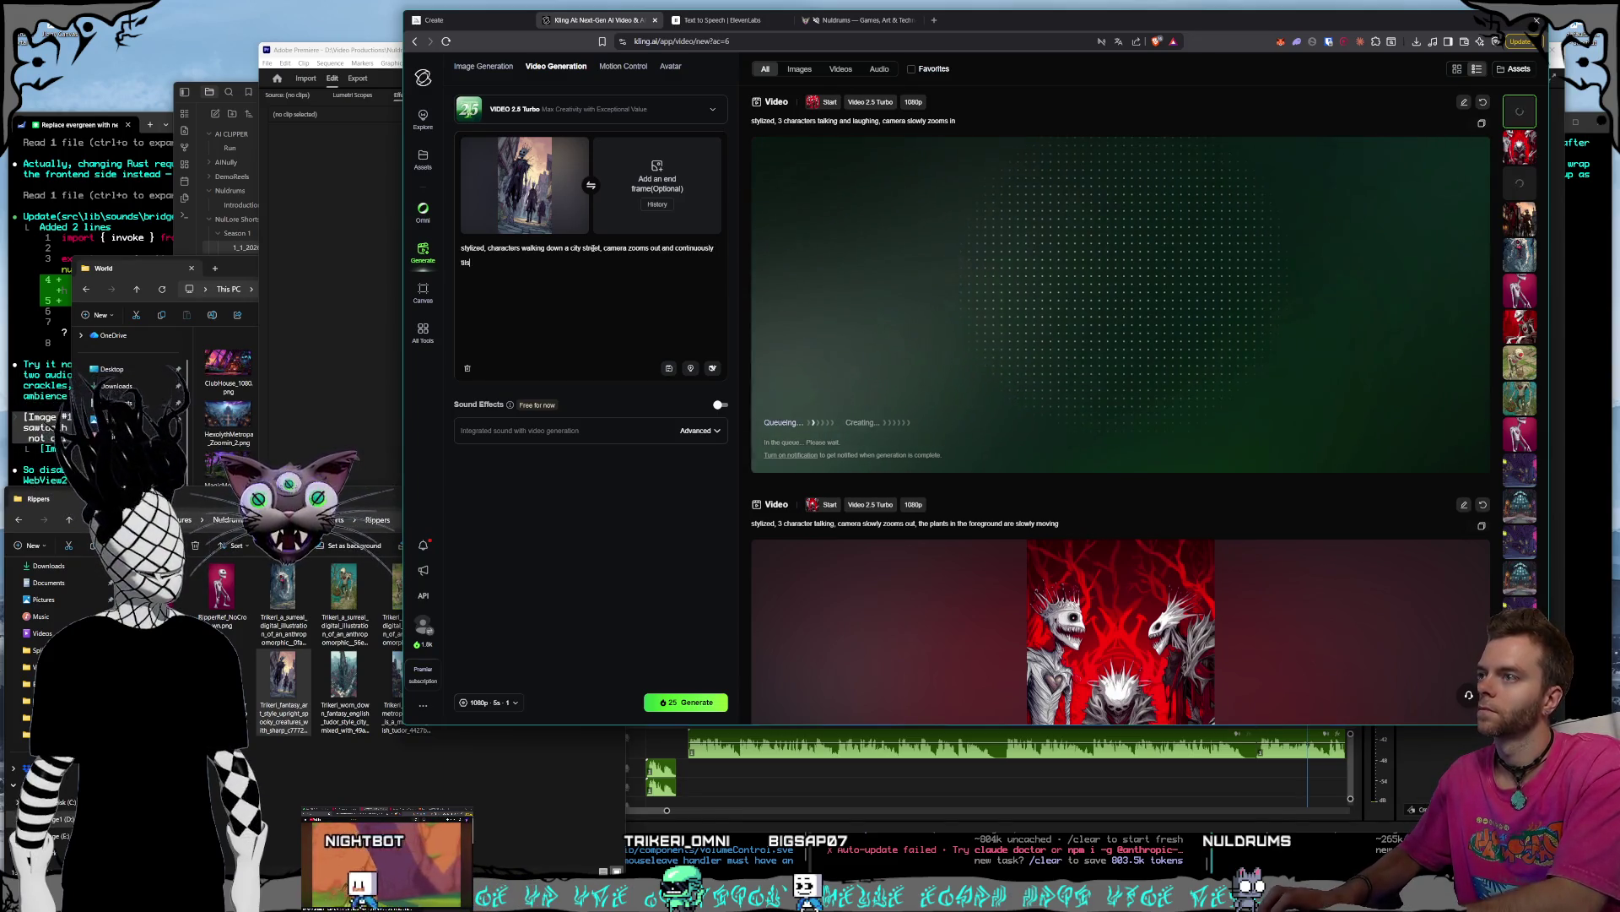
pyautogui.write('s')
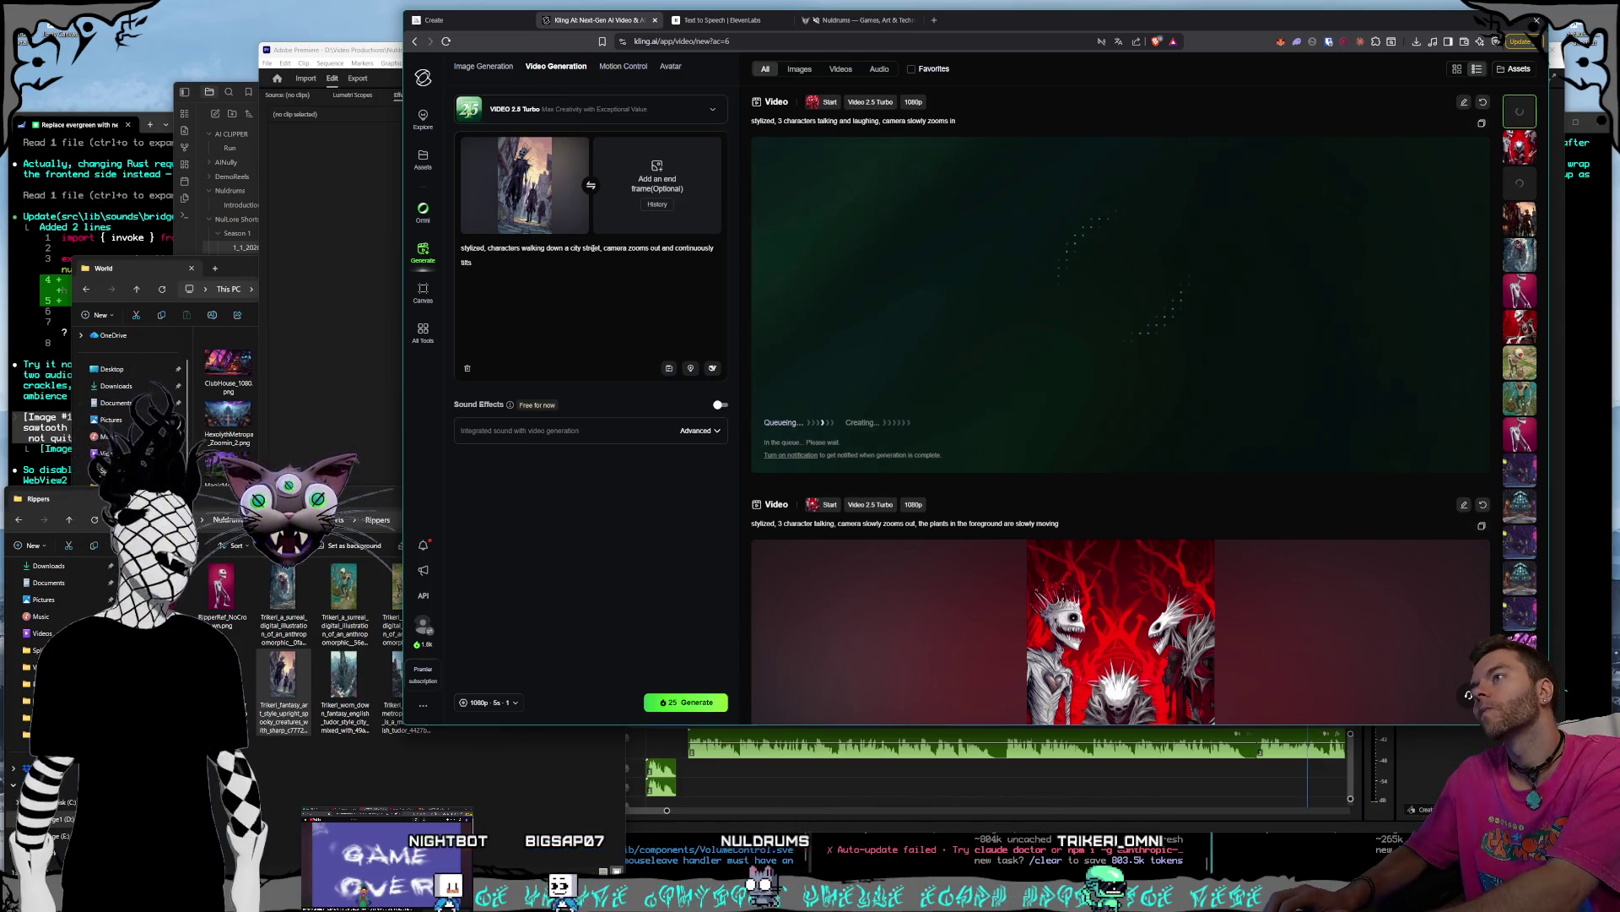
pyautogui.write('cou')
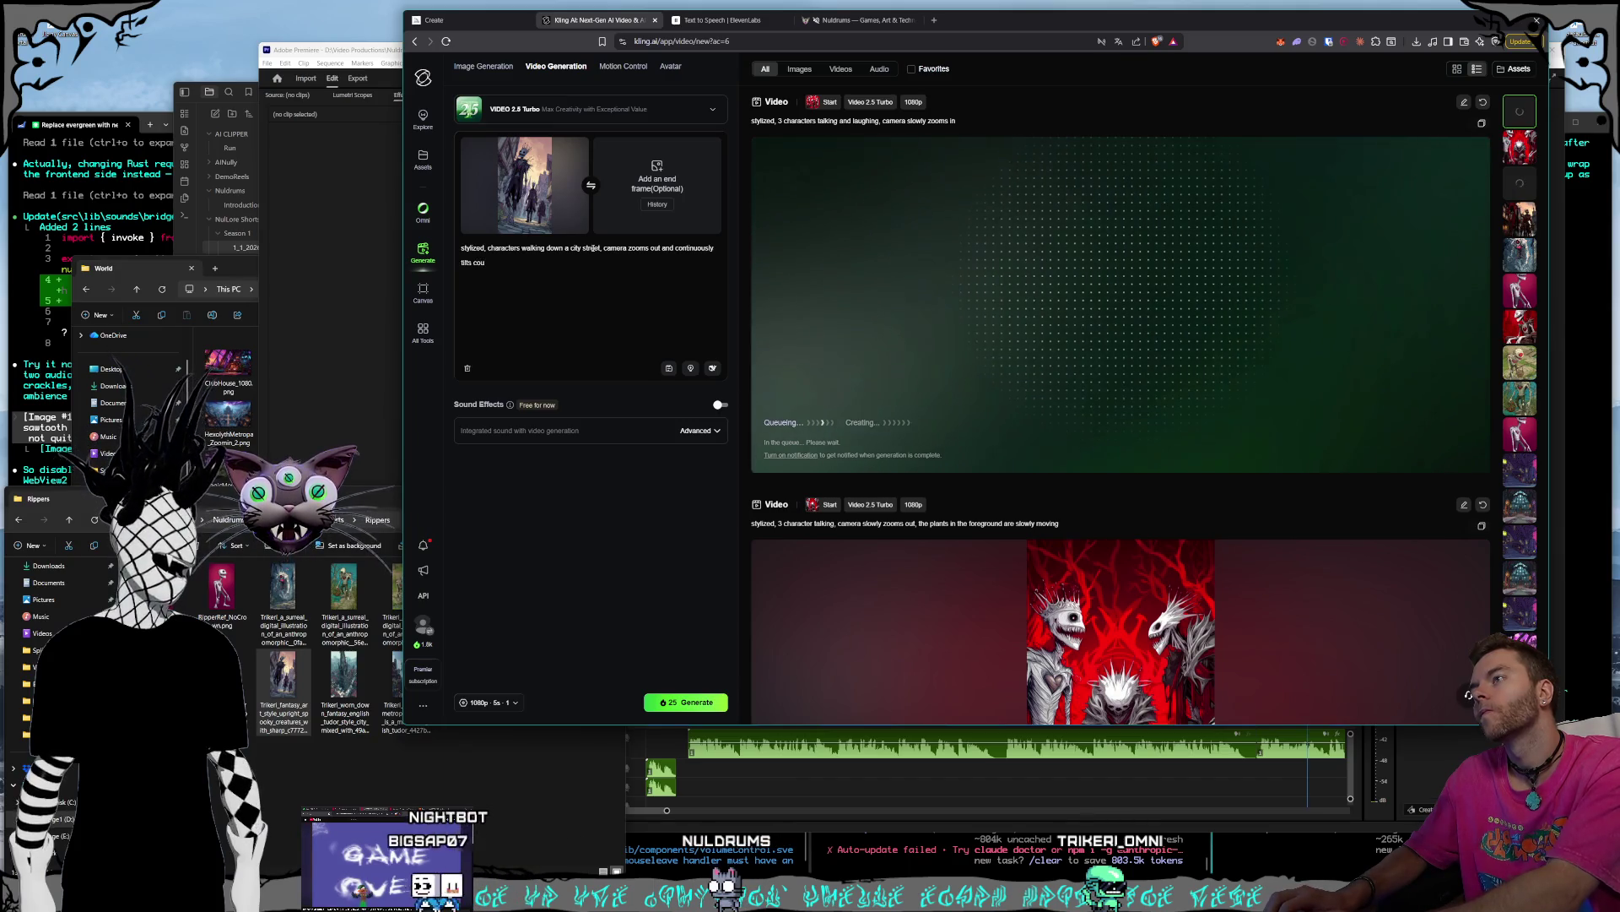
pyautogui.write('nter cl')
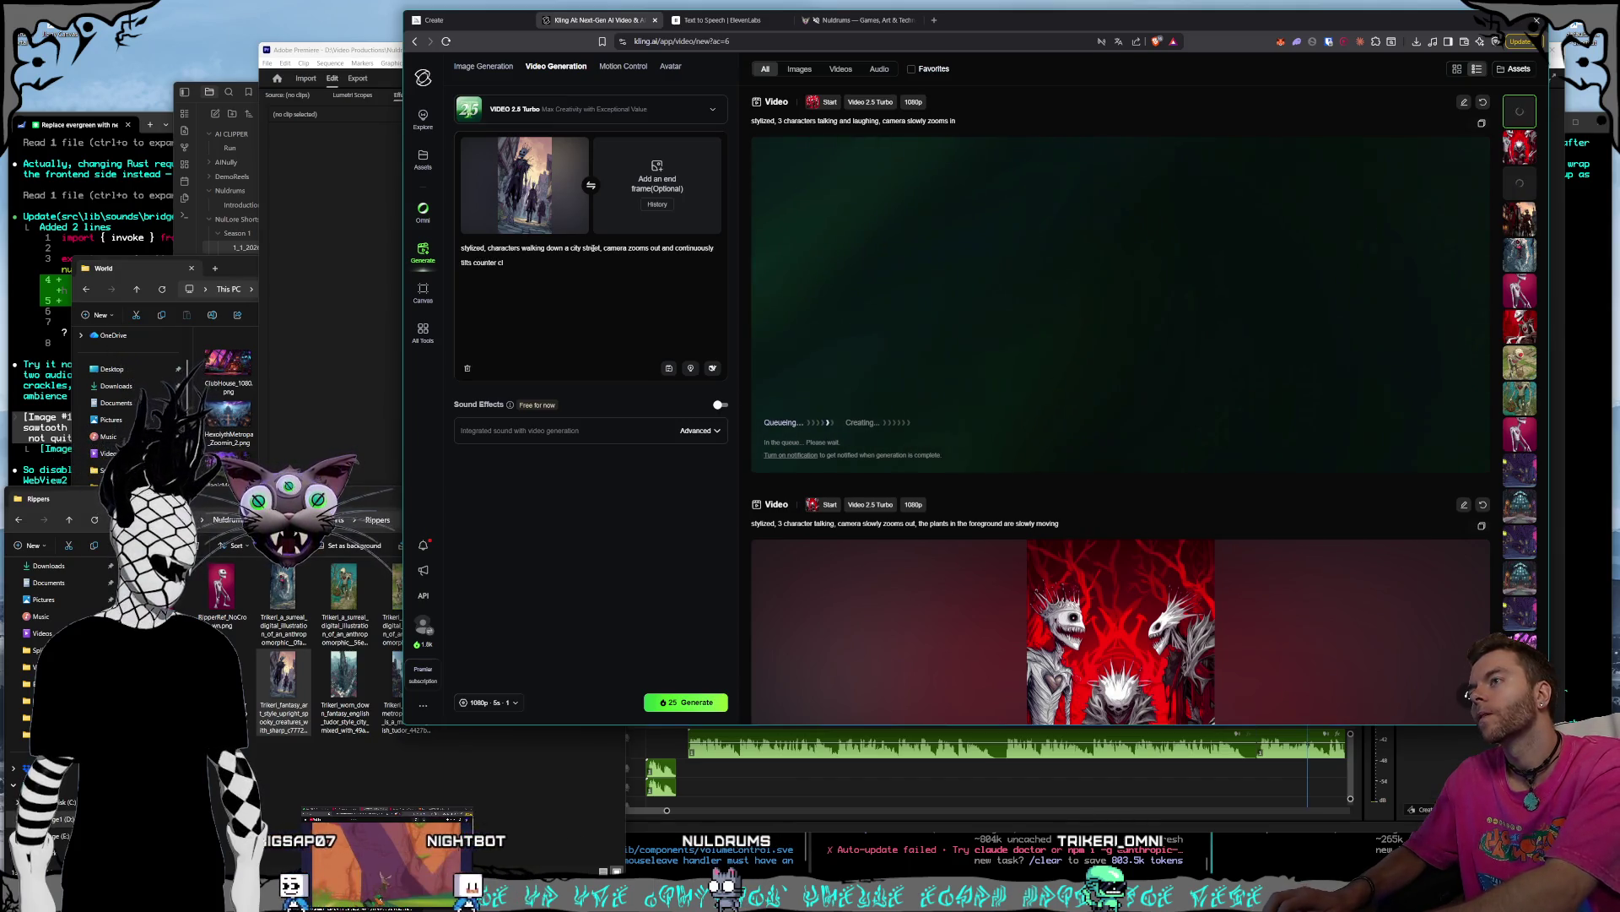
pyautogui.write('ockwise sl')
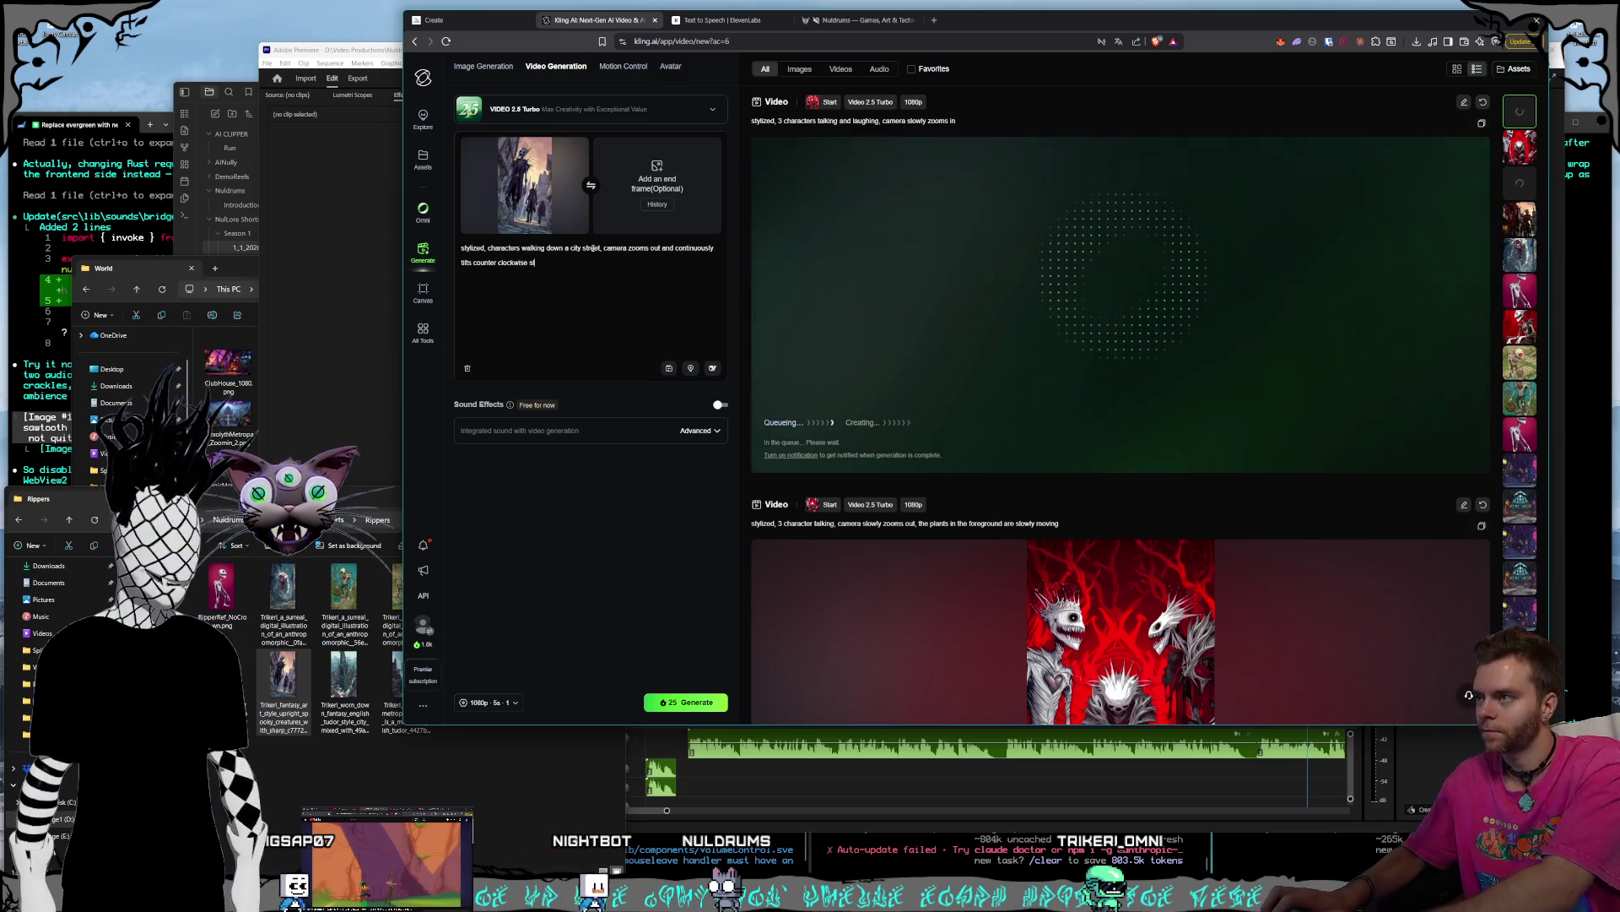
pyautogui.write('ightly without rotating')
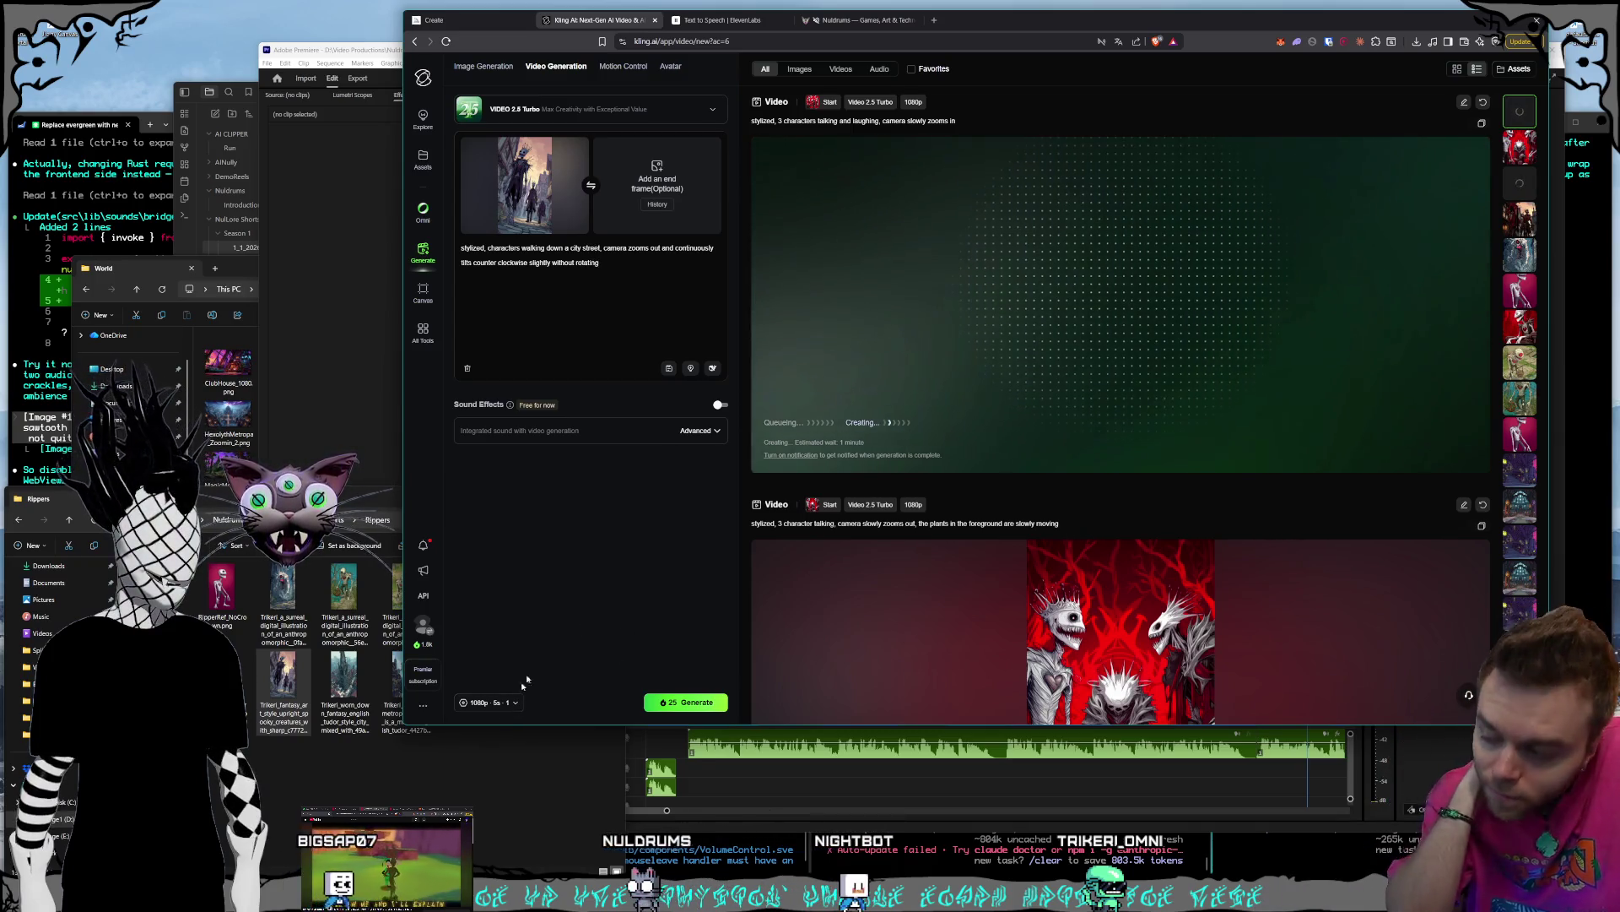
# - Set the clip length to 10 seconds and generate
pyautogui.click(498, 704)
pyautogui.click(589, 633)
pyautogui.click(675, 702)
pyautogui.click(463, 766)
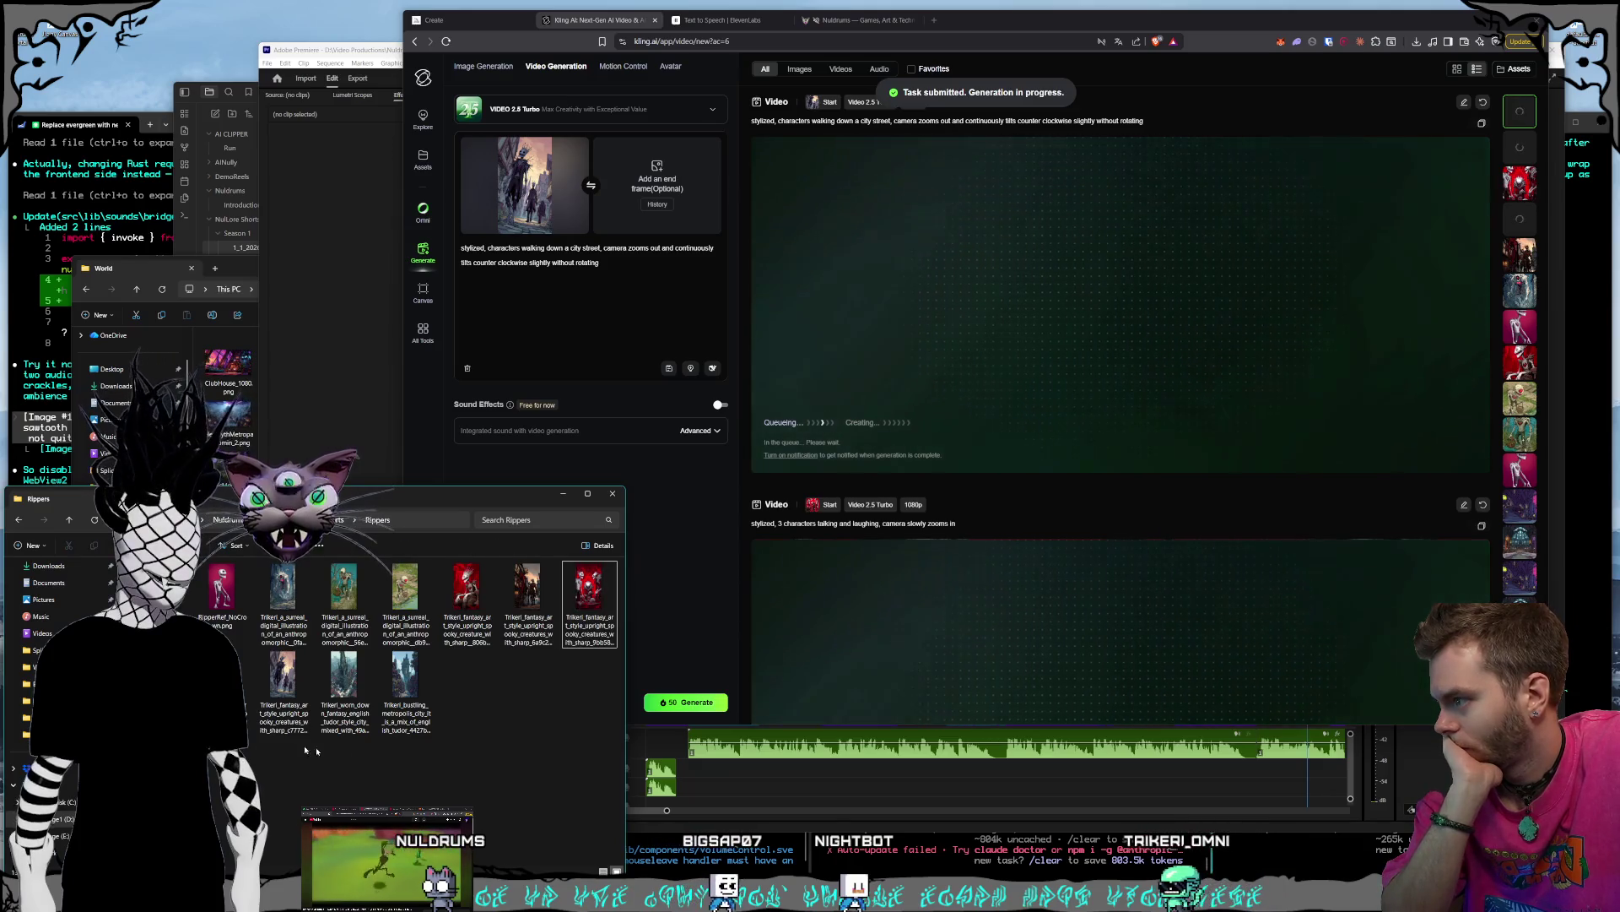
# - Clear the start frame and preview the red spooky-creatures image
pyautogui.click(579, 147)
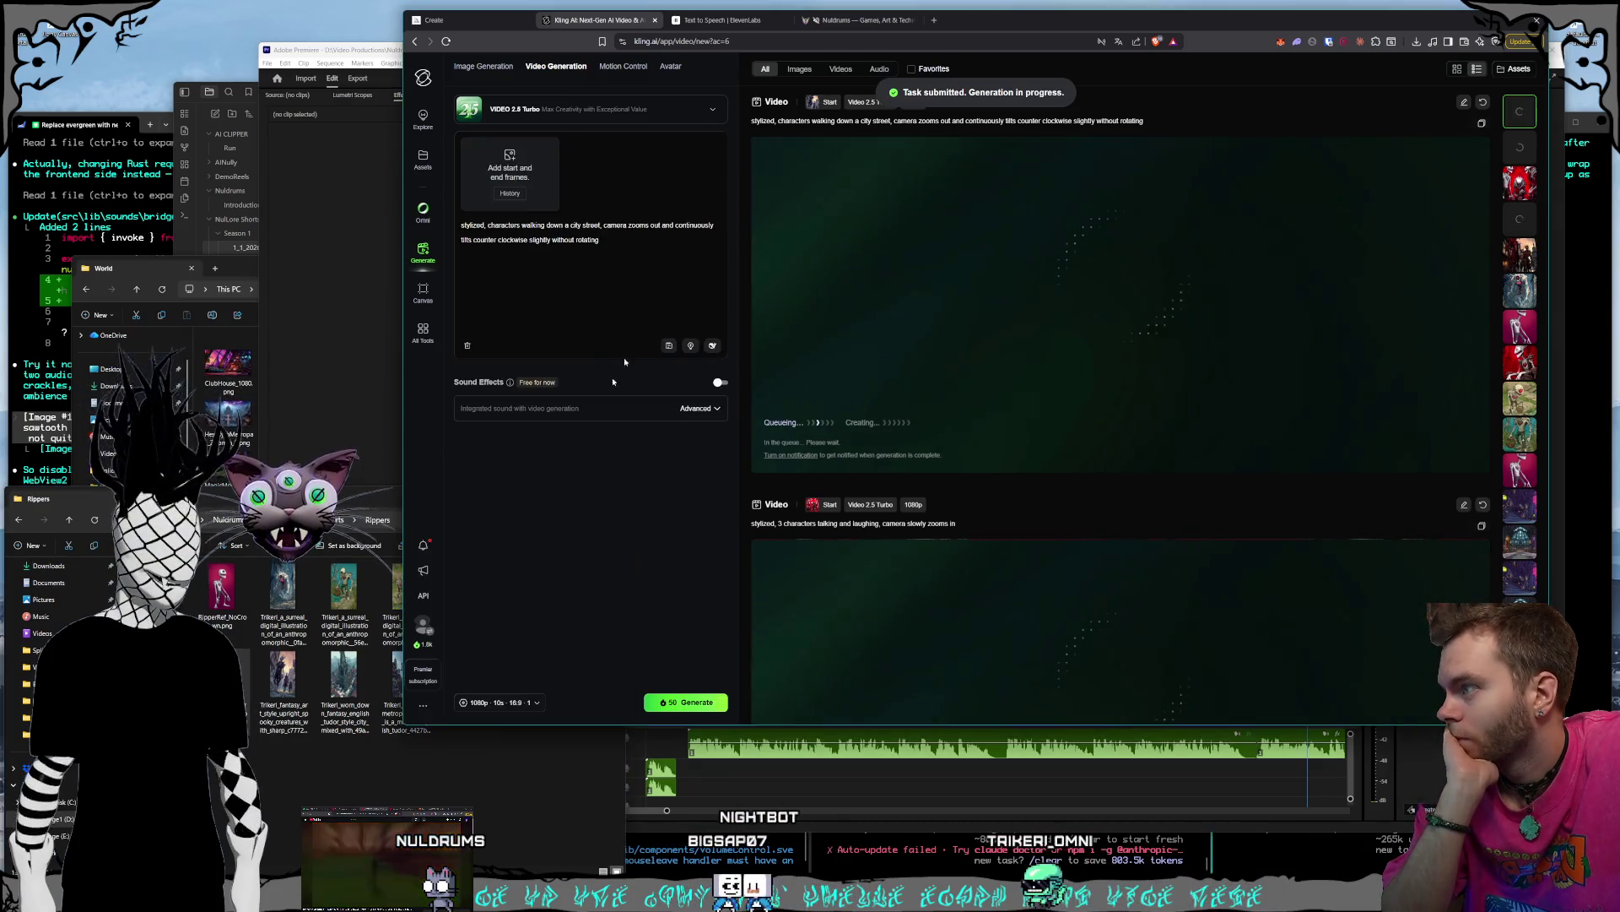
pyautogui.click(305, 766)
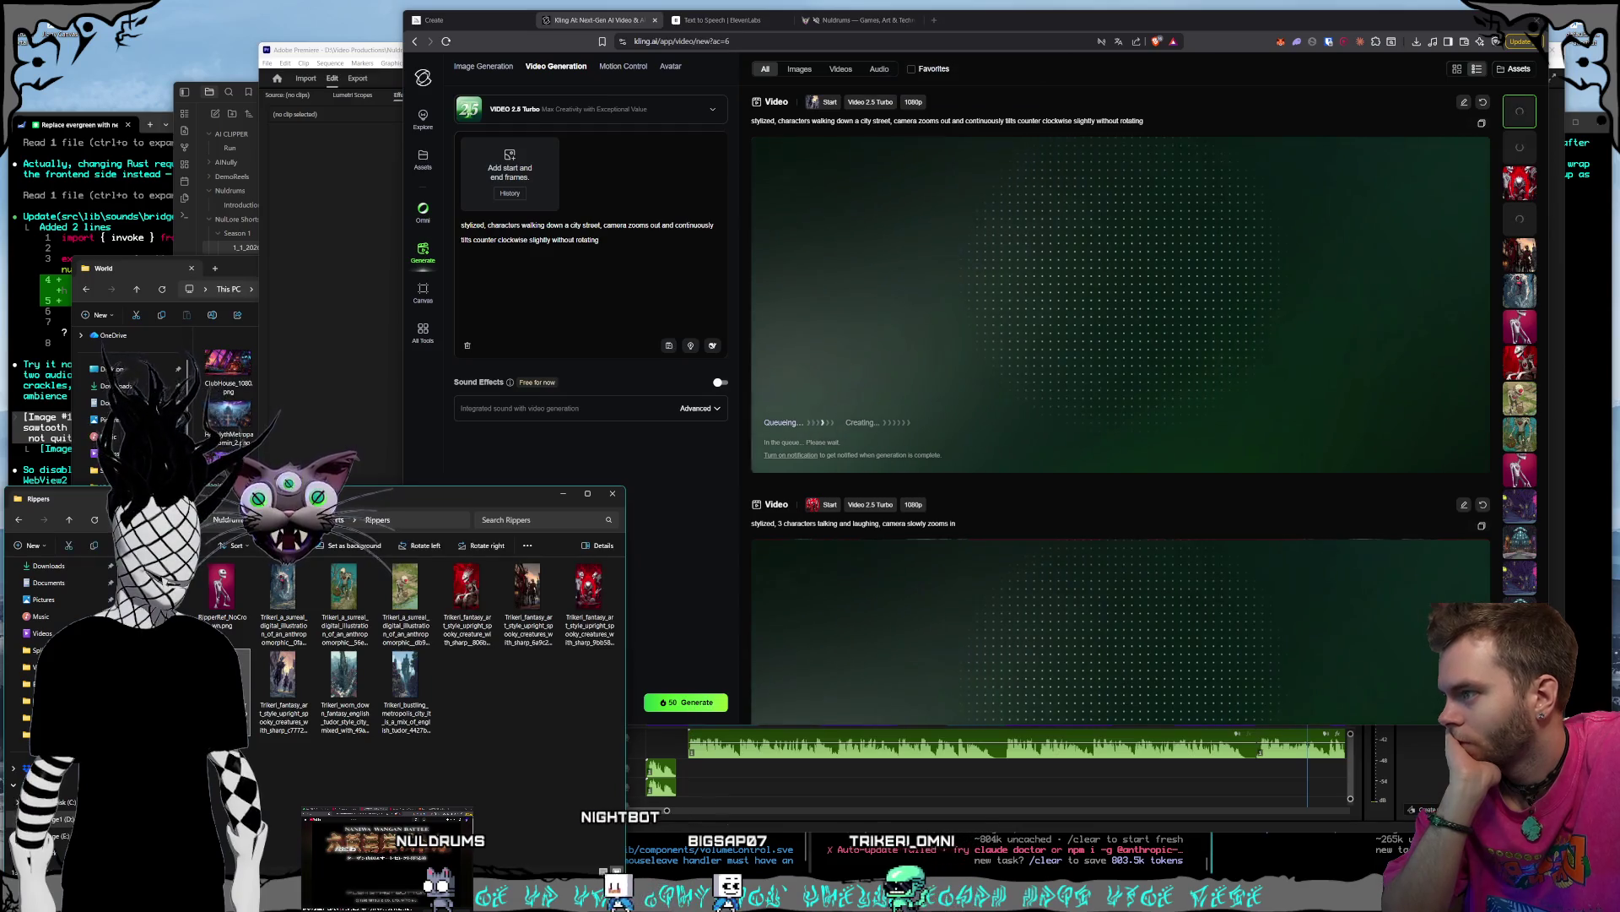
pyautogui.doubleClick(221, 671)
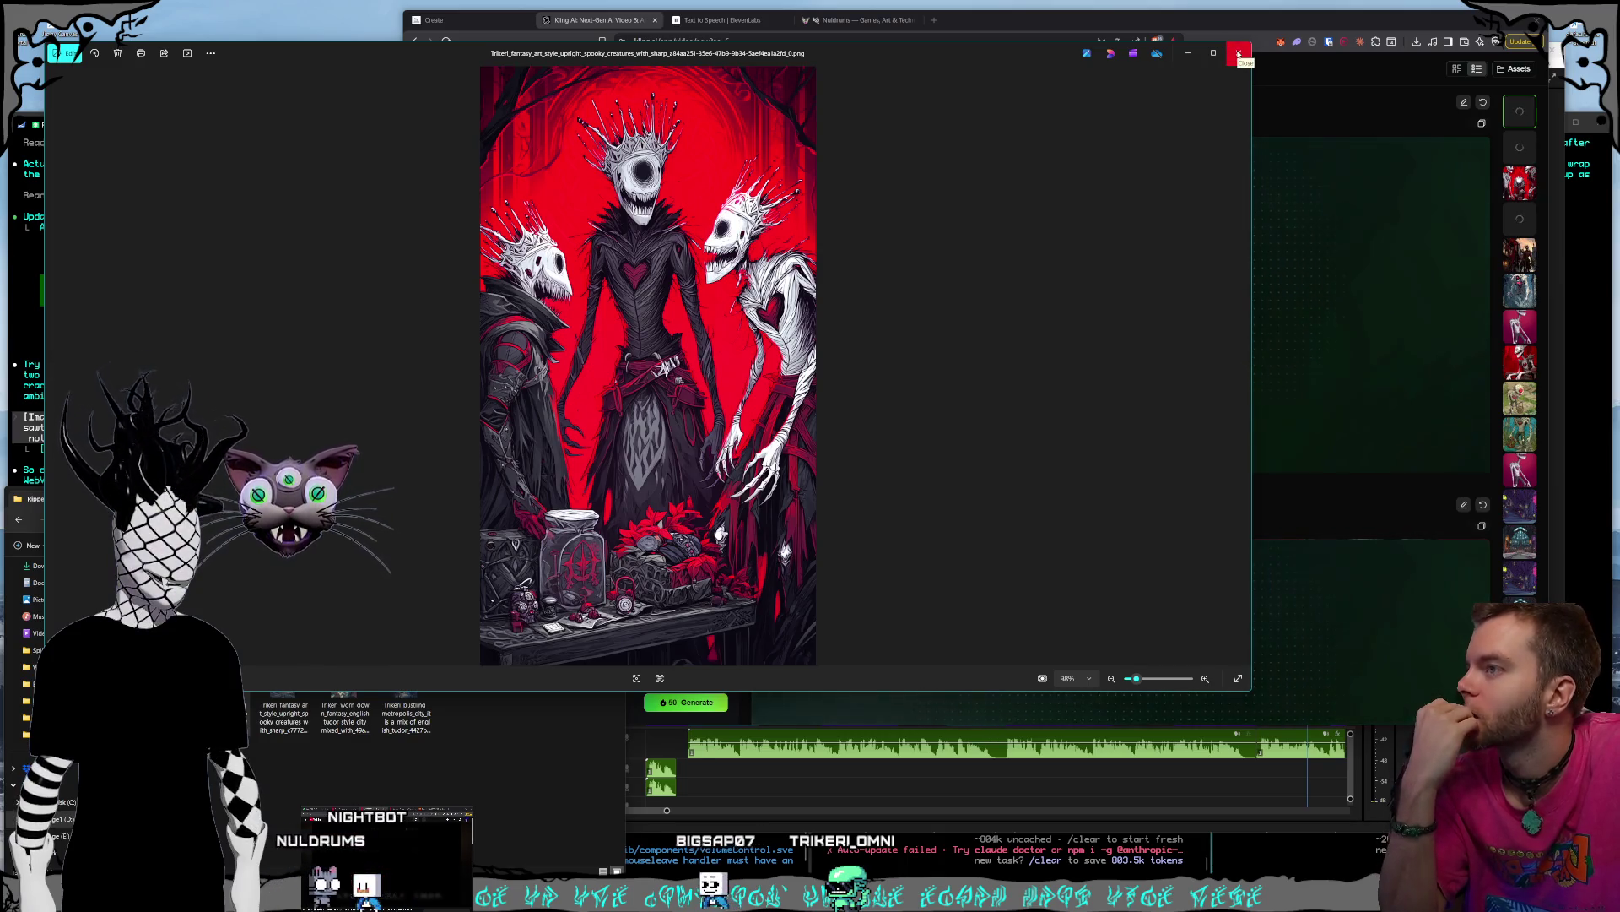
pyautogui.click(1238, 54)
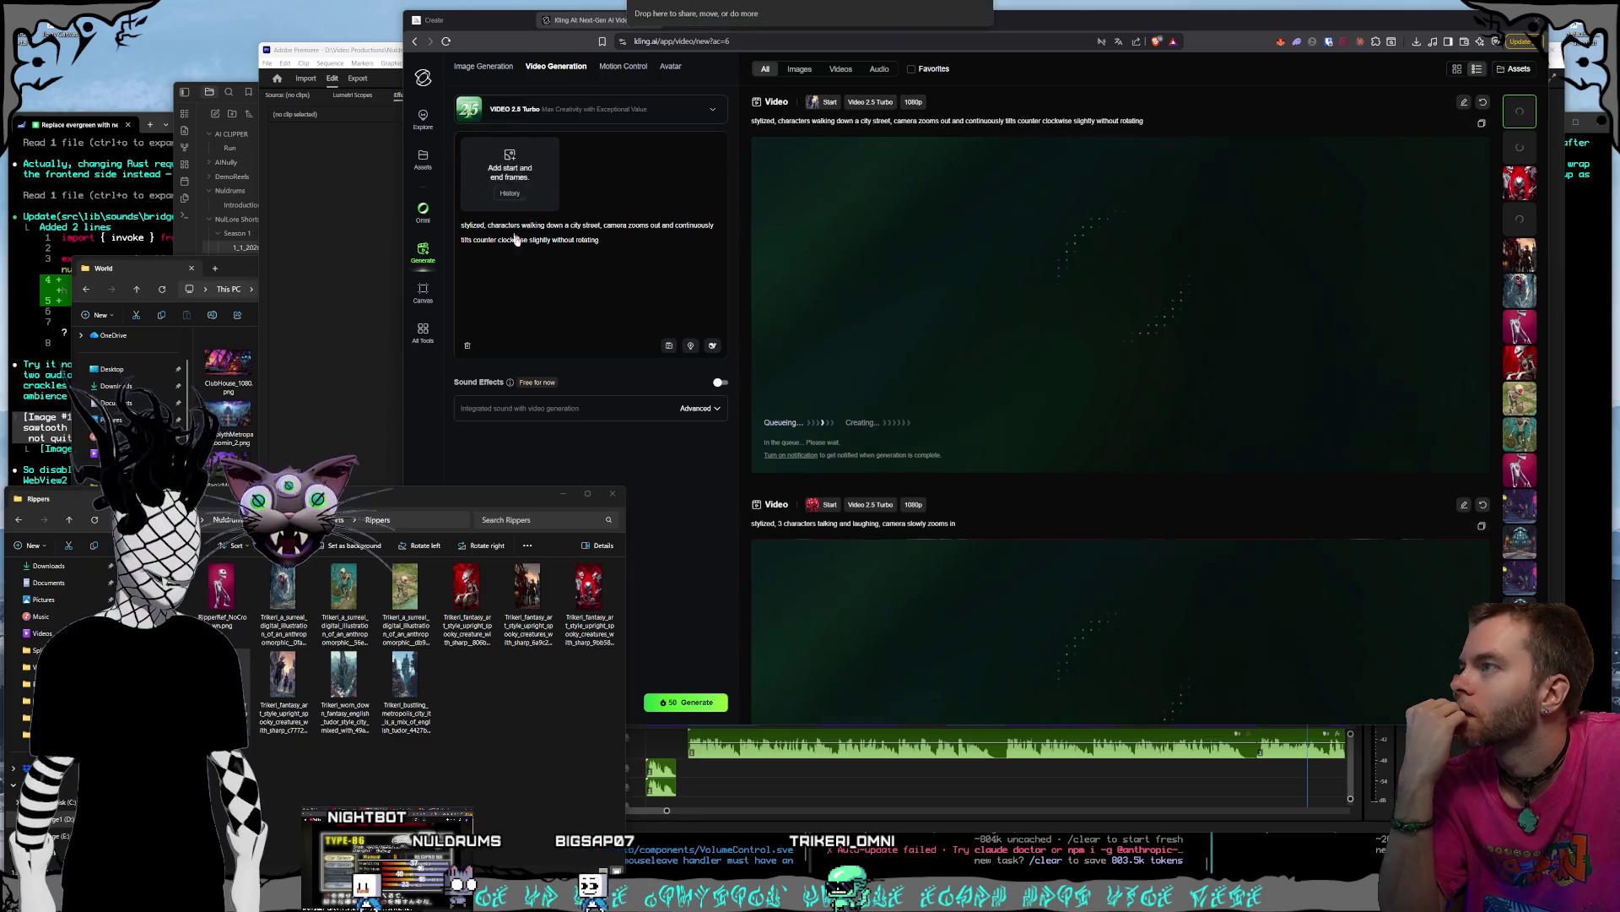
pyautogui.click(442, 270)
# - Replace the prompt with characters talking, laughing and waving as the camera slowly zooms out, then generate
pyautogui.moveTo(488, 225); pyautogui.dragTo(1468, 695)
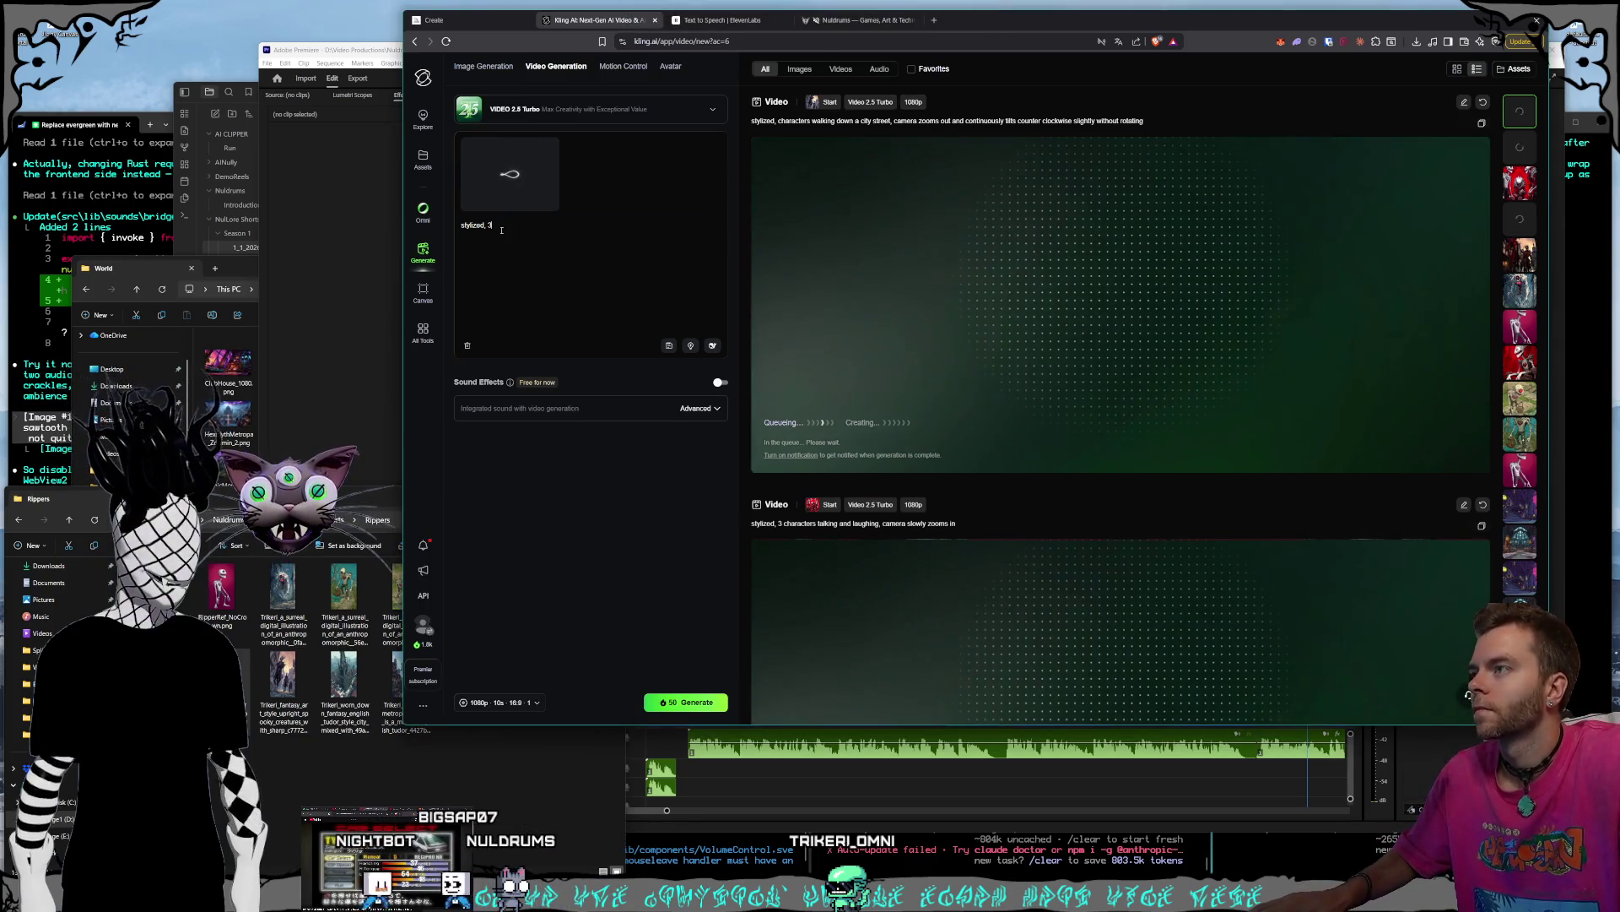
pyautogui.write(' charactye')
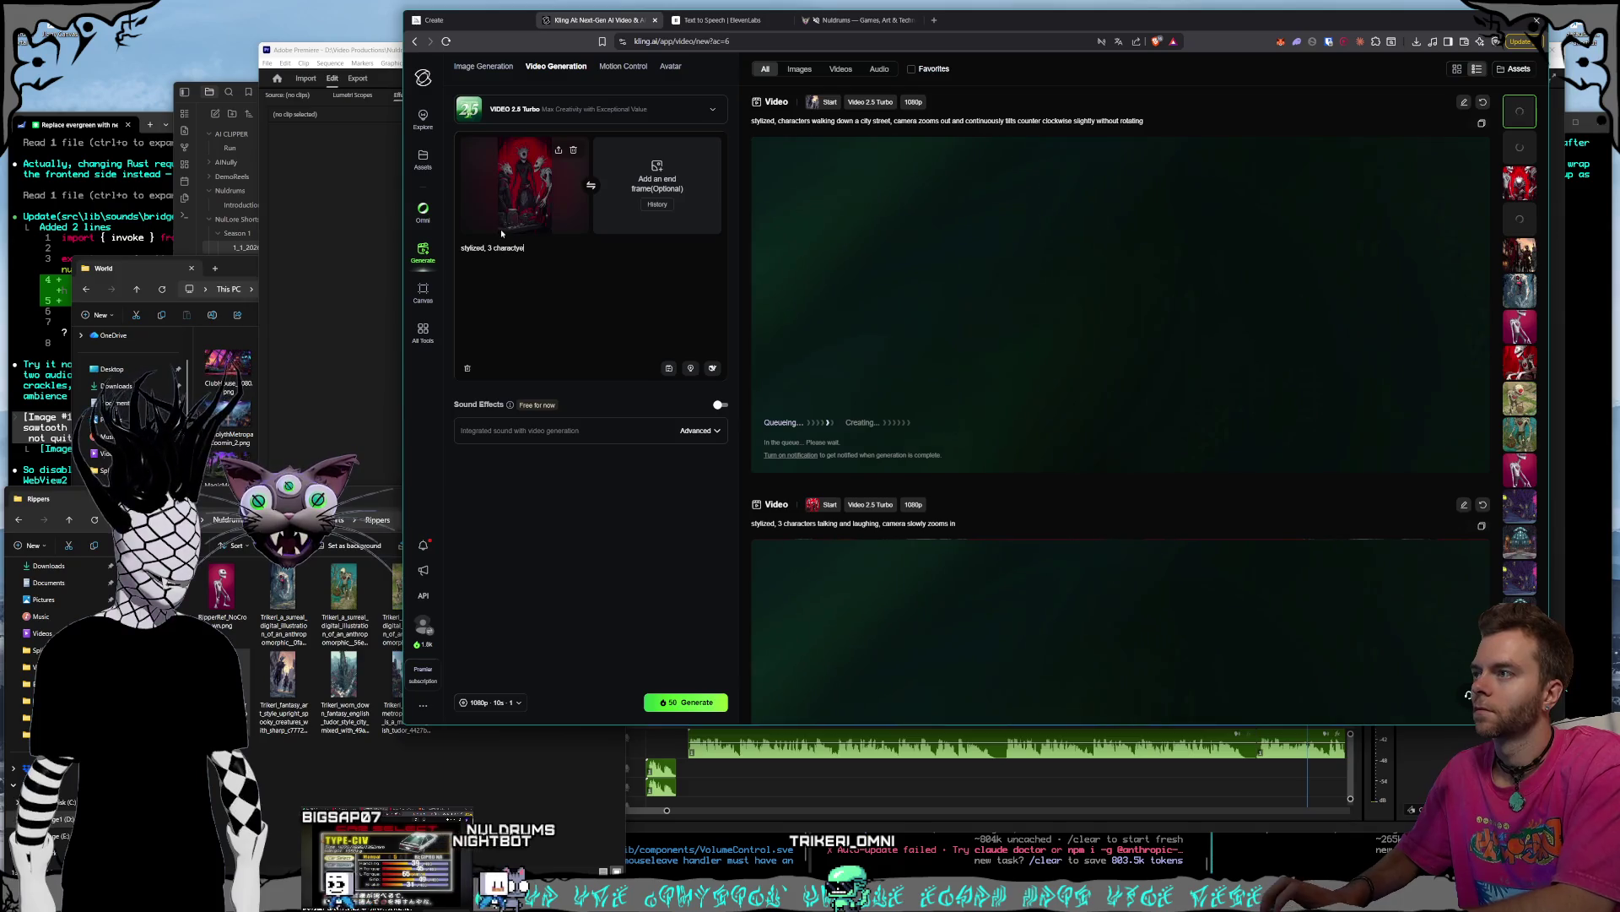
pyautogui.write('rtalking and ')
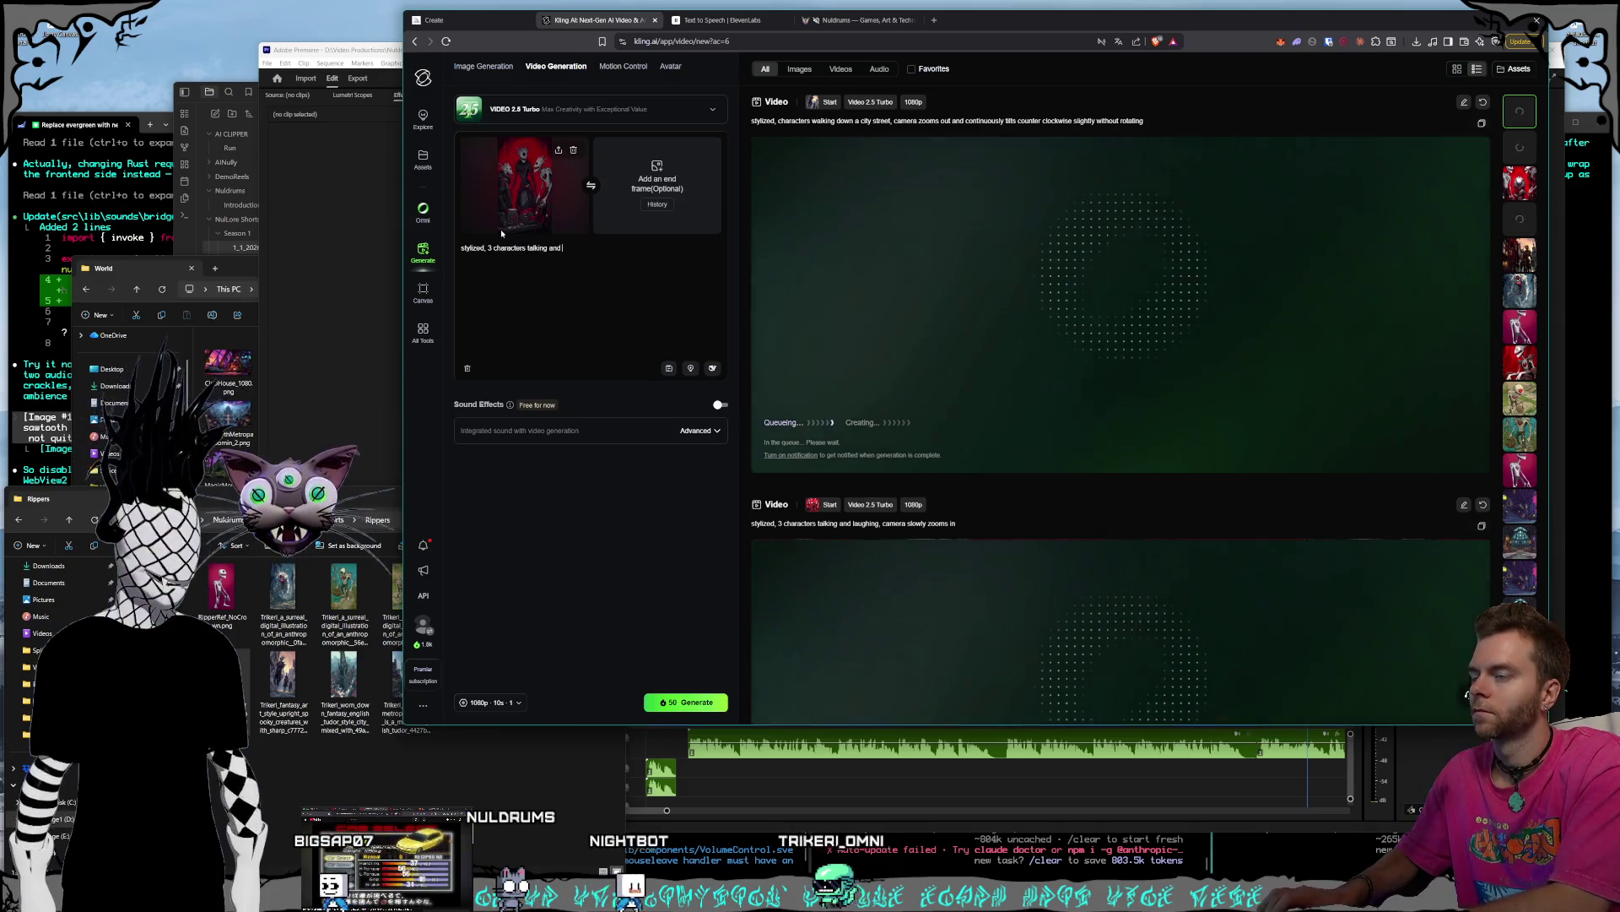
pyautogui.write('laucghing and')
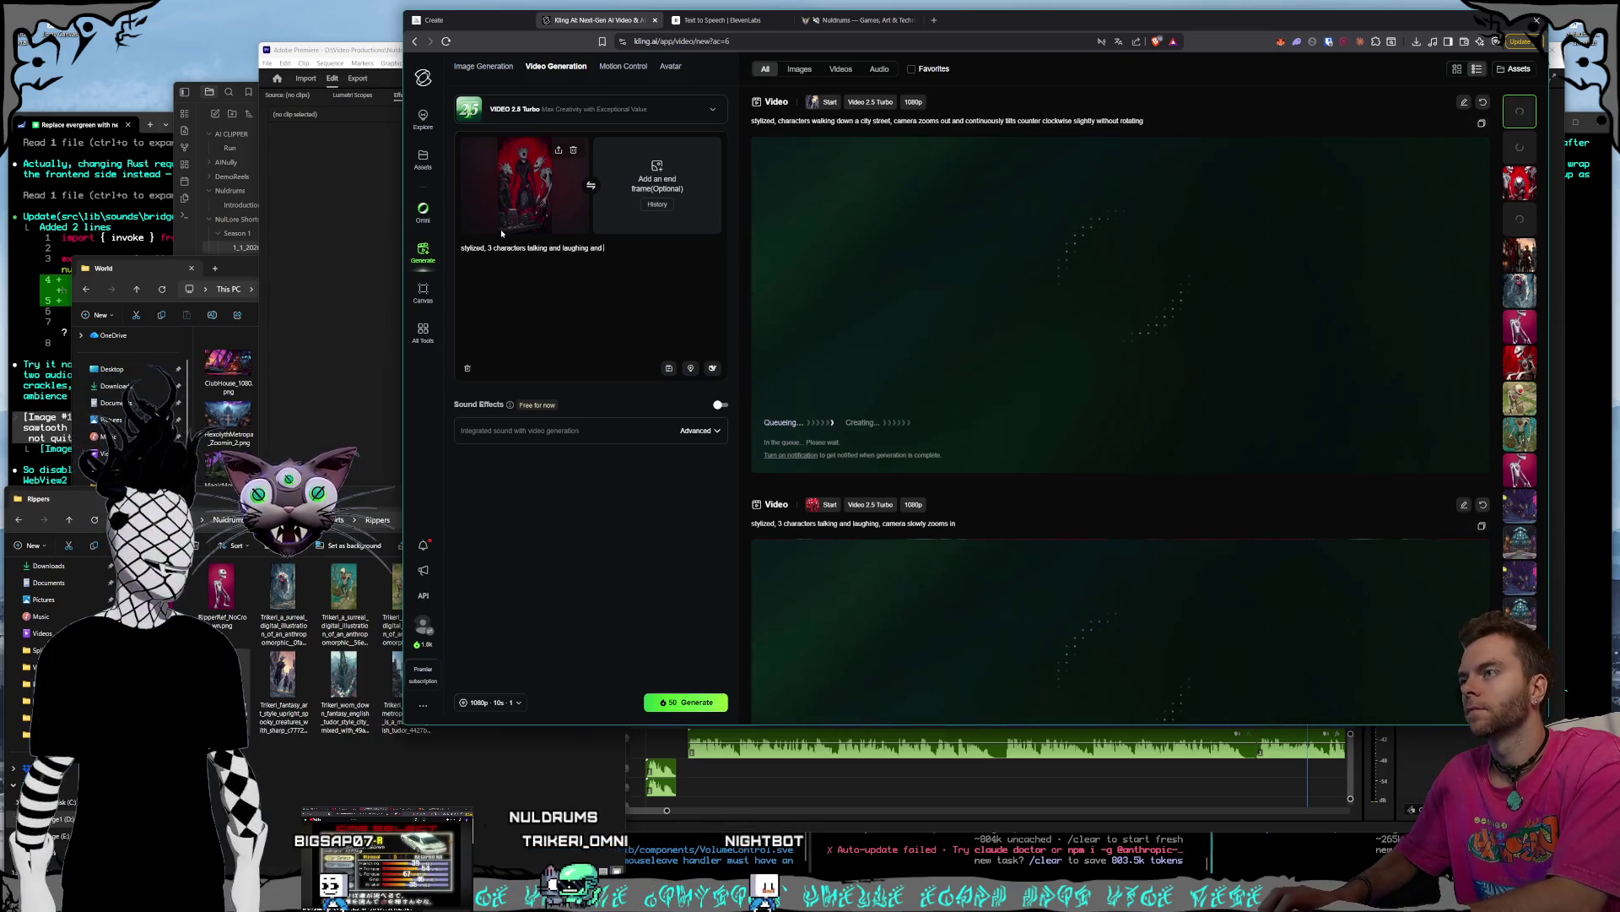
pyautogui.write(' waving their h')
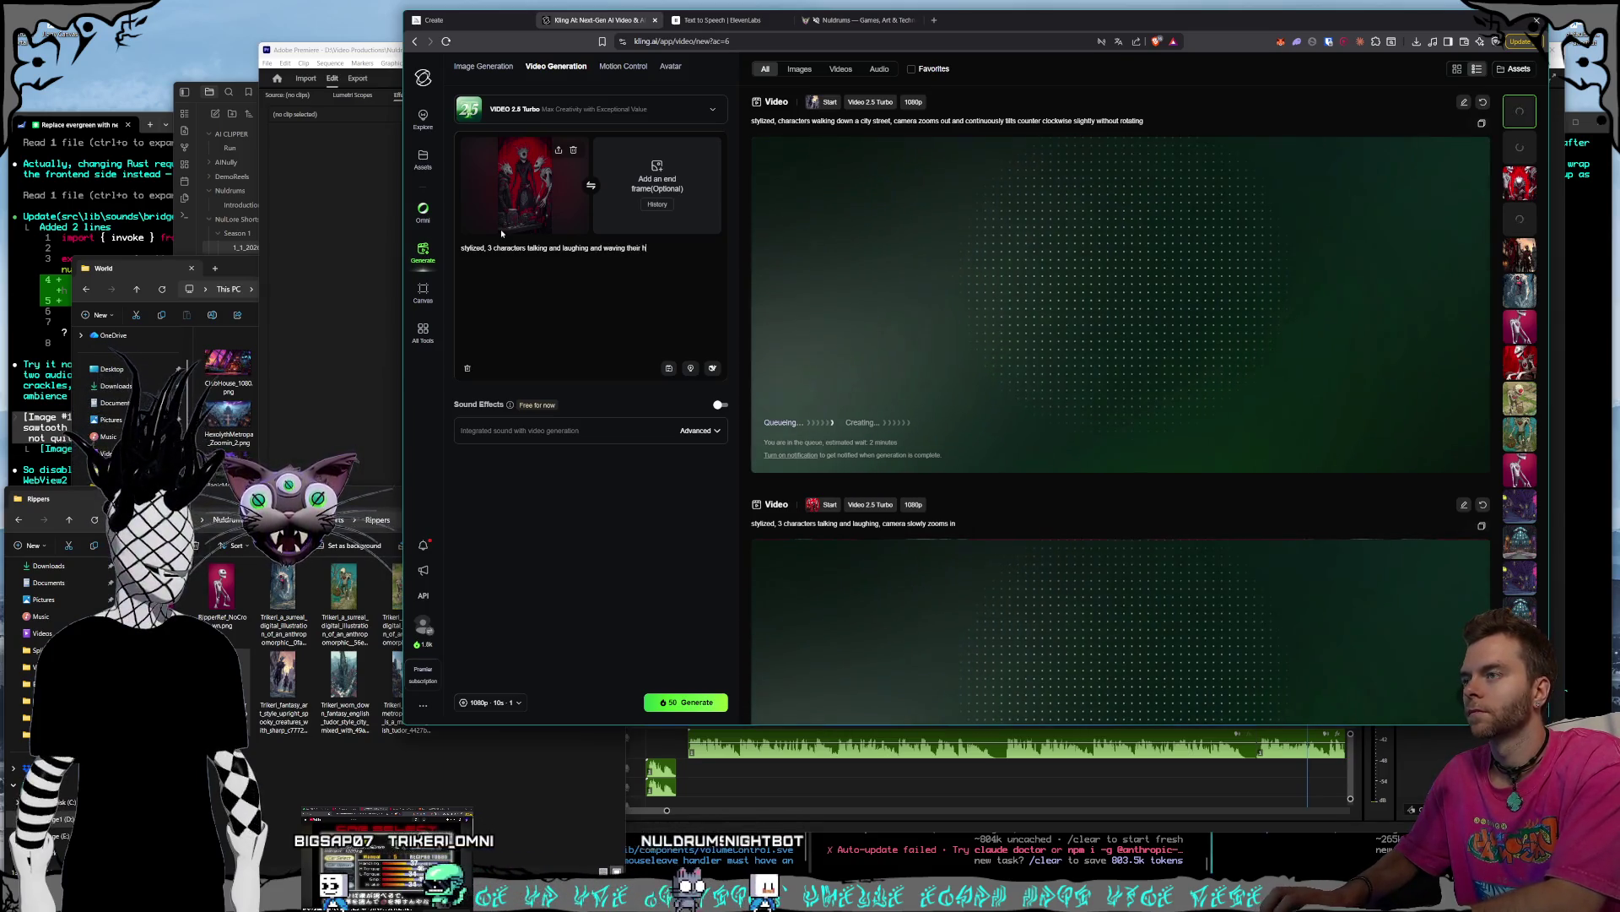
pyautogui.write('ands while talking')
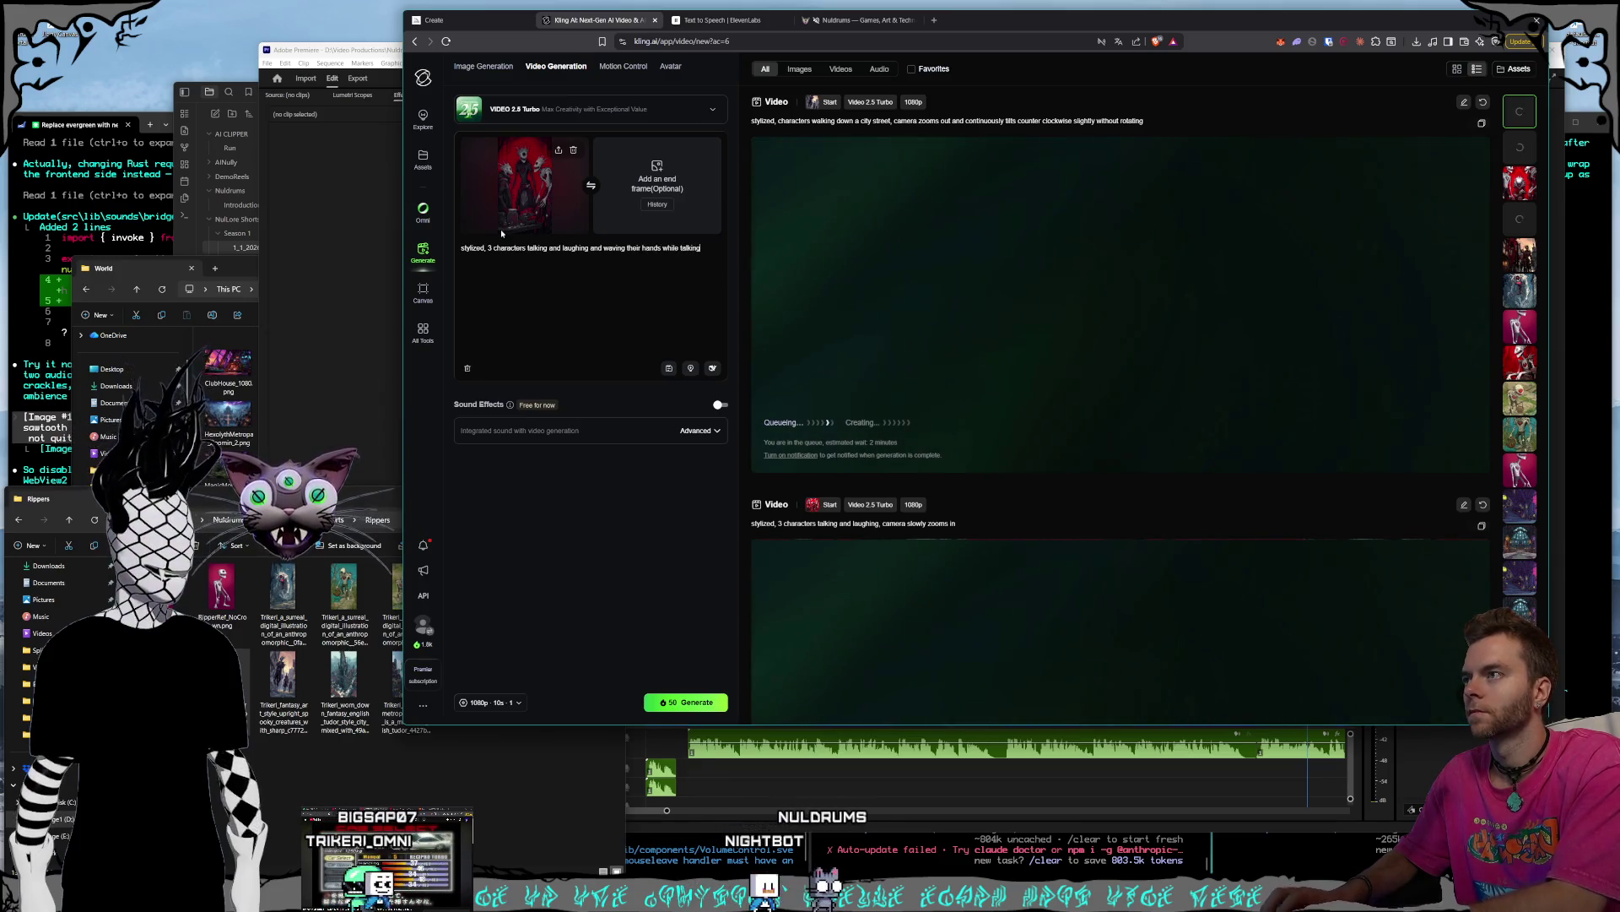
pyautogui.write('is s')
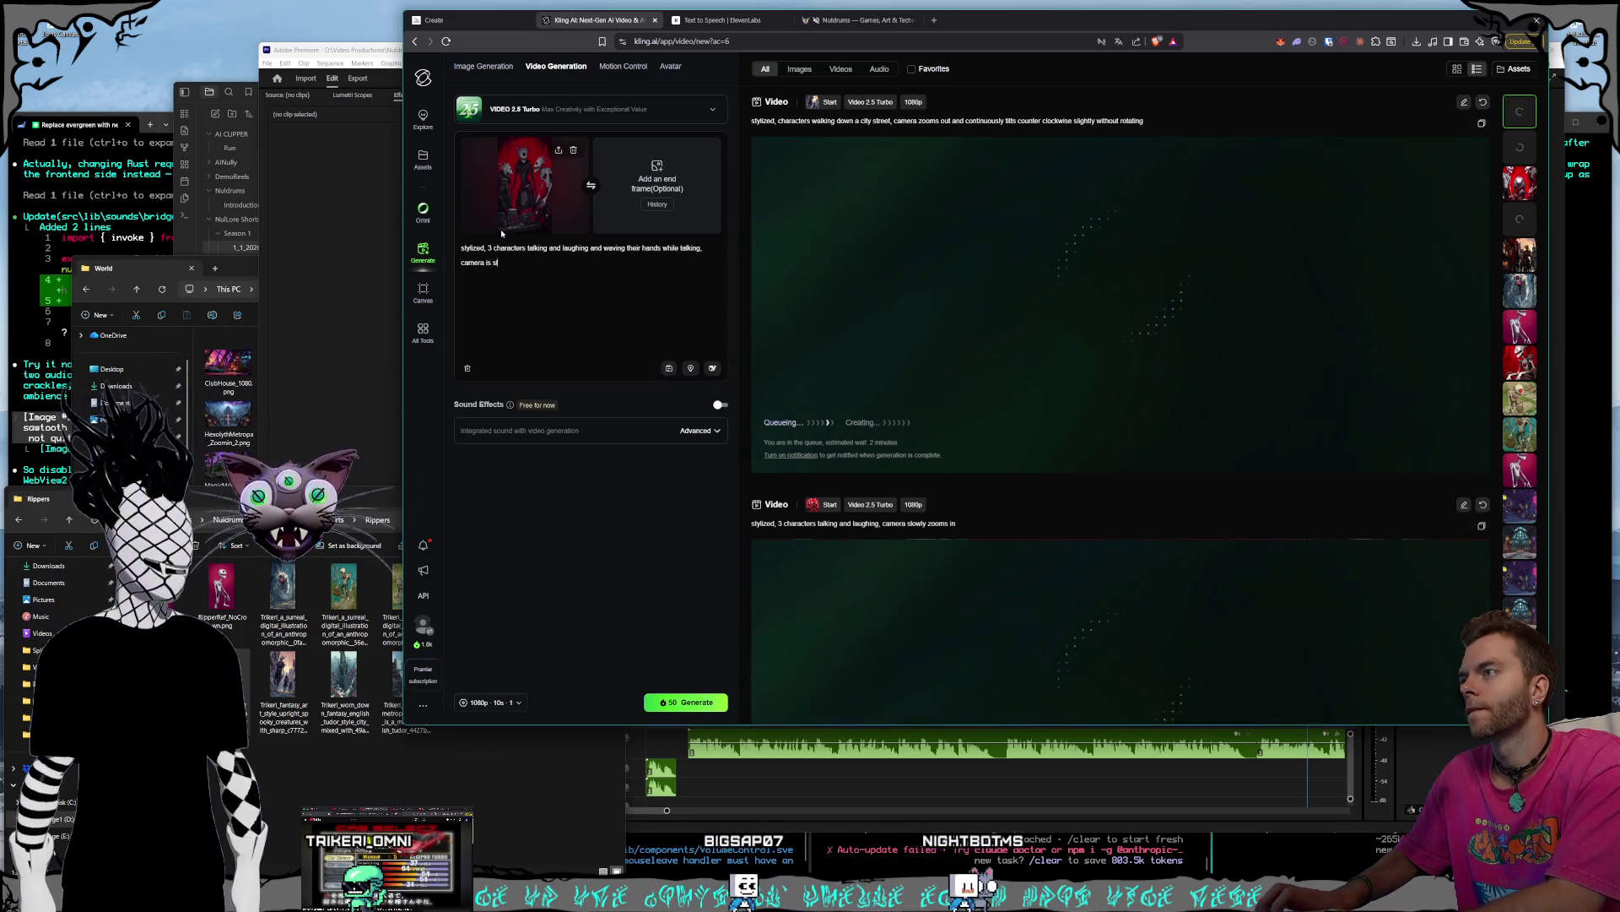
pyautogui.write('owly ')
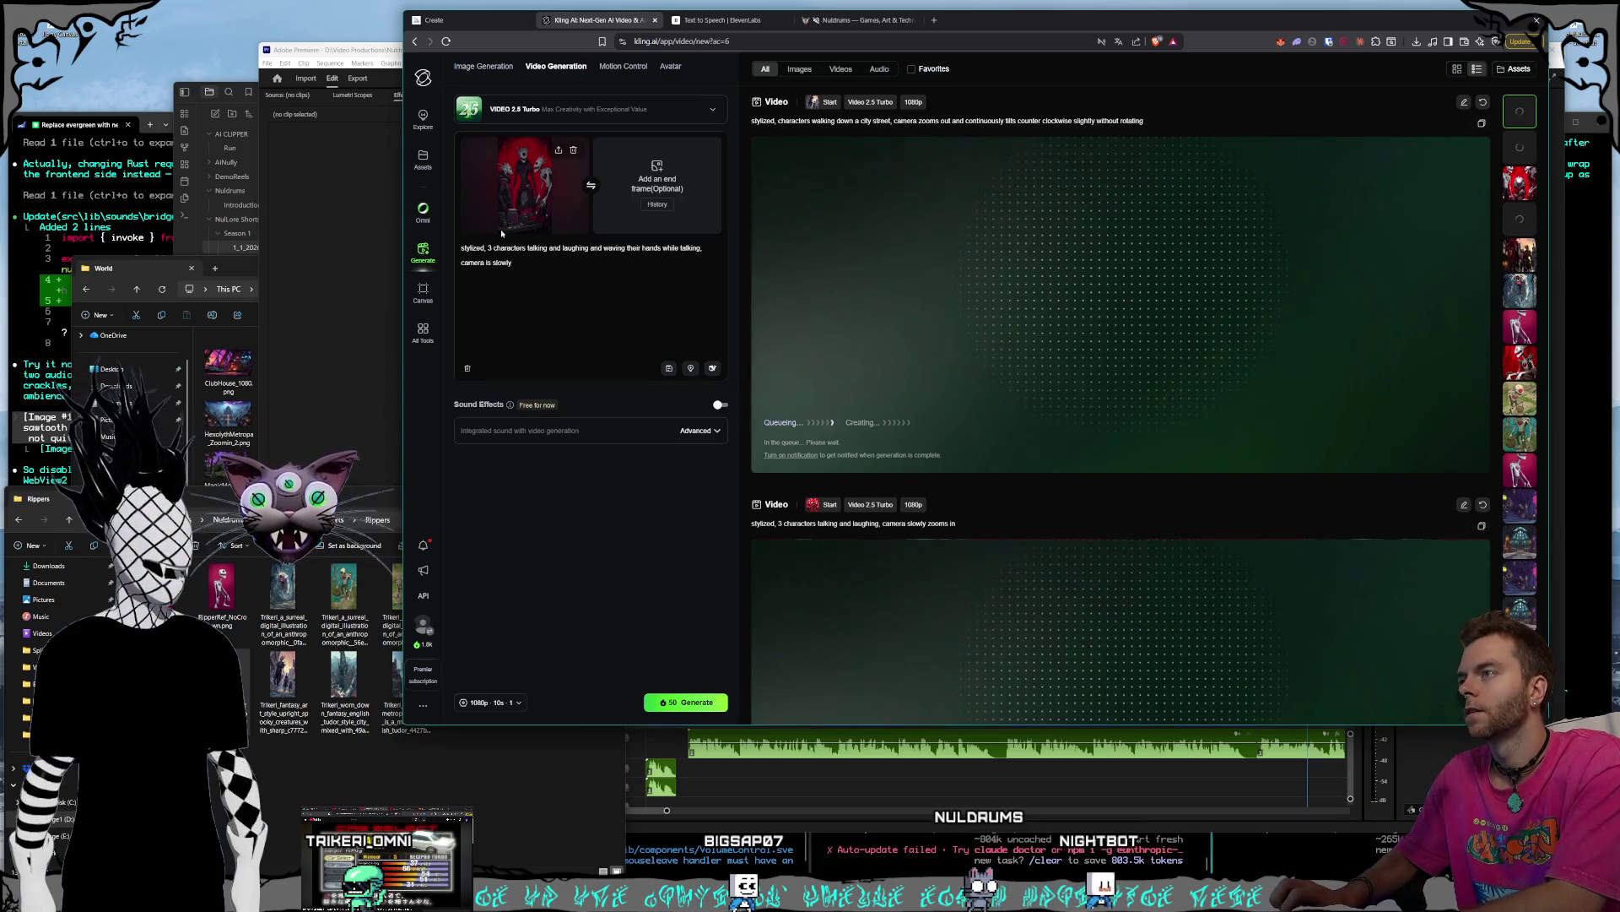
pyautogui.write('zooming out')
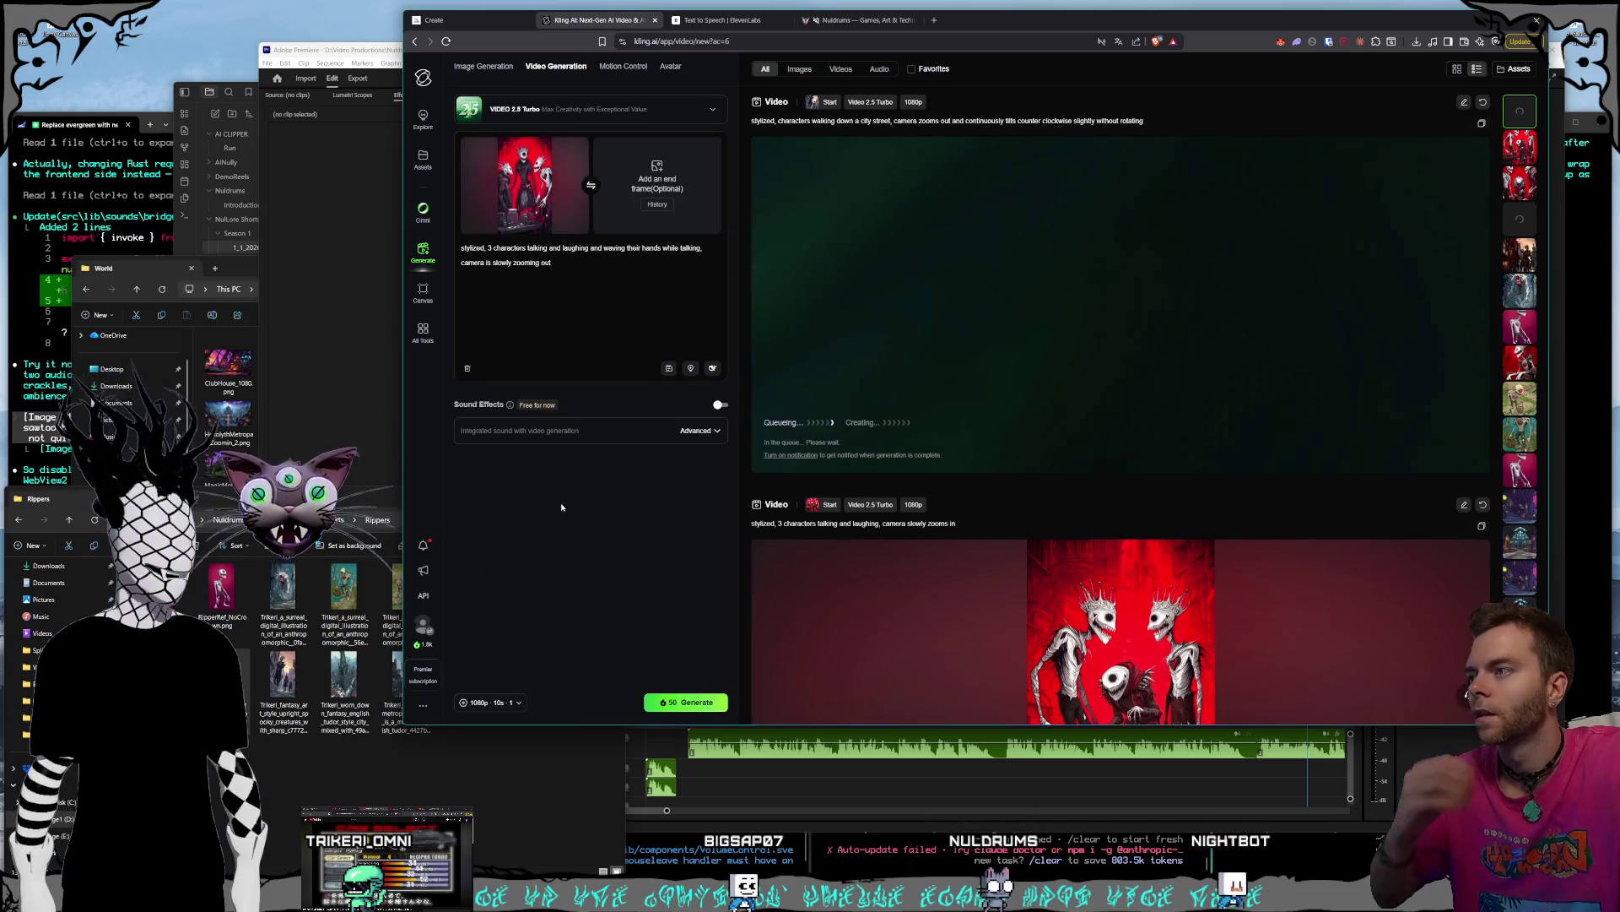
pyautogui.click(655, 700)
pyautogui.click(322, 544)
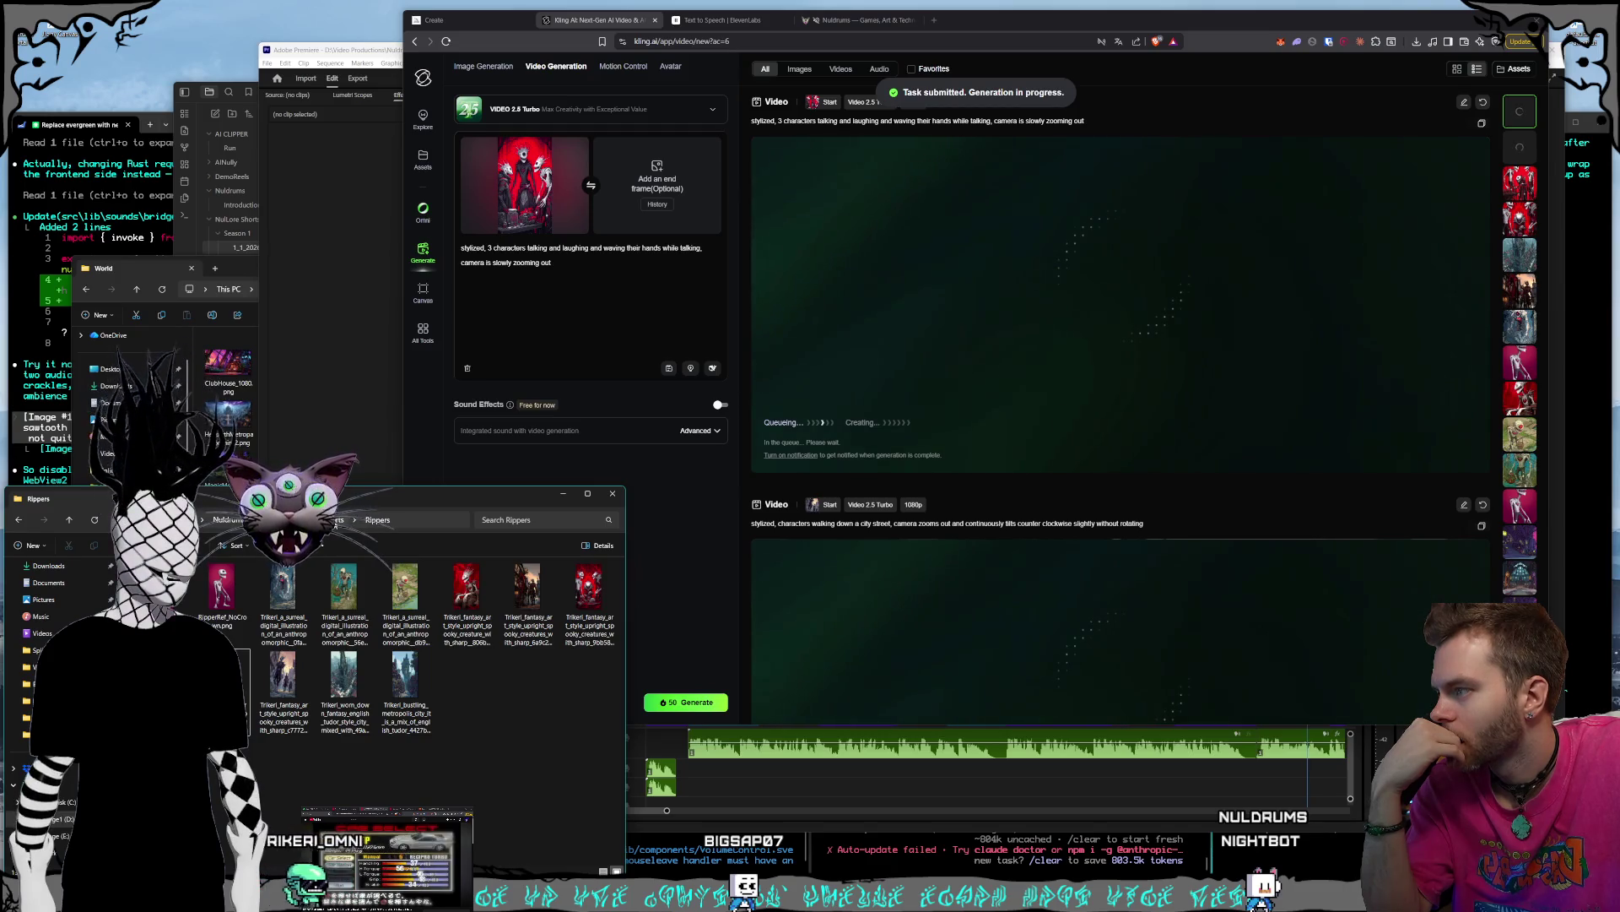
# - Go from Rippers to the Land Intro folder and preview the magic mountains and spooky village images
pyautogui.hotkey('alt', 'Left')
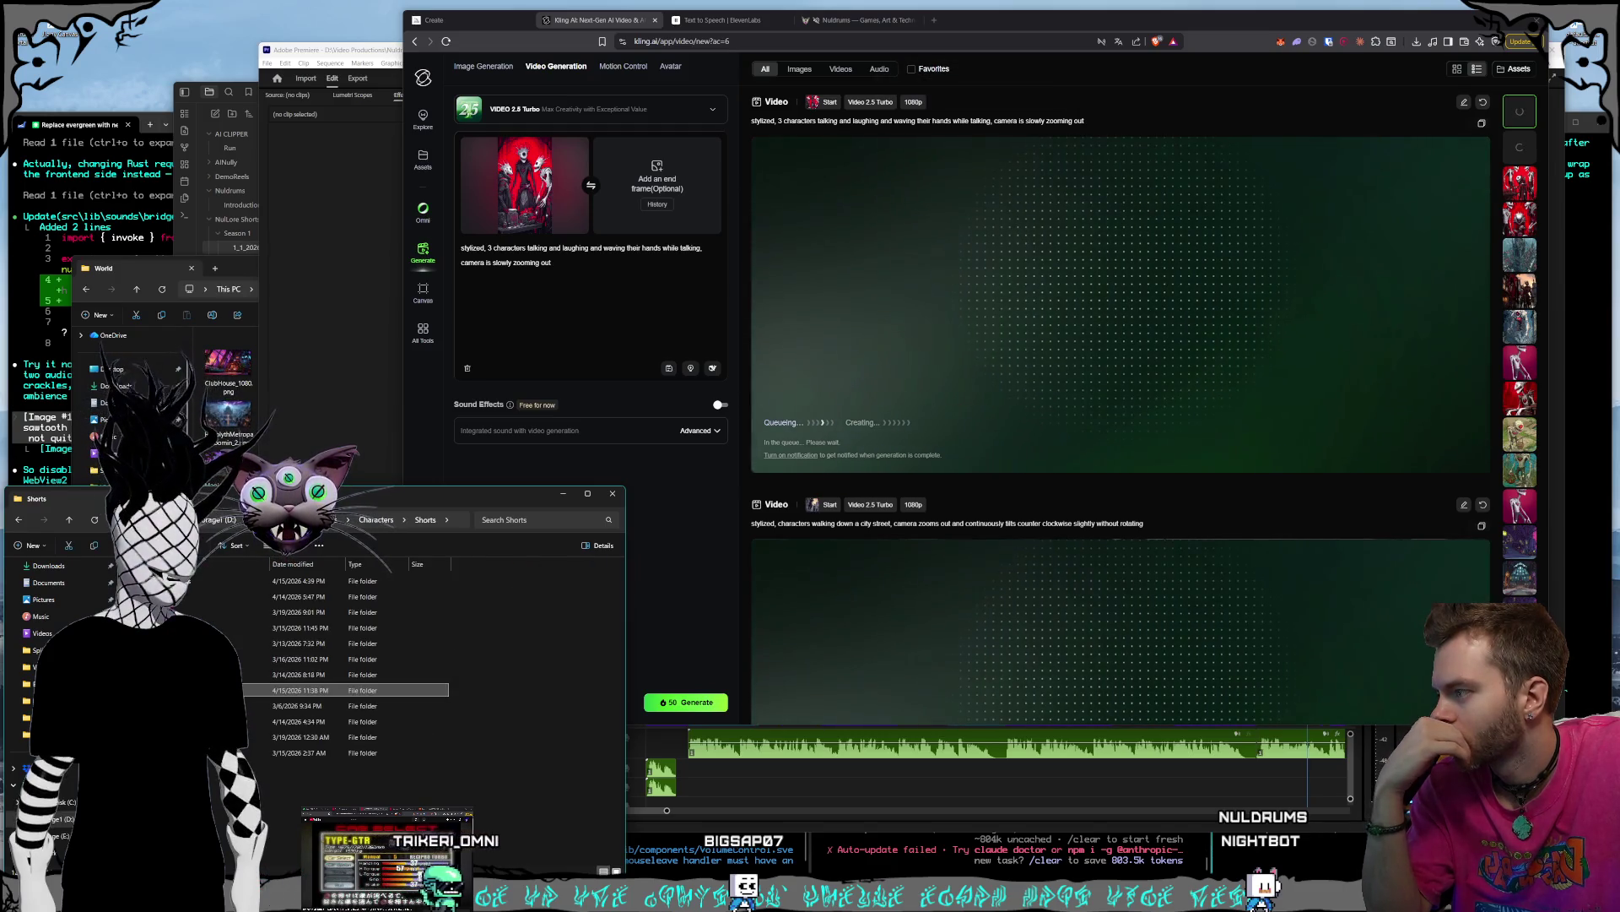
pyautogui.click(219, 628)
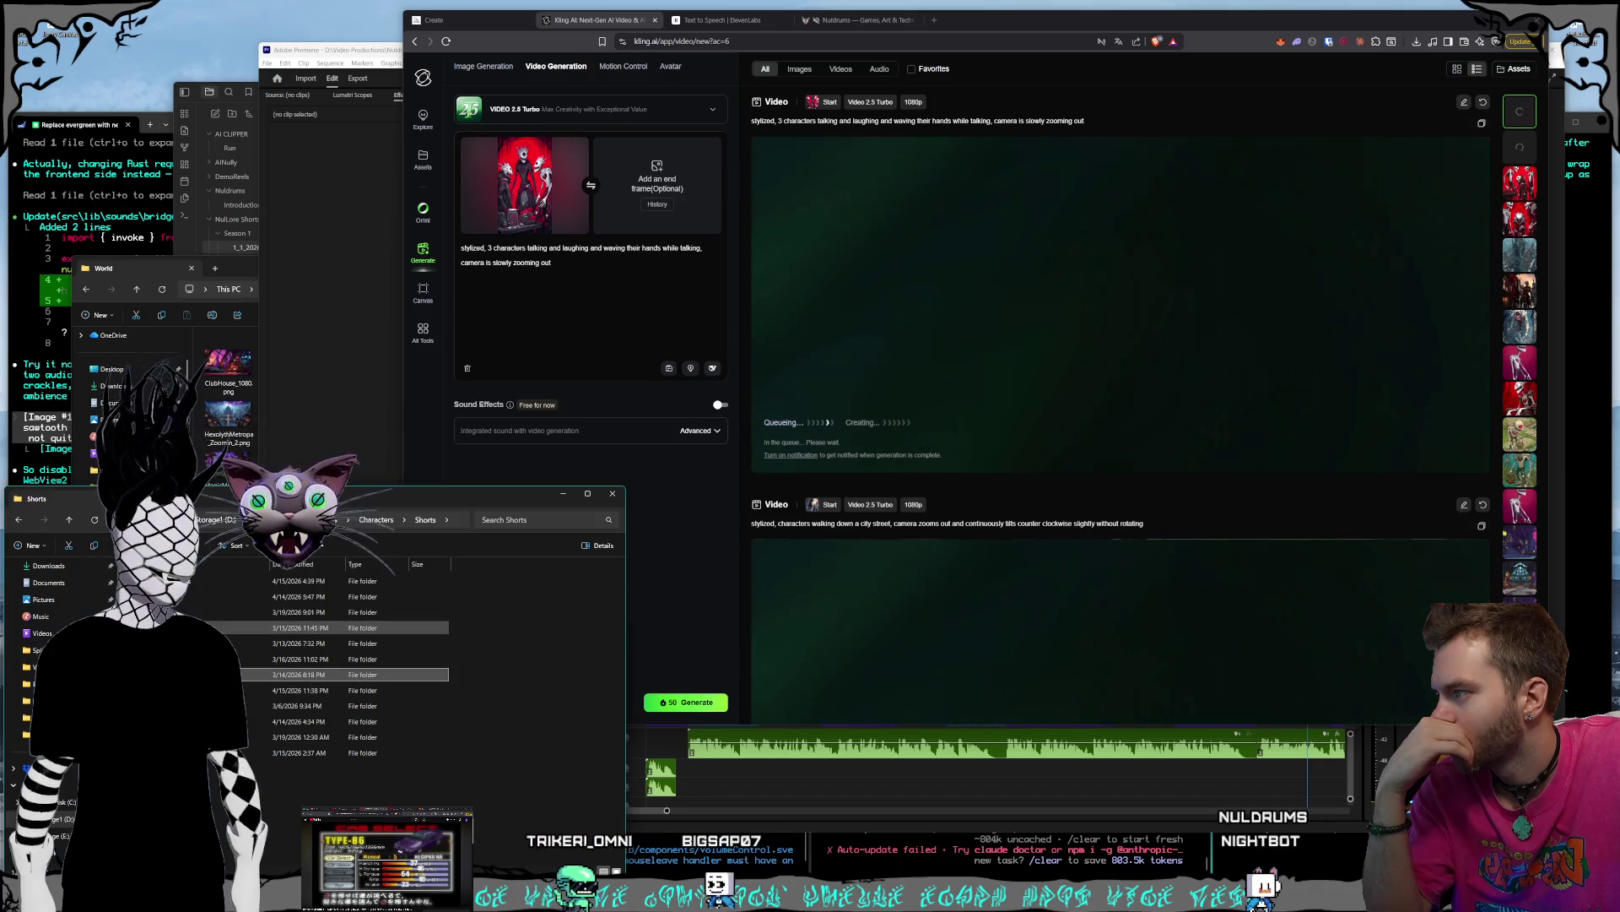
pyautogui.doubleClick(338, 721)
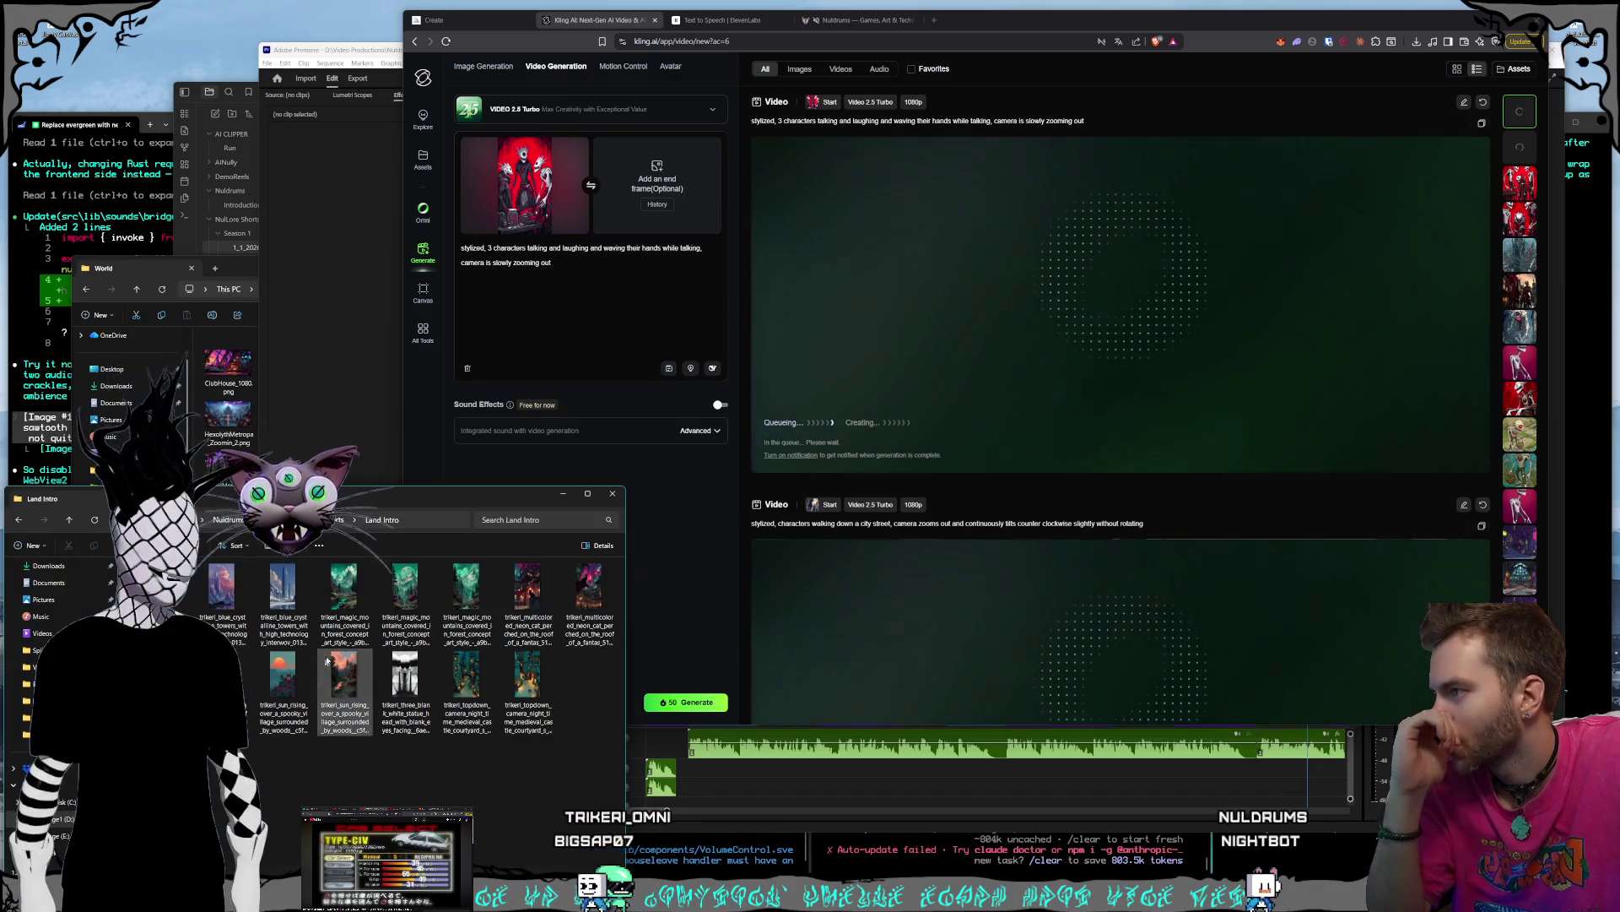
pyautogui.doubleClick(338, 616)
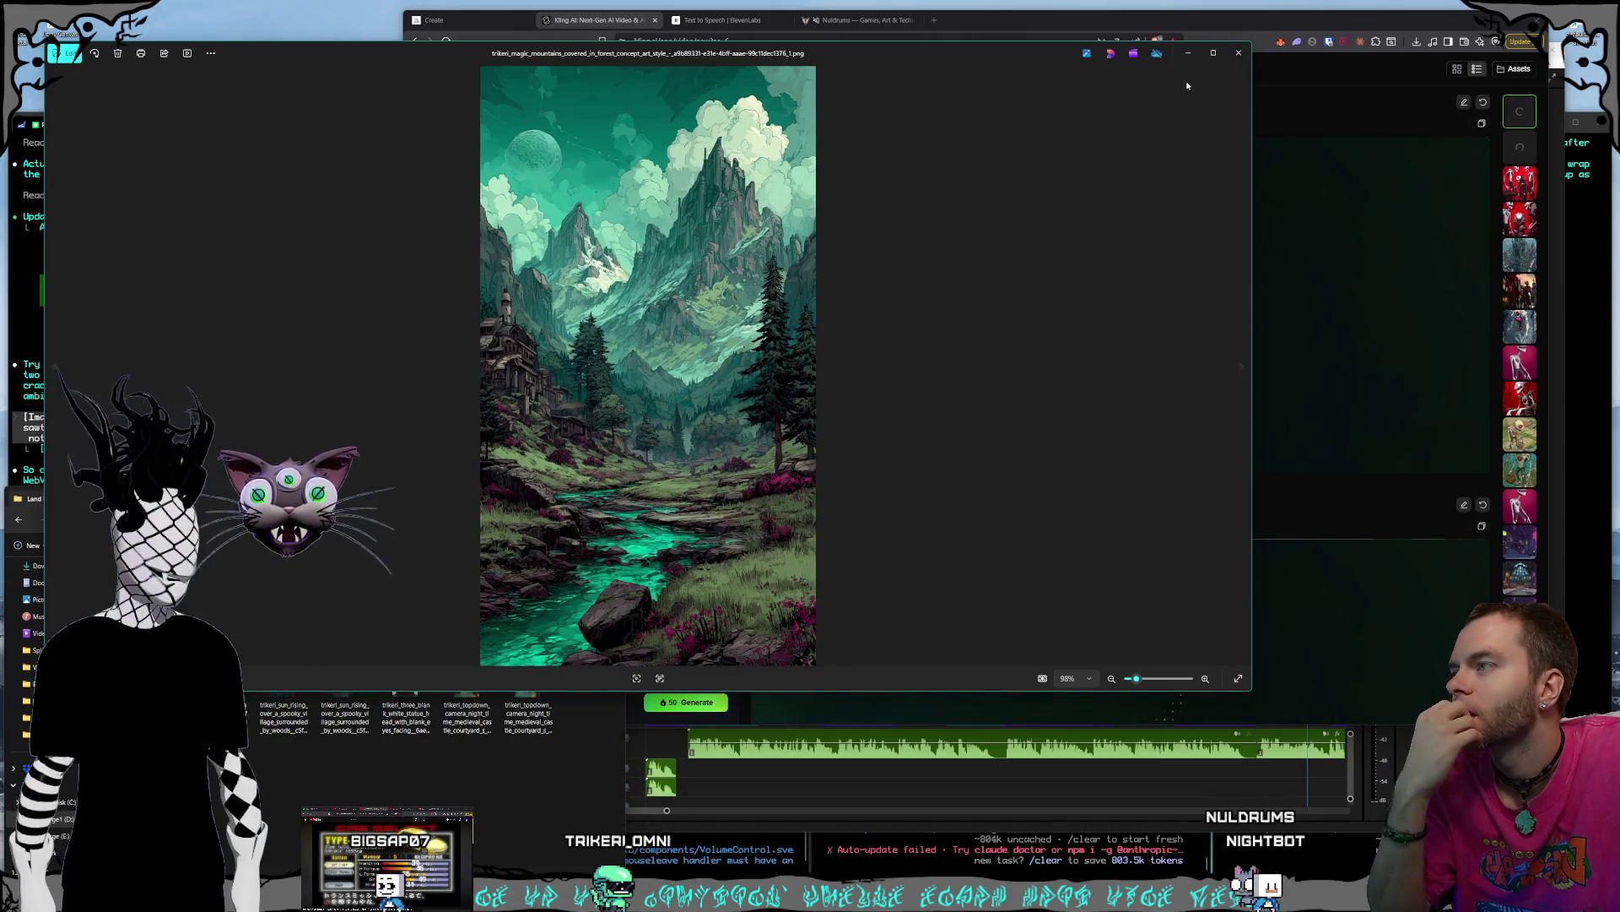
pyautogui.click(1241, 61)
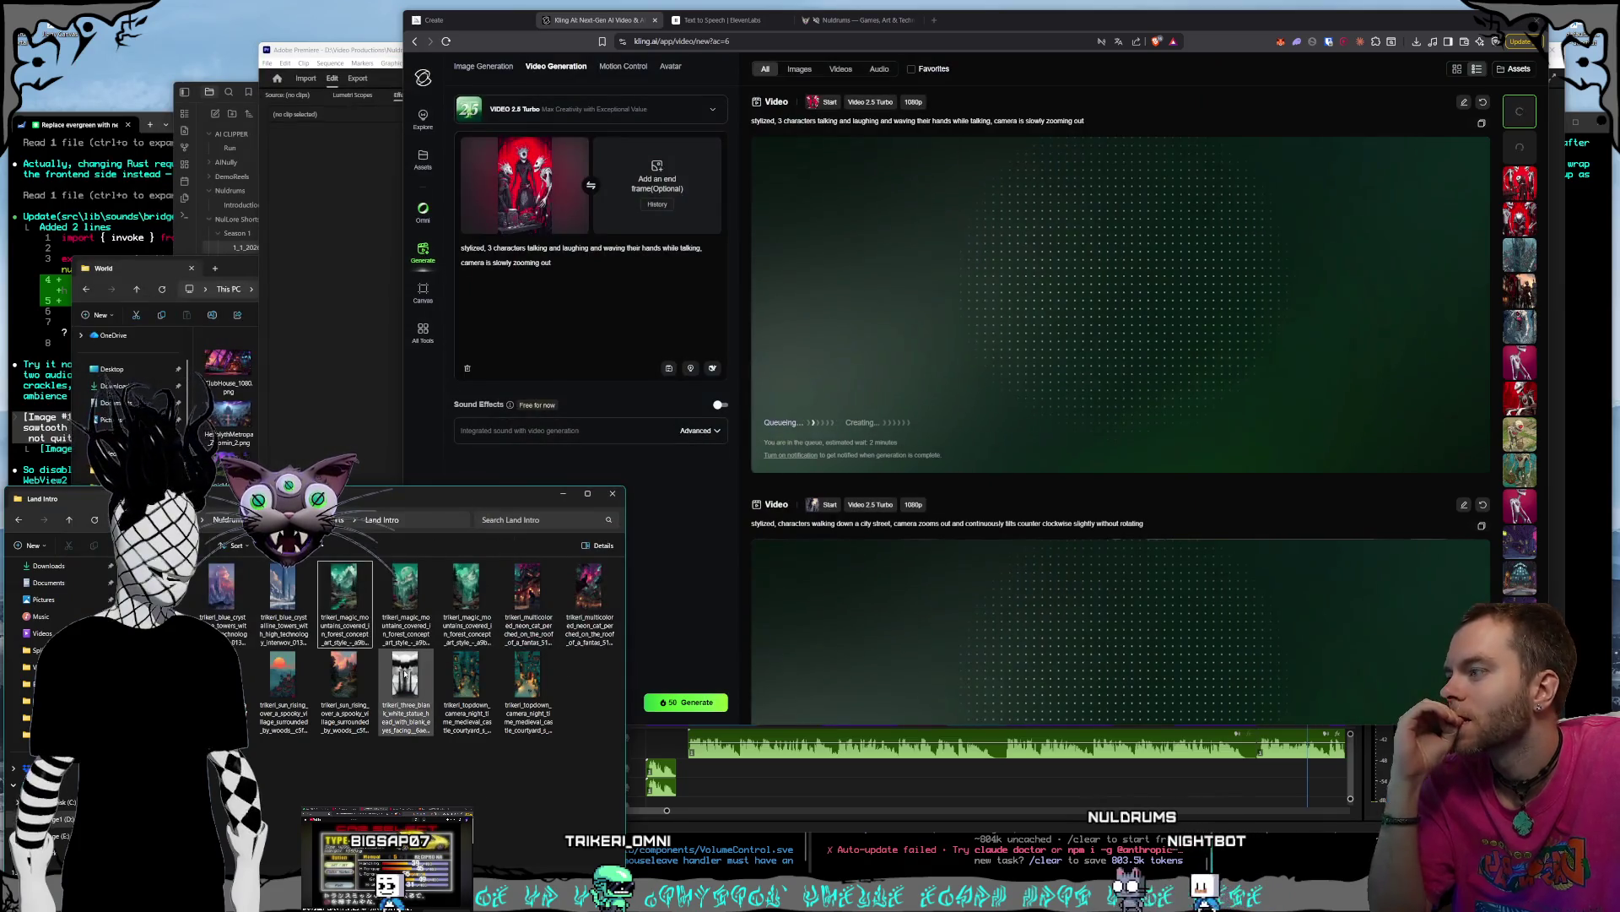
pyautogui.click(451, 741)
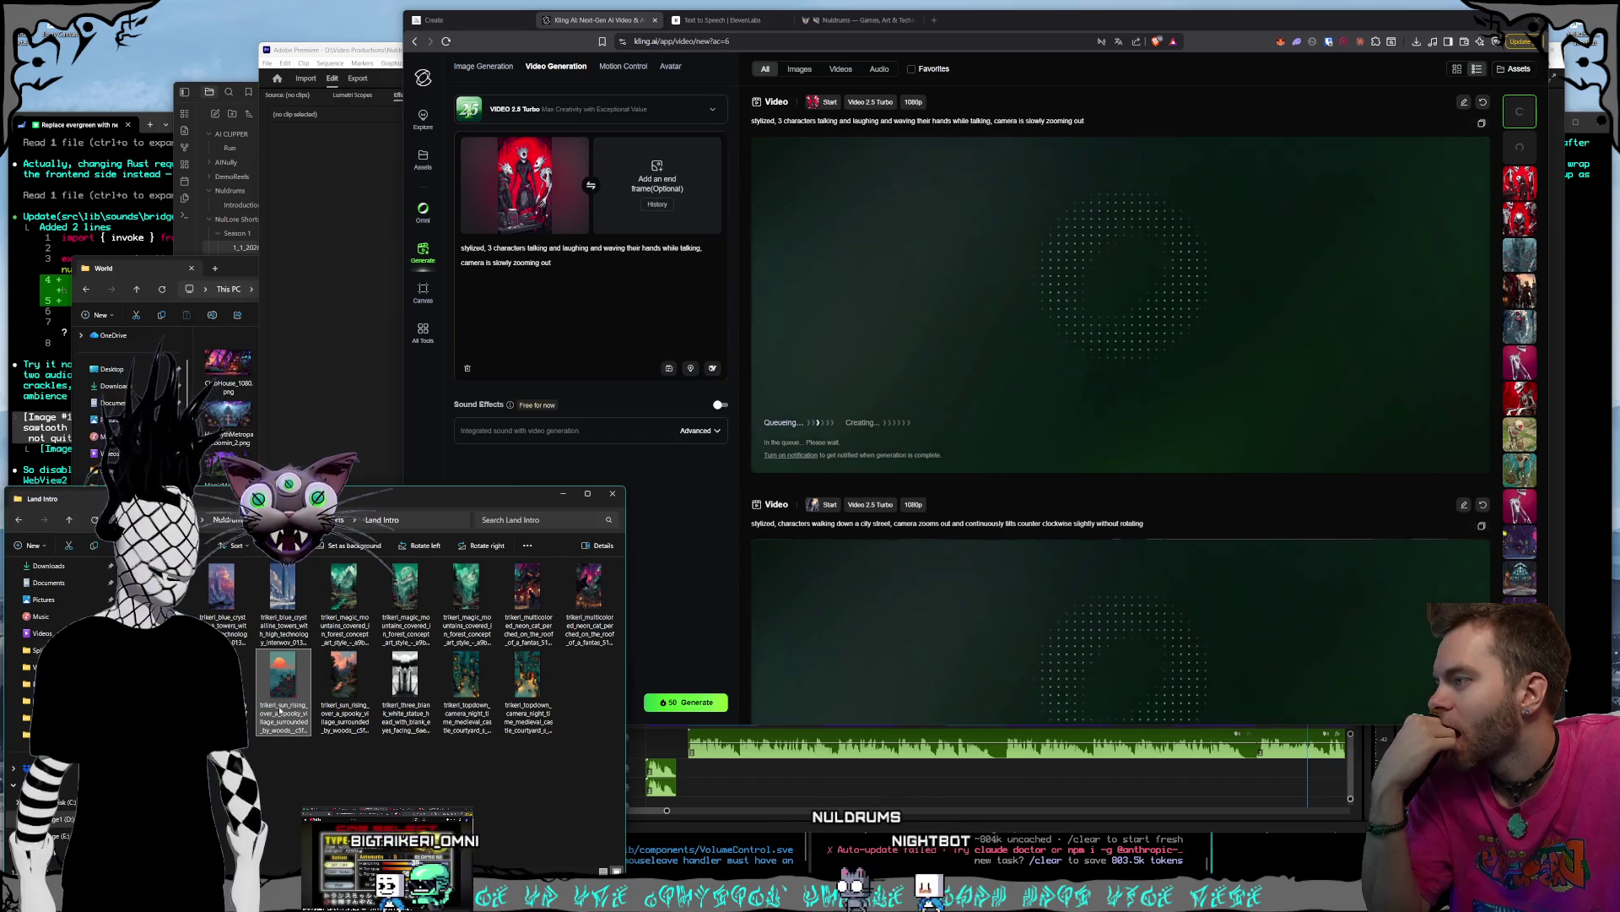
pyautogui.doubleClick(283, 680)
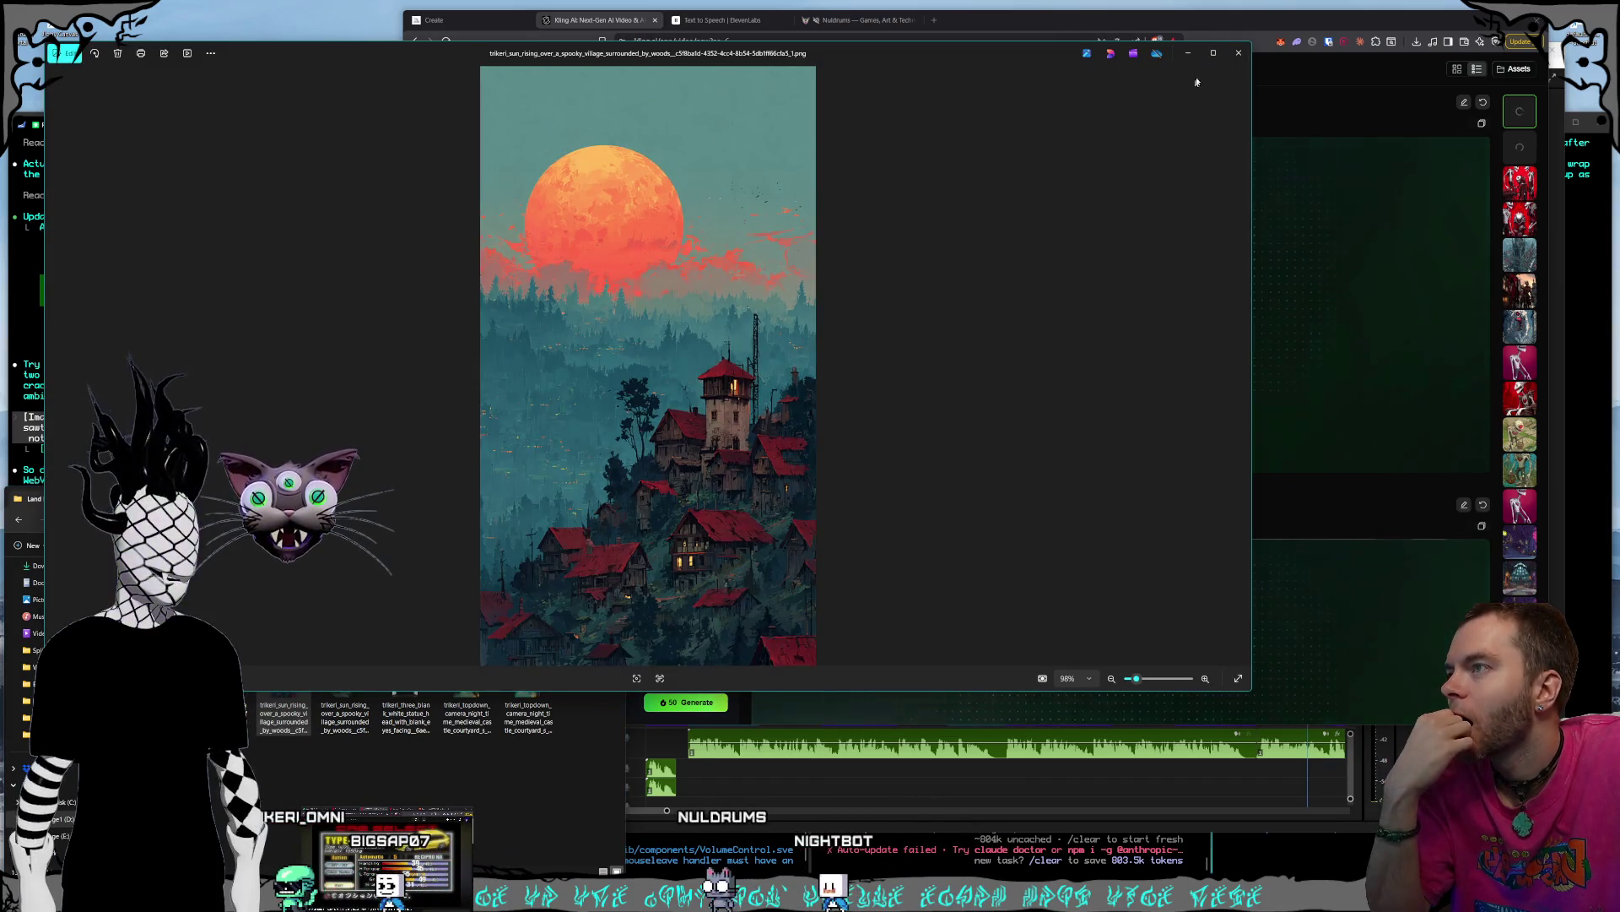
pyautogui.click(1235, 55)
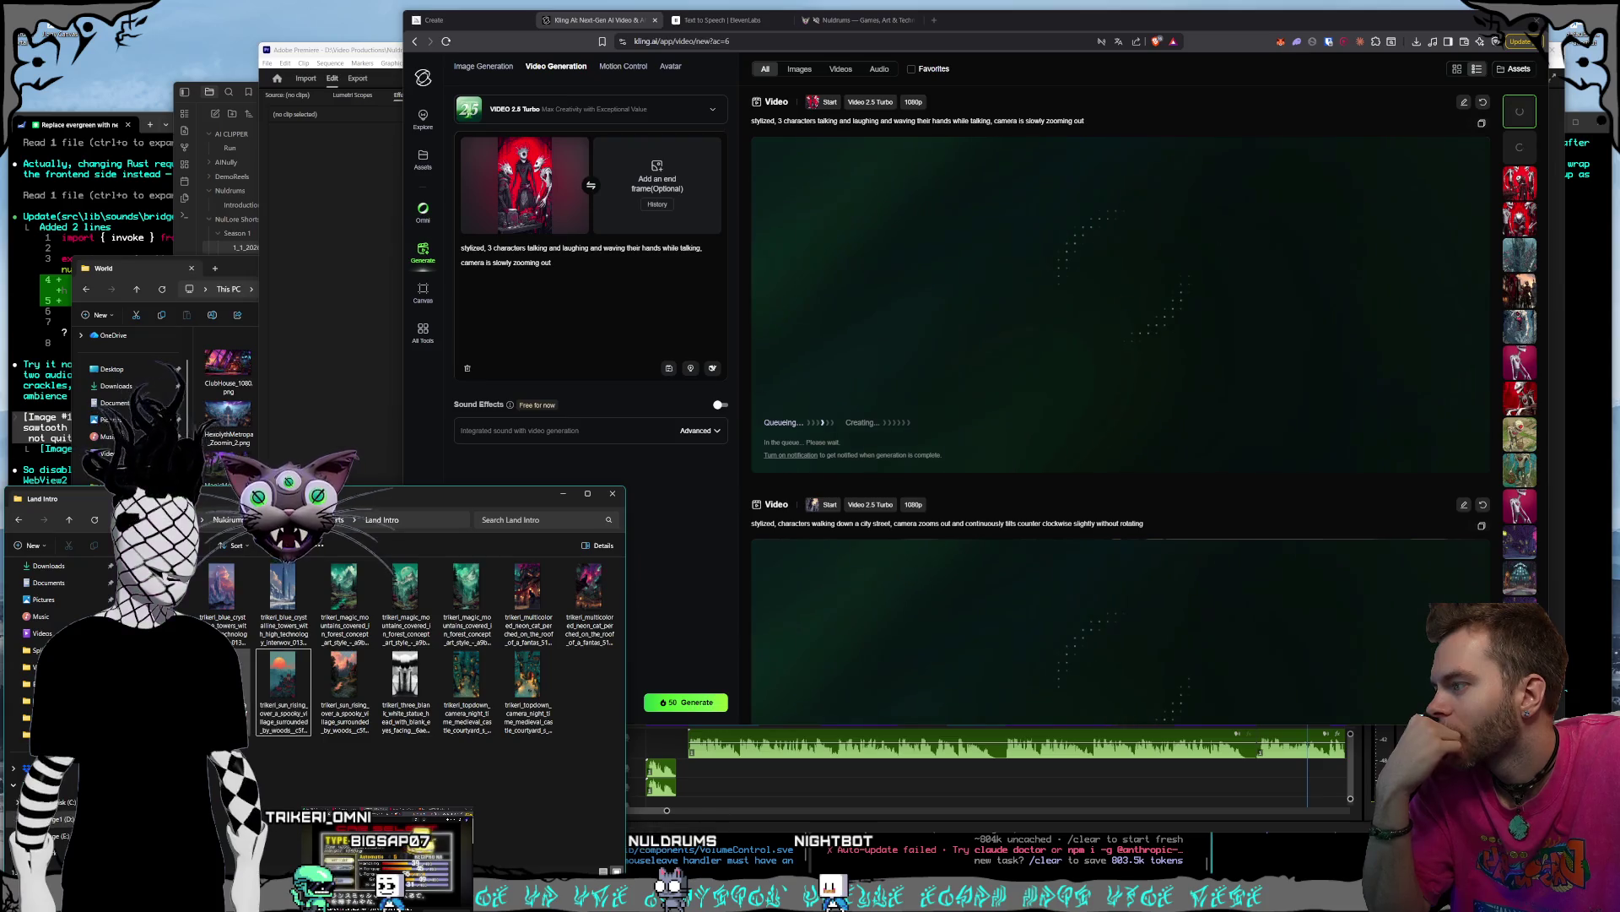
# - Browse from the blue crystalline towers through the courtyard images to the white statue faces
pyautogui.doubleClick(283, 587)
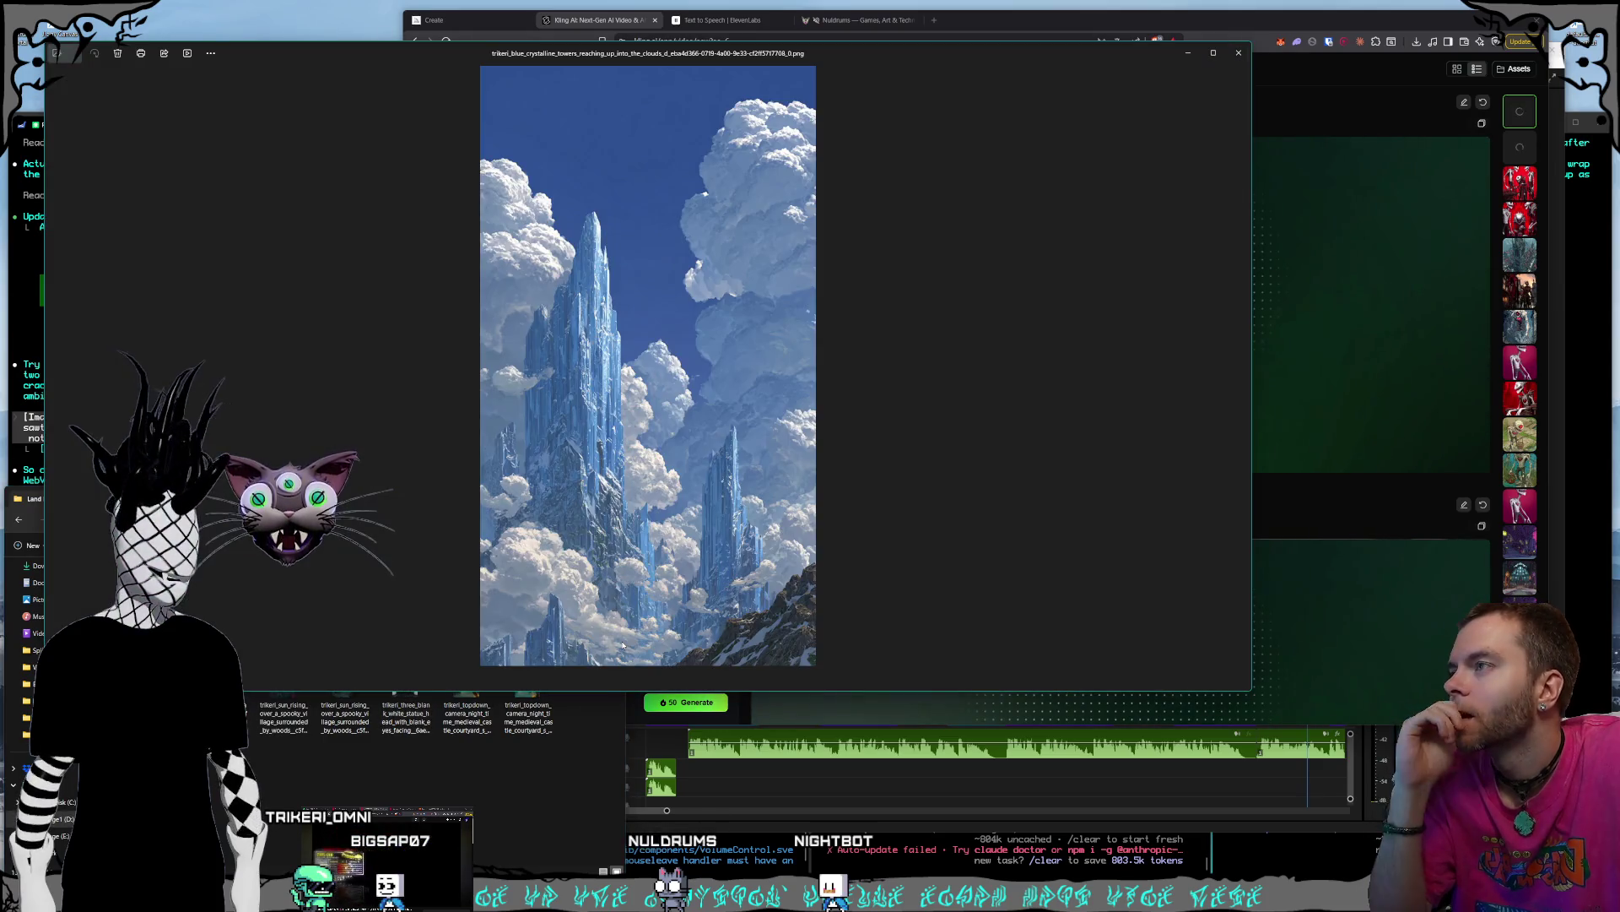
pyautogui.press('Right')
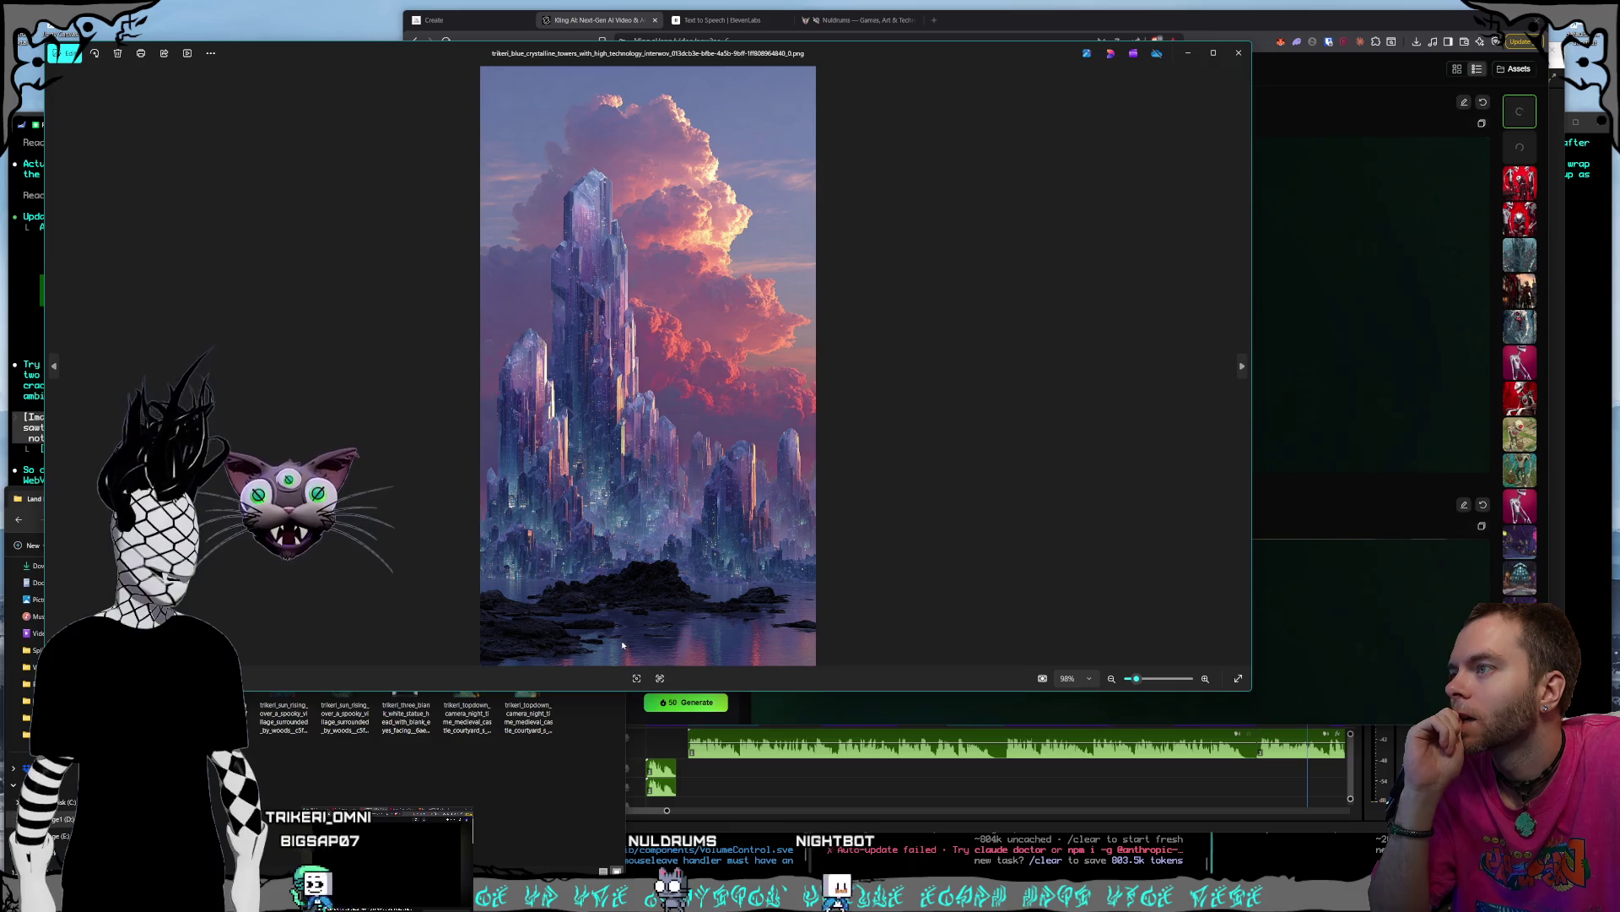
pyautogui.press('Right')
pyautogui.press('Right')
pyautogui.press('Right')
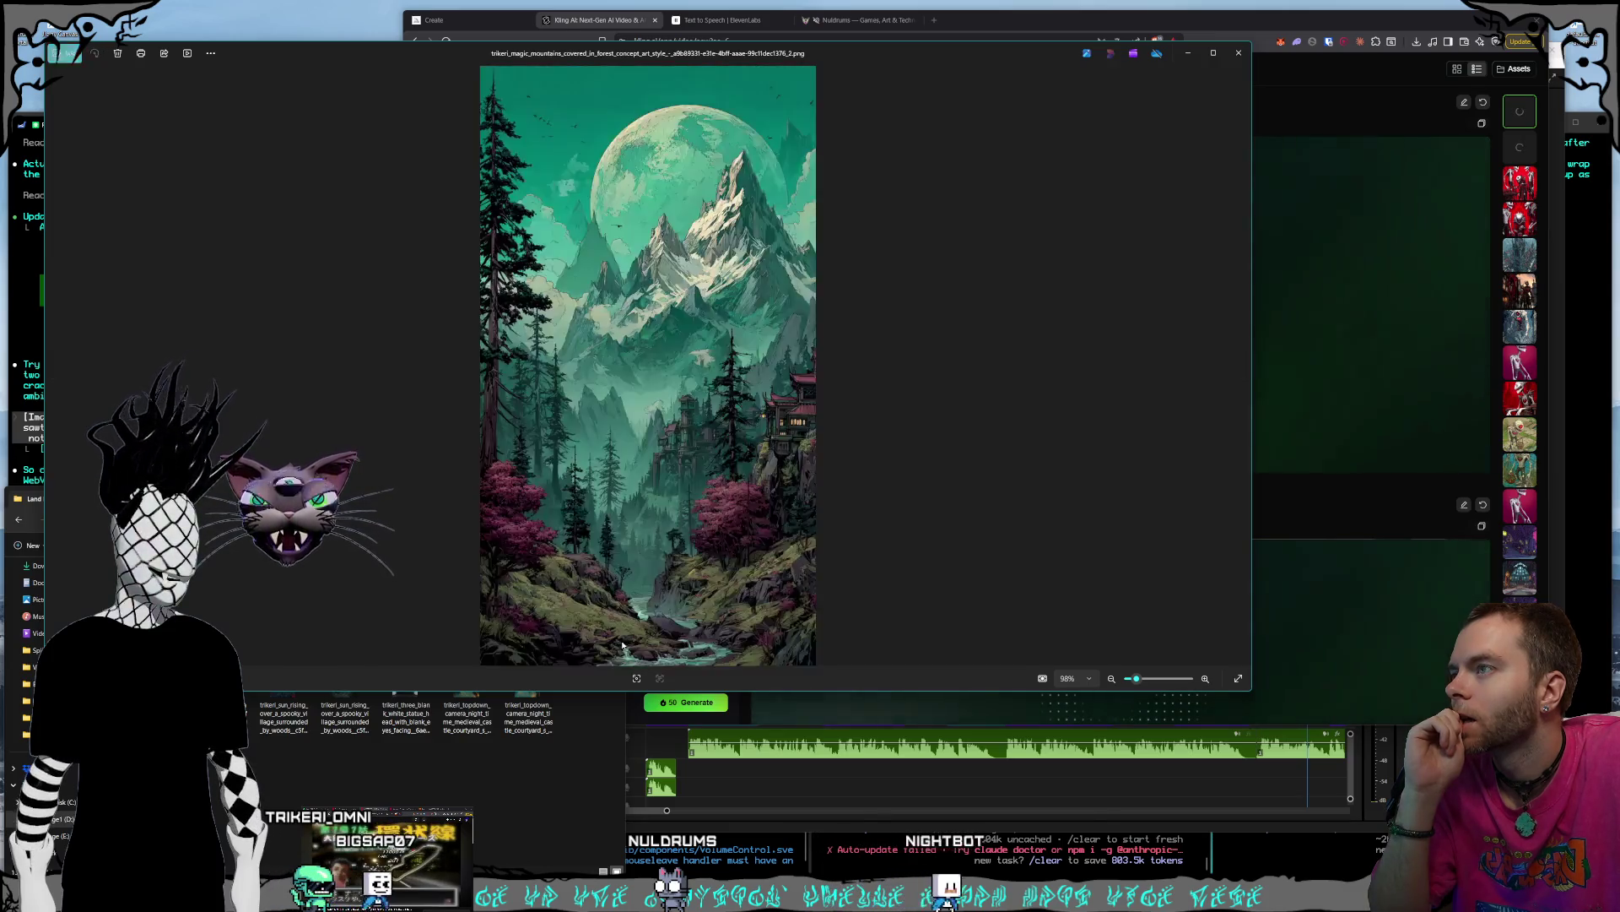
pyautogui.press('Right')
pyautogui.press('Right')
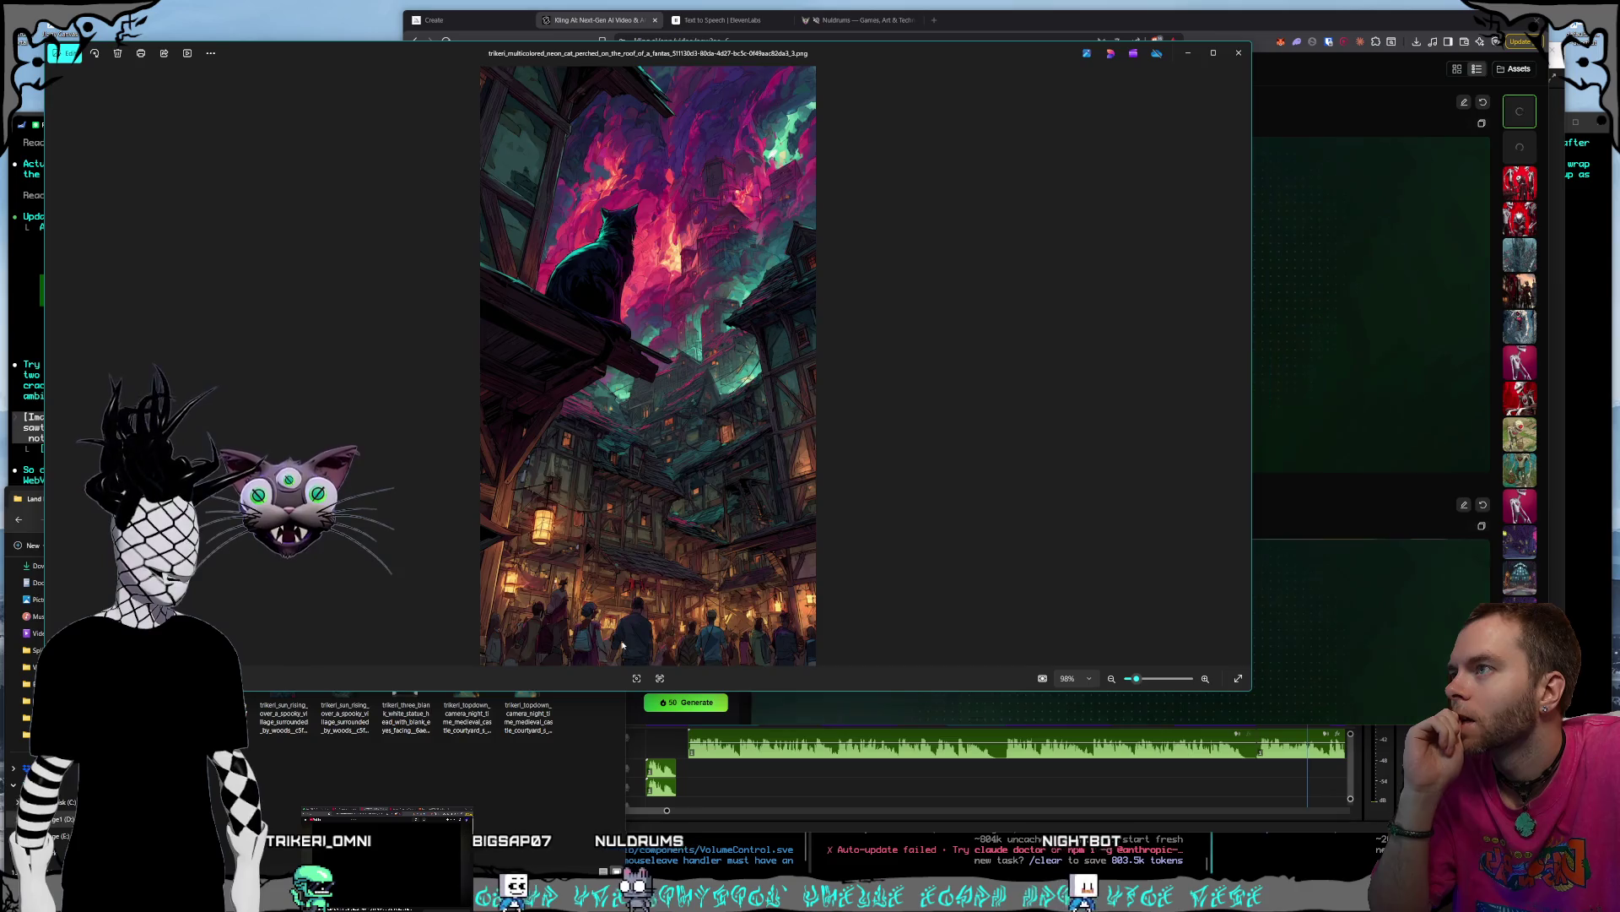
pyautogui.press('Right')
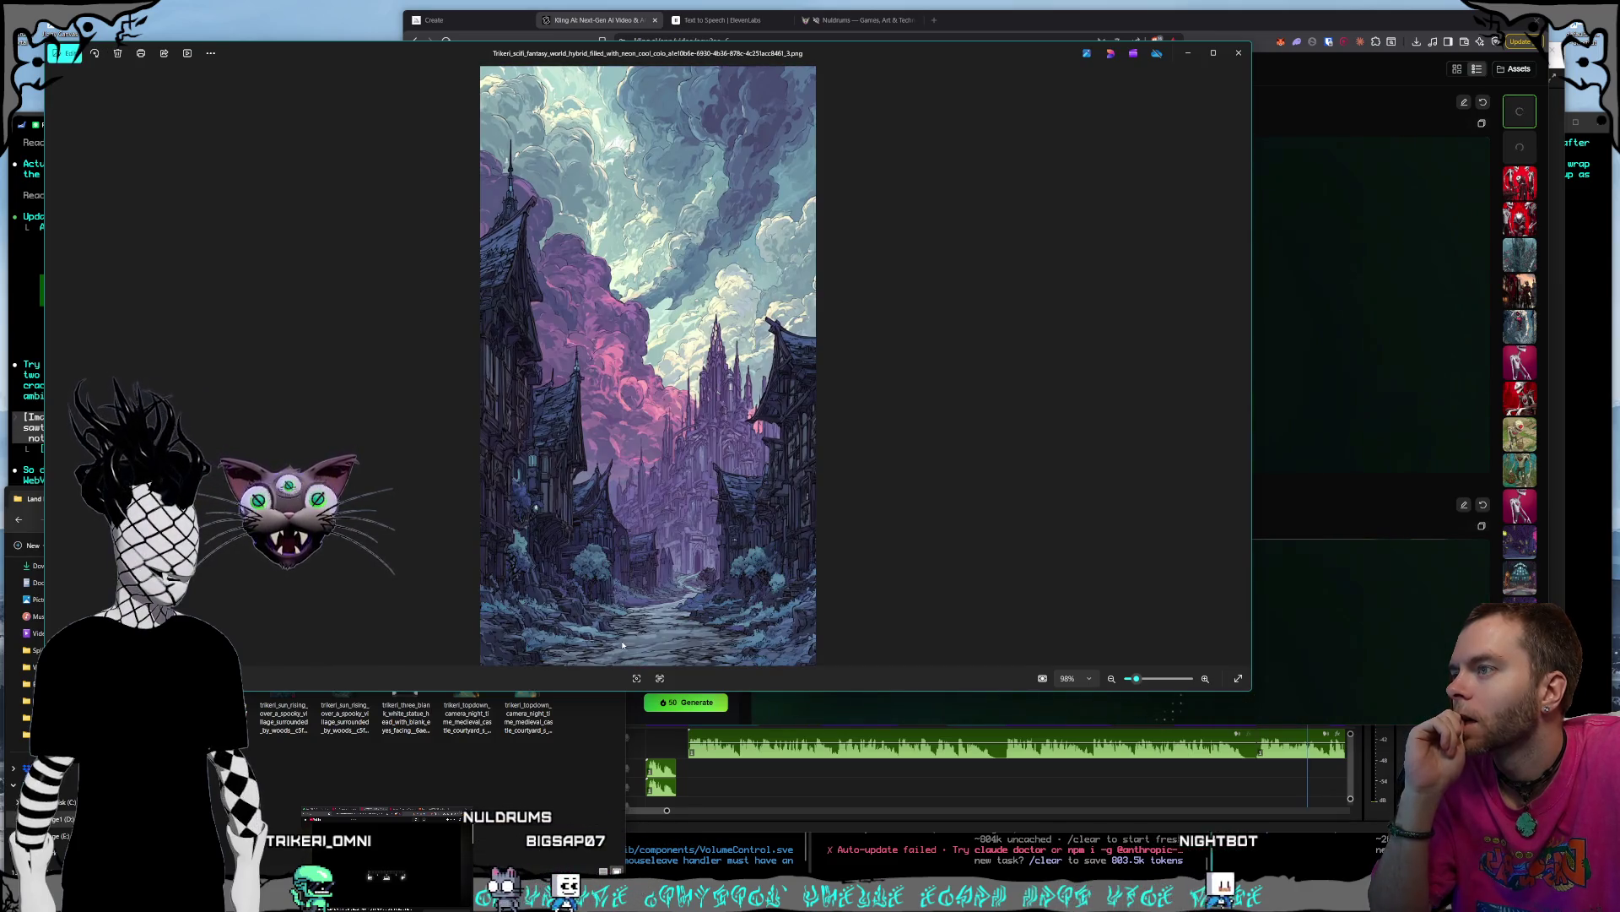
pyautogui.press('Right')
pyautogui.press('Right')
pyautogui.press('Right')
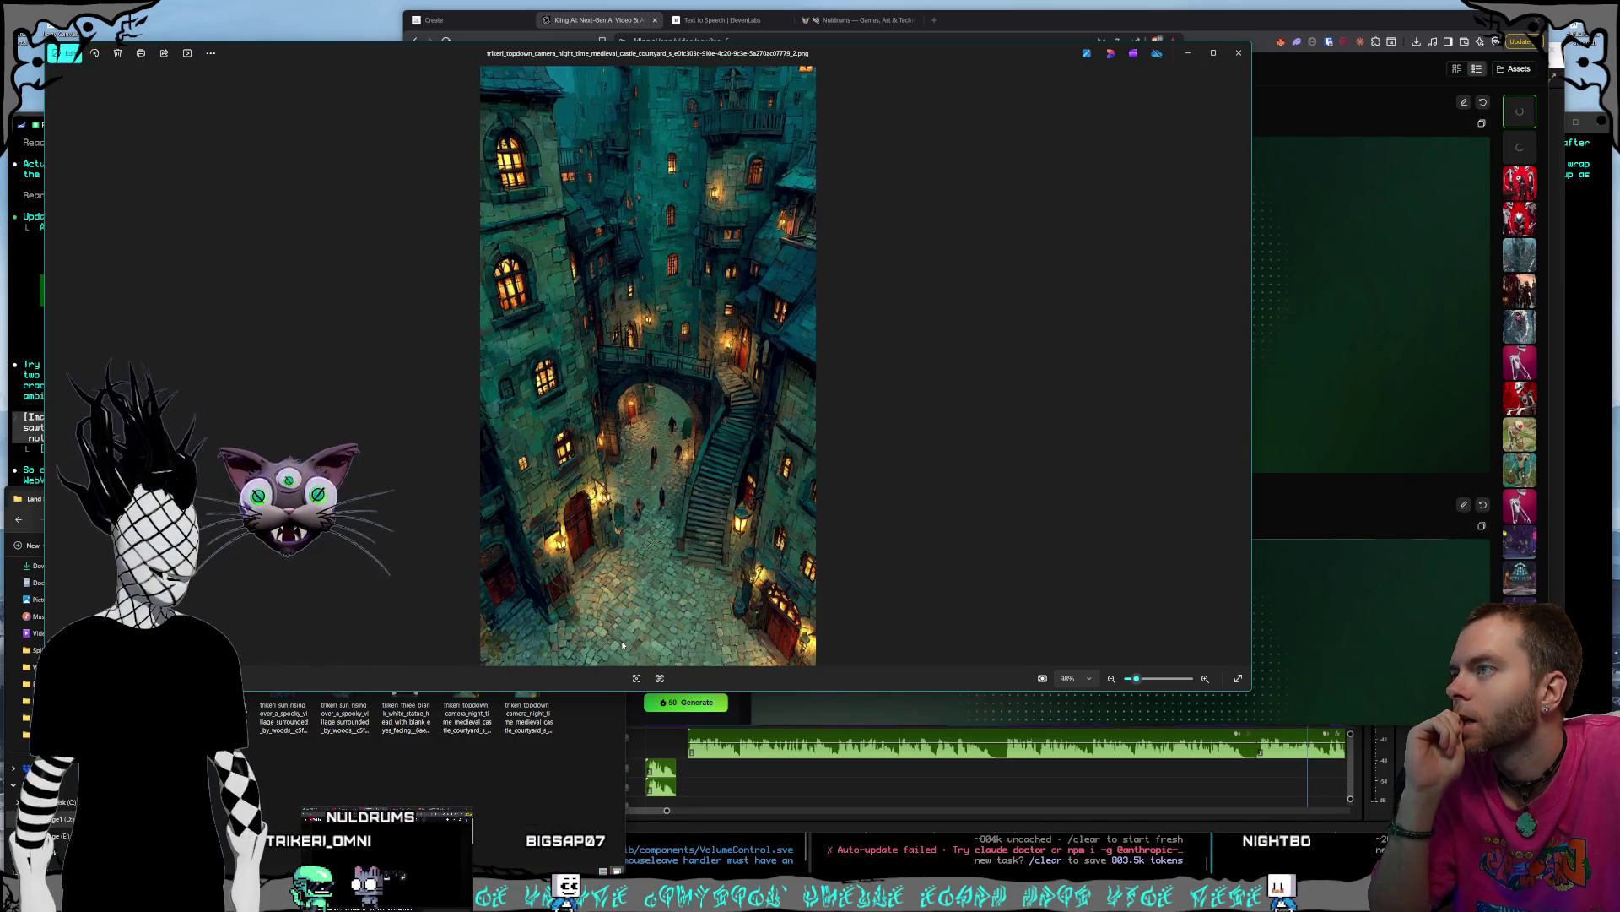
pyautogui.press('Right')
pyautogui.press('Left')
pyautogui.press('Left')
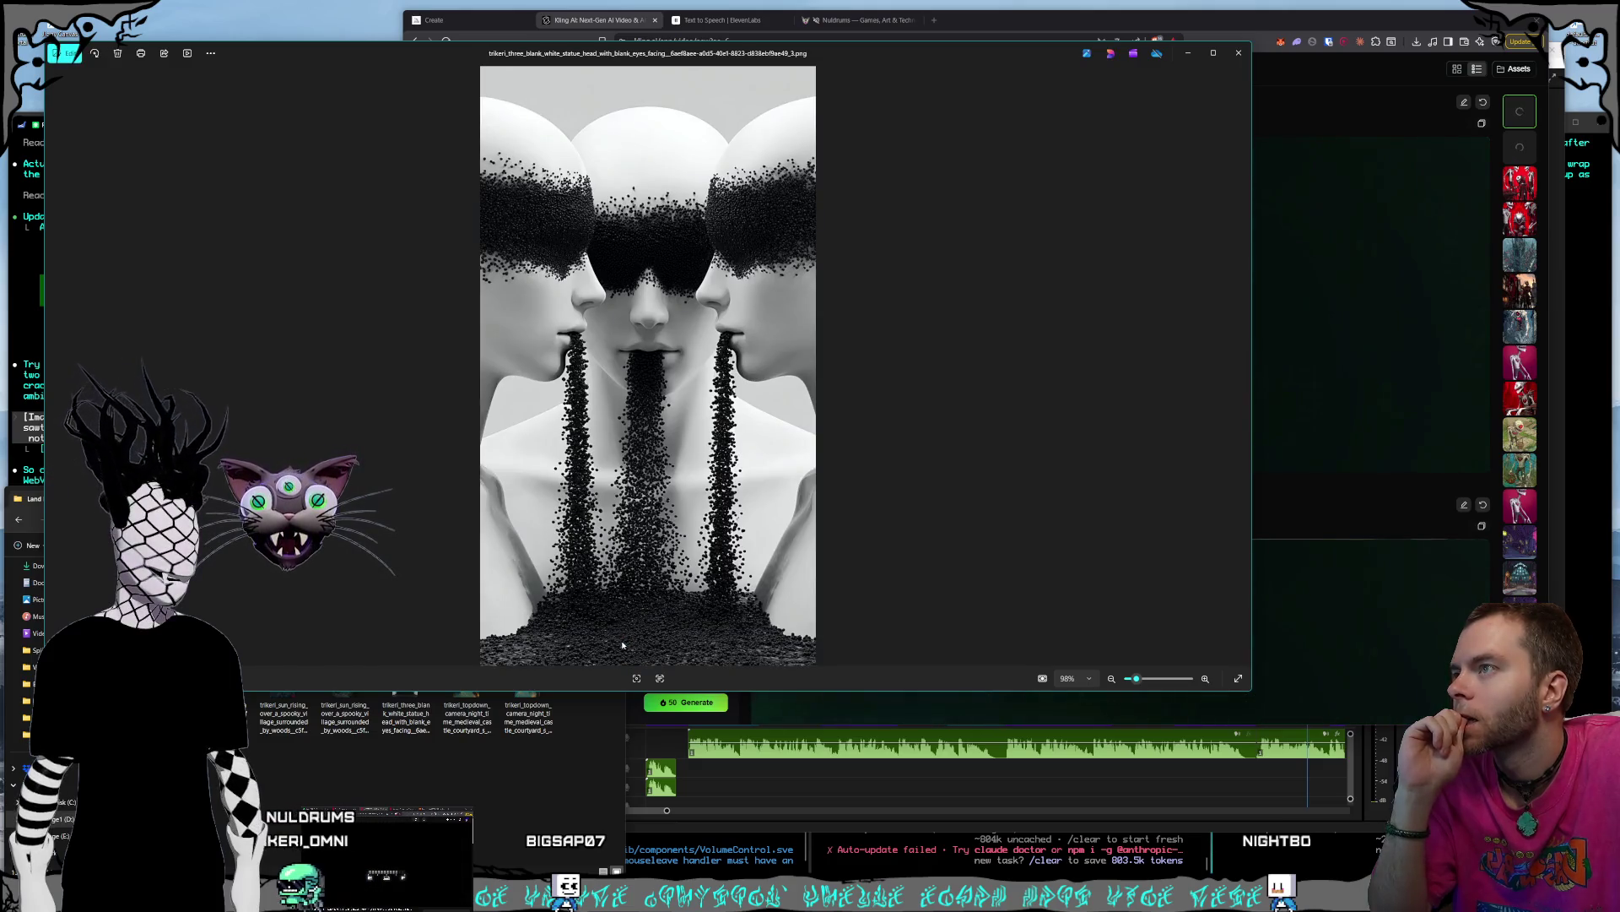
pyautogui.click(1234, 54)
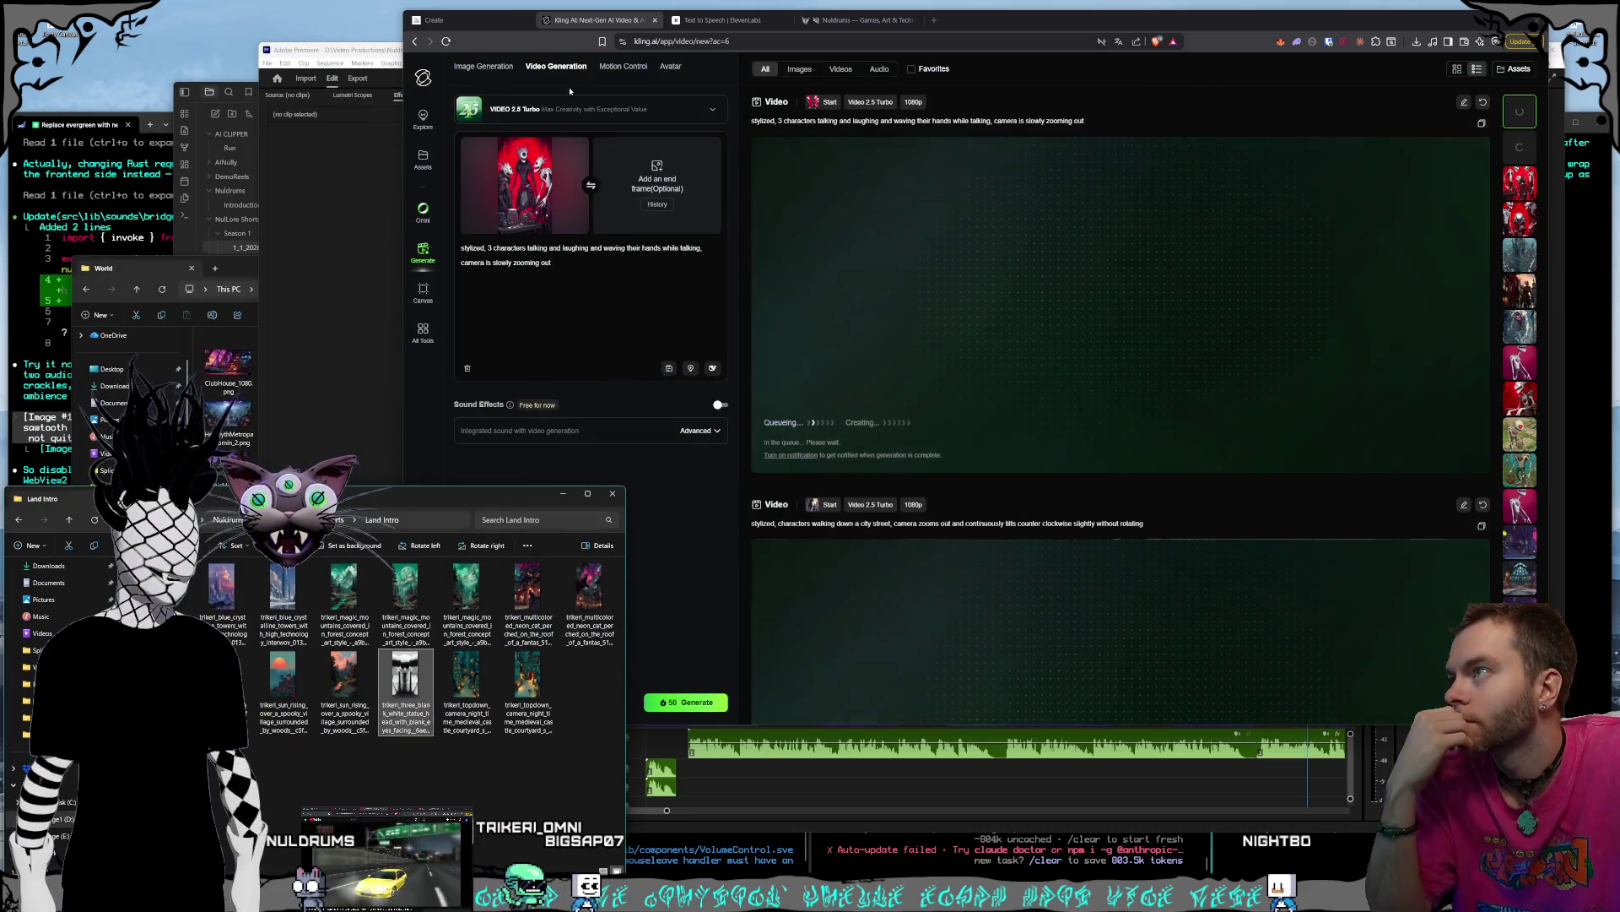
# - Load the statue-faces image as the start frame and clear the old prompt
pyautogui.press('Right')
pyautogui.moveTo(466, 675); pyautogui.dragTo(553, 249)
pyautogui.hotkey('ctrl', 'a')
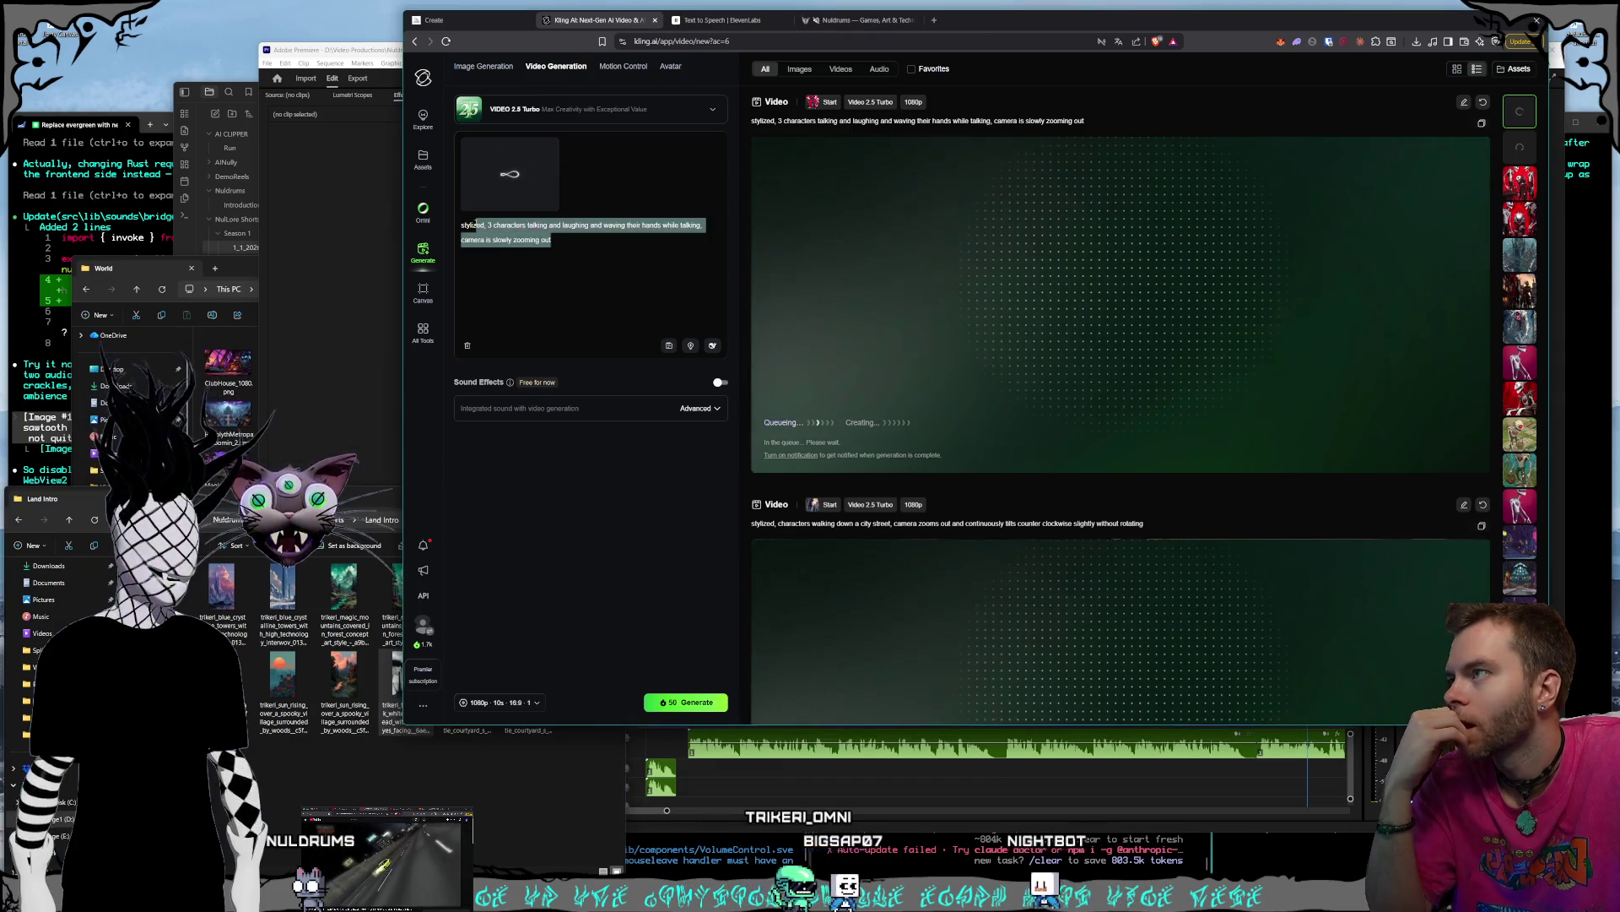
pyautogui.press('BackSpace')
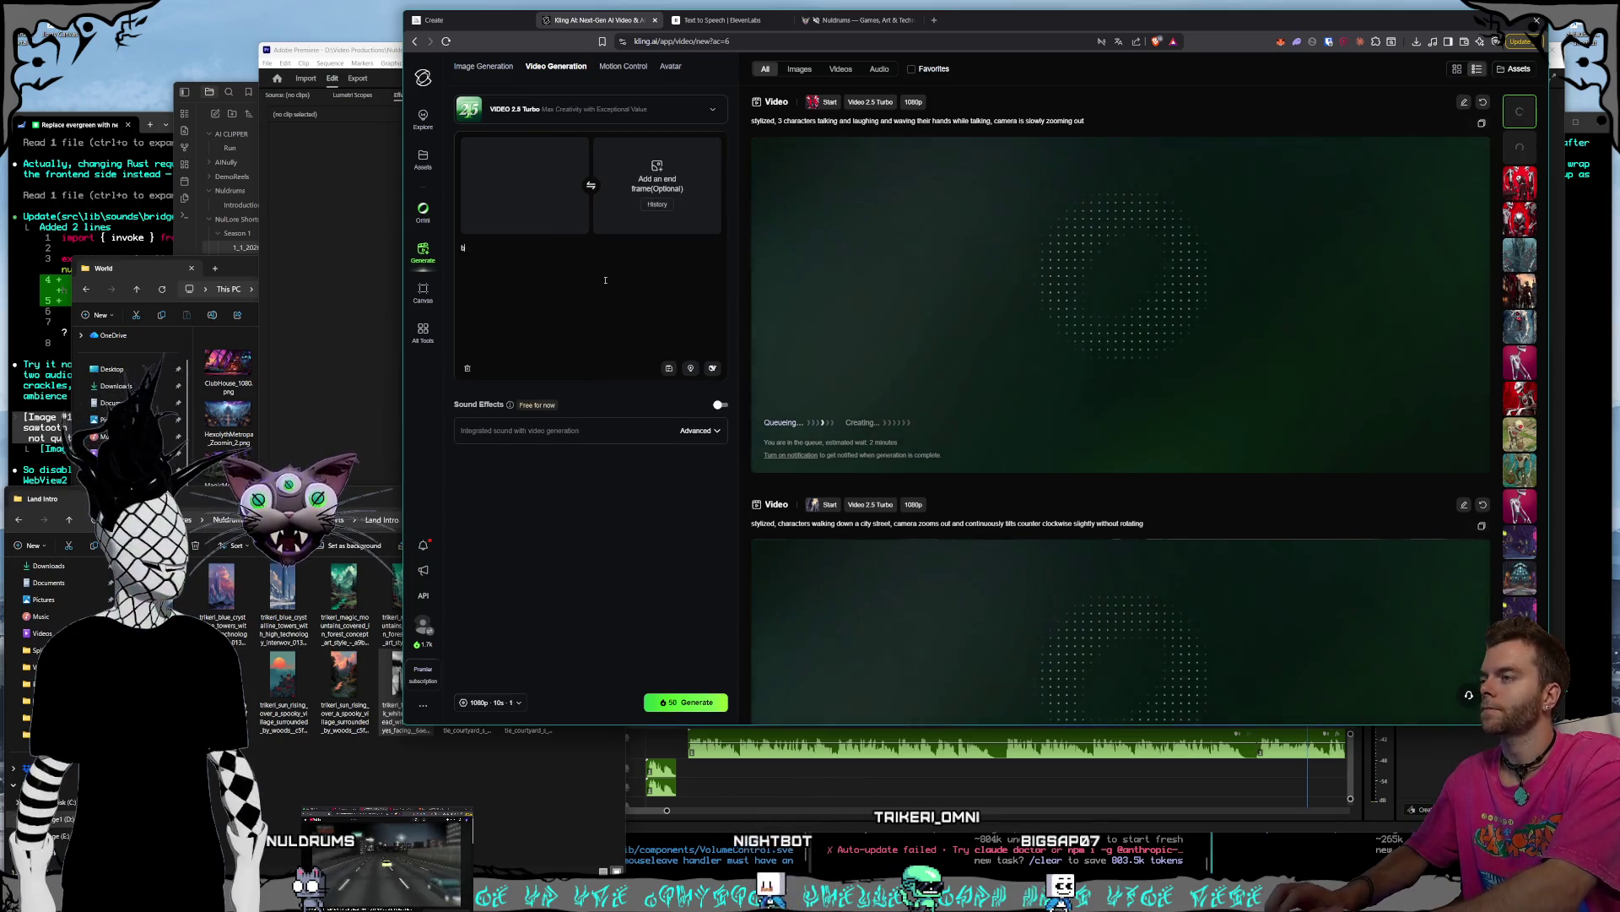
# - Prompt a slow zoom-out with black beads pouring from three faces' mouths, then swap in the mountain image
pyautogui.write('black beads orbin')
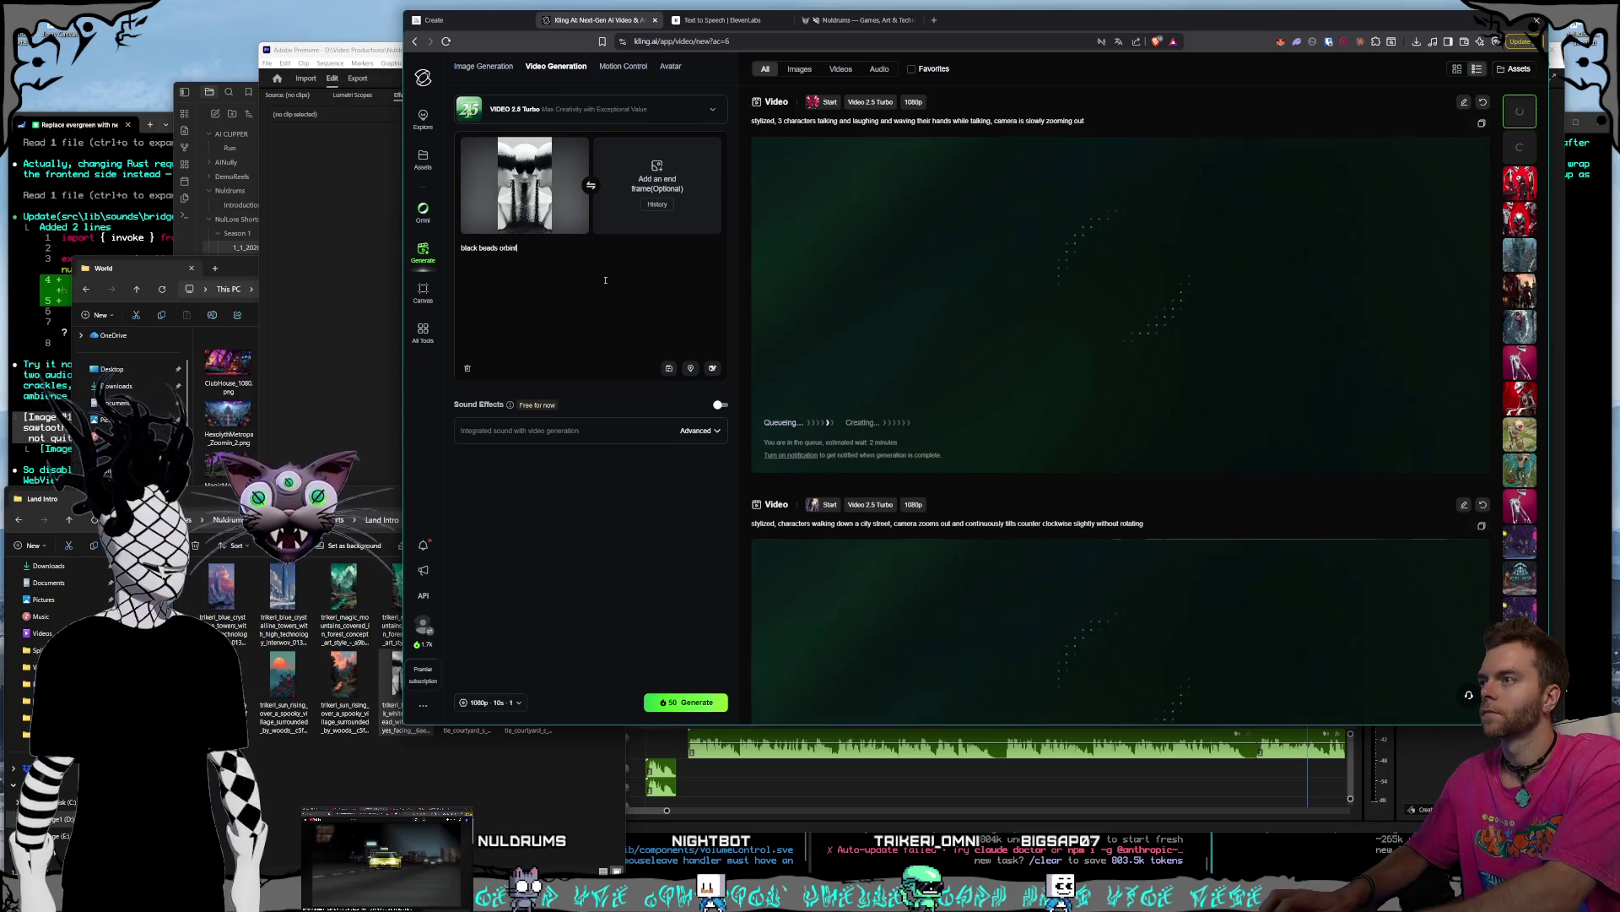
pyautogui.press('BackSpace')
pyautogui.press('BackSpace')
pyautogui.press('BackSpace')
pyautogui.write('d')
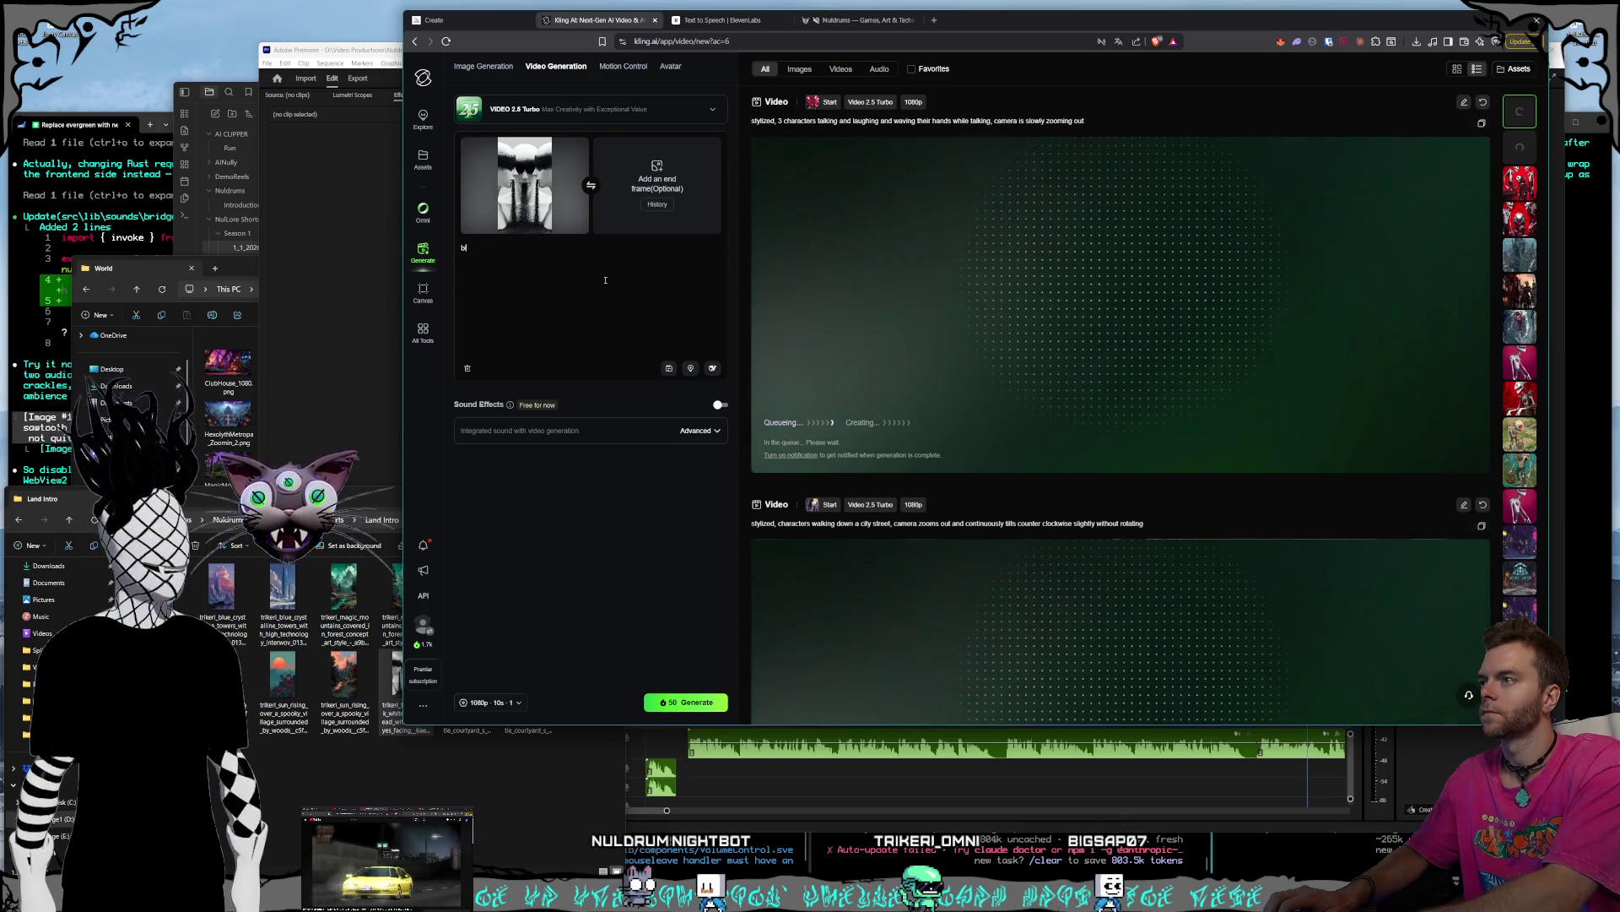
pyautogui.press('BackSpace')
pyautogui.write('camera slowly')
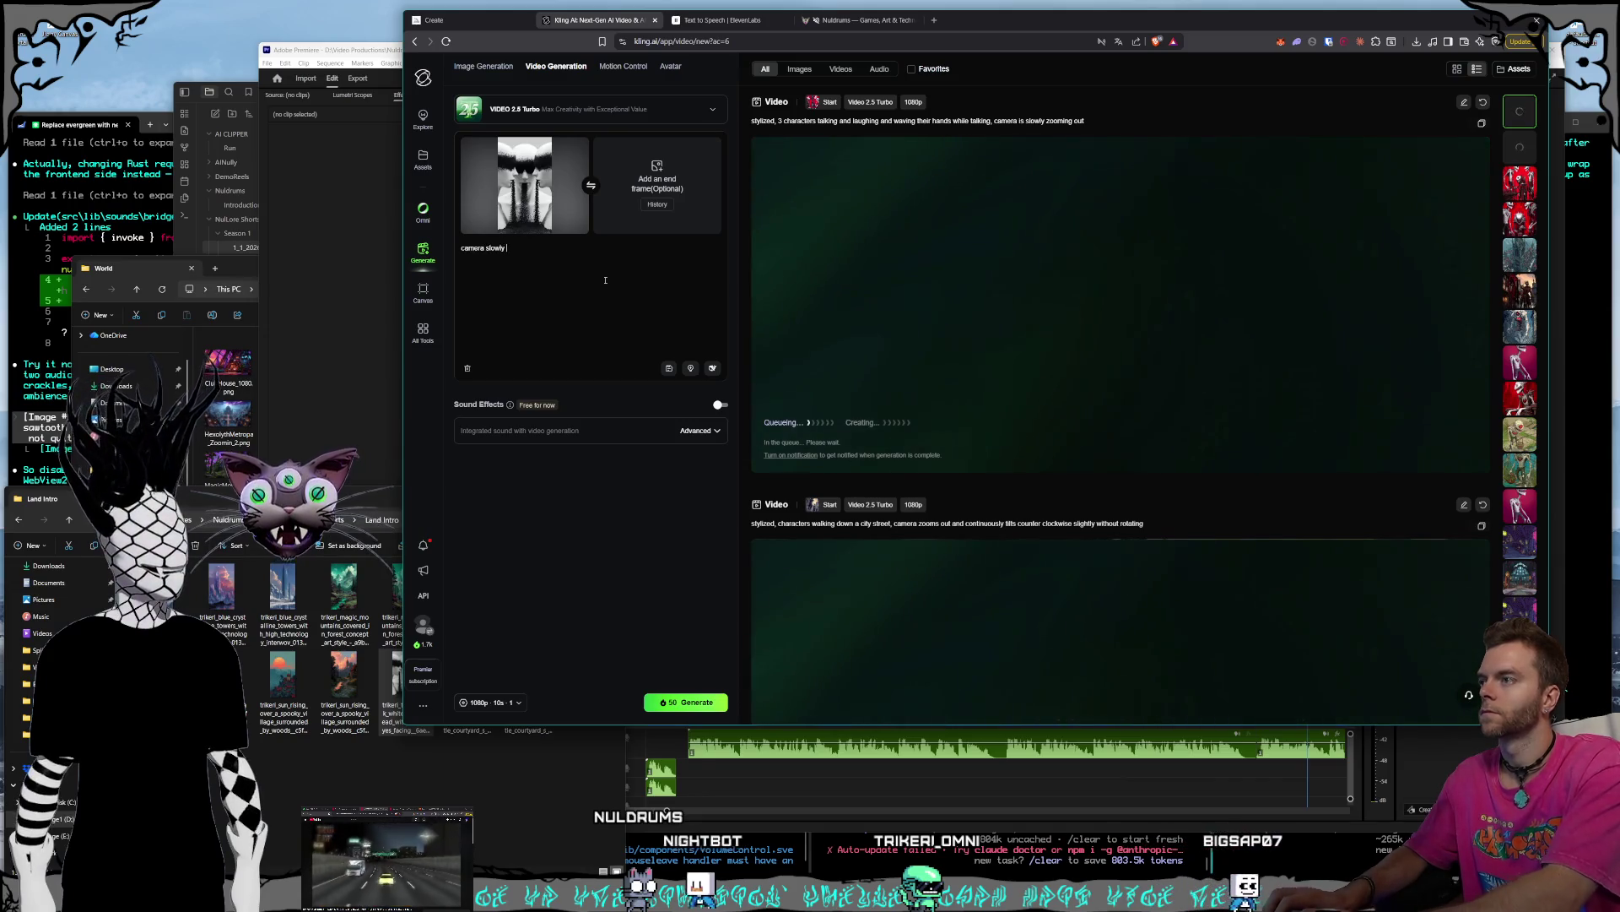
pyautogui.write(' zooms out, black bea')
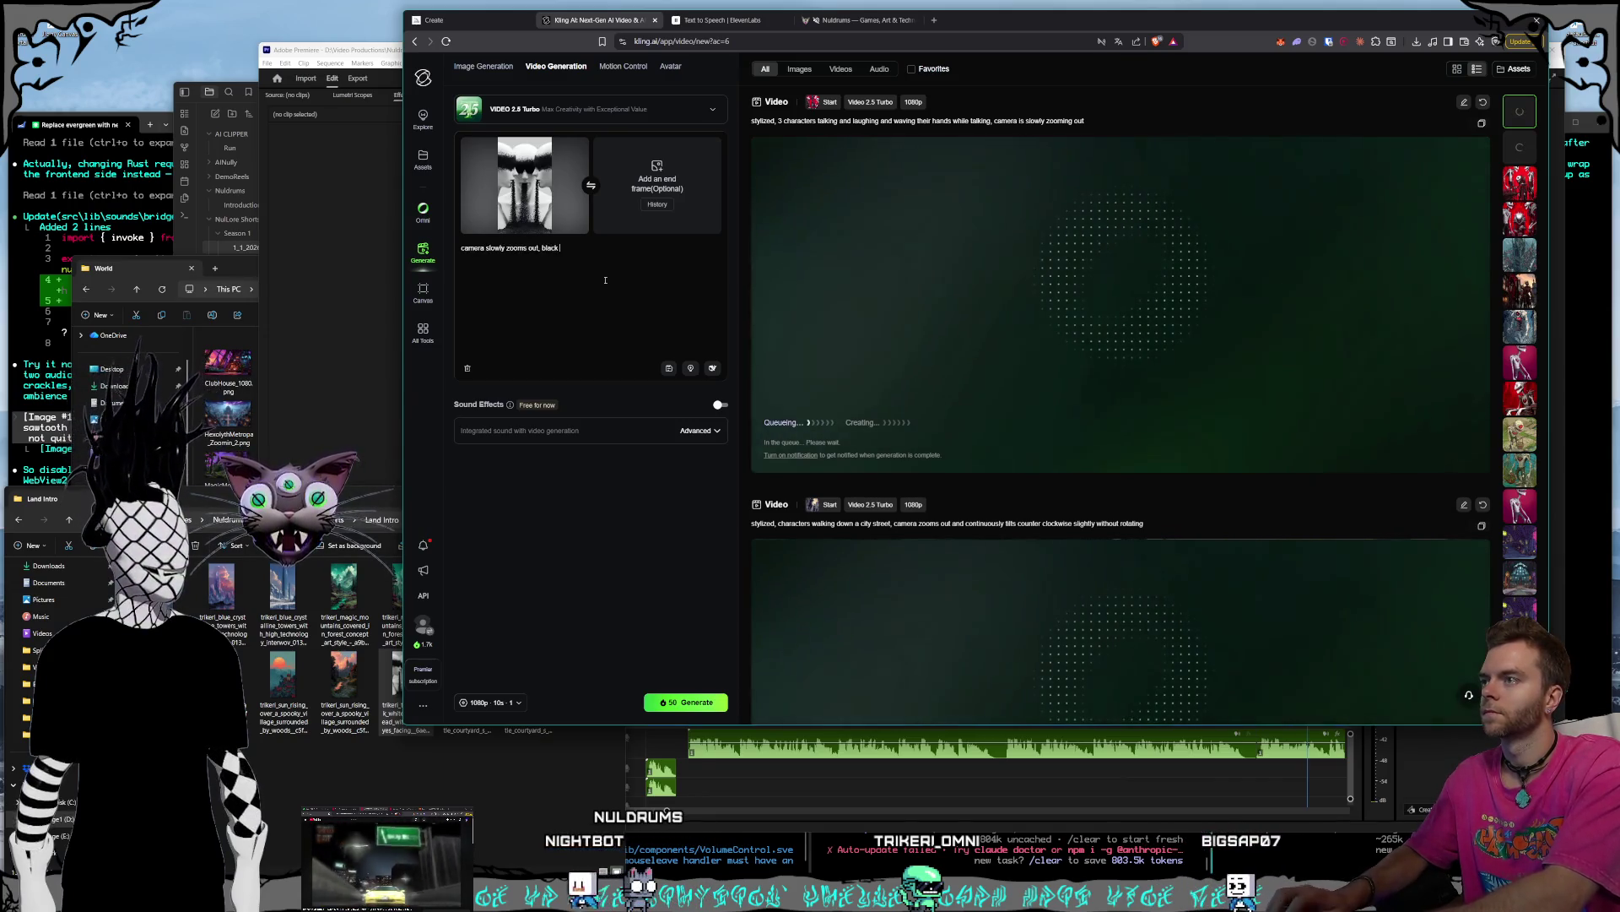
pyautogui.write('ouring (')
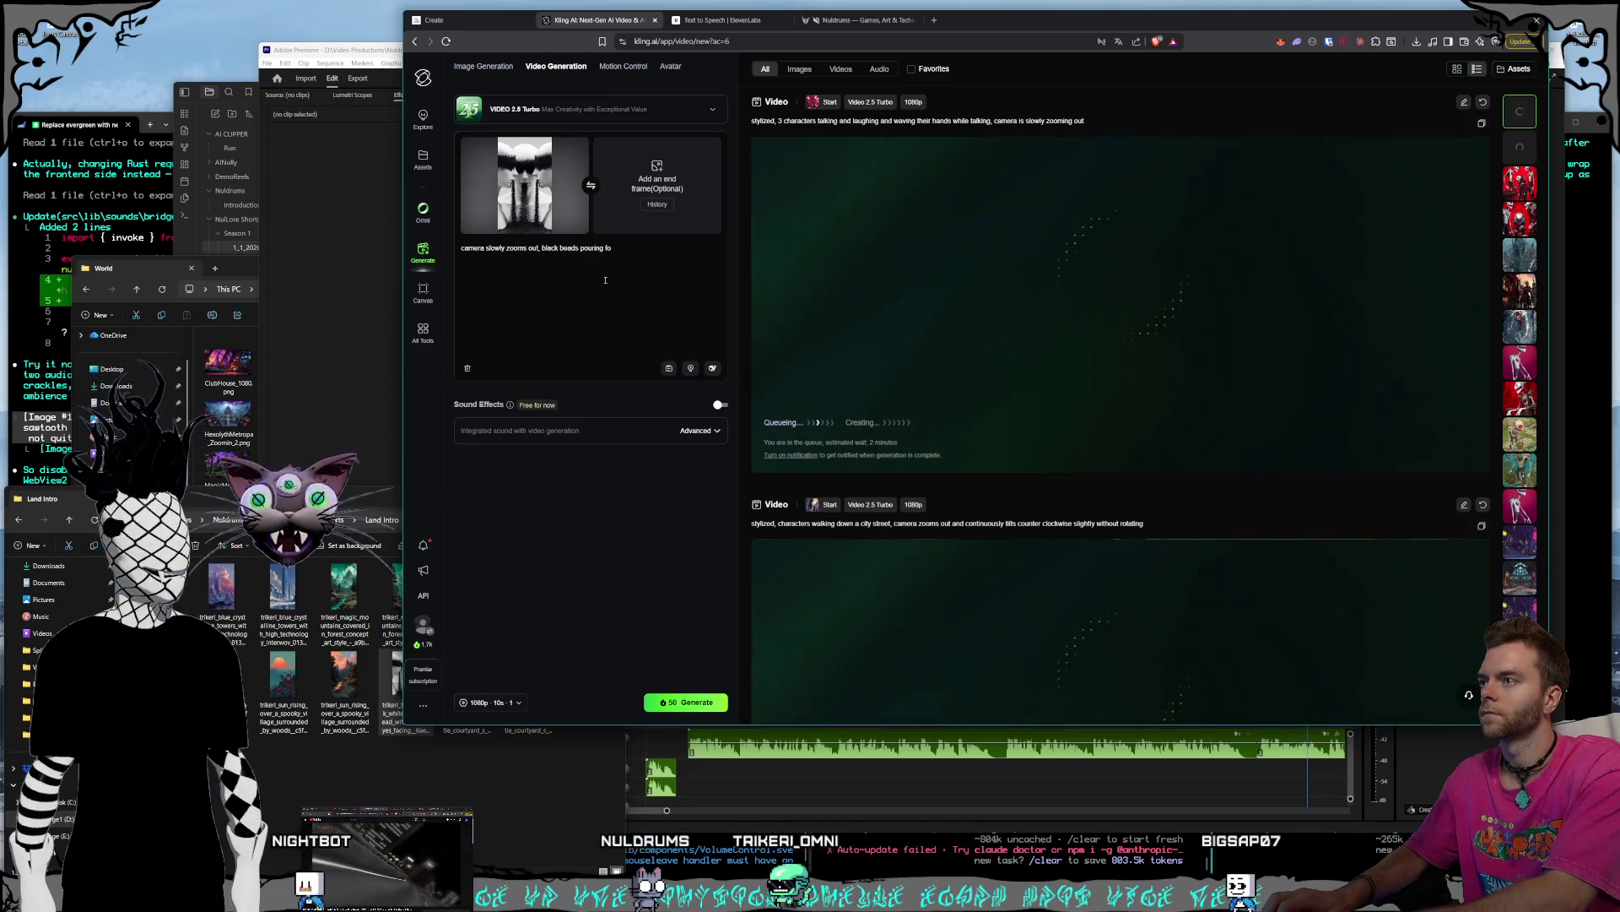
pyautogui.write('the mouths o')
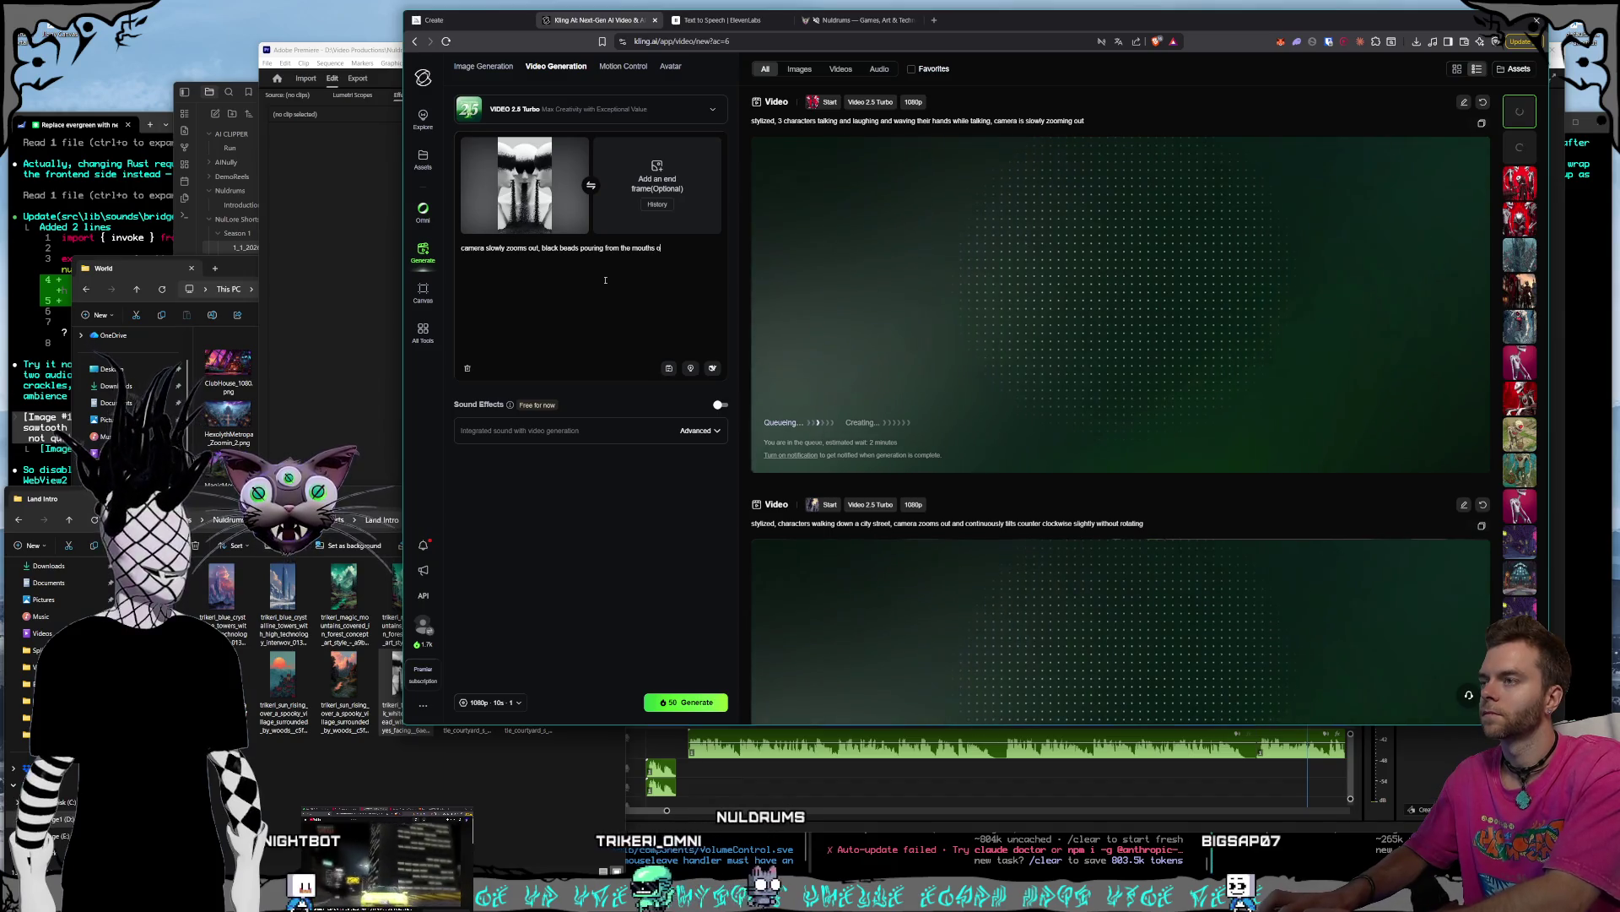
pyautogui.press('BackSpace')
pyautogui.press('BackSpace')
pyautogui.write('3 faces,')
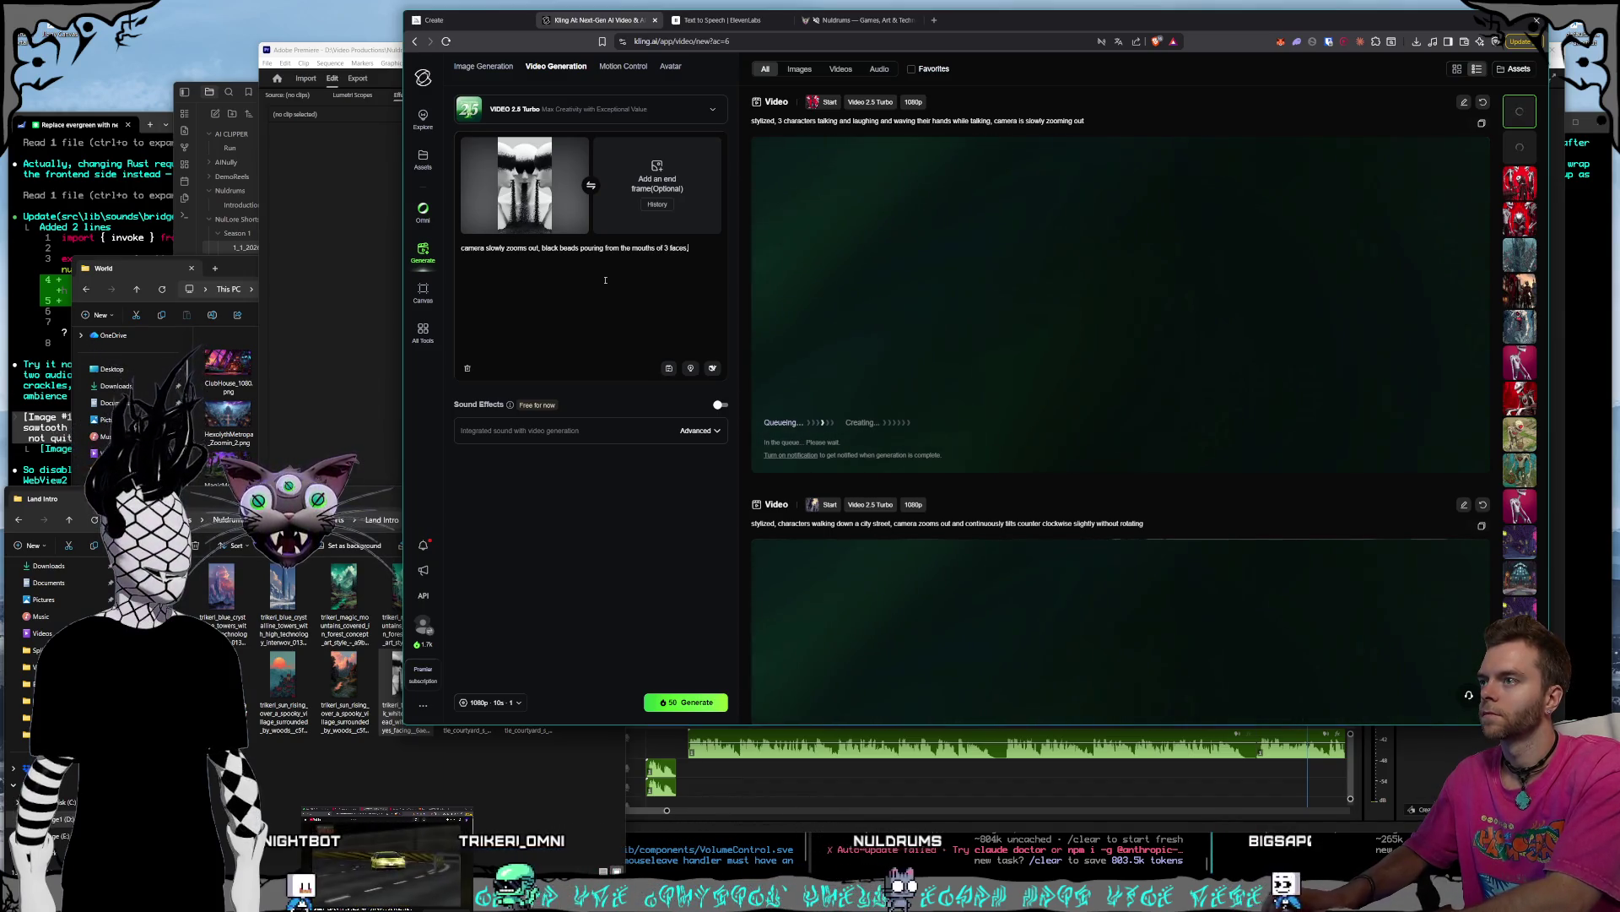
pyautogui.write('d')
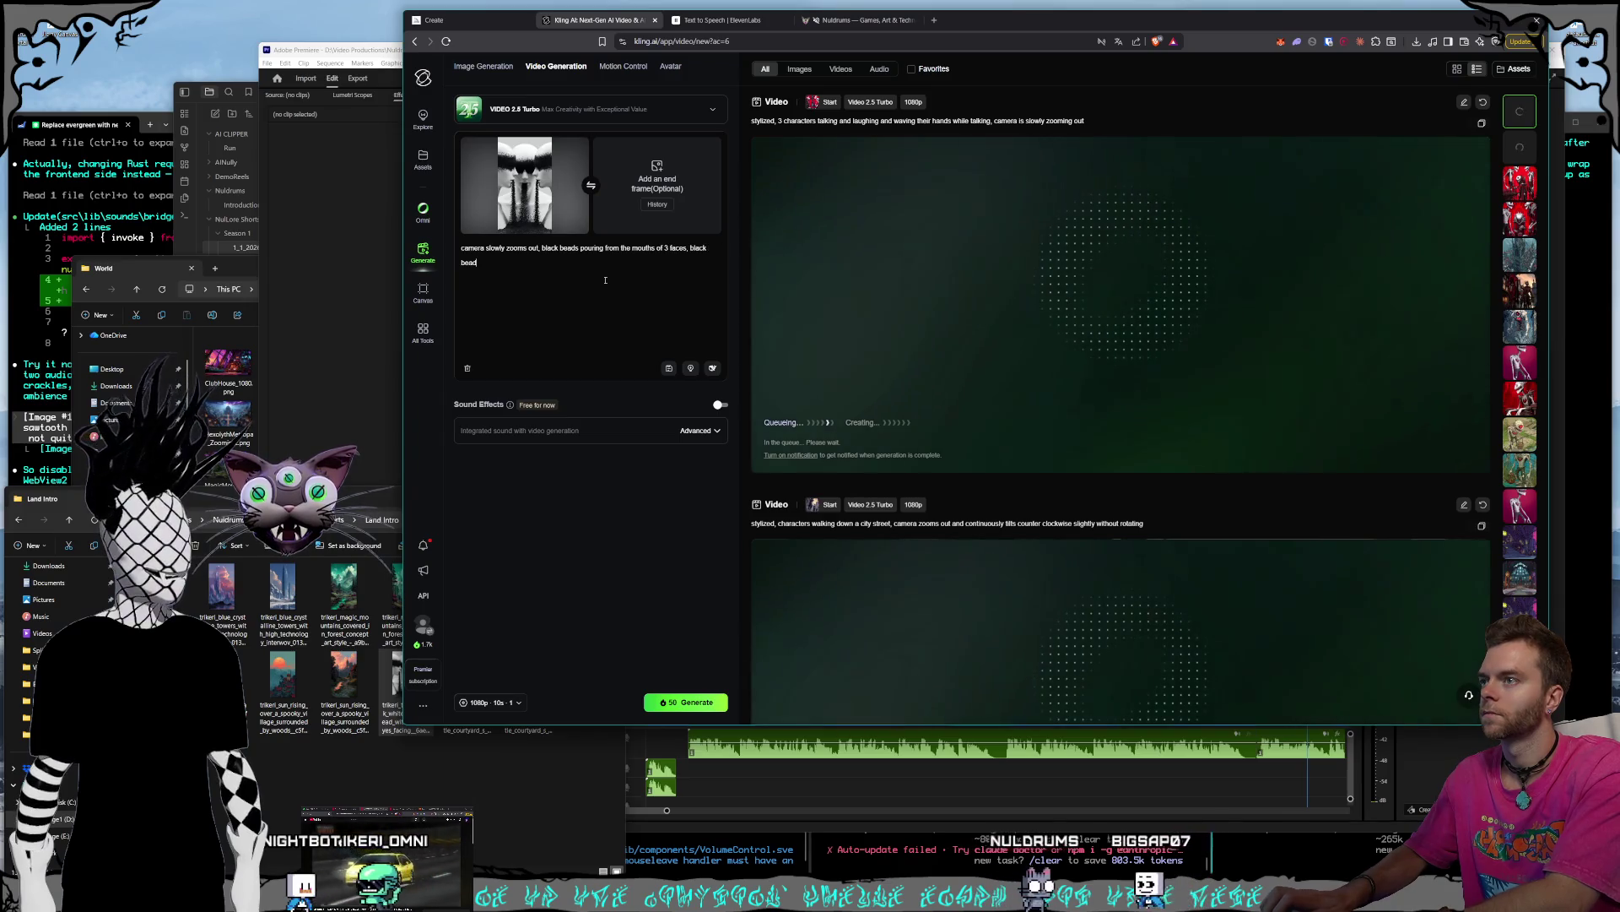
pyautogui.write('s alsrbing around their')
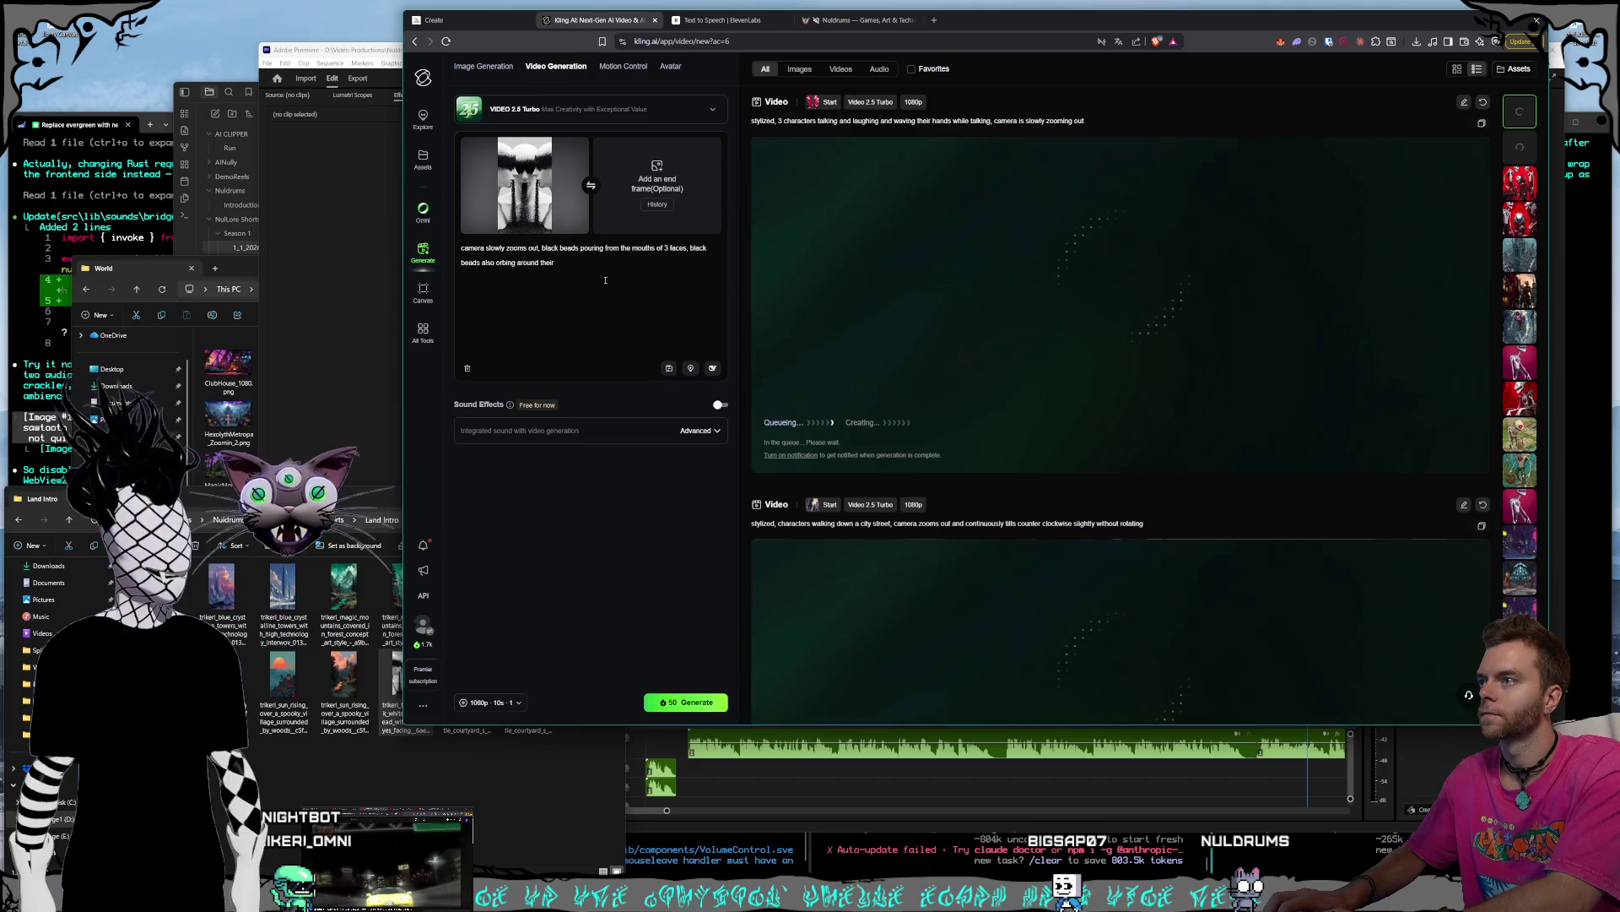
pyautogui.write(' heads in a')
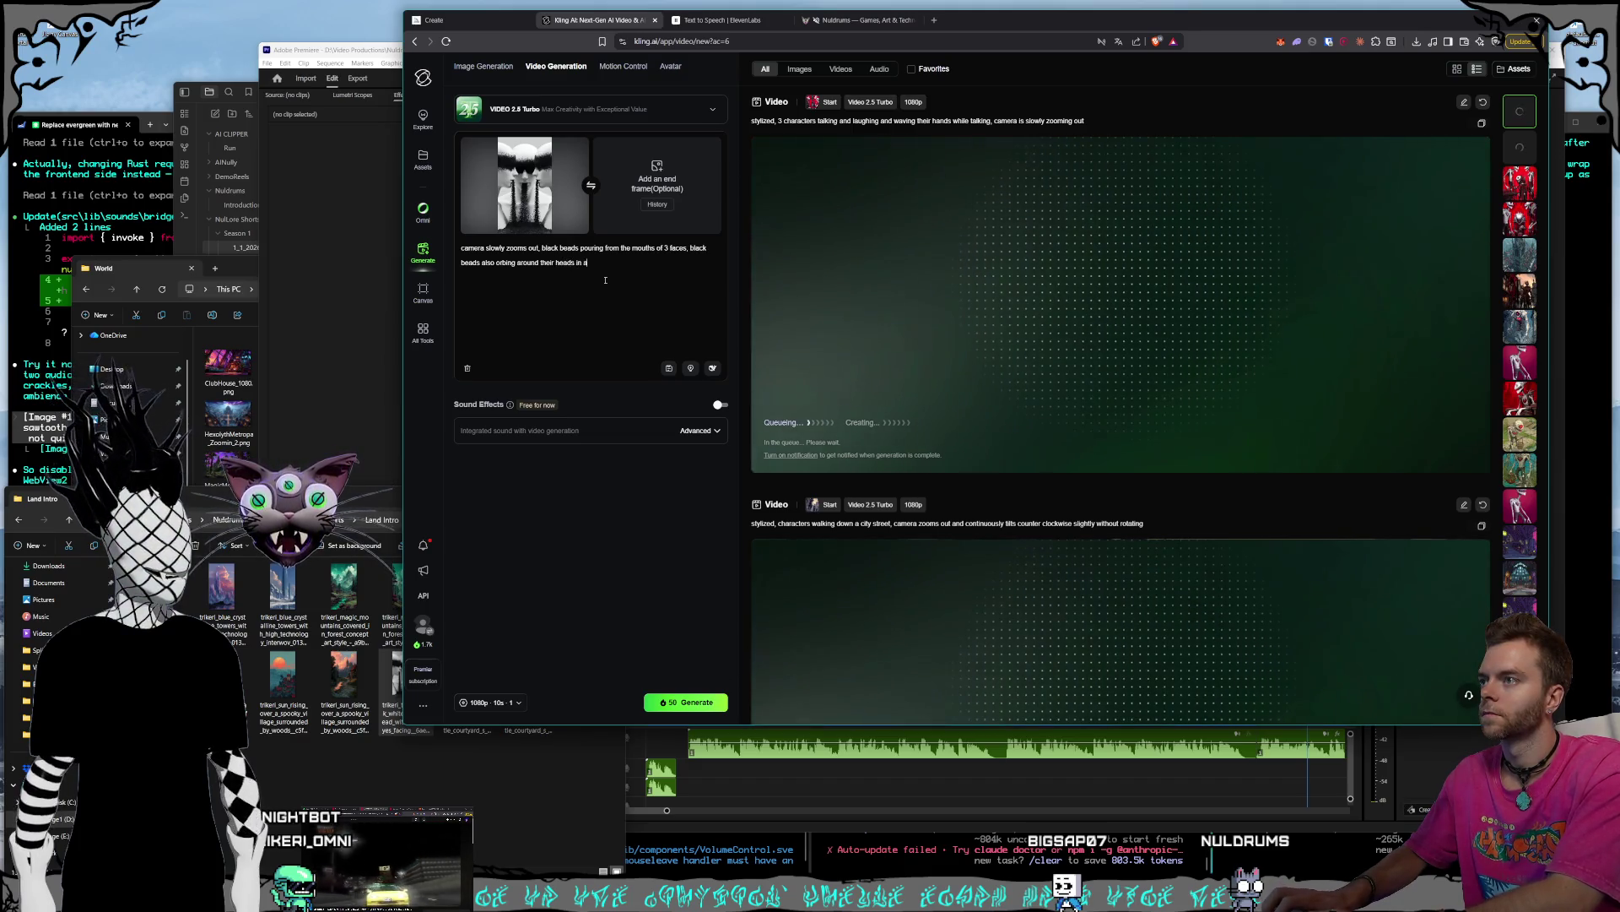
pyautogui.write(' band')
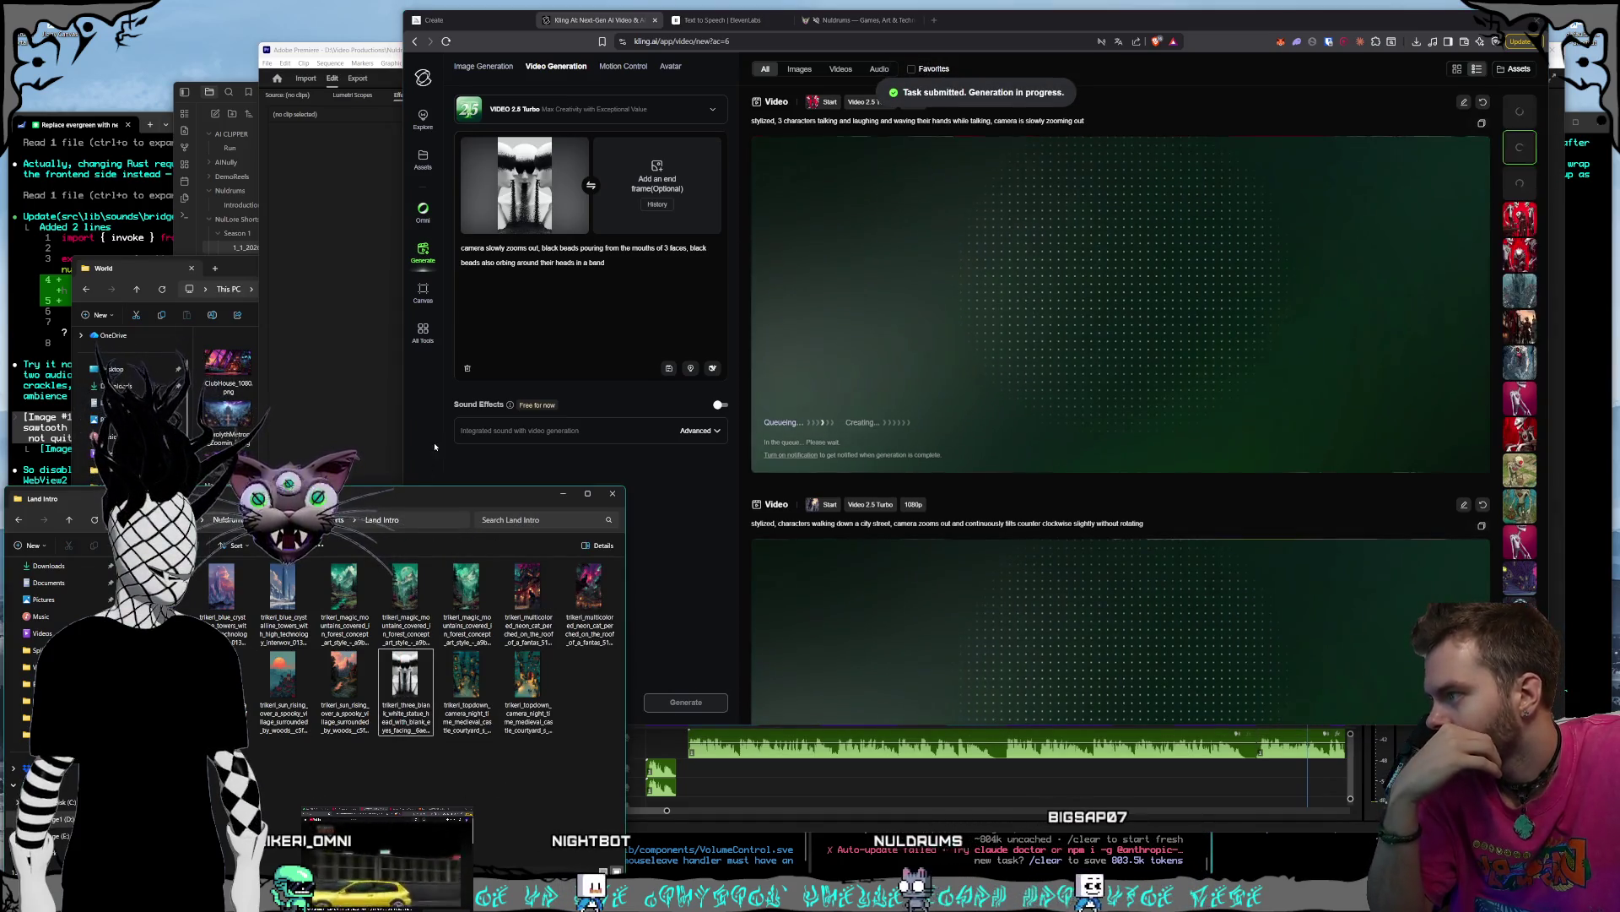
pyautogui.click(574, 149)
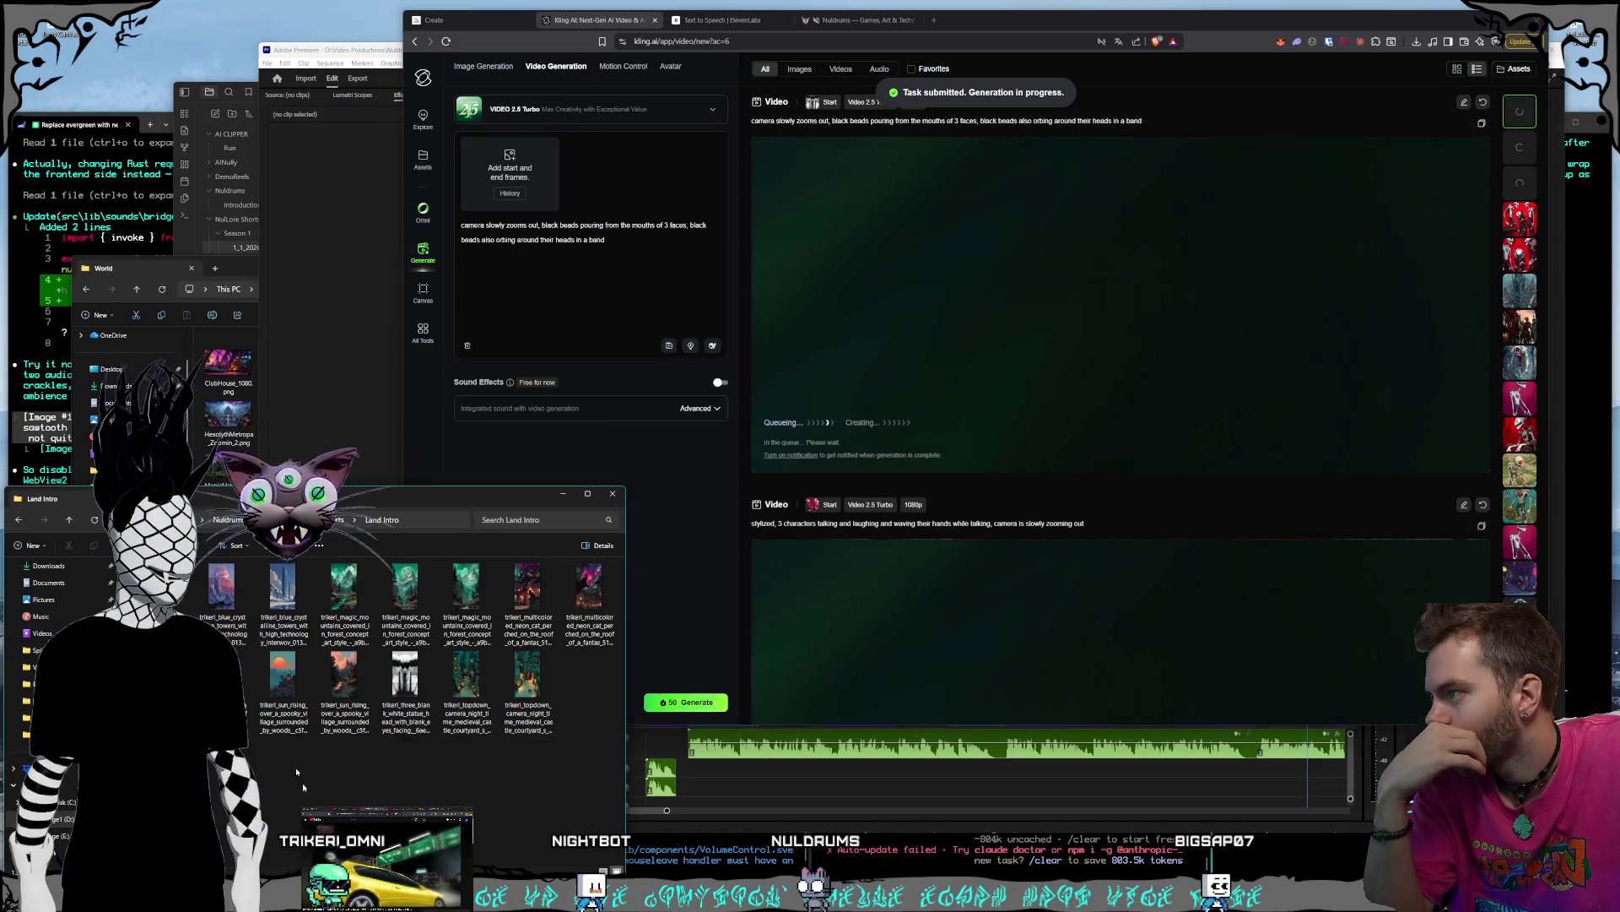
pyautogui.moveTo(589, 83); pyautogui.dragTo(509, 173)
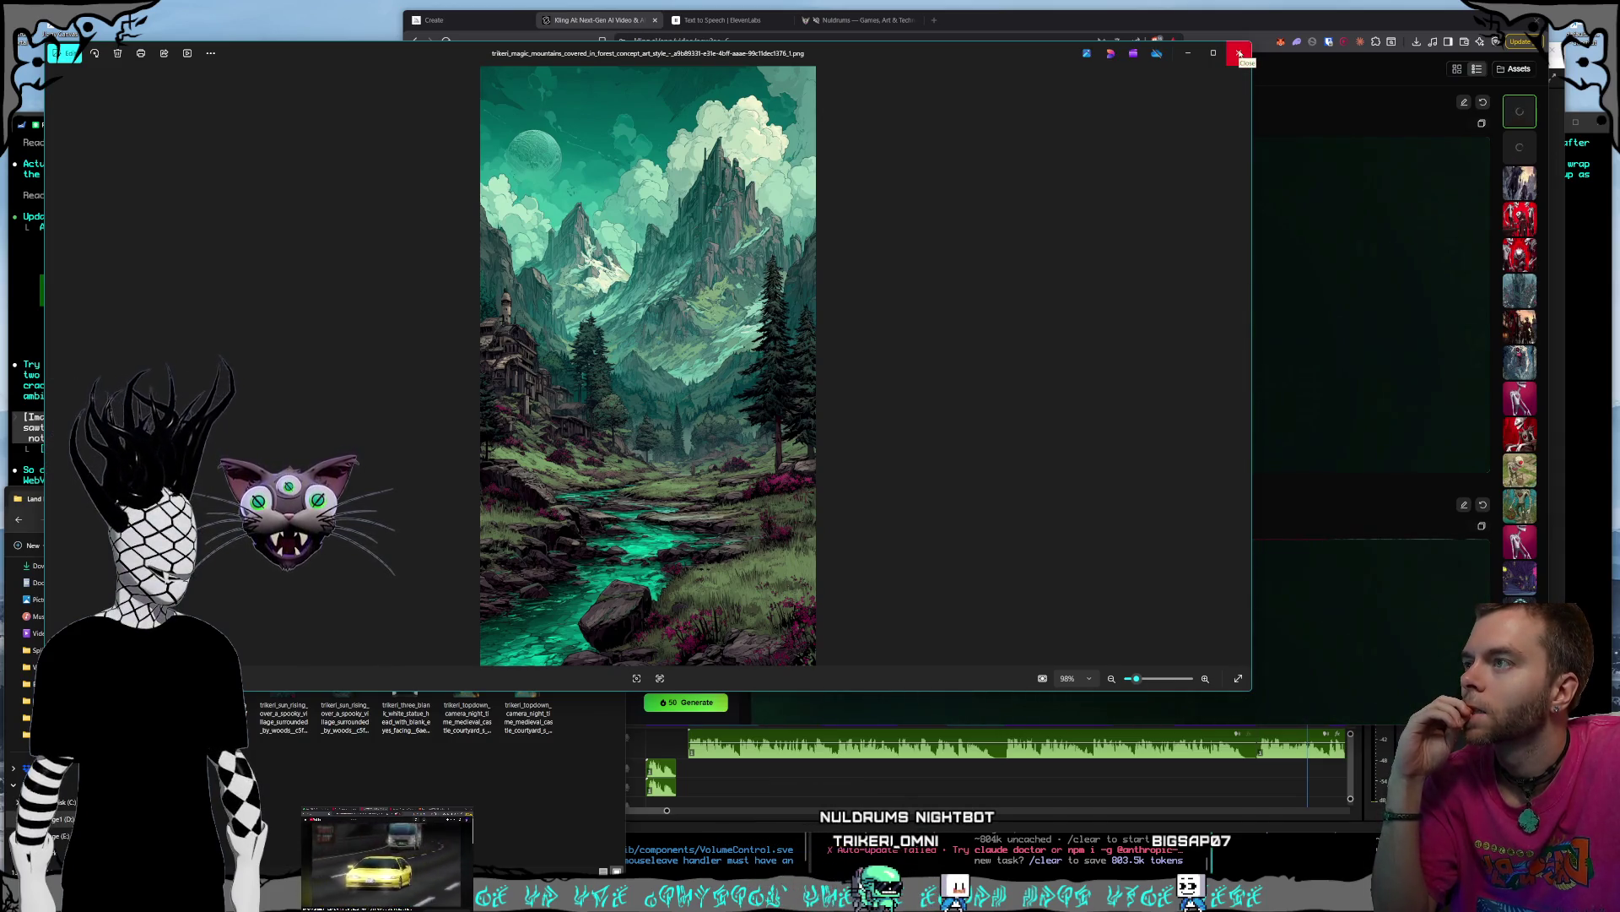
# - Replace the prompt with a quick drone pull-back over mountains, valley, wind-blown clouds and water, and generate
pyautogui.click(1240, 53)
pyautogui.tripleClick(473, 266)
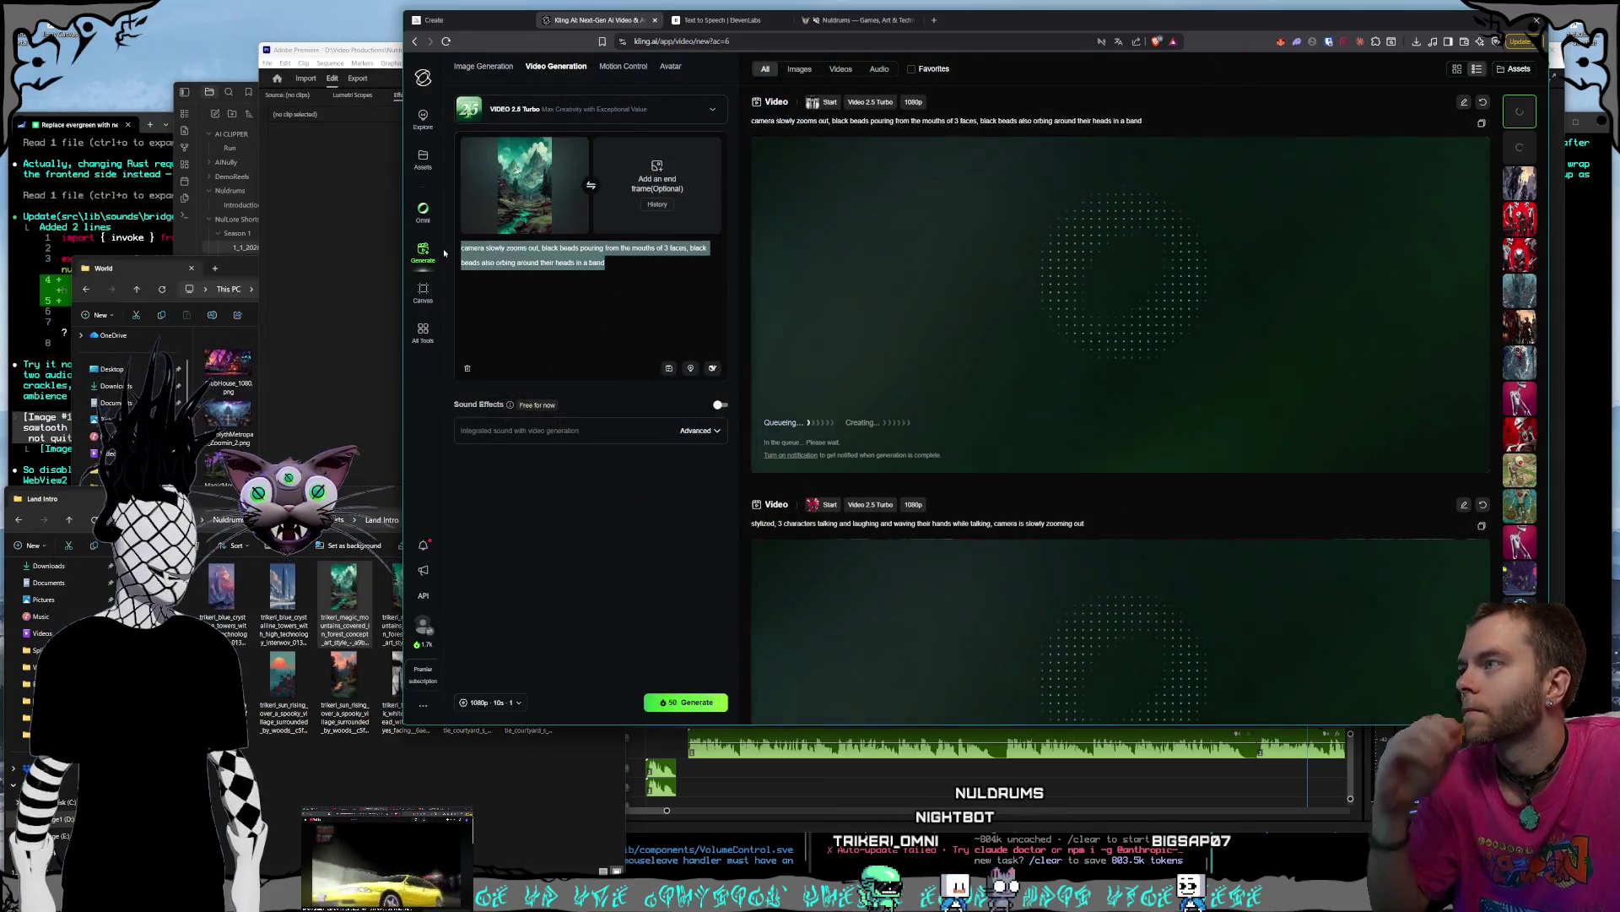
pyautogui.write('drone shot flys back')
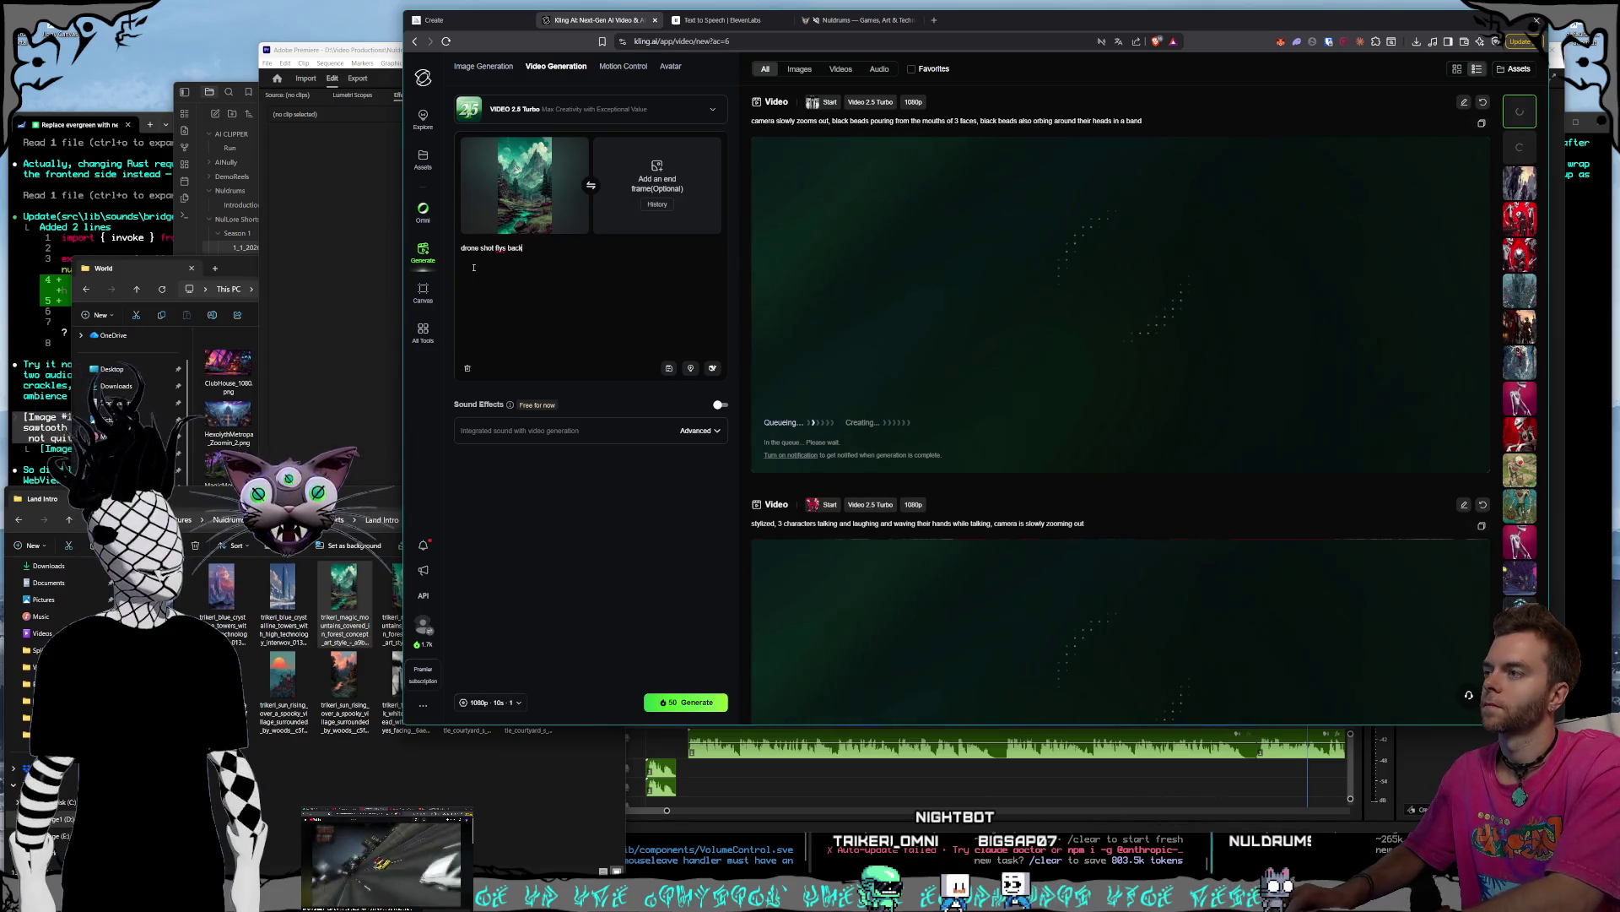
pyautogui.write(' and zooms out')
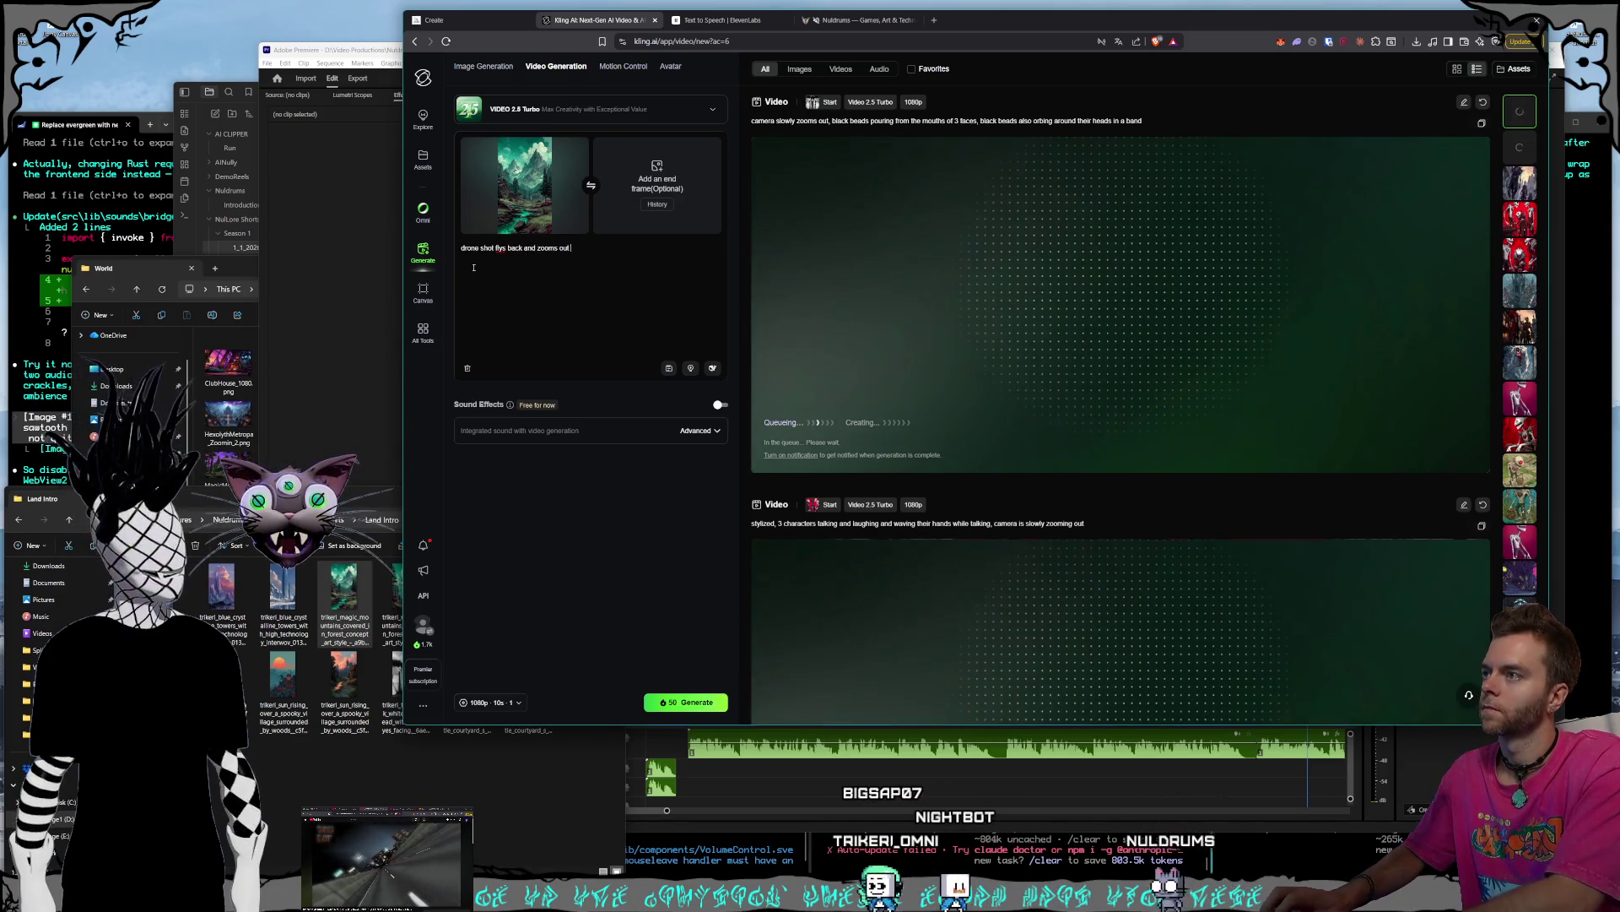
pyautogui.write(' quickly s')
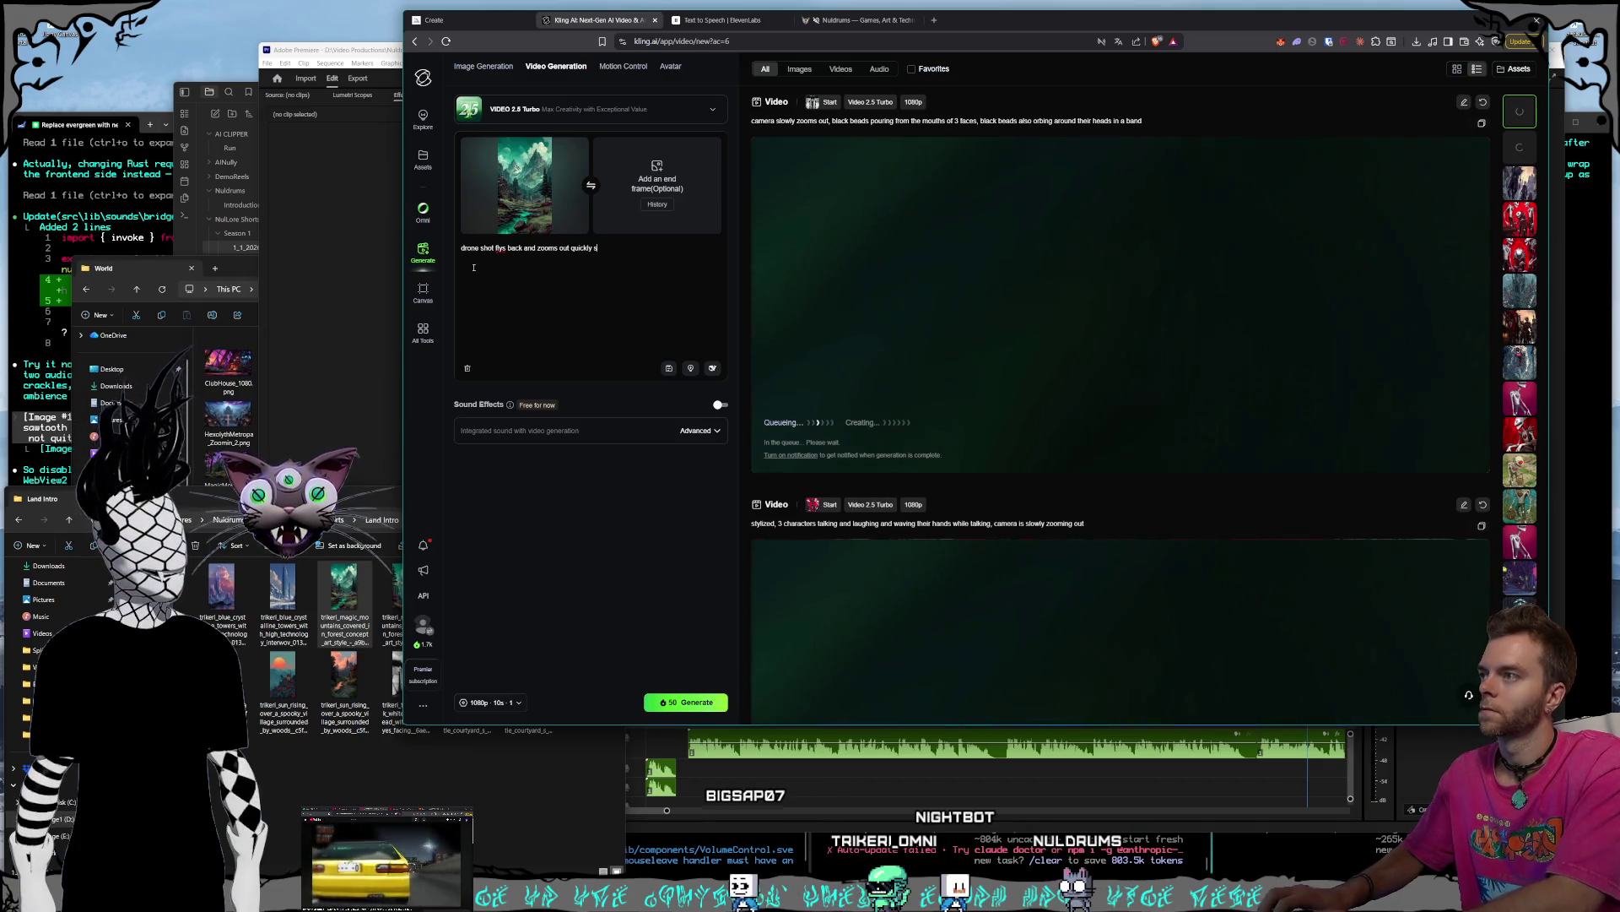
pyautogui.write('howing mou')
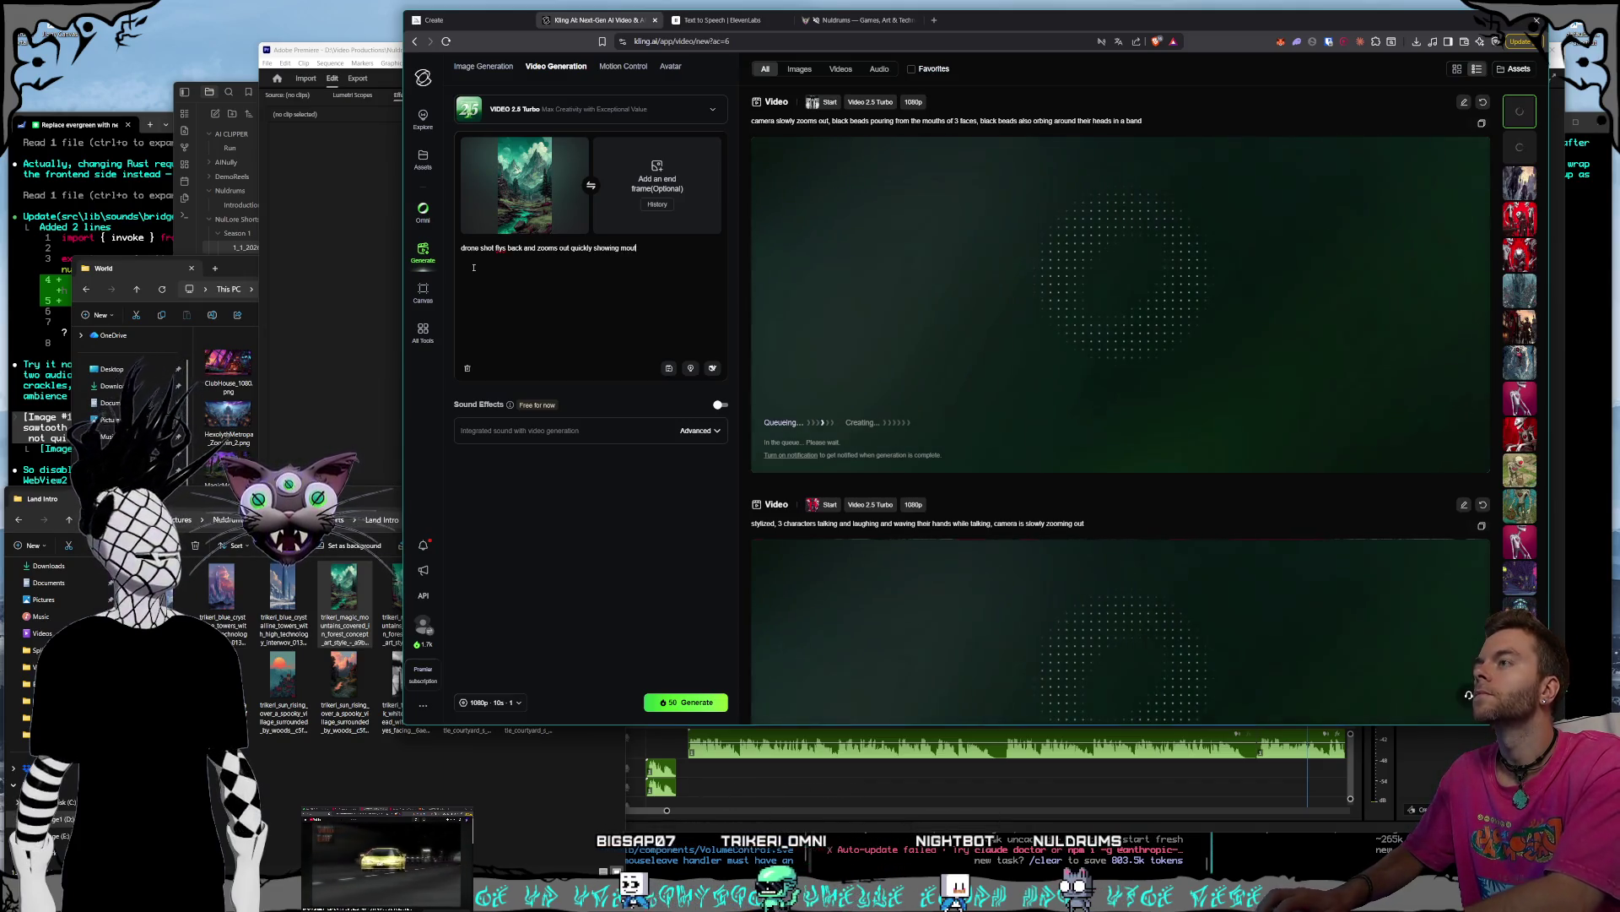
pyautogui.write('tn, cloud')
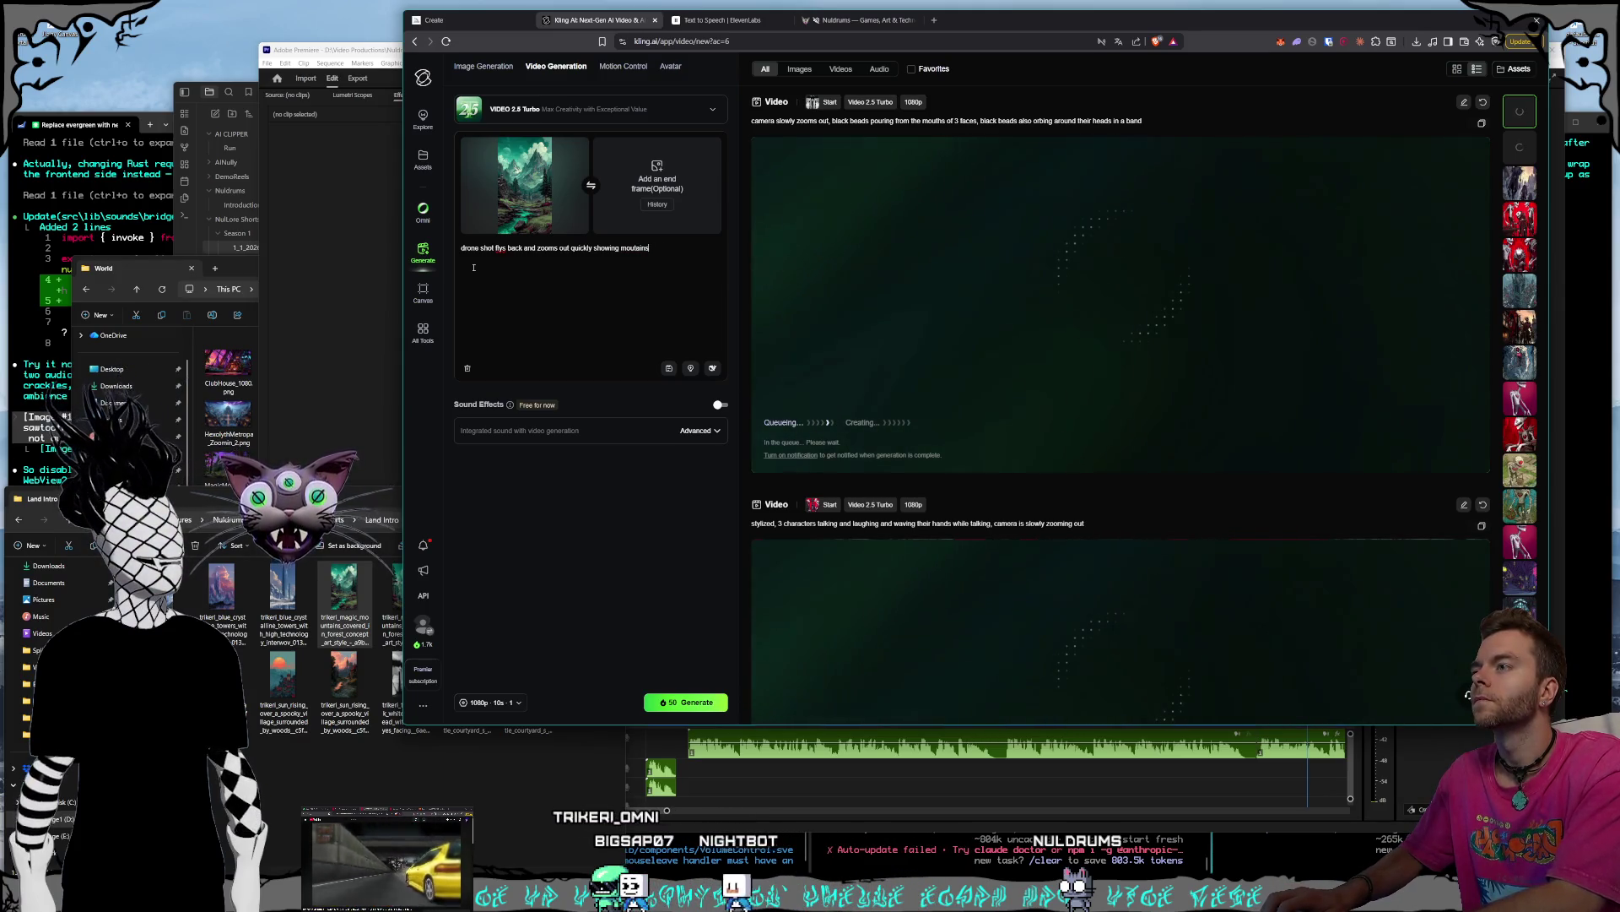
pyautogui.write(' valley, clouds')
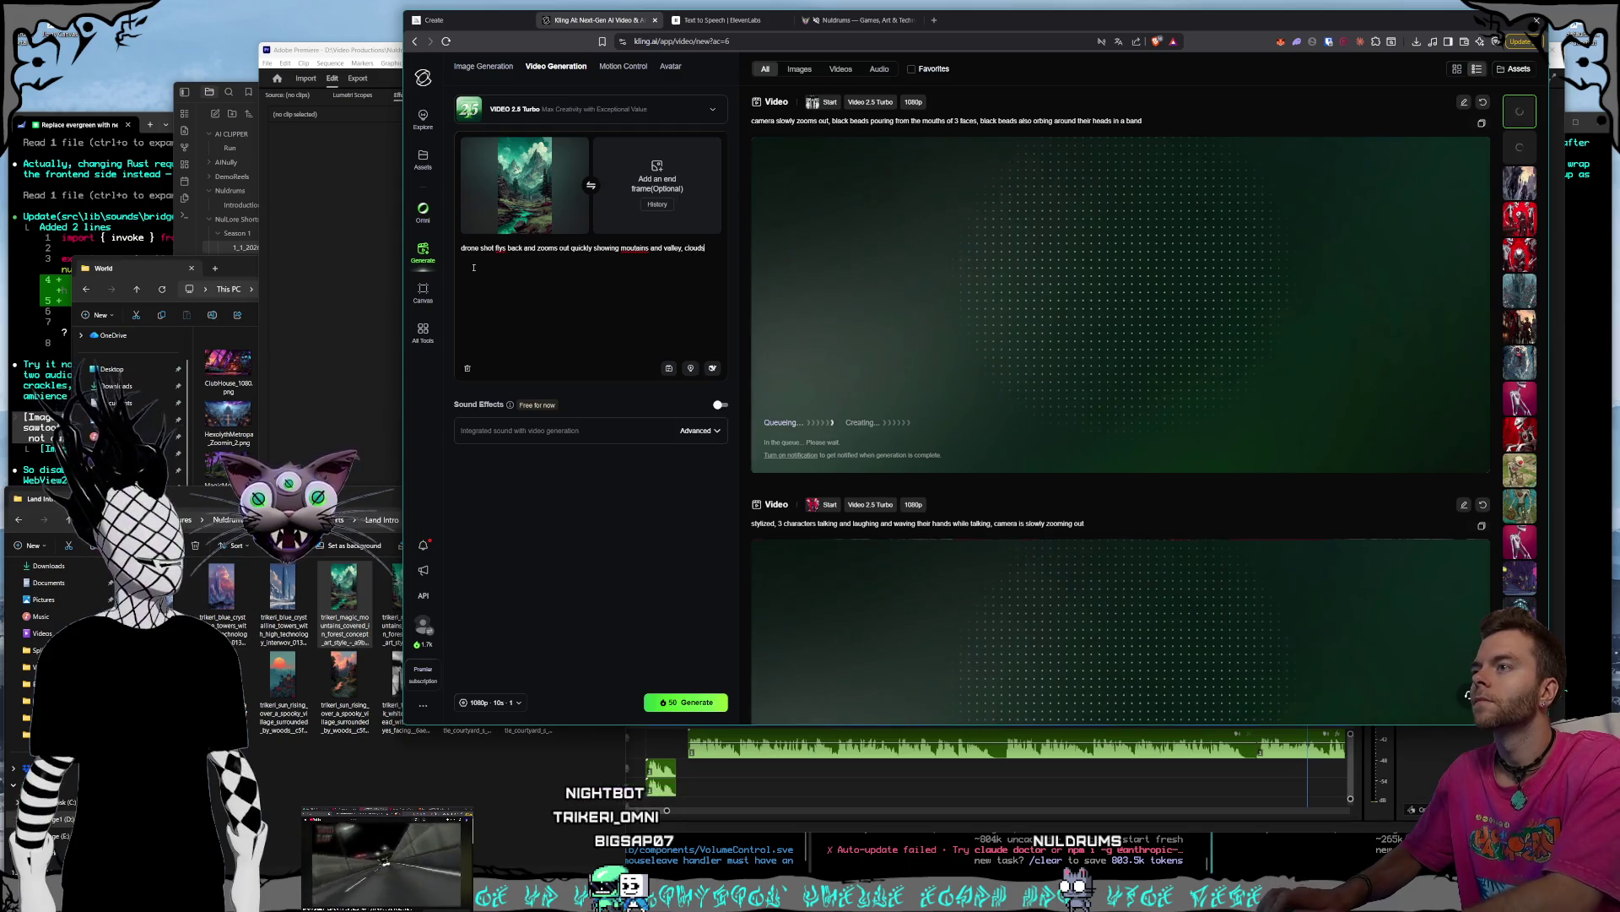
pyautogui.write(' moving in the ')
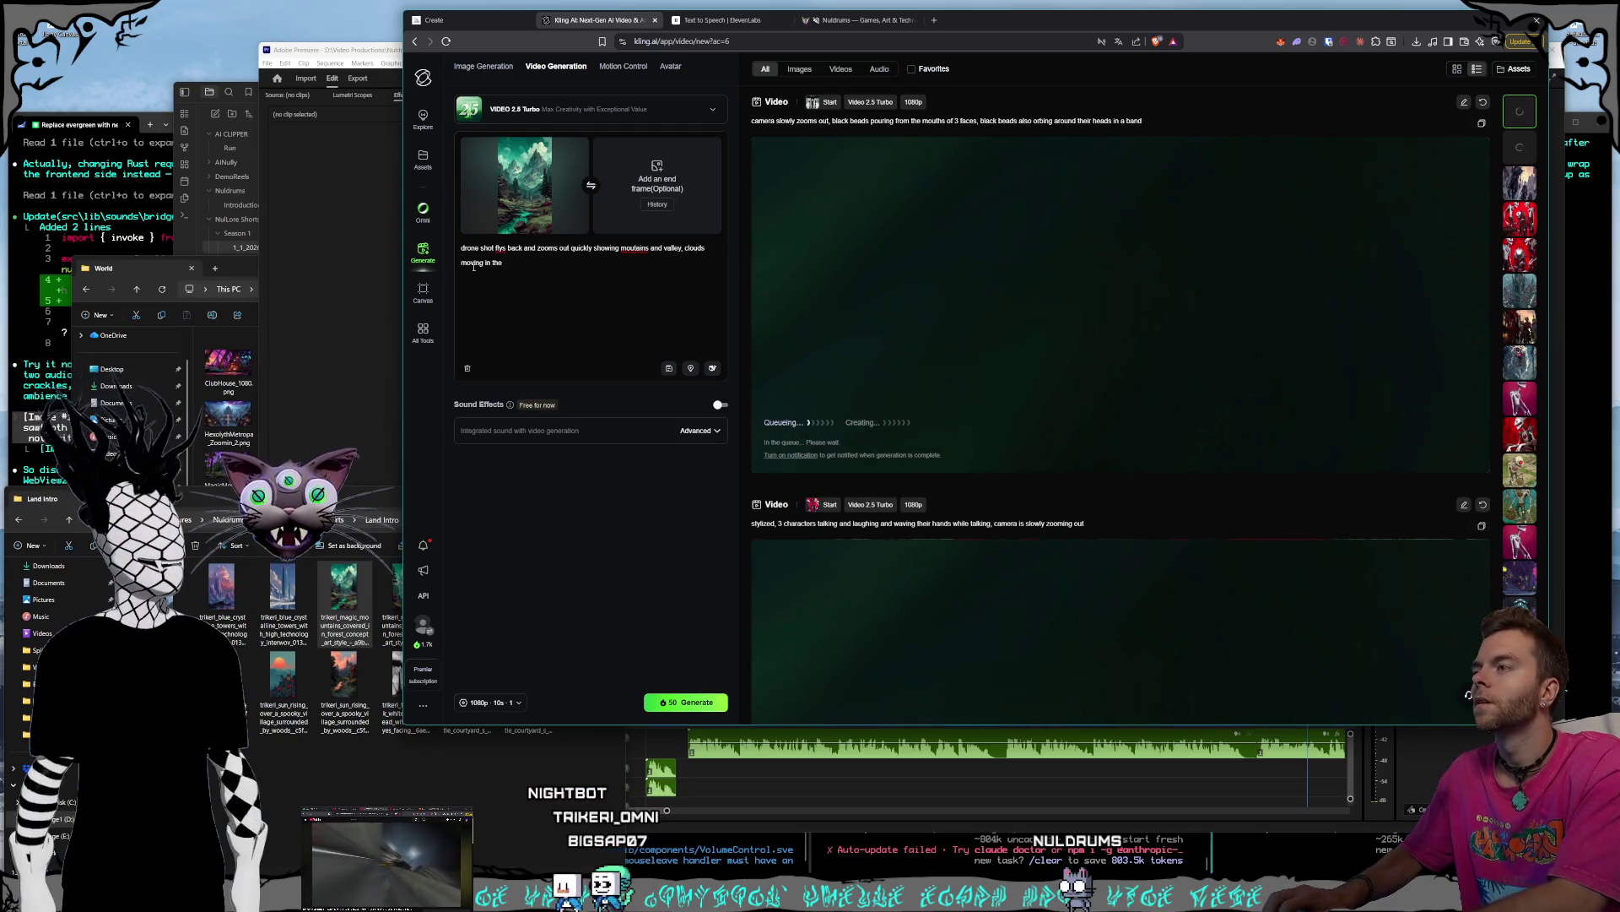
pyautogui.write(' from t')
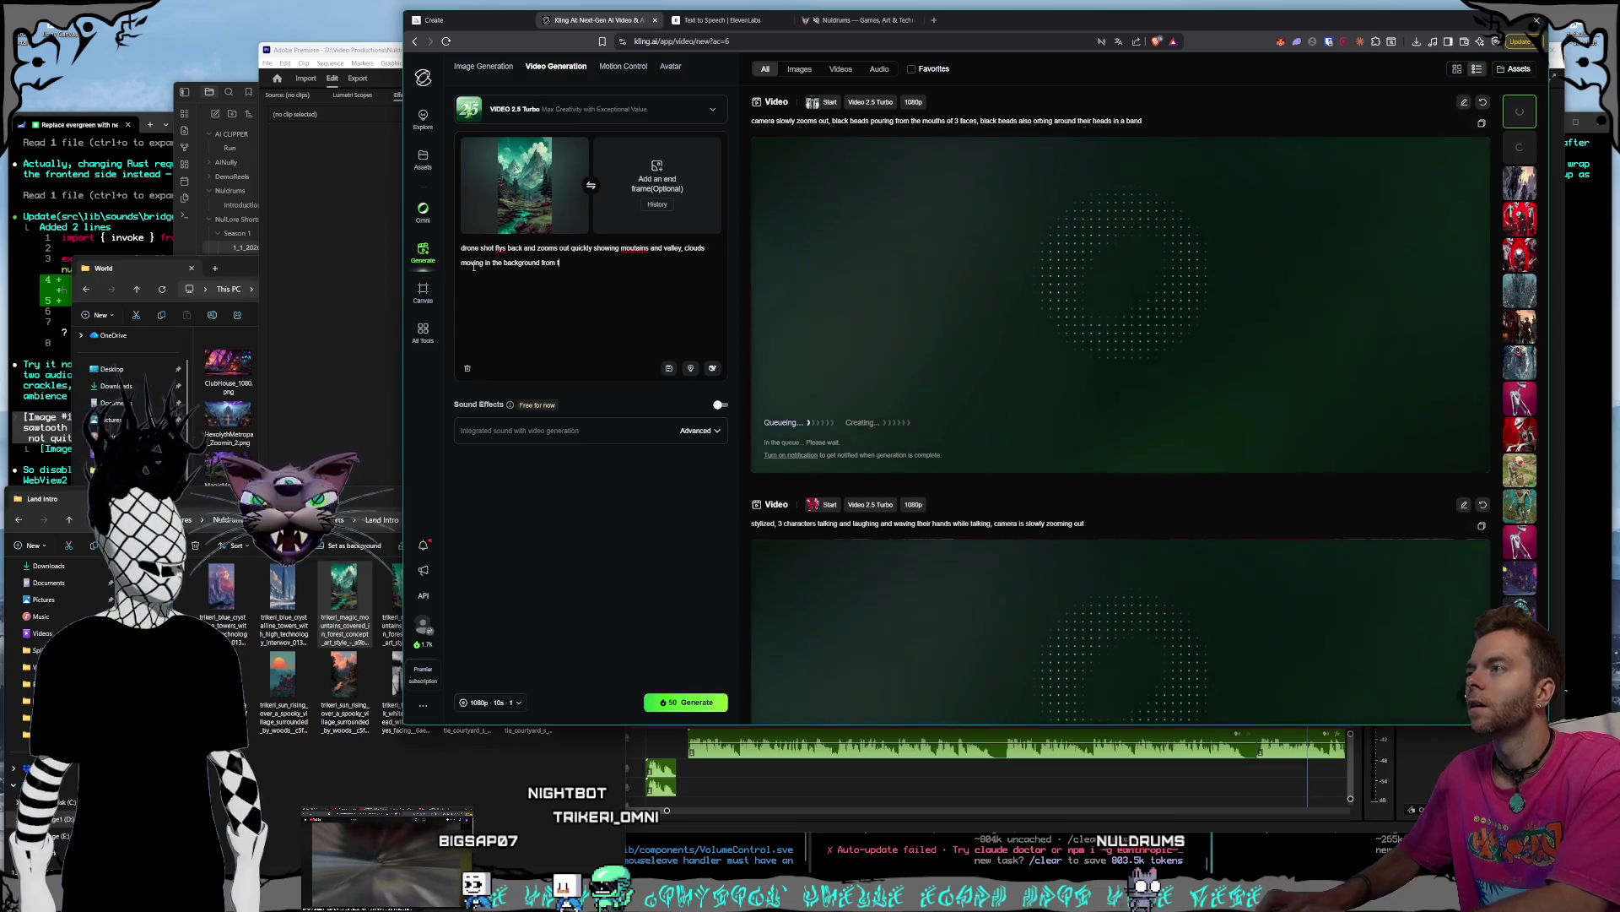
pyautogui.write('he wind, water running down a r')
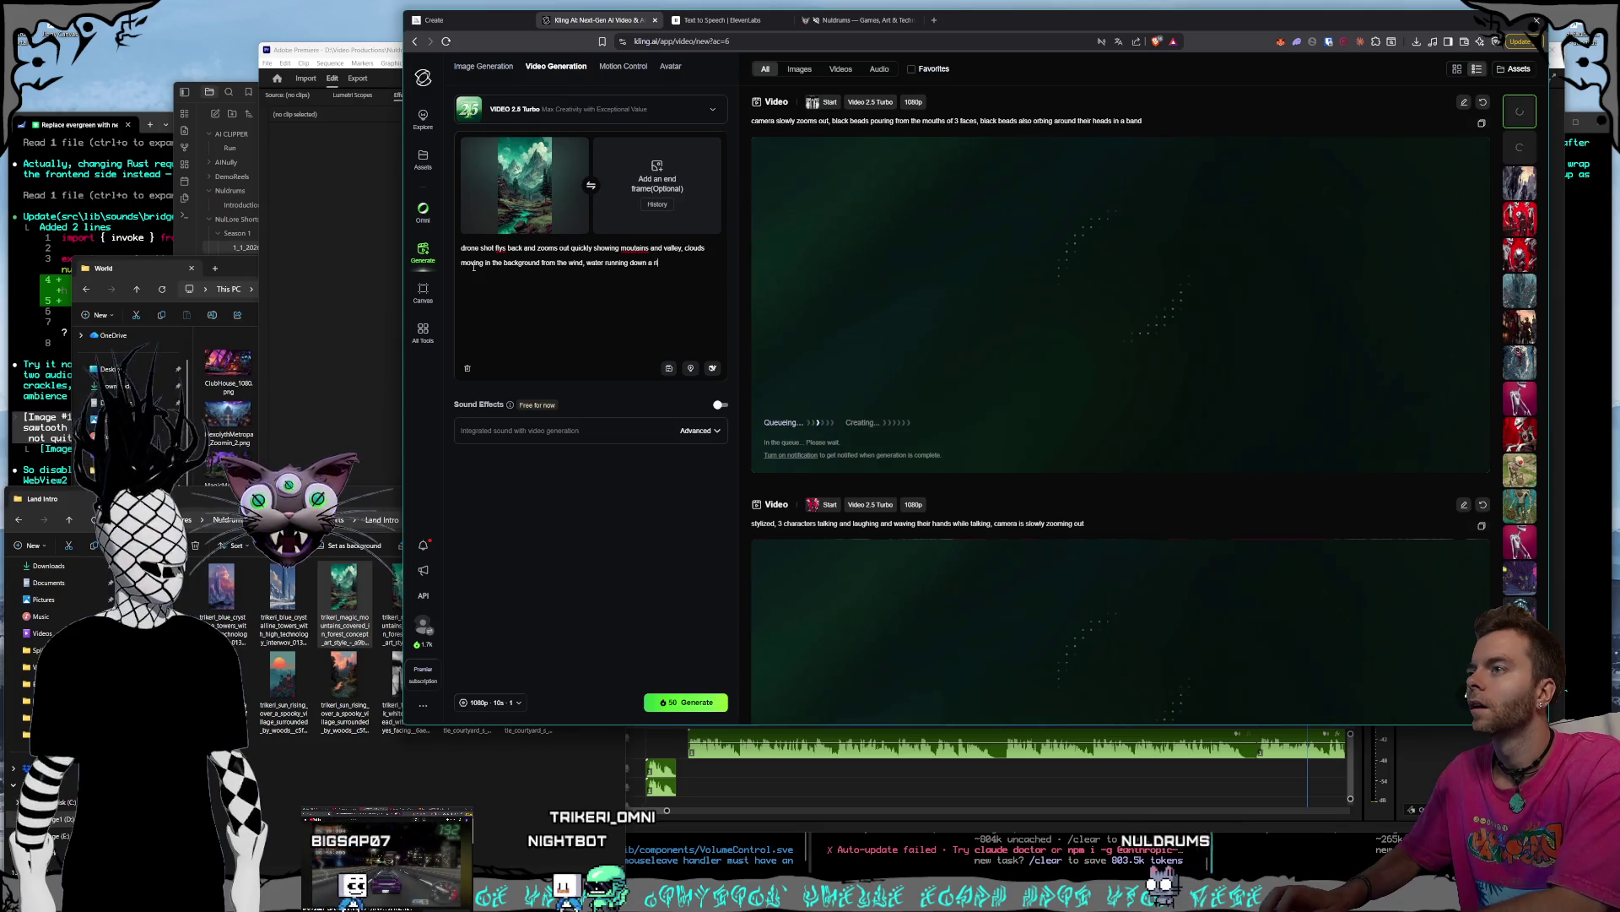
pyautogui.write('iver')
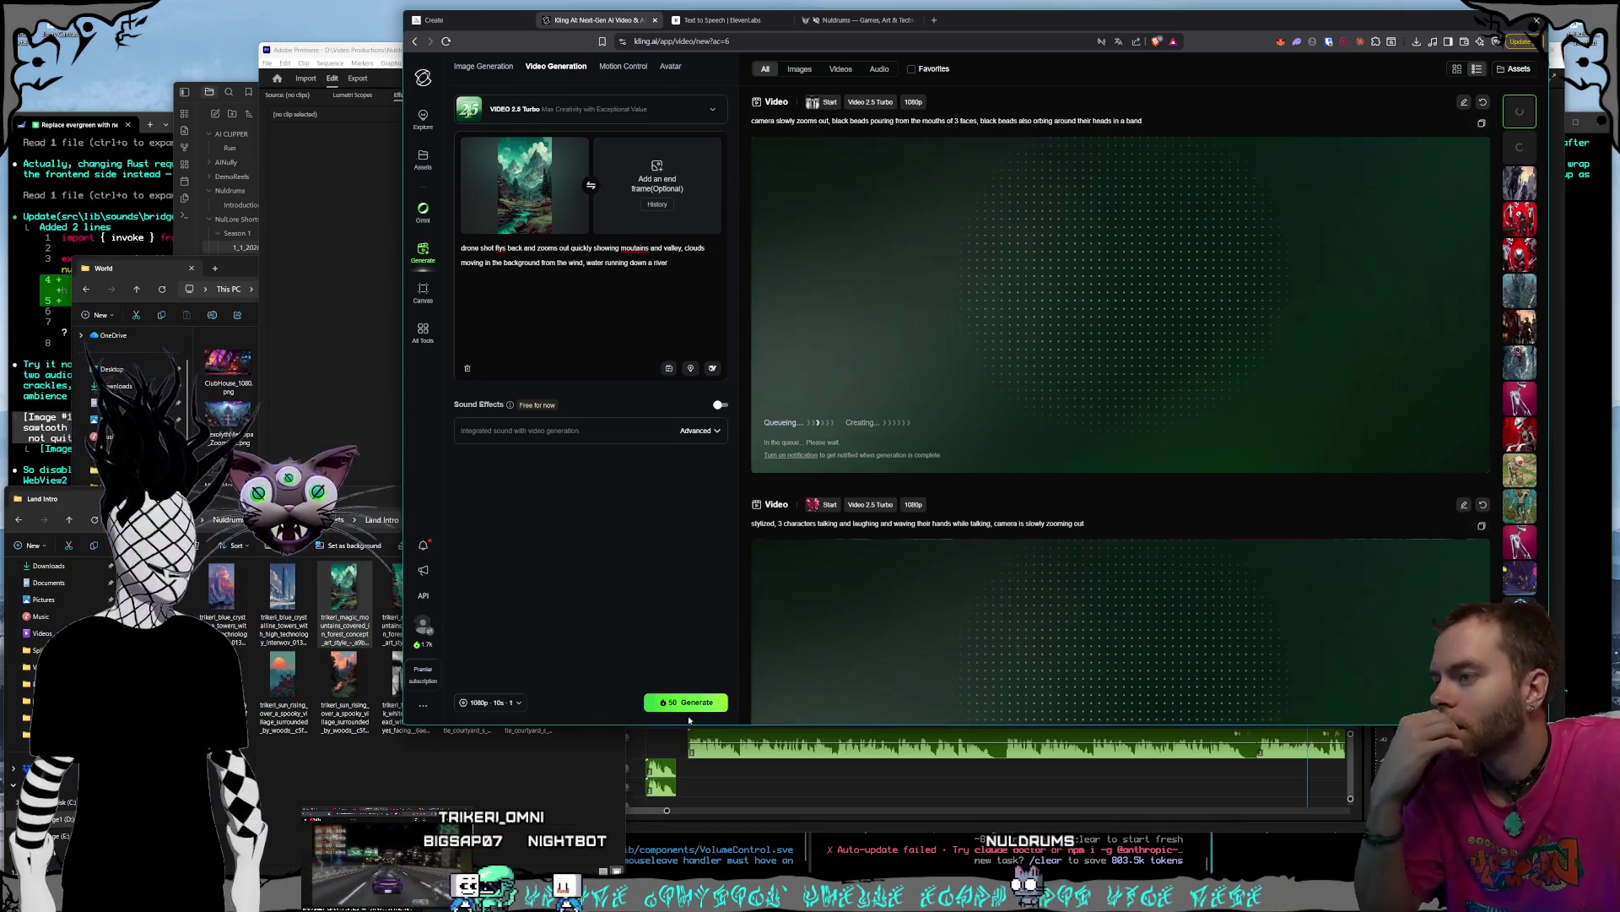
pyautogui.click(688, 709)
pyautogui.click(374, 799)
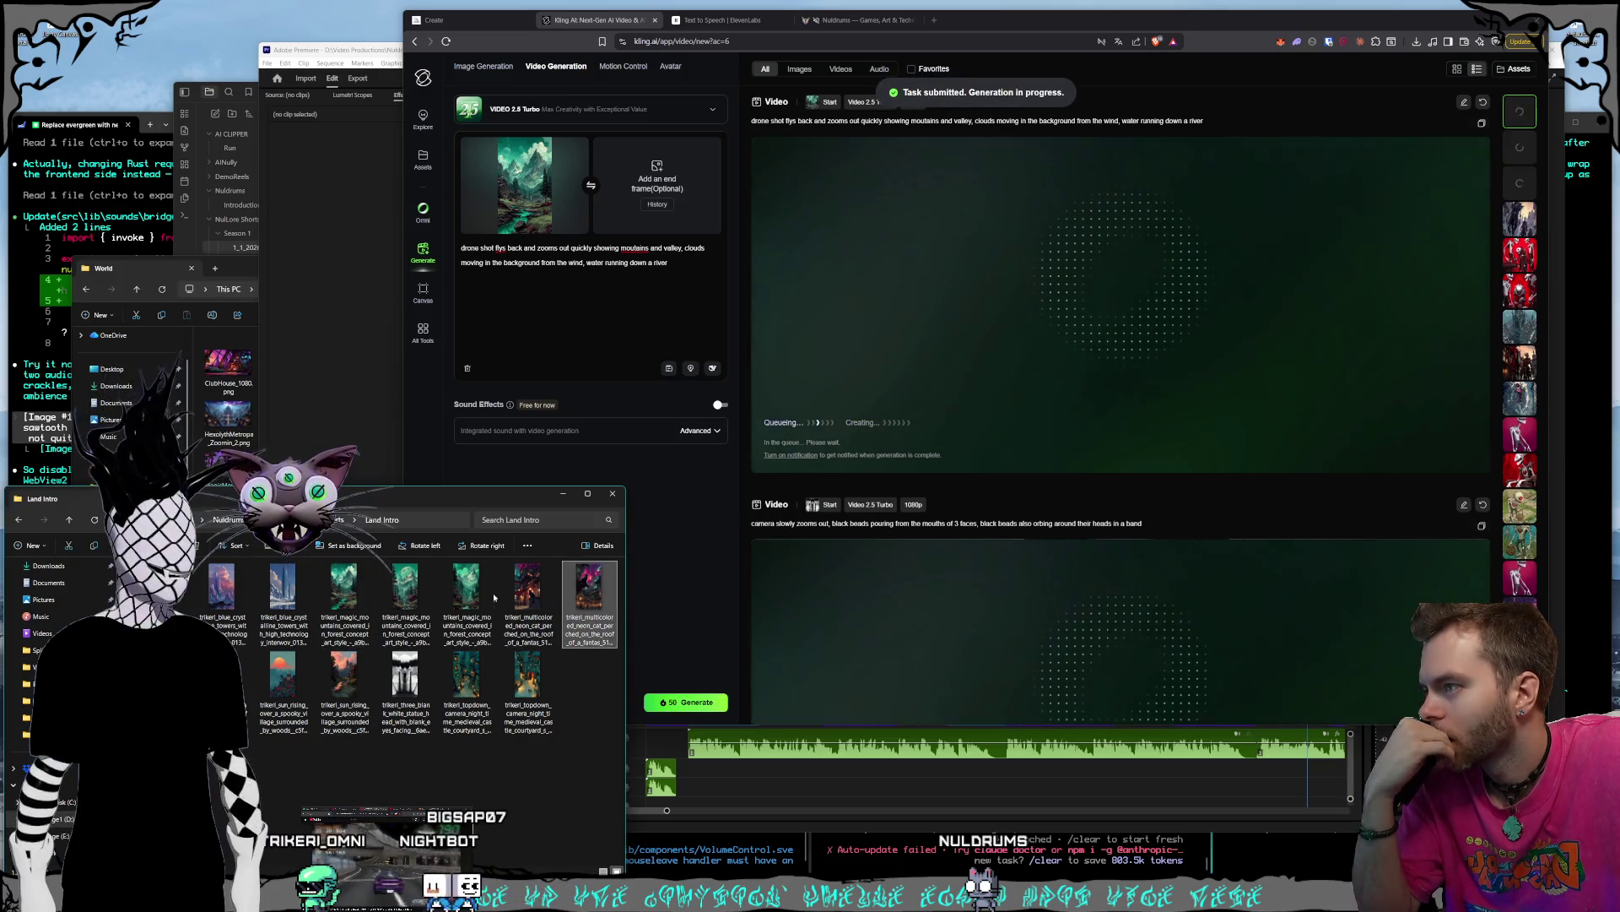
# - Load the neon cat rooftop image as the start frame and clear the old prompt
pyautogui.moveTo(596, 685); pyautogui.dragTo(547, 596)
pyautogui.doubleClick(545, 596)
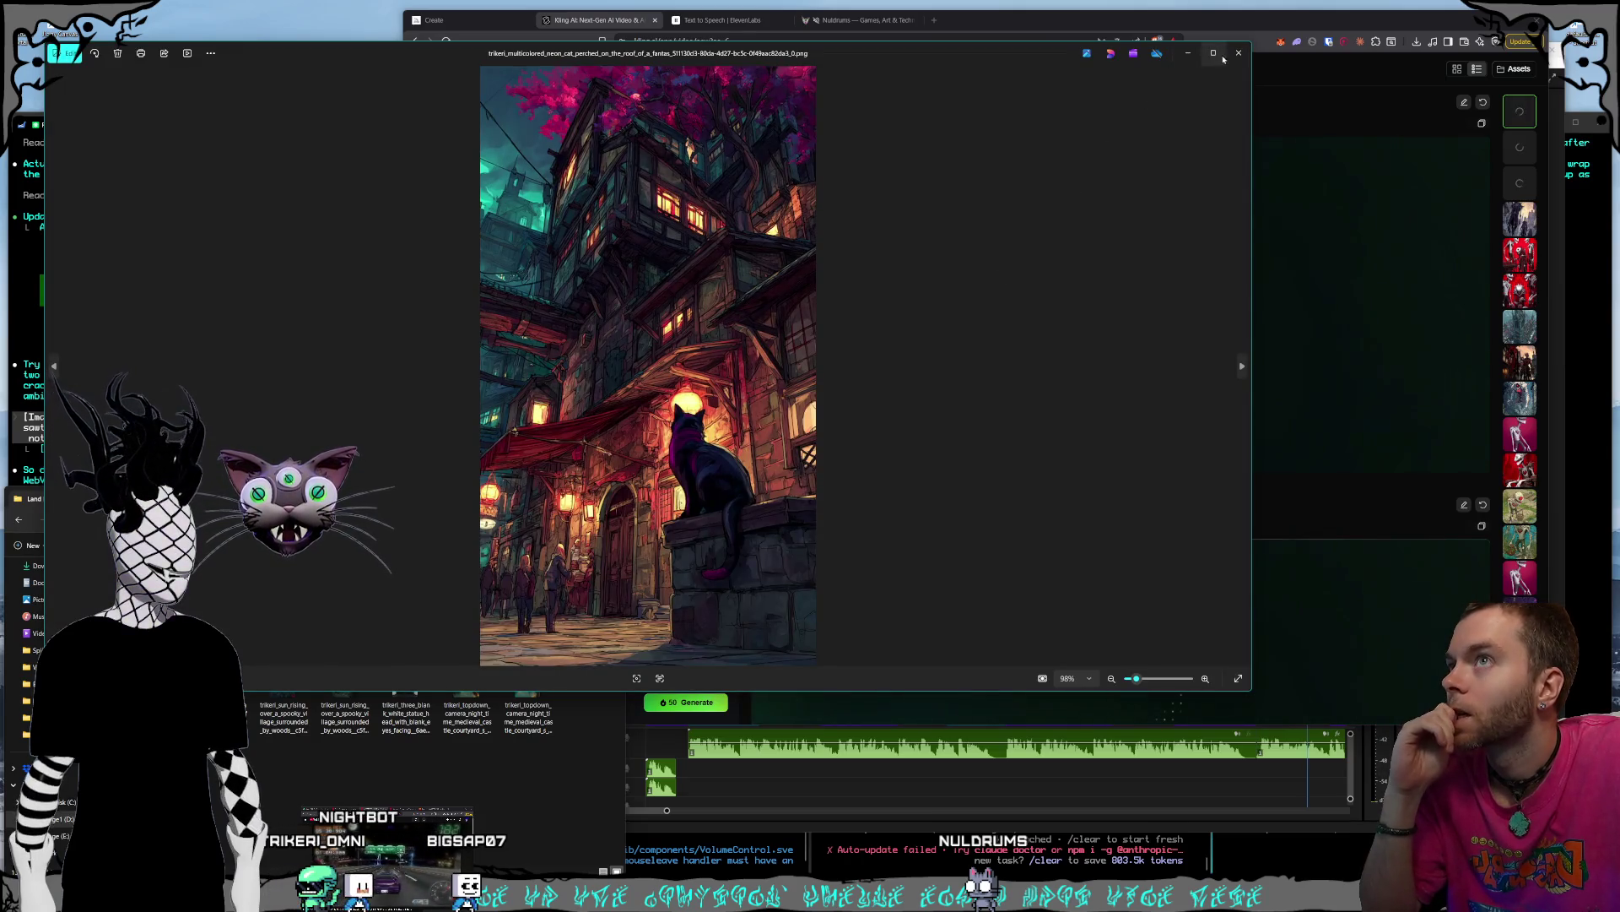
pyautogui.click(1237, 54)
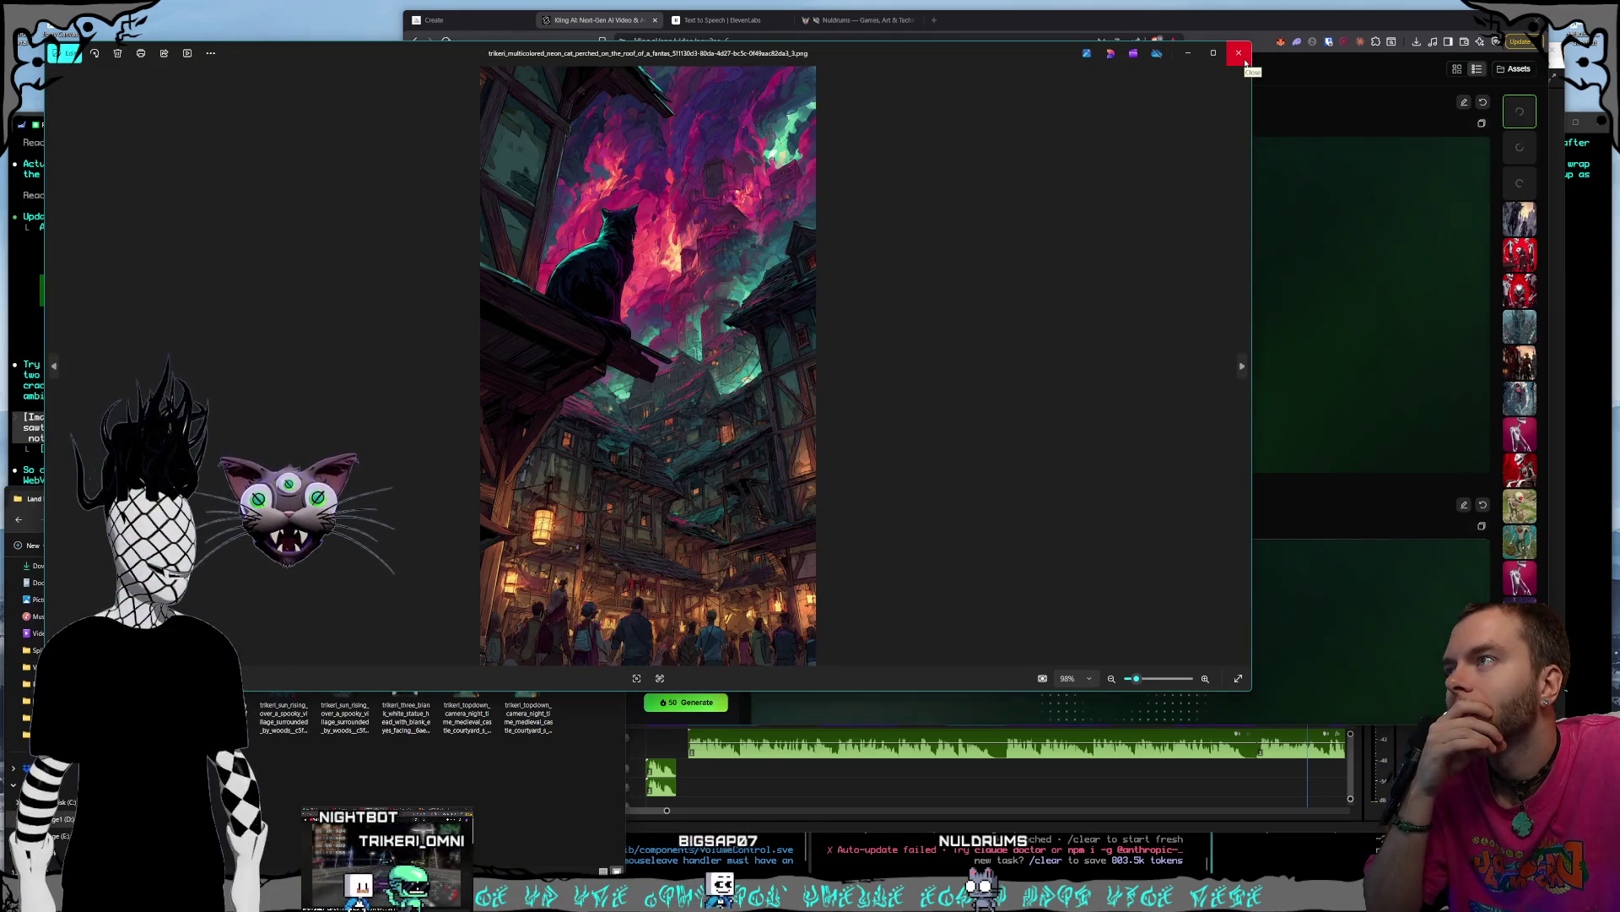
pyautogui.click(1244, 61)
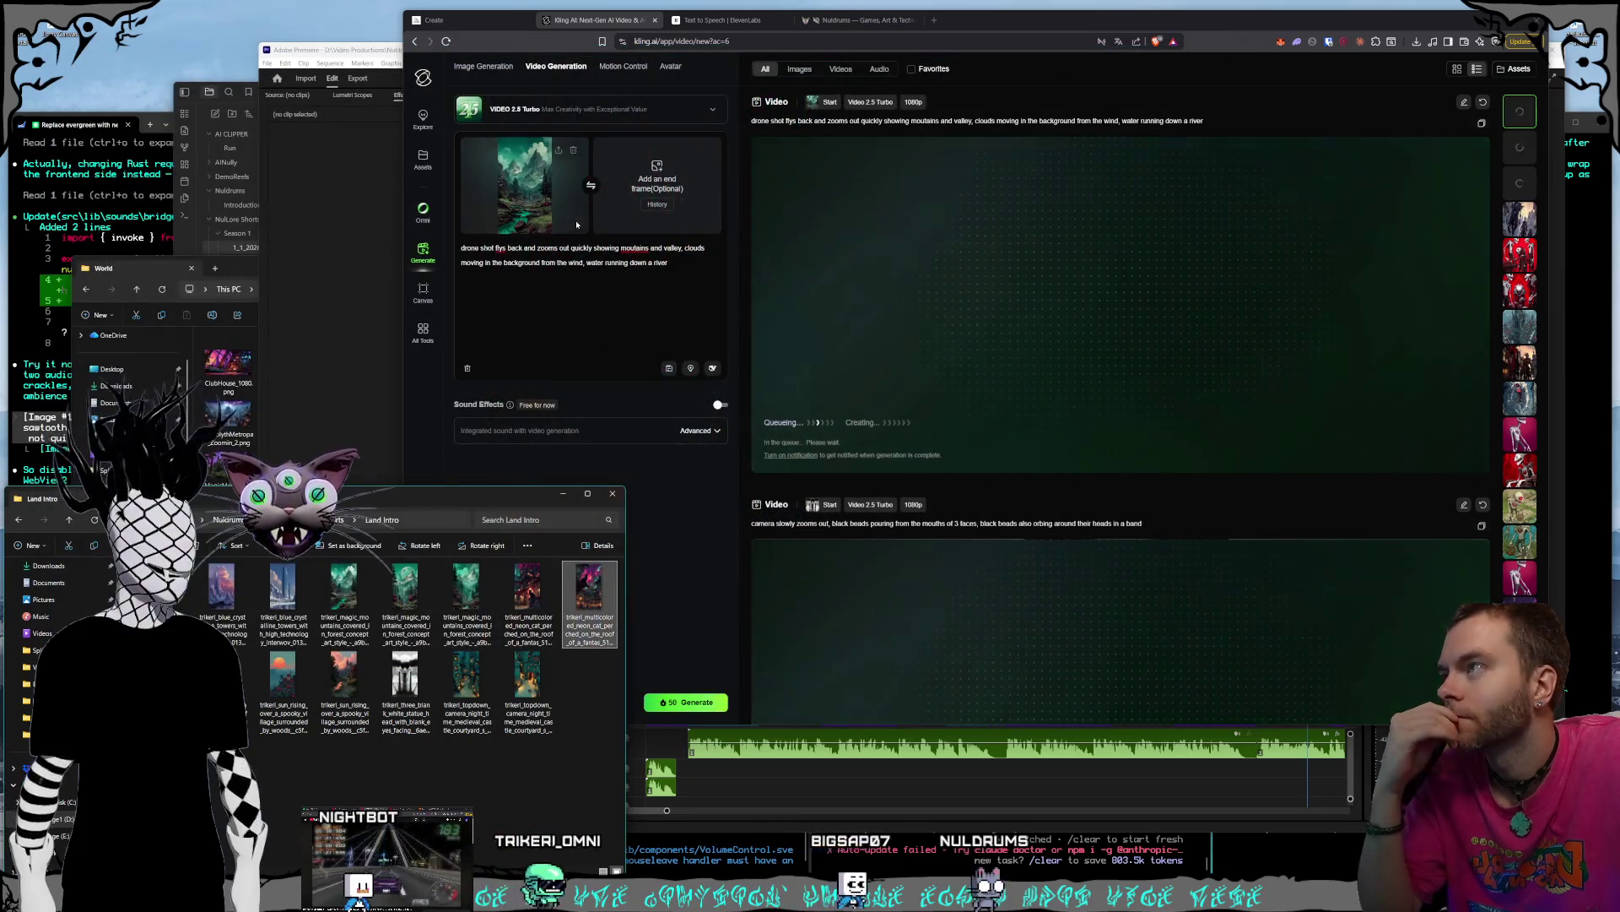
pyautogui.moveTo(543, 724)
pyautogui.mouseDown()
pyautogui.moveTo(576, 679)
pyautogui.moveTo(510, 174)
pyautogui.mouseUp()
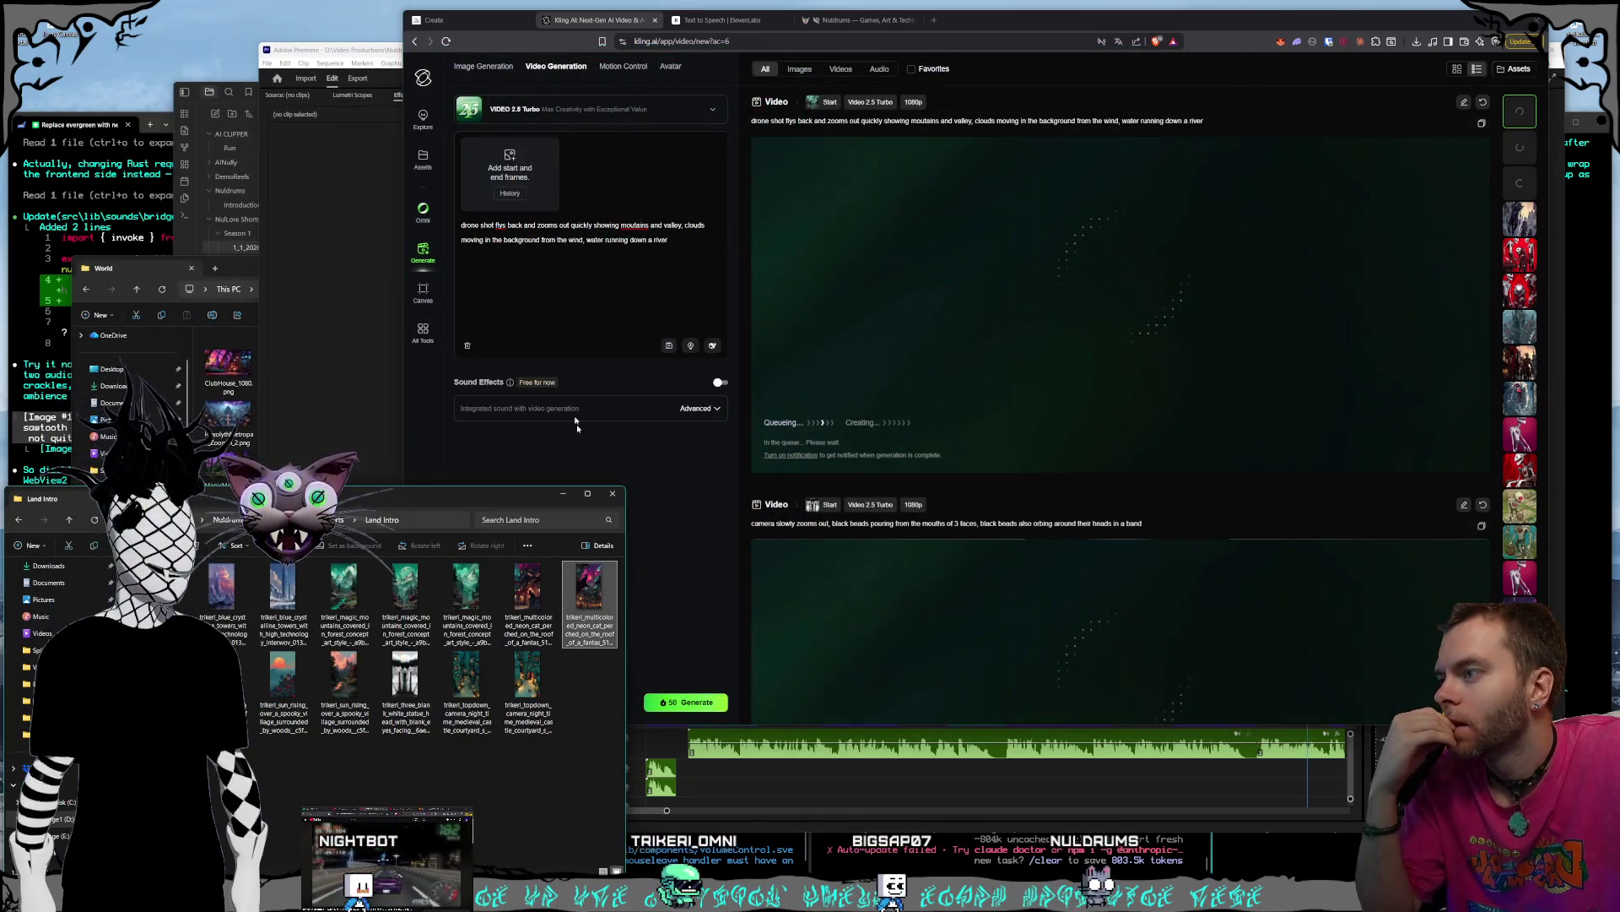
pyautogui.hotkey('ctrl', 'a')
pyautogui.press('BackSpace')
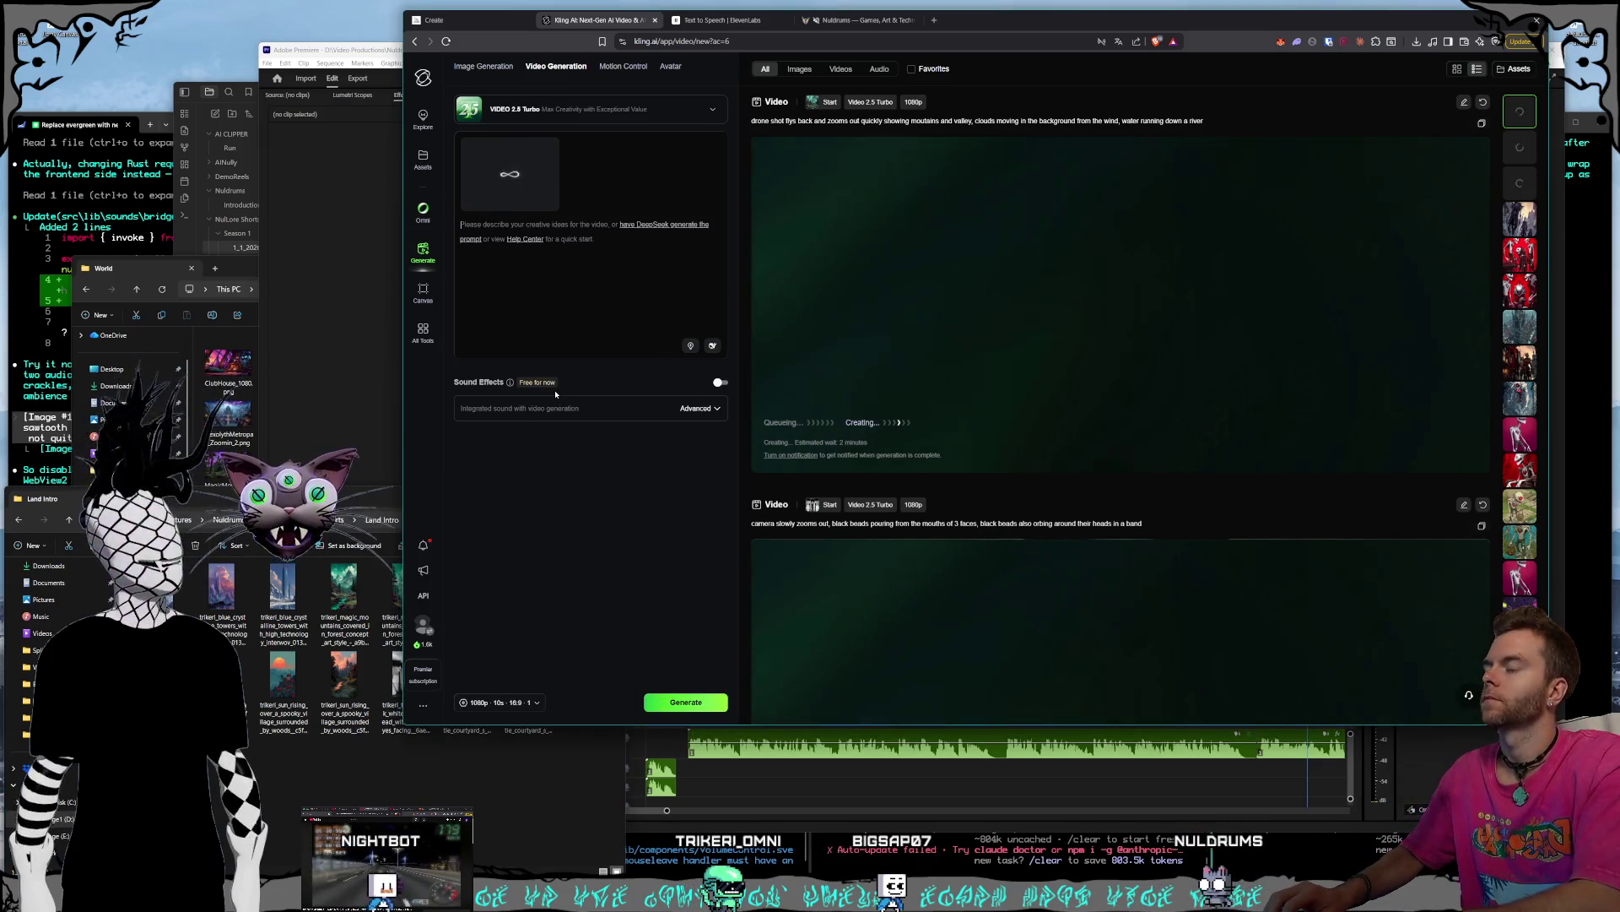
# - Prompt the camera panning up over morphing multicolored clouds and a busy street with people walking
pyautogui.hotkey('alt', 'Tab')
pyautogui.doubleClick(607, 627)
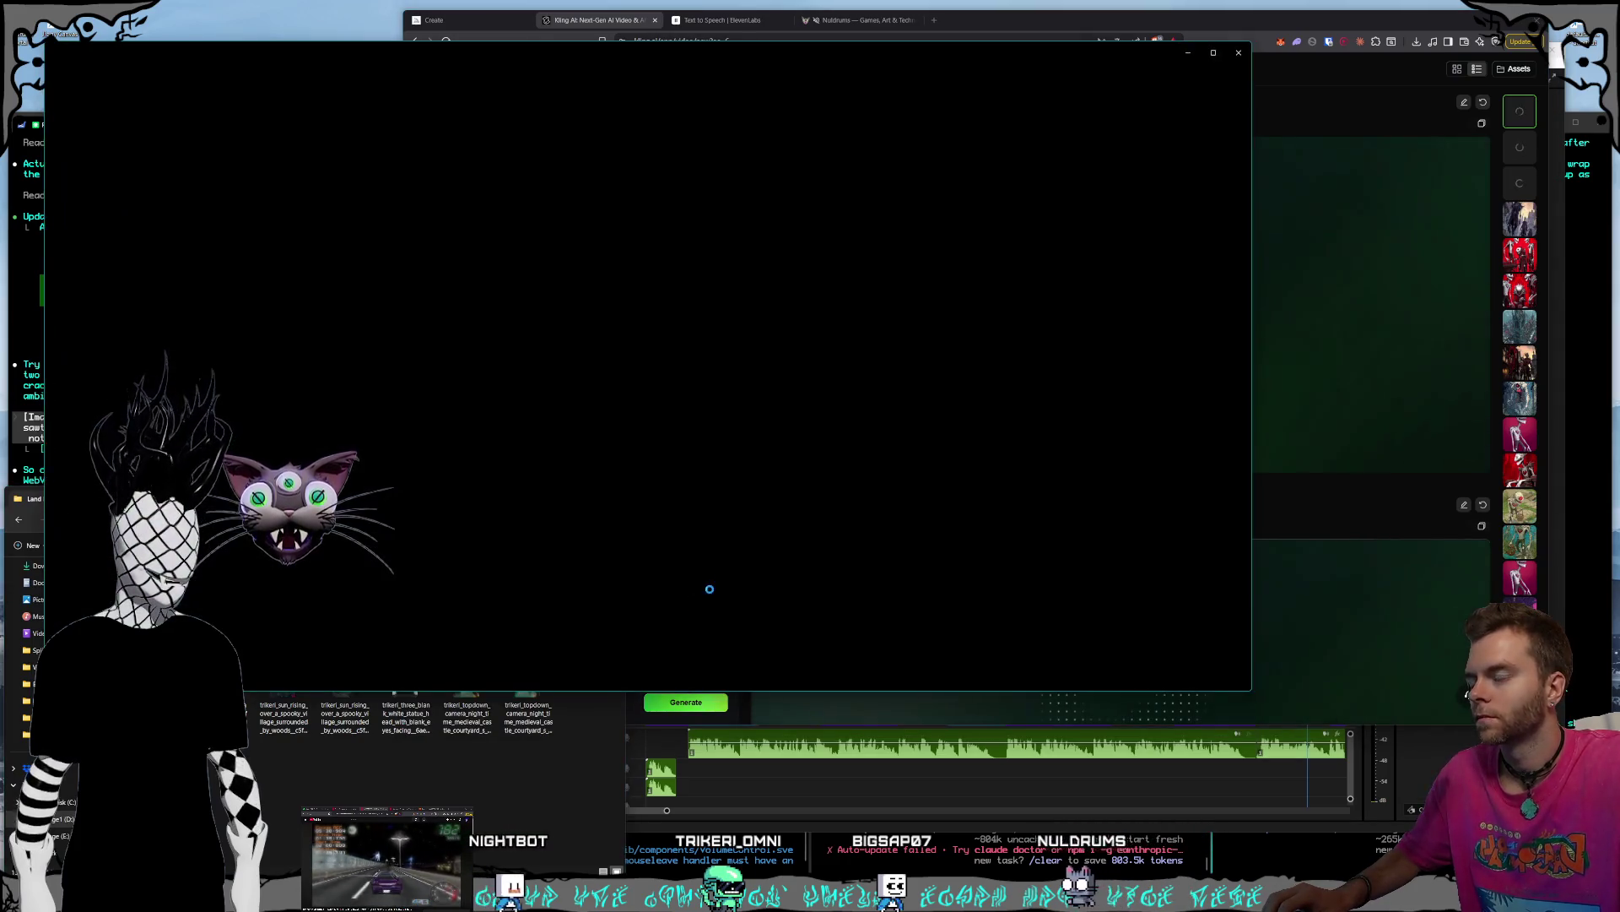
pyautogui.click(1230, 54)
pyautogui.click(593, 265)
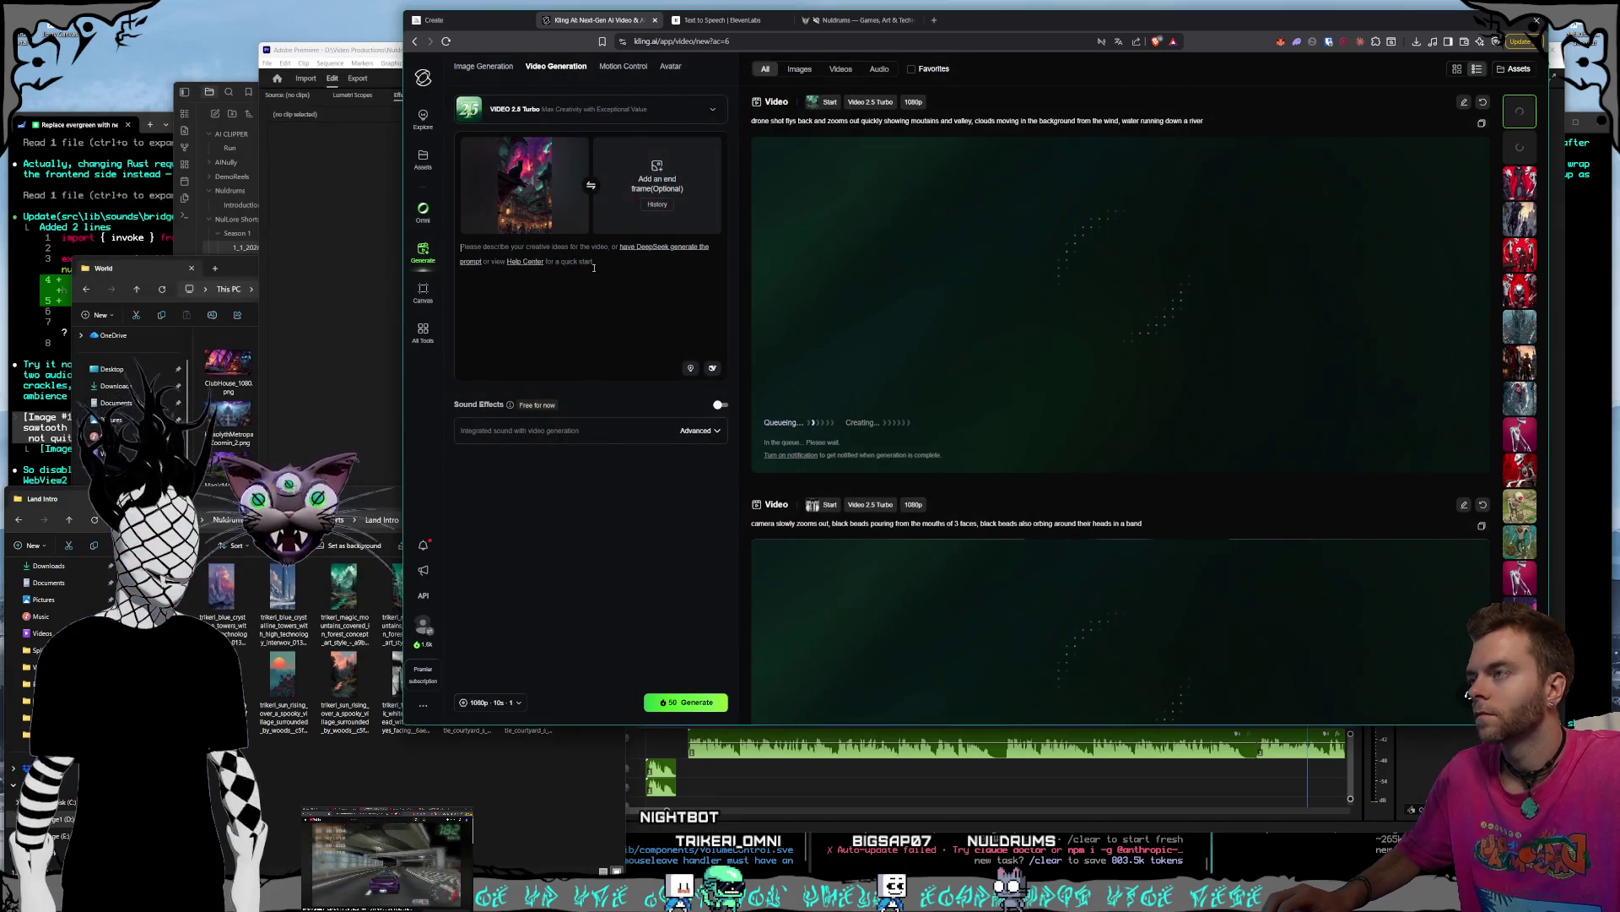
pyautogui.write('camera pans up')
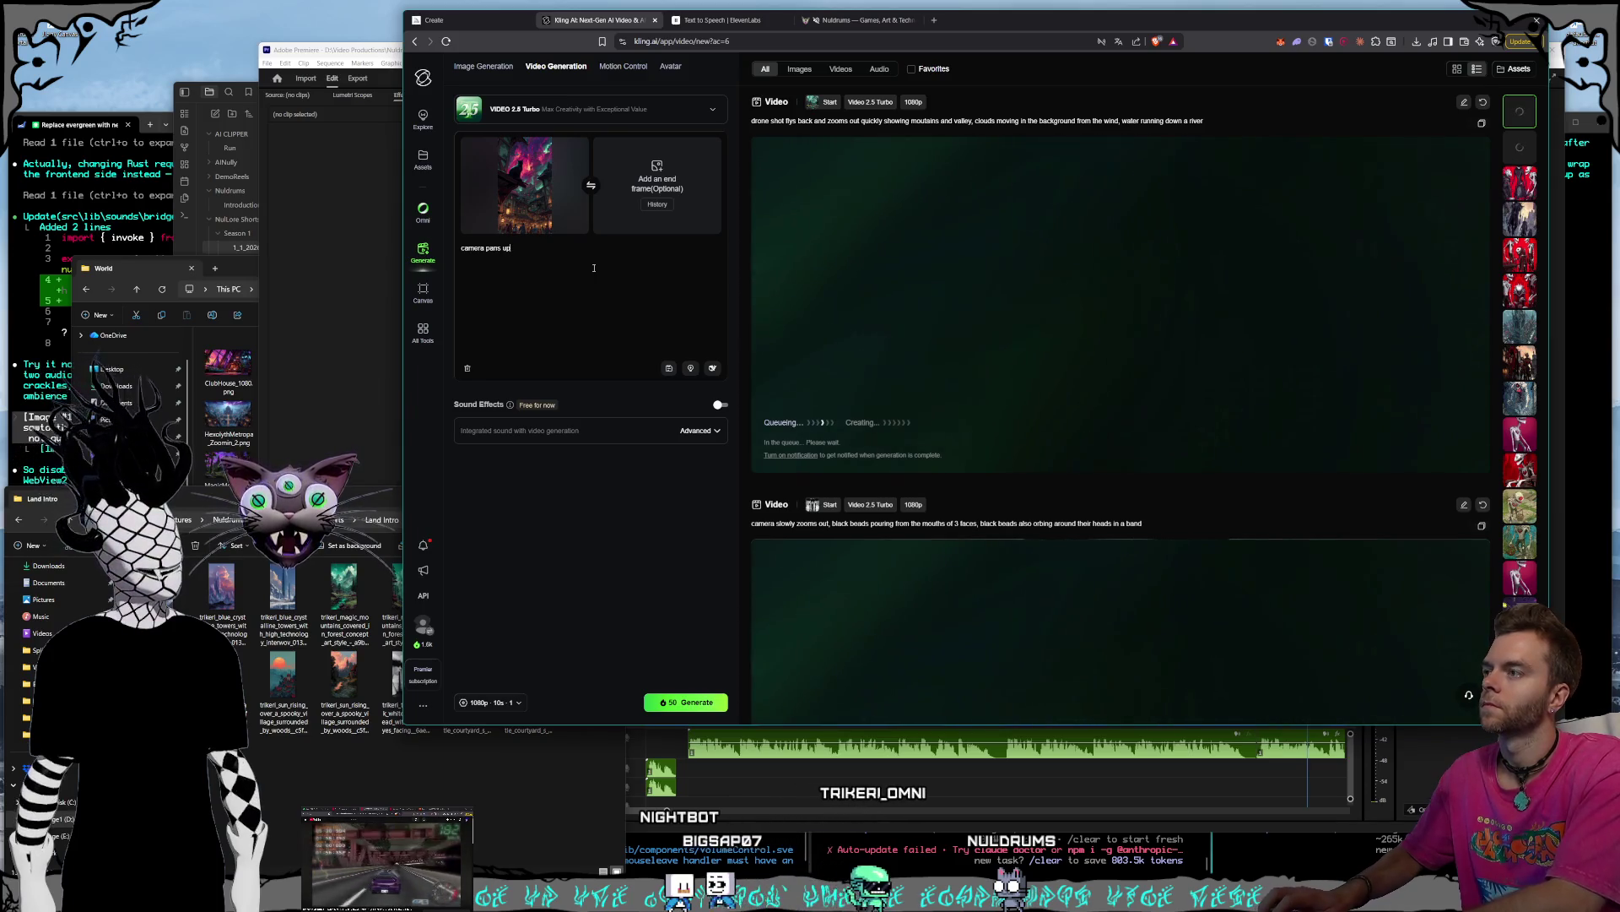
pyautogui.write(',')
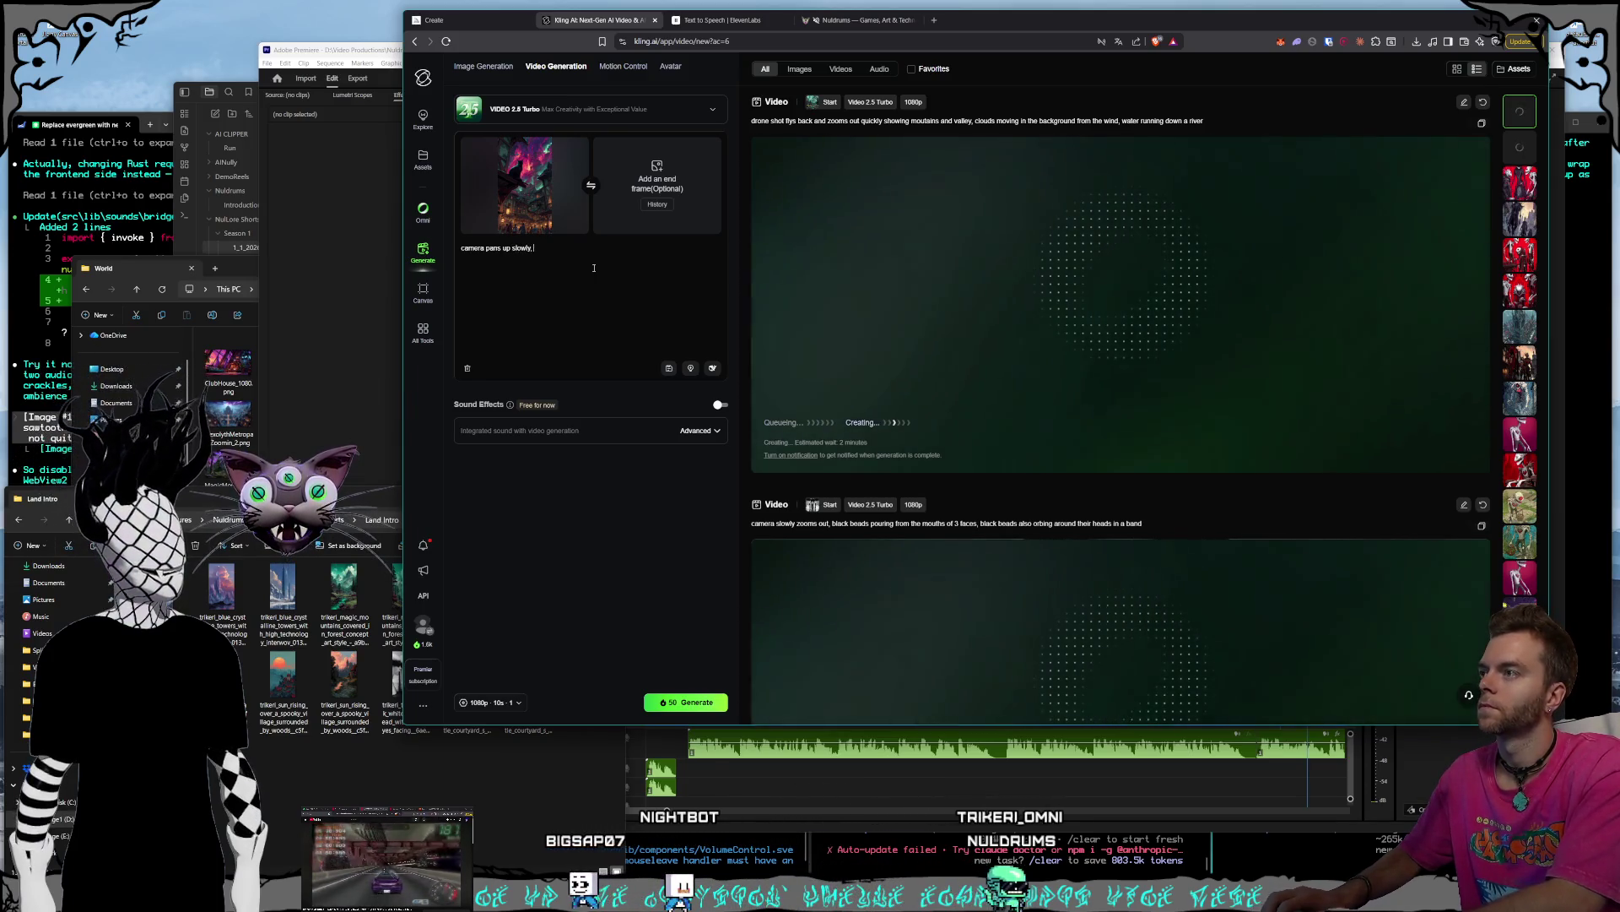
pyautogui.write(' caperched,')
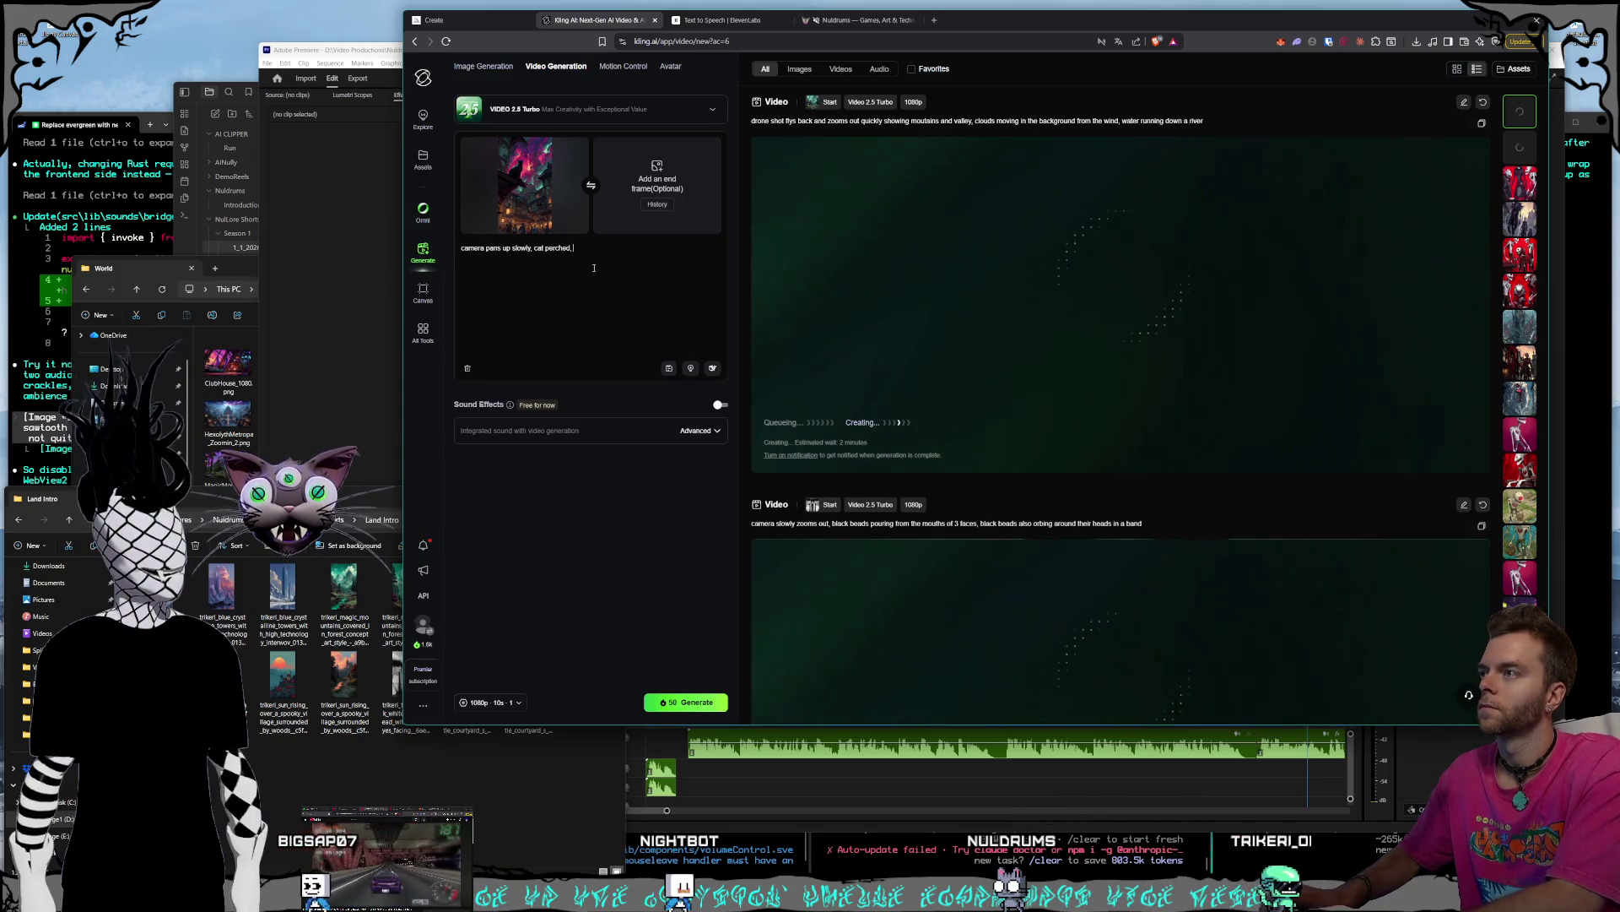
pyautogui.write('icolo')
pyautogui.write('red clou')
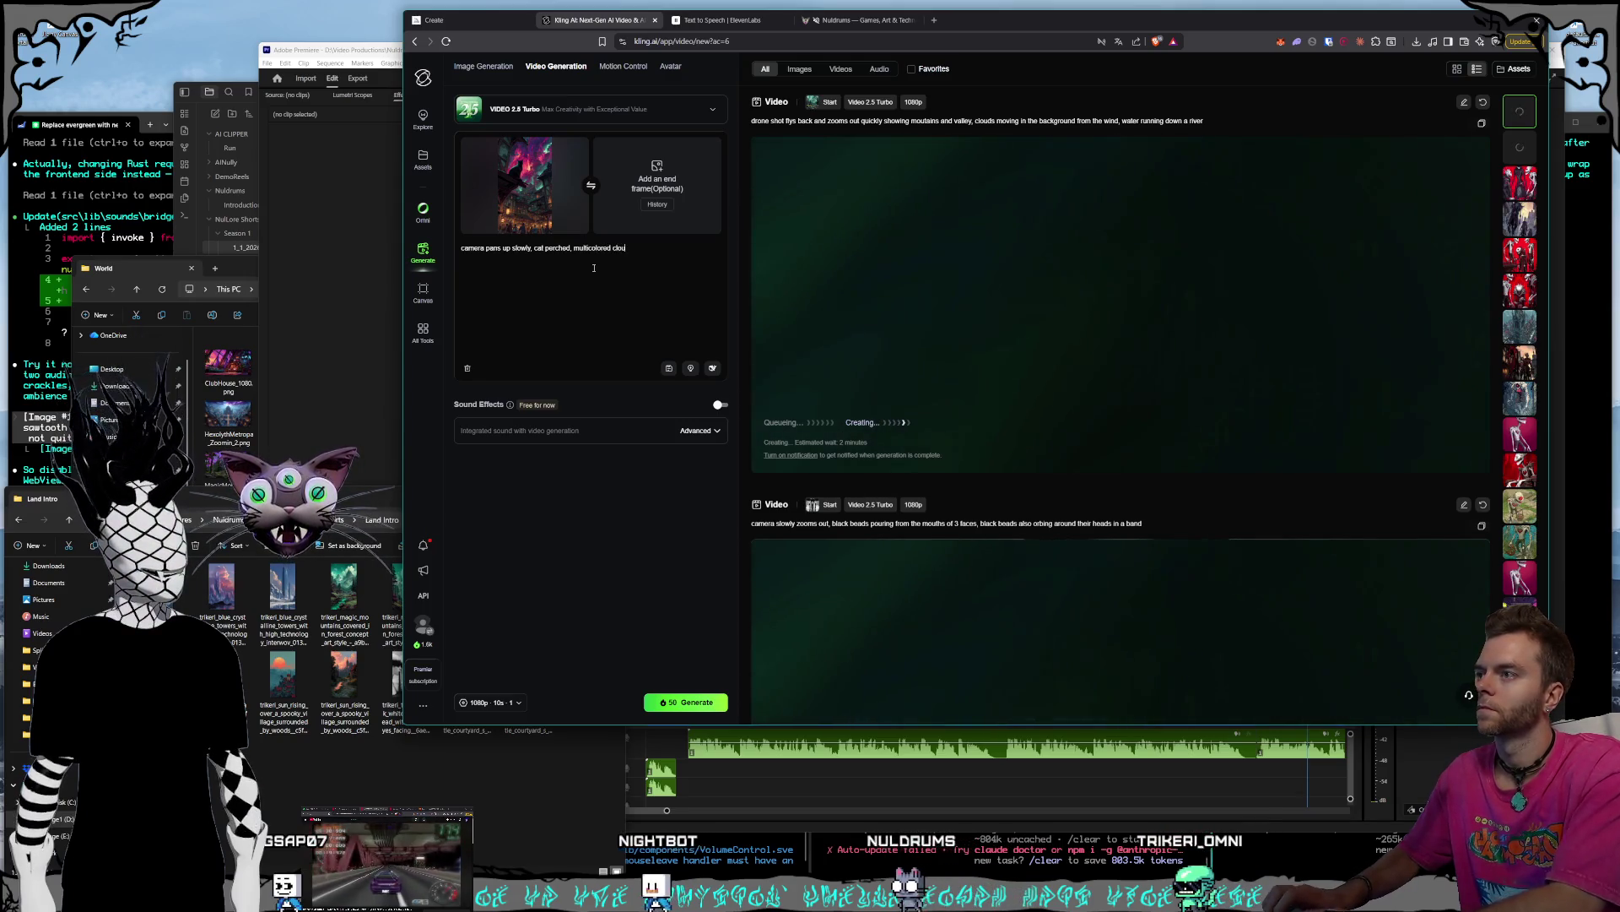
pyautogui.write(' sky')
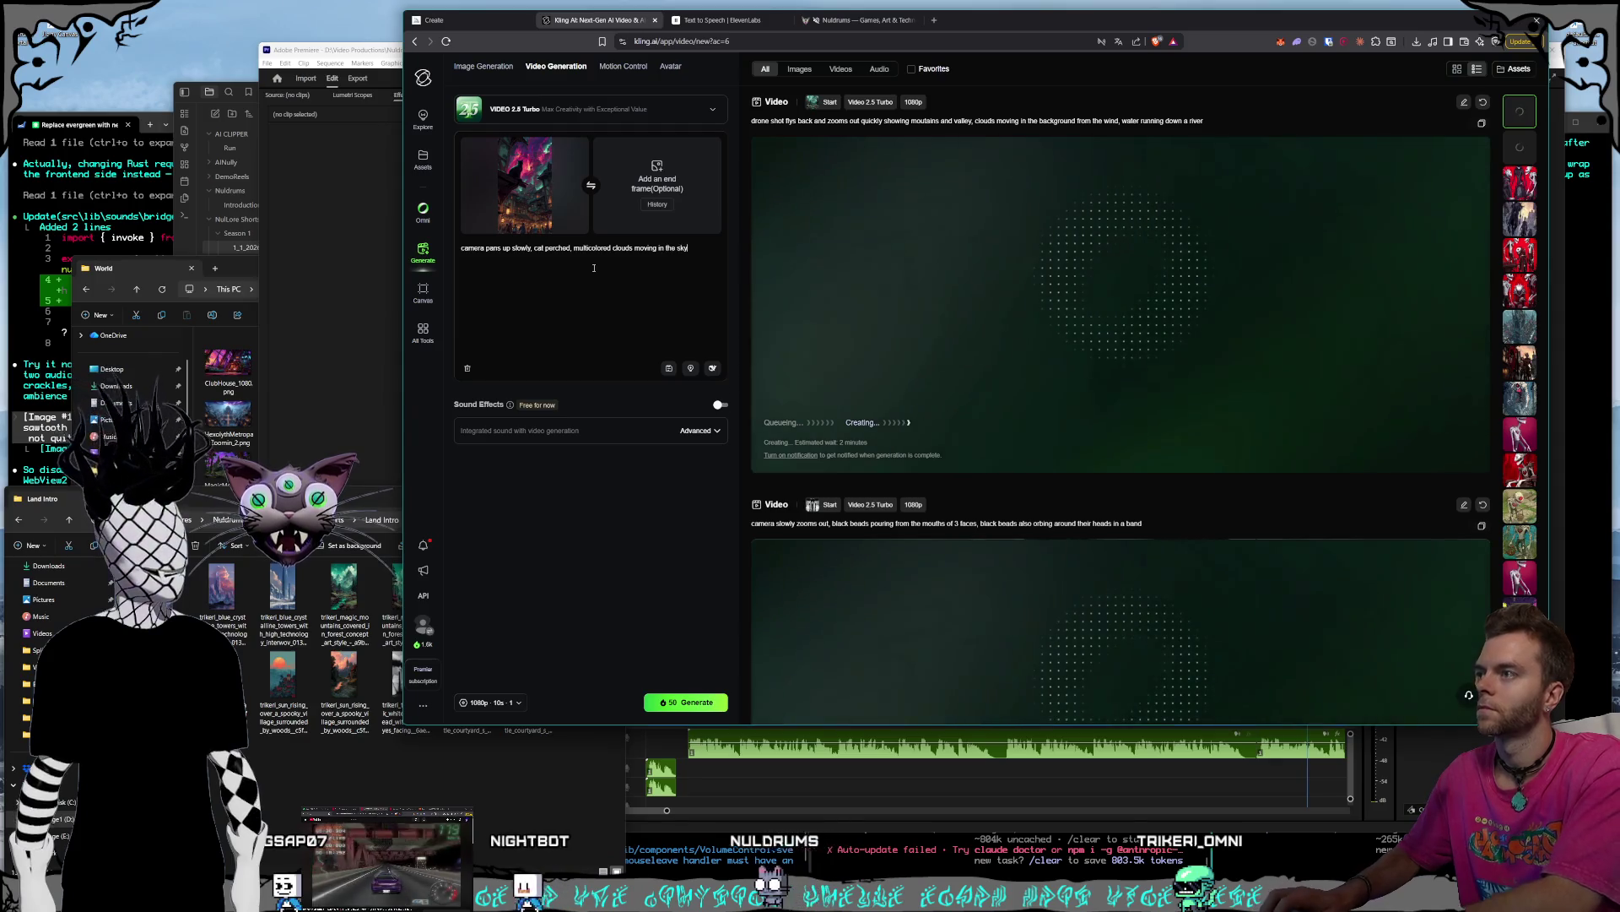
pyautogui.write(', b city street with')
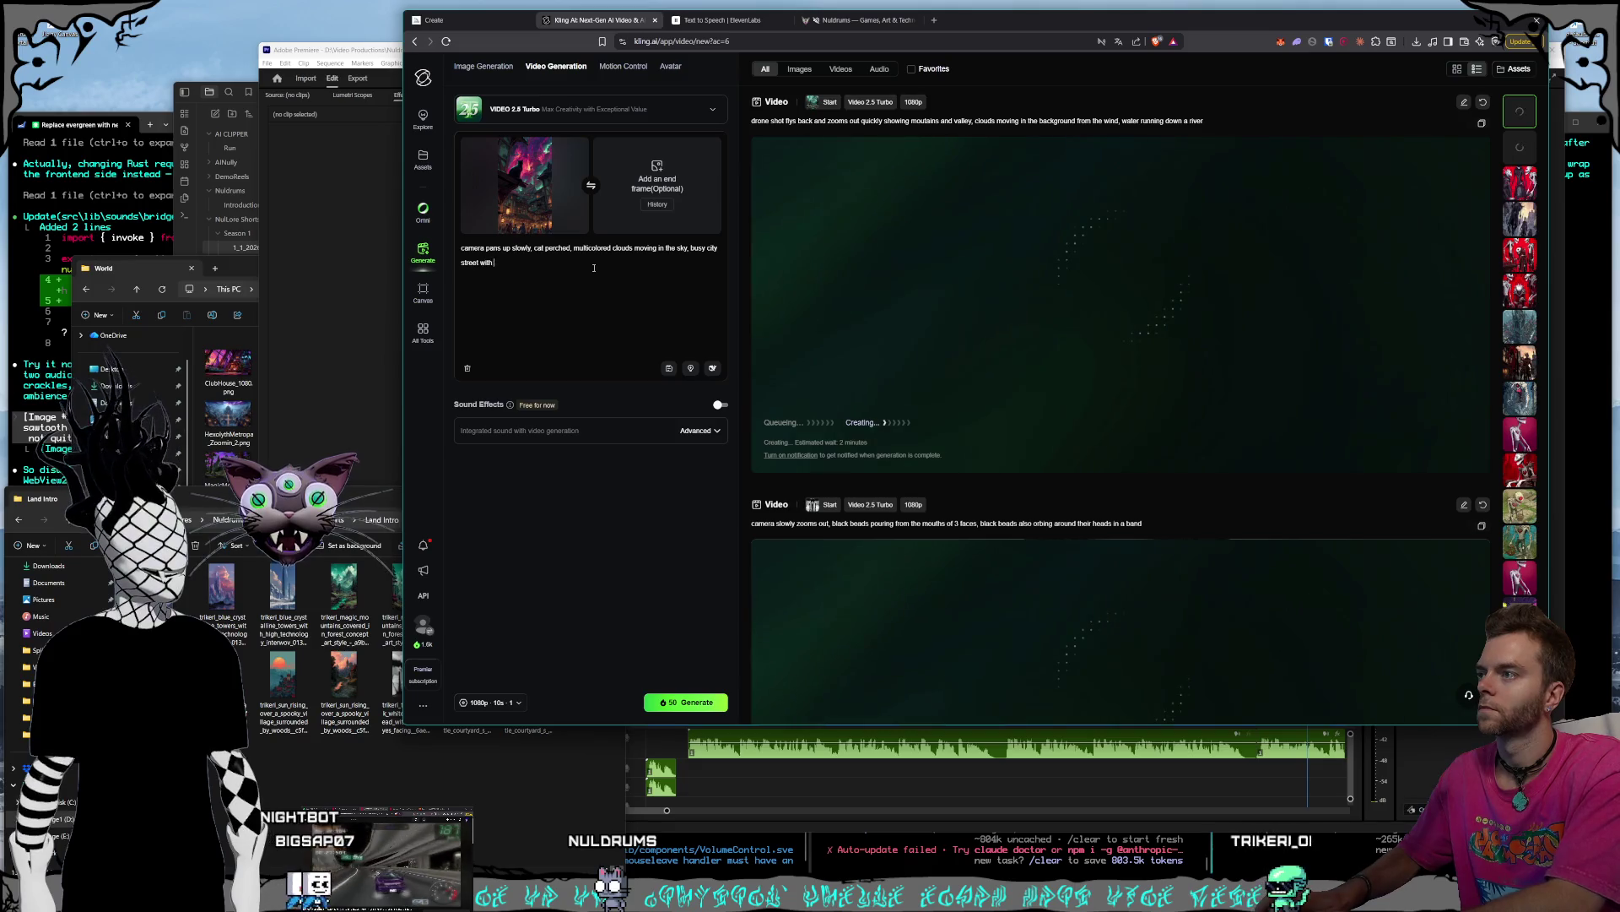
pyautogui.write('le walking around')
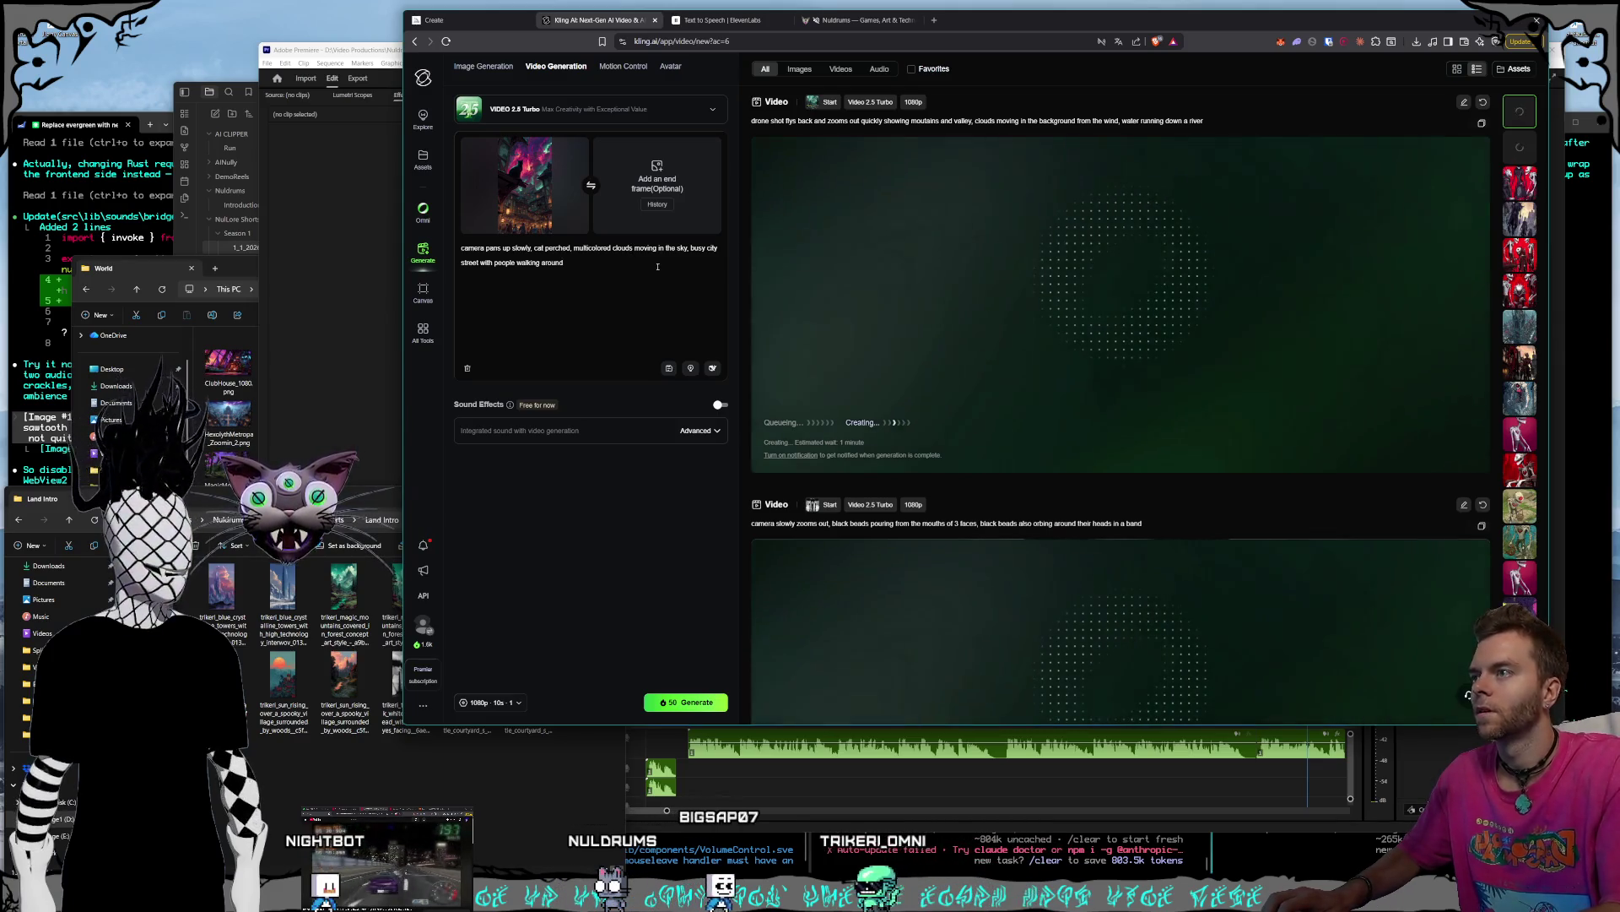
pyautogui.click(659, 248)
pyautogui.write('and morphing')
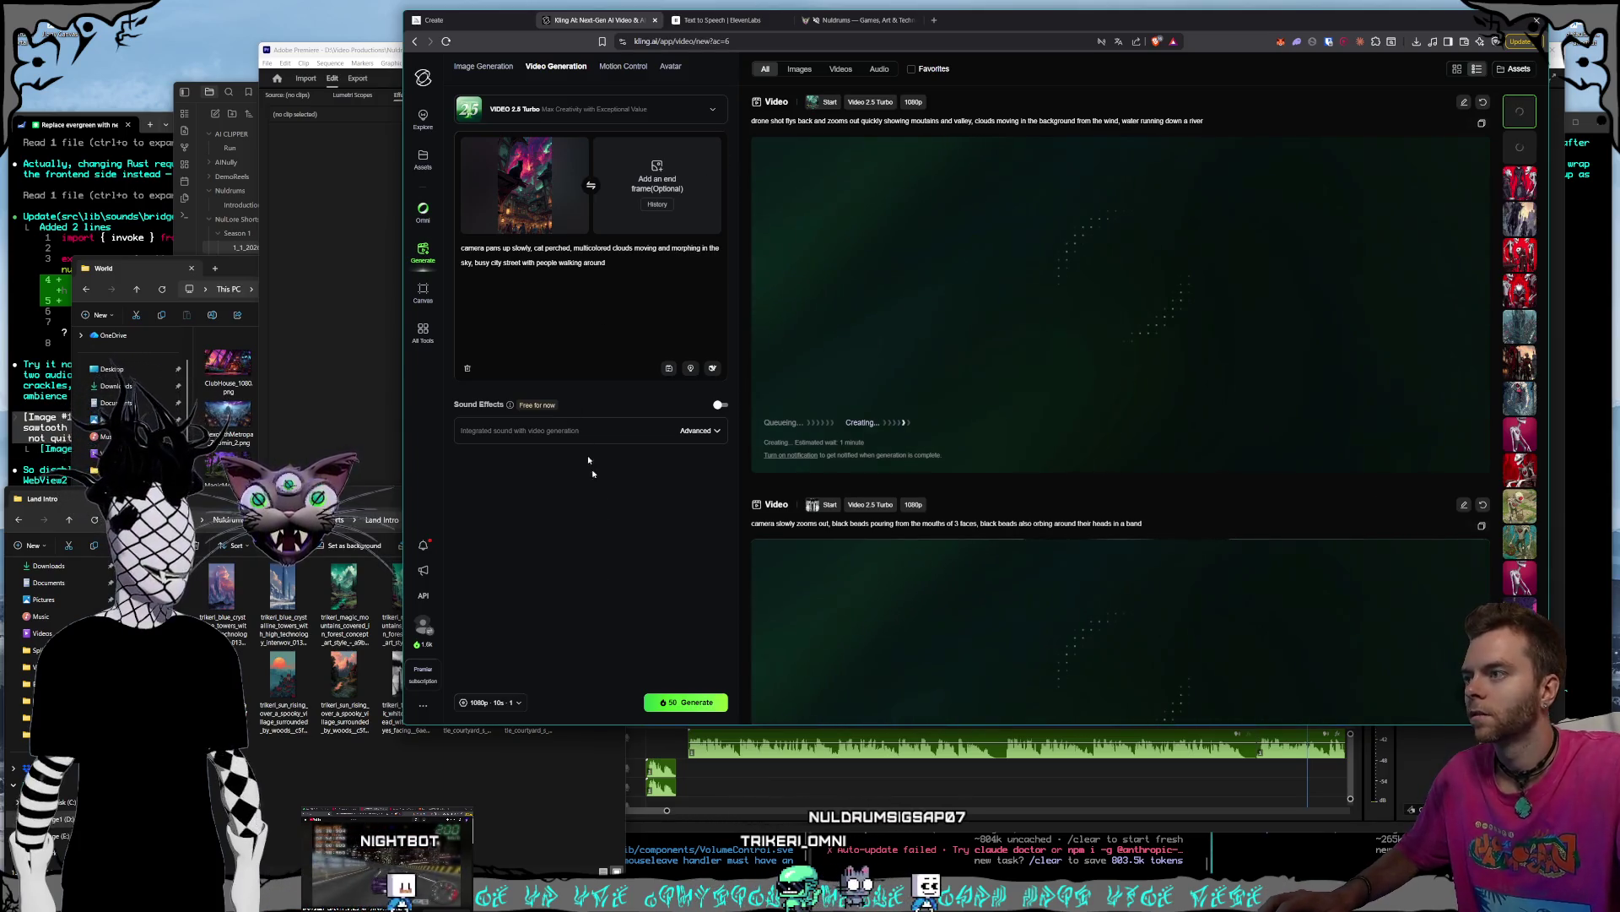
# - Set the clip length to 5 seconds and generate
pyautogui.click(489, 702)
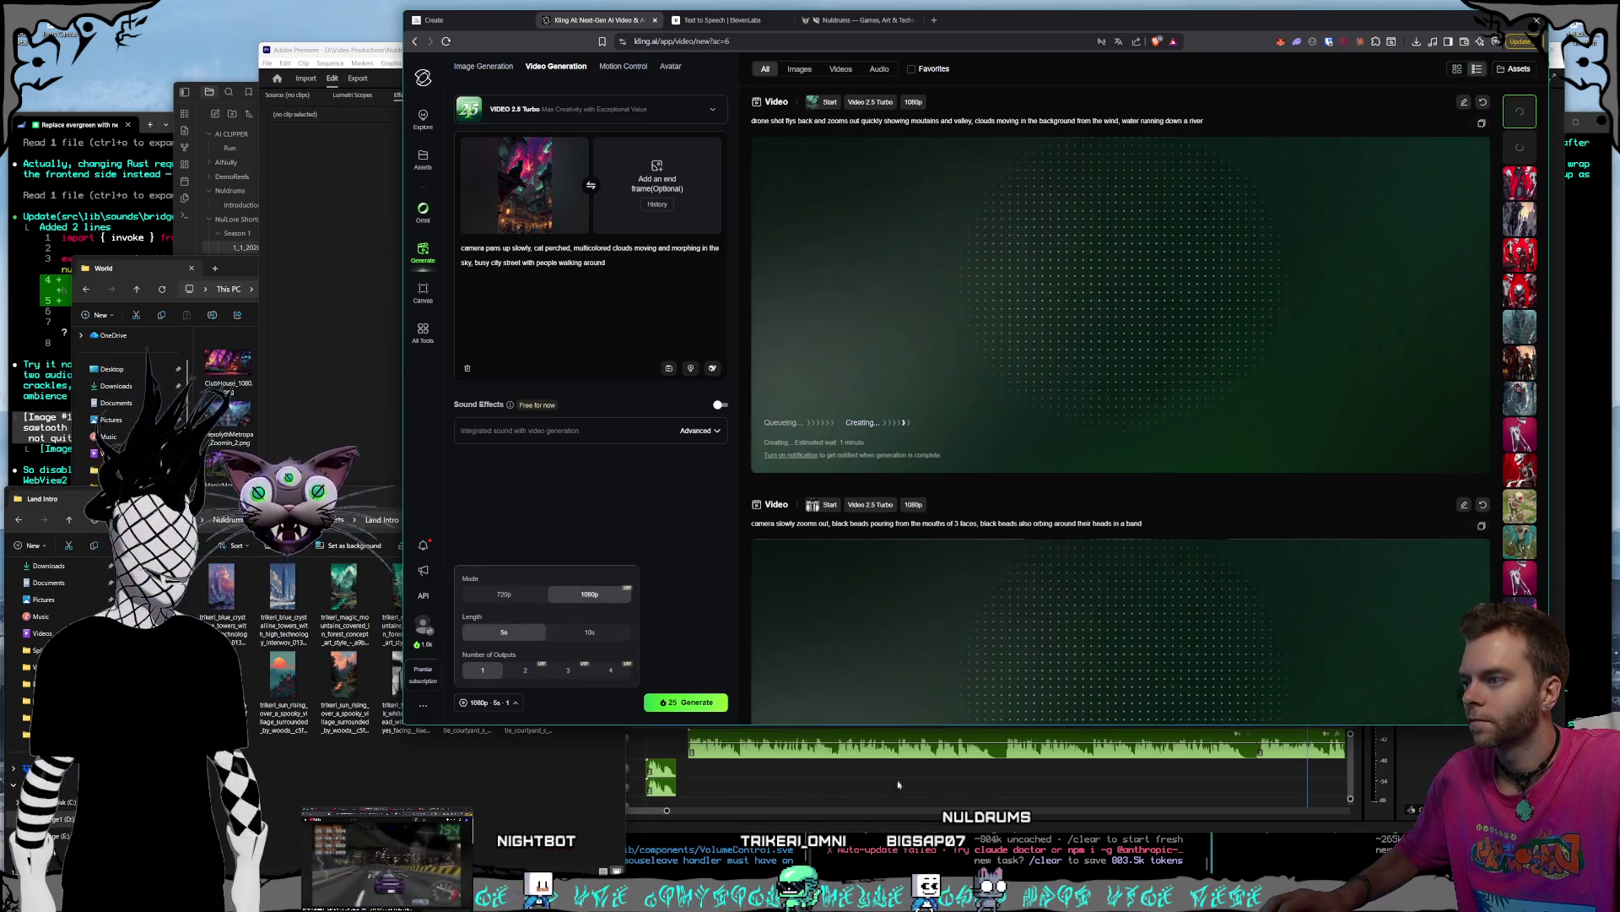
pyautogui.click(686, 703)
pyautogui.click(389, 759)
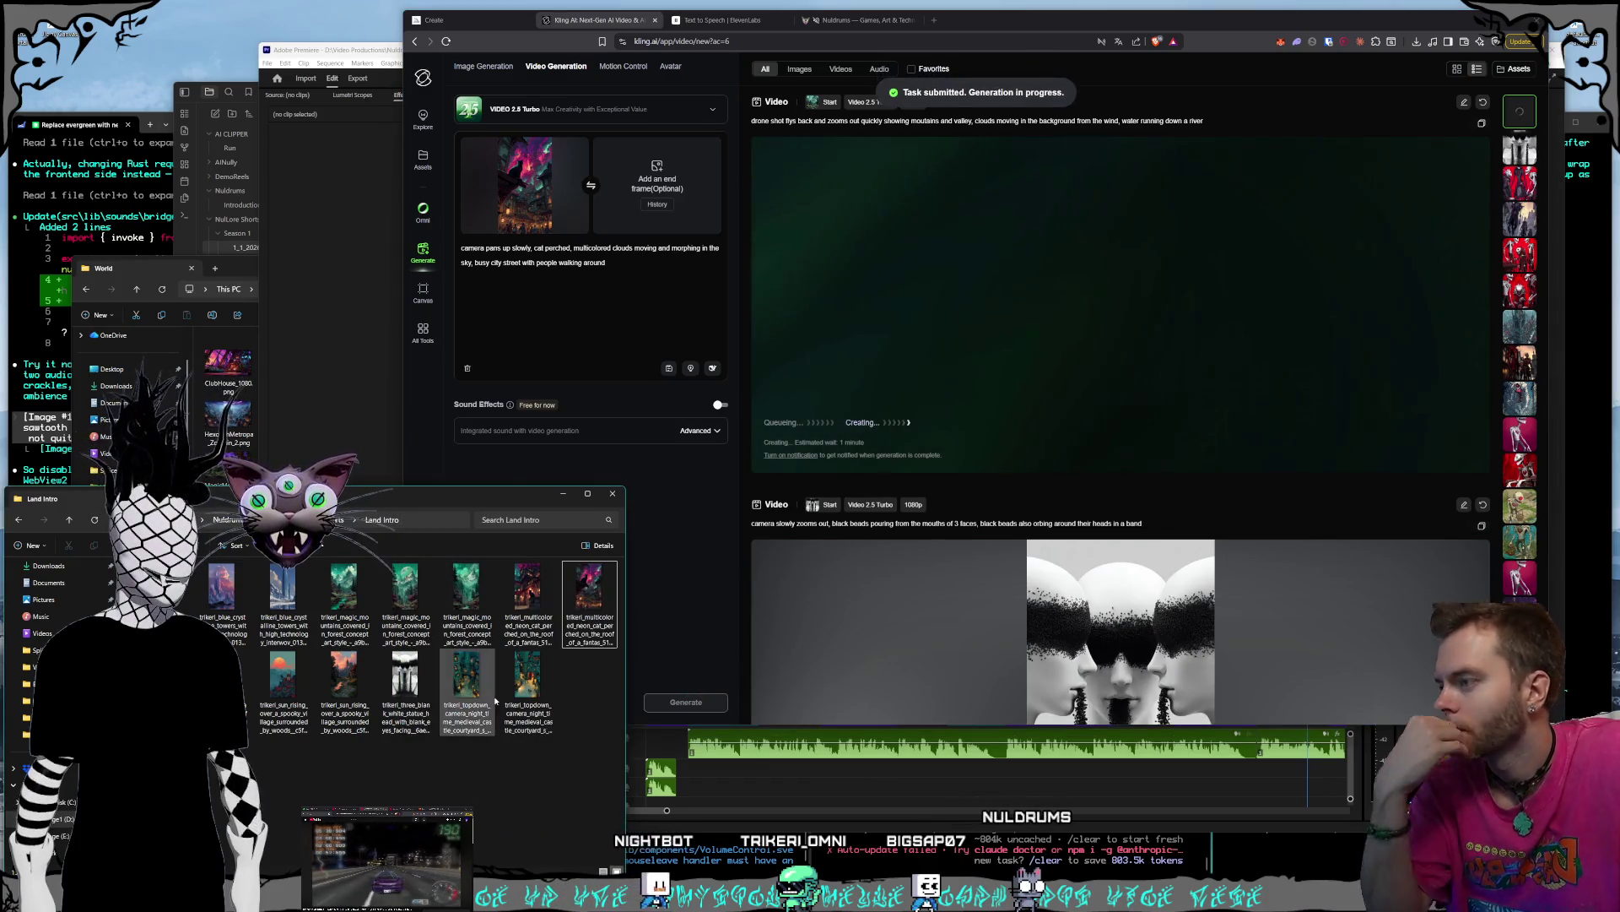
pyautogui.click(337, 520)
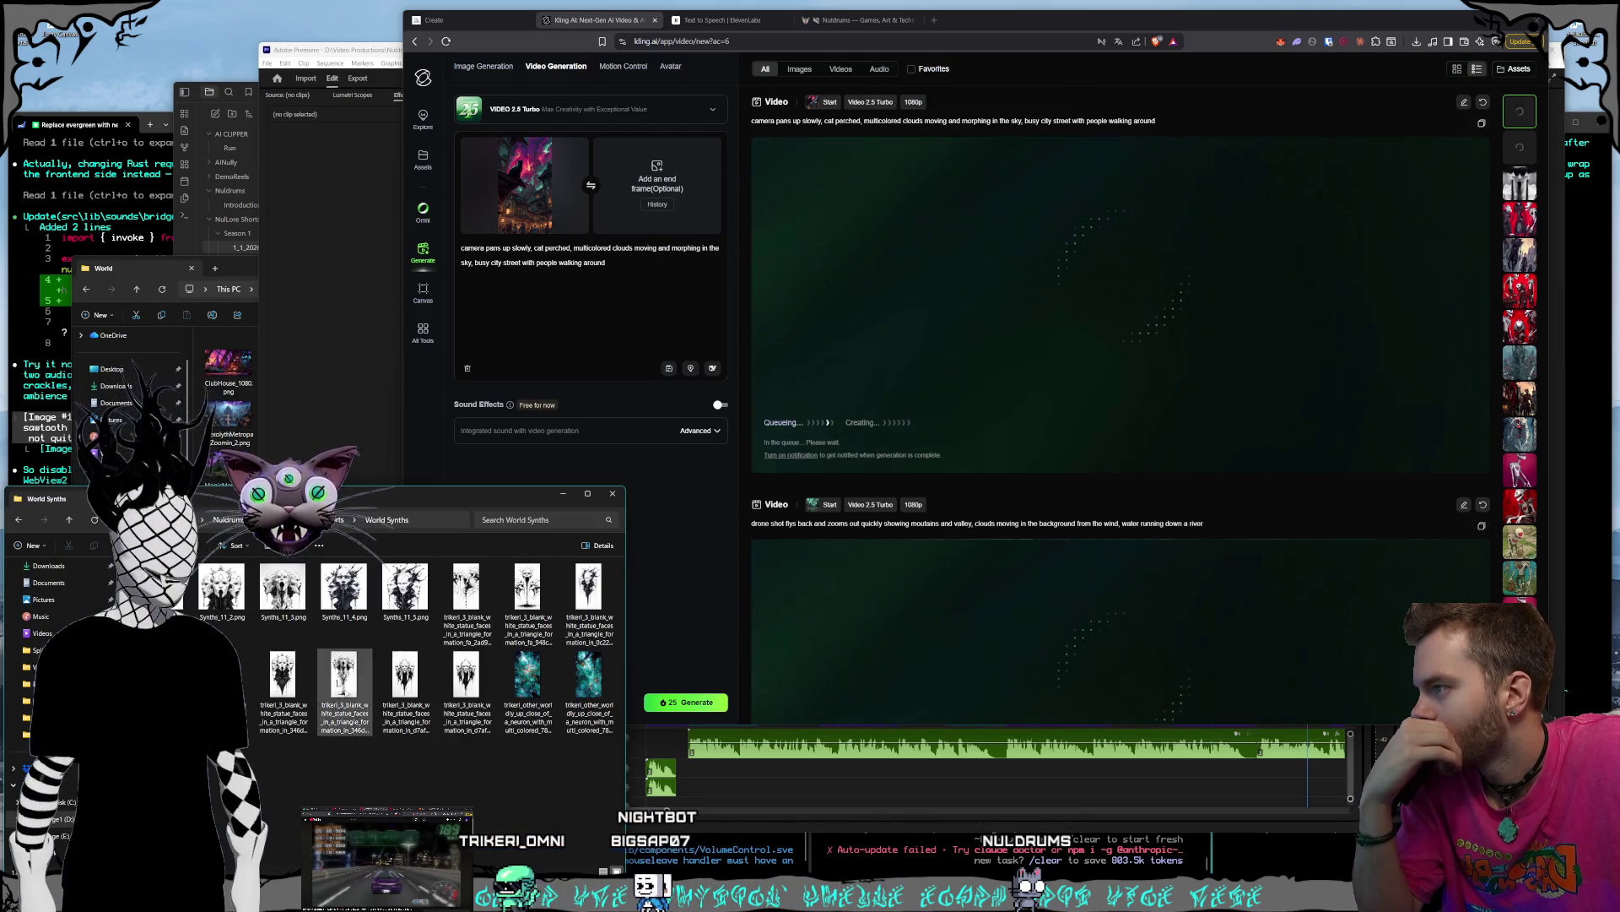
# - Remove the cat start frame and browse the statue-face images in Photos
pyautogui.click(579, 146)
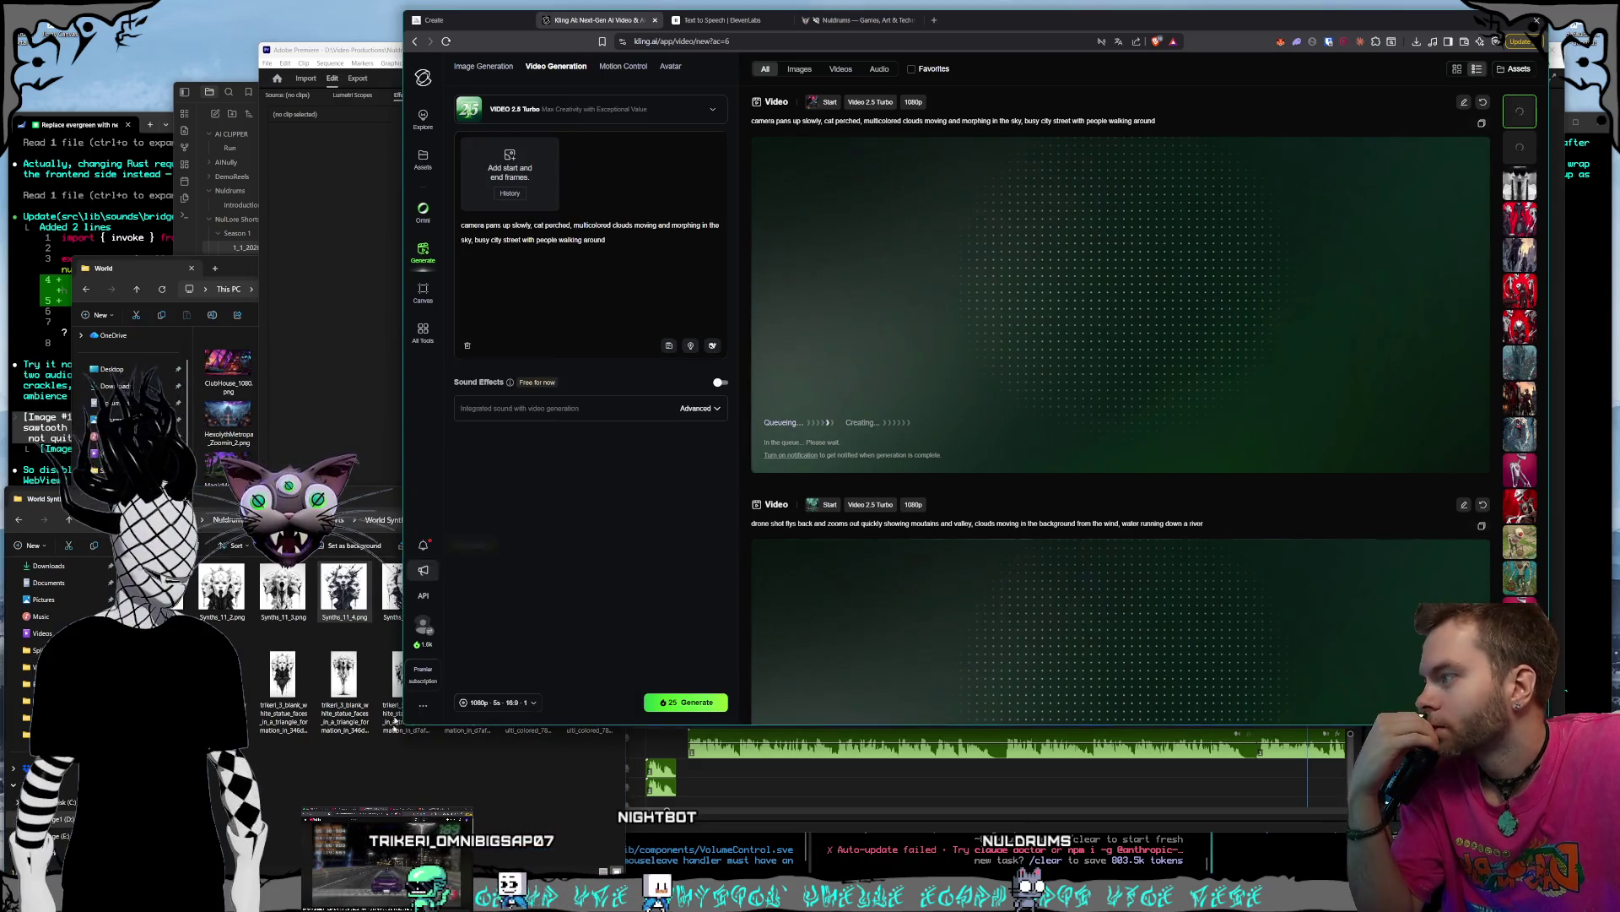
pyautogui.click(236, 629)
pyautogui.click(235, 629)
pyautogui.doubleClick(589, 599)
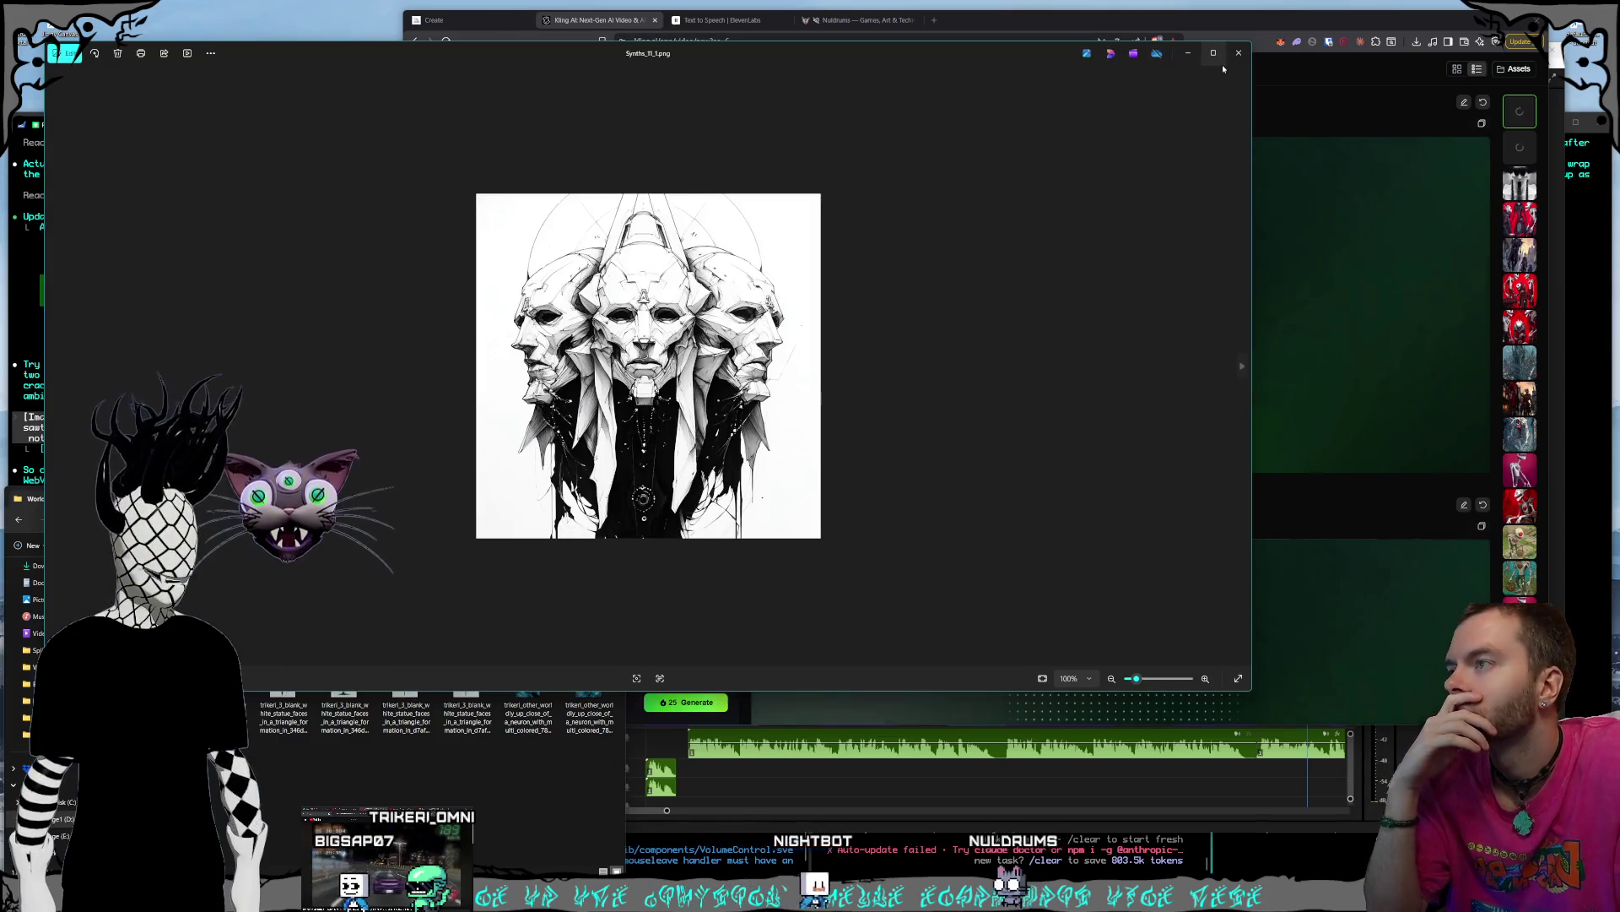
pyautogui.press('Right')
pyautogui.press('Right')
pyautogui.press('Right')
pyautogui.moveTo(1222, 64)
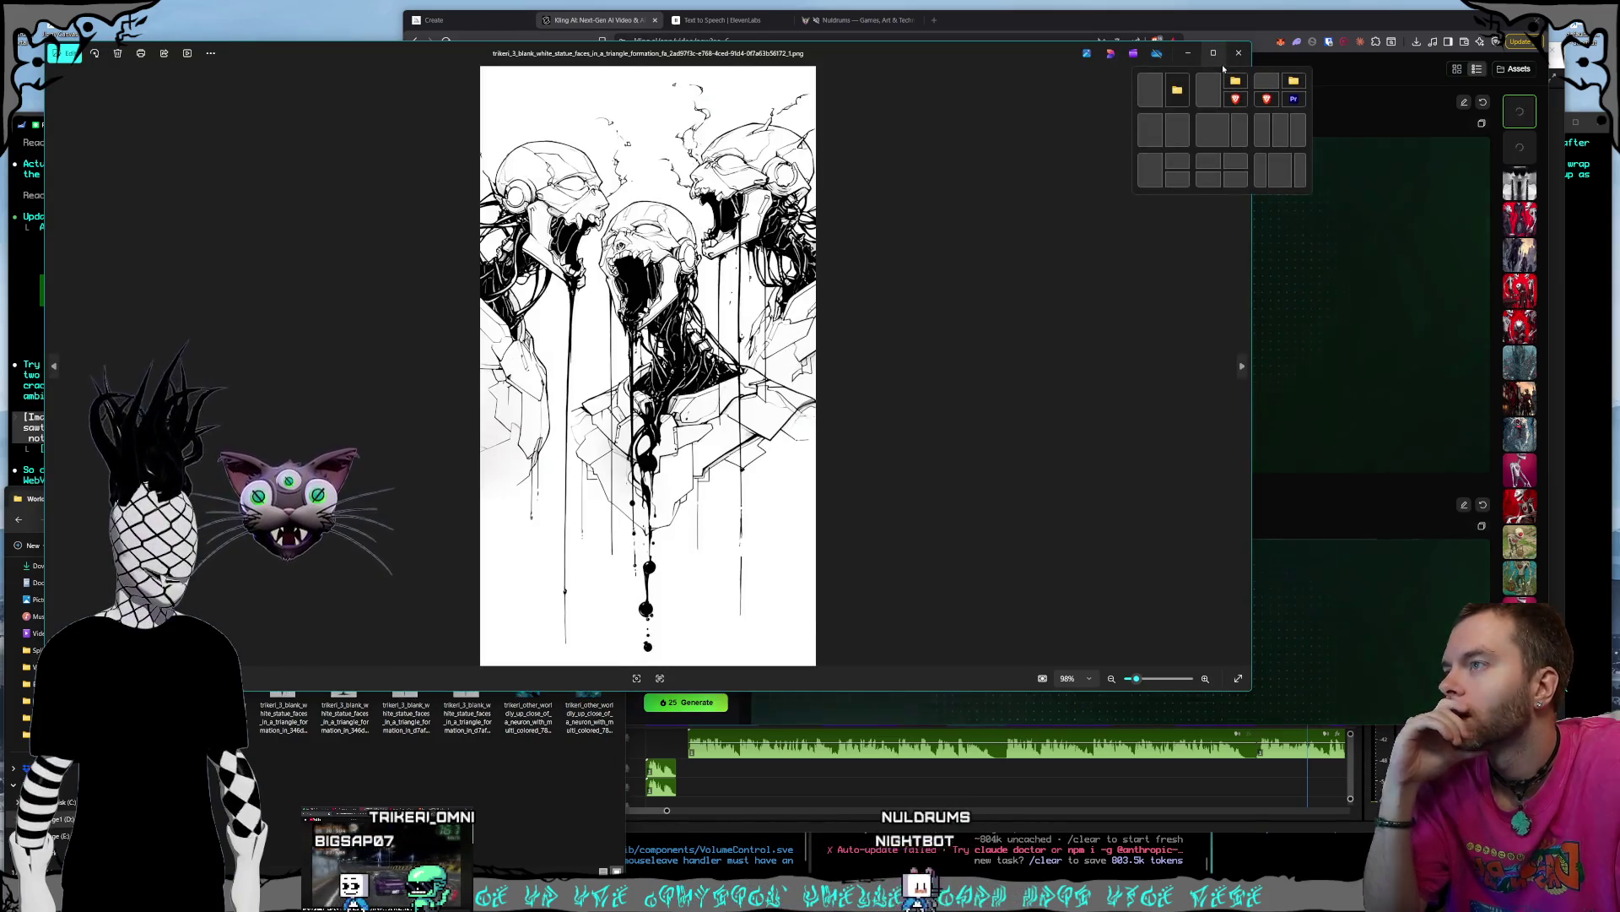
pyautogui.press('Right')
pyautogui.press('Right')
pyautogui.press('Right')
pyautogui.press('Right')
pyautogui.press('Right')
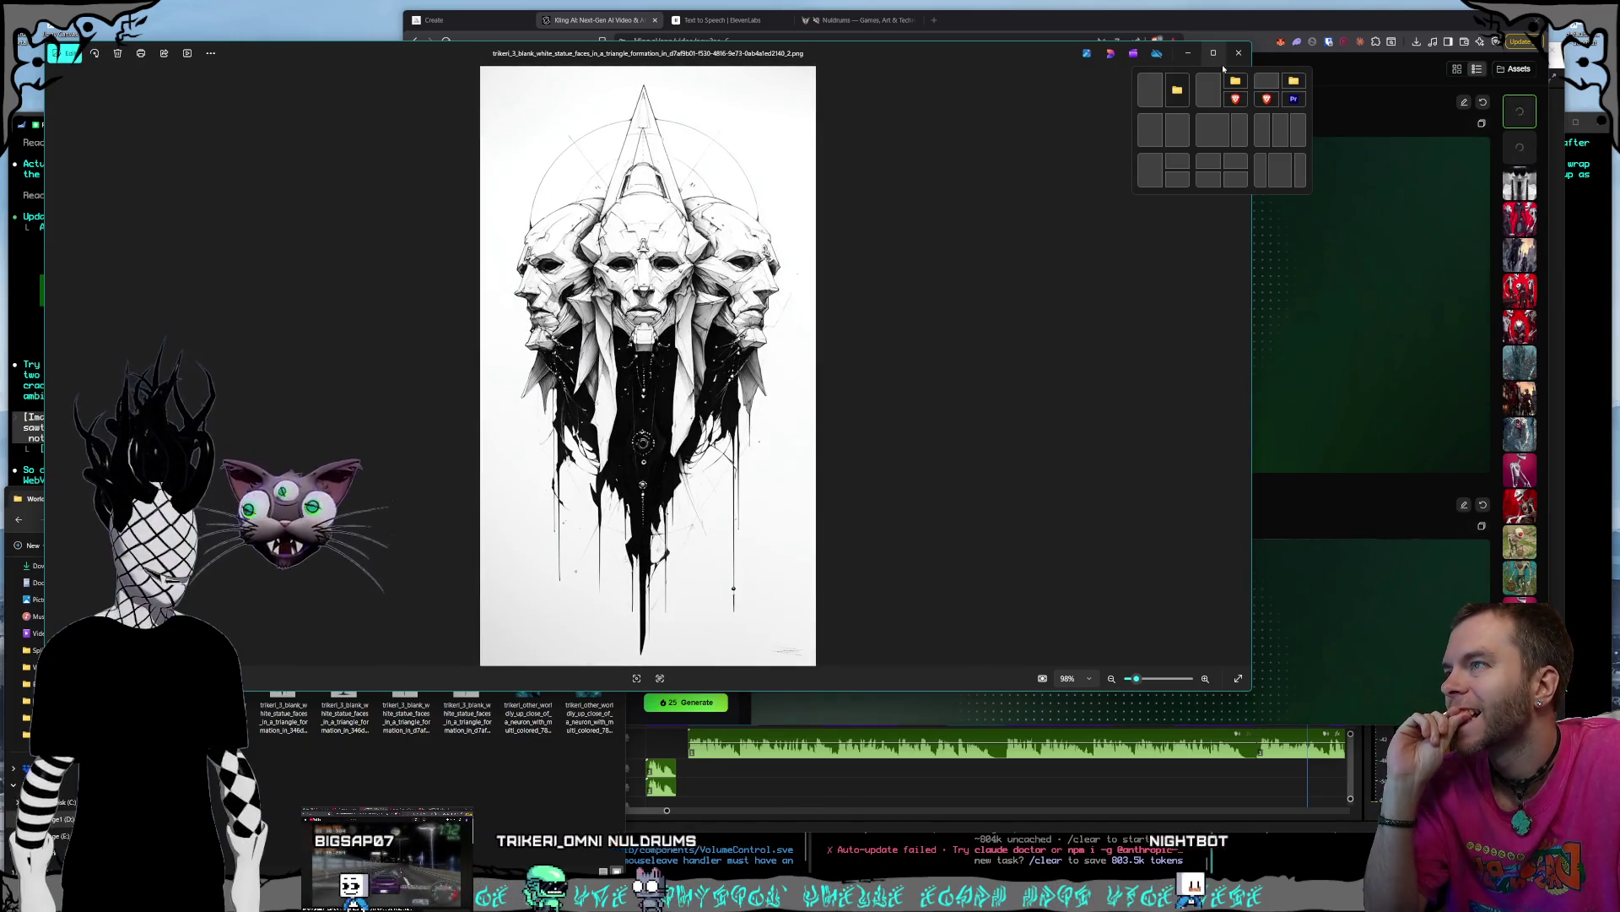
pyautogui.press('Right')
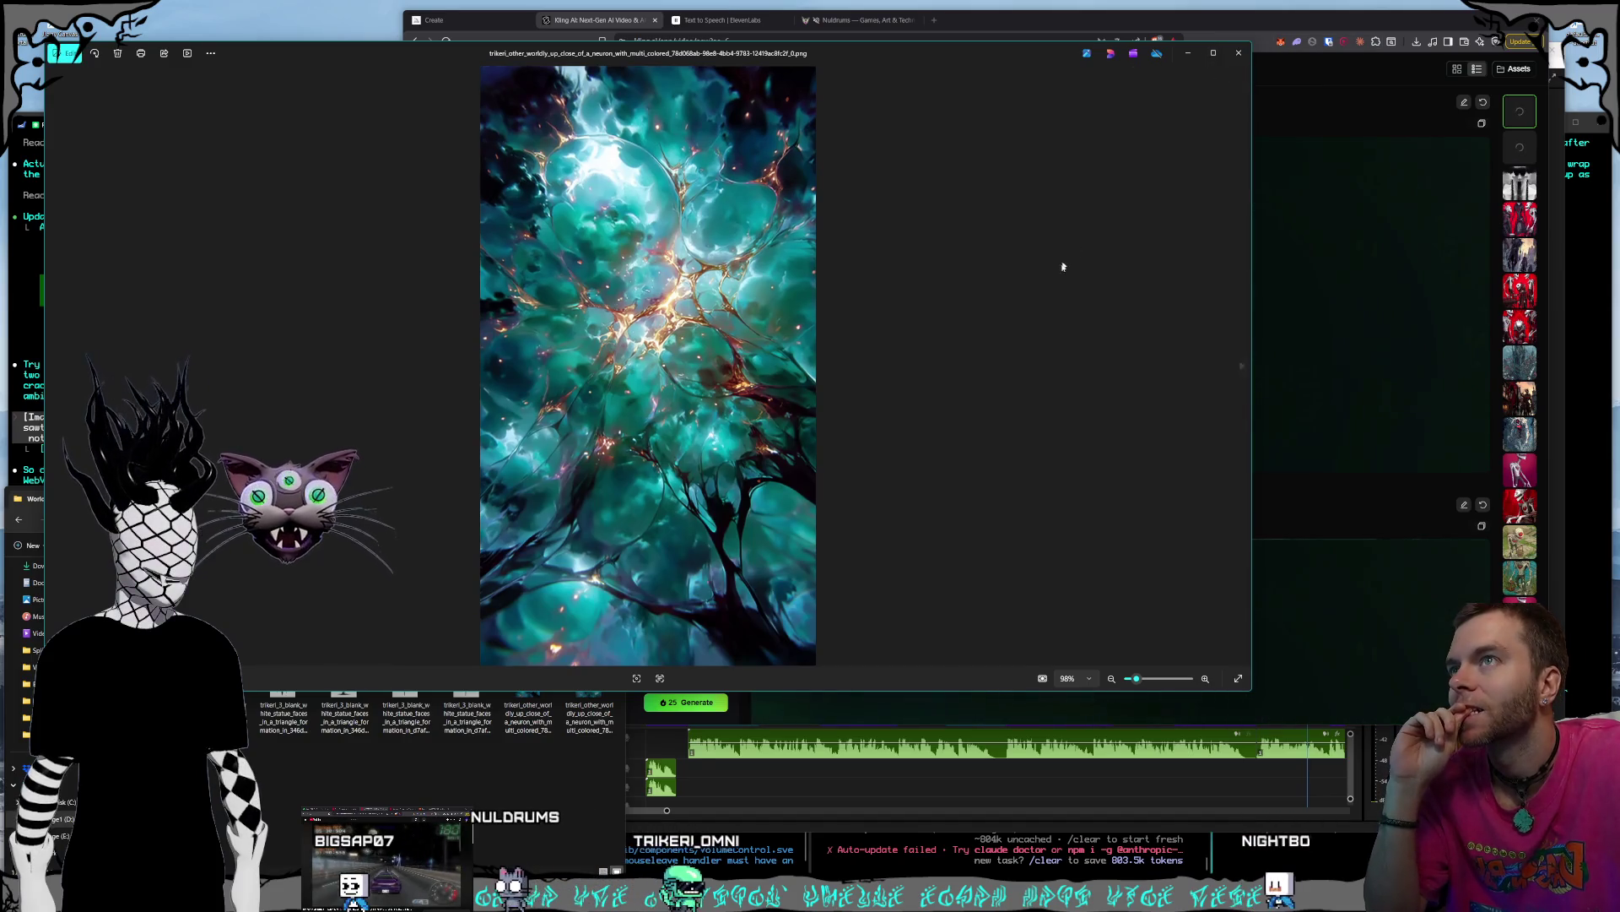
pyautogui.press('Escape')
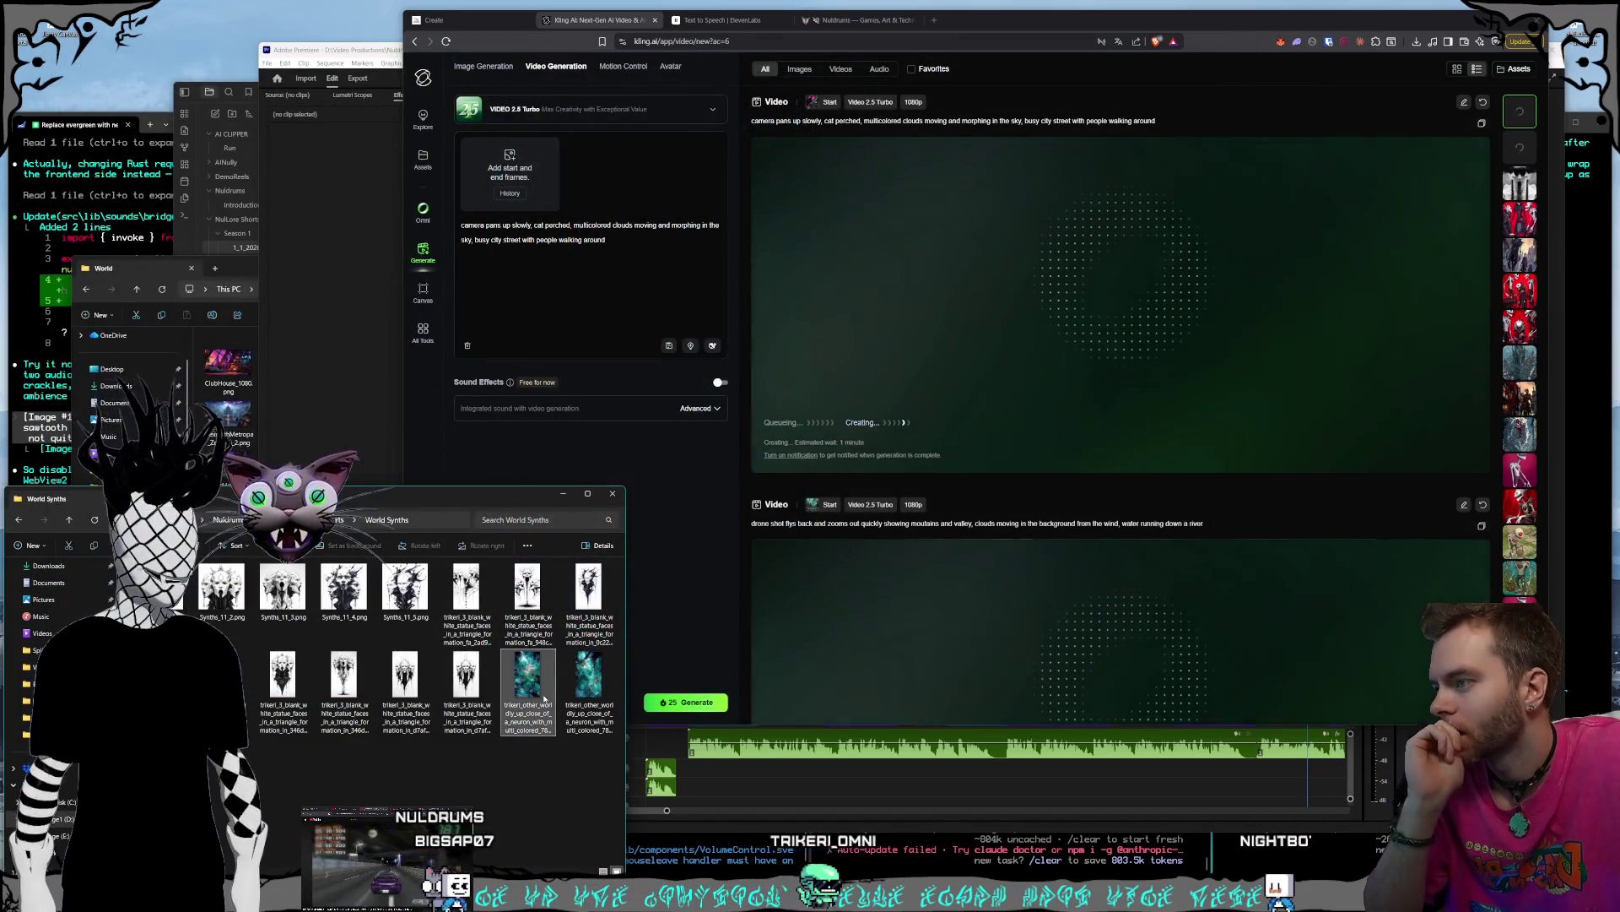
# - Compare the teal neuron image variations in Photos
pyautogui.doubleClick(544, 699)
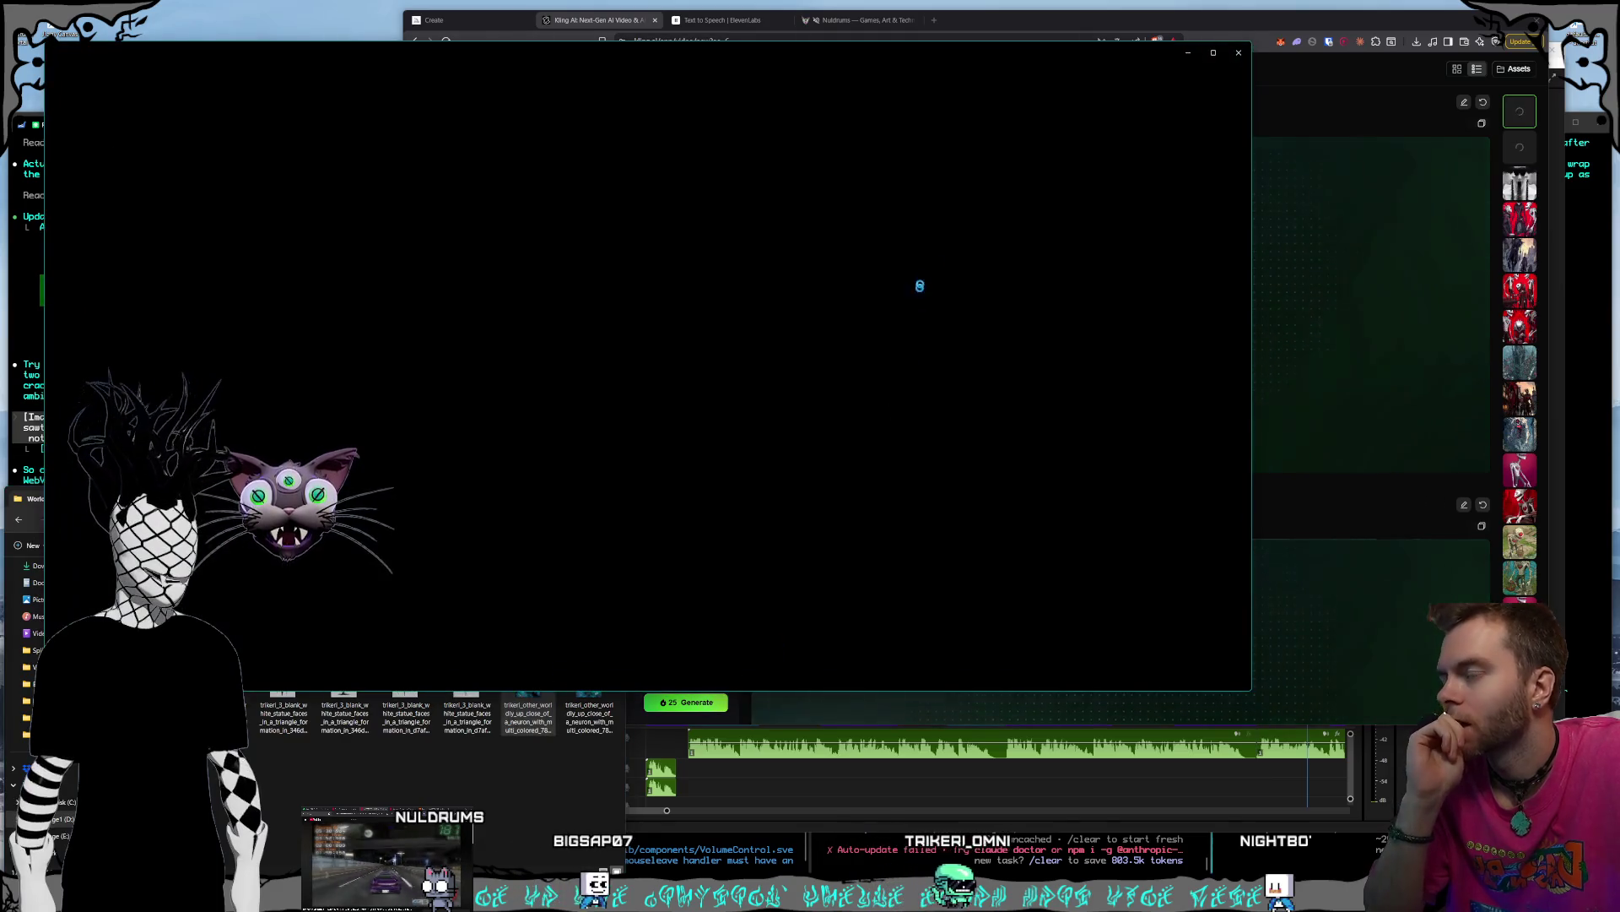
pyautogui.press('Right')
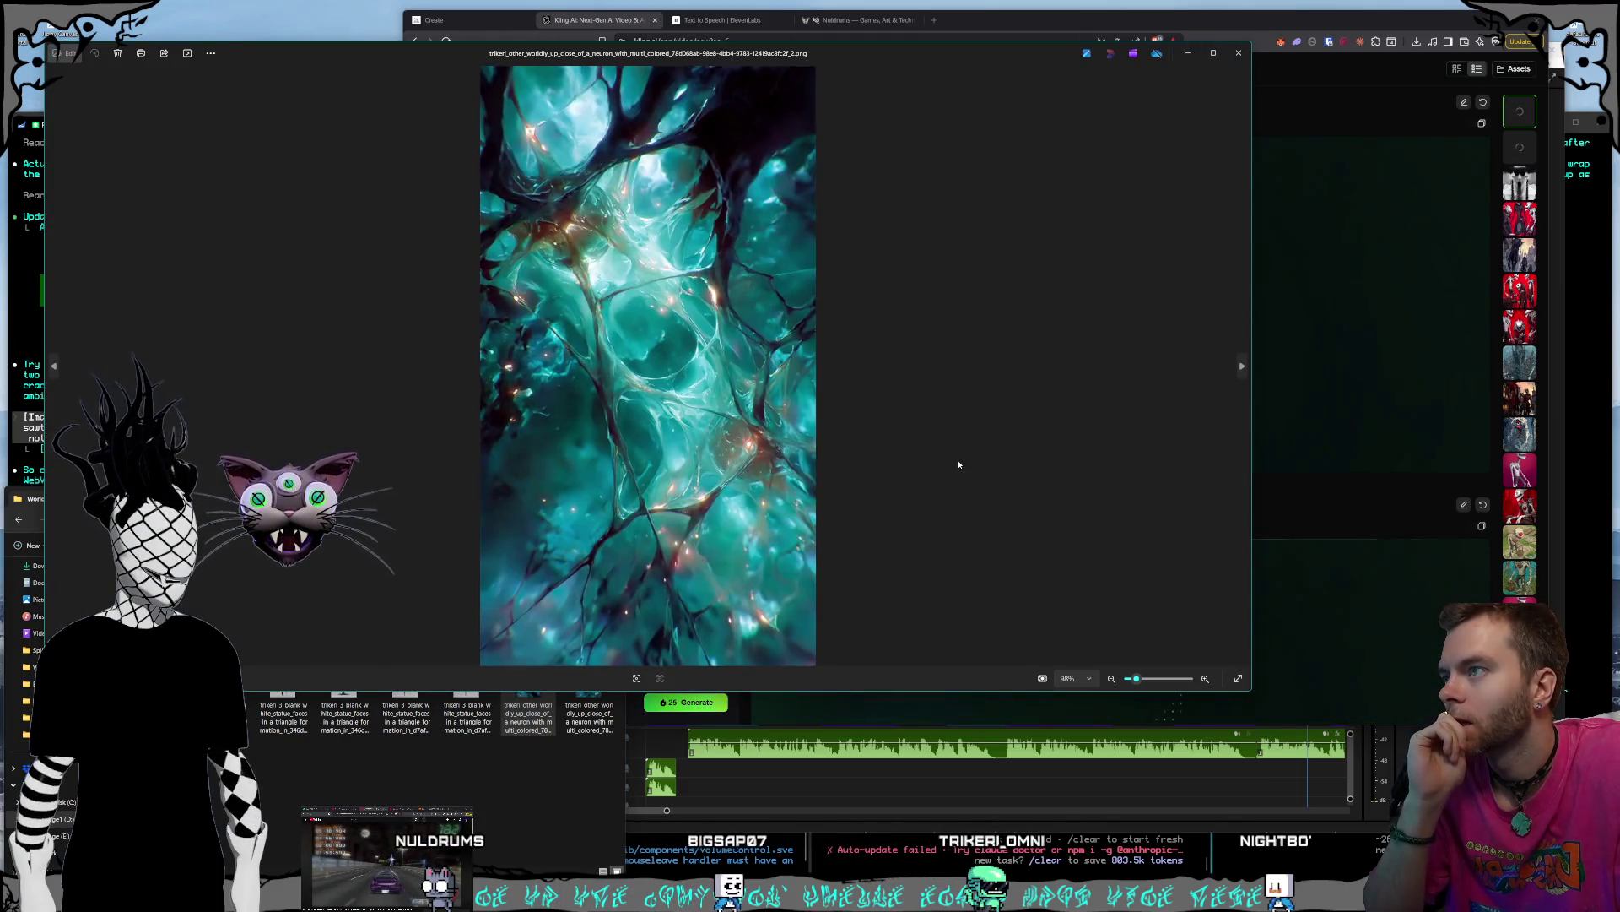
pyautogui.press('Right')
pyautogui.press('Right')
pyautogui.press('Left')
pyautogui.press('Right')
pyautogui.press('Left')
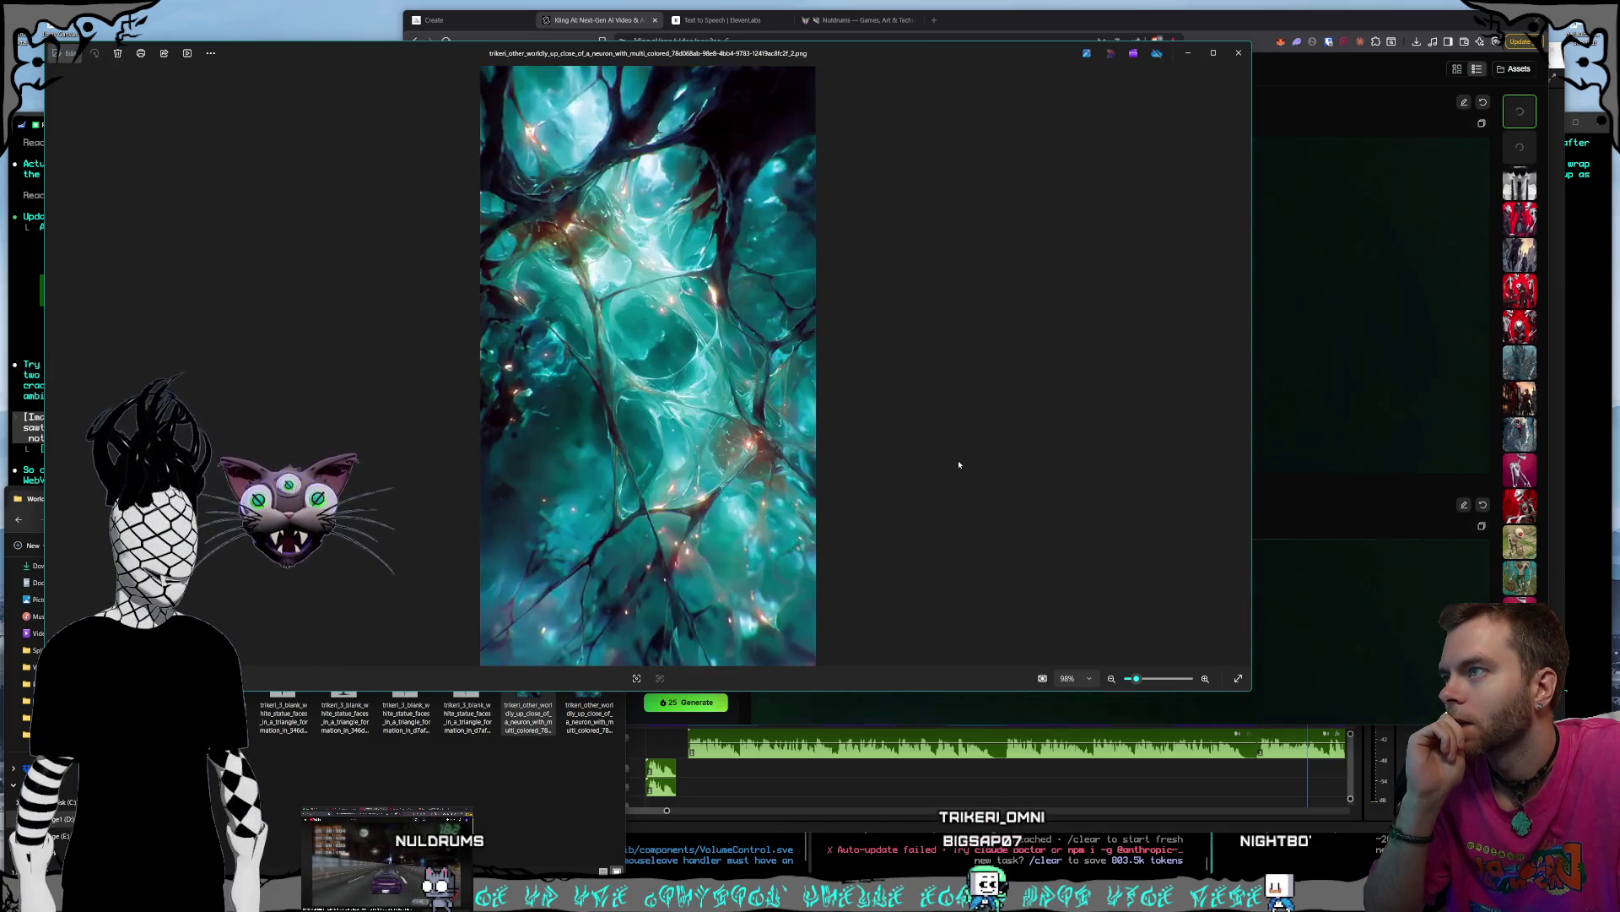
pyautogui.press('Escape')
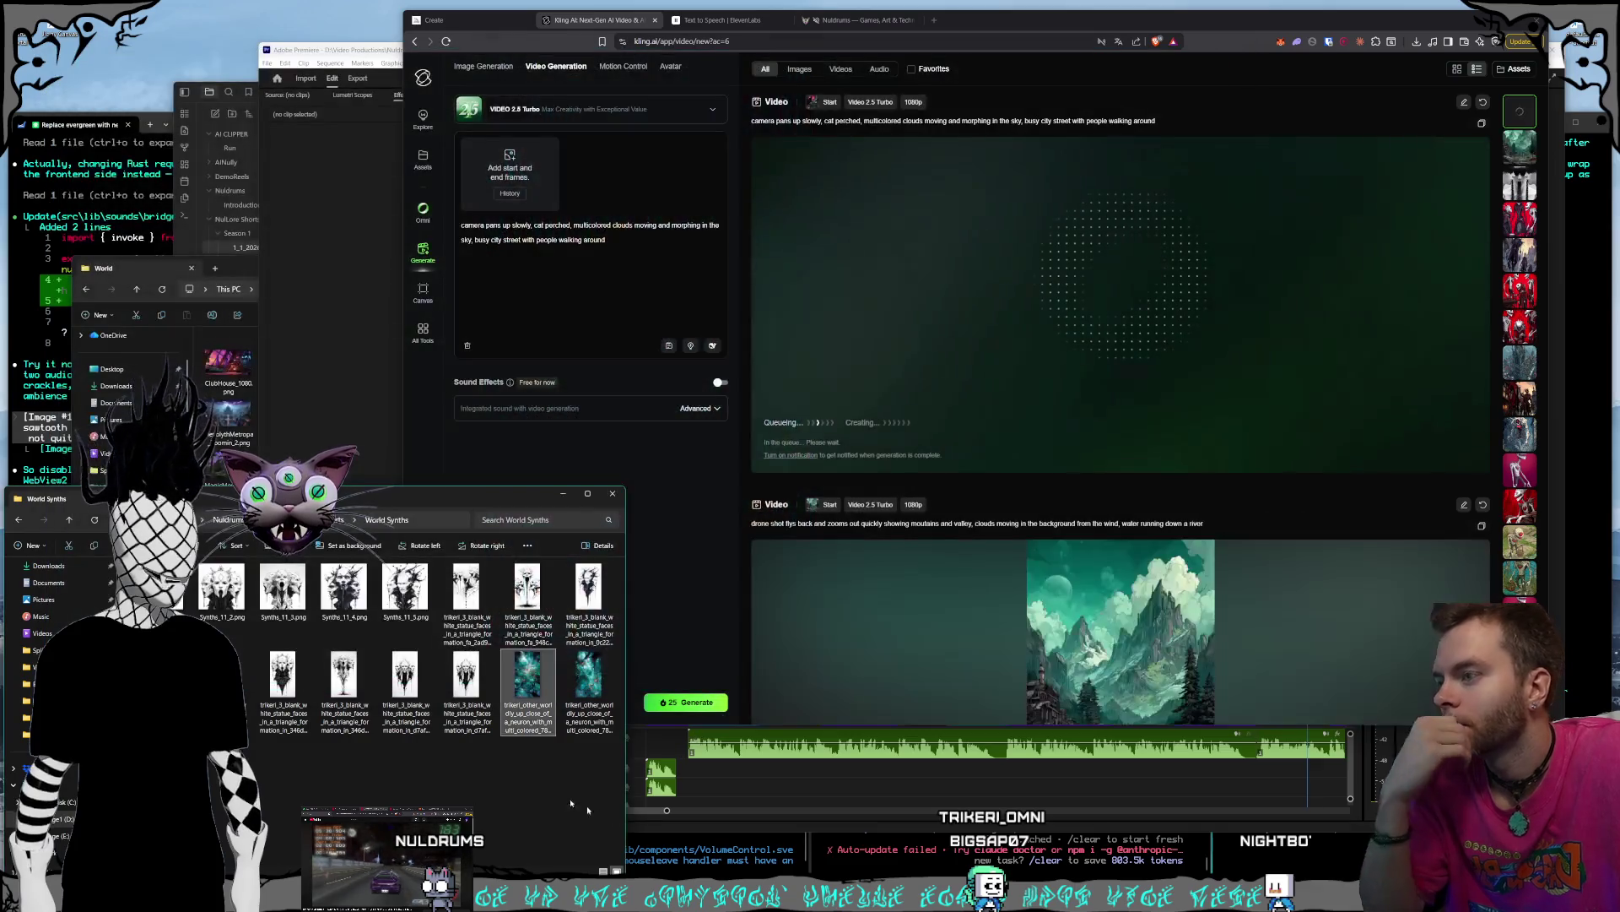
# - Load a teal neuron image as the start frame and recheck the other neuron image
pyautogui.moveTo(588, 680); pyautogui.dragTo(535, 186)
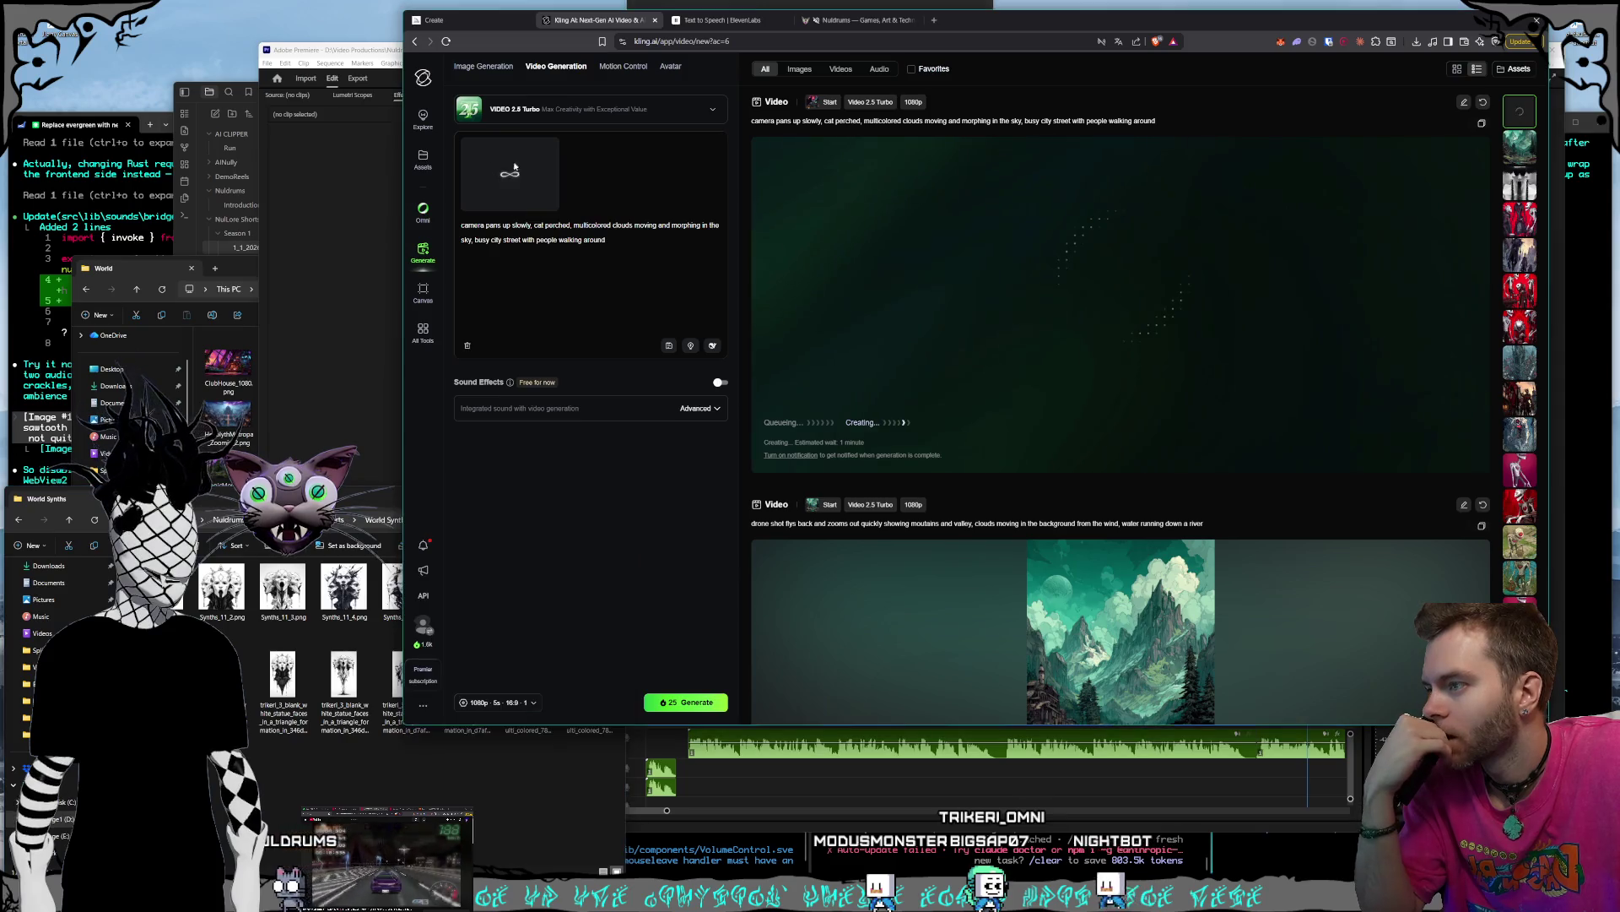
pyautogui.doubleClick(527, 680)
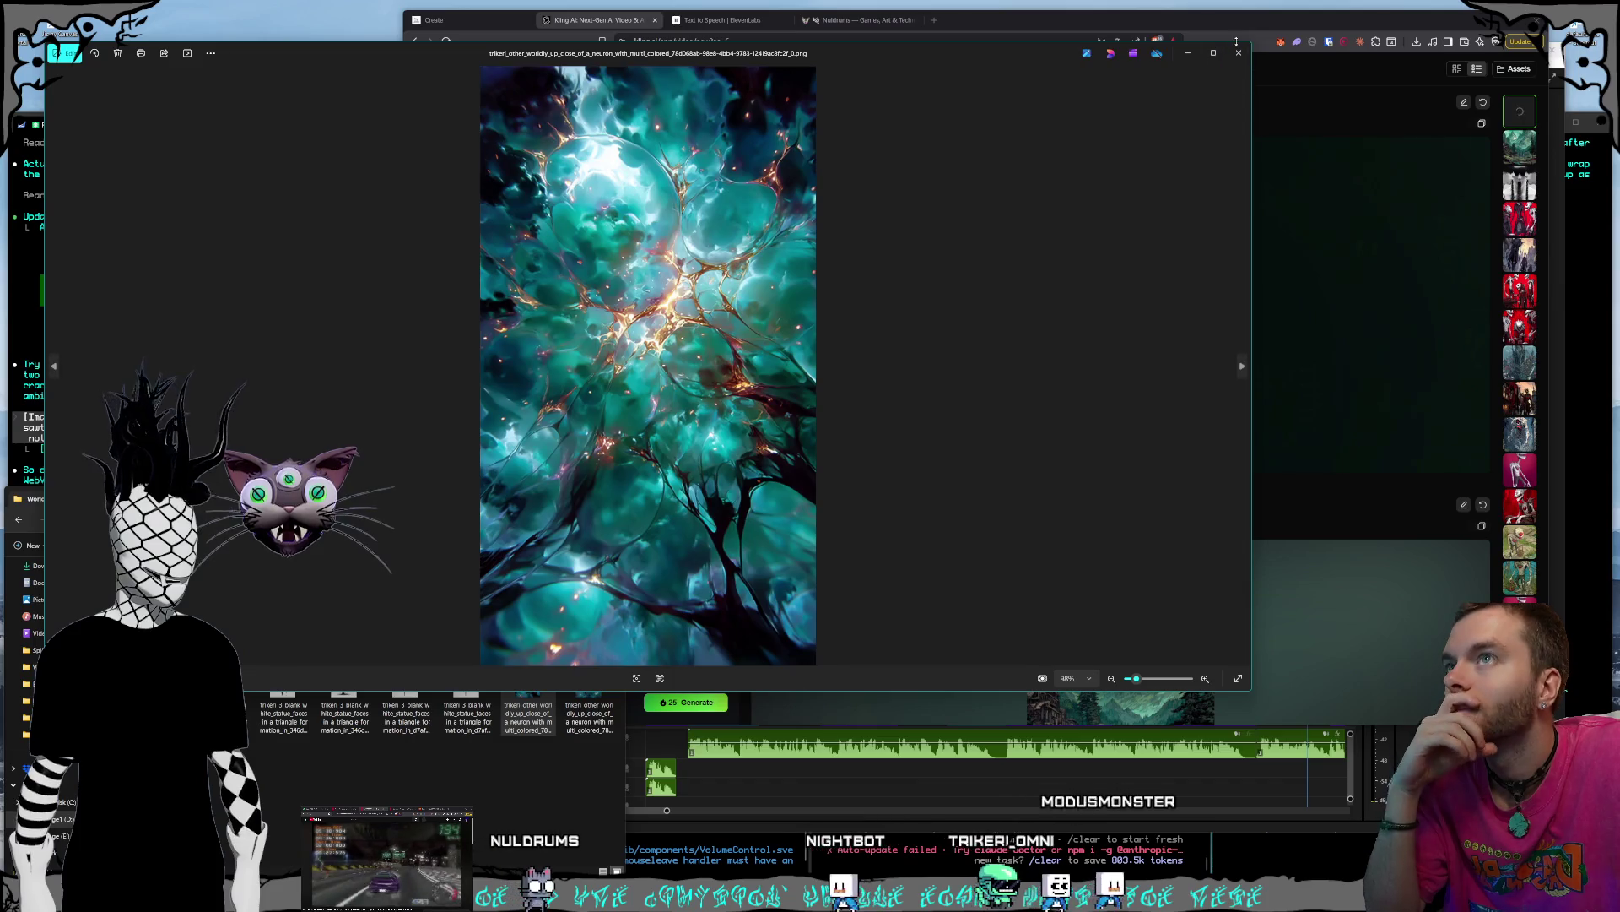
pyautogui.click(1238, 52)
pyautogui.doubleClick(608, 657)
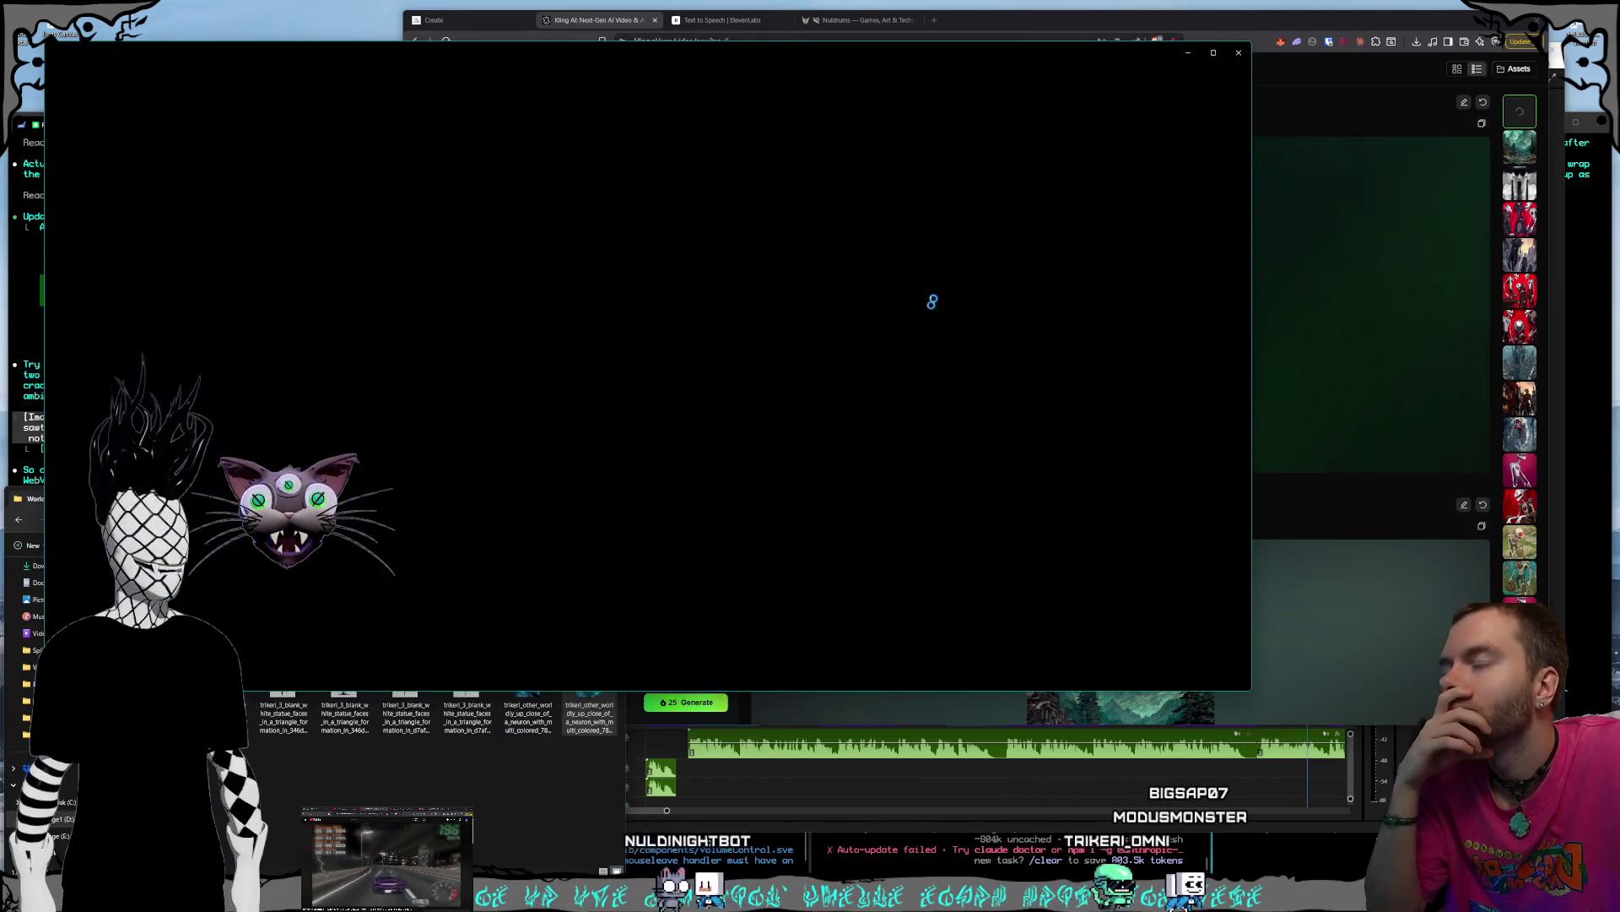
pyautogui.click(1238, 53)
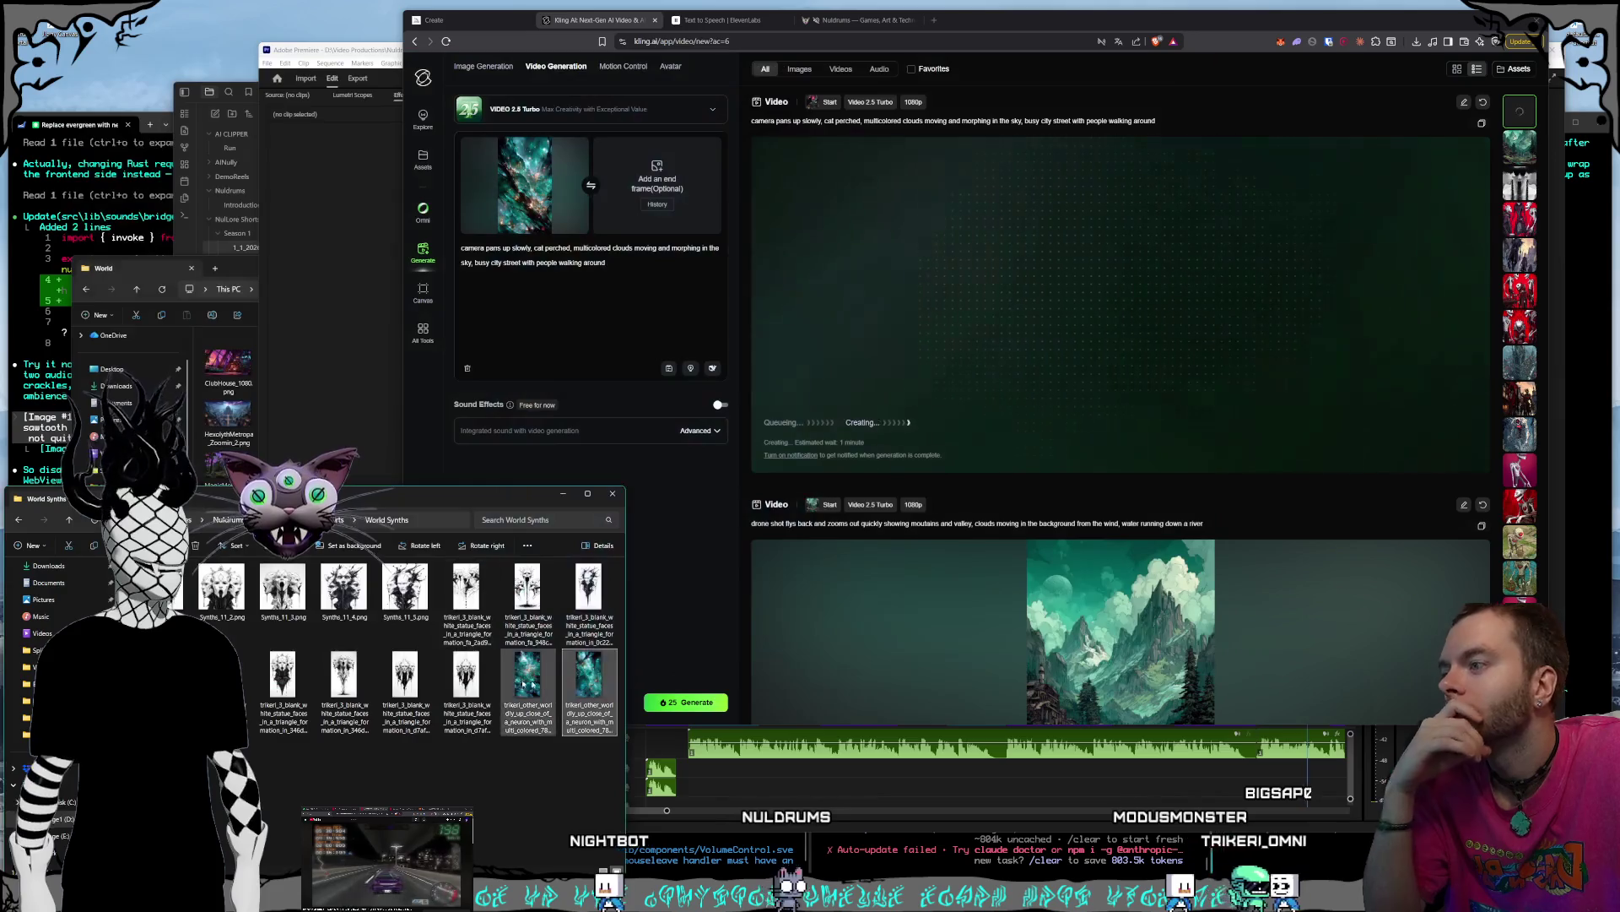
# - Add the second neuron image as end frame, generate a 10 s clip, then clear both frames
pyautogui.moveTo(590, 680); pyautogui.dragTo(654, 199)
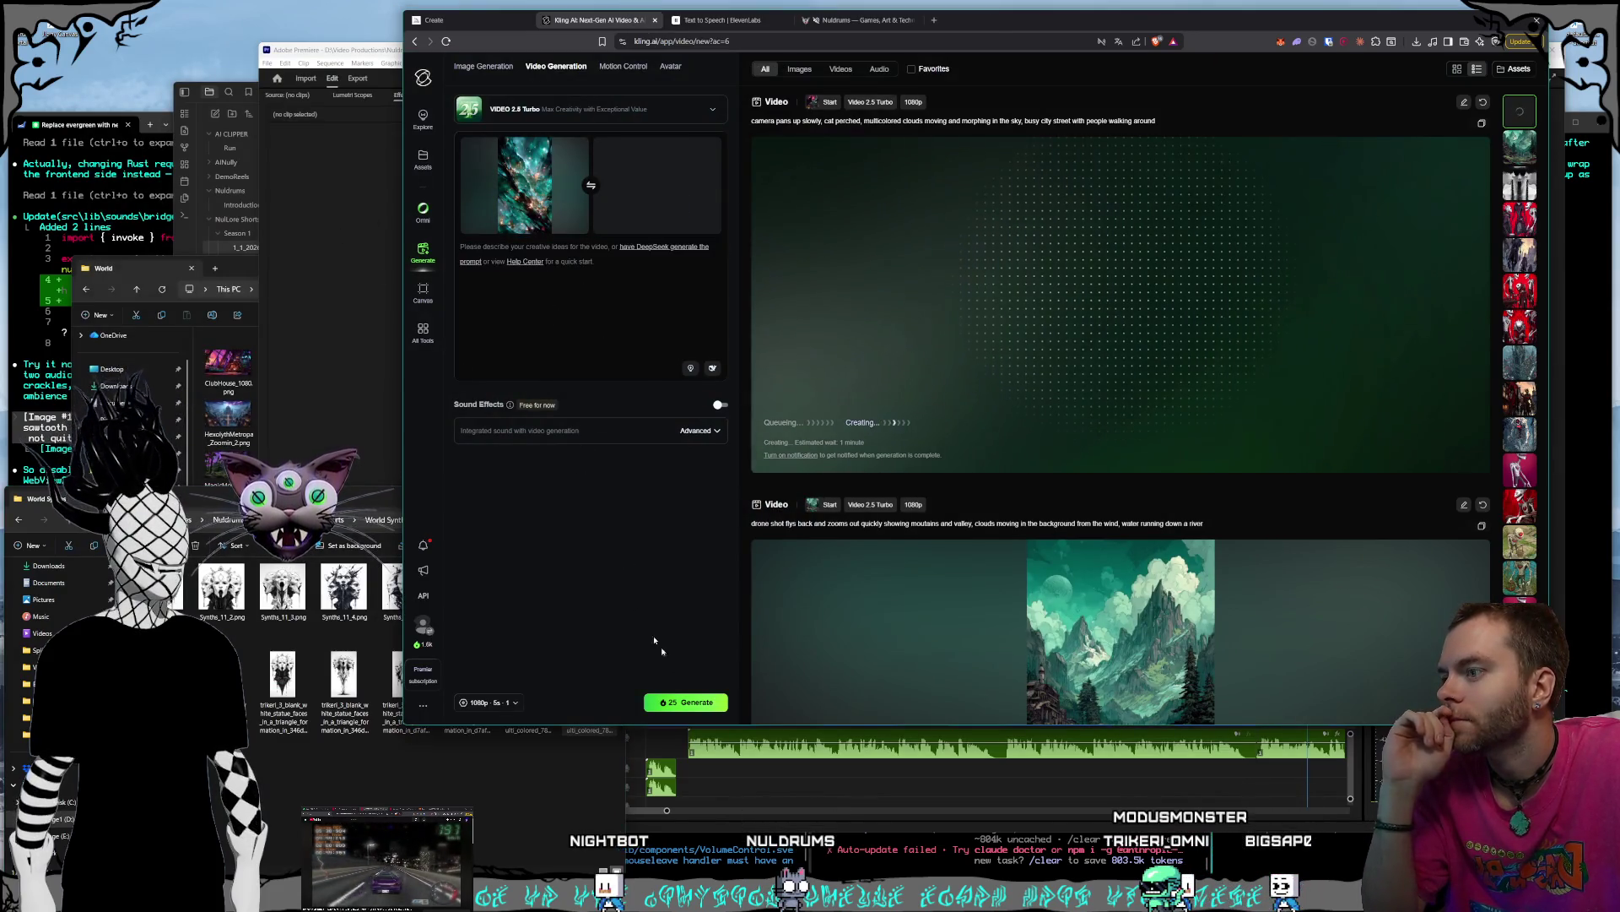
pyautogui.click(485, 702)
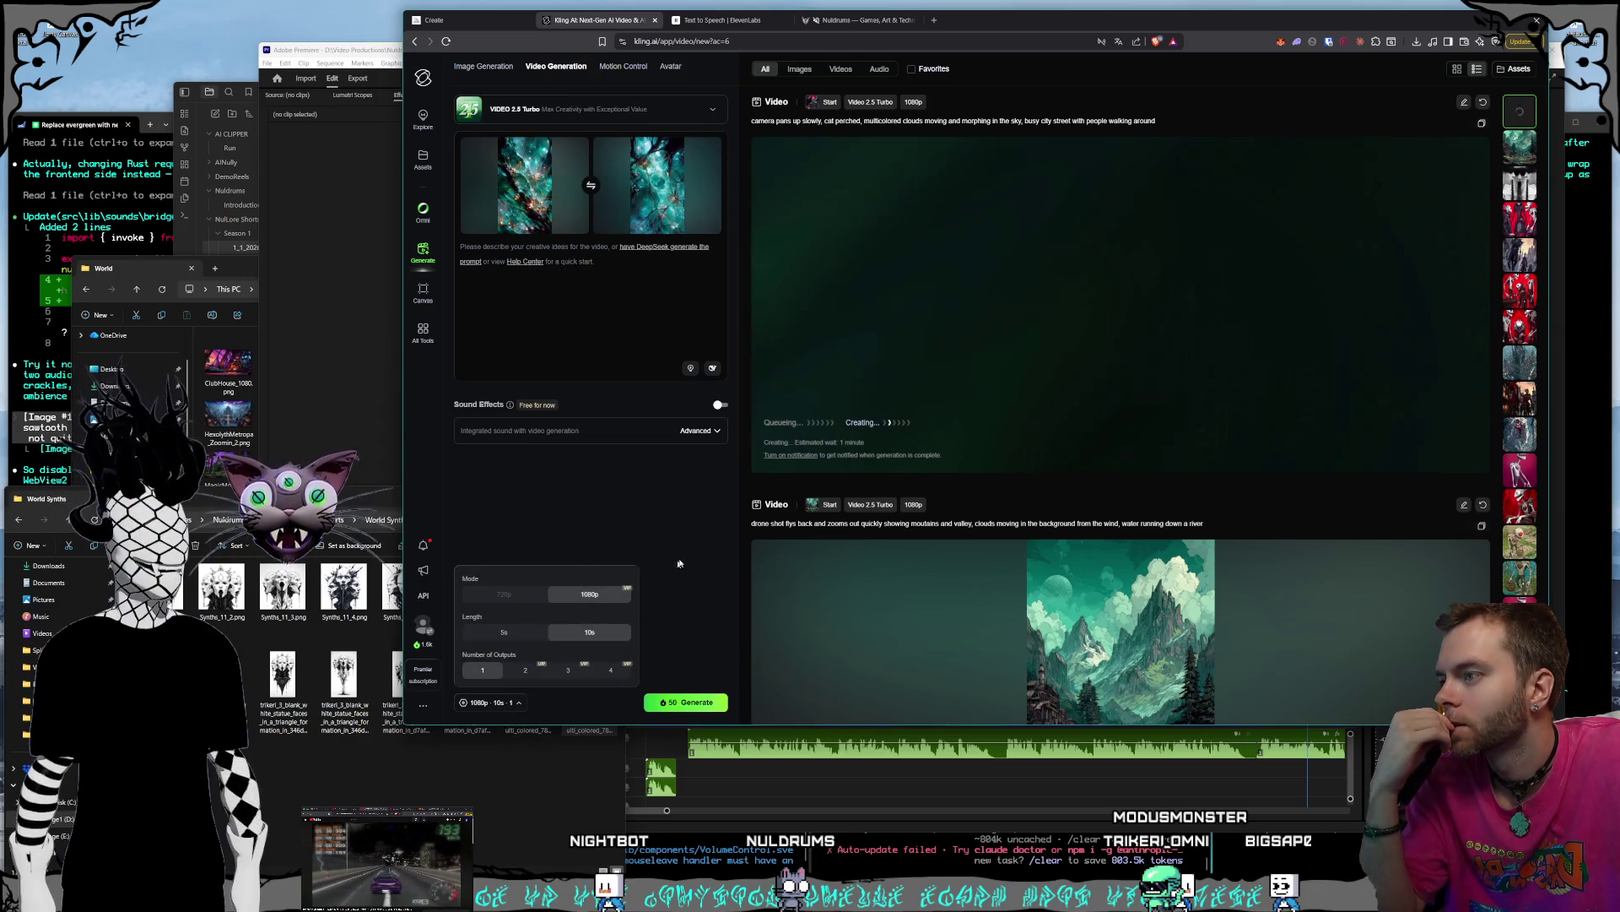
pyautogui.click(418, 777)
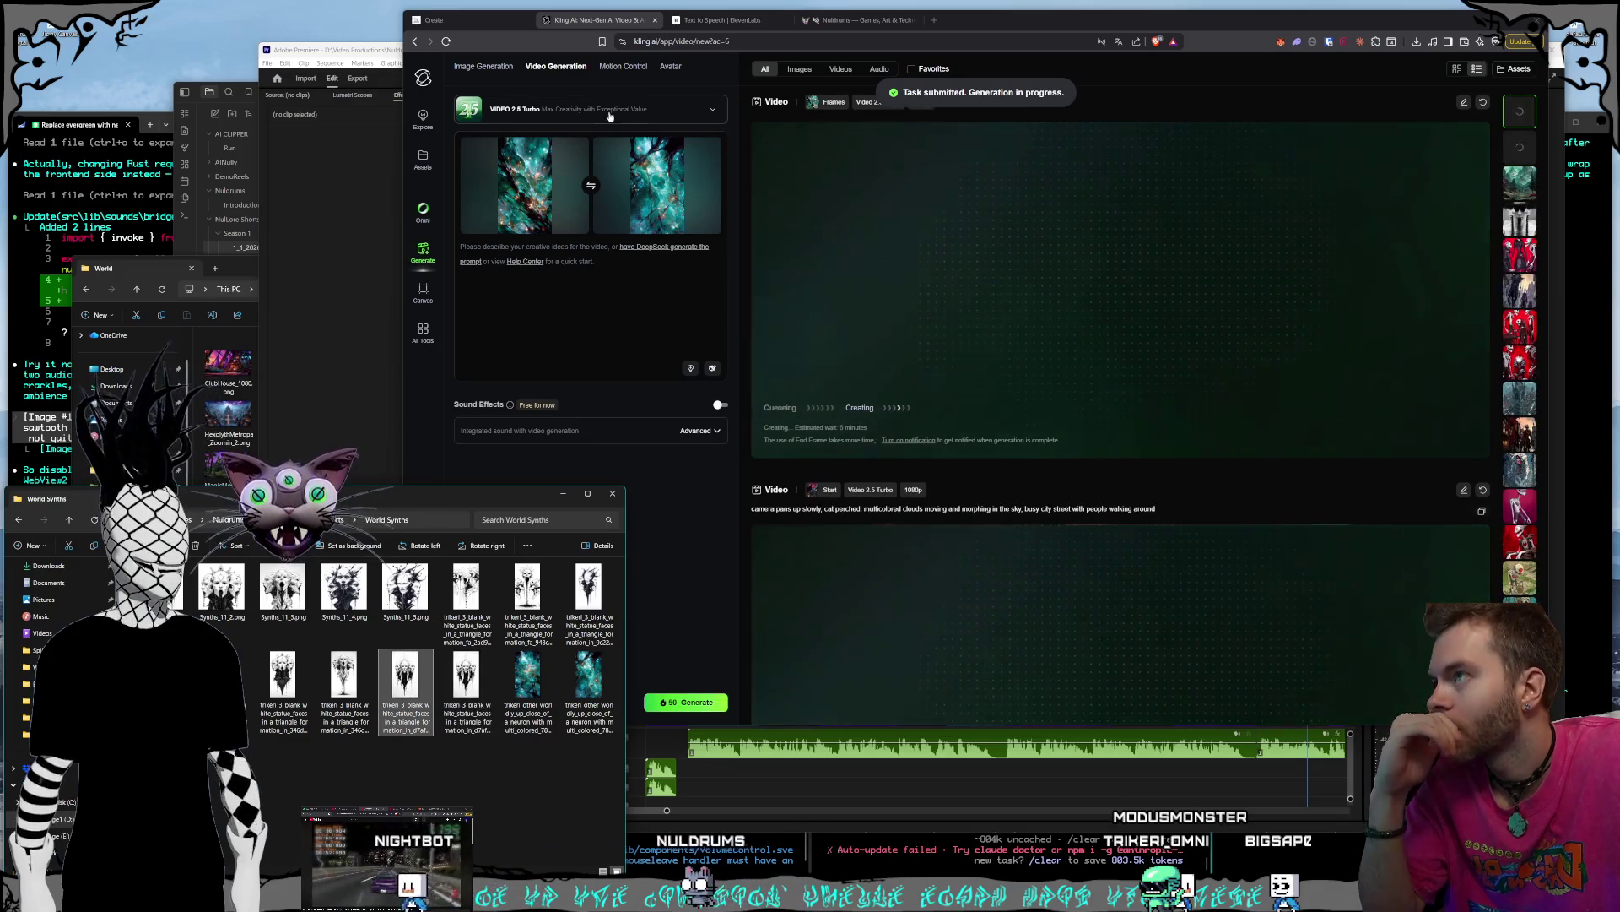
pyautogui.click(567, 146)
pyautogui.click(566, 145)
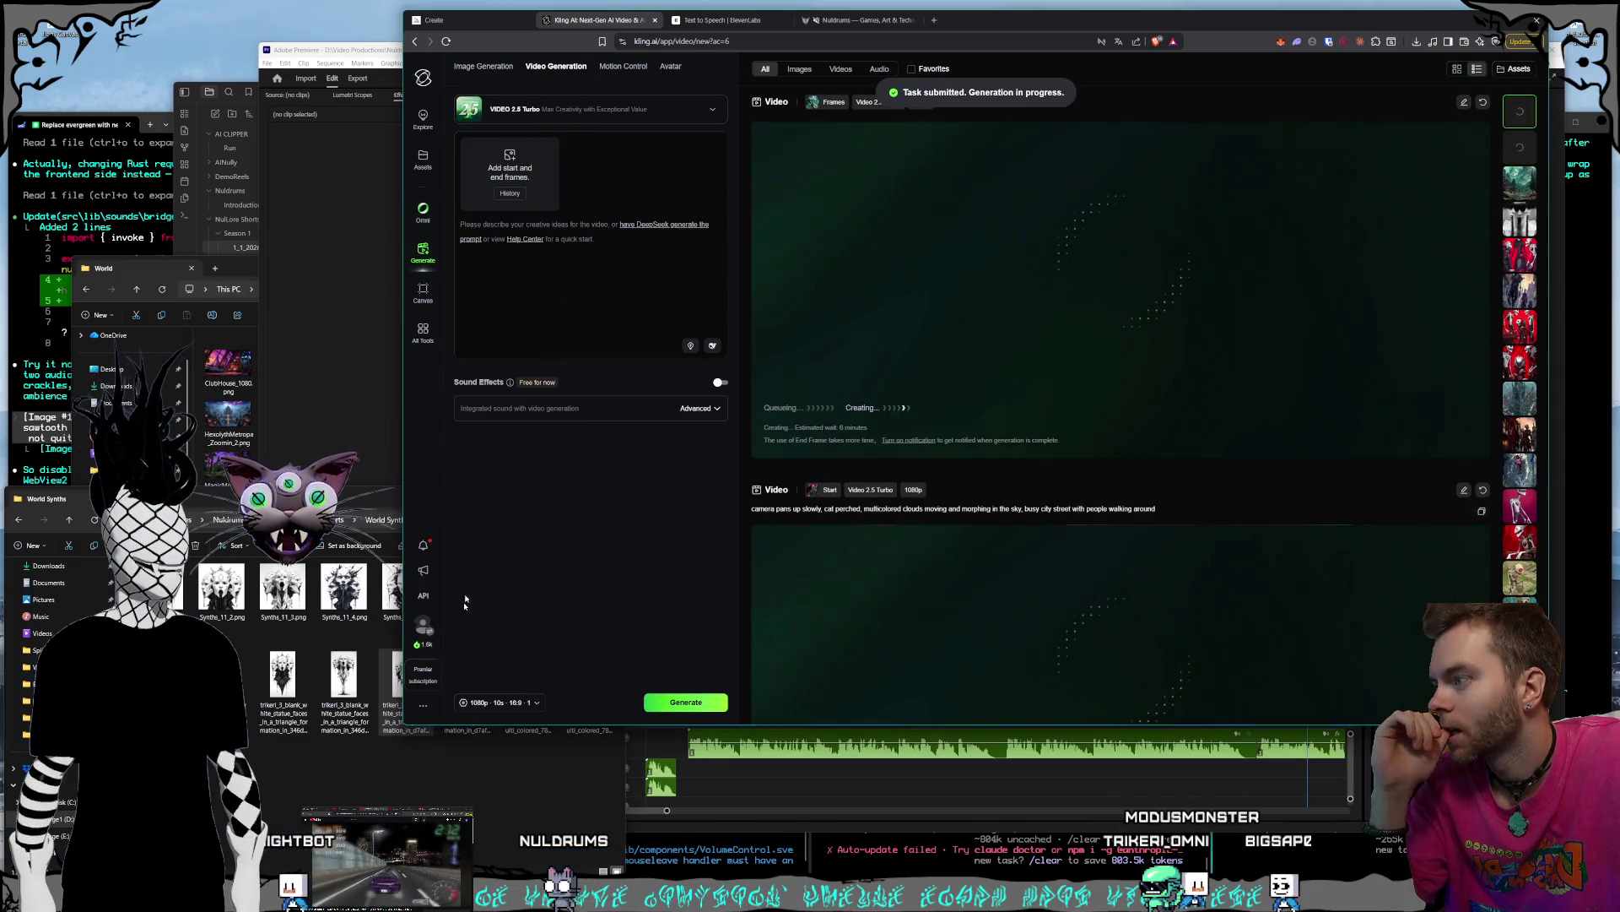
# - Set a statue-face image as start frame and write the zoom-out prompt of conjoined faces dripping goop
pyautogui.click(339, 688)
pyautogui.moveTo(338, 688)
pyautogui.mouseDown()
pyautogui.moveTo(527, 164)
pyautogui.moveTo(510, 173)
pyautogui.mouseUp()
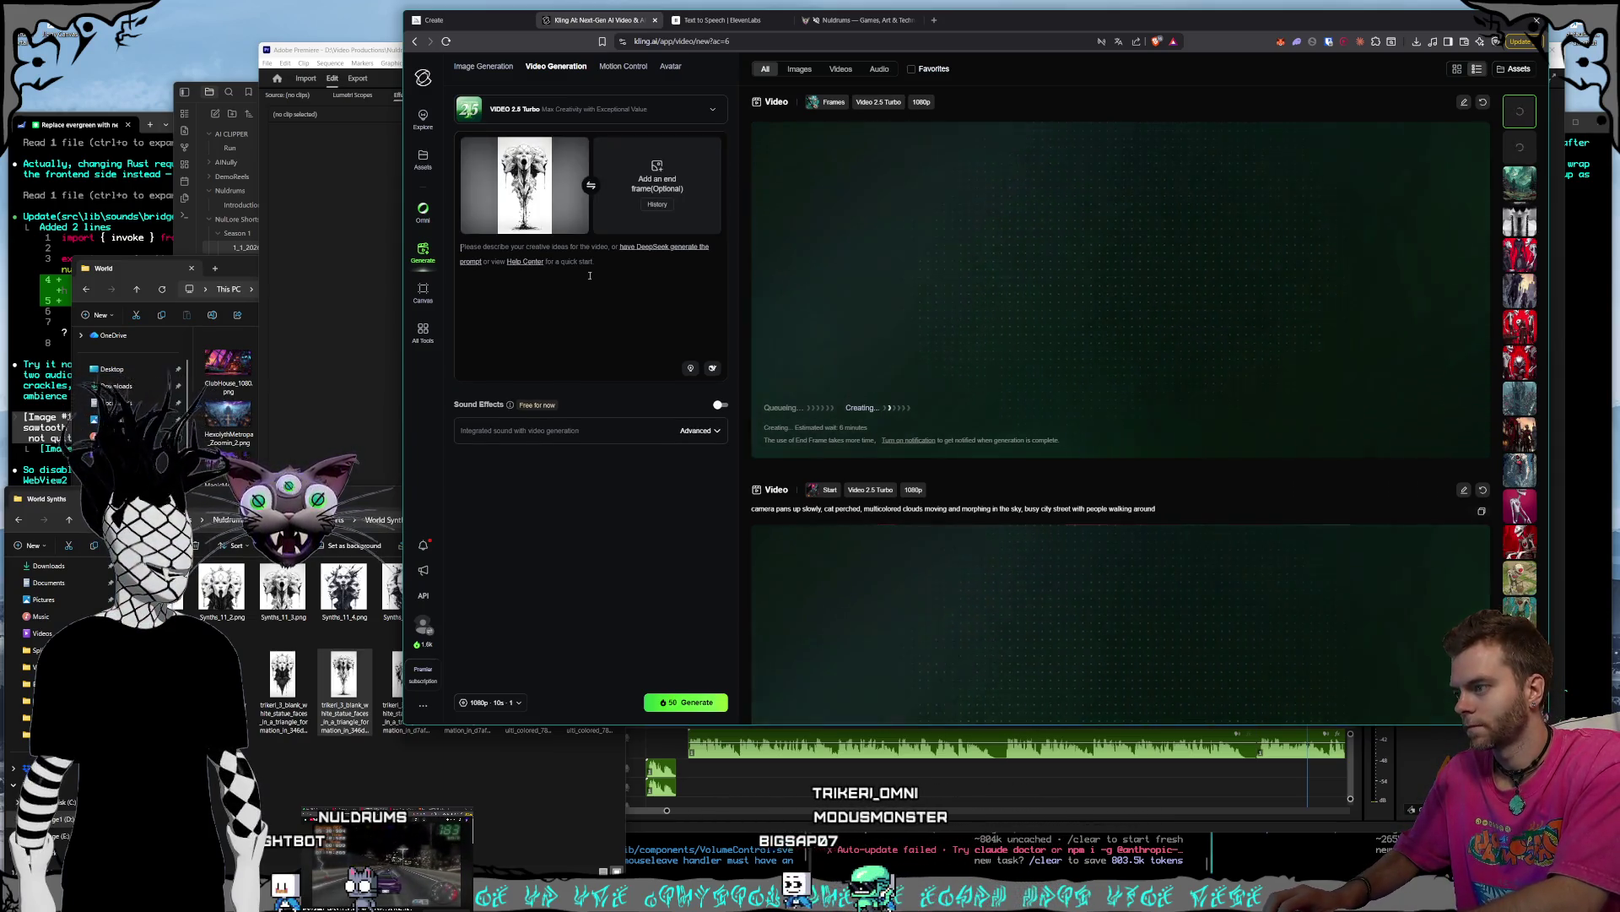
pyautogui.write('camera slowly zooms out, 3 faces')
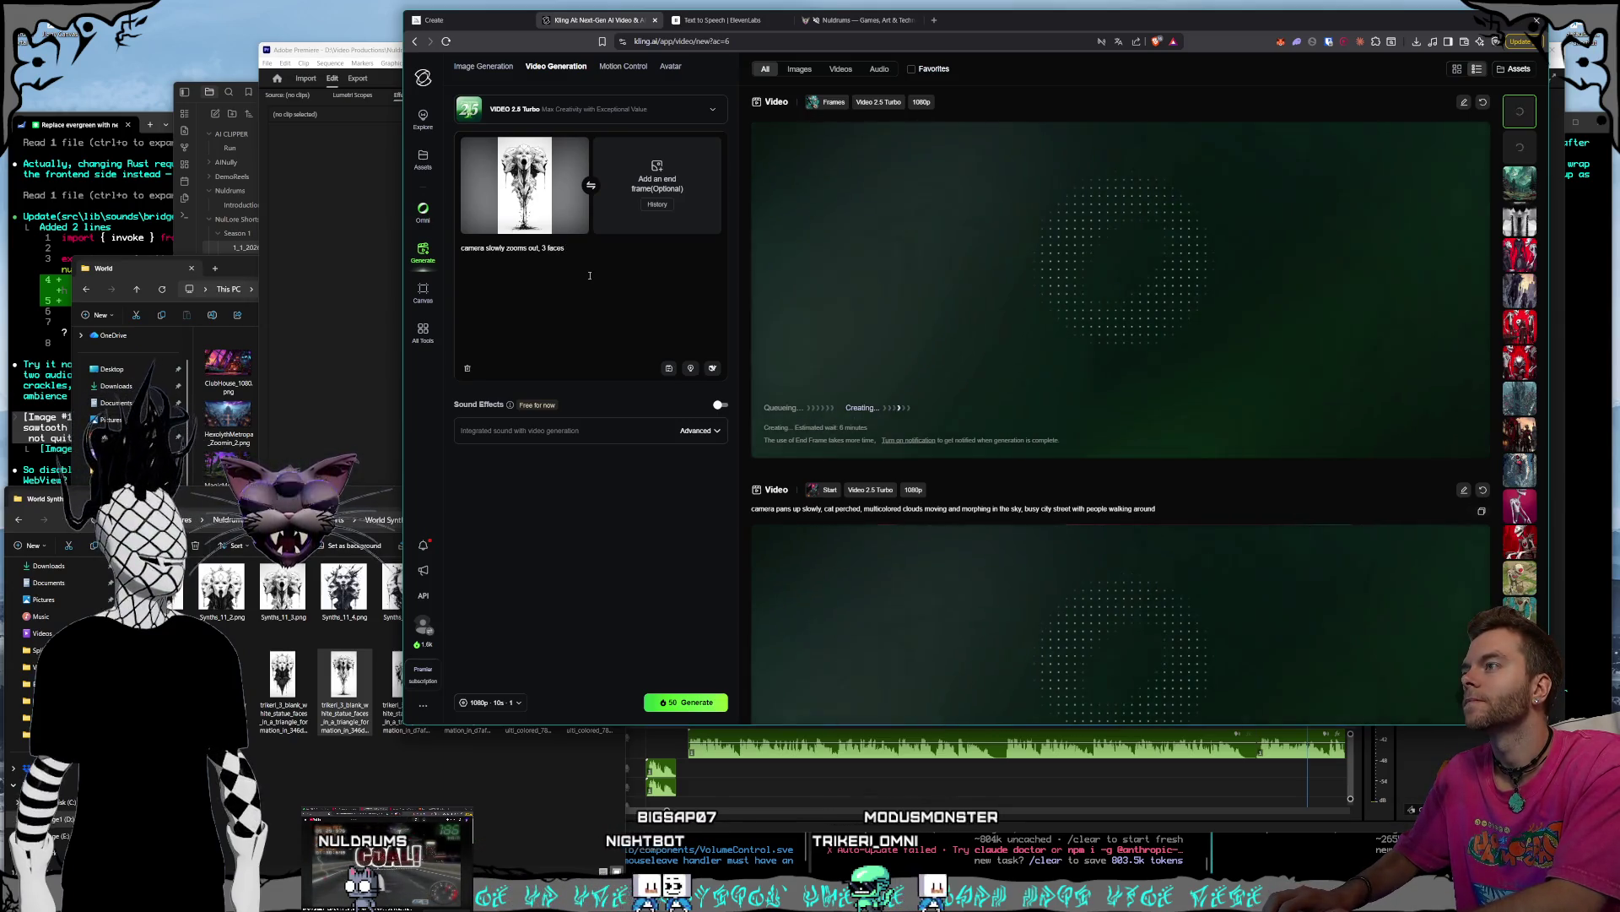
pyautogui.write(' screaming with b')
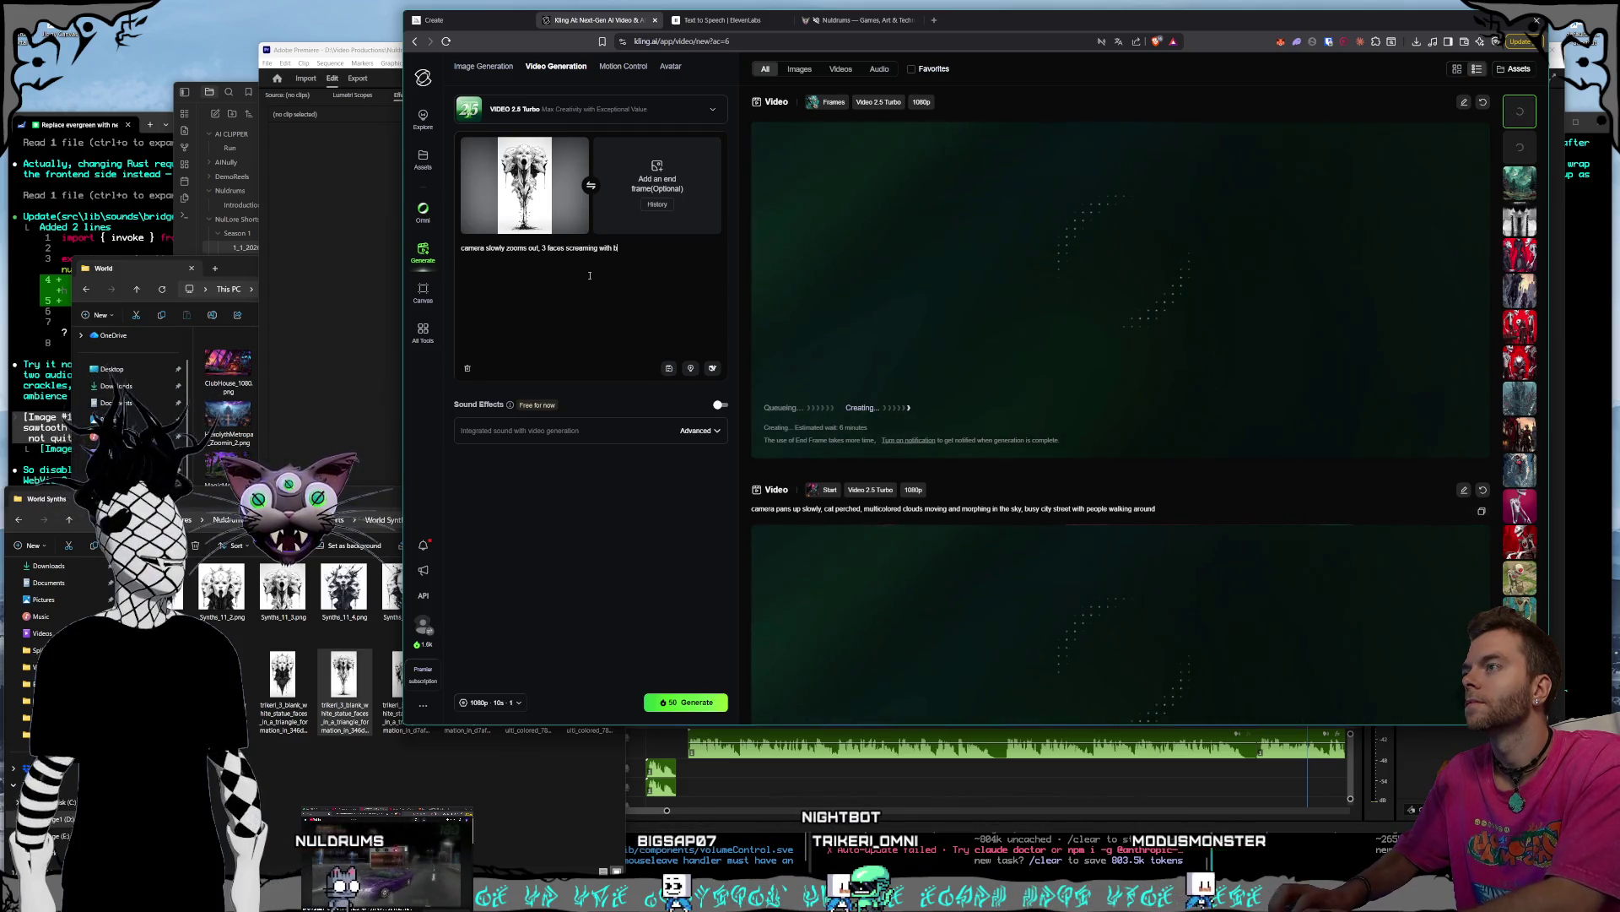
pyautogui.write('lack')
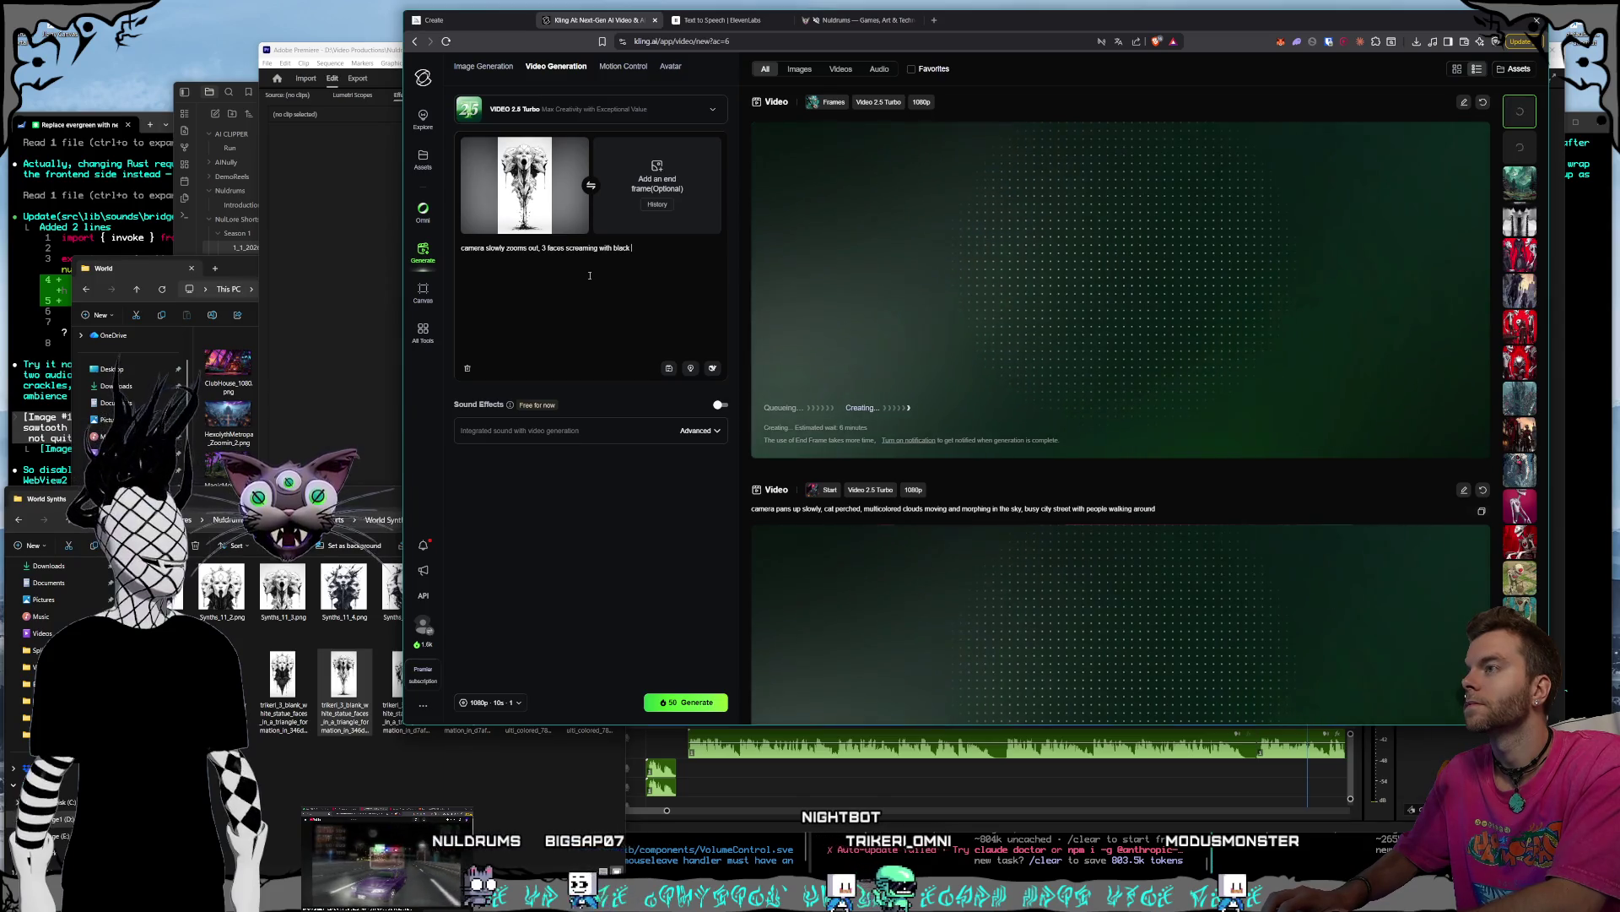
pyautogui.write('op')
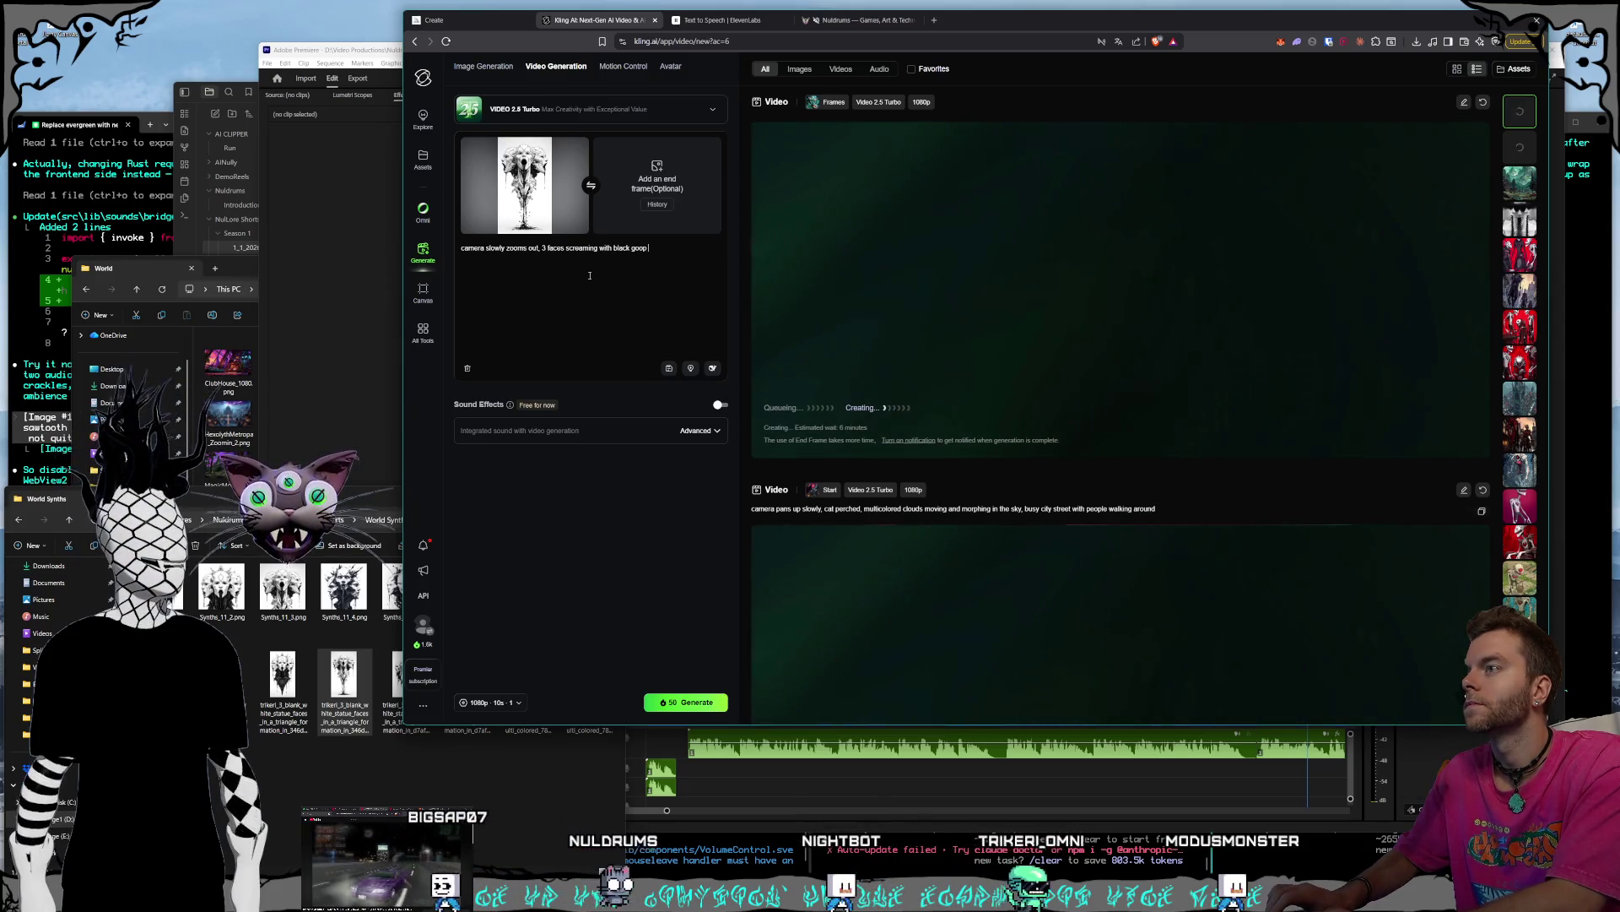
pyautogui.click(547, 248)
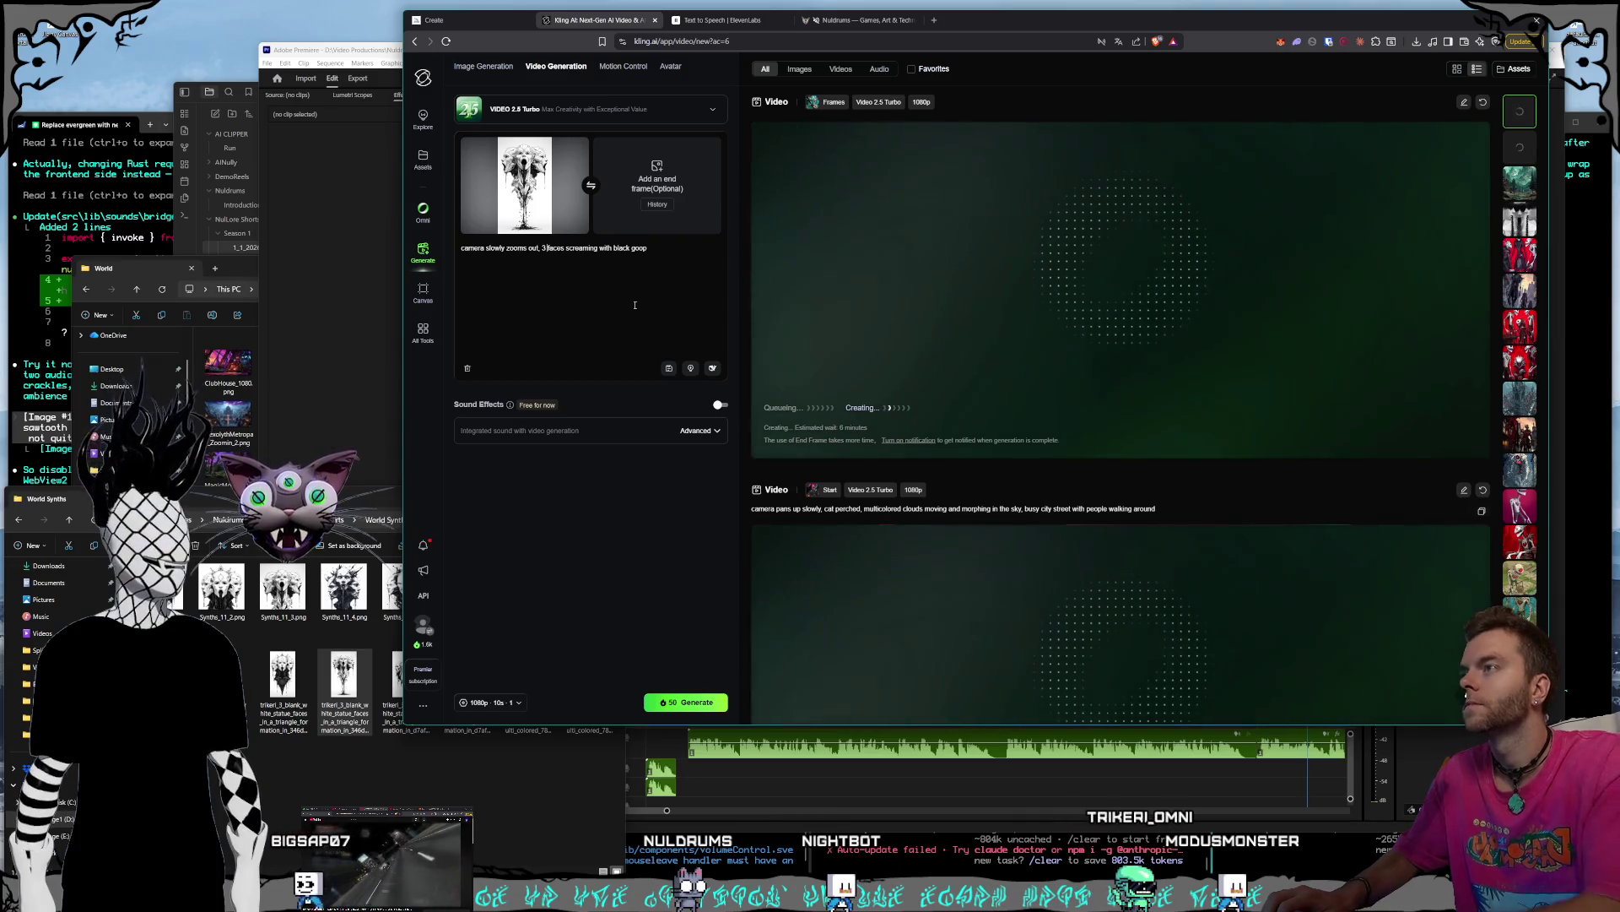
pyautogui.write('conjoined heads')
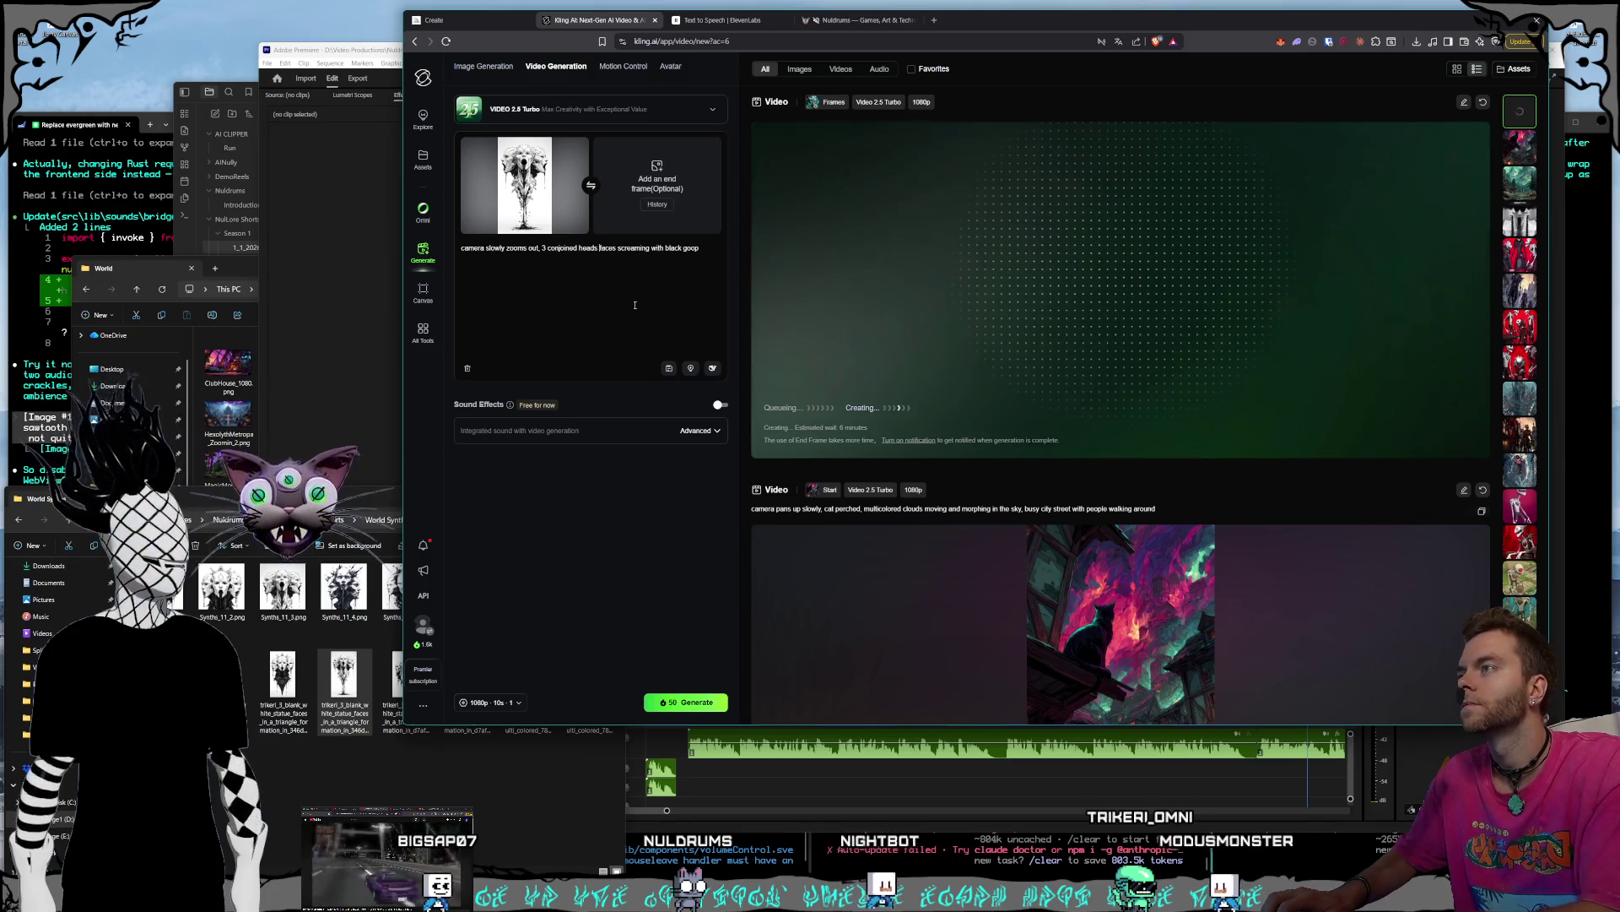
pyautogui.click(708, 250)
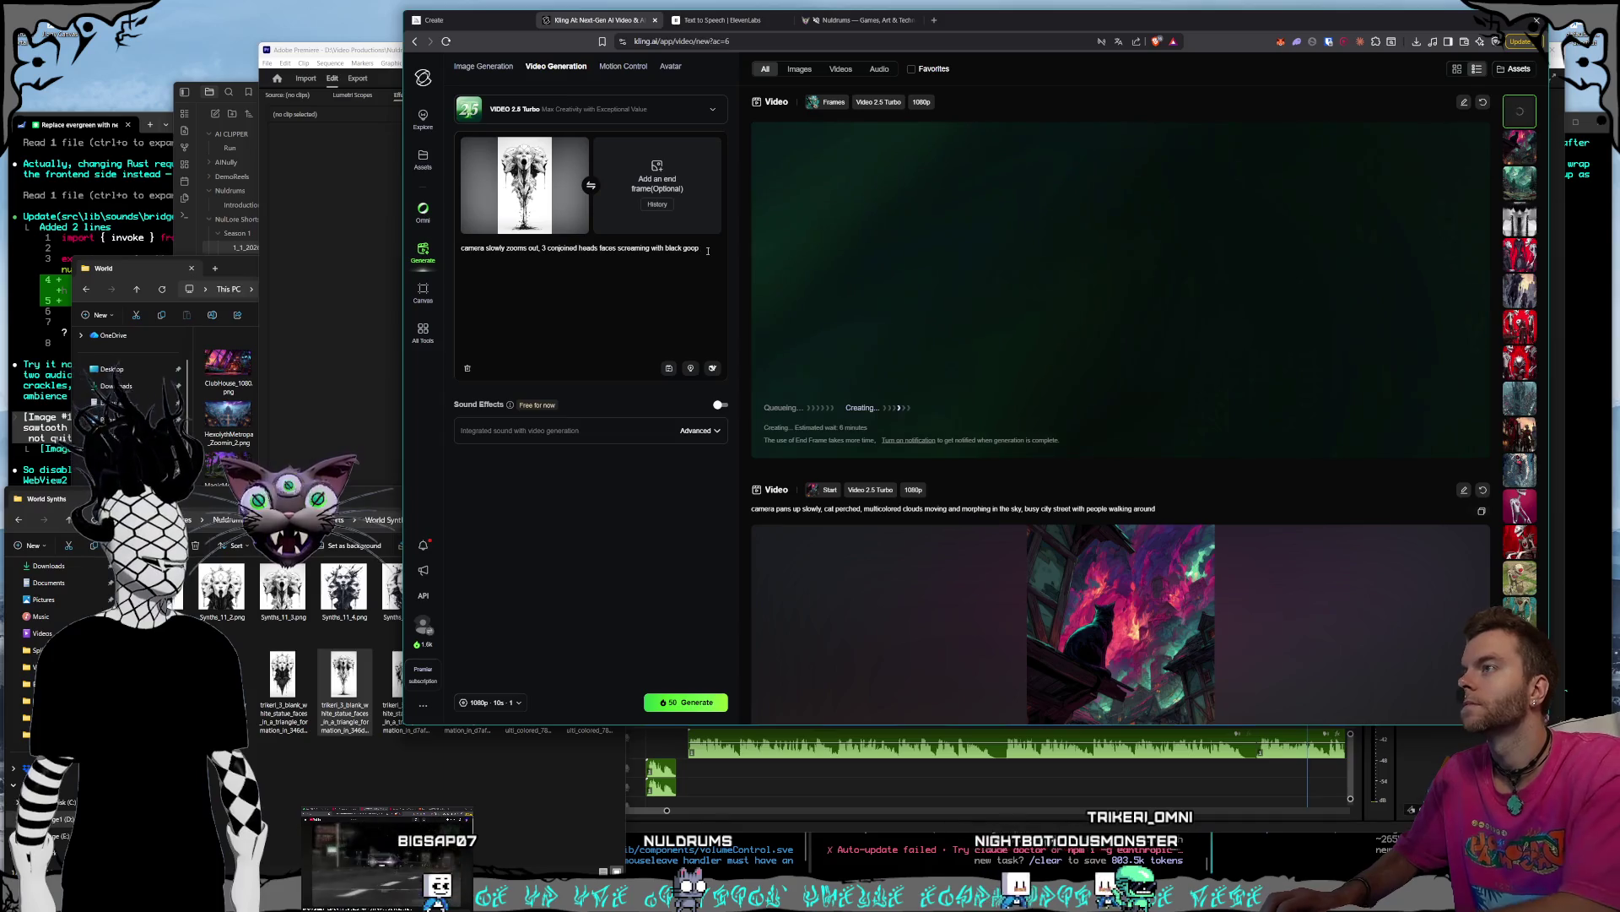
pyautogui.write('driping from their m')
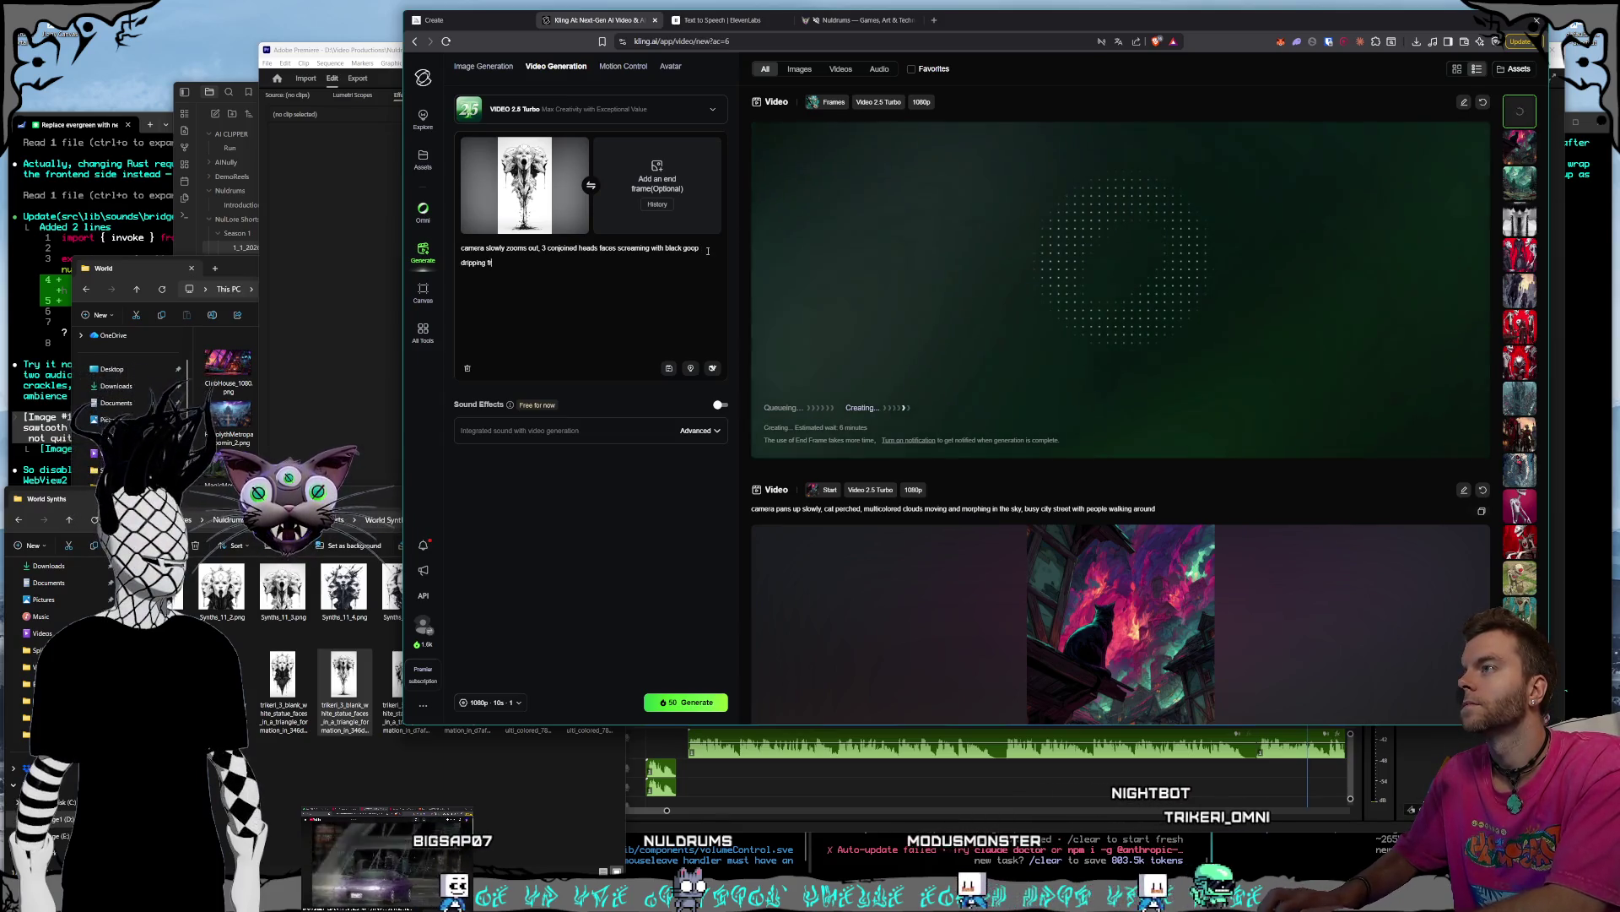
pyautogui.write('outh and')
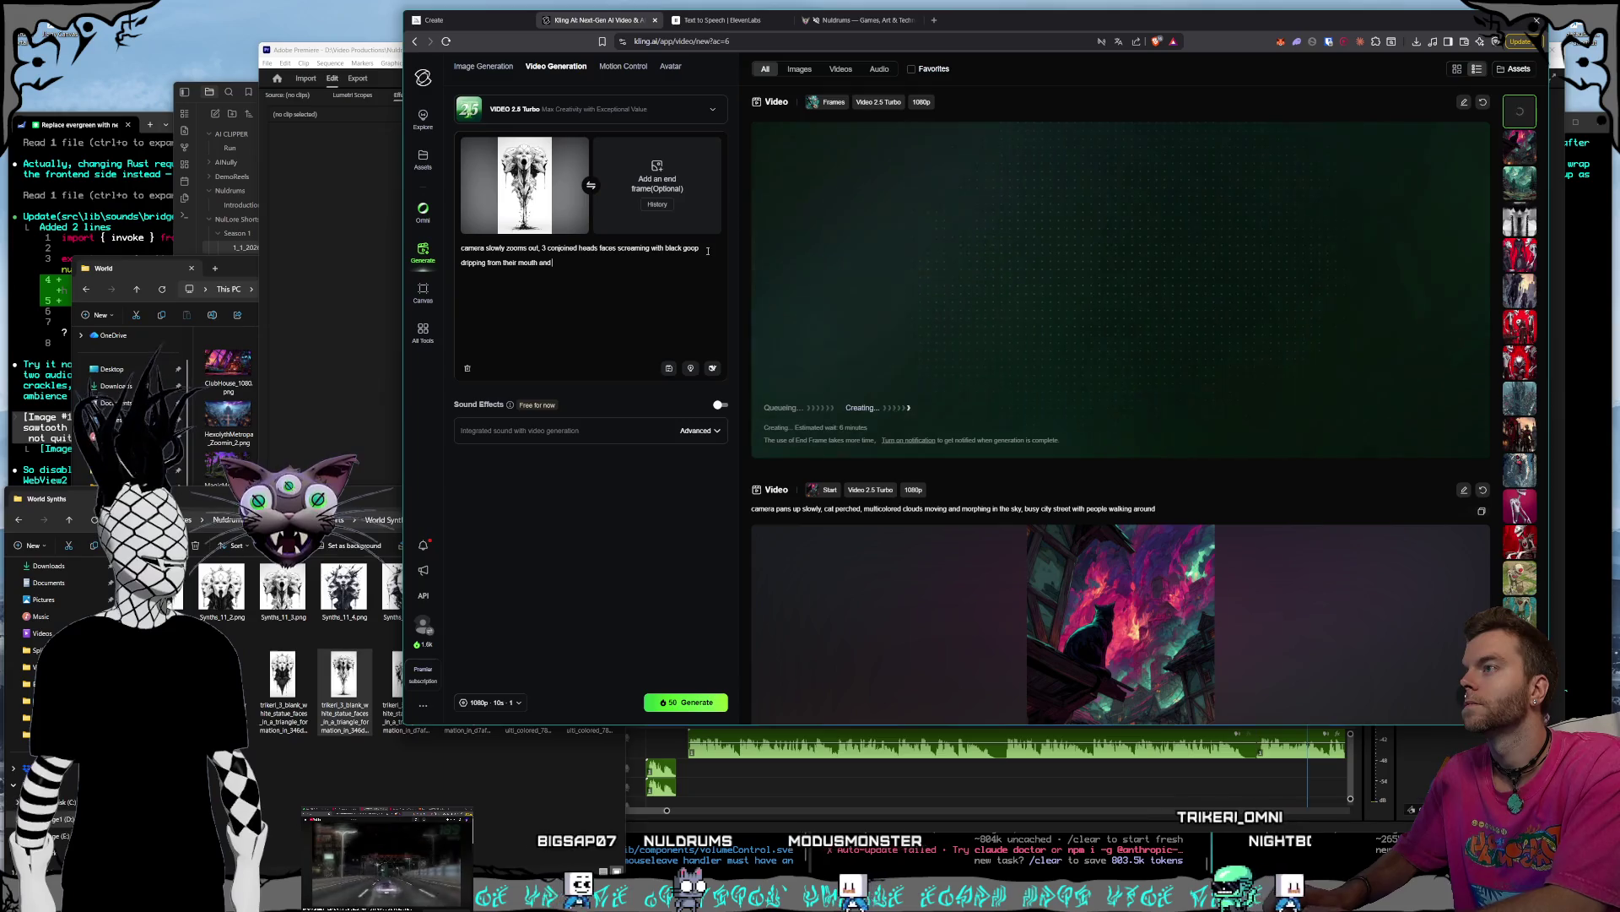
pyautogui.write(' connecting them')
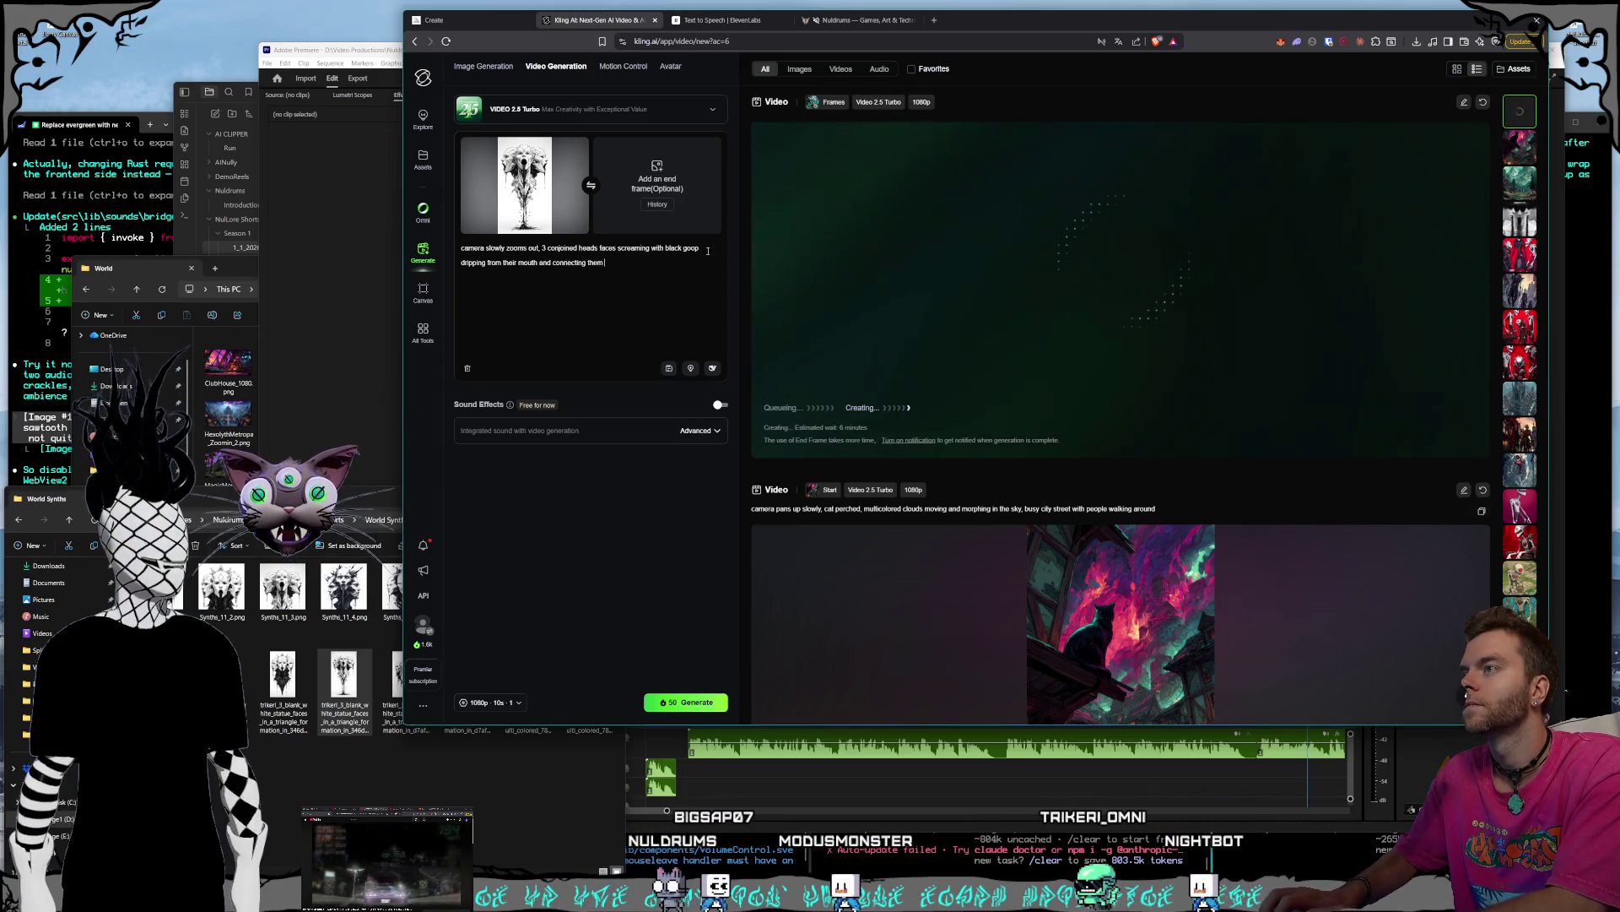
pyautogui.write(' and dripping from their base')
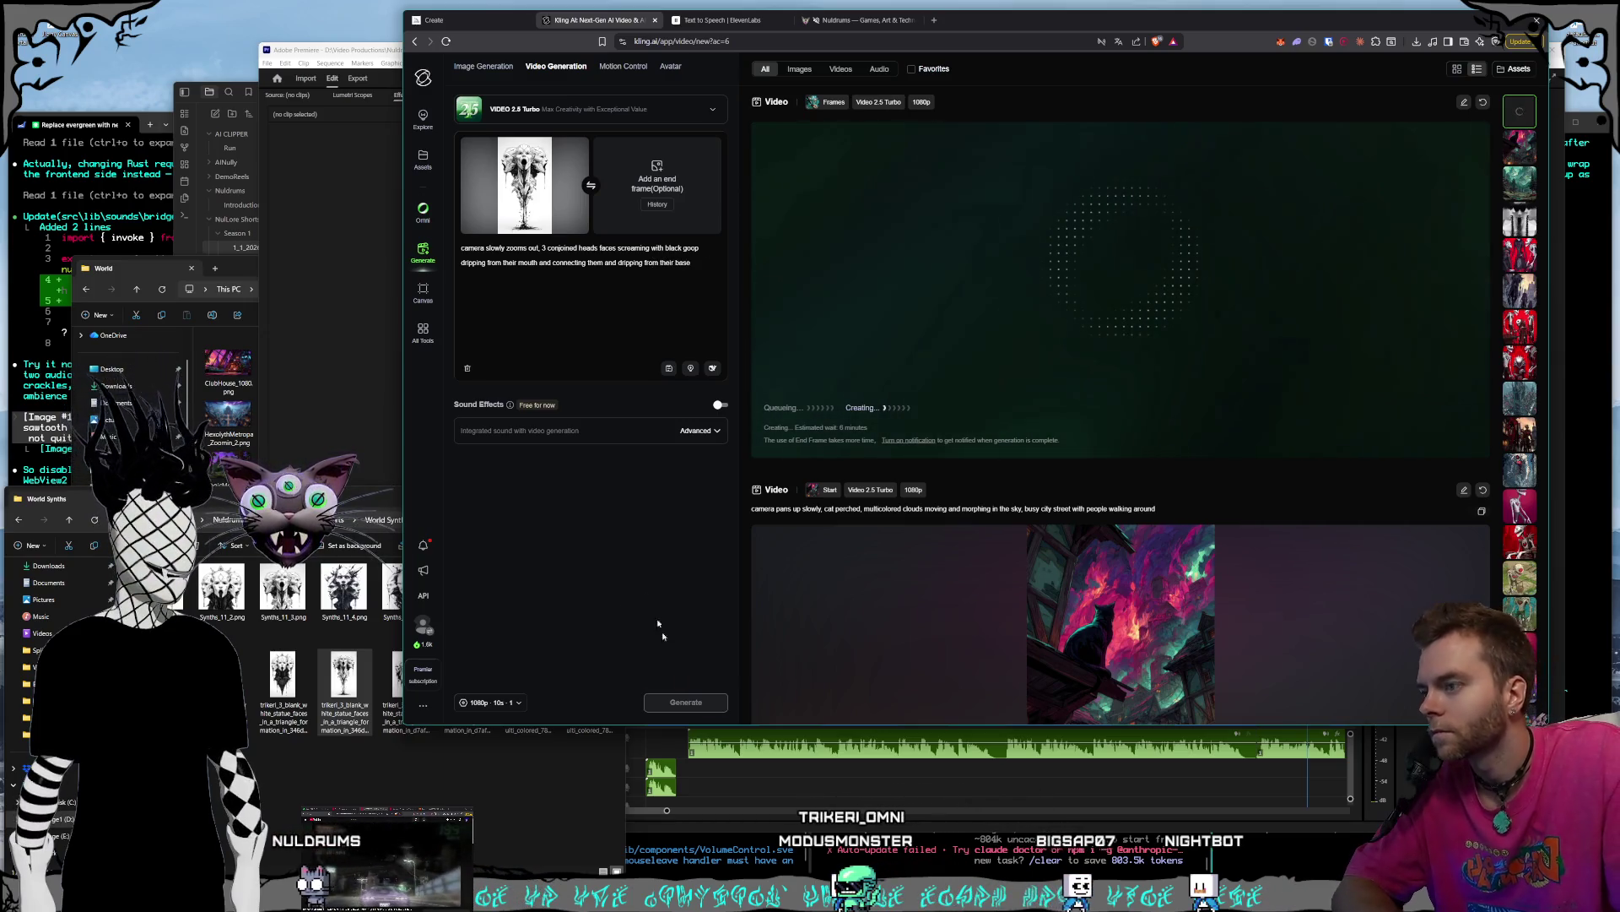
# - Generate the screaming-heads video, then remove the image from the start frame
pyautogui.click(273, 715)
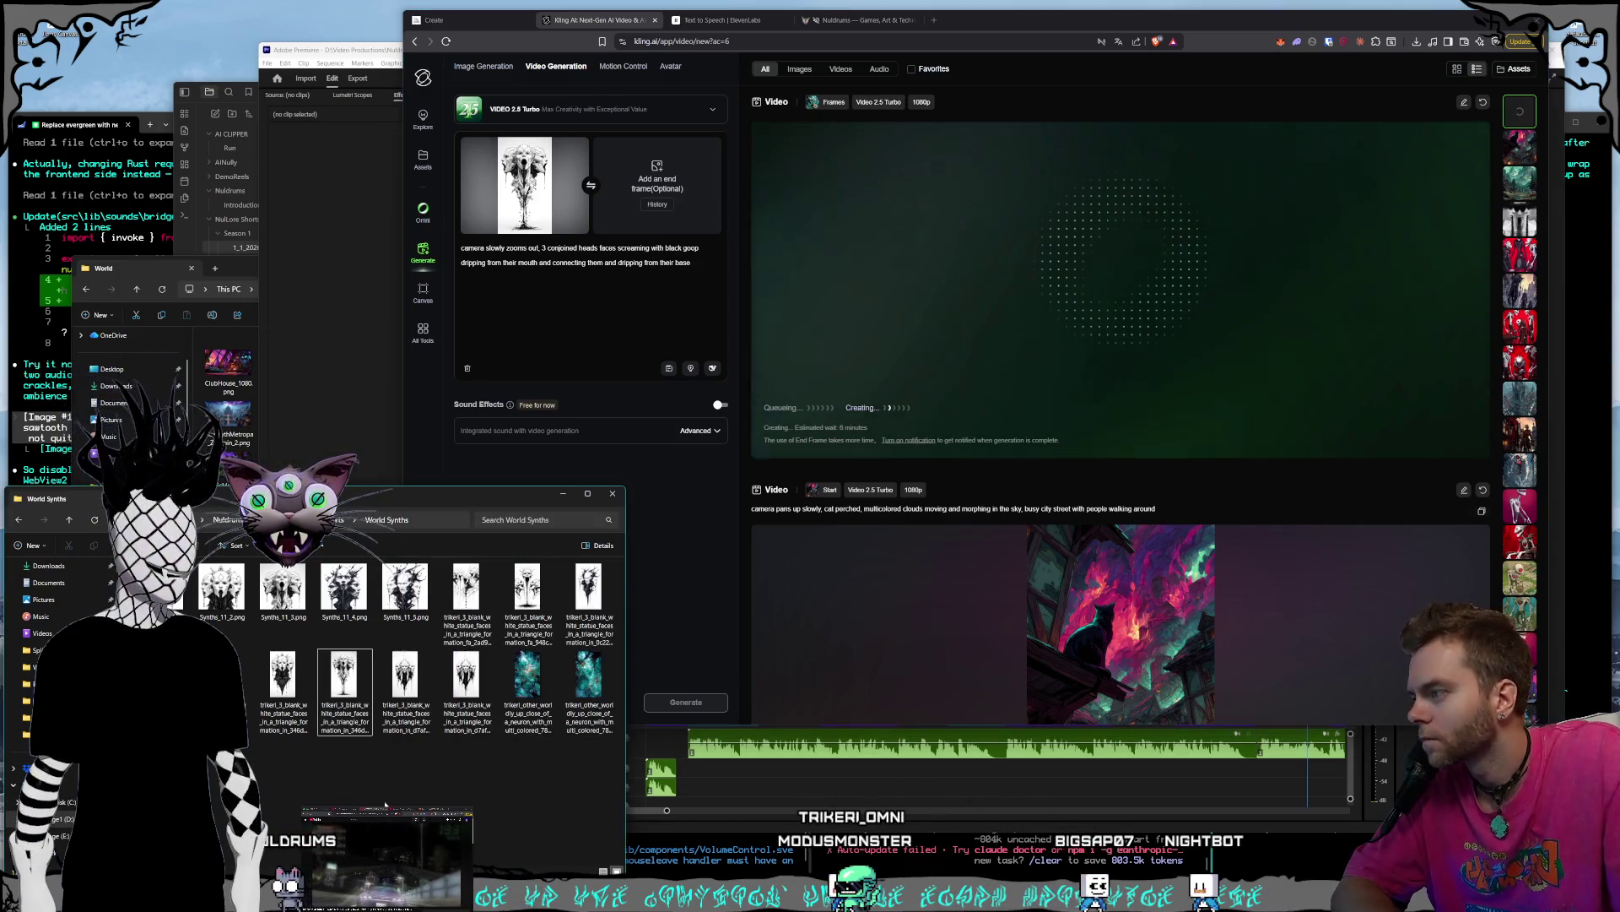
pyautogui.moveTo(283, 692)
pyautogui.mouseDown()
pyautogui.moveTo(540, 181)
pyautogui.moveTo(573, 152)
pyautogui.mouseUp()
pyautogui.click(573, 152)
pyautogui.click(264, 667)
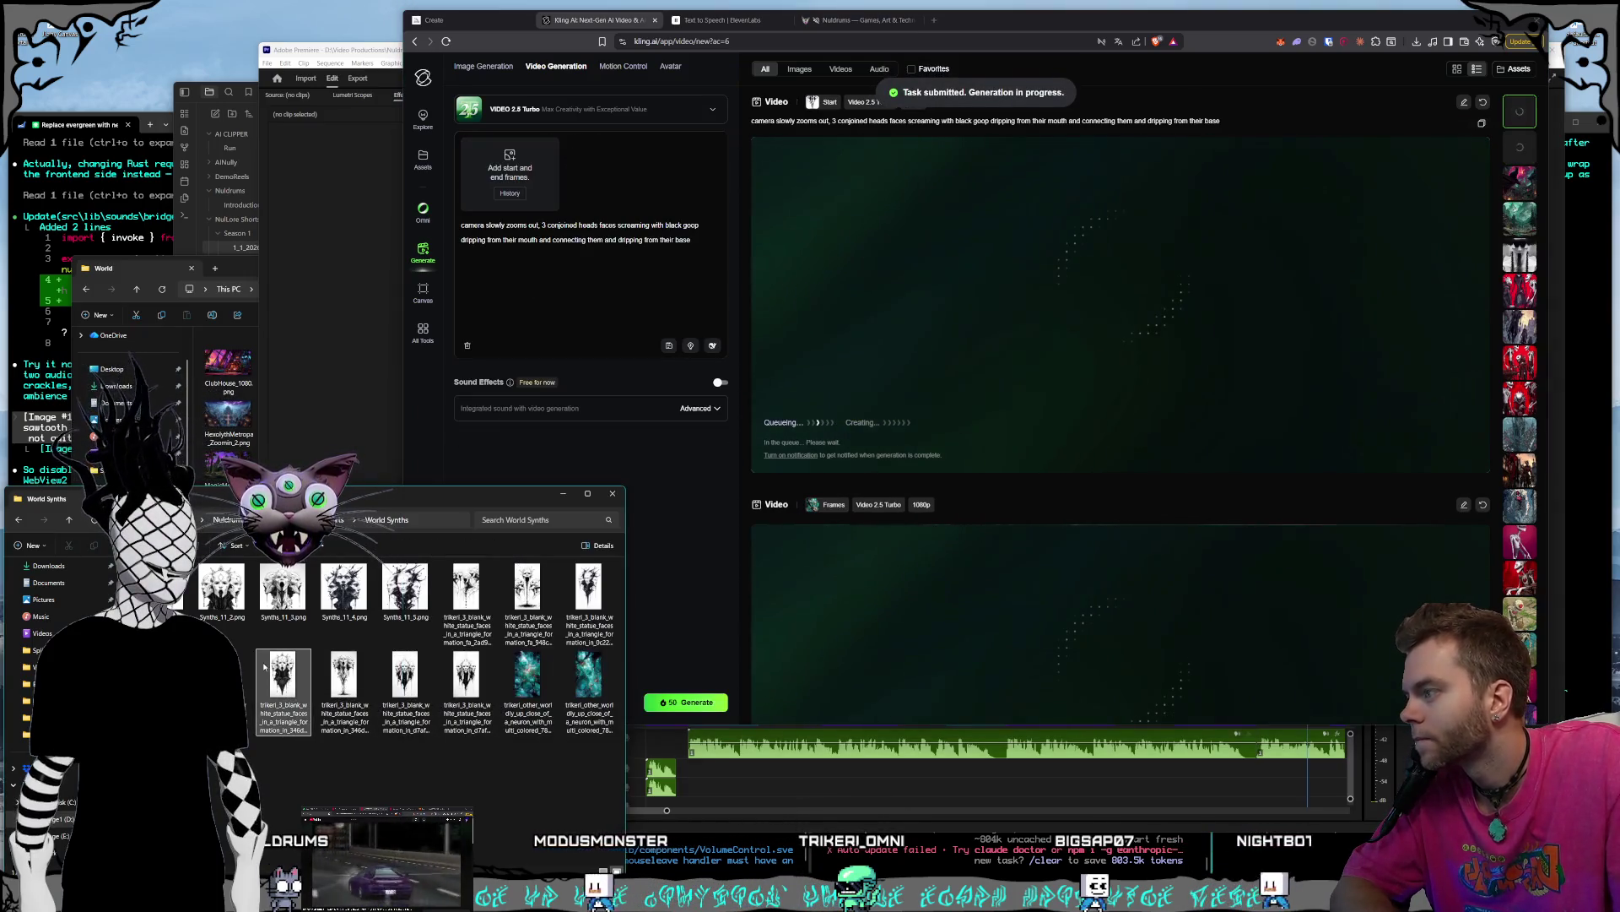
# - Use another statue image as start frame, replace 'faces screaming' with 'blinking occassionally', and generate
pyautogui.moveTo(457, 359); pyautogui.dragTo(510, 173)
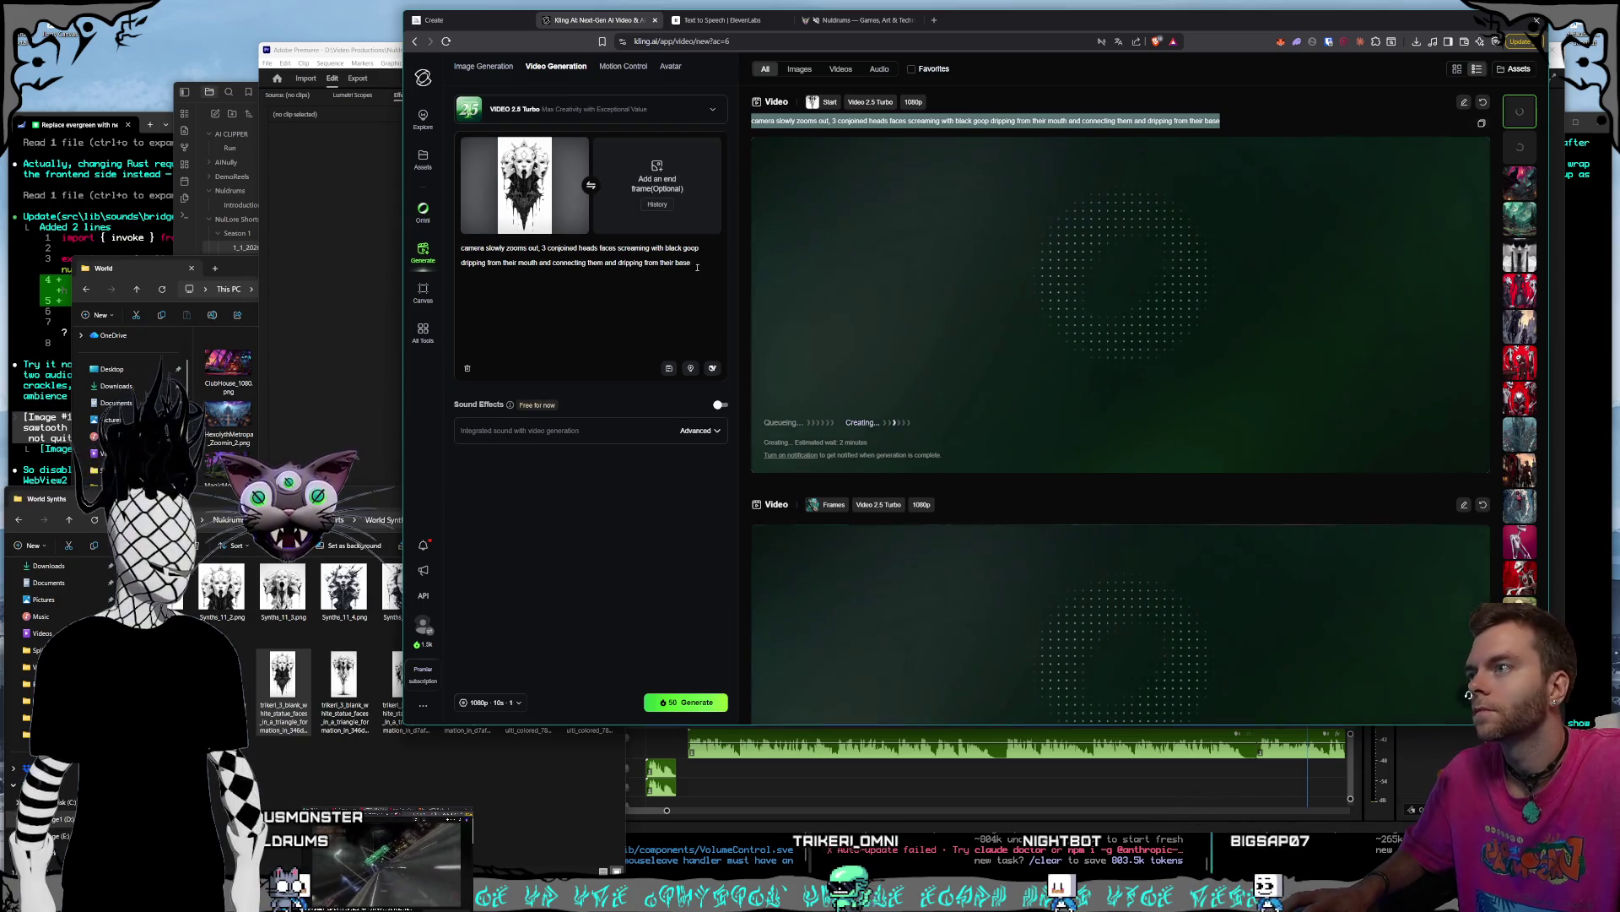
pyautogui.moveTo(692, 263); pyautogui.dragTo(410, 252)
pyautogui.click(588, 262)
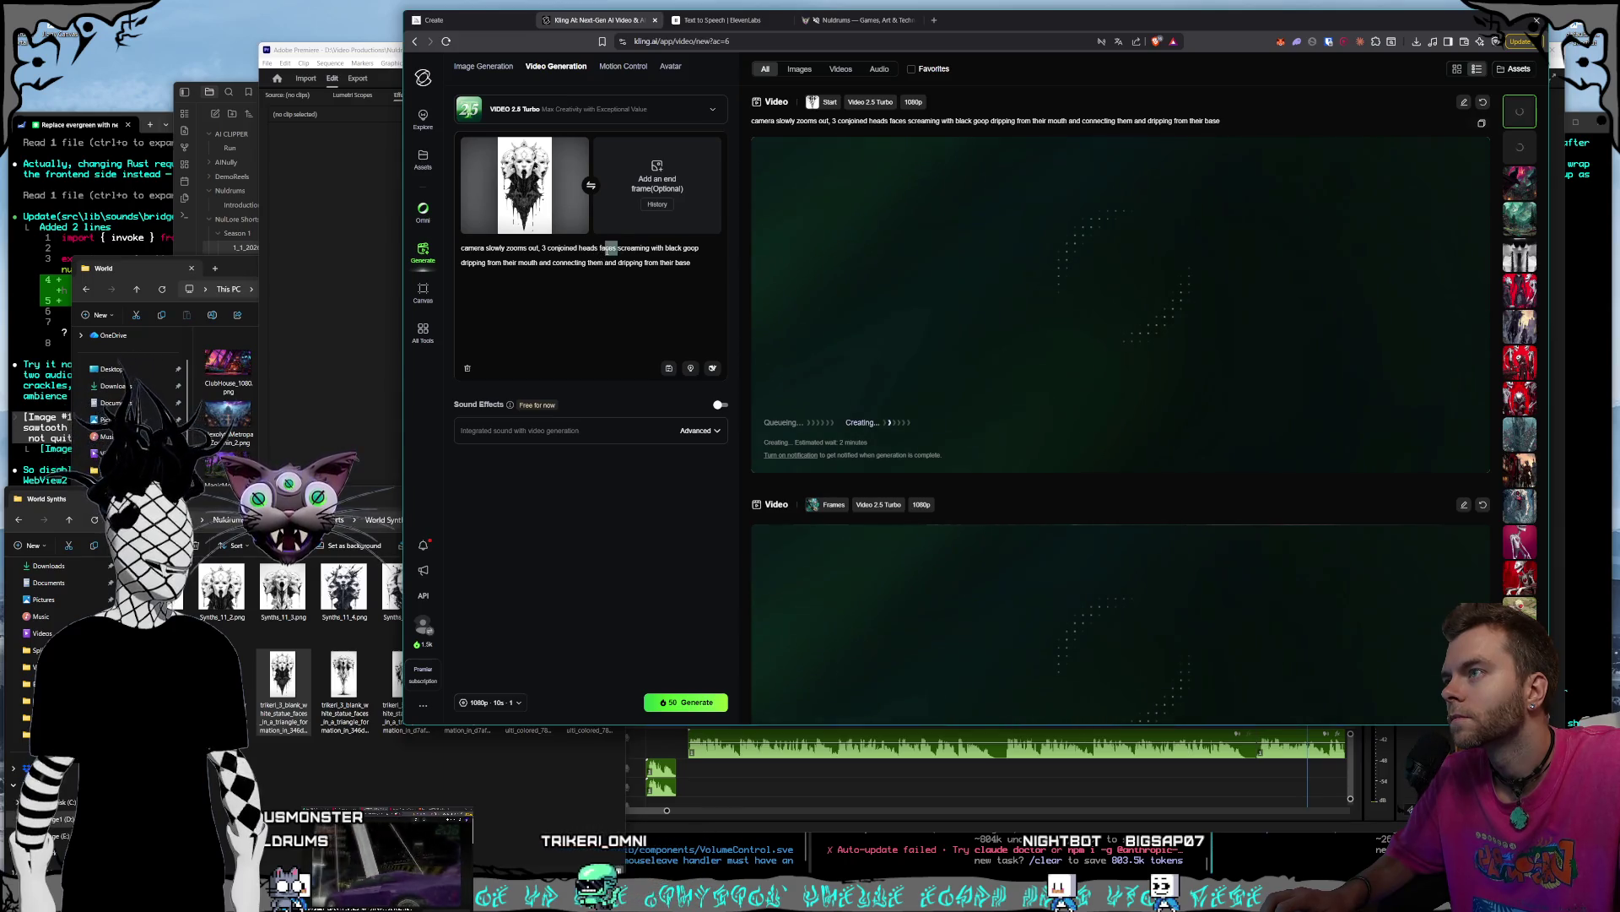
pyautogui.doubleClick(628, 248)
pyautogui.press('BackSpace')
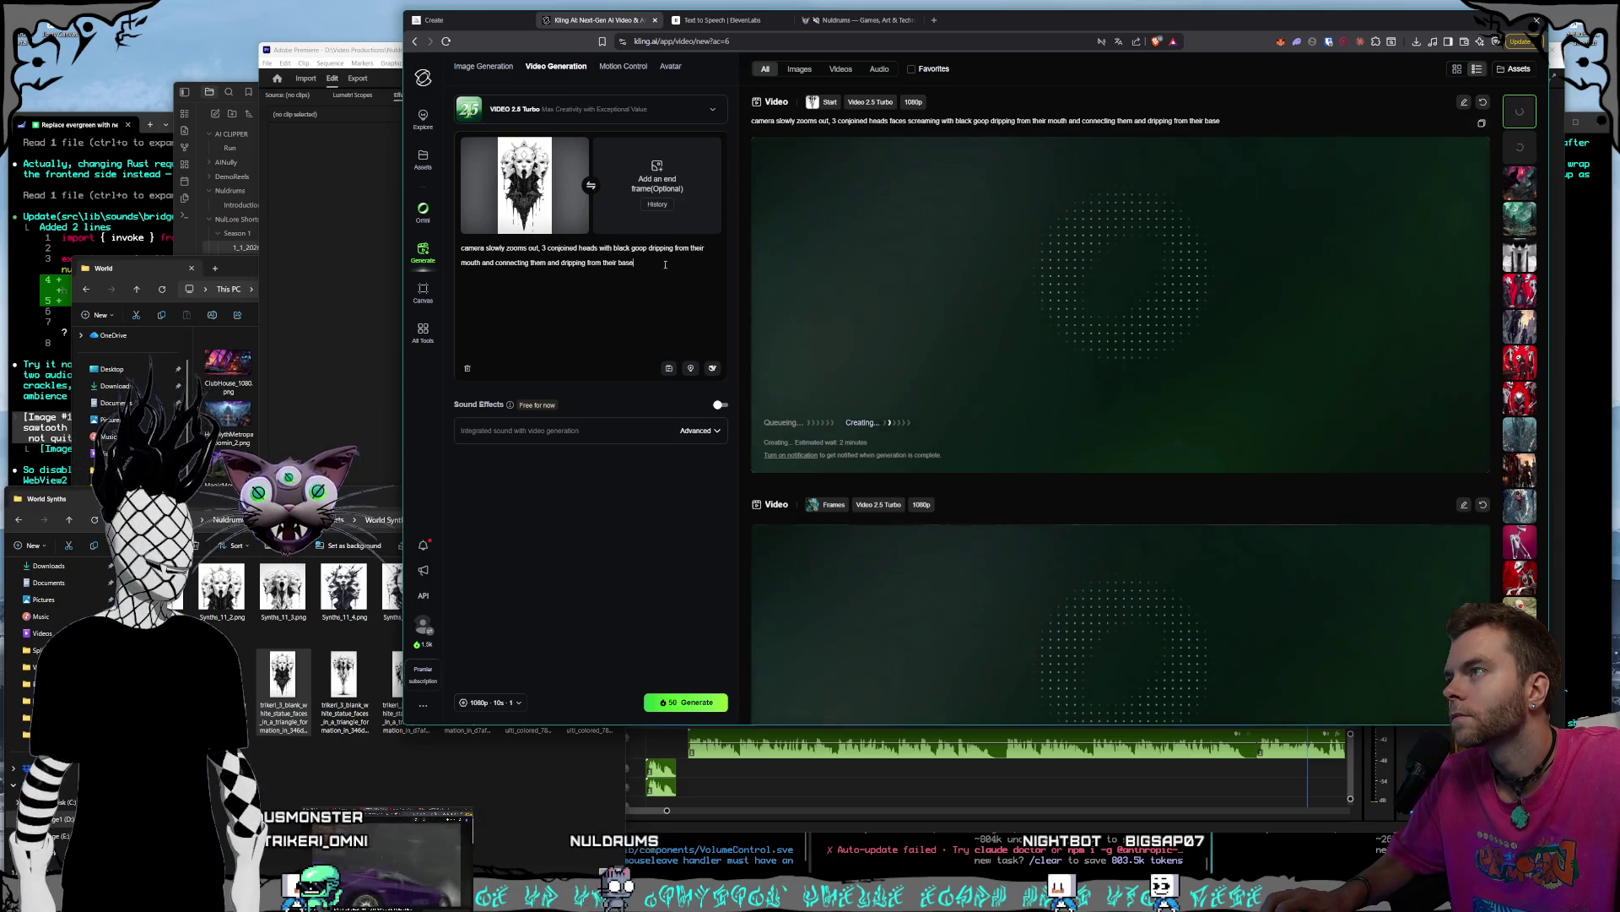
pyautogui.click(598, 248)
pyautogui.write('blink')
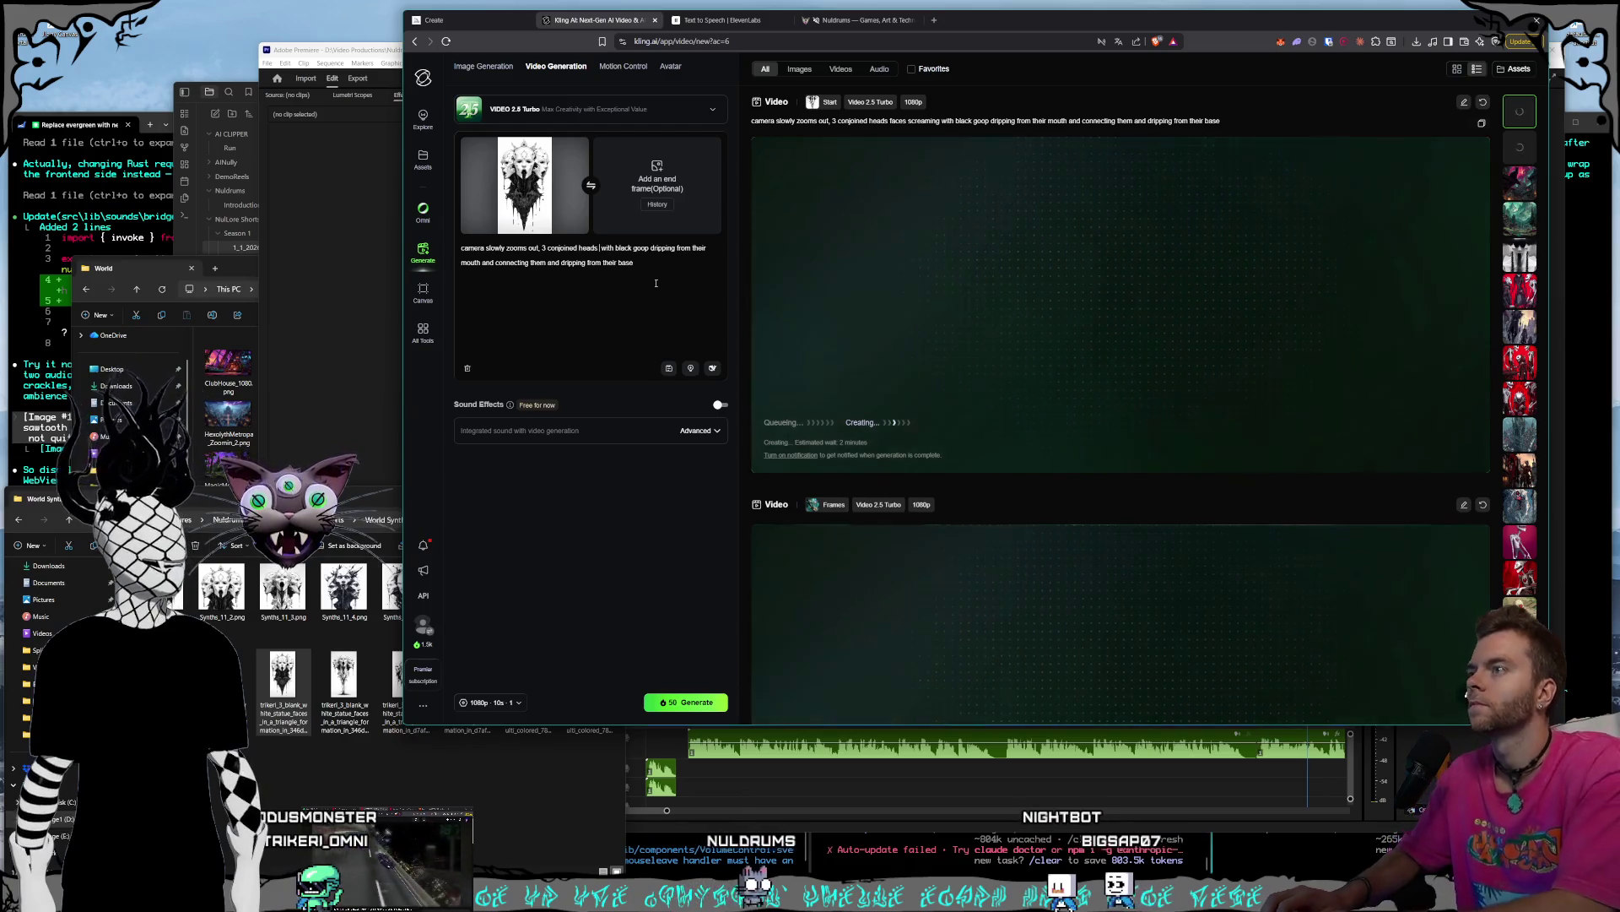
pyautogui.write('ing')
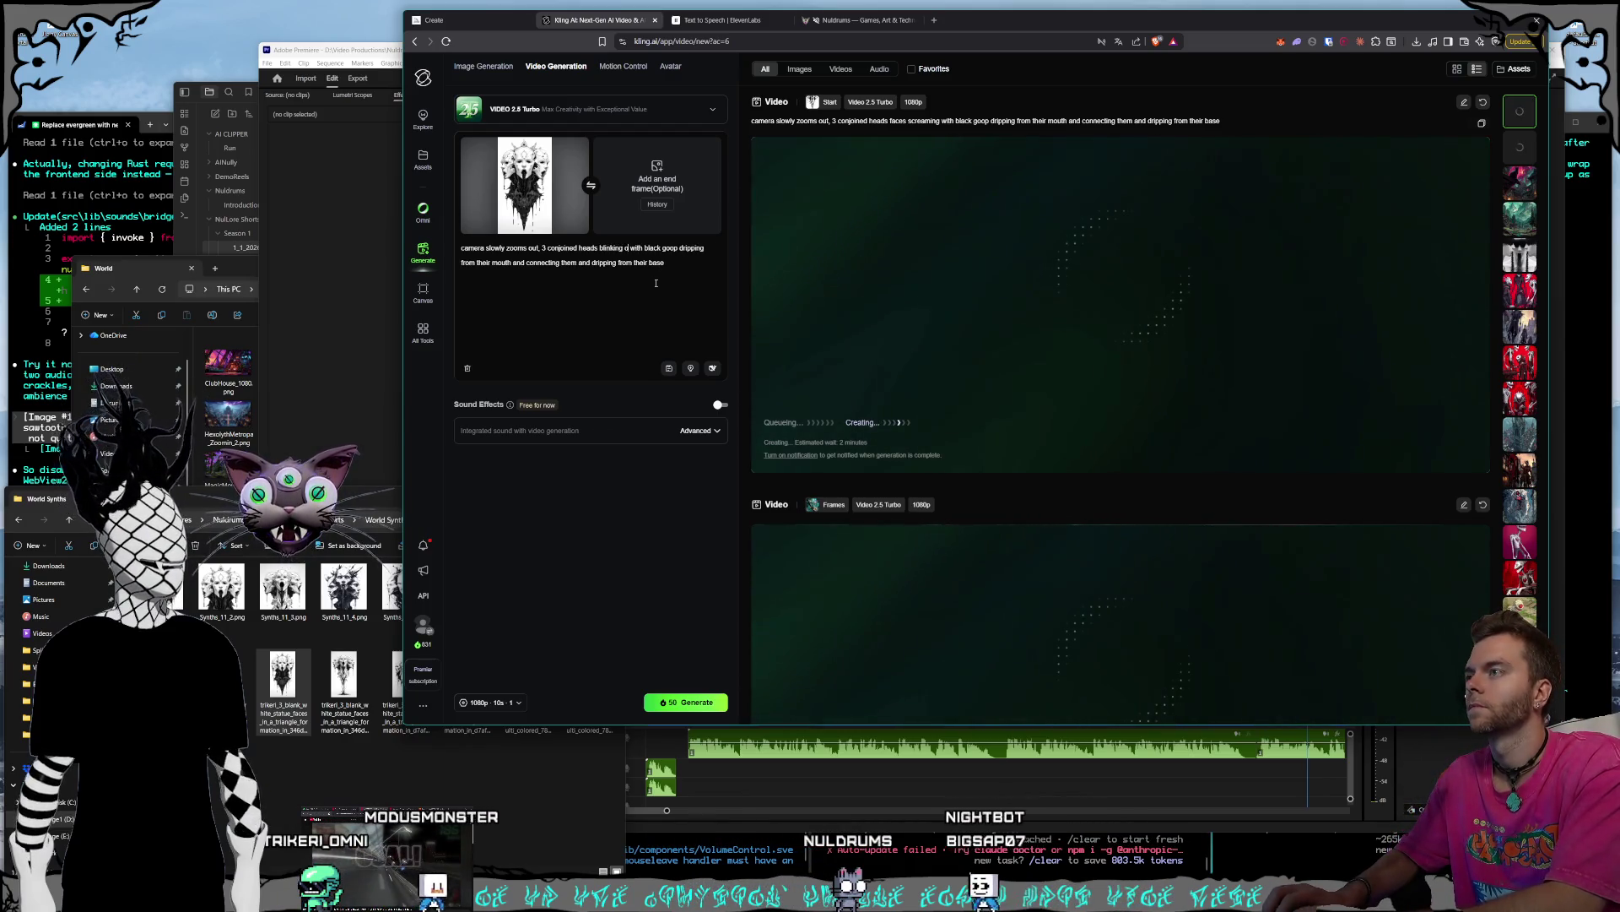
pyautogui.write(' occassionally')
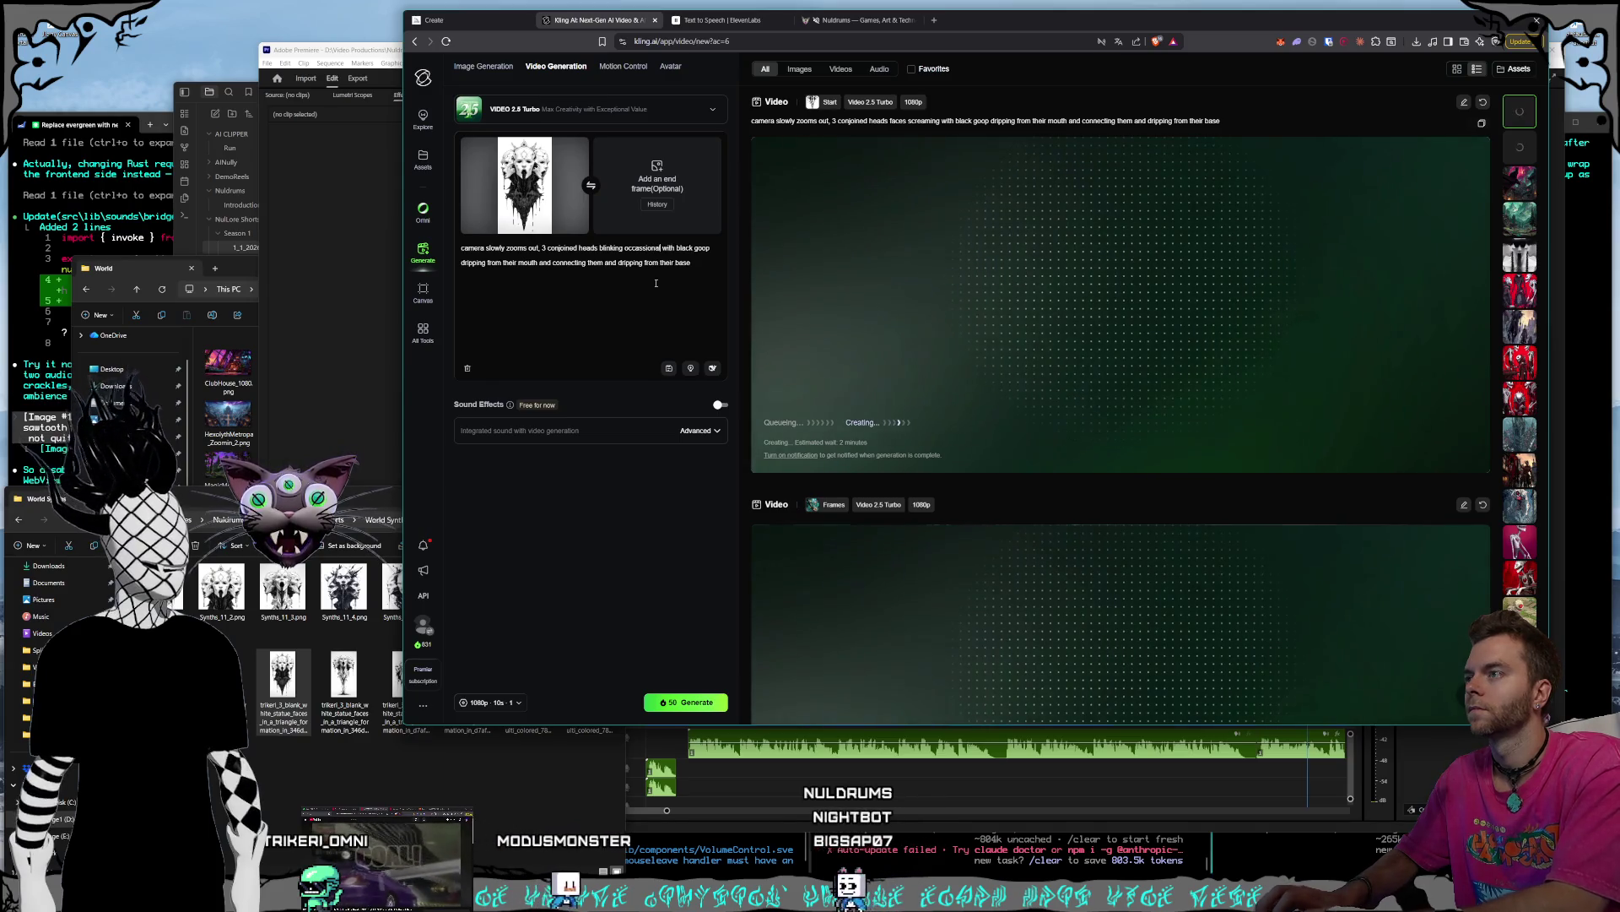
pyautogui.click(686, 701)
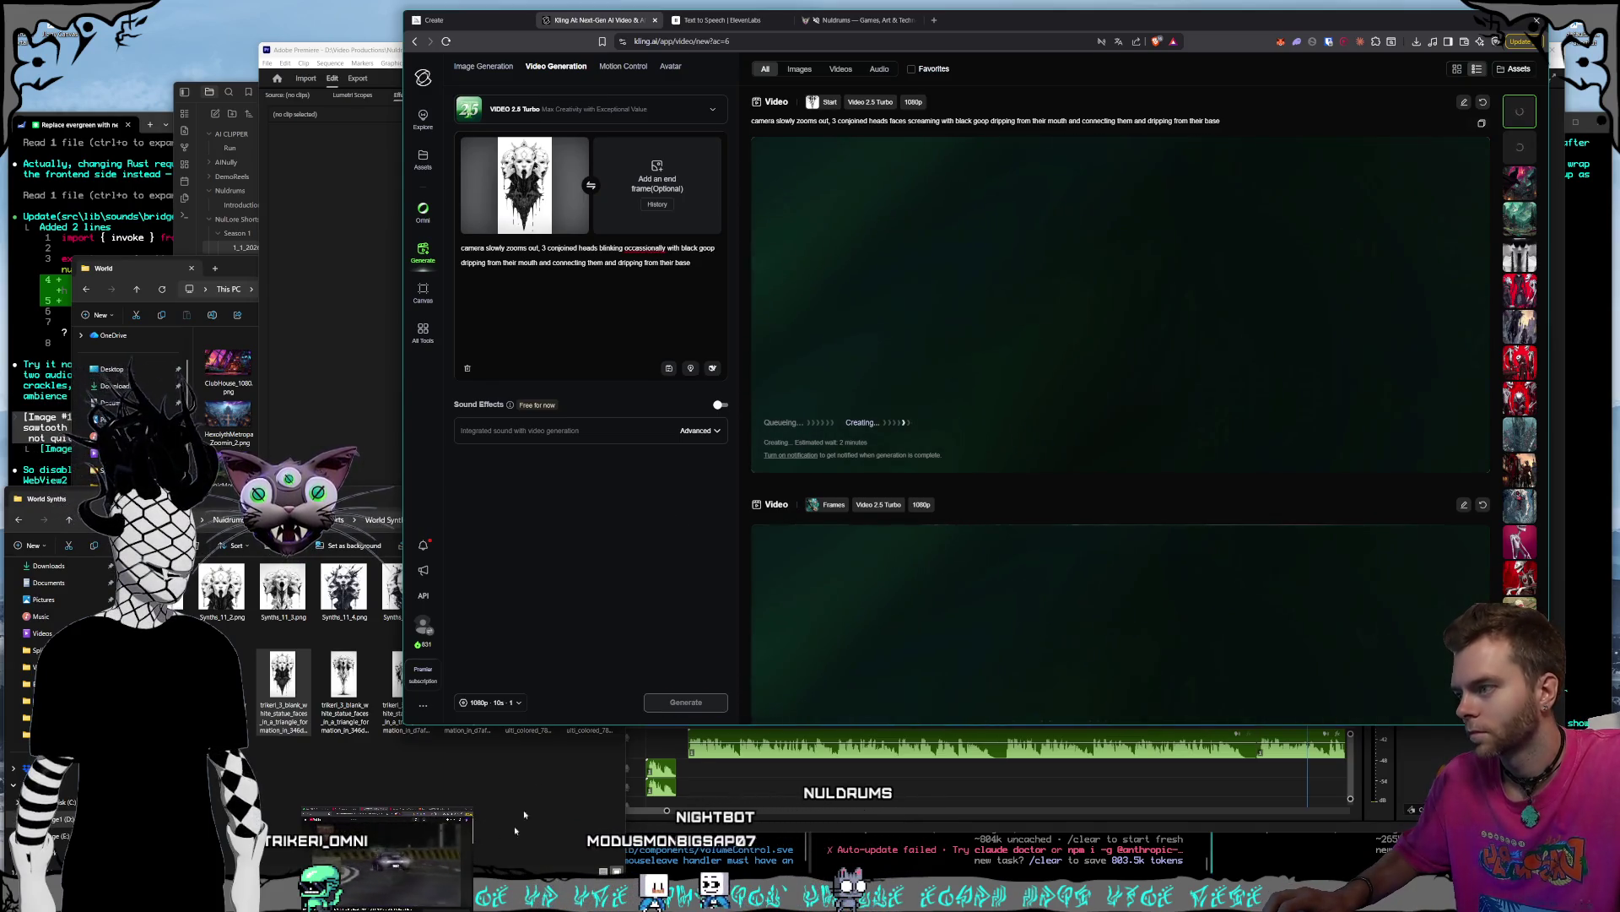
pyautogui.click(541, 731)
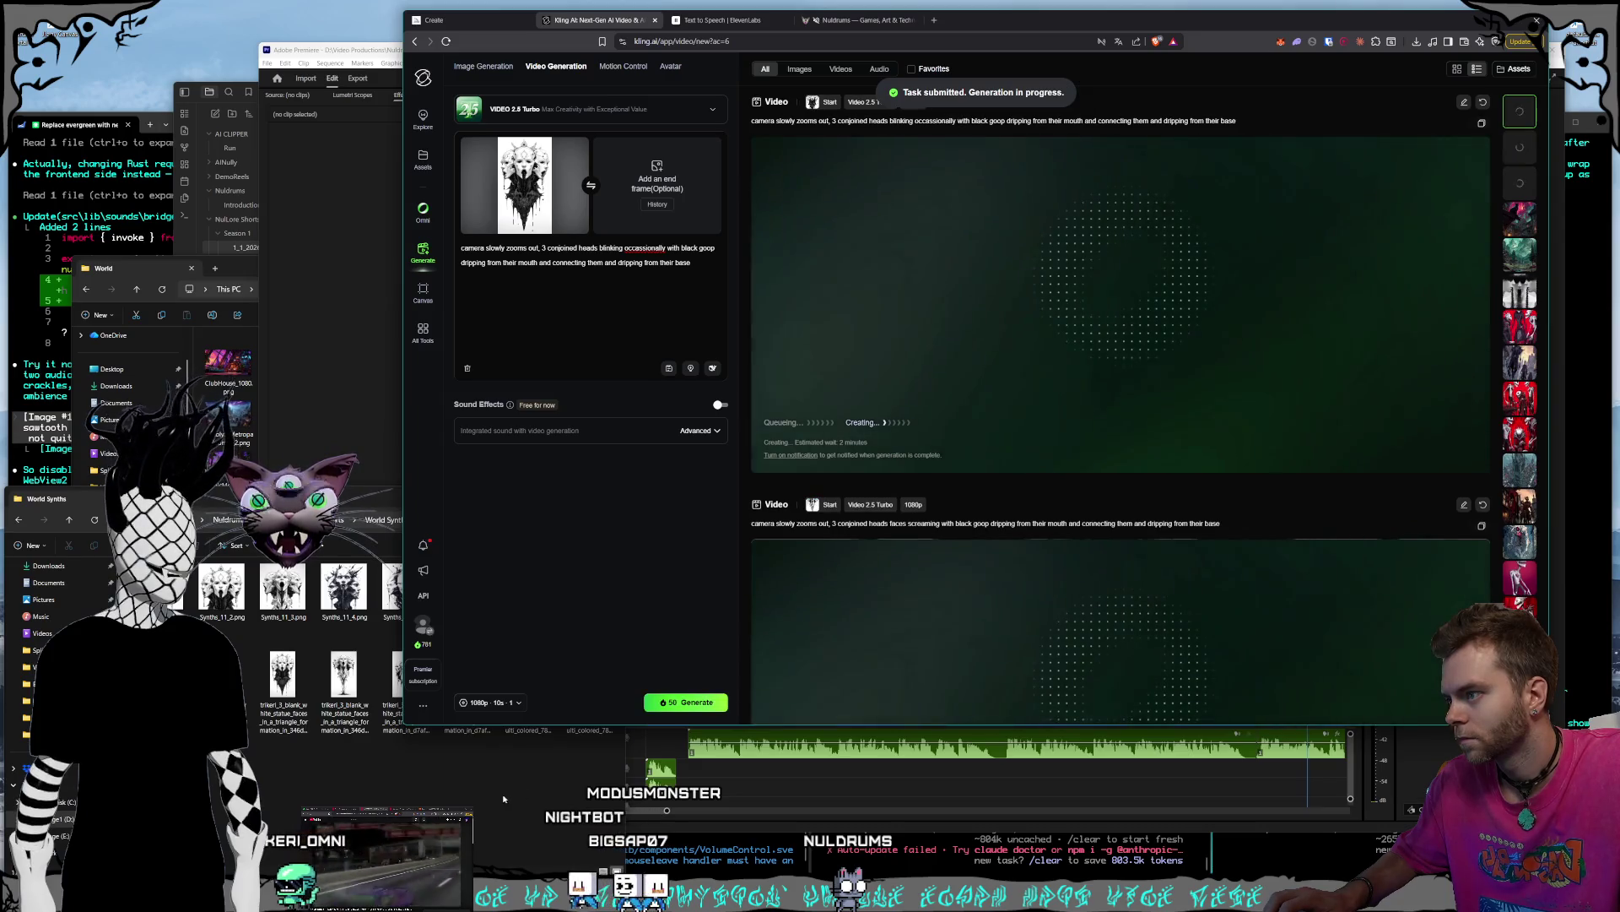